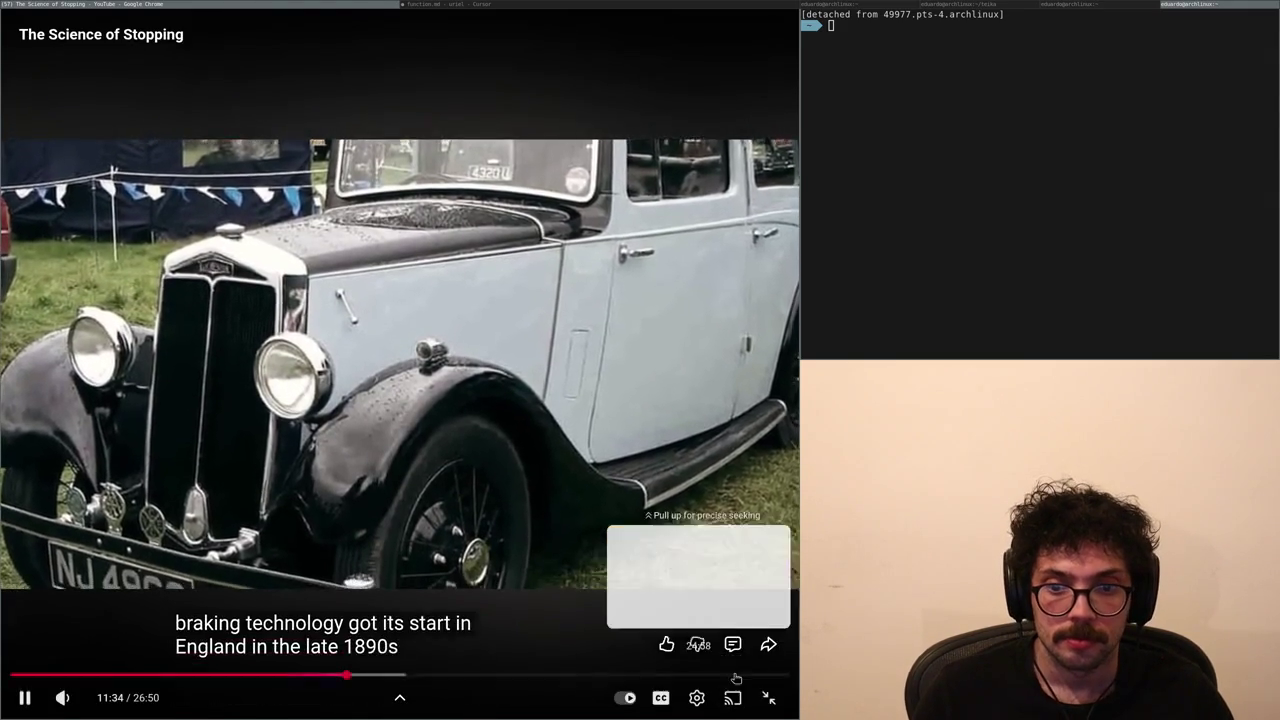
# - Exit the fullscreen YouTube video, close its tab, and switch to the Cursor window
pyautogui.click(766, 694)
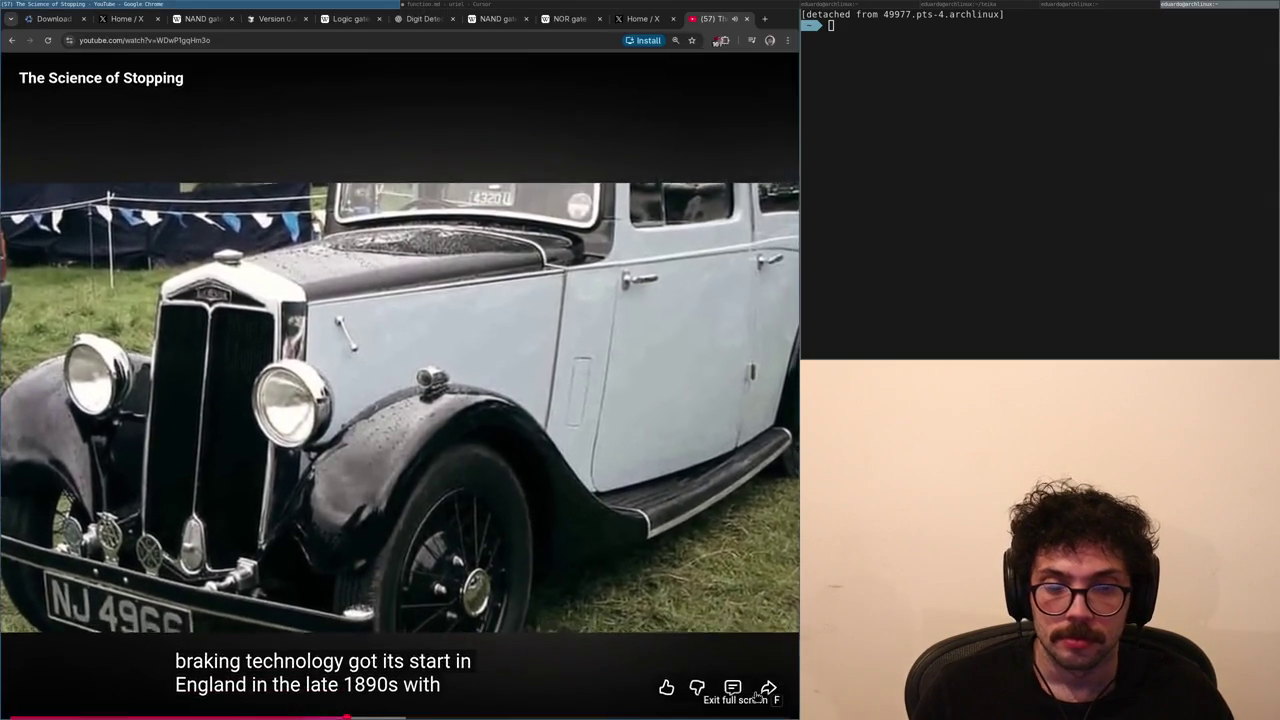
pyautogui.click(745, 19)
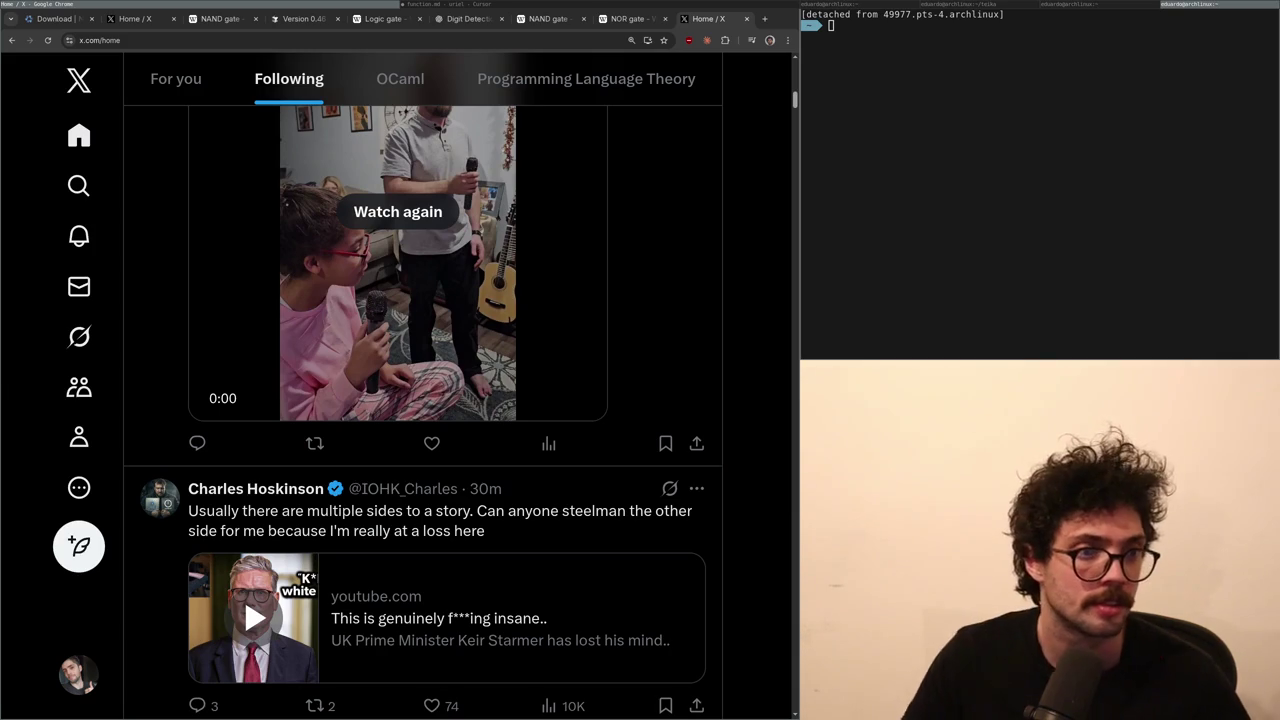
pyautogui.click(523, 6)
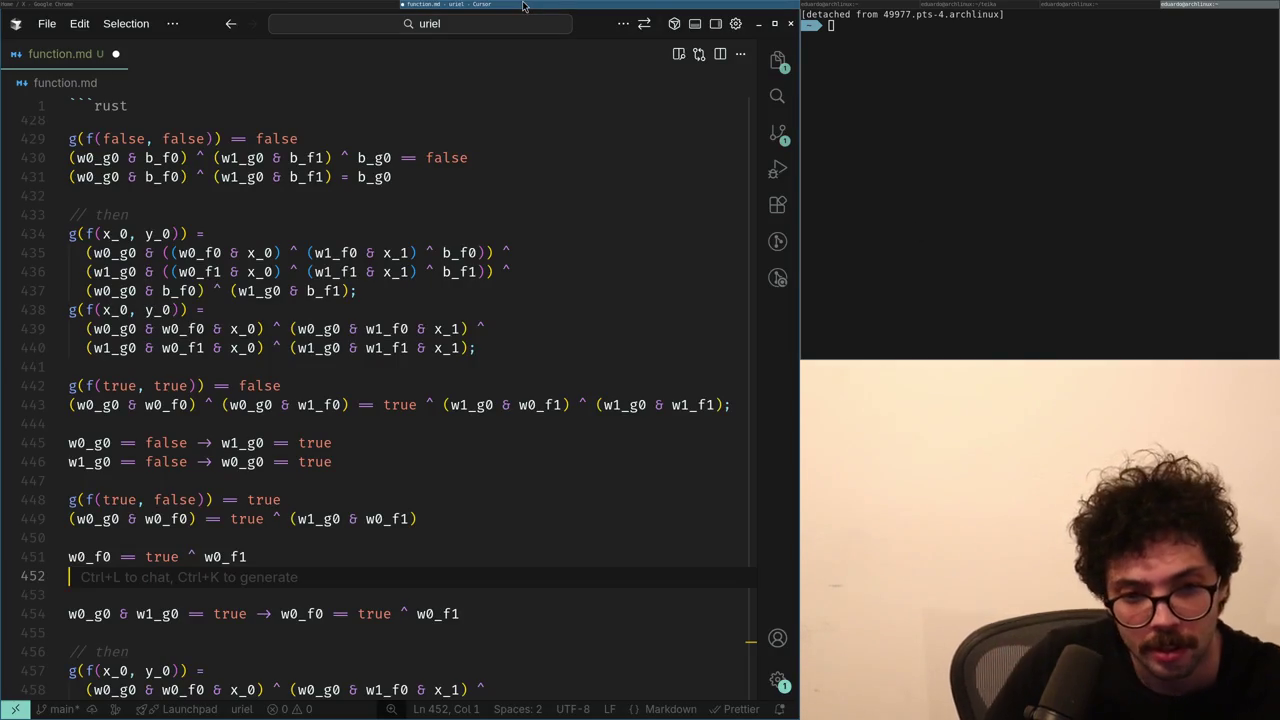
# - Move the cursor up to the empty line 450 in function.md
pyautogui.press('Up')
pyautogui.press('Up')
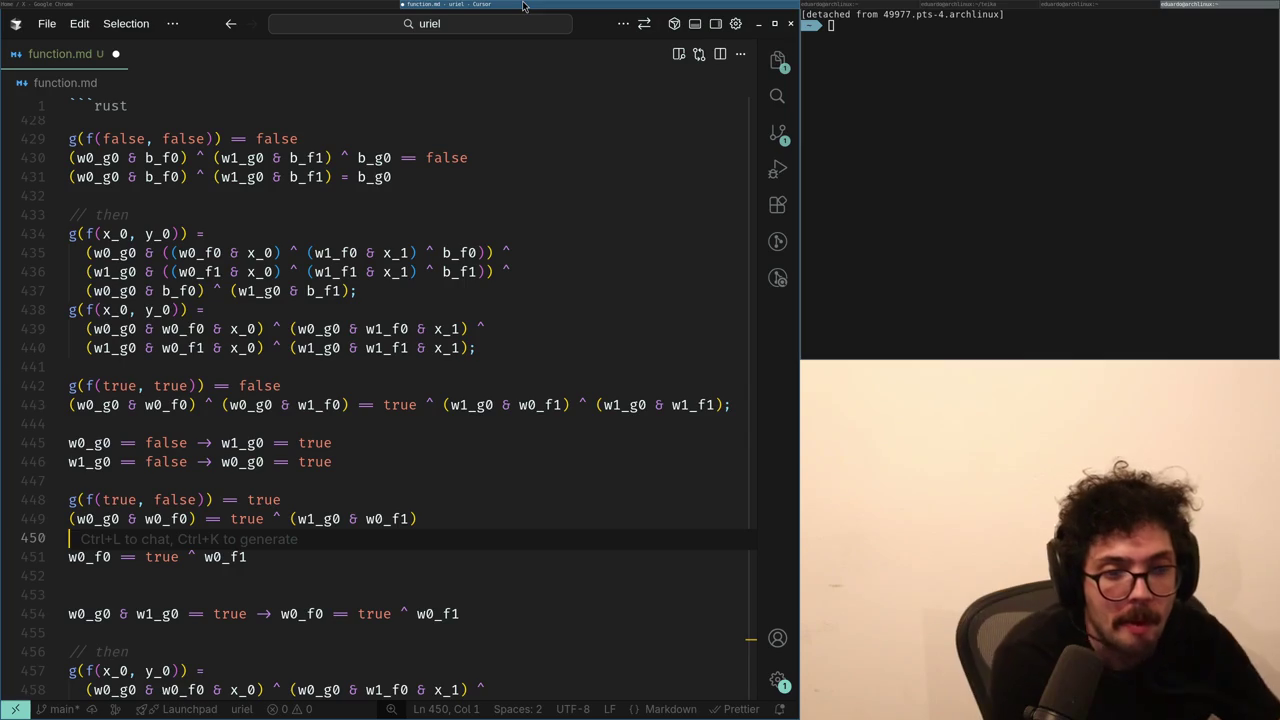
# - Copy the (true, true) expression from line 443 onto a new line below the (true, false) equation
pyautogui.press('Up')
pyautogui.press('Up')
pyautogui.press('Up')
pyautogui.hotkey('shift', 'Up')
pyautogui.hotkey('ctrl', 'c')
pyautogui.press('Down')
pyautogui.press('Down')
pyautogui.press('Down')
pyautogui.press('Up')
pyautogui.press('Up')
pyautogui.press('Return')
pyautogui.hotkey('ctrl', 'v')
# - Replace (w0_g0 & w0_f0) in the pasted line with true ^ (w1_g0 & w0_f1) from line 449
pyautogui.press('Up')
pyautogui.press('Up')
pyautogui.press('Up')
pyautogui.hotkey('ctrl', 'shift', 'Right')
pyautogui.hotkey('ctrl', 'shift', 'Right')
pyautogui.hotkey('ctrl', 'shift', 'Right')
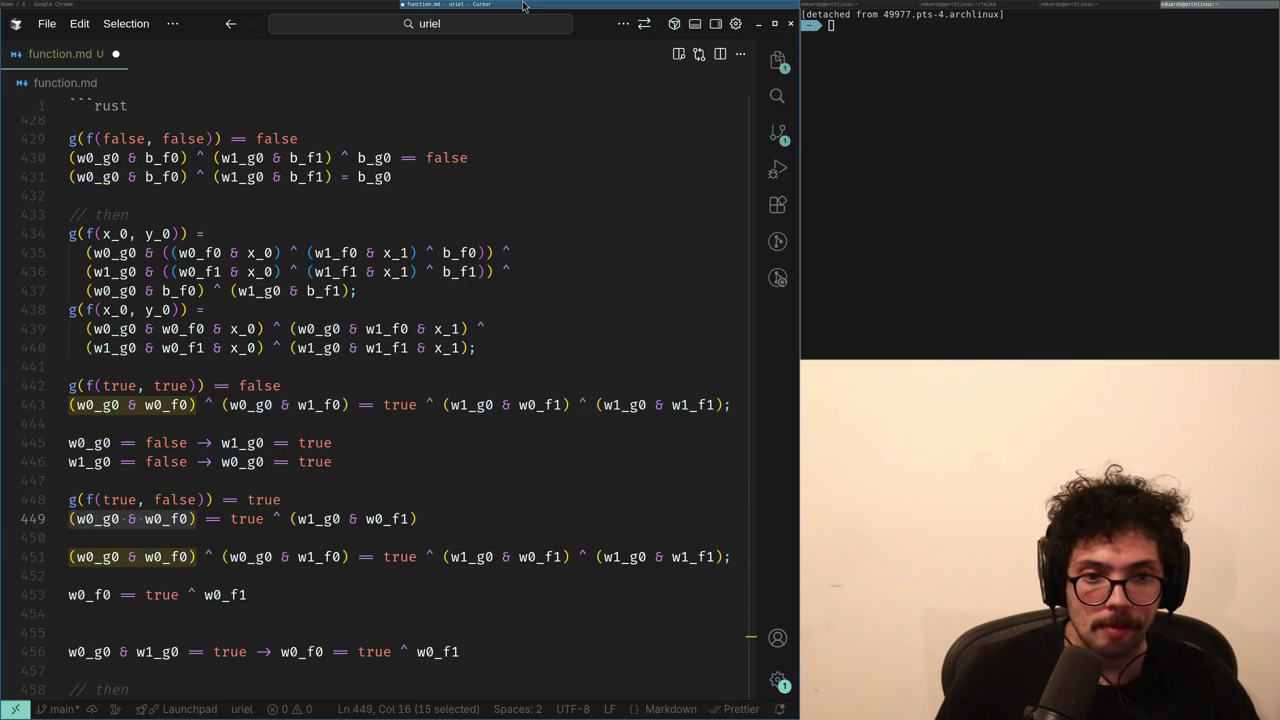
pyautogui.press('Right')
pyautogui.press('Right')
pyautogui.press('Right')
pyautogui.hotkey('shift', 'End')
pyautogui.hotkey('ctrl', 'c')
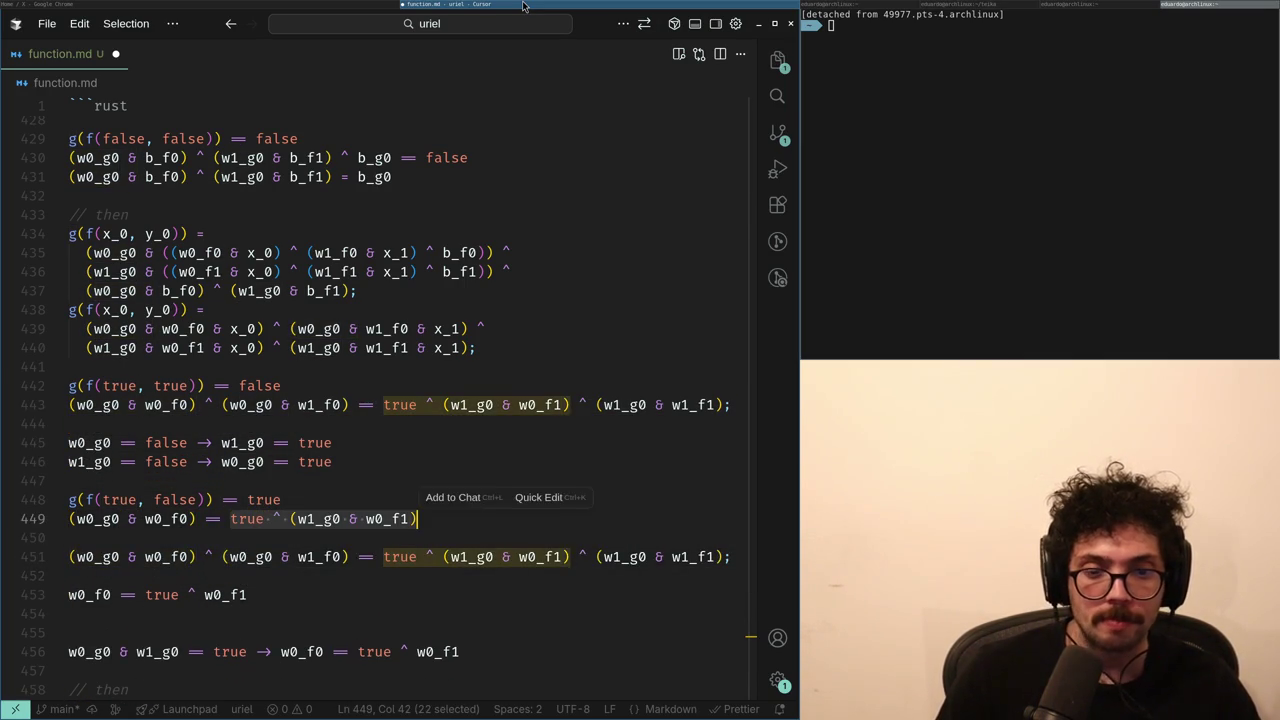
pyautogui.press('Down')
pyautogui.press('Down')
pyautogui.hotkey('ctrl', 'Left')
pyautogui.hotkey('ctrl', 'Left')
pyautogui.hotkey('shift', 'Home')
pyautogui.hotkey('ctrl', 'v')
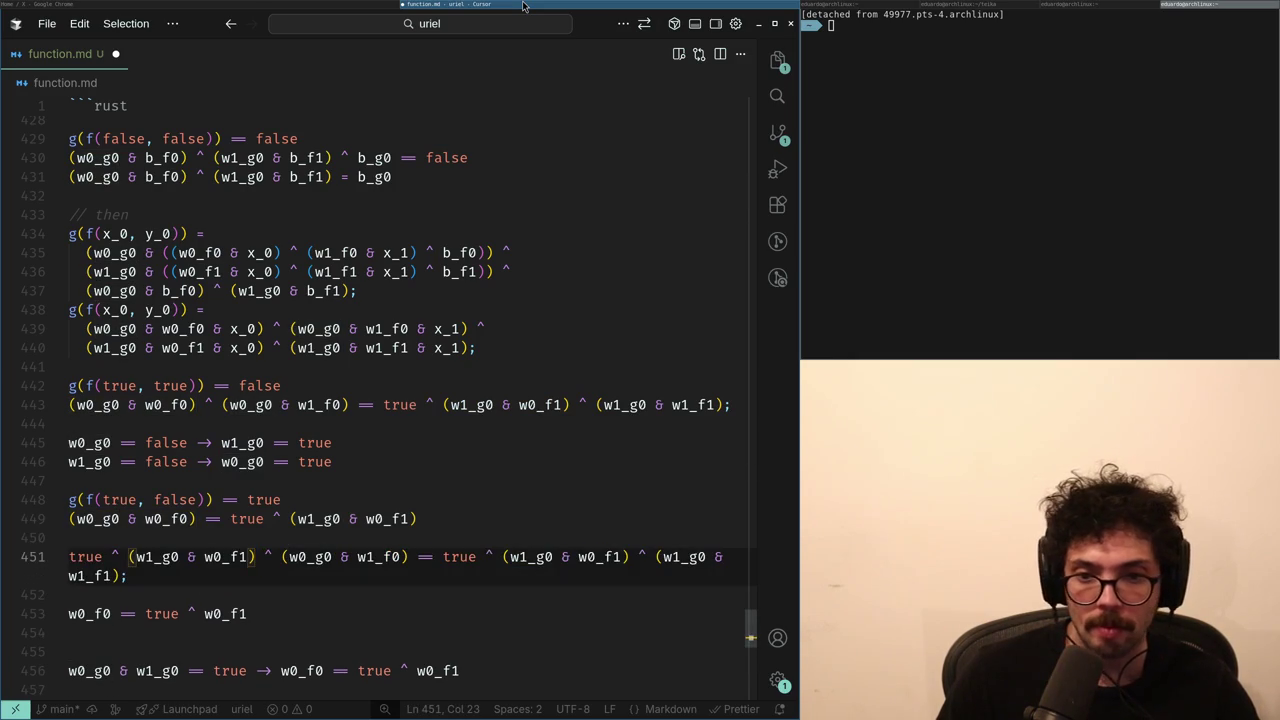
# - Delete the leading true ^ (w1_g0 & w0_f1) term from the left side of line 451
pyautogui.press('Right')
pyautogui.press('Right')
pyautogui.press('Right')
pyautogui.hotkey('ctrl', 'shift', 'Right')
pyautogui.hotkey('ctrl', 'shift', 'Right')
pyautogui.press('Right')
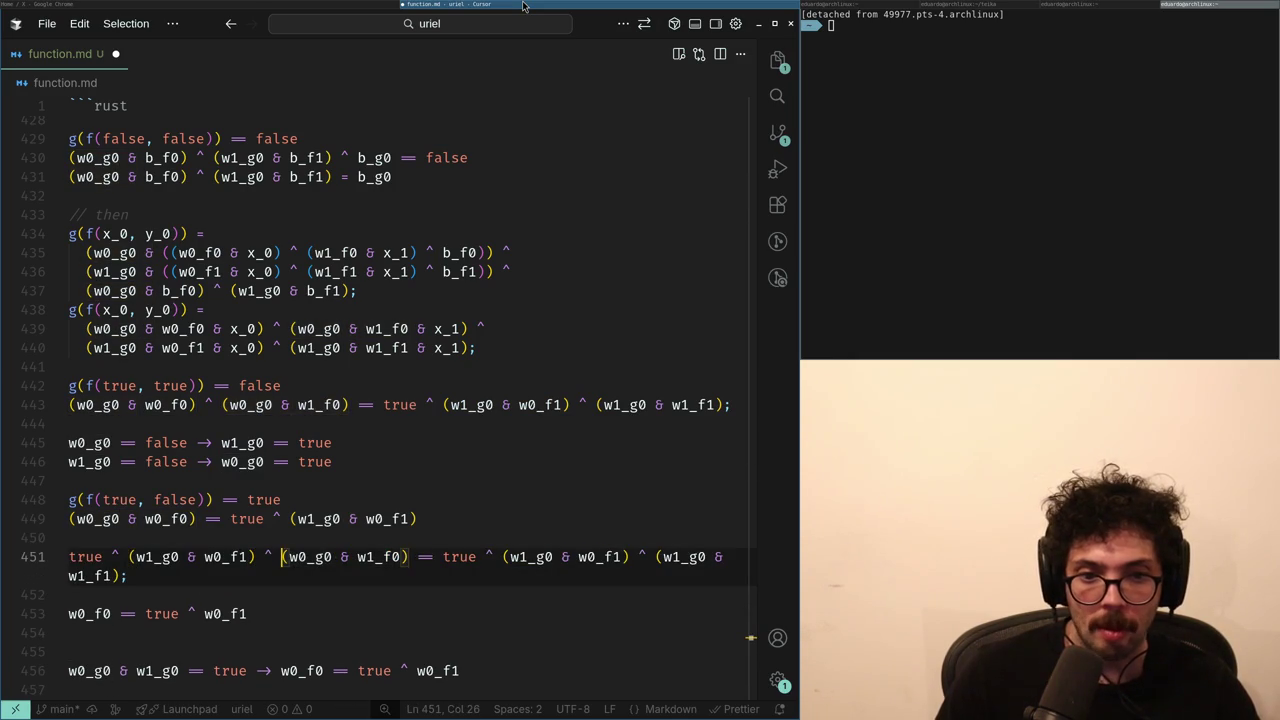
pyautogui.press('Left')
pyautogui.hotkey('ctrl', 'shift', 'Left')
pyautogui.hotkey('ctrl', 'shift', 'Left')
pyautogui.hotkey('ctrl', 'shift', 'Left')
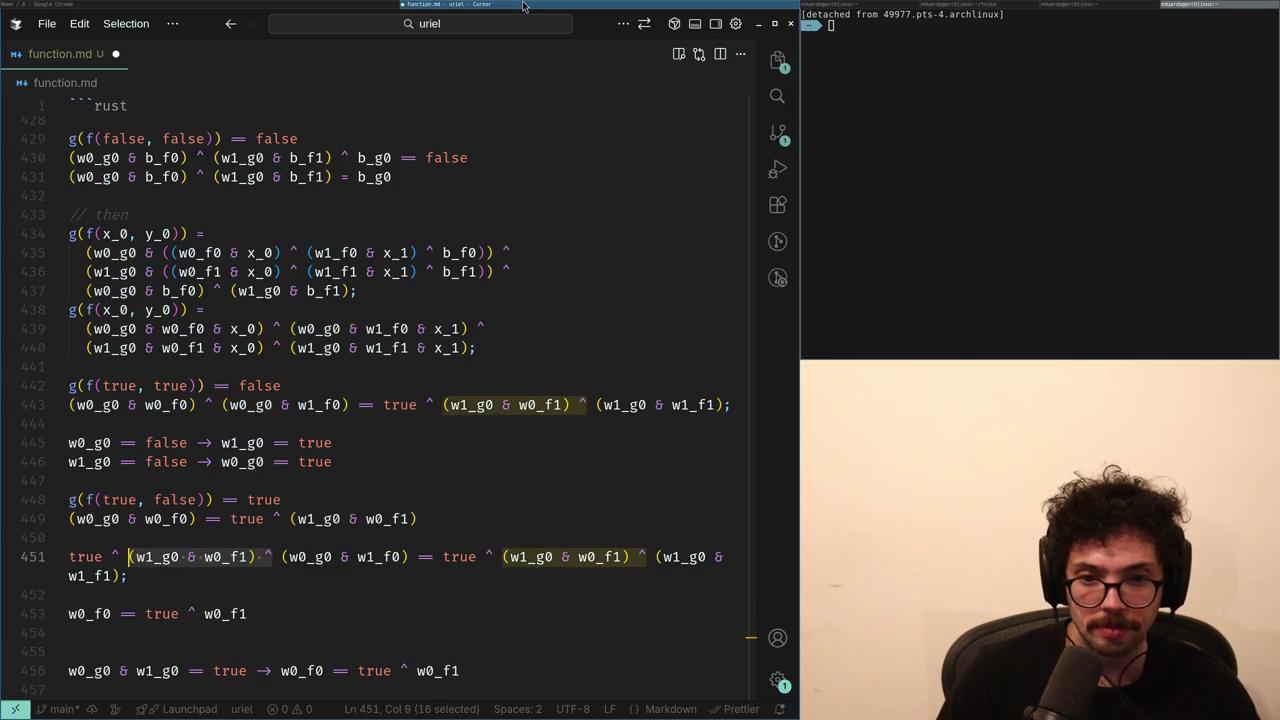
pyautogui.press('BackSpace')
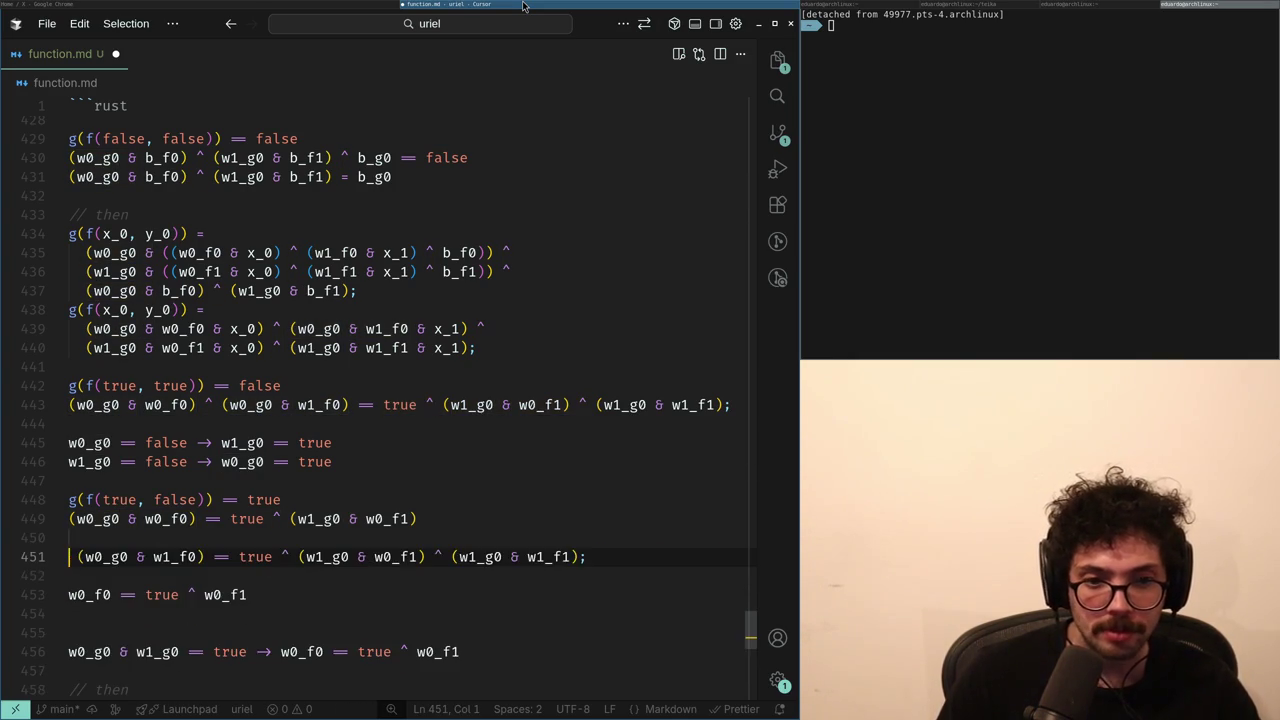
# - Cancel the matching right-side terms, leaving (w0_g0 & w1_f0) == (w1_g0 & w1_f1)
pyautogui.press('End')
pyautogui.hotkey('ctrl', 'Left')
pyautogui.hotkey('ctrl', 'Left')
pyautogui.hotkey('ctrl', 'Left')
pyautogui.hotkey('shift', 'Left')
pyautogui.hotkey('shift', 'Left')
pyautogui.hotkey('ctrl', 'shift', 'Left')
pyautogui.hotkey('ctrl', 'shift', 'Left')
pyautogui.hotkey('ctrl', 'shift', 'Left')
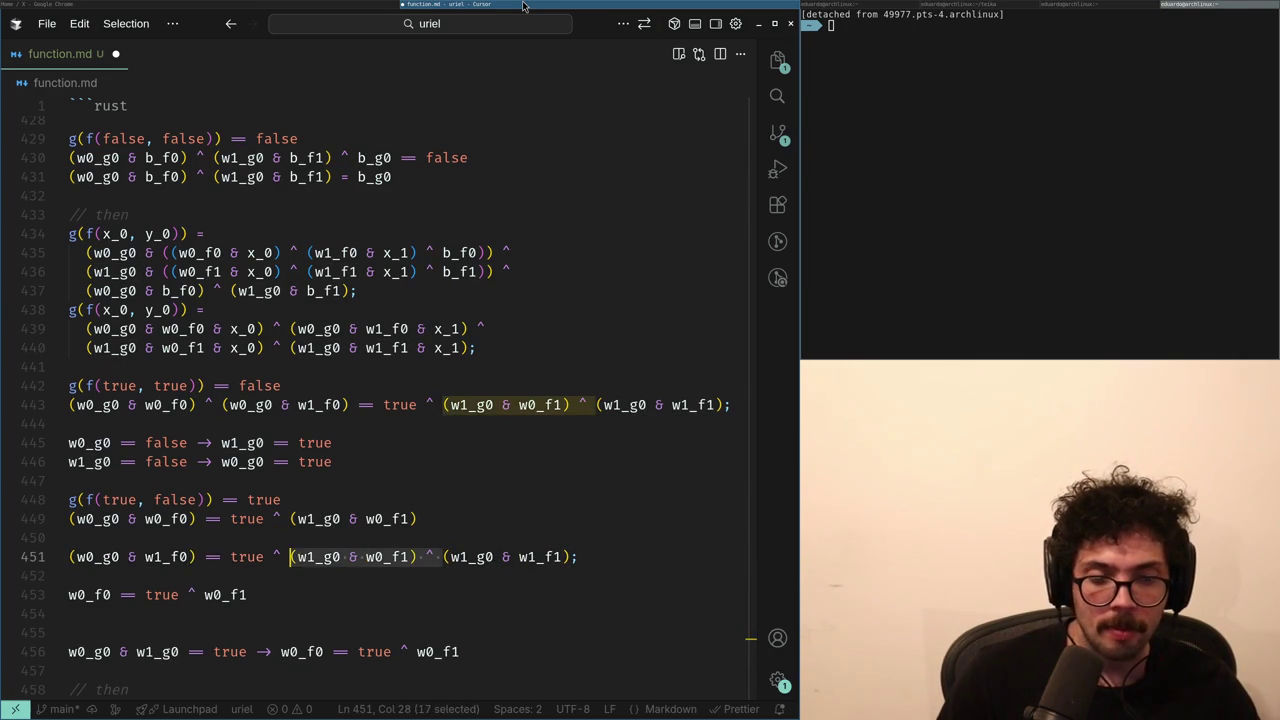
pyautogui.press('BackSpace')
pyautogui.hotkey('ctrl', 'shift', 'Right')
pyautogui.hotkey('ctrl', 'shift', 'Right')
pyautogui.hotkey('ctrl', 'shift', 'Right')
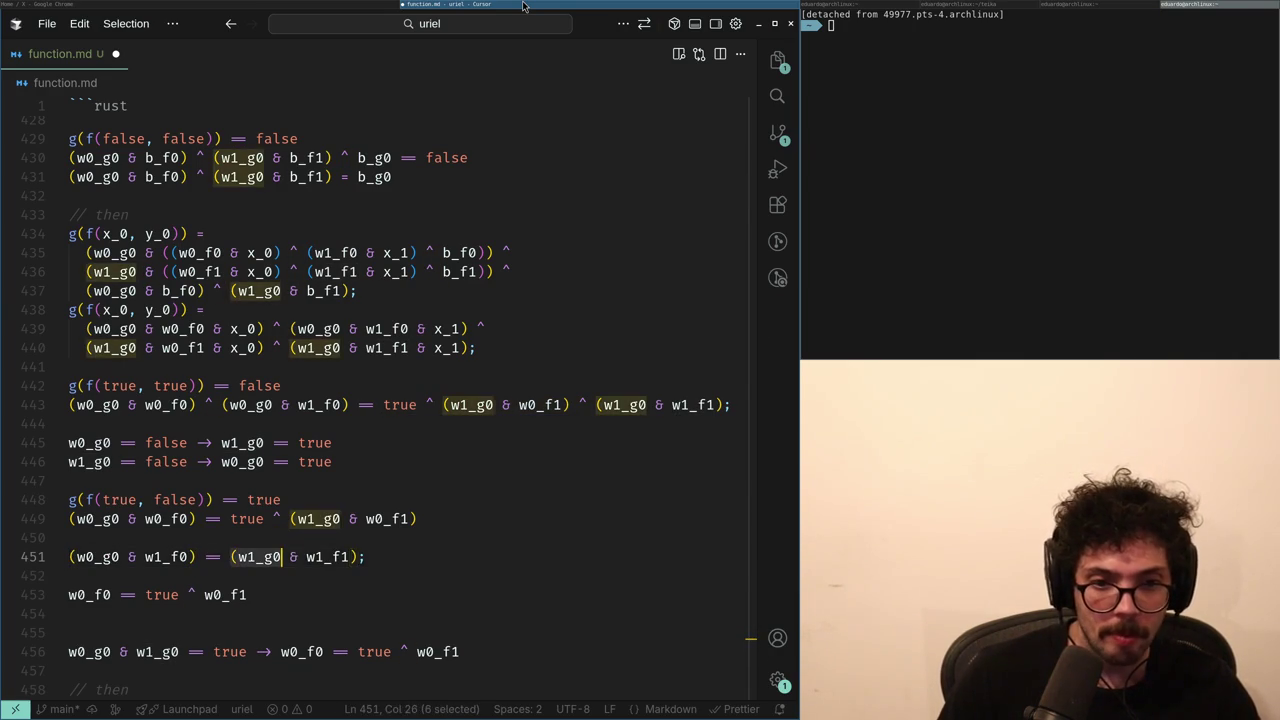
pyautogui.press('Left')
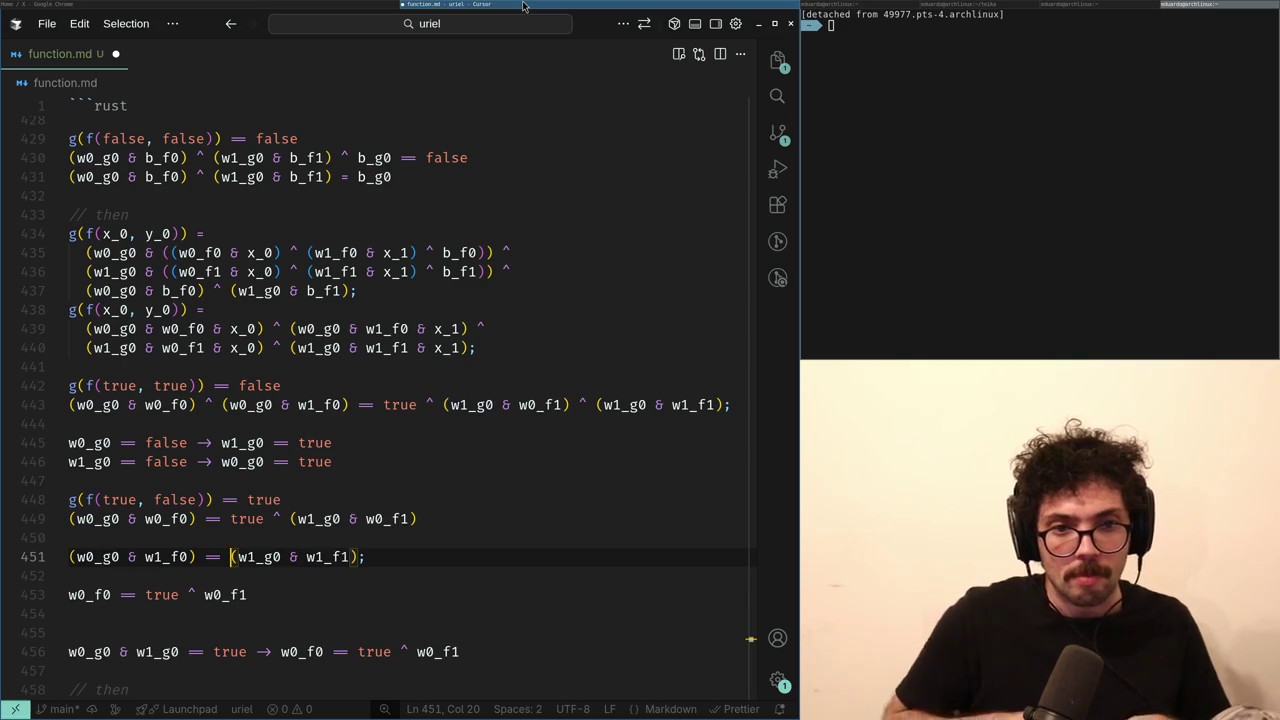
# - Duplicate the (true, false) case header and change its arguments to (false, true)
pyautogui.press('Up')
pyautogui.press('Up')
pyautogui.press('Up')
pyautogui.press('End')
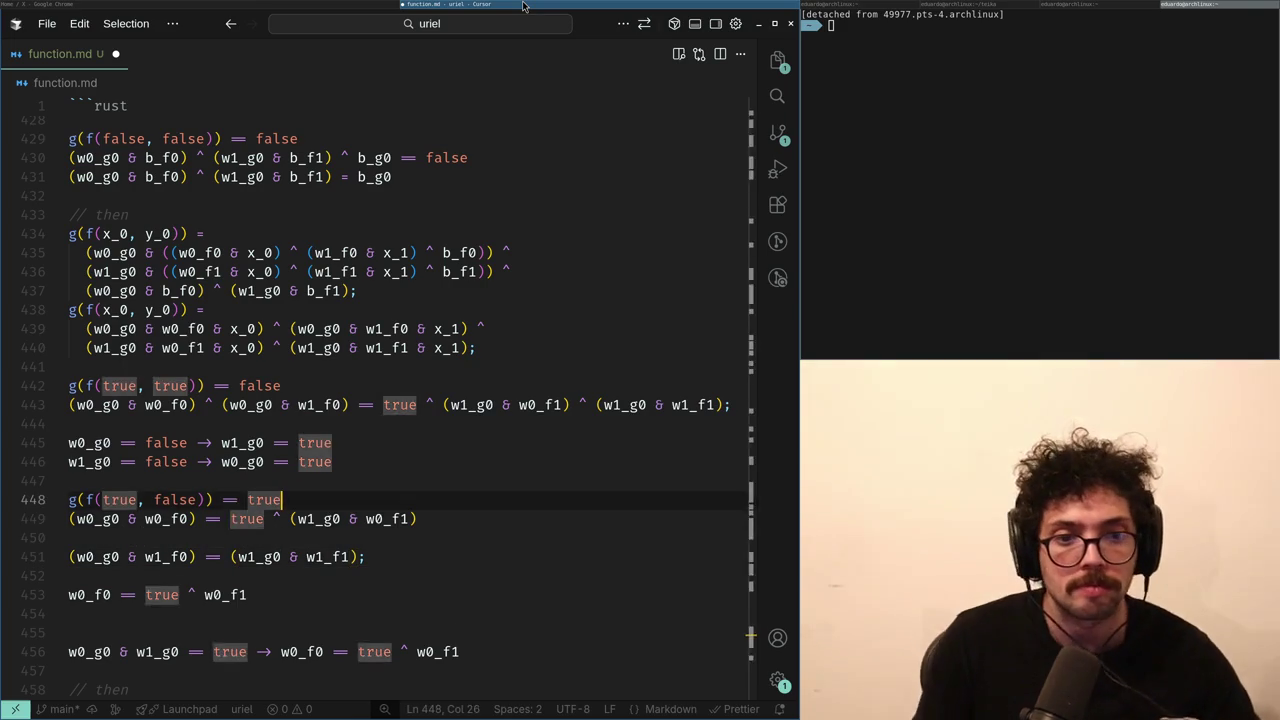
pyautogui.hotkey('shift', 'alt', 'Up')
pyautogui.press('Home')
pyautogui.hotkey('ctrl', 'Right')
pyautogui.hotkey('ctrl', 'Right')
pyautogui.hotkey('ctrl', 'shift', 'Right')
pyautogui.write('false,')
pyautogui.press('Right')
pyautogui.hotkey('ctrl', 'shift', 'Right')
pyautogui.press('BackSpace')
# - Set the new g(f(false, true)) header's result value to true
pyautogui.press('End')
pyautogui.hotkey('ctrl', 'BackSpace')
pyautogui.write('false')
pyautogui.press('Up')
pyautogui.press('Up')
pyautogui.press('Up')
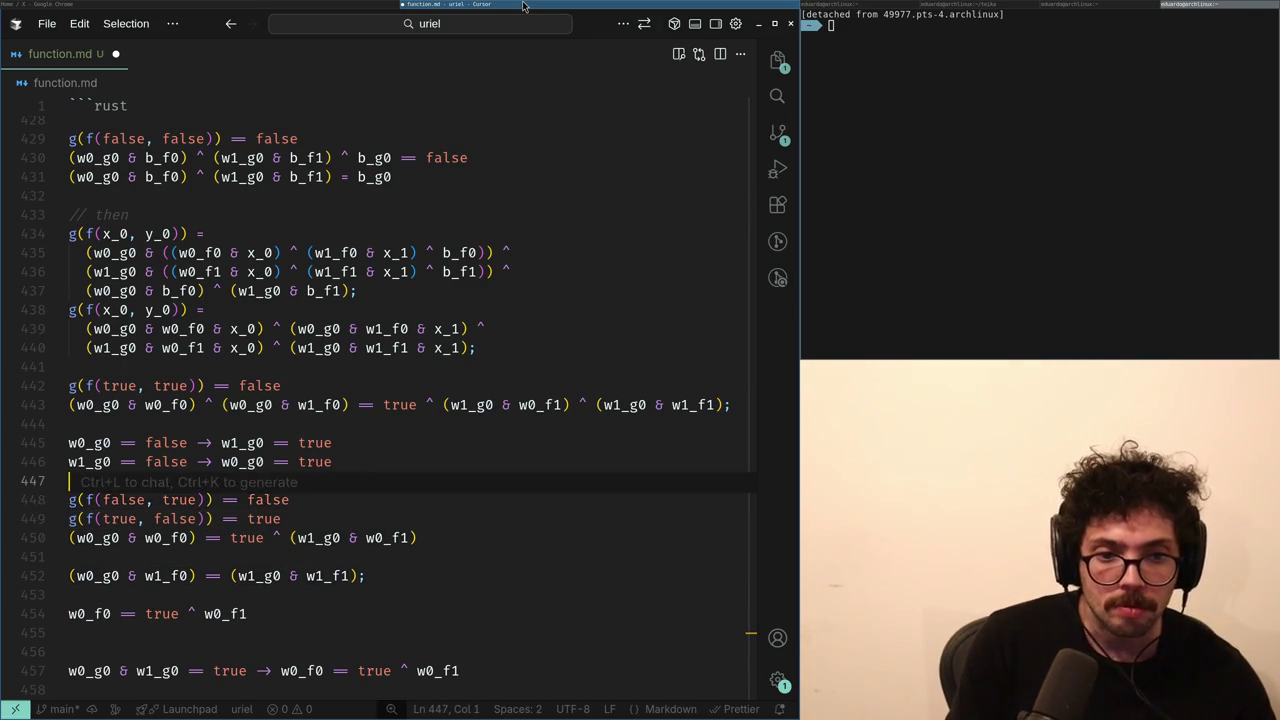
pyautogui.press('Down')
pyautogui.press('Down')
pyautogui.press('Down')
pyautogui.press('End')
pyautogui.hotkey('ctrl', 'BackSpace')
pyautogui.write('true')
# - Copy expansion lines 439–440 and paste them unindented below the (false, true) header
pyautogui.press('Up')
pyautogui.press('Up')
pyautogui.press('Up')
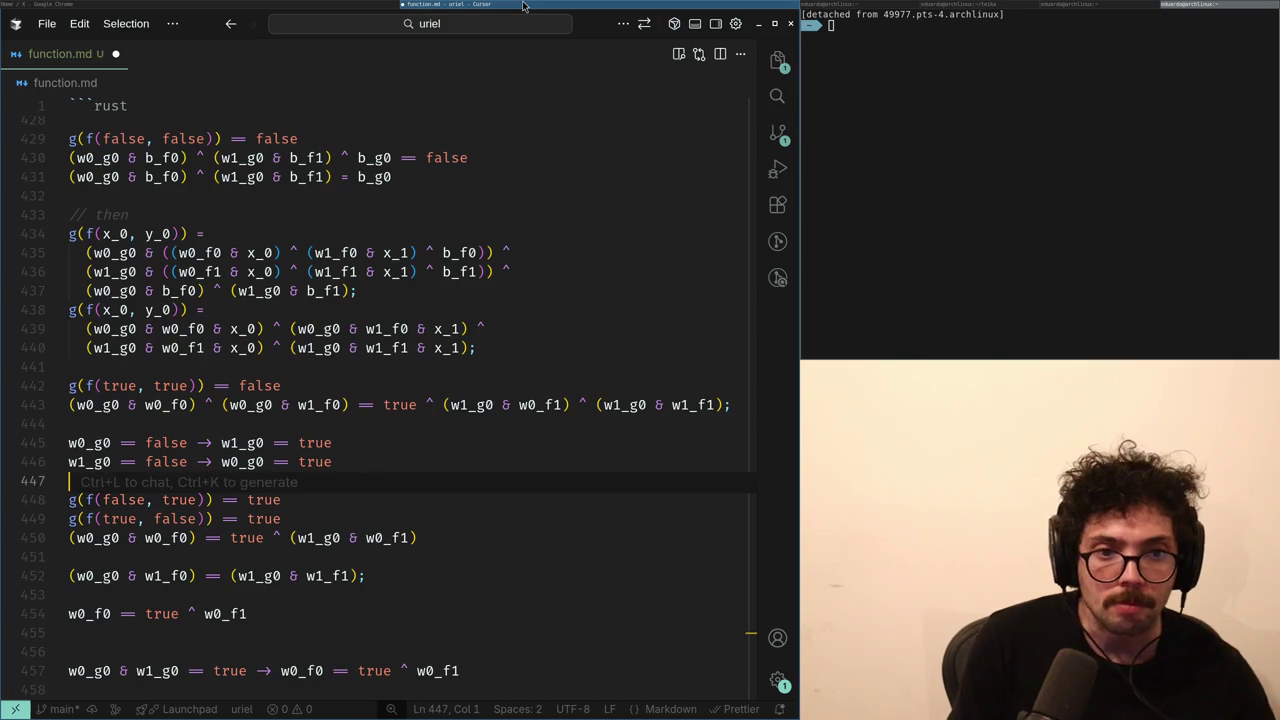
pyautogui.press('End')
pyautogui.press('Left')
pyautogui.hotkey('shift', 'Up')
pyautogui.hotkey('shift', 'Home')
pyautogui.hotkey('ctrl', 'c')
pyautogui.press('Down')
pyautogui.press('Down')
pyautogui.press('Down')
pyautogui.press('End')
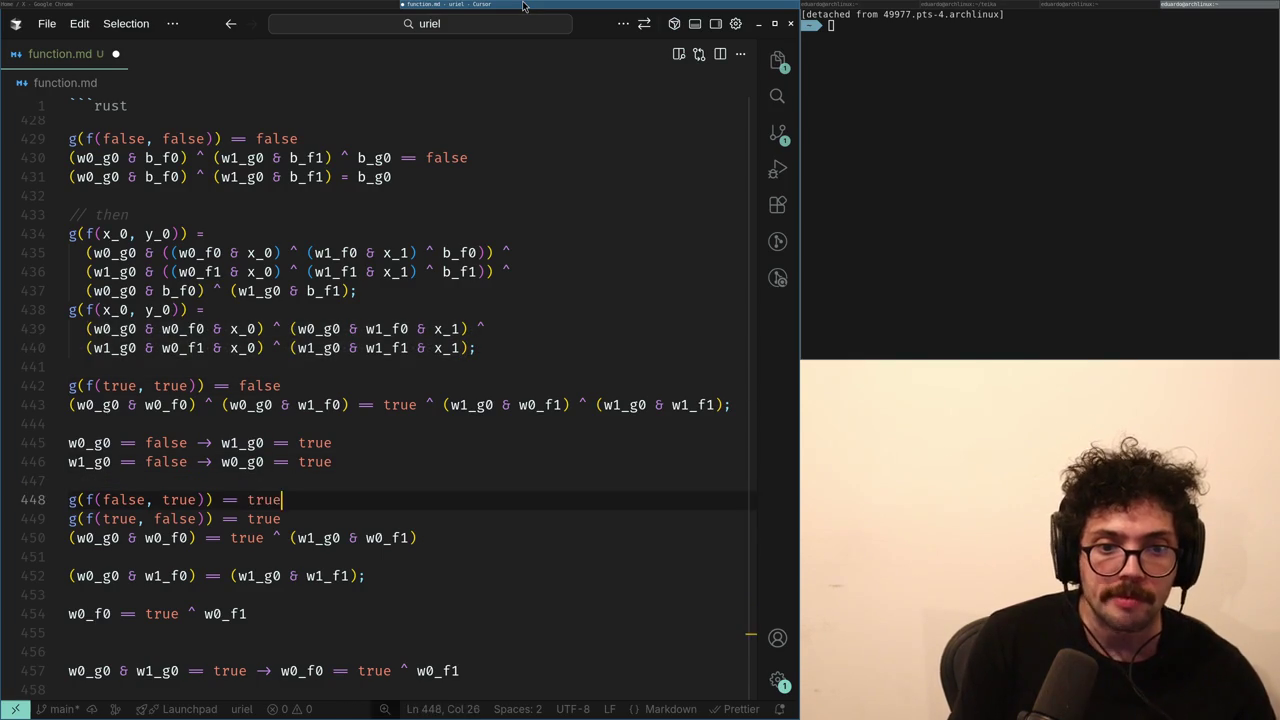
pyautogui.press('Return')
pyautogui.hotkey('ctrl', 'v')
pyautogui.press('Return')
pyautogui.press('Up')
pyautogui.press('Home')
pyautogui.press('BackSpace')
# - Delete the x_0 terms from both pasted lines with multi-cursor and rejoin them
pyautogui.press('Up')
pyautogui.hotkey('ctrl', 'Right')
pyautogui.hotkey('ctrl', 'Right')
pyautogui.hotkey('ctrl', 'Right')
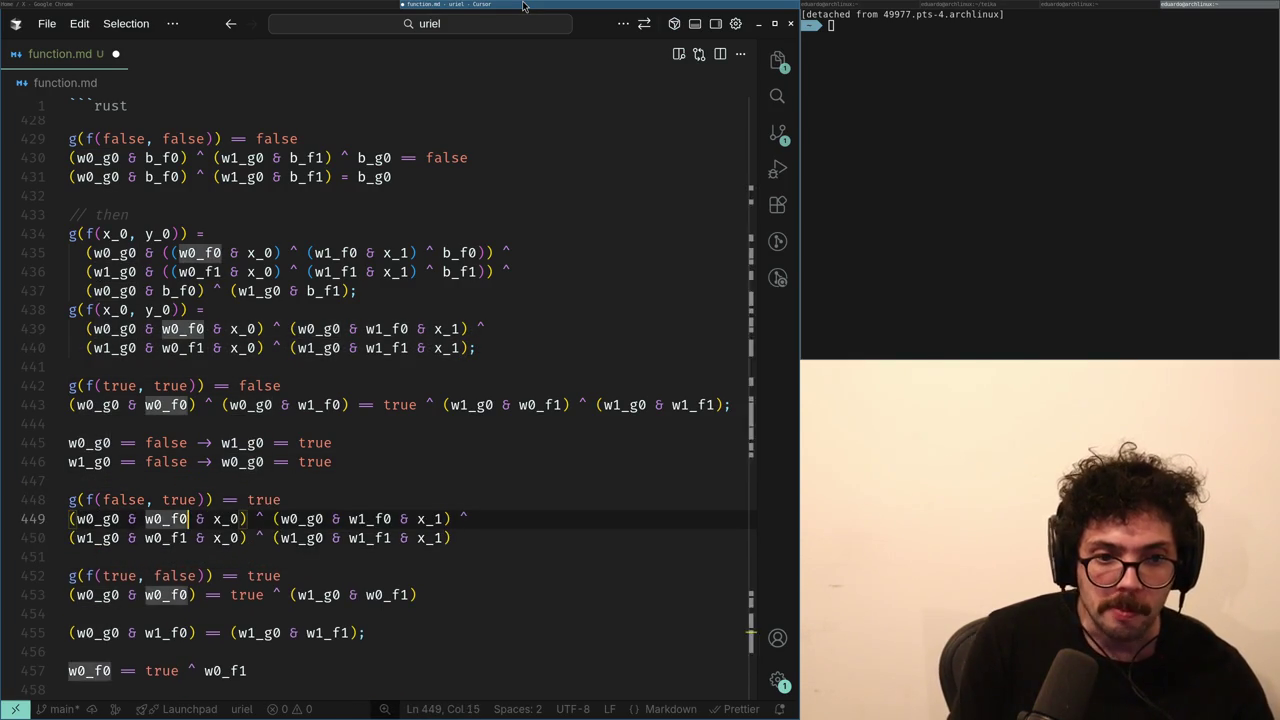
pyautogui.press('Right')
pyautogui.hotkey('ctrl', 'shift', 'Down')
pyautogui.hotkey('shift', 'Home')
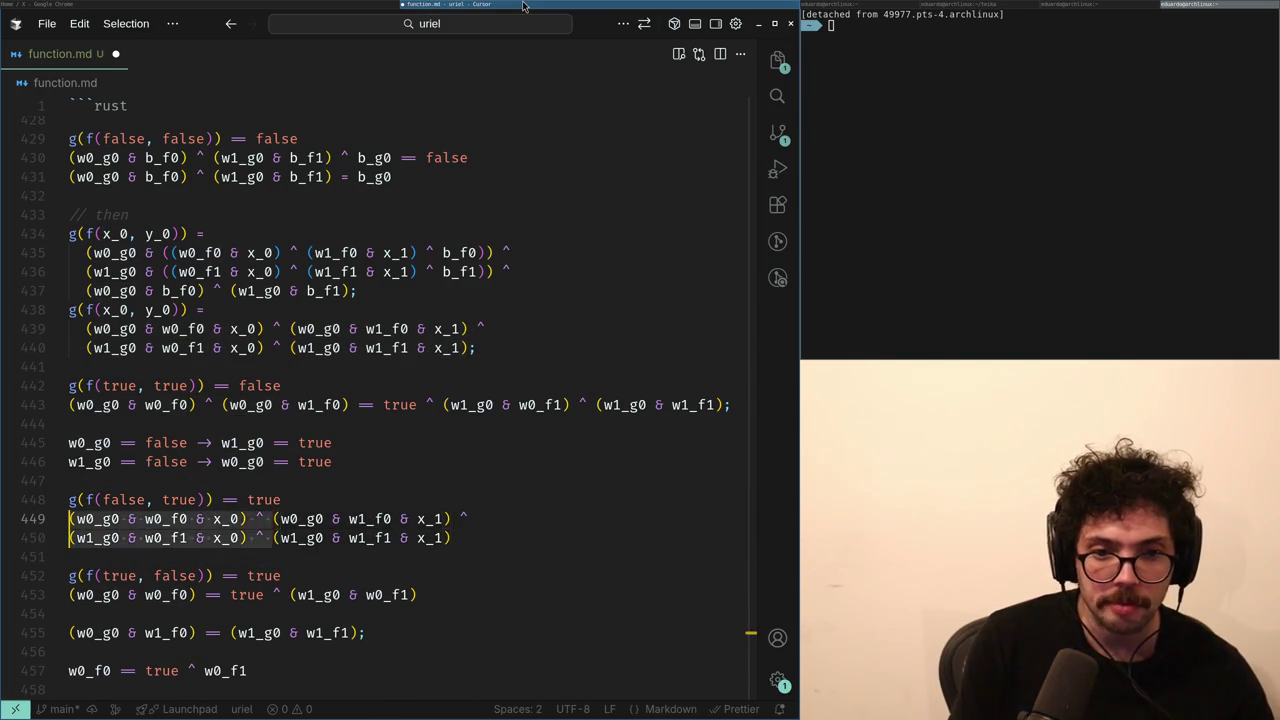
pyautogui.press('BackSpace')
pyautogui.press('Escape')
pyautogui.press('End')
pyautogui.press('Delete')
pyautogui.press('Return')
# - Remove the & x_1 parts and spaces before closing parentheses, then join into one line
pyautogui.press('End')
pyautogui.press('Left')
pyautogui.hotkey('ctrl', 'alt', 'Up')
pyautogui.hotkey('ctrl', 'shift', 'Left')
pyautogui.press('BackSpace')
pyautogui.hotkey('ctrl', 'BackSpace')
pyautogui.press('BackSpace')
pyautogui.press('Escape')
pyautogui.hotkey('shift', 'Left')
pyautogui.press('BackSpace')
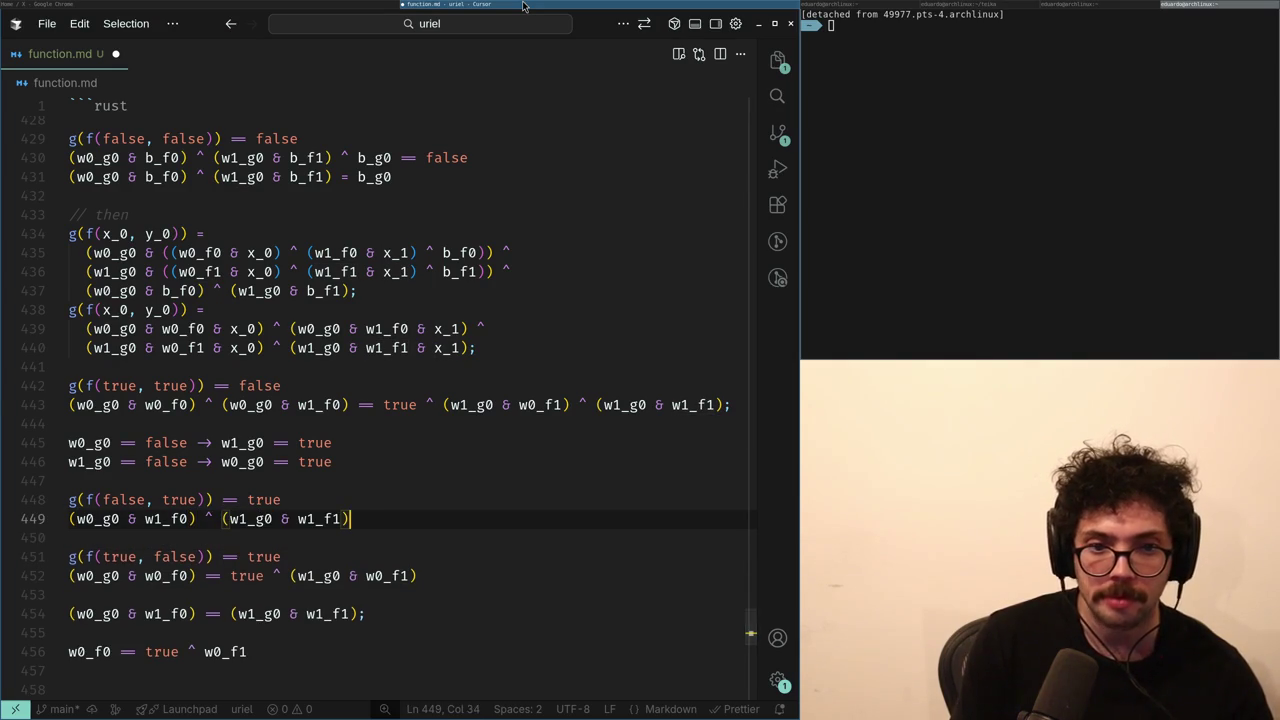
# - Add true and move ^ (w1_g0 & w1_f1) to the end, giving (w0_g0 & w1_f0) == true ^ (w1_g0 & w1_f1)
pyautogui.write('true')
pyautogui.hotkey('ctrl', 'Left')
pyautogui.hotkey('ctrl', 'Left')
pyautogui.hotkey('ctrl', 'shift', 'Left')
pyautogui.hotkey('ctrl', 'shift', 'Left')
pyautogui.hotkey('ctrl', 'shift', 'Left')
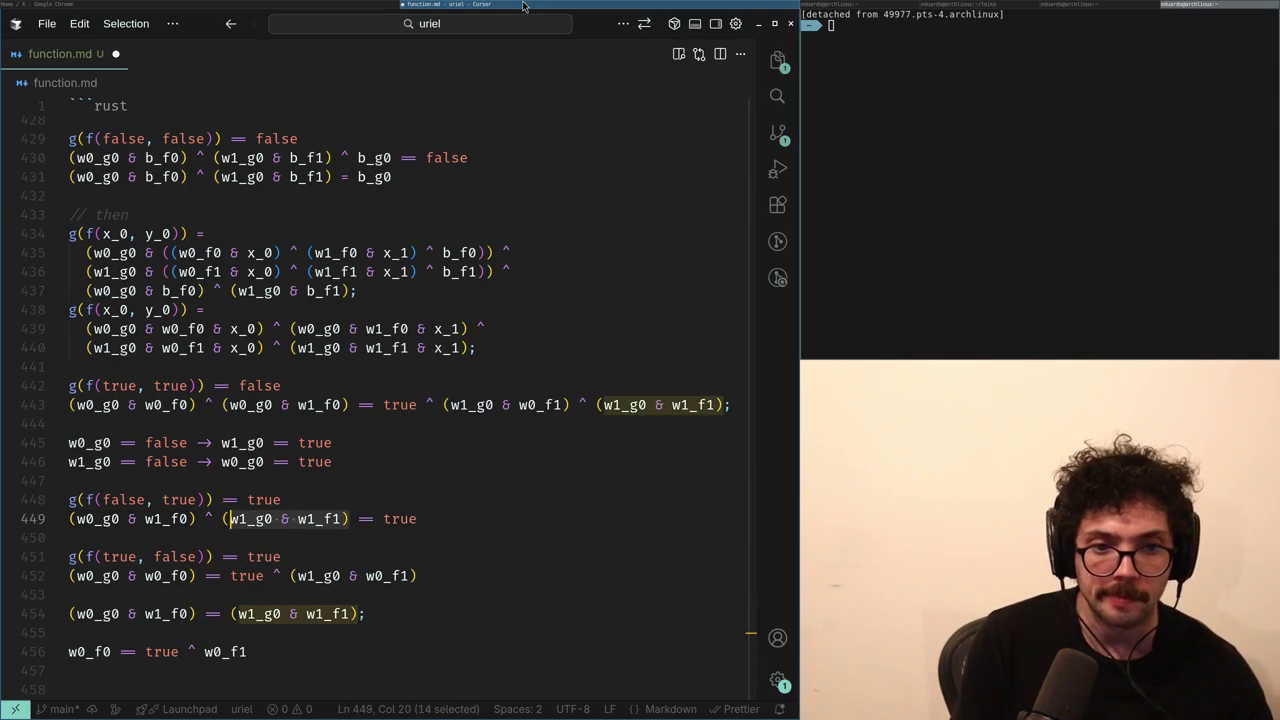
pyautogui.hotkey('ctrl', 'x')
pyautogui.press('End')
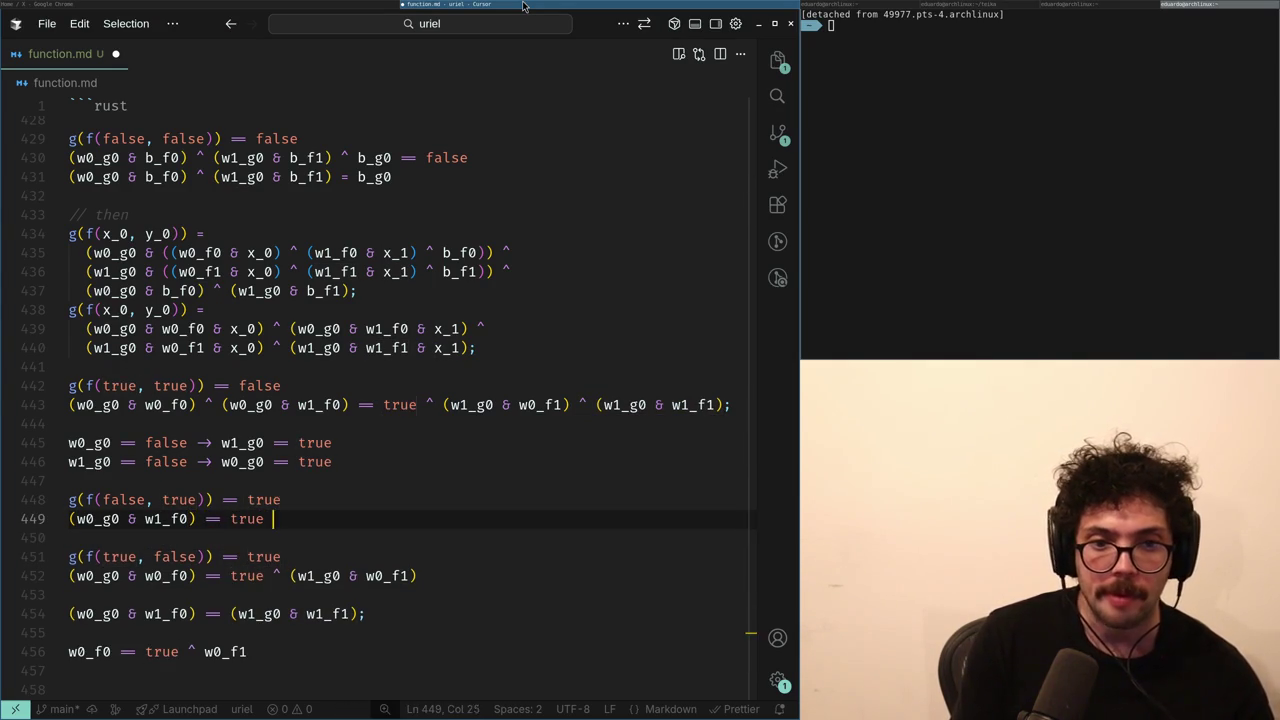
pyautogui.hotkey('ctrl', 'v')
pyautogui.press('Down')
pyautogui.press('Down')
pyautogui.press('Up')
pyautogui.press('Up')
pyautogui.press('Home')
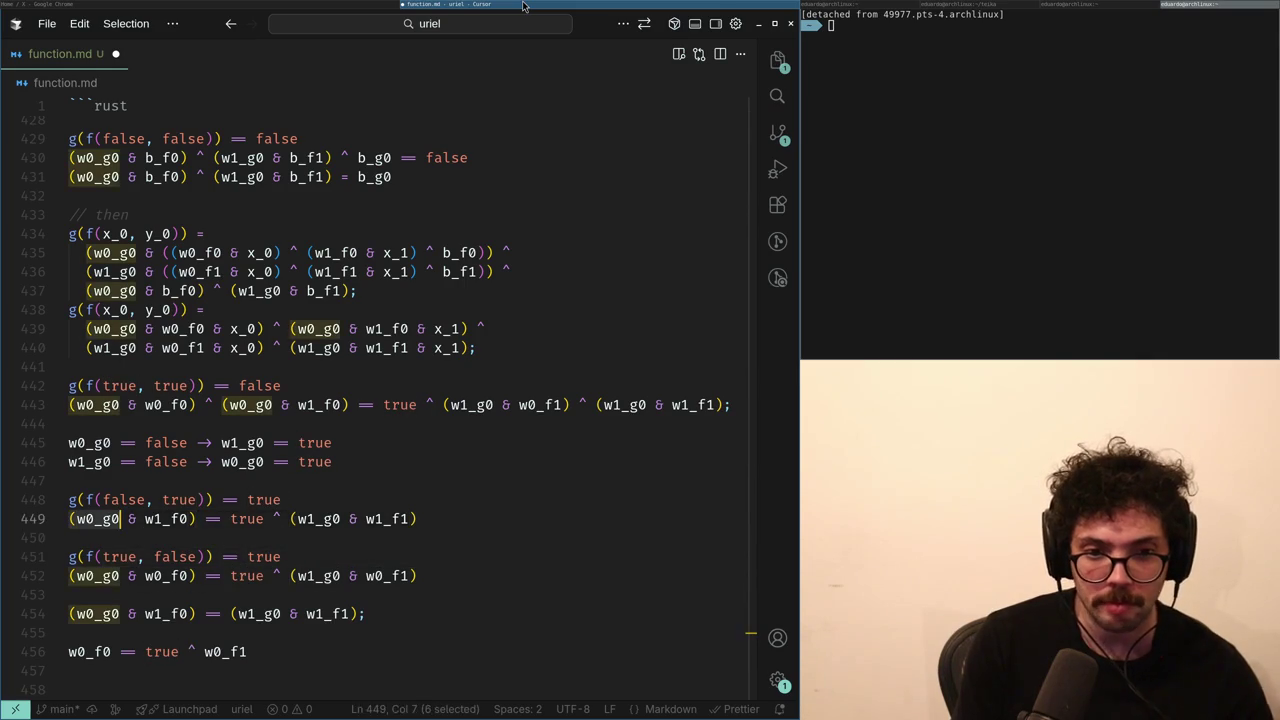
pyautogui.hotkey('ctrl', 'shift', 'Right')
pyautogui.hotkey('ctrl', 'shift', 'Right')
pyautogui.hotkey('ctrl', 'shift', 'Right')
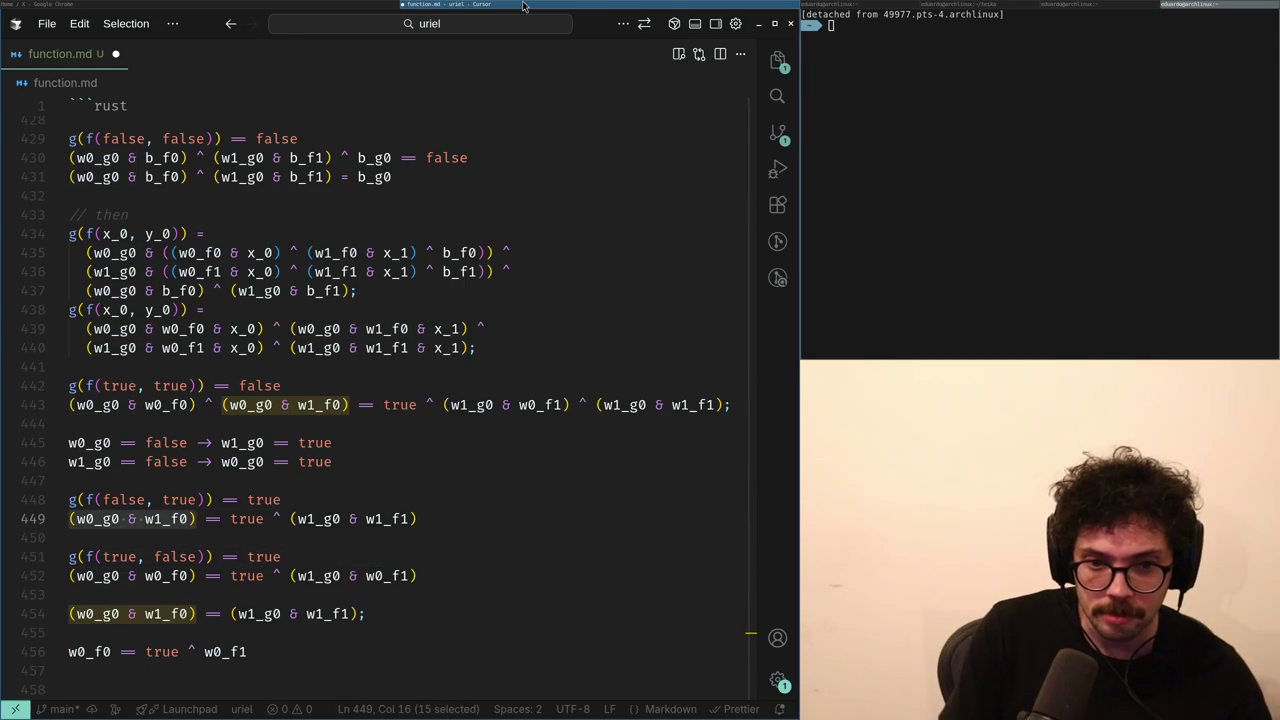
pyautogui.hotkey('shift', 'End')
# - Paste the line 449 equation as line 456 and substitute (w1_g0 & w1_f1) for (w0_g0 & w1_f0)
pyautogui.hotkey('ctrl', 'c')
pyautogui.press('Down')
pyautogui.press('Down')
pyautogui.press('Down')
pyautogui.press('Return')
pyautogui.hotkey('ctrl', 'v')
pyautogui.press('Return')
pyautogui.press('Up')
pyautogui.press('Up')
pyautogui.press('Up')
pyautogui.press('End')
pyautogui.press('Left')
pyautogui.hotkey('ctrl', 'shift', 'Left')
pyautogui.hotkey('ctrl', 'shift', 'Left')
pyautogui.hotkey('ctrl', 'shift', 'Left')
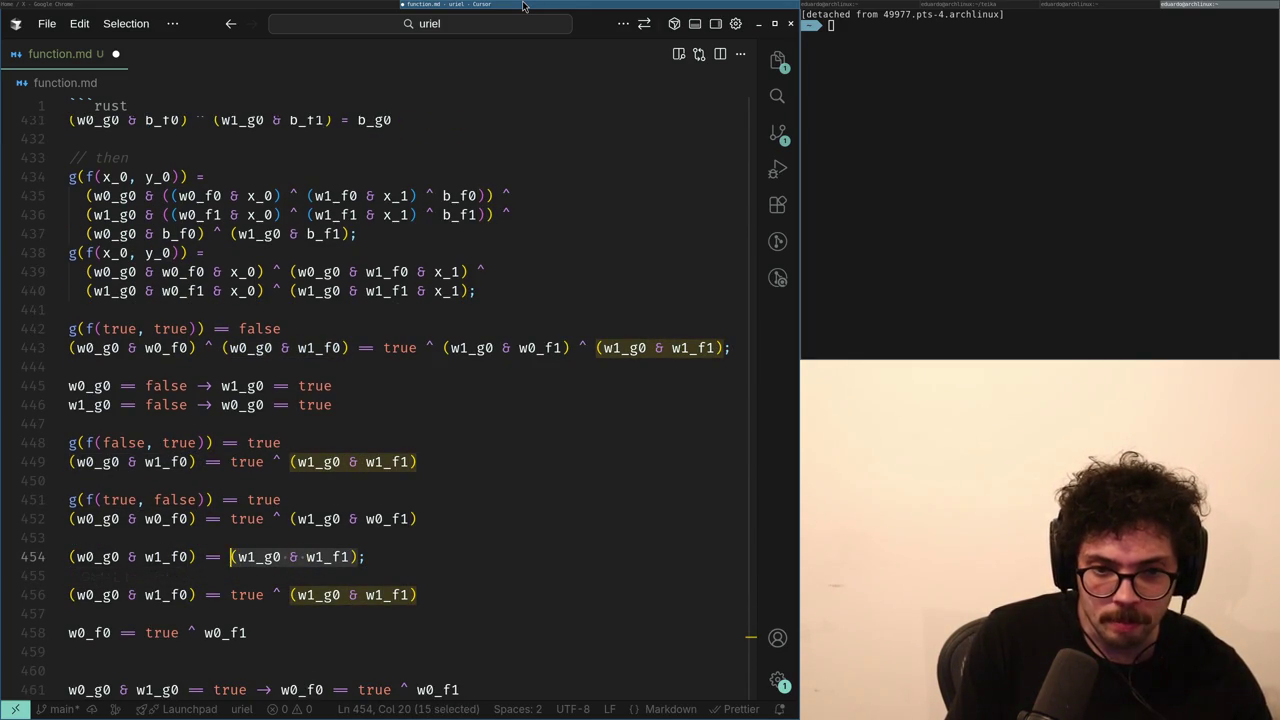
pyautogui.hotkey('ctrl', 'c')
pyautogui.press('Down')
pyautogui.press('Down')
pyautogui.press('Home')
pyautogui.hotkey('ctrl', 'shift', 'Right')
pyautogui.hotkey('ctrl', 'shift', 'Right')
pyautogui.hotkey('ctrl', 'shift', 'Right')
pyautogui.hotkey('ctrl', 'v')
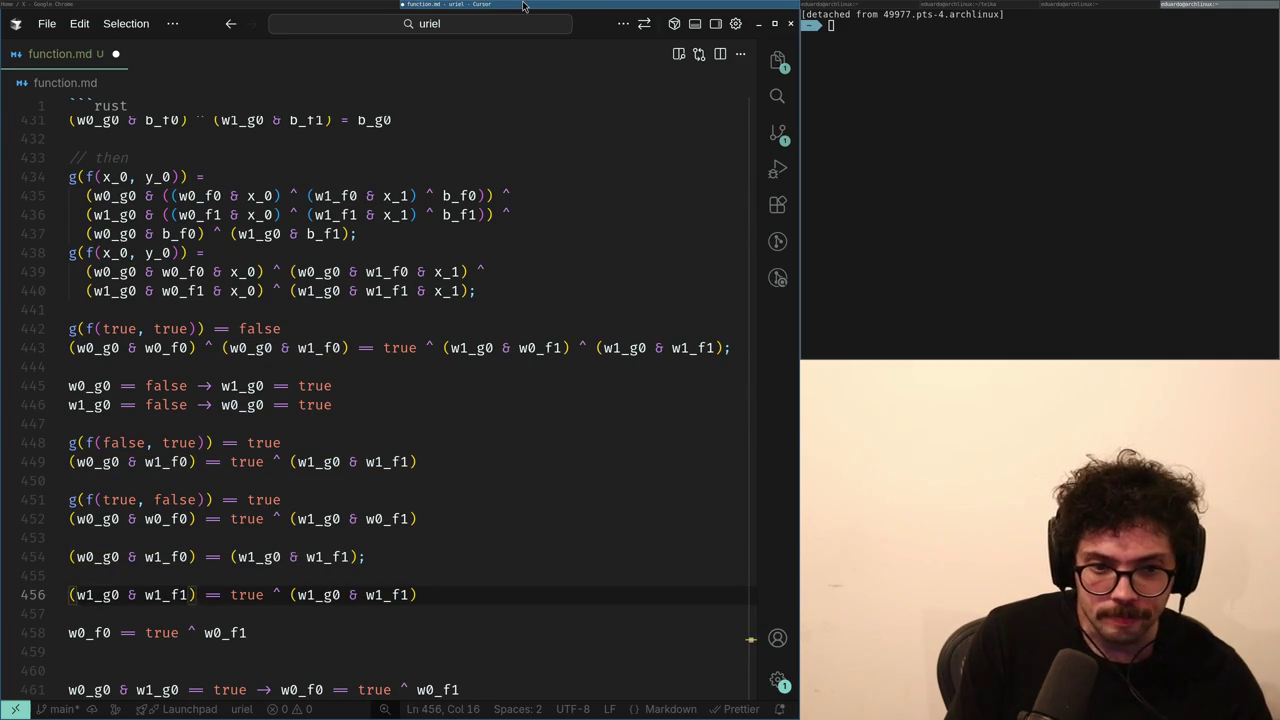
# - Delete the scratch lines 454–456
pyautogui.press('End')
pyautogui.hotkey('shift', 'Up')
pyautogui.hotkey('shift', 'Up')
pyautogui.hotkey('shift', 'Up')
pyautogui.press('BackSpace')
# - Copy expansion lines 439–440 and paste them unindented under the g(f(true, true)) header
pyautogui.press('Up')
pyautogui.press('Up')
pyautogui.press('Up')
pyautogui.press('End')
pyautogui.hotkey('shift', 'Up')
pyautogui.hotkey('shift', 'Home')
pyautogui.press('Down')
pyautogui.press('Down')
pyautogui.press('Down')
pyautogui.press('Up')
pyautogui.press('Up')
pyautogui.hotkey('shift', 'Up')
pyautogui.hotkey('shift', 'Home')
pyautogui.hotkey('ctrl', 'c')
pyautogui.press('Down')
pyautogui.press('Down')
pyautogui.press('Down')
pyautogui.press('Home')
pyautogui.hotkey('ctrl', 'v')
pyautogui.press('Return')
# - Strip & x_0 and & x_1 from both pasted lines and join them into one four-term XOR line
pyautogui.press('Up')
pyautogui.hotkey('ctrl', 'Right')
pyautogui.hotkey('ctrl', 'Right')
pyautogui.hotkey('ctrl', 'Right')
pyautogui.hotkey('shift', 'alt', 'Up')
pyautogui.hotkey('ctrl', 'shift', 'Right')
pyautogui.hotkey('ctrl', 'shift', 'Right')
pyautogui.press('BackSpace')
pyautogui.hotkey('ctrl', 'Left')
pyautogui.hotkey('ctrl', 'shift', 'Left')
pyautogui.hotkey('ctrl', 'shift', 'Left')
pyautogui.press('BackSpace')
pyautogui.press('BackSpace')
pyautogui.press('Escape')
pyautogui.press('End')
pyautogui.press('Delete')
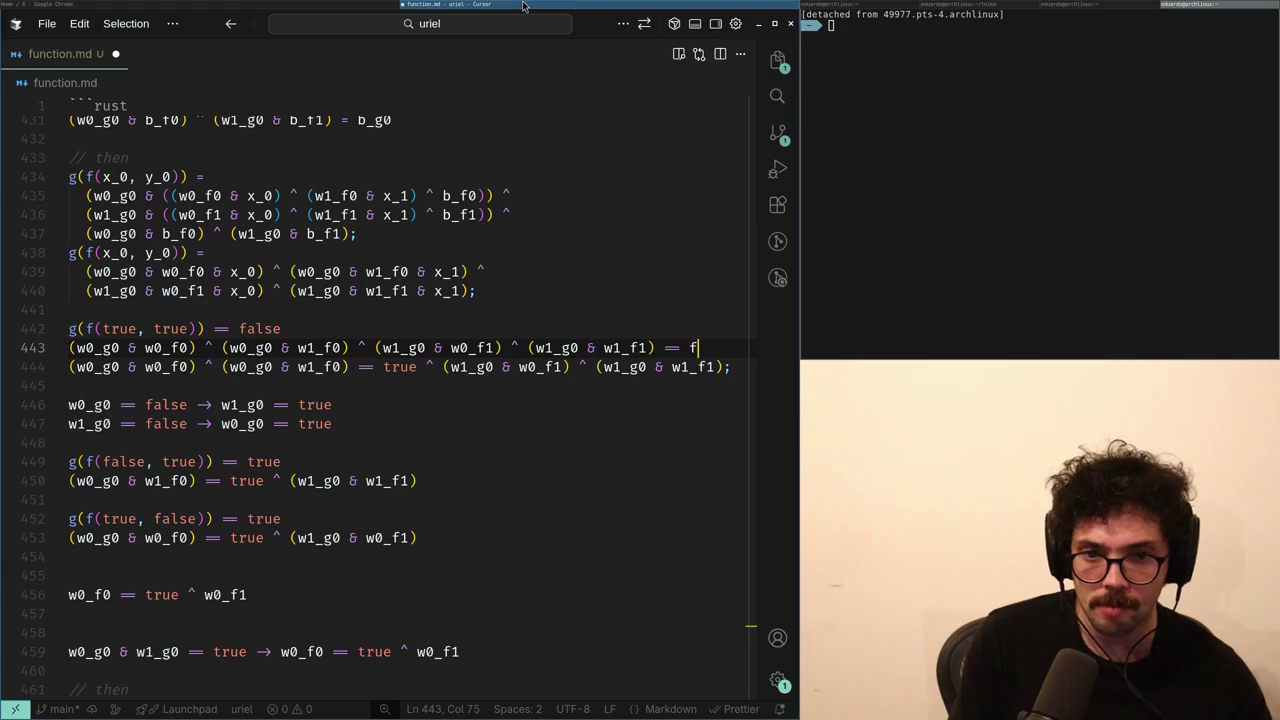
# - Move the (w1_g0 & w0_f1) ^ (w1_g0 & w1_f1) terms of line 443 across the equals sign
pyautogui.hotkey('ctrl', 'Left')
pyautogui.hotkey('ctrl', 'Left')
pyautogui.hotkey('ctrl', 'Left')
pyautogui.hotkey('ctrl', 'shift', 'Left')
pyautogui.hotkey('ctrl', 'shift', 'Left')
pyautogui.hotkey('ctrl', 'shift', 'Left')
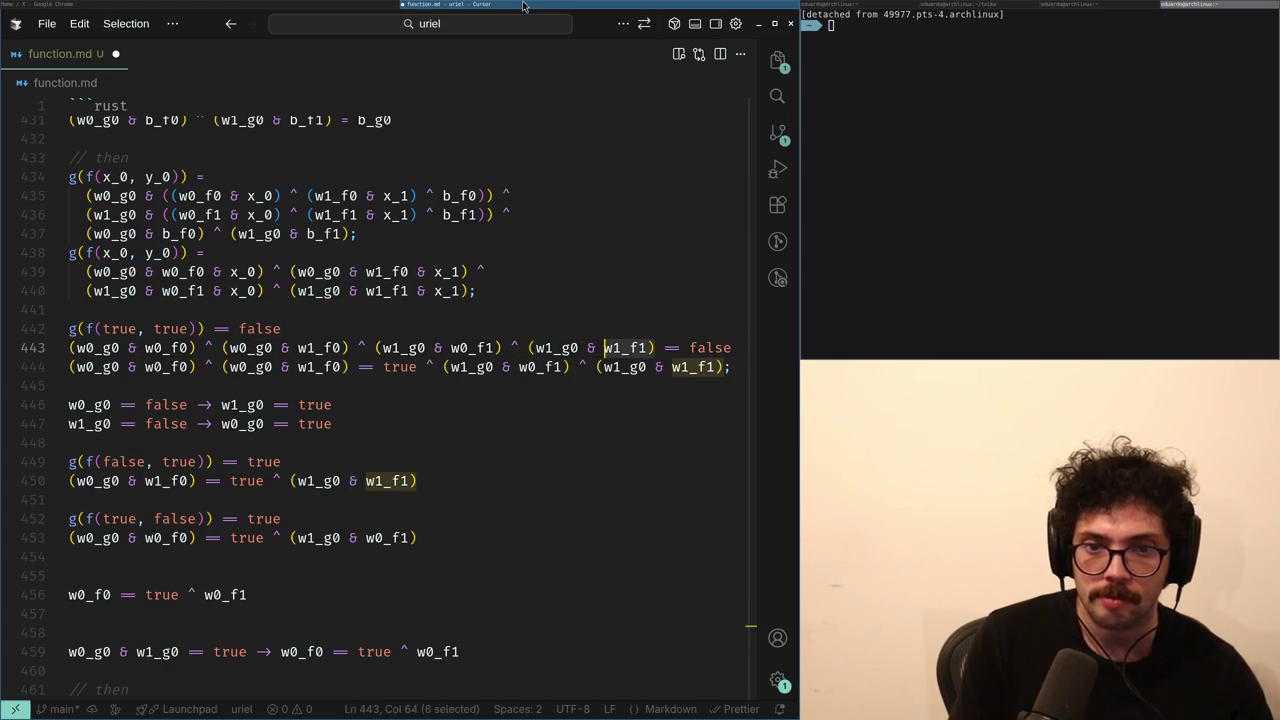
pyautogui.hotkey('ctrl', 'shift', 'Left')
pyautogui.hotkey('ctrl', 'shift', 'Left')
pyautogui.hotkey('ctrl', 'shift', 'Left')
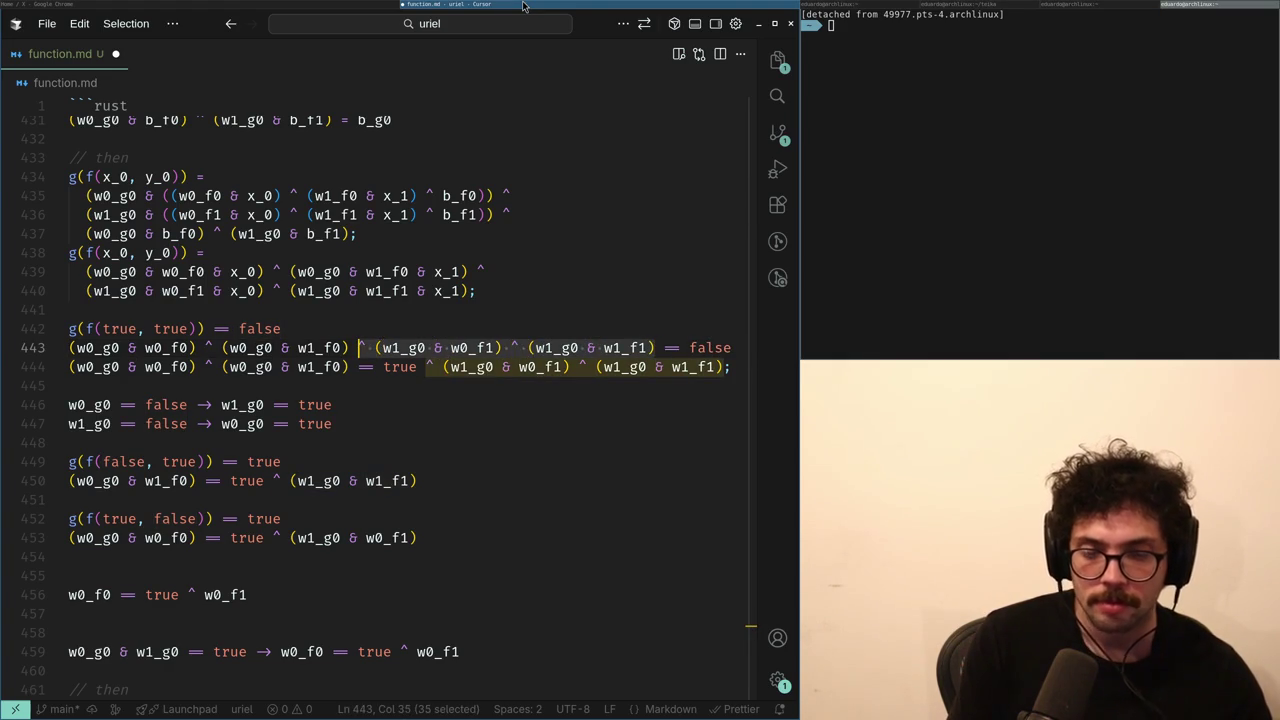
pyautogui.hotkey('ctrl', 'x')
pyautogui.press('End')
pyautogui.hotkey('ctrl', 'v')
pyautogui.hotkey('ctrl', 'Left')
pyautogui.hotkey('ctrl', 'Left')
pyautogui.hotkey('ctrl', 'Left')
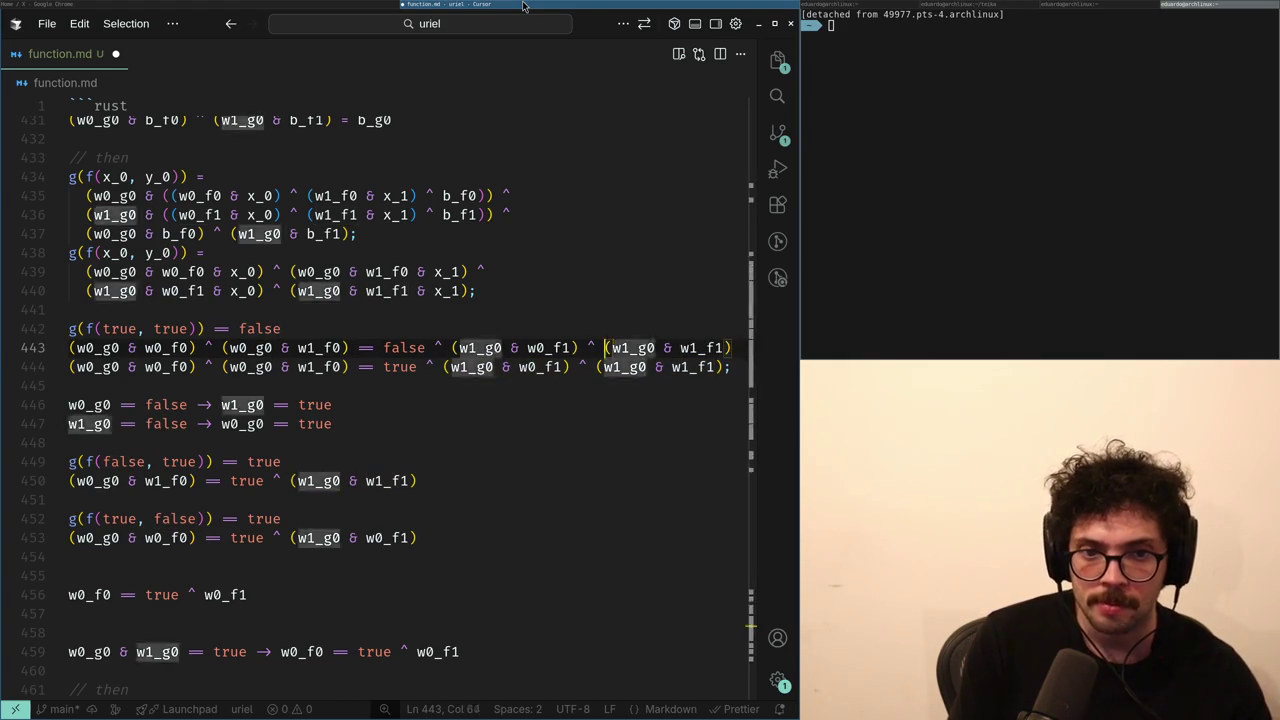
# - Delete the 'false ^' term from the right side of the (true, true) equation
pyautogui.press('Delete')
pyautogui.press('Delete')
pyautogui.hotkey('ctrl', 'BackSpace')
pyautogui.press('Down')
pyautogui.hotkey('ctrl', 'Right')
pyautogui.hotkey('ctrl', 'Right')
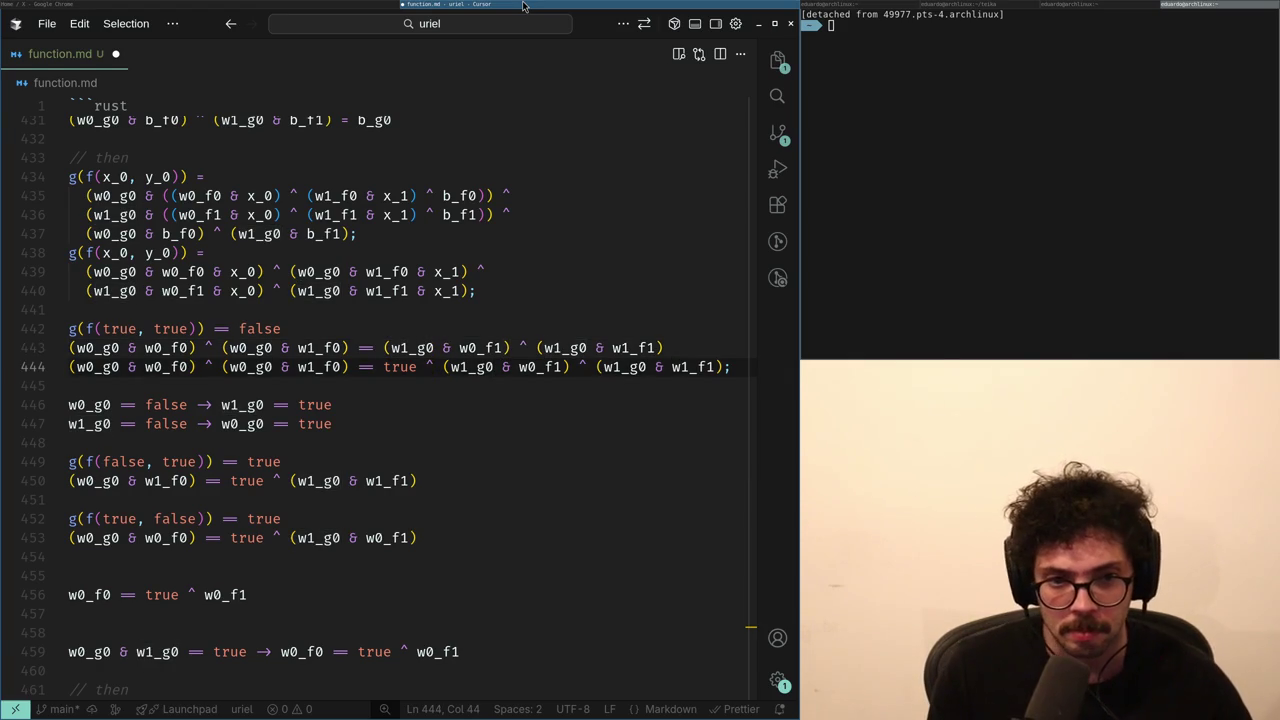
# - Remove 'true ^' from the second equation, then delete both implication lines and the duplicate equation
pyautogui.hotkey('ctrl', 'shift', 'Right')
pyautogui.hotkey('ctrl', 'shift', 'Right')
pyautogui.press('Delete')
pyautogui.press('Down')
pyautogui.hotkey('shift', 'Down')
pyautogui.hotkey('shift', 'Down')
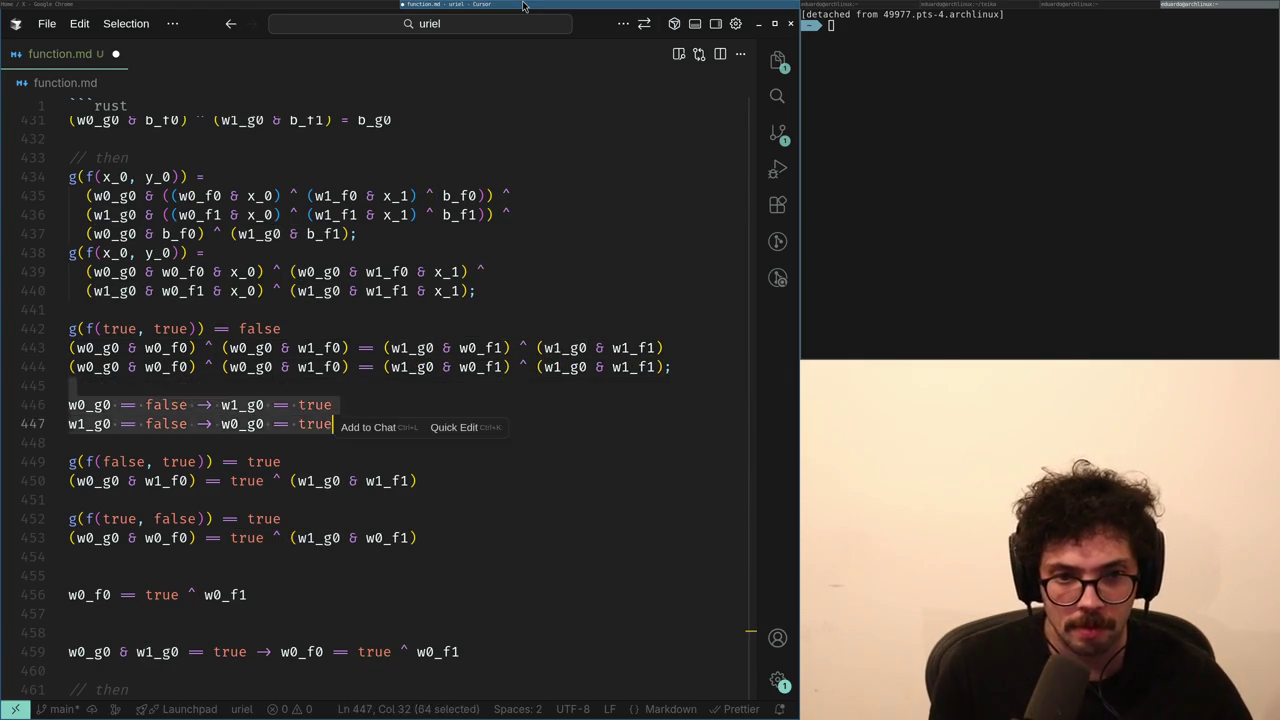
pyautogui.press('BackSpace')
pyautogui.press('BackSpace')
pyautogui.hotkey('shift', 'Up')
pyautogui.press('BackSpace')
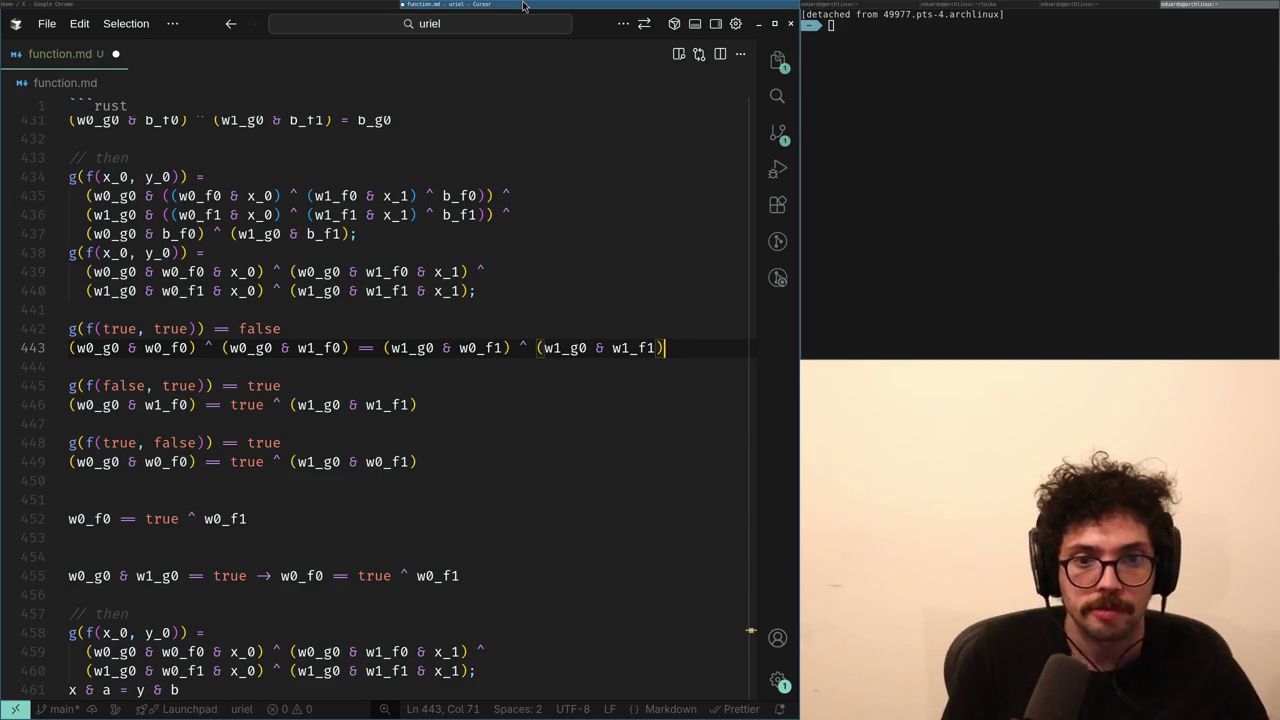
# - Select the (w0_g0 & w1_f0) term in the (false, true) equation
pyautogui.press('Down')
pyautogui.press('Down')
pyautogui.press('Down')
pyautogui.hotkey('ctrl', 'shift', 'Left')
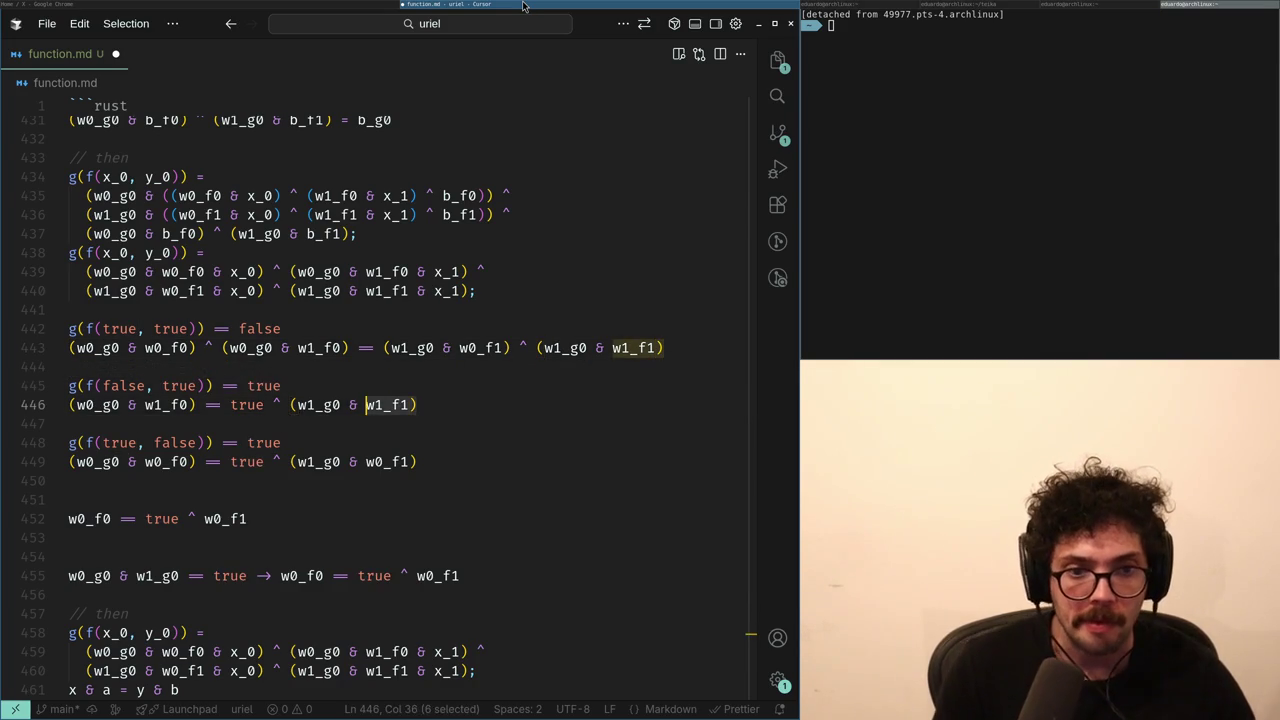
pyautogui.hotkey('ctrl', 'shift', 'Left')
pyautogui.hotkey('ctrl', 'shift', 'Left')
pyautogui.hotkey('ctrl', 'shift', 'Left')
pyautogui.press('Home')
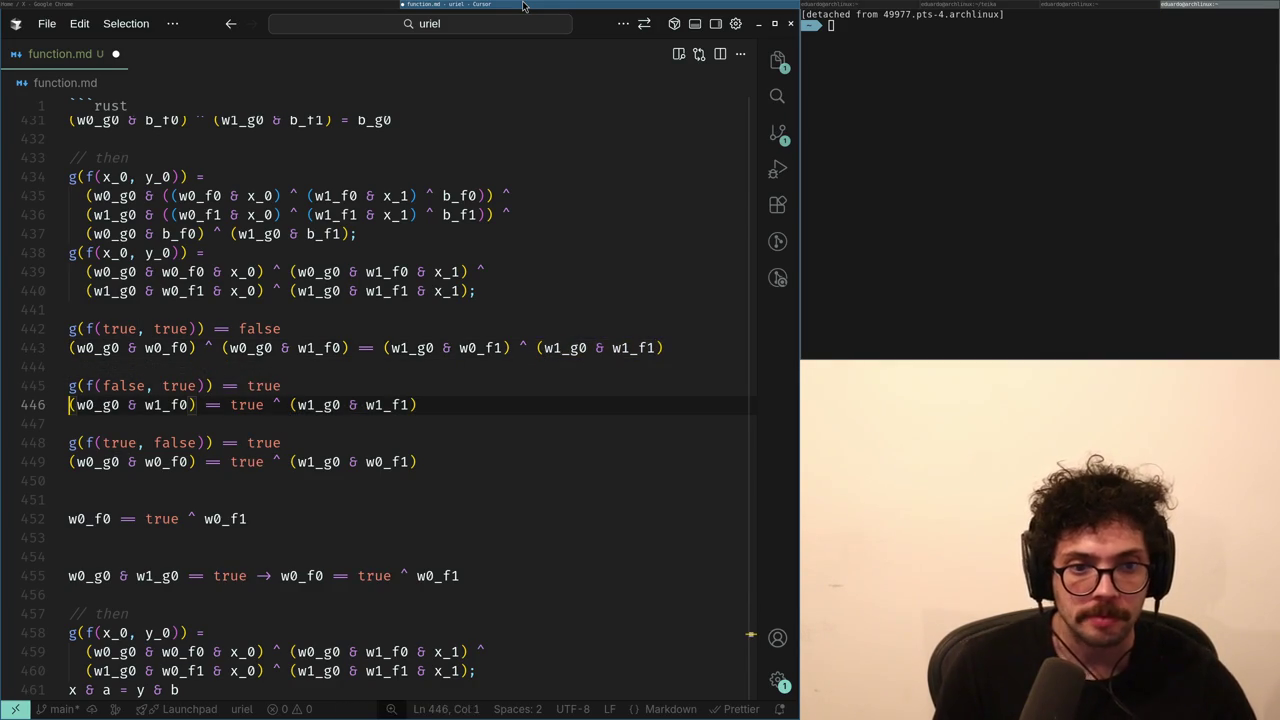
pyautogui.hotkey('ctrl', 'shift', 'Right')
pyautogui.hotkey('ctrl', 'shift', 'Right')
pyautogui.hotkey('ctrl', 'shift', 'Right')
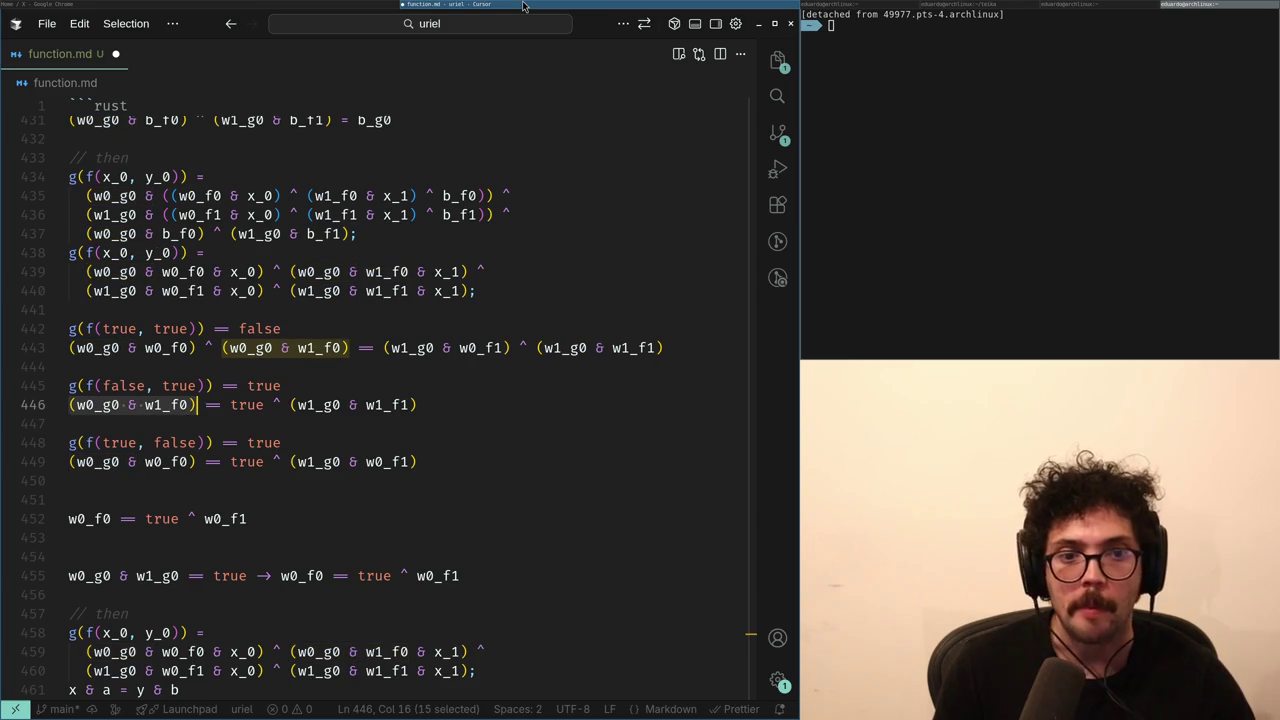
pyautogui.press('Up')
pyautogui.press('Up')
pyautogui.press('Up')
pyautogui.press('End')
pyautogui.press('Home')
pyautogui.hotkey('shift', 'End')
pyautogui.press('Down')
pyautogui.press('Down')
pyautogui.press('Down')
pyautogui.press('Down')
pyautogui.press('Down')
pyautogui.press('Down')
pyautogui.press('Return')
pyautogui.hotkey('ctrl', 'v')
pyautogui.press('Home')
pyautogui.press('Return')
pyautogui.press('Up')
pyautogui.press('Up')
pyautogui.hotkey('ctrl', 'Right')
pyautogui.hotkey('ctrl', 'Right')
pyautogui.hotkey('ctrl', 'Right')
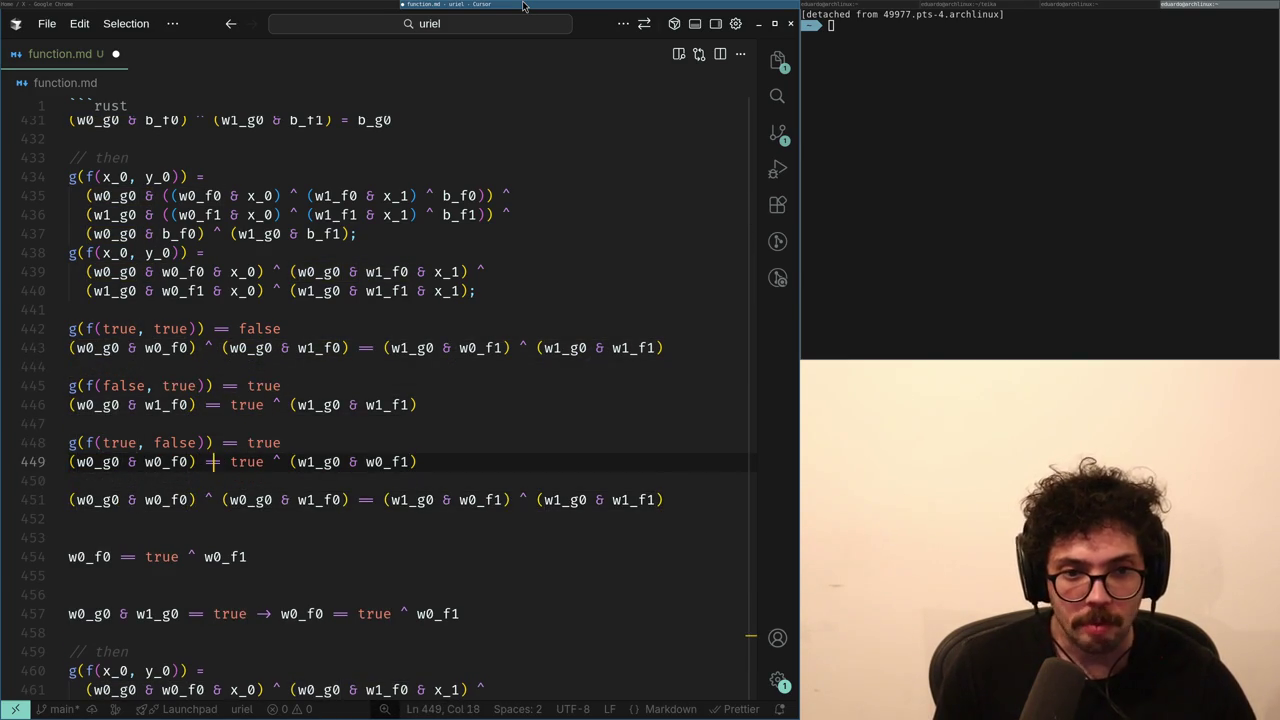
pyautogui.hotkey('shift', 'Home')
pyautogui.press('Right')
pyautogui.hotkey('ctrl', 'Right')
pyautogui.hotkey('ctrl', 'Right')
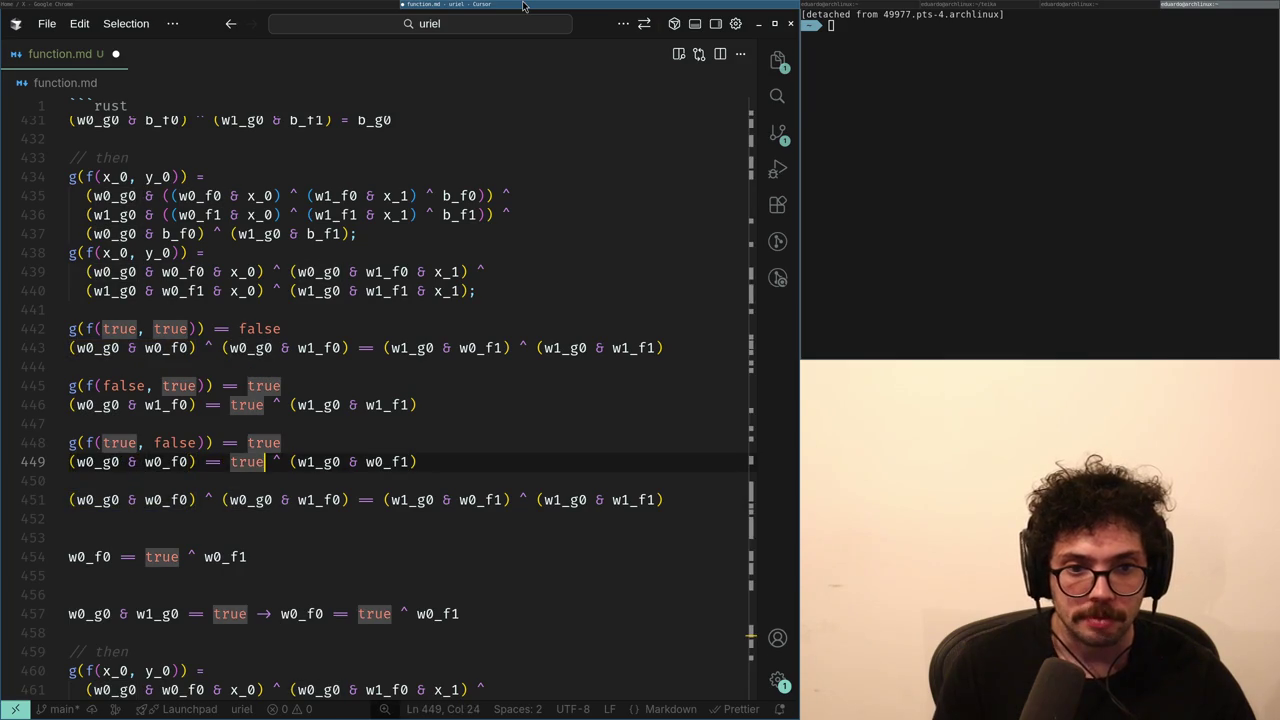
pyautogui.hotkey('shift', 'End')
pyautogui.hotkey('ctrl', 'c')
pyautogui.press('Down')
pyautogui.press('Down')
pyautogui.press('Home')
pyautogui.hotkey('ctrl', 'shift', 'Right')
pyautogui.hotkey('ctrl', 'shift', 'Right')
pyautogui.hotkey('ctrl', 'shift', 'Right')
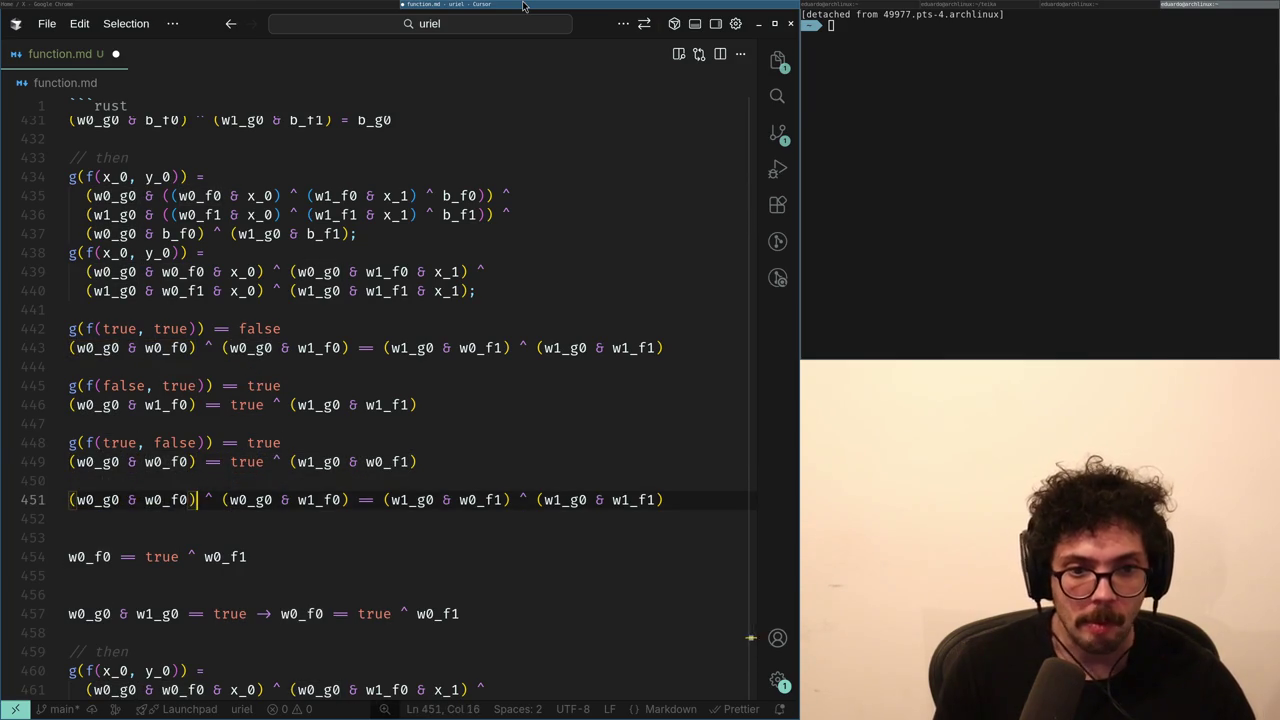
pyautogui.hotkey('ctrl', 'v')
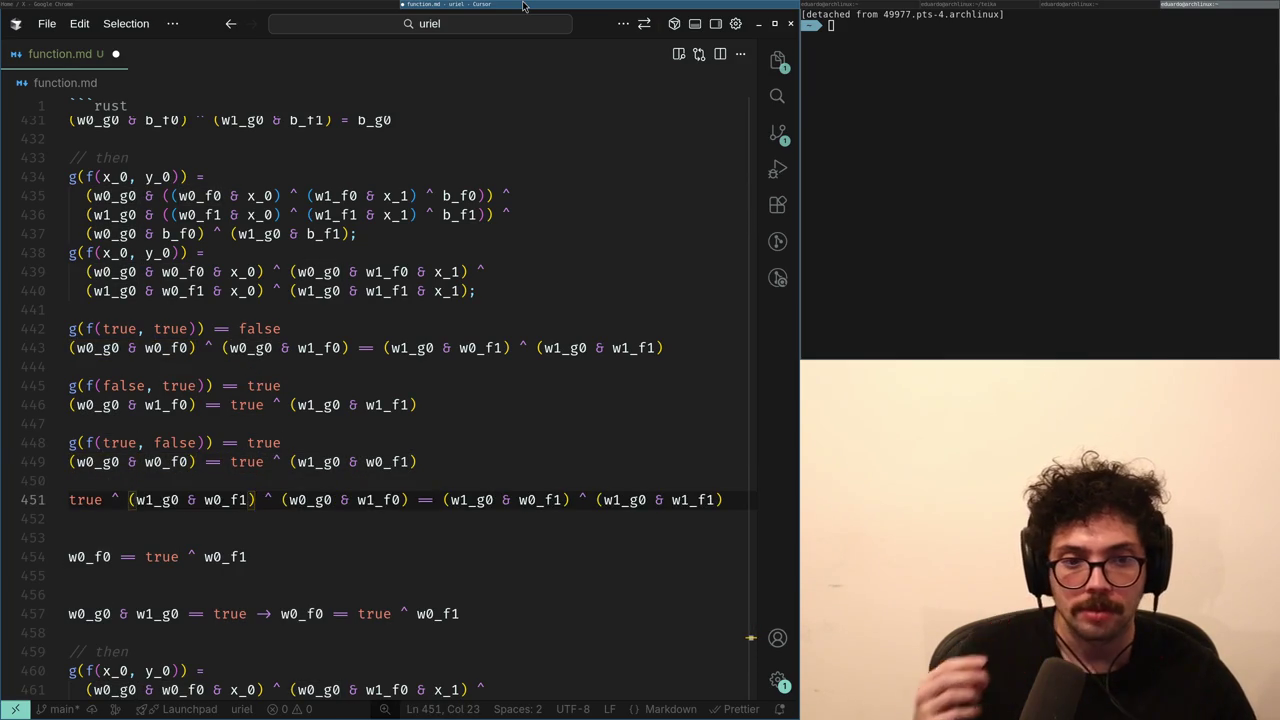
pyautogui.press('Up')
pyautogui.press('Up')
pyautogui.press('Up')
pyautogui.press('Home')
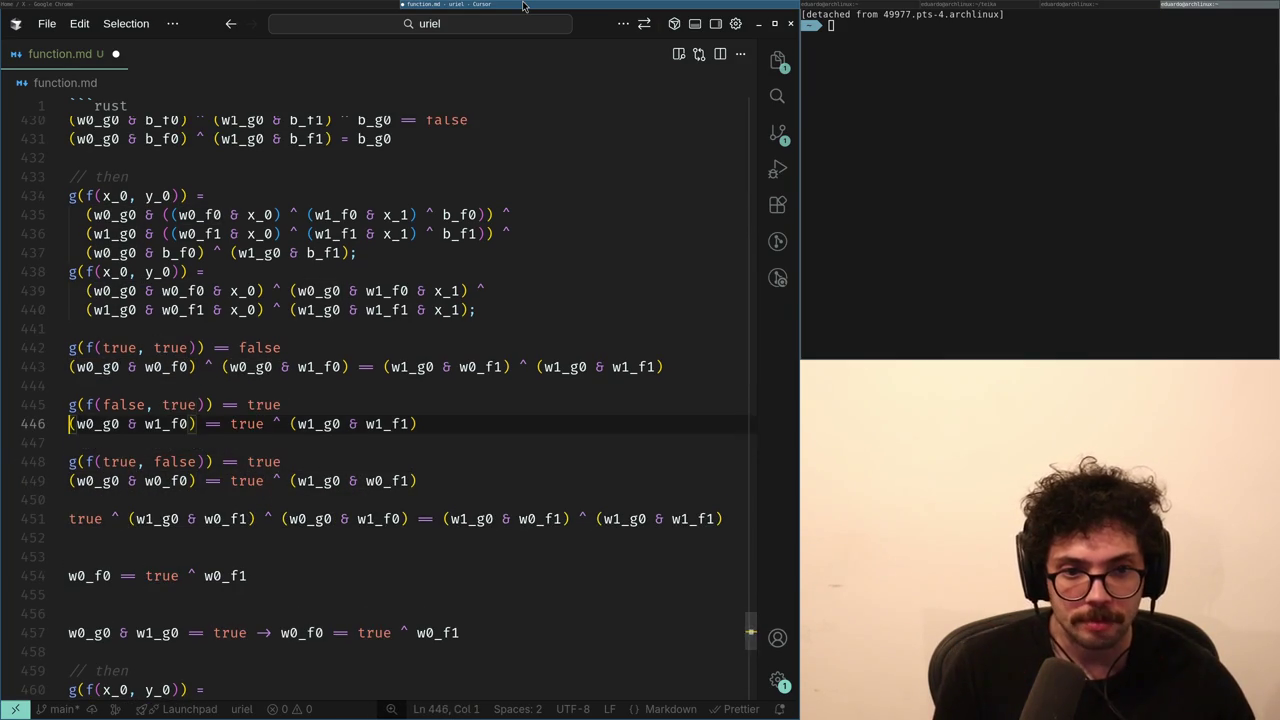
pyautogui.hotkey('ctrl', 'shift', 'Right')
pyautogui.hotkey('ctrl', 'shift', 'Right')
pyautogui.hotkey('ctrl', 'shift', 'Right')
pyautogui.press('Right')
pyautogui.hotkey('ctrl', 'Right')
pyautogui.hotkey('ctrl', 'Right')
pyautogui.hotkey('shift', 'End')
pyautogui.press('Delete')
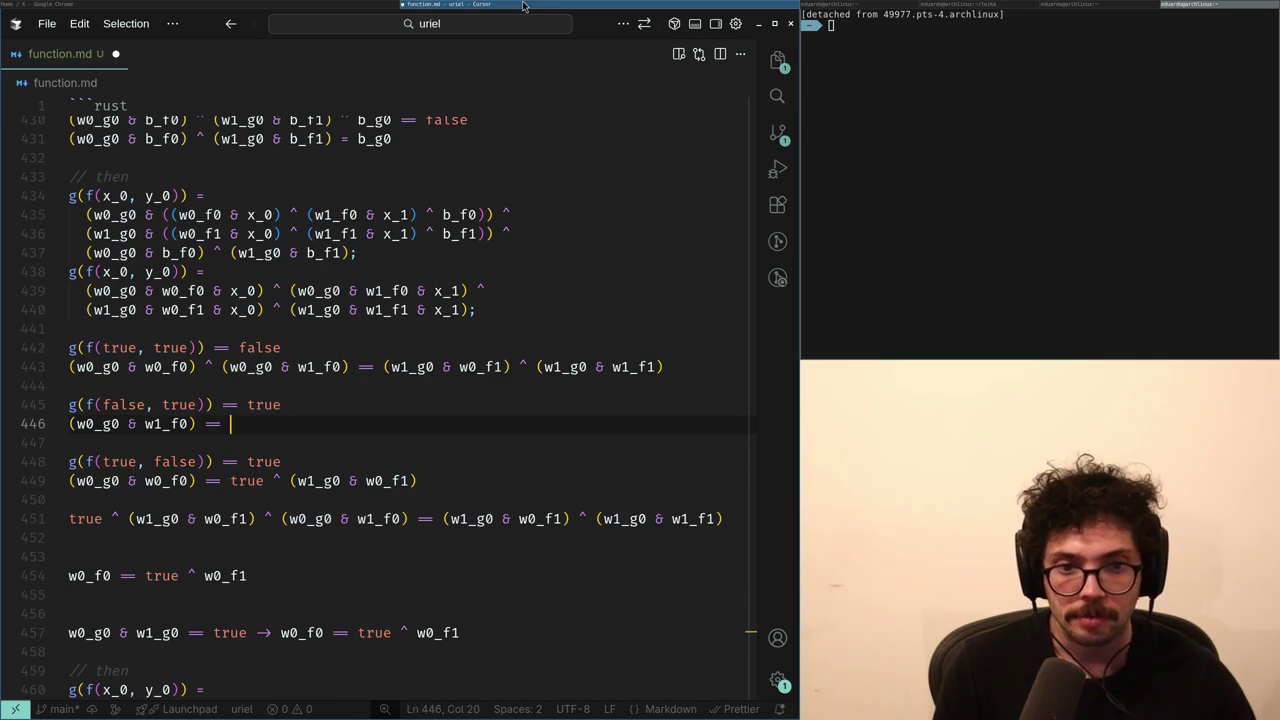
pyautogui.press('Tab')
pyautogui.press('Down')
pyautogui.press('Down')
pyautogui.press('Down')
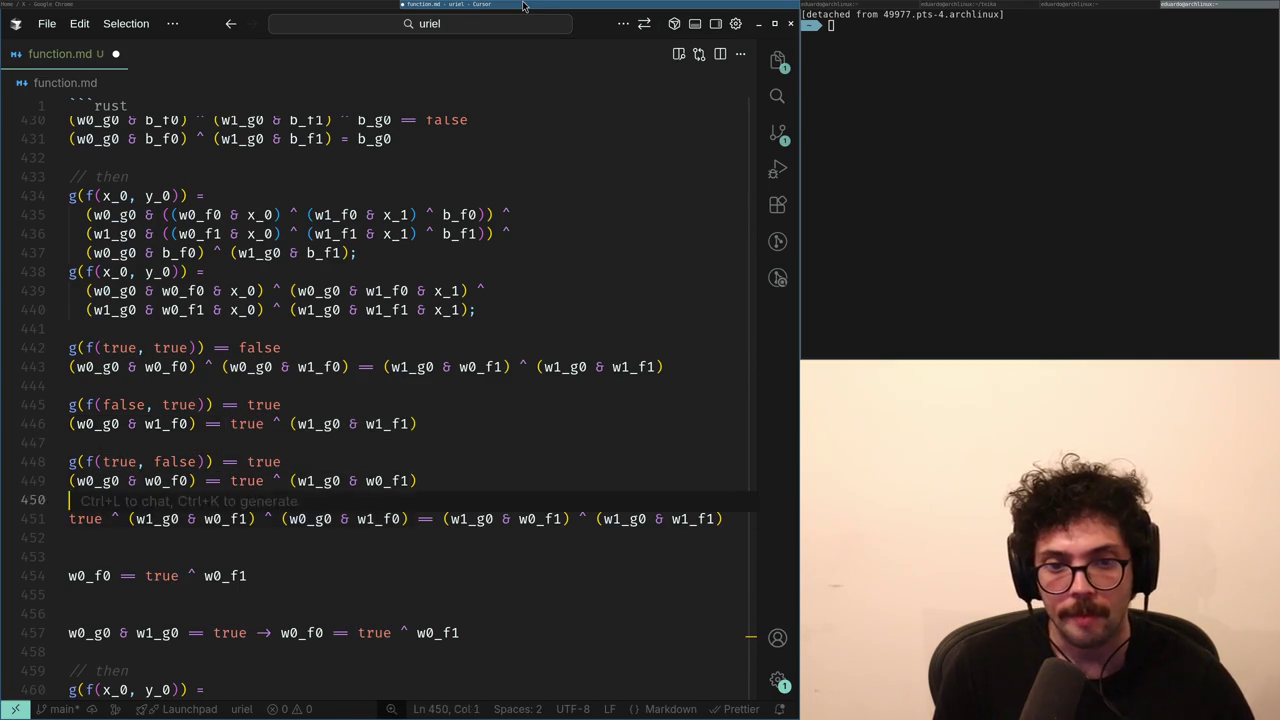
pyautogui.hotkey('ctrl', 'BackSpace')
pyautogui.hotkey('ctrl', 'BackSpace')
pyautogui.hotkey('ctrl', 'BackSpace')
pyautogui.press('Tab')
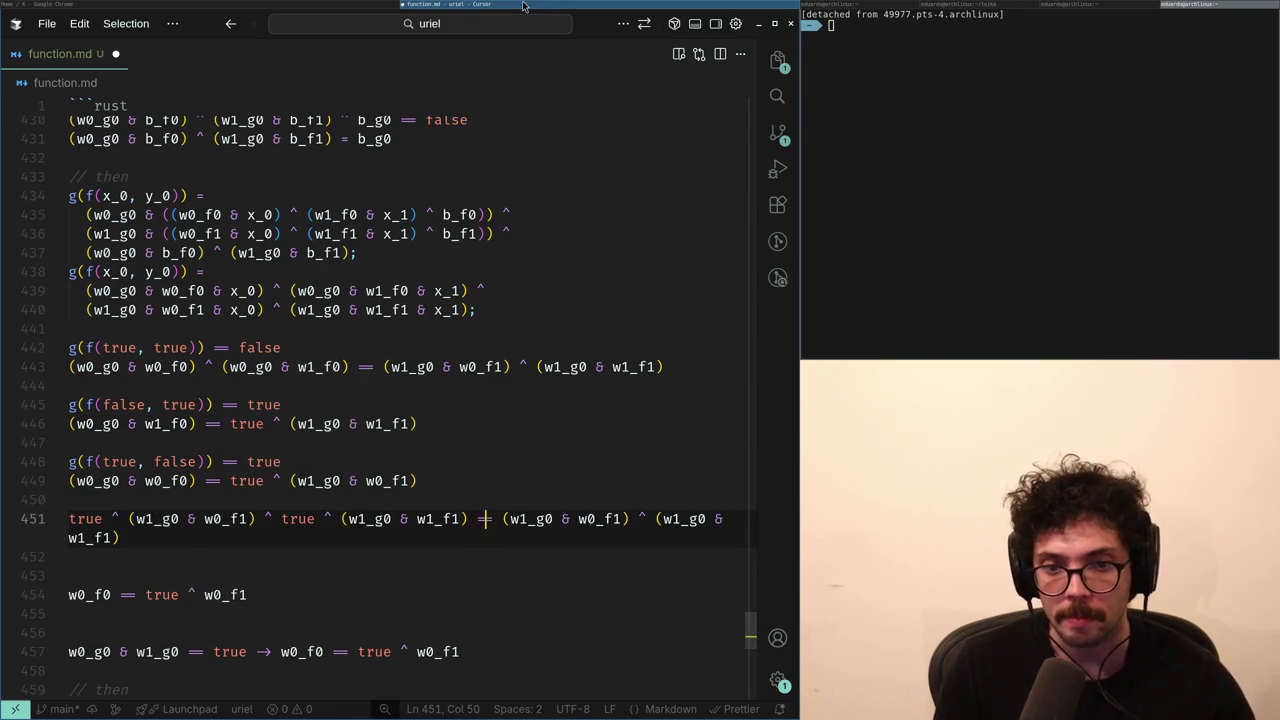
pyautogui.press('Right')
pyautogui.press('Return')
pyautogui.press('Up')
pyautogui.hotkey('ctrl', 'Right')
pyautogui.hotkey('ctrl', 'Right')
pyautogui.hotkey('ctrl', 'Right')
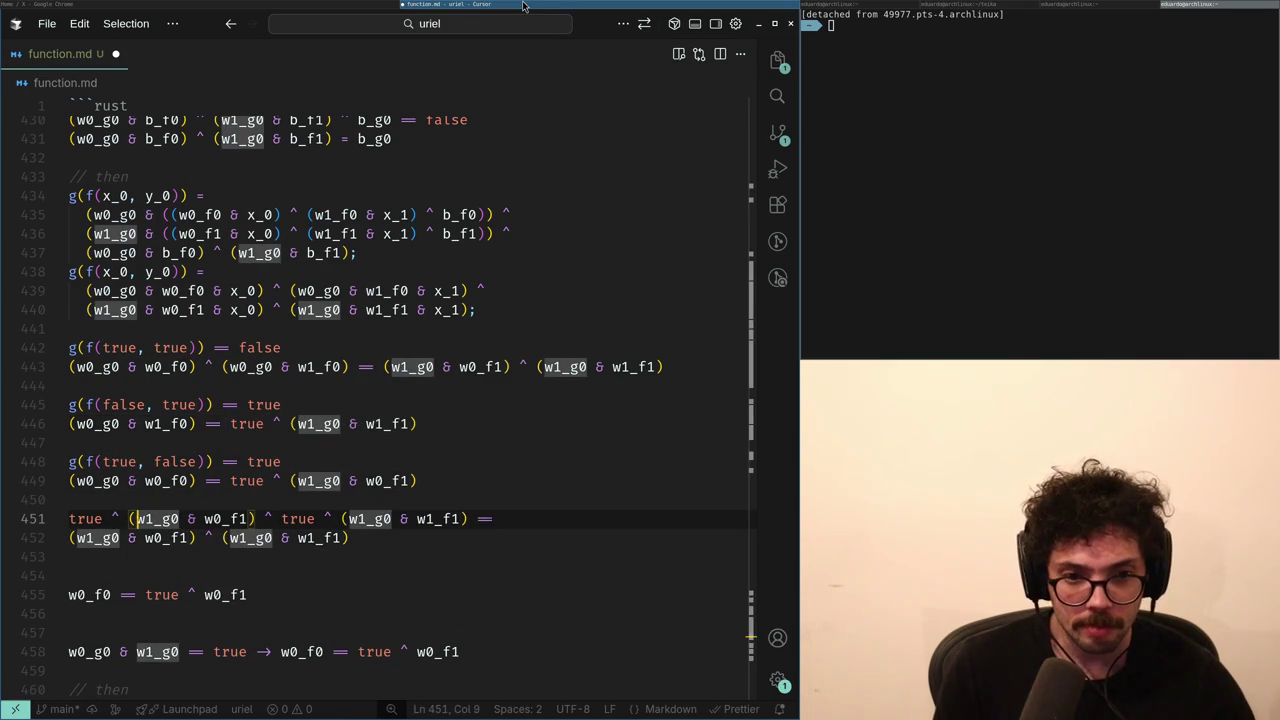
pyautogui.hotkey('shift', 'alt', 'Right')
pyautogui.hotkey('shift', 'alt', 'Right')
pyautogui.hotkey('shift', 'alt', 'Right')
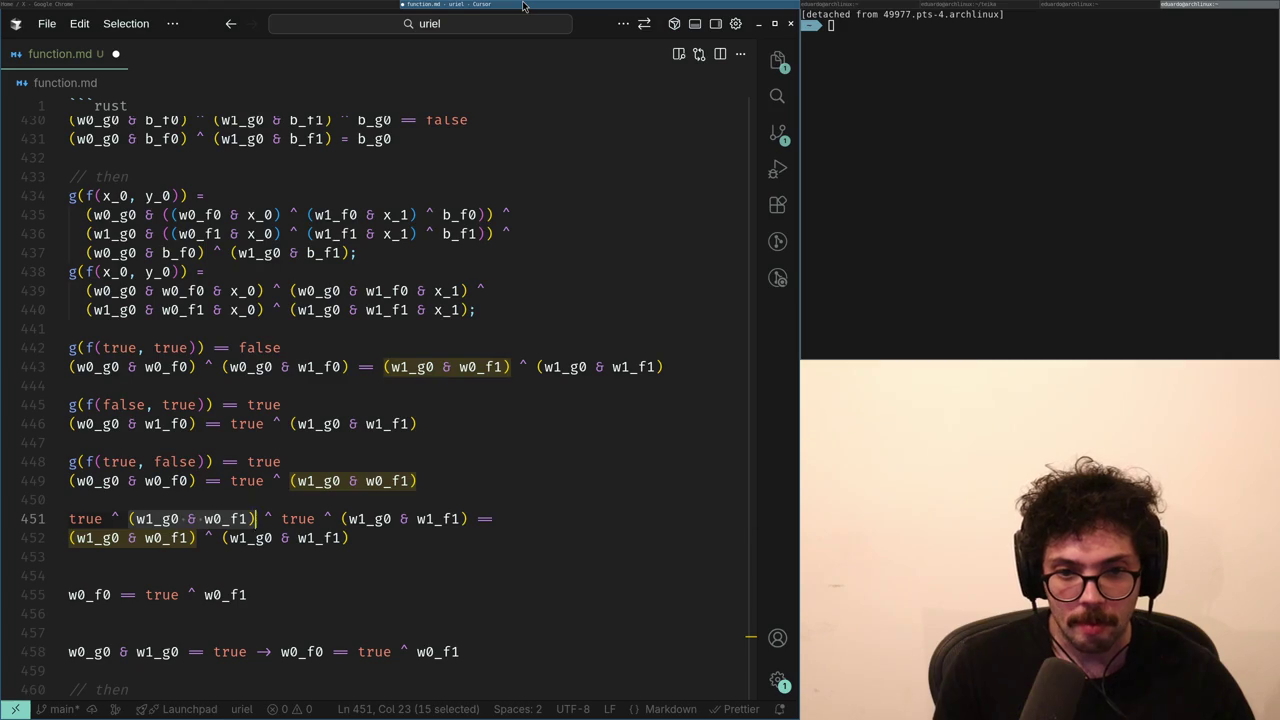
pyautogui.press('End')
pyautogui.hotkey('ctrl', 'Left')
pyautogui.hotkey('ctrl', 'Left')
pyautogui.hotkey('shift', 'alt', 'Right')
pyautogui.press('End')
pyautogui.press('Delete')
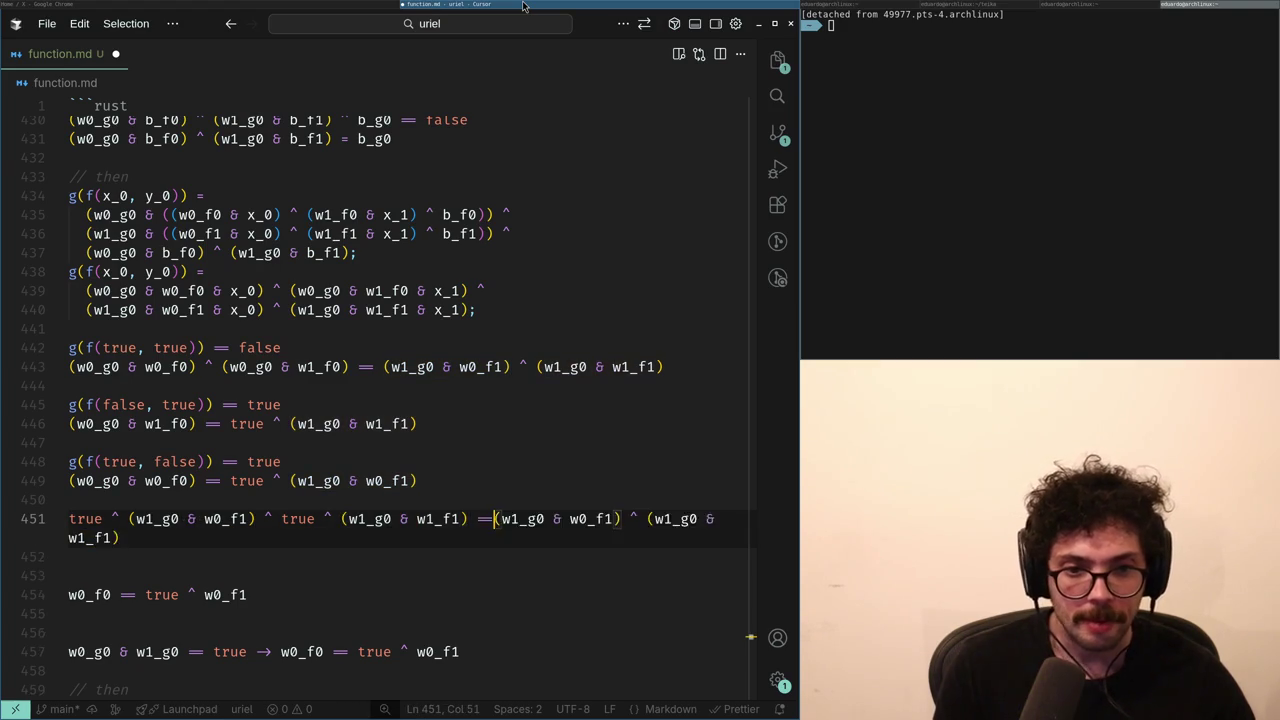
pyautogui.hotkey('ctrl', 'z')
pyautogui.hotkey('ctrl', 'z')
pyautogui.hotkey('ctrl', 'z')
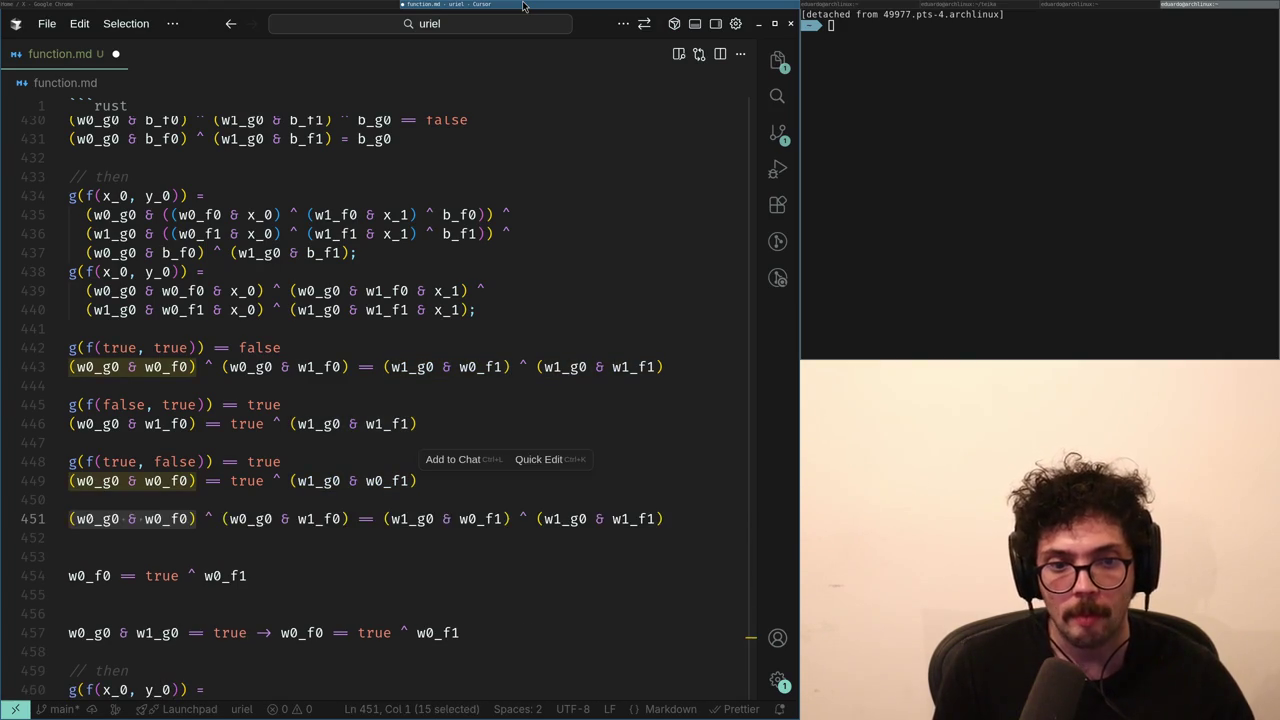
pyautogui.hotkey('ctrl', 'shift', 'z')
pyautogui.hotkey('ctrl', 'shift', 'z')
pyautogui.hotkey('ctrl', 'shift', 'z')
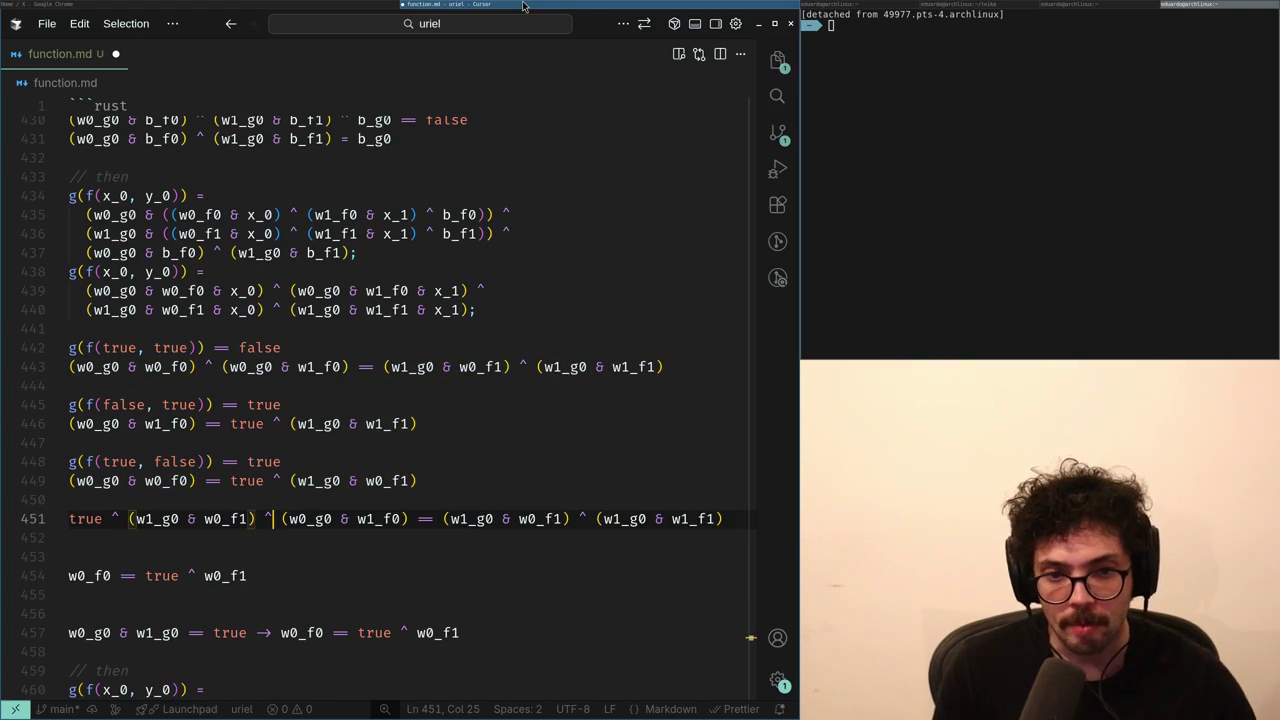
pyautogui.hotkey('shift', 'alt', 'Right')
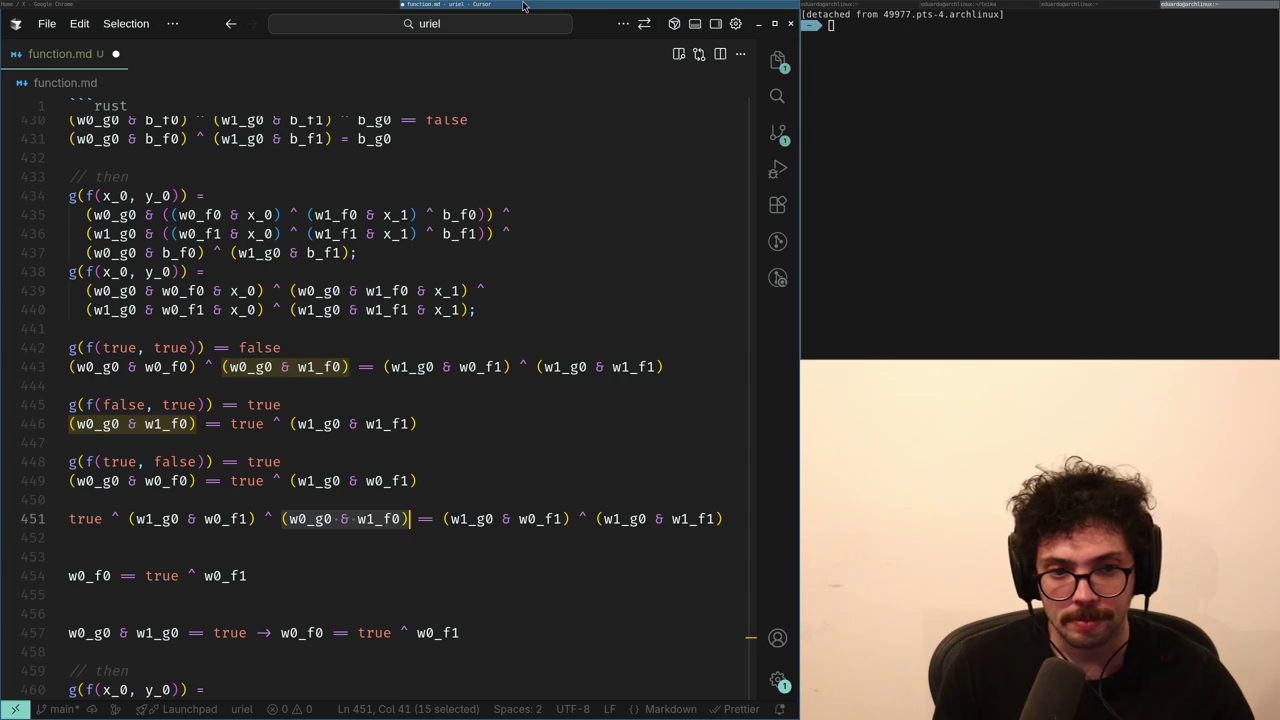
pyautogui.hotkey('ctrl', 'Left')
pyautogui.hotkey('ctrl', 'Left')
pyautogui.hotkey('ctrl', 'Left')
pyautogui.hotkey('ctrl', 'shift', 'Left')
pyautogui.hotkey('ctrl', 'shift', 'Left')
pyautogui.hotkey('ctrl', 'shift', 'Left')
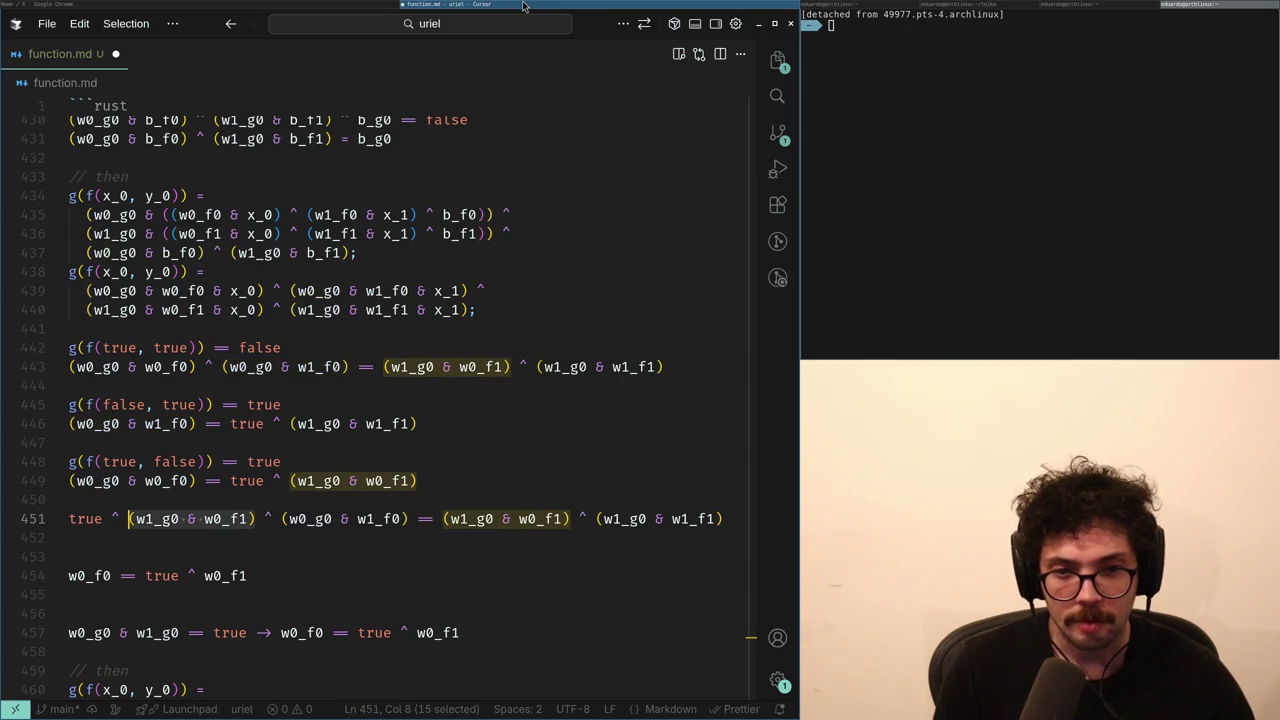
pyautogui.hotkey('shift', 'Left')
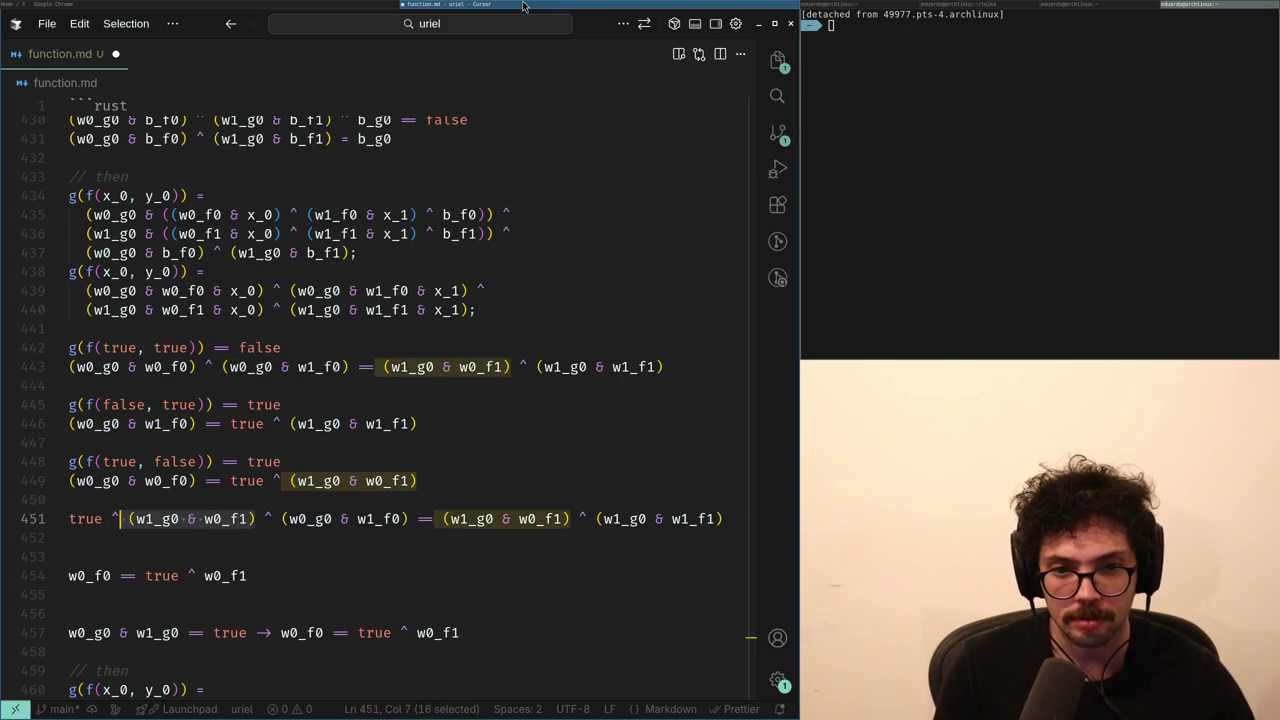
pyautogui.press('BackSpace')
pyautogui.press('BackSpace')
pyautogui.press('BackSpace')
pyautogui.press('End')
pyautogui.hotkey('ctrl', 'Left')
pyautogui.hotkey('ctrl', 'Left')
pyautogui.hotkey('ctrl', 'Left')
pyautogui.press('BackSpace')
pyautogui.press('BackSpace')
pyautogui.press('BackSpace')
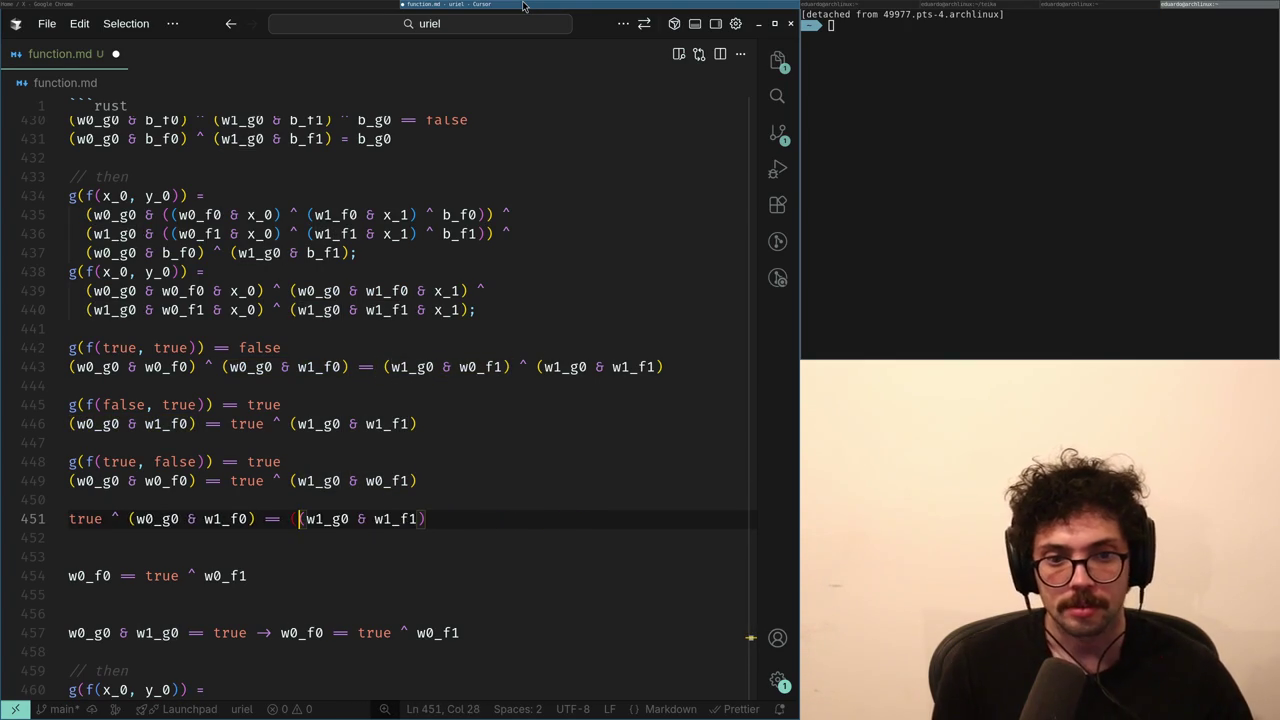
pyautogui.hotkey('shift', 'End')
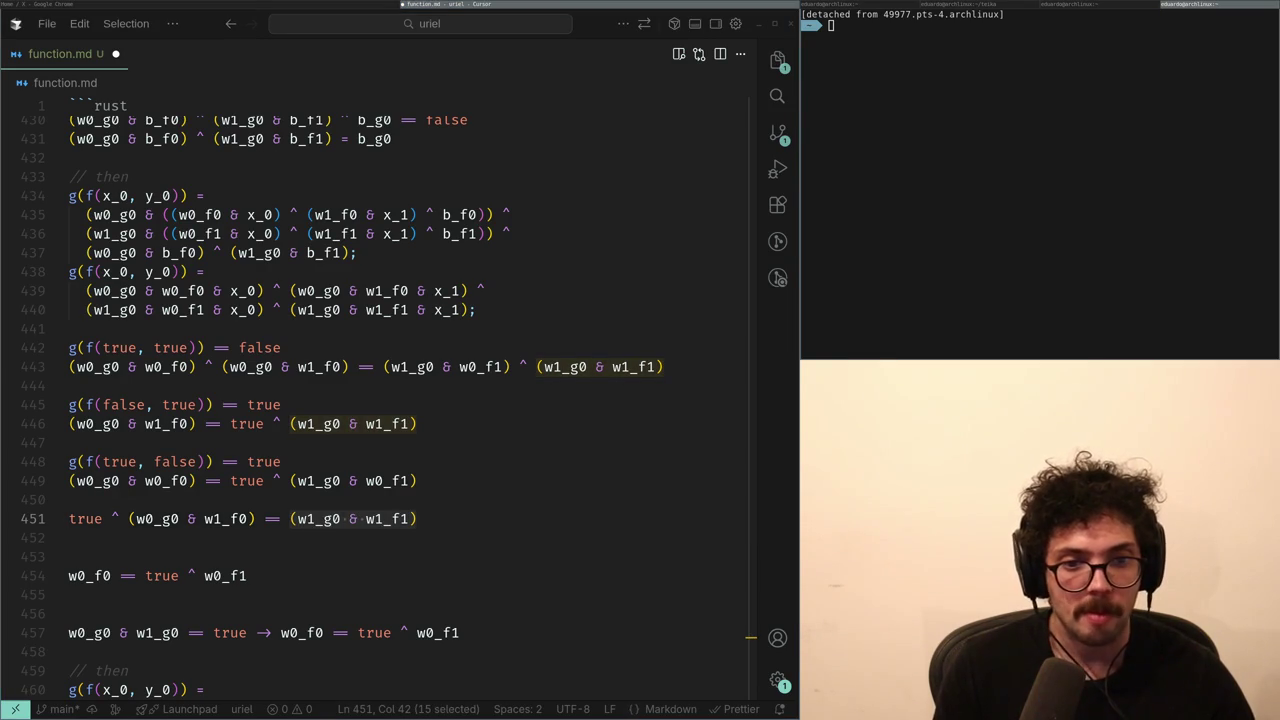
pyautogui.press('Left')
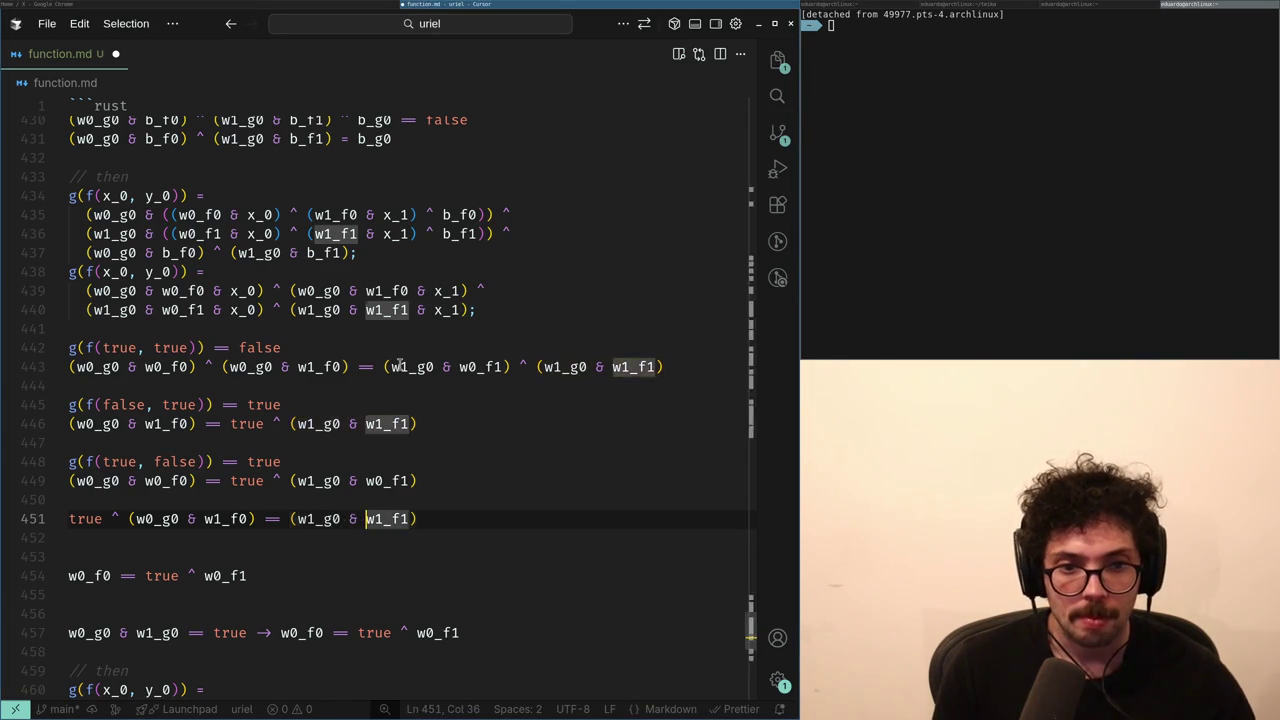
pyautogui.press('Left')
pyautogui.press('Left')
pyautogui.press('Left')
pyautogui.hotkey('ctrl', 'shift', 'Left')
pyautogui.hotkey('ctrl', 'shift', 'Left')
pyautogui.hotkey('ctrl', 'shift', 'Left')
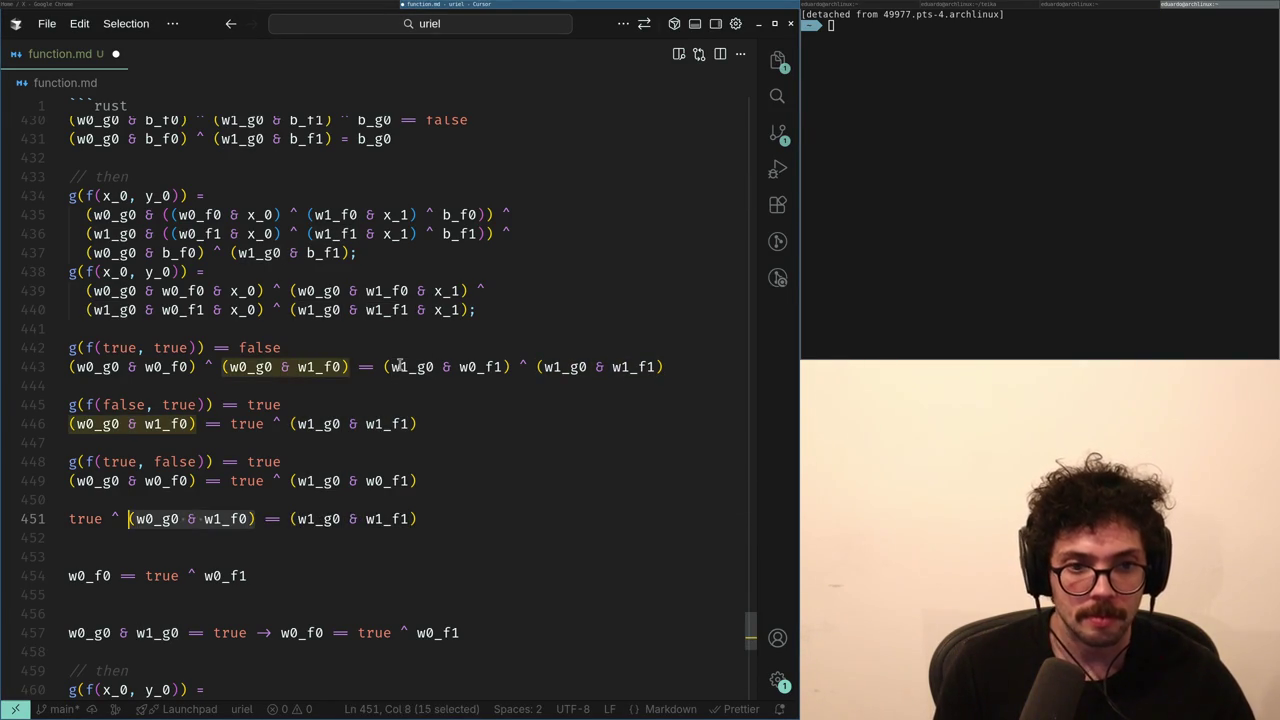
pyautogui.hotkey('ctrl', 'shift', 'k')
pyautogui.press('BackSpace')
pyautogui.press('BackSpace')
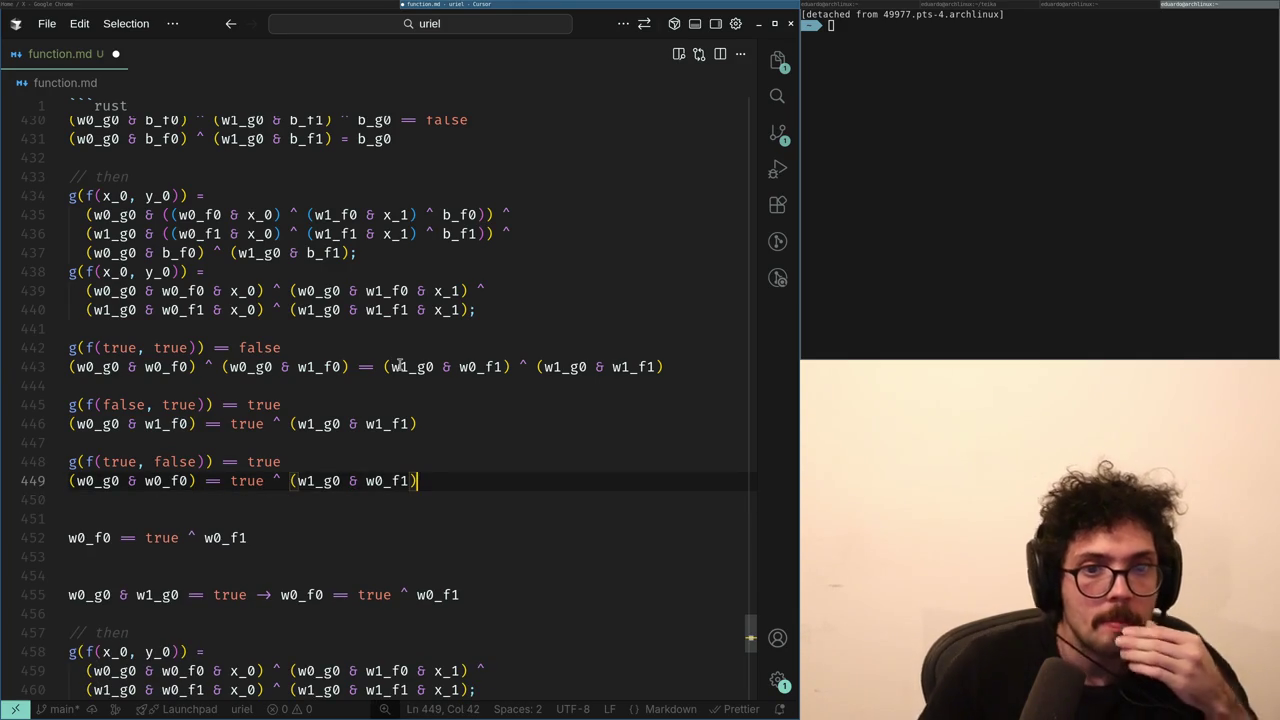
pyautogui.press('Up')
pyautogui.press('Up')
pyautogui.press('Up')
pyautogui.press('Up')
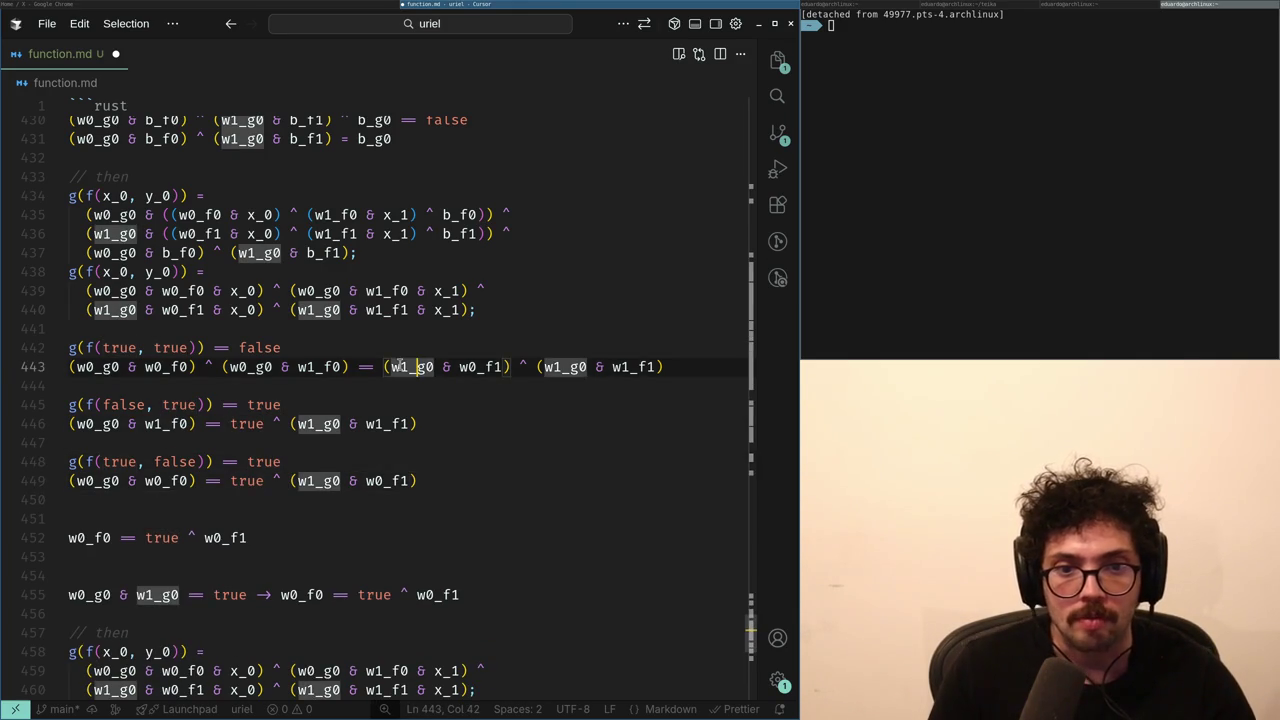
# - Duplicate the (true, true) formula onto a new line and select its first w0_g0 term
pyautogui.hotkey('ctrl', 'Left')
pyautogui.hotkey('ctrl', 'Left')
pyautogui.hotkey('ctrl', 'Left')
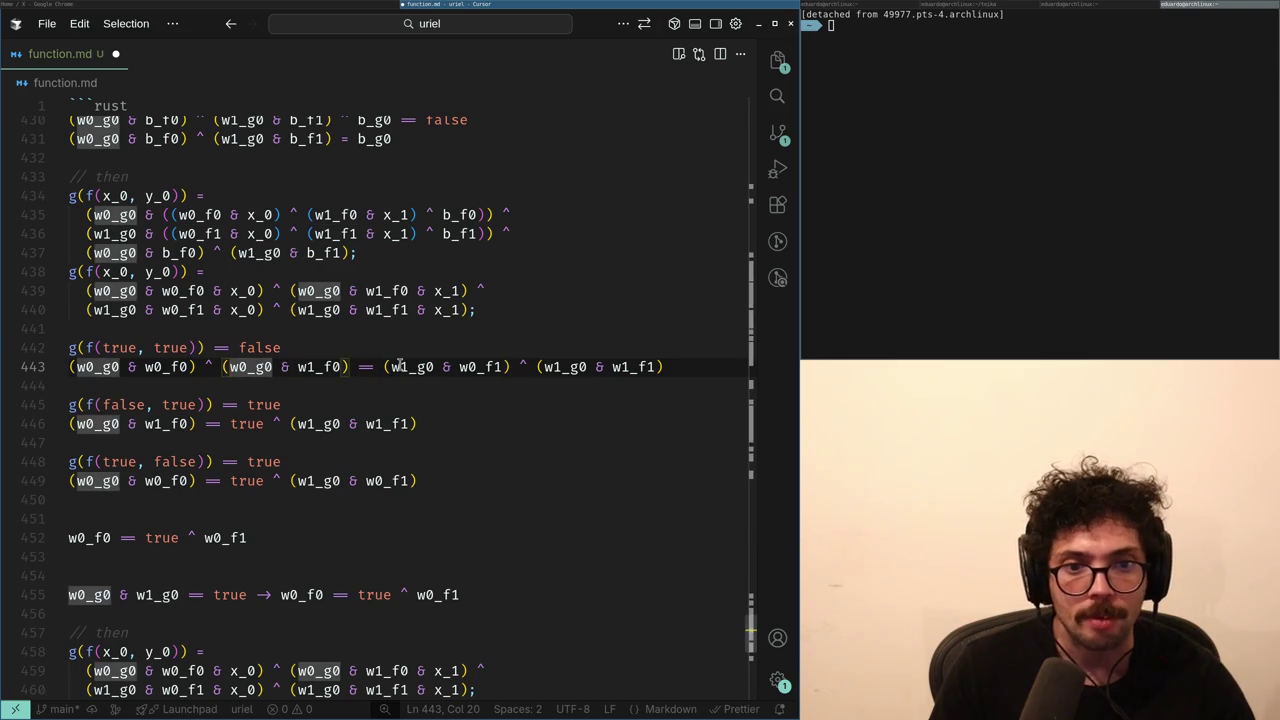
pyautogui.press('Down')
pyautogui.press('Return')
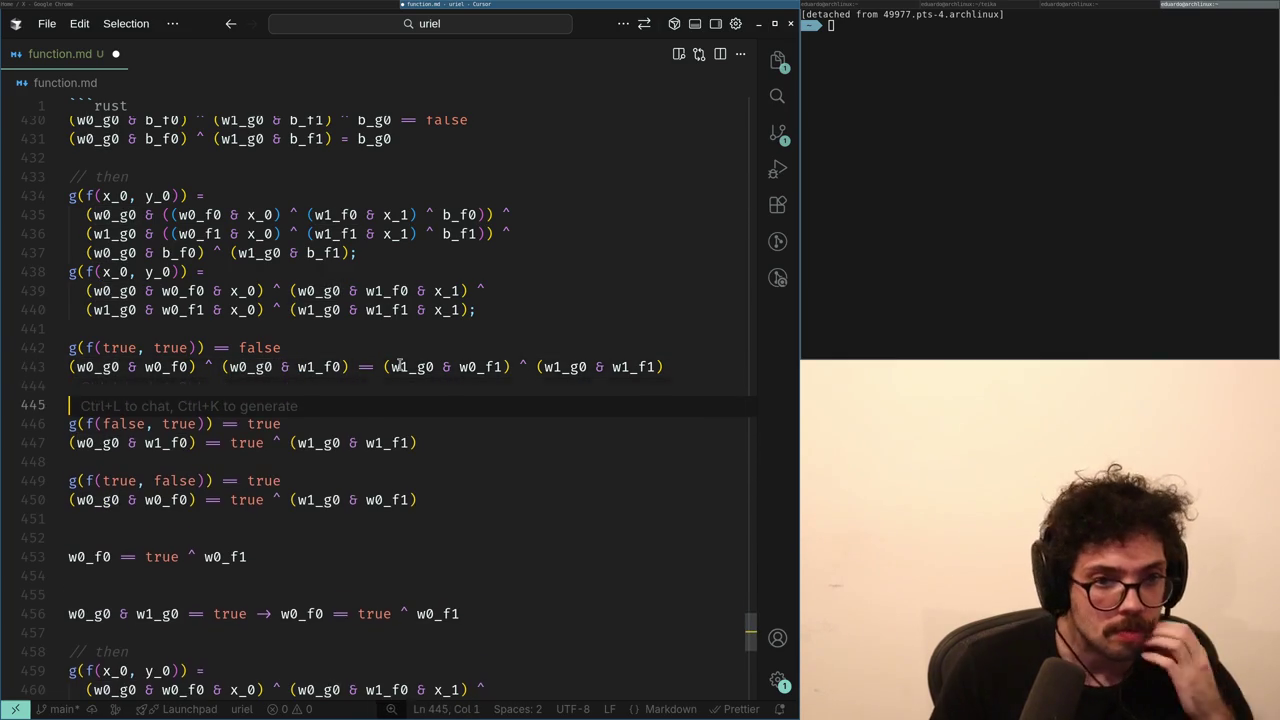
pyautogui.press('Up')
pyautogui.press('Up')
pyautogui.hotkey('ctrl', 'c')
pyautogui.press('Down')
pyautogui.press('Down')
pyautogui.hotkey('ctrl', 'v')
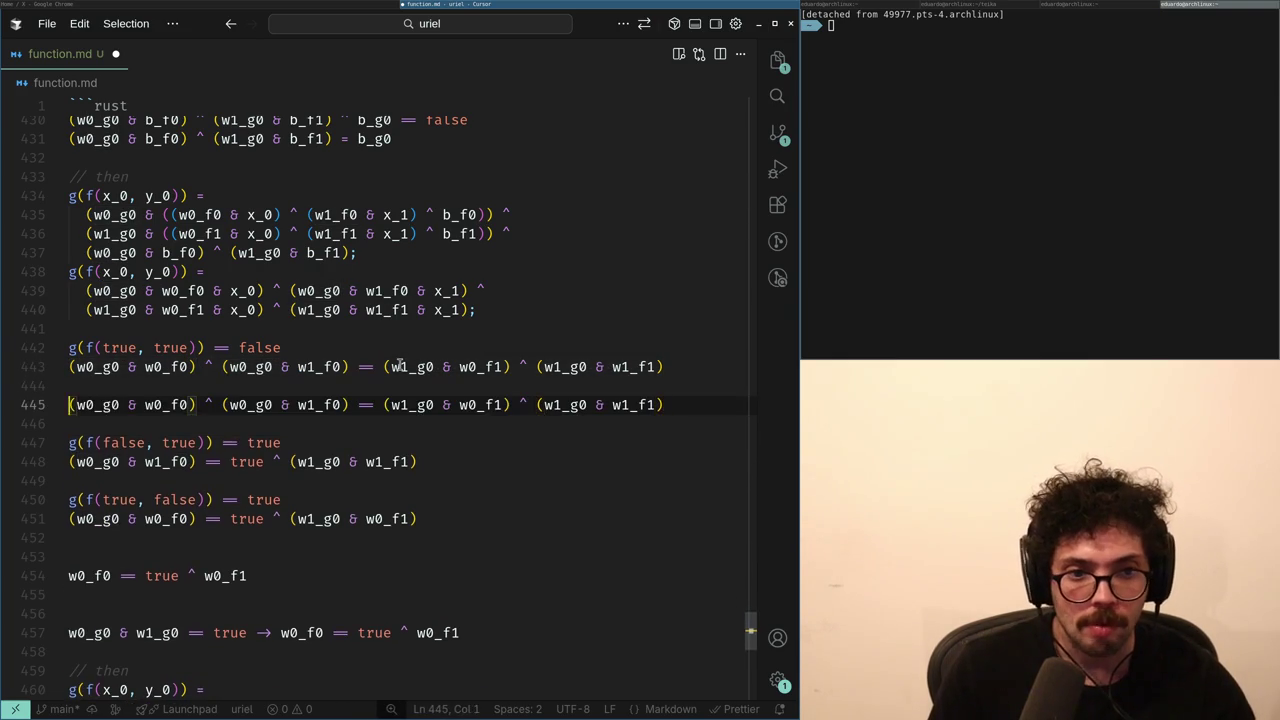
pyautogui.hotkey('ctrl', 'Right')
pyautogui.hotkey('ctrl', 'shift', 'Left')
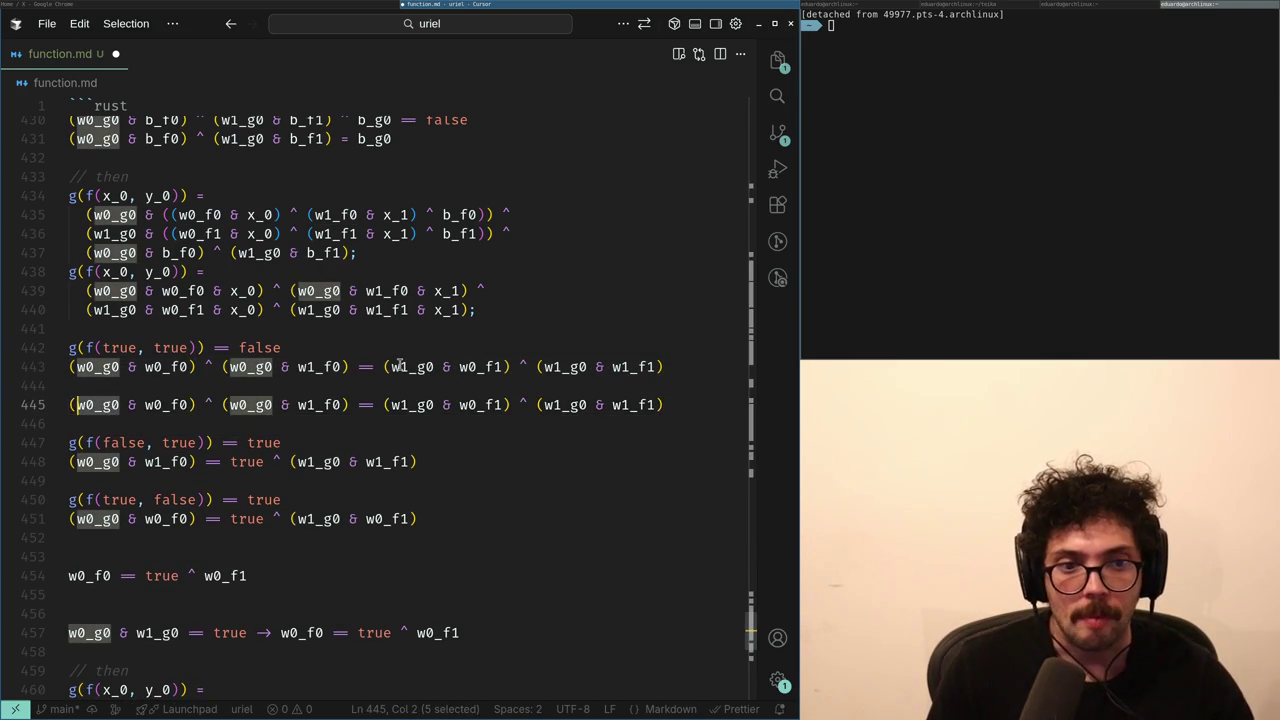
# - Try adding a w0_g0 note line above the copied formula, then undo it
pyautogui.press('Up')
pyautogui.press('Return')
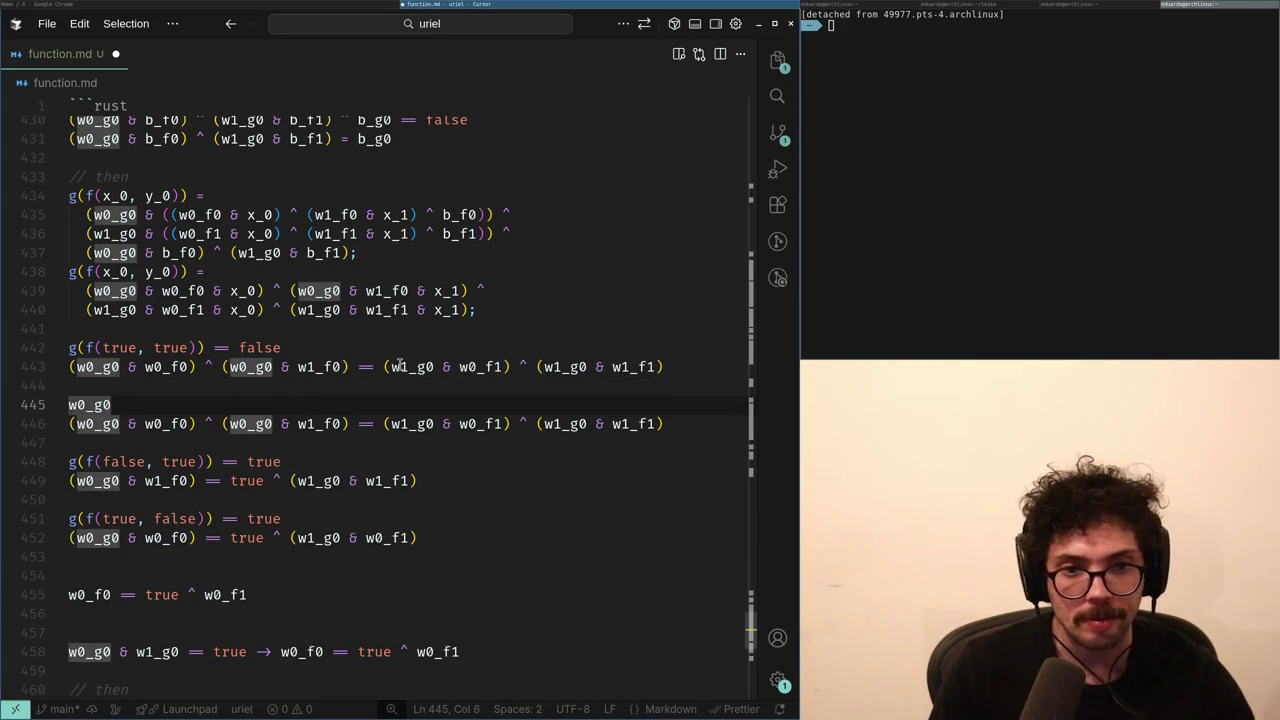
pyautogui.hotkey('ctrl', 'z')
pyautogui.hotkey('ctrl', 'z')
pyautogui.hotkey('ctrl', 'Right')
pyautogui.hotkey('ctrl', 'Right')
pyautogui.hotkey('ctrl', 'Right')
pyautogui.hotkey('ctrl', 'Right')
pyautogui.hotkey('ctrl', 'Right')
pyautogui.hotkey('ctrl', 'Left')
pyautogui.hotkey('ctrl', 'Left')
pyautogui.hotkey('ctrl', 'Left')
pyautogui.hotkey('ctrl', 'Right')
pyautogui.hotkey('ctrl', 'Right')
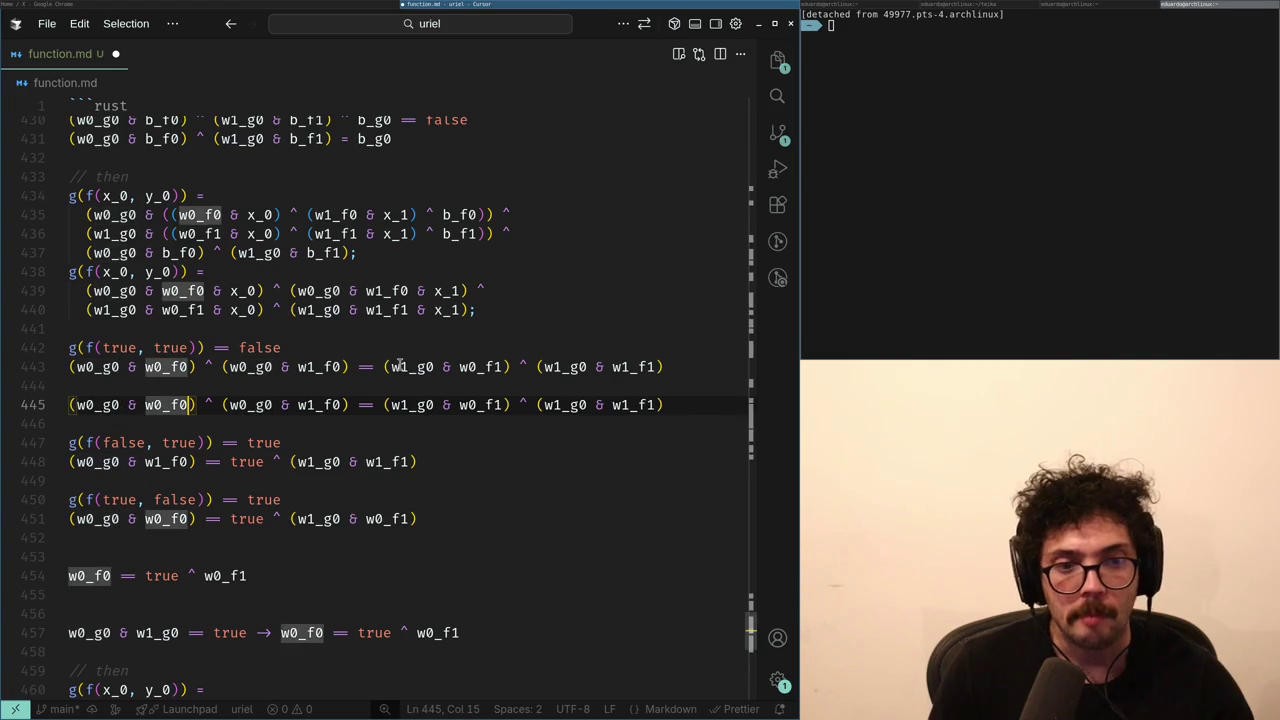
pyautogui.hotkey('ctrl', 'Left')
pyautogui.hotkey('ctrl', 'Left')
pyautogui.hotkey('ctrl', 'Left')
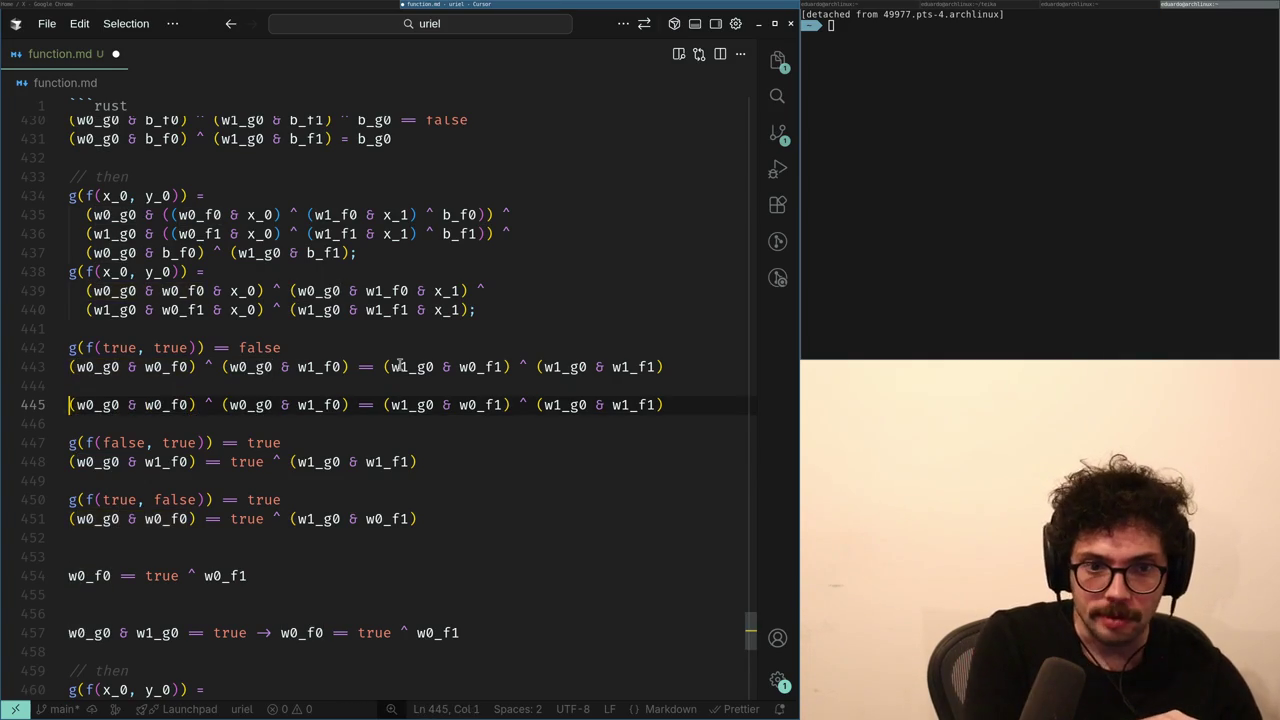
pyautogui.hotkey('ctrl', 'Right')
pyautogui.hotkey('ctrl', 'shift', 'Return')
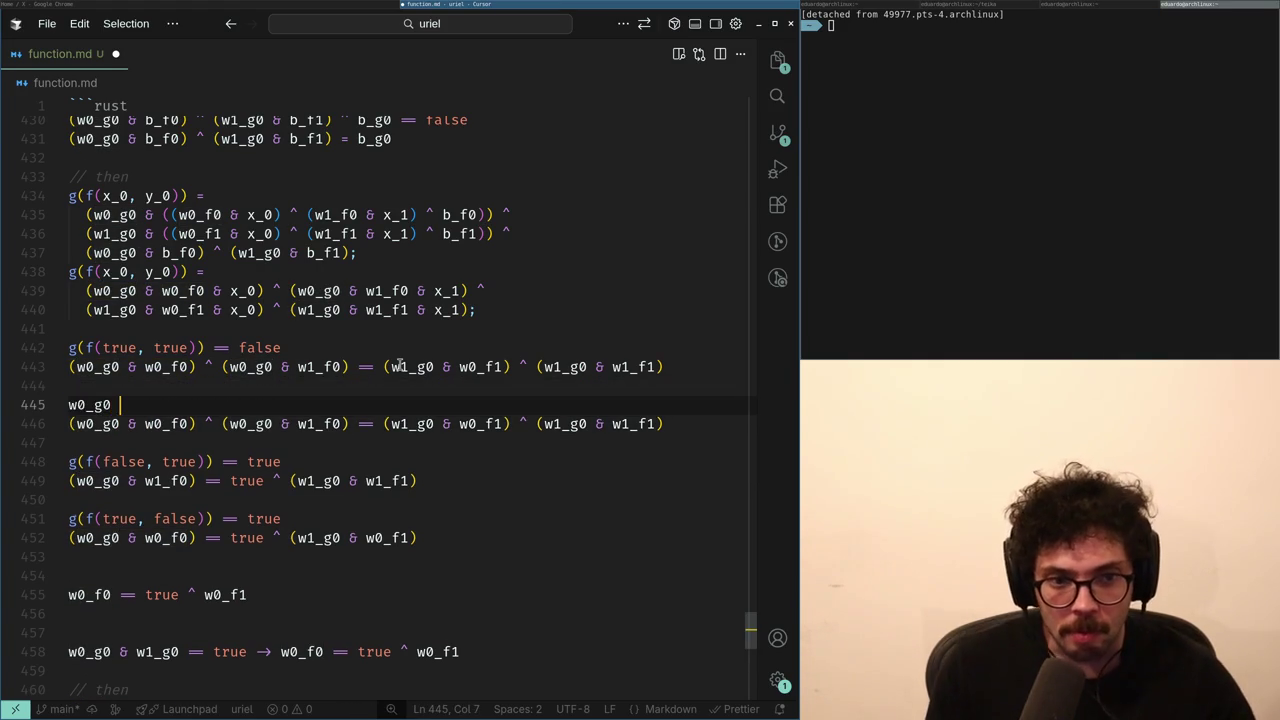
pyautogui.hotkey('alt', 'Tab')
pyautogui.hotkey('alt', 'Tab')
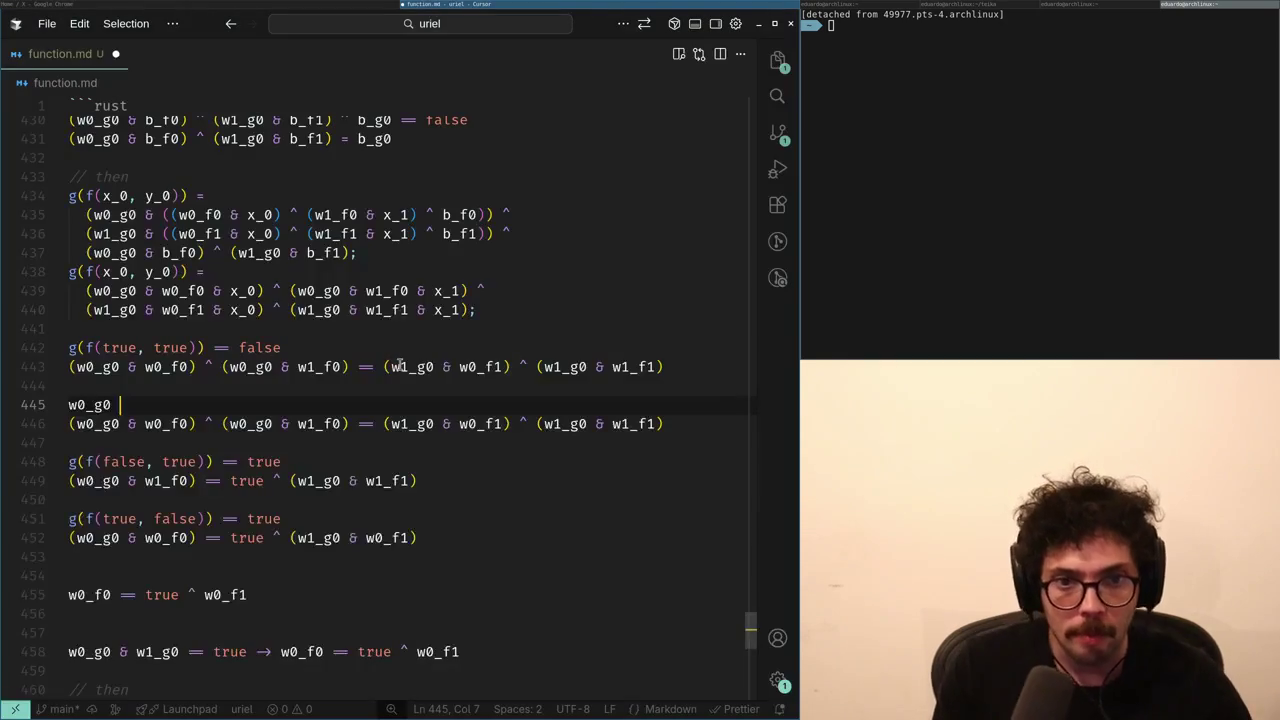
# - Add a blank line below the copy and trial-replace its left side with false, then undo
pyautogui.press('Down')
pyautogui.press('Home')
pyautogui.hotkey('shift', 'End')
pyautogui.press('End')
pyautogui.press('Return')
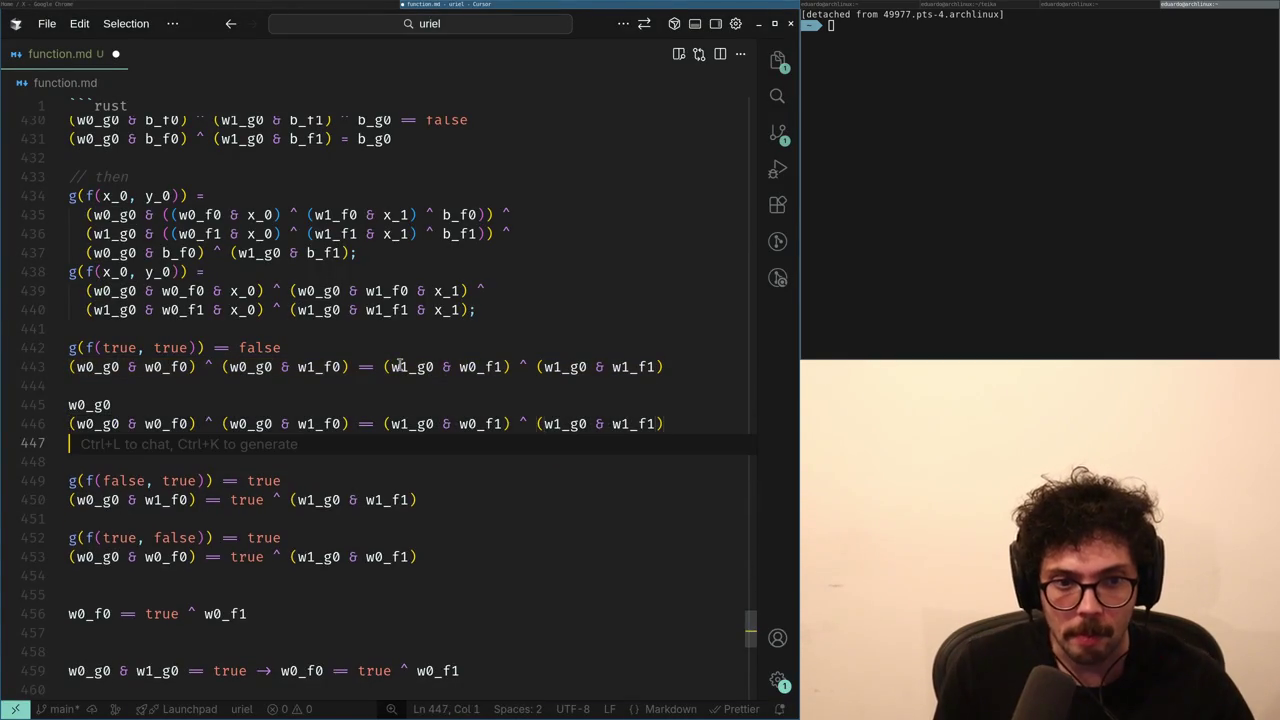
pyautogui.press('Up')
pyautogui.hotkey('ctrl', 'shift', 'Right')
pyautogui.hotkey('ctrl', 'shift', 'Right')
pyautogui.hotkey('ctrl', 'shift', 'Right')
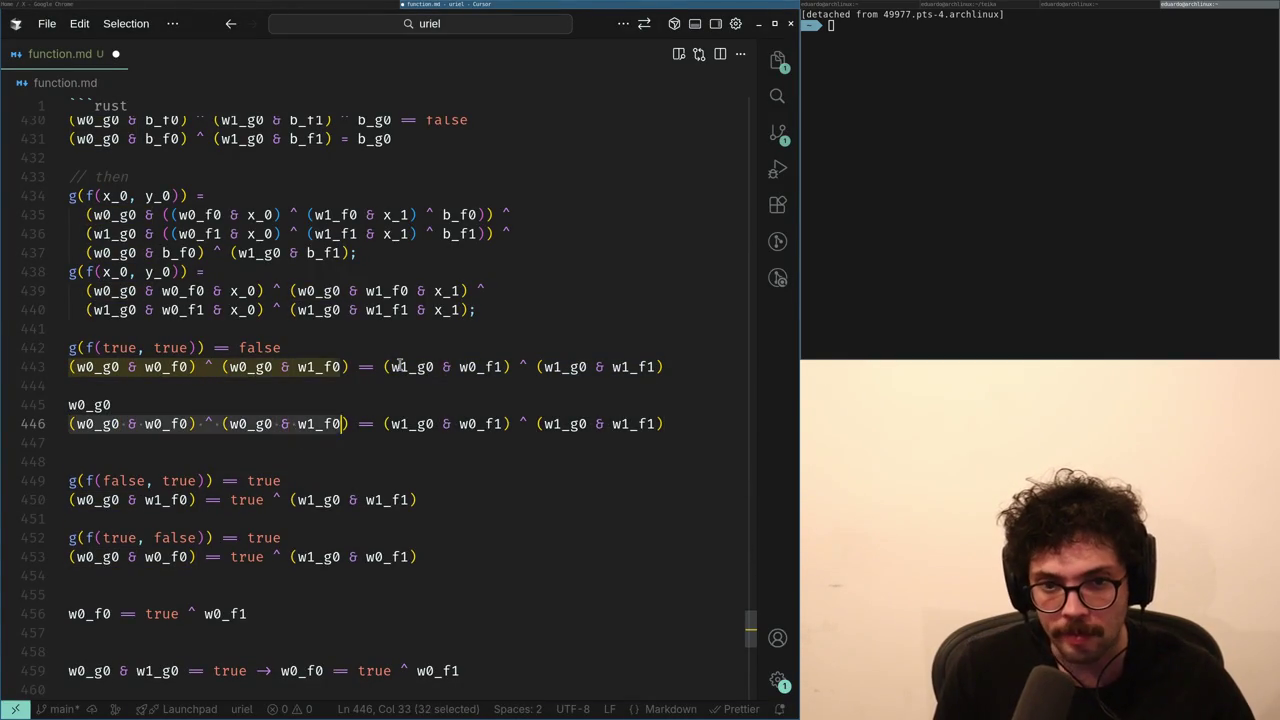
pyautogui.write('false')
pyautogui.press('Right')
pyautogui.press('Right')
pyautogui.press('Left')
pyautogui.hotkey('ctrl', 'shift', 'Right')
pyautogui.hotkey('ctrl', 'shift', 'Right')
pyautogui.hotkey('ctrl', 'shift', 'Right')
pyautogui.hotkey('shift', 'Right')
pyautogui.hotkey('ctrl', 'z')
pyautogui.hotkey('ctrl', 'z')
pyautogui.hotkey('ctrl', 'z')
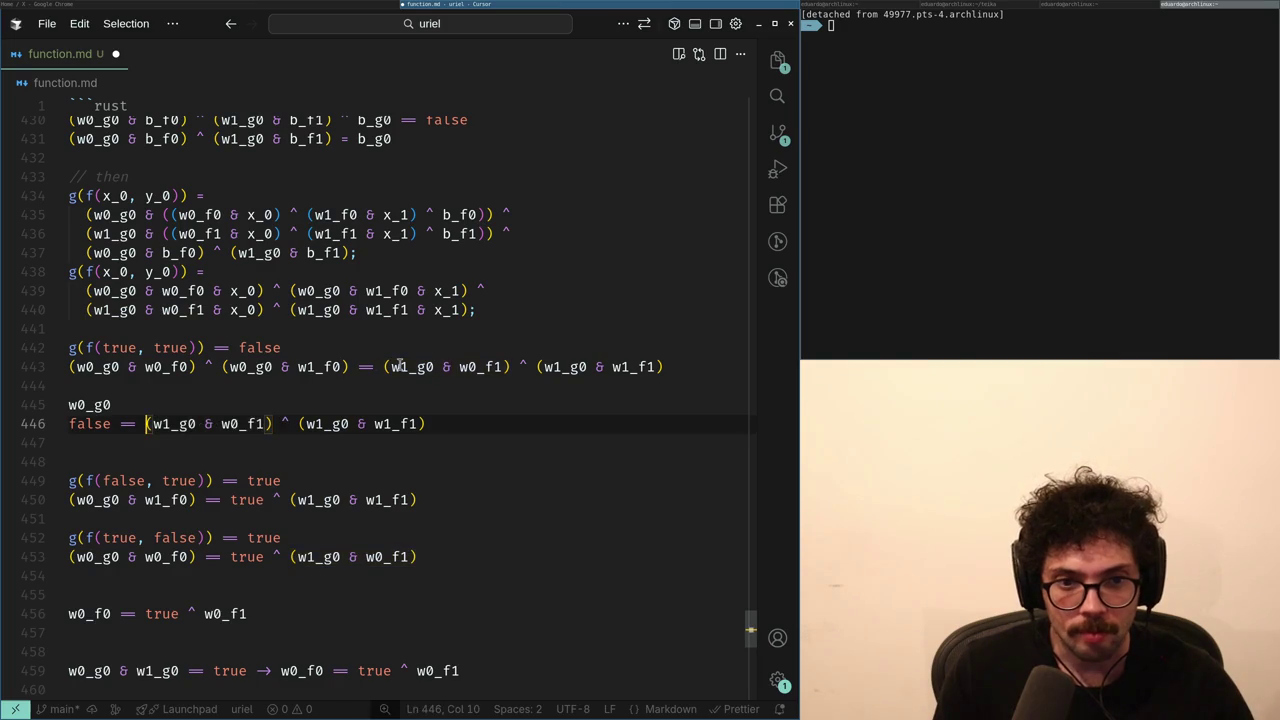
# - Replace the copied formula's left side with false and select the (w1_g0 & w0_f1) term
pyautogui.hotkey('ctrl', 'Left')
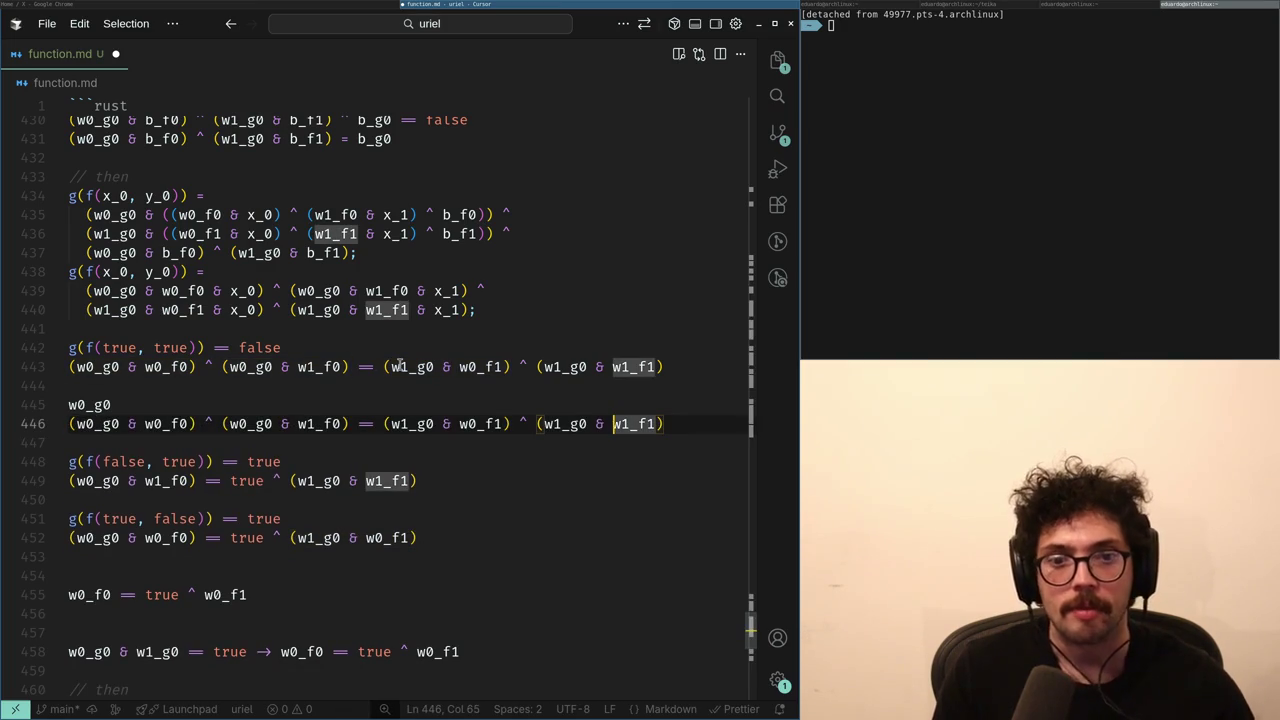
pyautogui.hotkey('ctrl', 'Left')
pyautogui.hotkey('ctrl', 'Left')
pyautogui.hotkey('ctrl', 'Left')
pyautogui.hotkey('ctrl', 'Right')
pyautogui.hotkey('ctrl', 'Right')
pyautogui.hotkey('ctrl', 'Right')
pyautogui.press('Right')
pyautogui.hotkey('ctrl', 'shift', 'Left')
pyautogui.hotkey('ctrl', 'shift', 'Left')
pyautogui.hotkey('ctrl', 'shift', 'Left')
pyautogui.hotkey('ctrl', 'shift', 'Left')
pyautogui.hotkey('ctrl', 'shift', 'Left')
pyautogui.hotkey('shift', 'Home')
pyautogui.write('false')
pyautogui.hotkey('ctrl', 'Right')
pyautogui.hotkey('ctrl', 'Right')
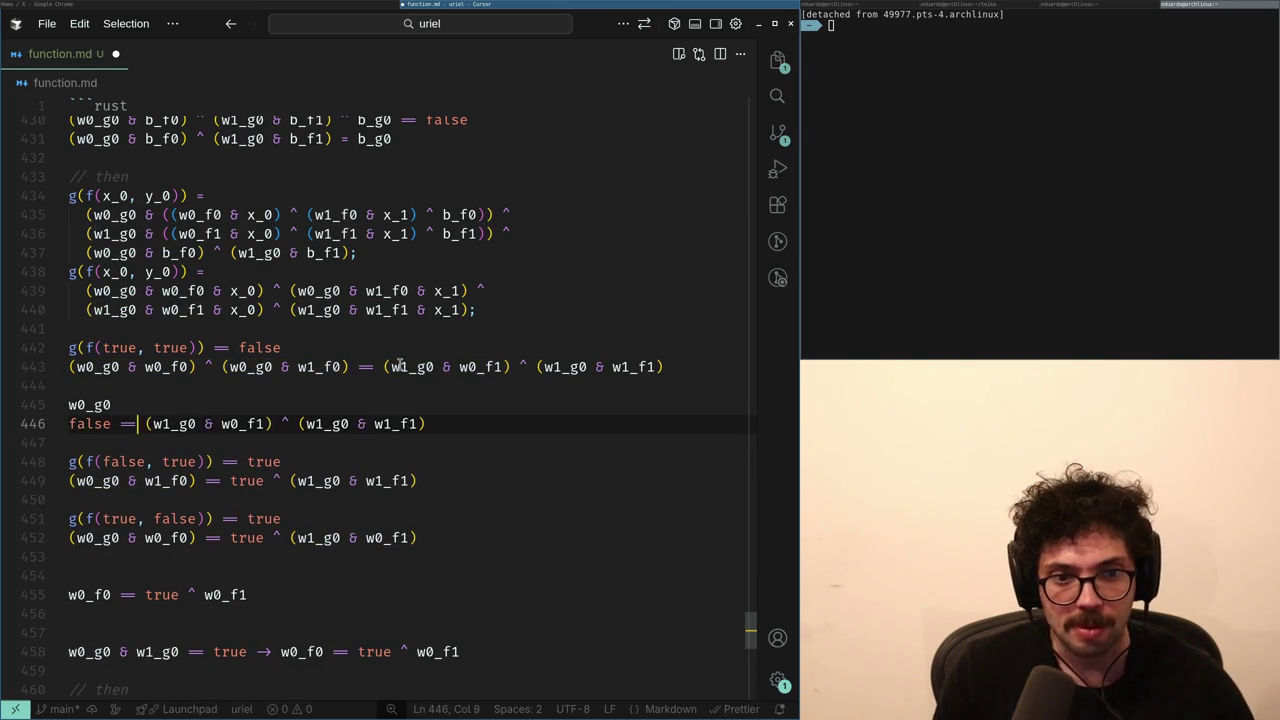
pyautogui.hotkey('ctrl', 'shift', 'Left')
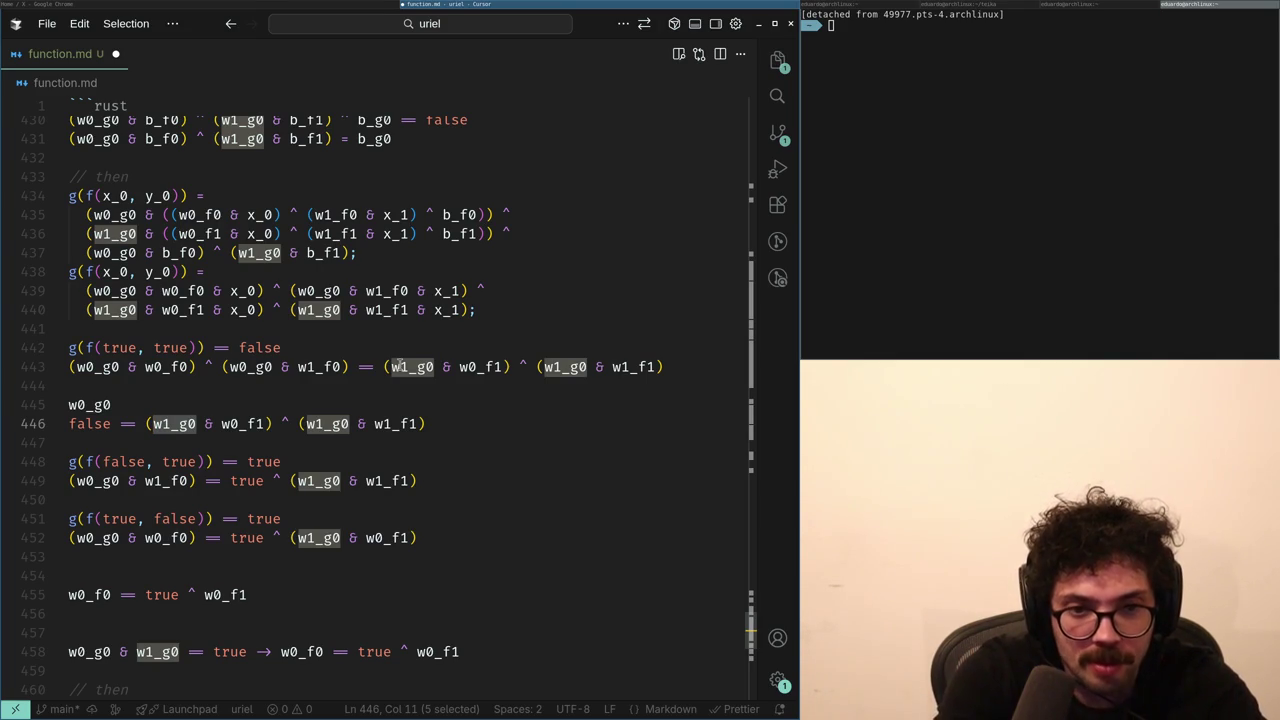
pyautogui.hotkey('shift', 'alt', 'Right')
pyautogui.hotkey('shift', 'alt', 'Right')
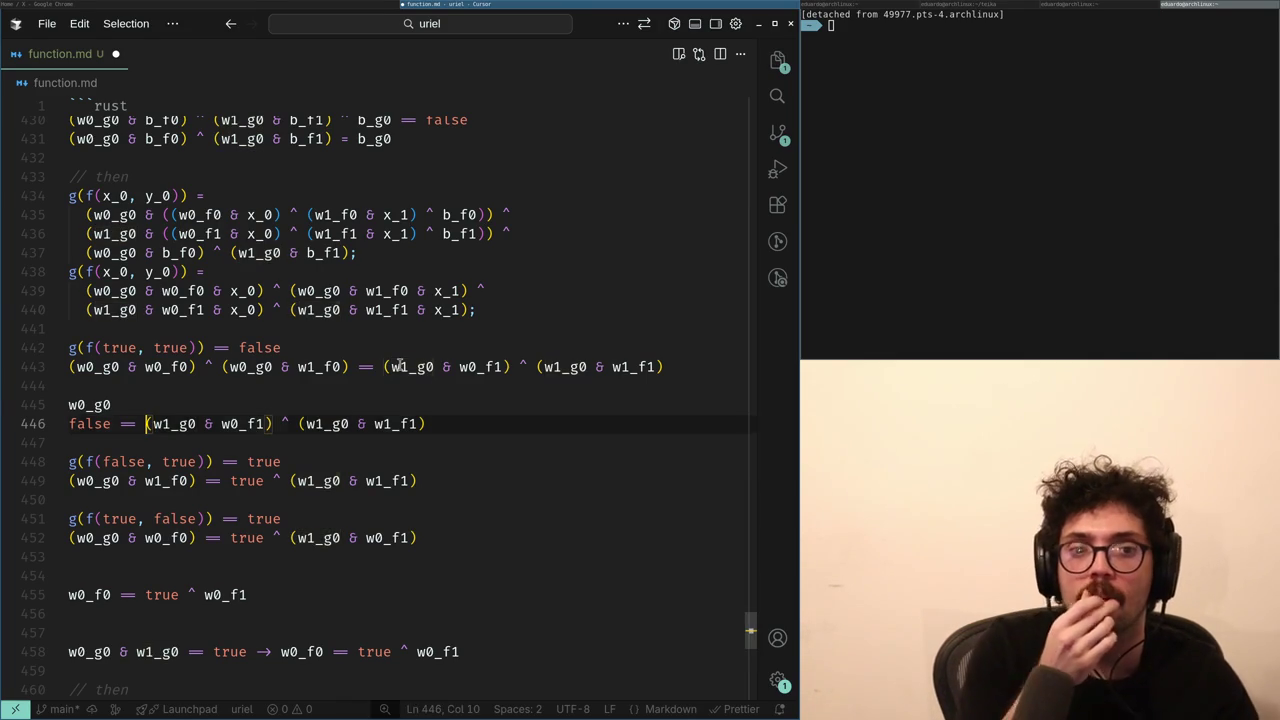
# - Delete the trial simplification lines of the (true, true) case
pyautogui.press('Down')
pyautogui.hotkey('shift', 'Up')
pyautogui.hotkey('shift', 'Up')
pyautogui.hotkey('ctrl', 'shift', 'k')
# - Copy the (false, true) formula and open a new line below it
pyautogui.press('Down')
pyautogui.hotkey('shift', 'End')
pyautogui.hotkey('ctrl', 'c')
pyautogui.press('Return')
pyautogui.press('Return')
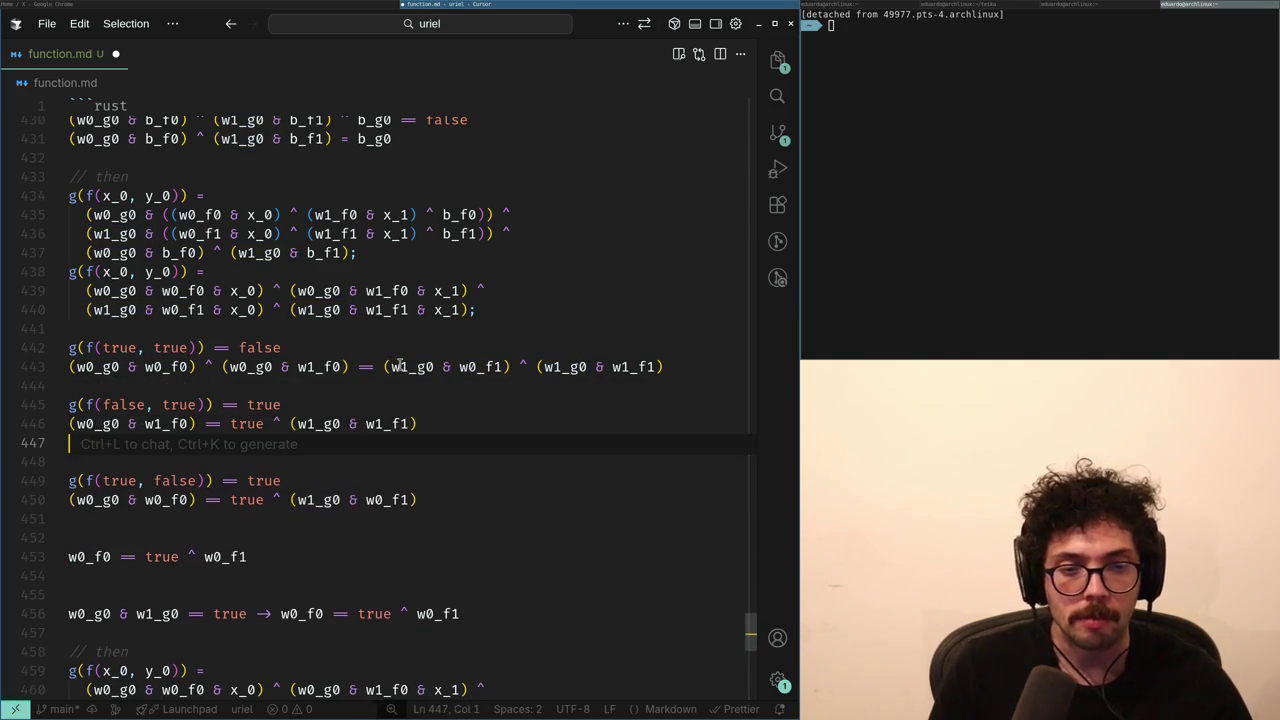
# - Paste the (false, true) formula copy and trial-replace w0_g0 and (w0_g0 & w1_f0) with false
pyautogui.hotkey('ctrl', 'v')
pyautogui.press('Home')
pyautogui.press('Right')
pyautogui.hotkey('ctrl', 'Delete')
pyautogui.write('false')
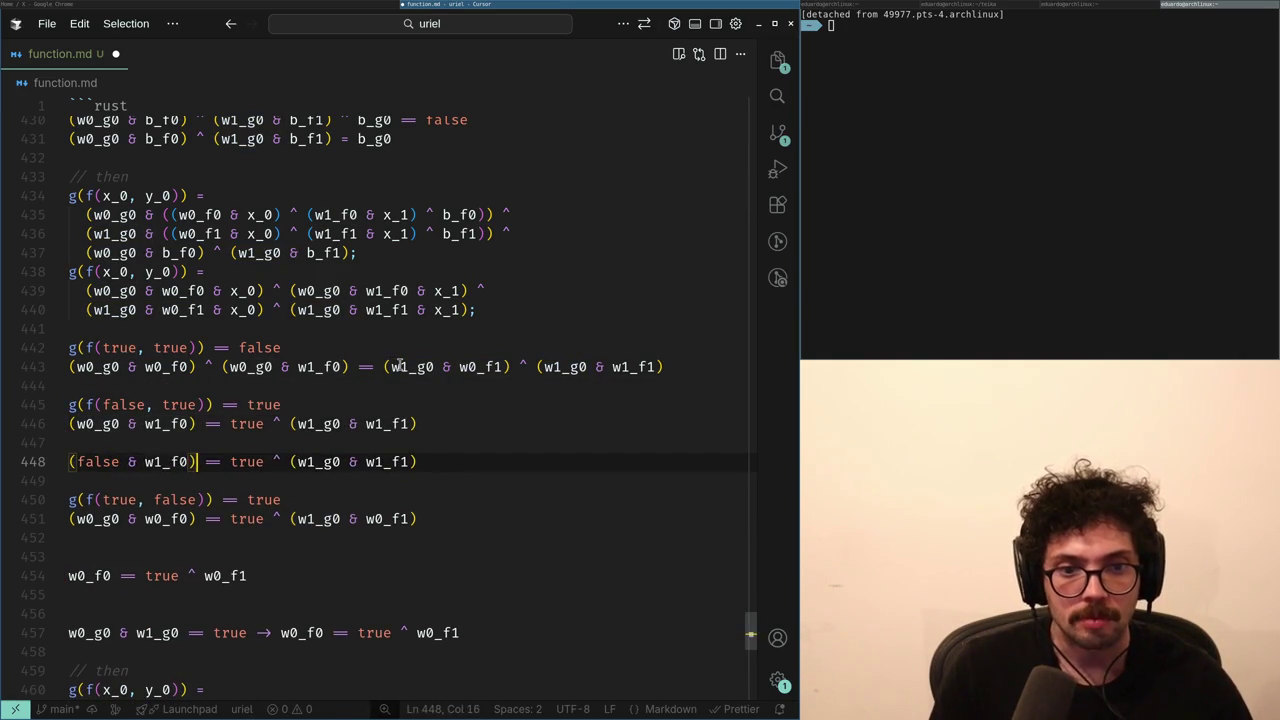
pyautogui.hotkey('ctrl', 'z')
pyautogui.hotkey('ctrl', 'z')
pyautogui.write('w0_g0')
pyautogui.hotkey('ctrl', 'Right')
pyautogui.hotkey('ctrl', 'Right')
pyautogui.hotkey('ctrl', 'Right')
pyautogui.hotkey('shift', 'Home')
pyautogui.write('false')
pyautogui.hotkey('ctrl', 'z')
pyautogui.hotkey('ctrl', 'z')
pyautogui.hotkey('ctrl', 'shift', 'z')
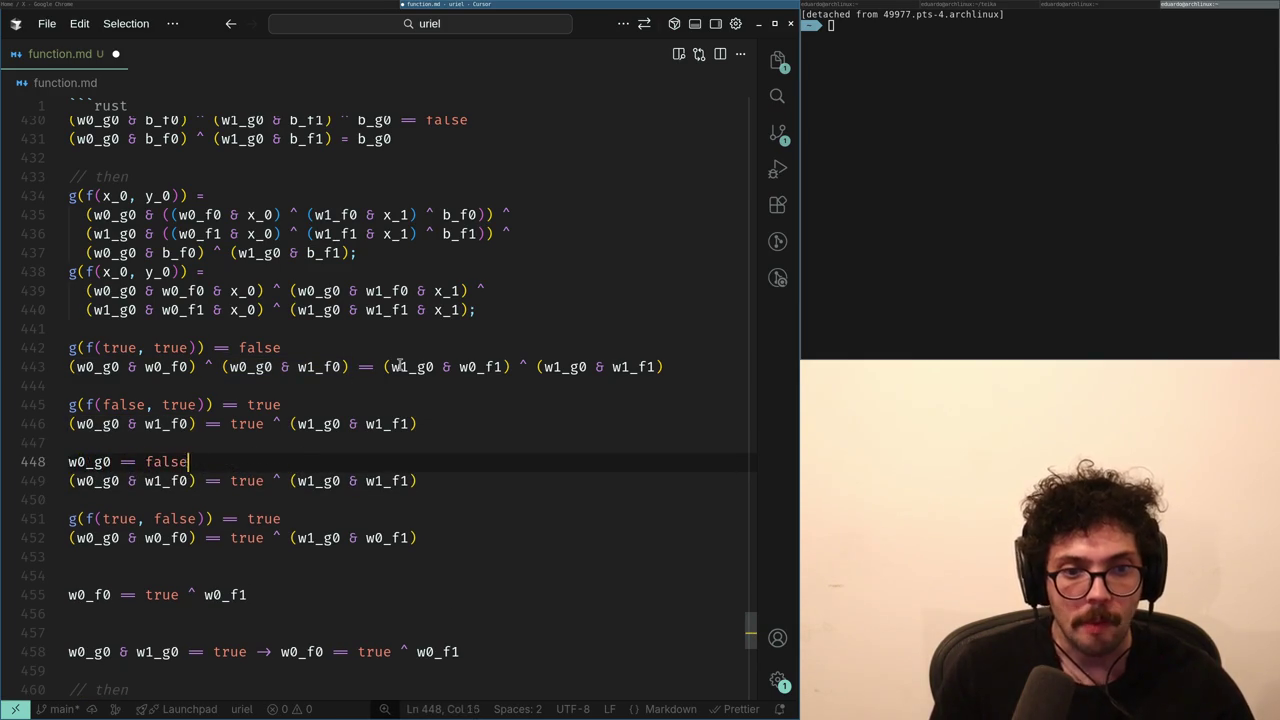
# - Replace (w0_g0 & w1_f0) on the next line with false and select the (w1_g0 & w1_f1) term
pyautogui.press('Down')
pyautogui.press('Left')
pyautogui.press('Left')
pyautogui.hotkey('shift', 'Home')
pyautogui.write('fa')
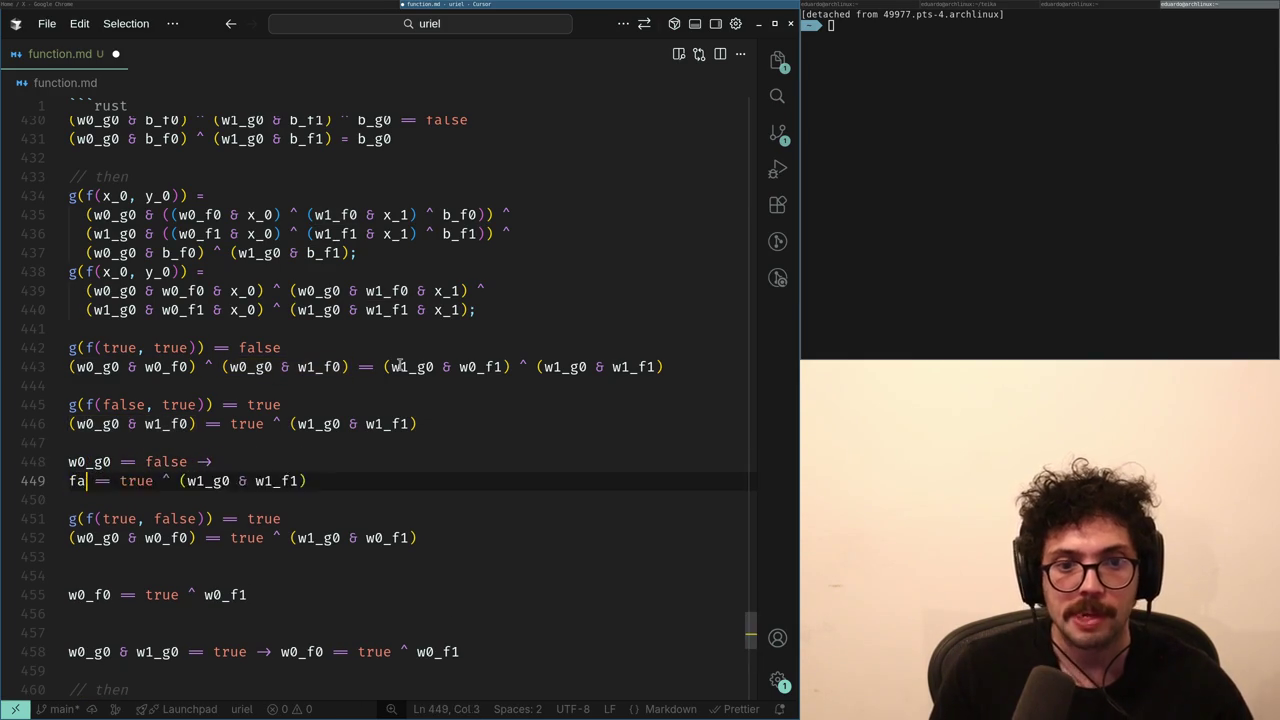
pyautogui.hotkey('ctrl', 'Right')
pyautogui.hotkey('ctrl', 'Right')
pyautogui.hotkey('ctrl', 'shift', 'Left')
pyautogui.press('Left')
pyautogui.press('Left')
pyautogui.press('Right')
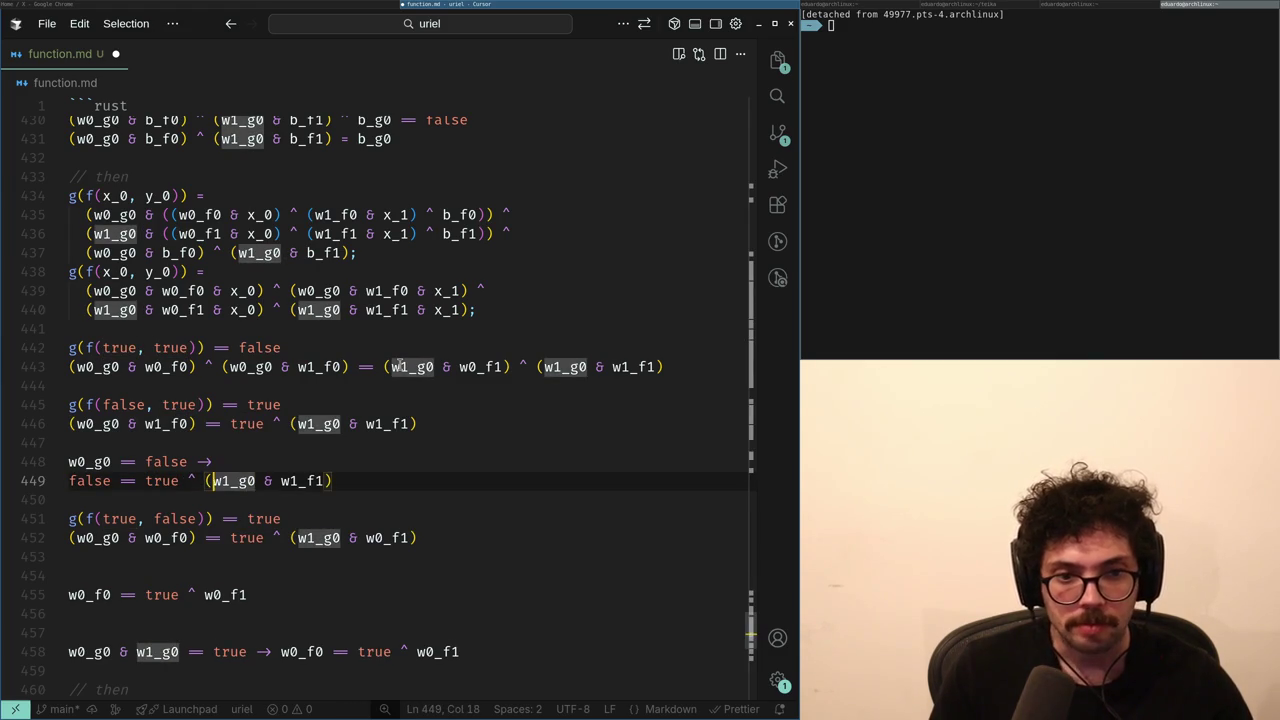
pyautogui.hotkey('ctrl', 'shift', 'Right')
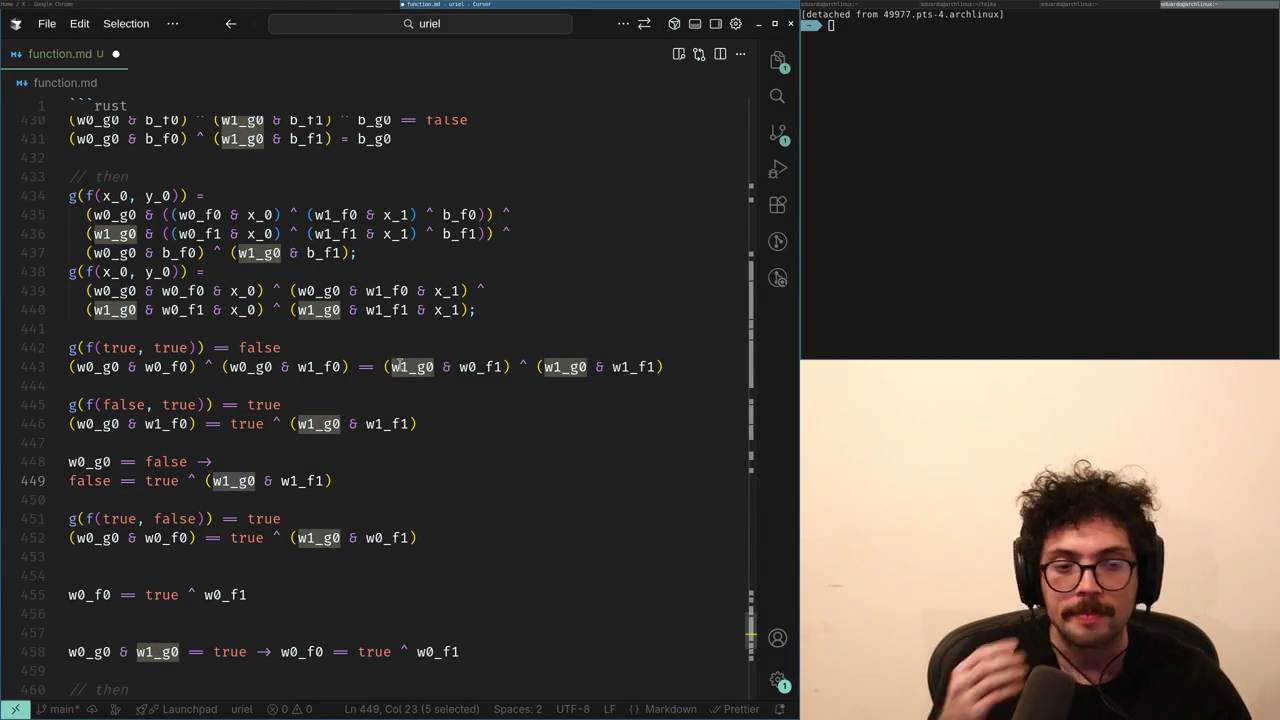
pyautogui.press('Left')
pyautogui.press('Left')
pyautogui.hotkey('shift', 'End')
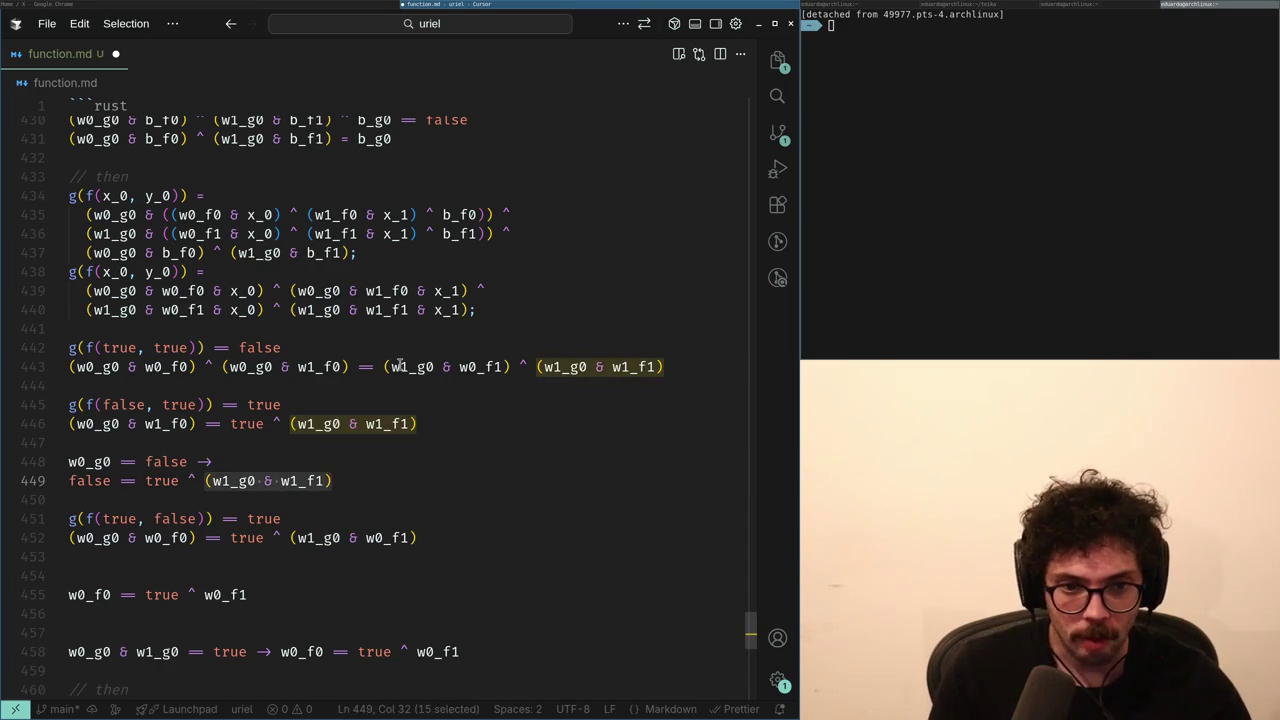
# - Delete the intermediate 'false == …' helper line, leaving the w0_g0 == false rule
pyautogui.press('Up')
pyautogui.hotkey('shift', 'Down')
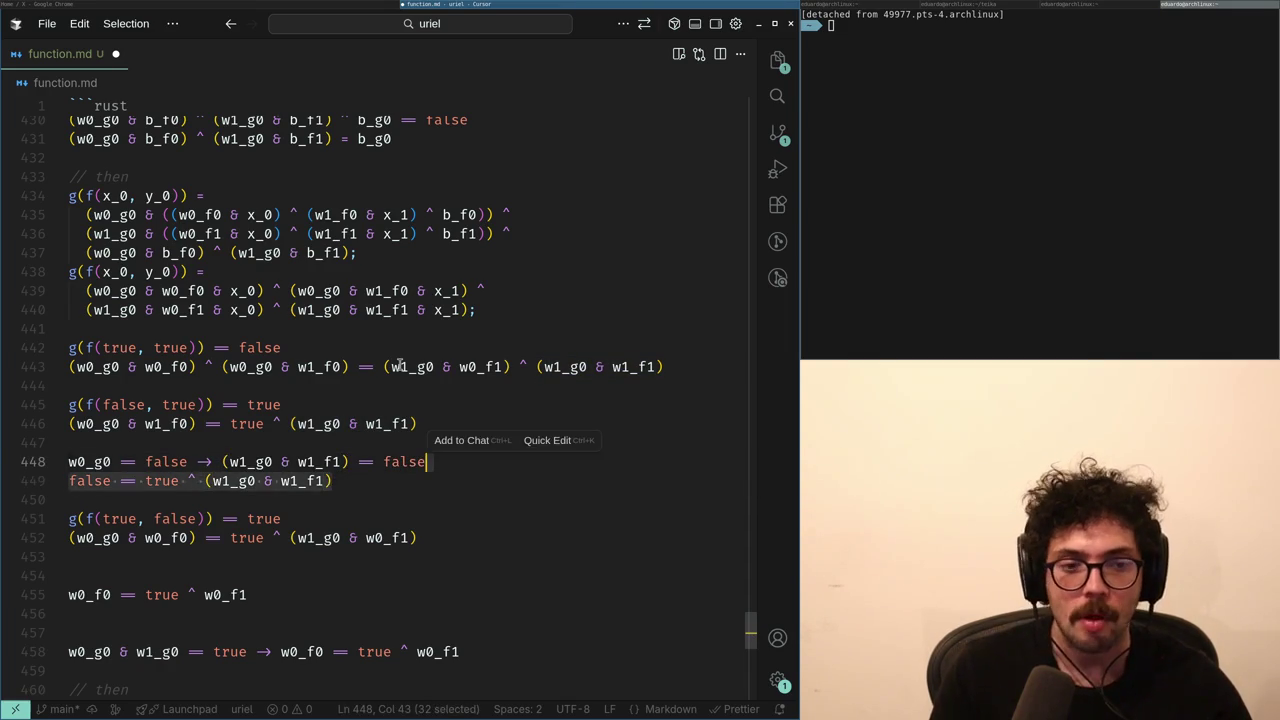
pyautogui.press('BackSpace')
pyautogui.hotkey('ctrl', 'z')
pyautogui.hotkey('ctrl', 'shift', 'z')
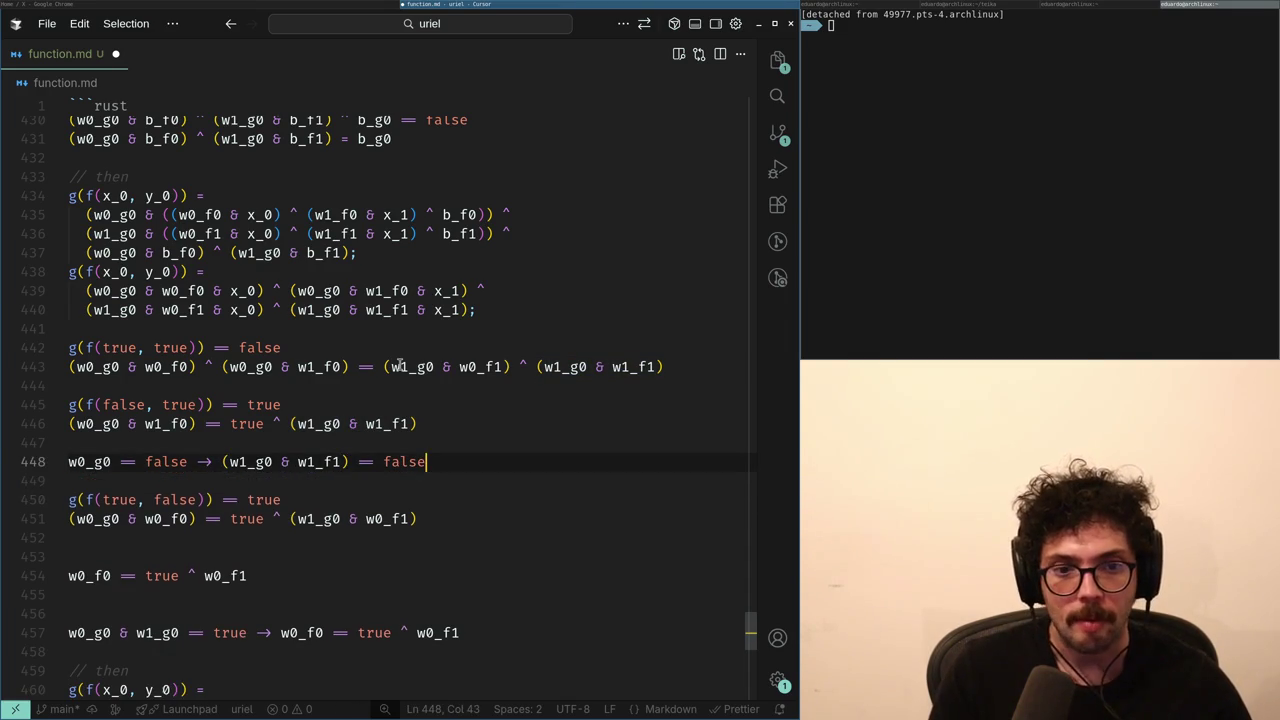
# - Move the derived rule below the (true, false) case and paste that formula beneath it
pyautogui.hotkey('alt', 'Down')
pyautogui.hotkey('alt', 'Down')
pyautogui.hotkey('alt', 'Down')
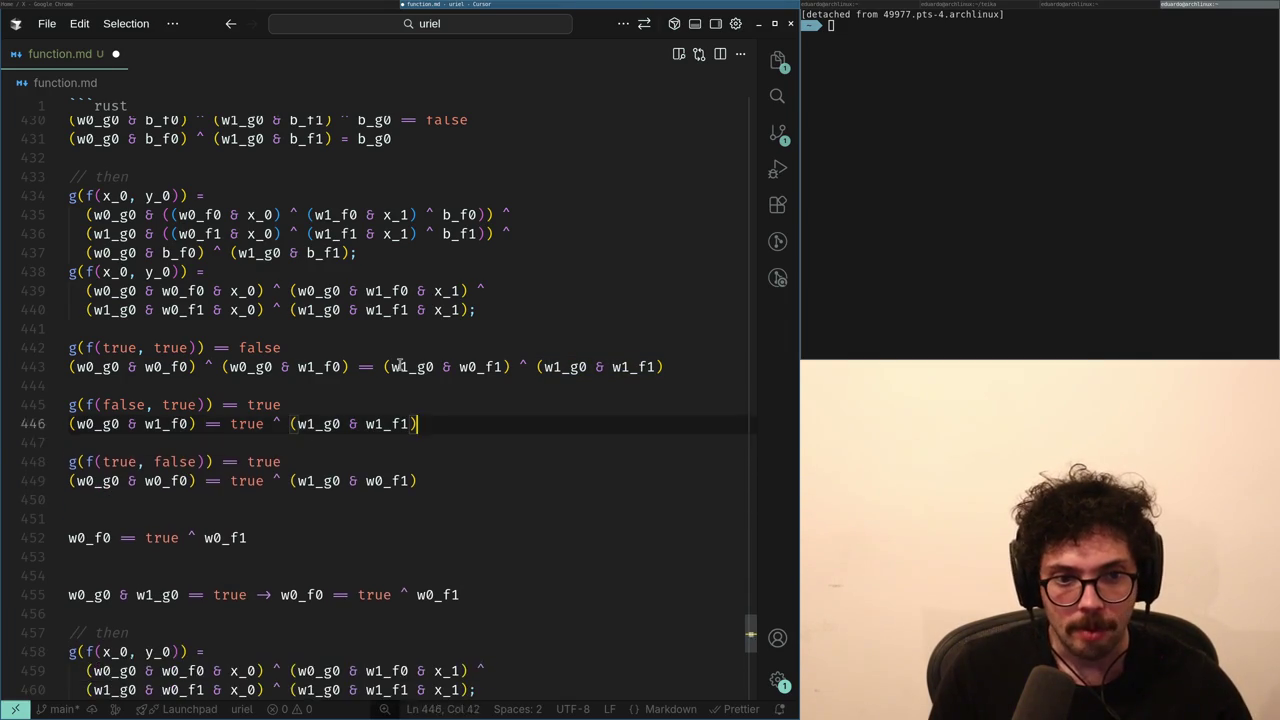
pyautogui.press('Up')
pyautogui.press('Up')
pyautogui.press('Up')
pyautogui.hotkey('shift', 'Down')
pyautogui.press('Down')
pyautogui.press('Down')
pyautogui.press('Down')
pyautogui.press('Down')
pyautogui.press('Return')
pyautogui.hotkey('ctrl', 'v')
pyautogui.press('Up')
pyautogui.press('Up')
pyautogui.press('Up')
# - Copy the w0_g0 == false condition and remove the pasted (true, false) formula line
pyautogui.hotkey('ctrl', 'shift', 'Right')
pyautogui.hotkey('ctrl', 'shift', 'Right')
pyautogui.hotkey('ctrl', 'shift', 'Right')
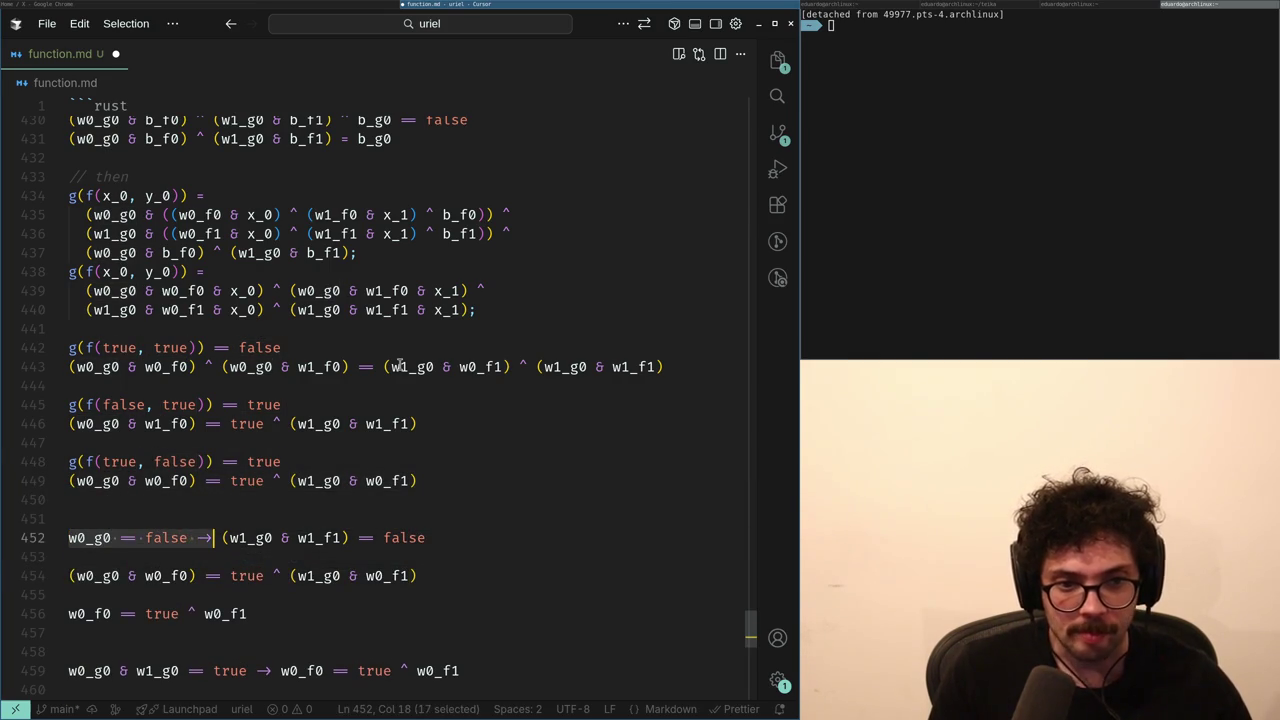
pyautogui.hotkey('ctrl', 'c')
pyautogui.press('Down')
pyautogui.hotkey('ctrl', 'v')
pyautogui.hotkey('ctrl', 'z')
pyautogui.press('Down')
pyautogui.press('Down')
pyautogui.hotkey('ctrl', 'shift', 'k')
pyautogui.hotkey('ctrl', 'shift', 'k')
pyautogui.press('Up')
pyautogui.press('Up')
# - Cut the w0_g0 == false -> (w1_g0 & w1_f1) == false line and paste it under the (false, true) equation
pyautogui.press('End')
pyautogui.hotkey('shift', 'Home')
pyautogui.hotkey('ctrl', 'x')
pyautogui.press('Up')
pyautogui.press('Up')
pyautogui.press('Up')
pyautogui.press('Return')
pyautogui.hotkey('ctrl', 'v')
pyautogui.press('Return')
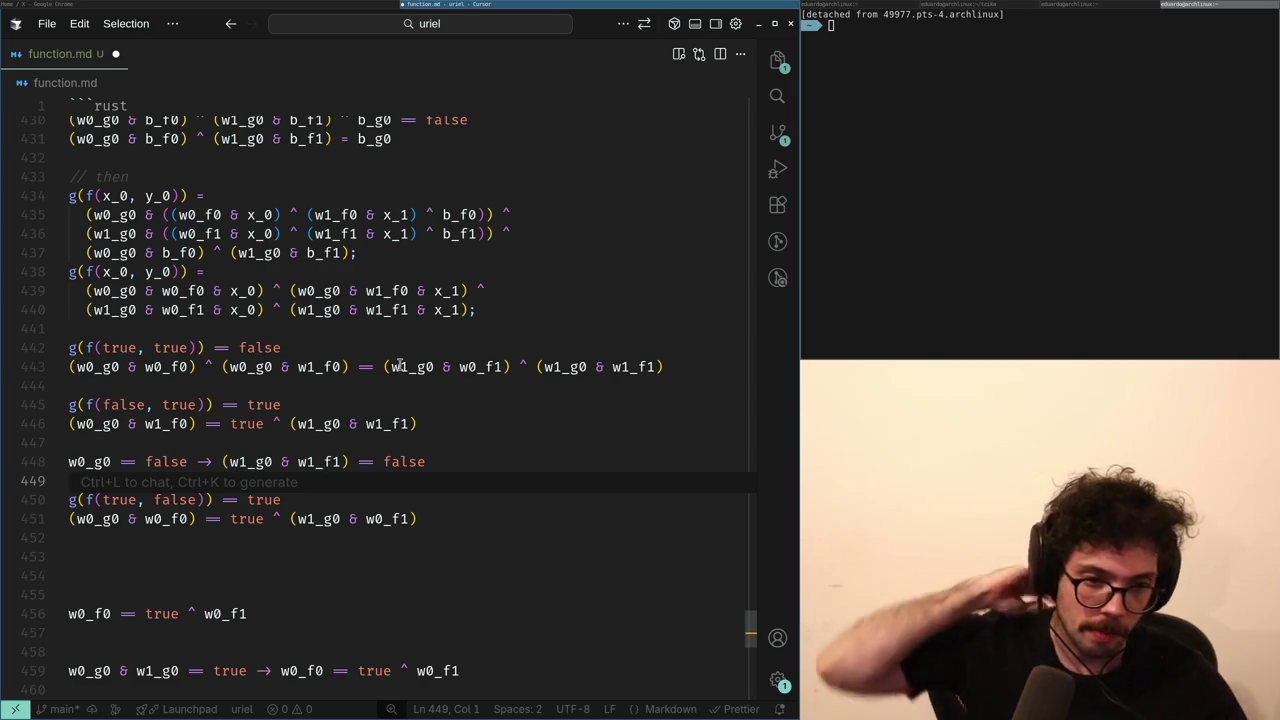
# - Duplicate the w0_g0 == false condition onto line 449 and change it to w0_g0 == true
pyautogui.press('Up')
pyautogui.hotkey('ctrl', 'shift', 'Right')
pyautogui.hotkey('ctrl', 'shift', 'Right')
pyautogui.hotkey('ctrl', 'shift', 'Right')
pyautogui.hotkey('ctrl', 'c')
pyautogui.press('Down')
pyautogui.hotkey('ctrl', 'v')
pyautogui.press('Return')
pyautogui.press('Up')
pyautogui.press('End')
pyautogui.hotkey('ctrl', 'BackSpace')
pyautogui.write('true')
# - Append the arrow and the copied formula to the w0_g0 == true condition
pyautogui.press('Up')
pyautogui.press('Up')
pyautogui.press('Up')
pyautogui.press('Down')
pyautogui.press('End')
pyautogui.hotkey('shift', 'Home')
pyautogui.press('Down')
pyautogui.press('Down')
pyautogui.press('Down')
pyautogui.press('End')
pyautogui.write('>')
pyautogui.hotkey('ctrl', 'v')
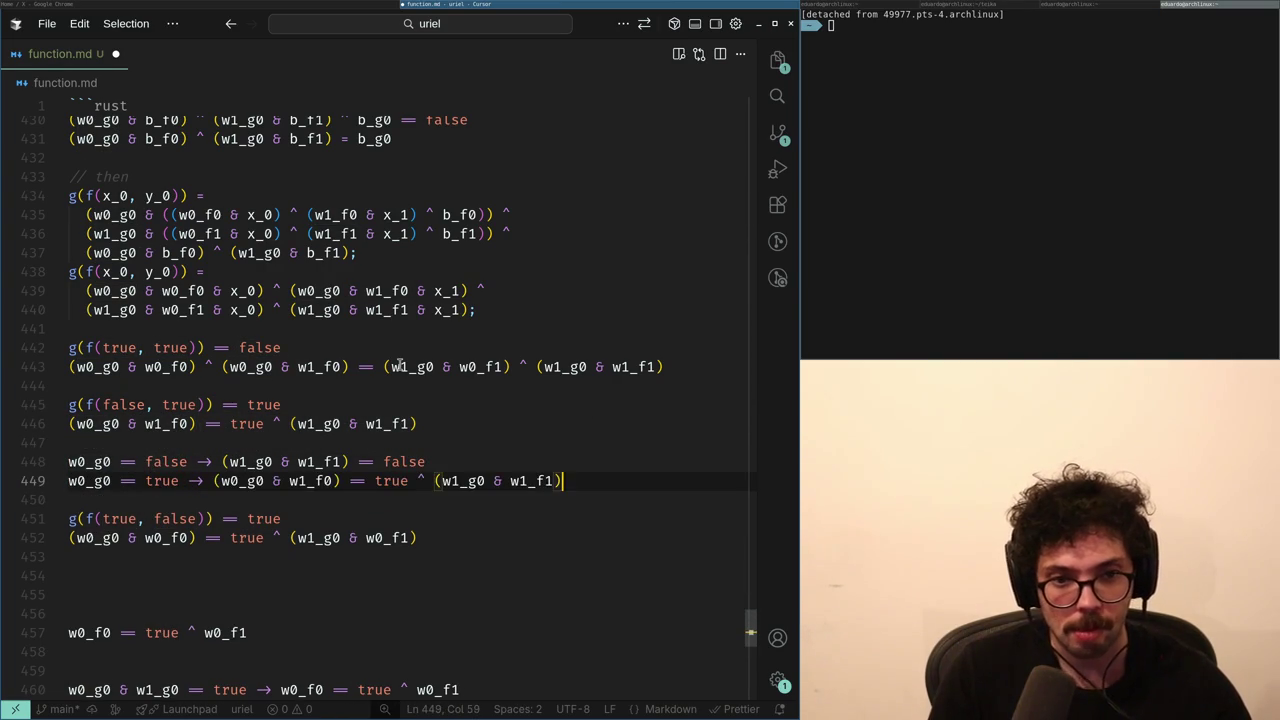
# - Simplify the first term to w1_f0, giving w1_f0 == true ^ (w1_g0 & w1_f1)
pyautogui.hotkey('ctrl', 'Left')
pyautogui.hotkey('ctrl', 'Left')
pyautogui.hotkey('ctrl', 'Left')
pyautogui.hotkey('ctrl', 'Delete')
pyautogui.write('true')
pyautogui.hotkey('ctrl', 'BackSpace')
pyautogui.press('Delete')
pyautogui.press('Delete')
pyautogui.press('Delete')
pyautogui.press('BackSpace')
pyautogui.hotkey('ctrl', 'Right')
pyautogui.press('Delete')
pyautogui.hotkey('ctrl', 'Right')
pyautogui.hotkey('ctrl', 'Right')
pyautogui.hotkey('ctrl', 'Right')
pyautogui.hotkey('ctrl', 'Right')
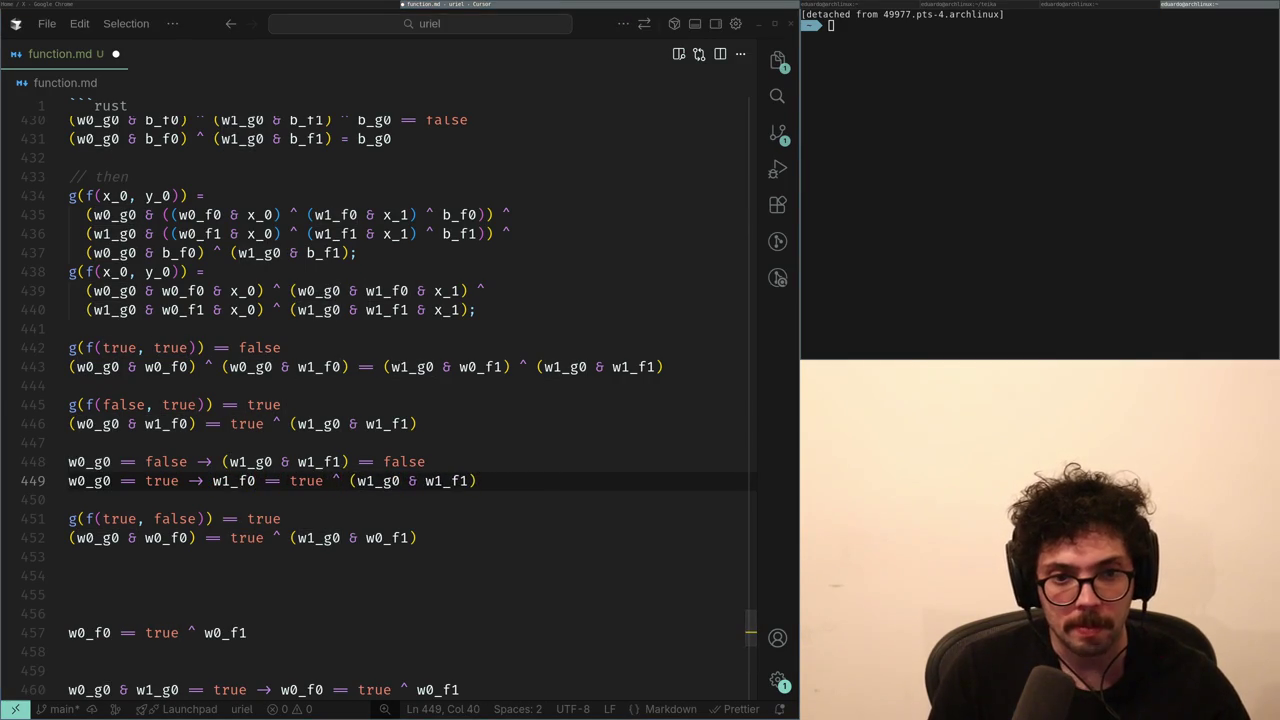
pyautogui.hotkey('ctrl', 'Left')
pyautogui.hotkey('ctrl', 'Left')
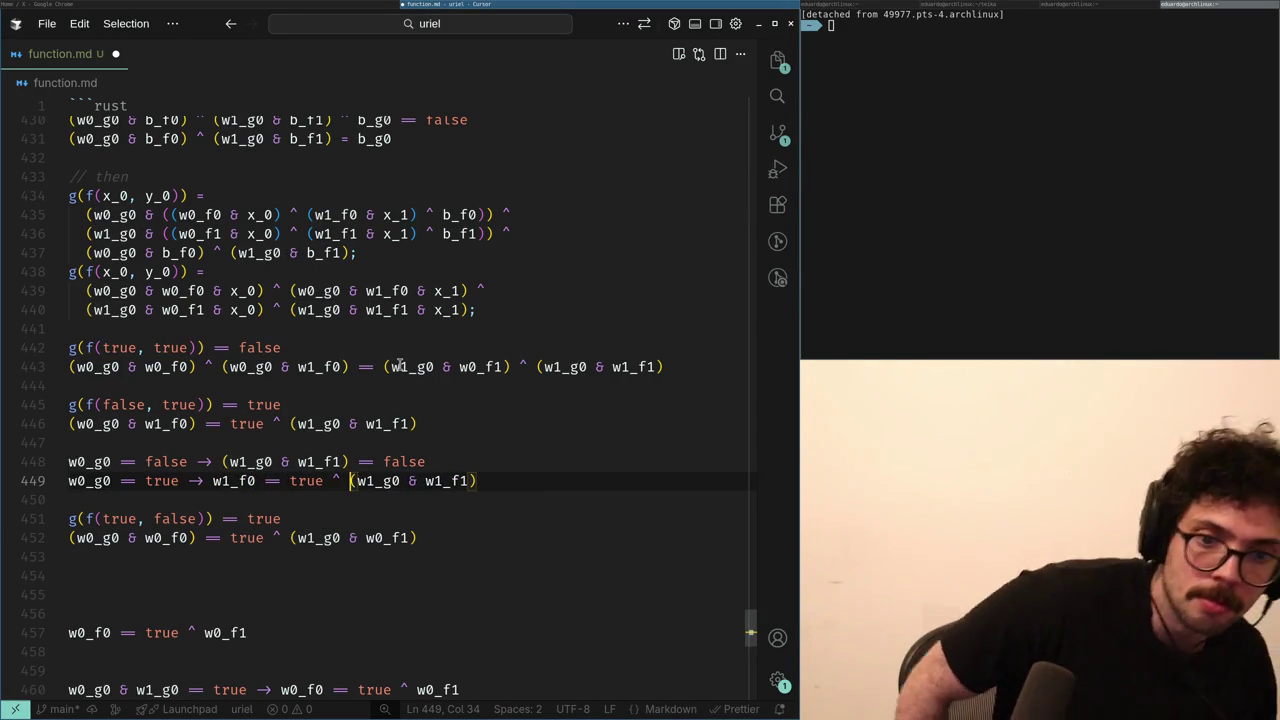
pyautogui.press('Left')
pyautogui.press('Left')
pyautogui.press('Left')
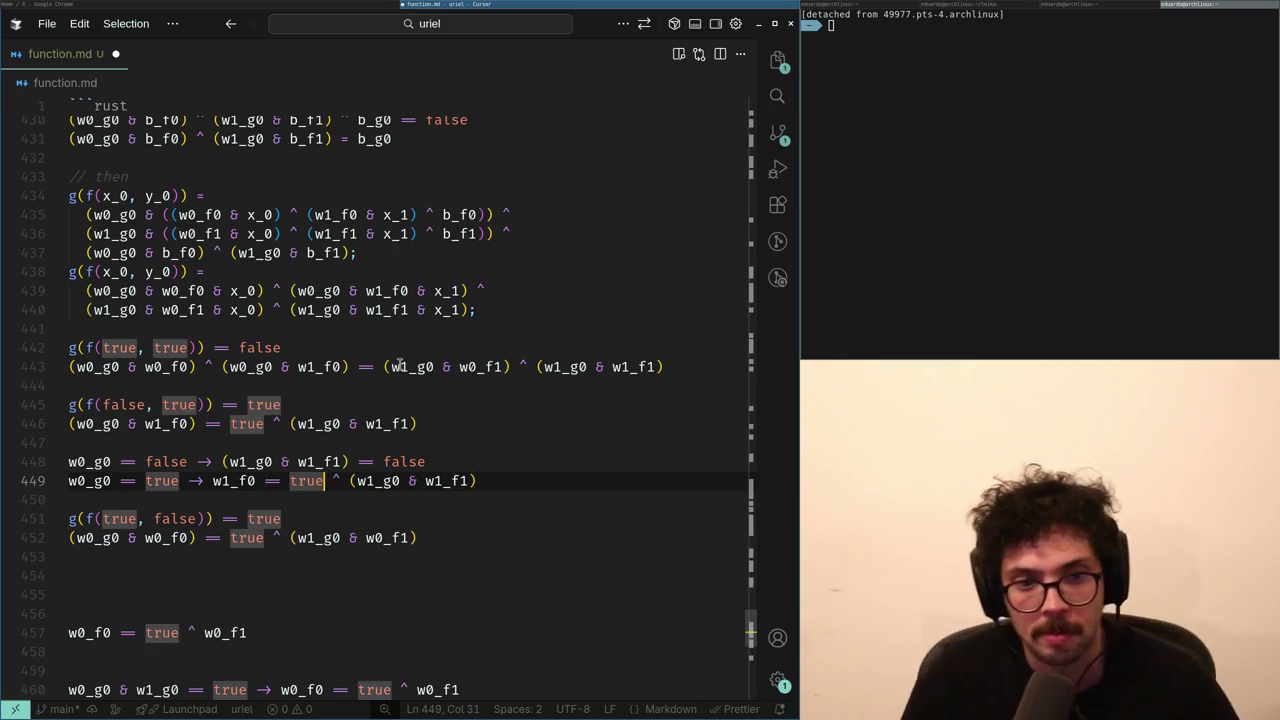
pyautogui.press('Right')
pyautogui.press('Right')
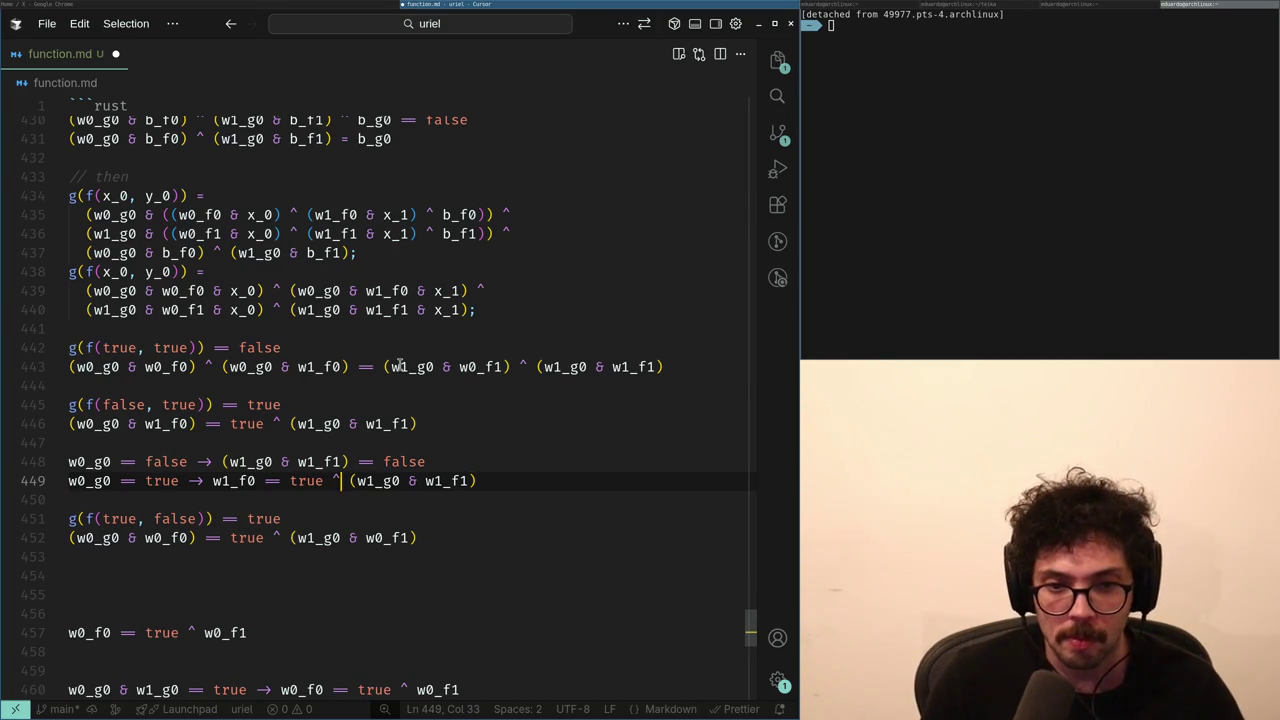
pyautogui.hotkey('ctrl', 'Left')
pyautogui.hotkey('ctrl', 'Left')
pyautogui.hotkey('ctrl', 'Left')
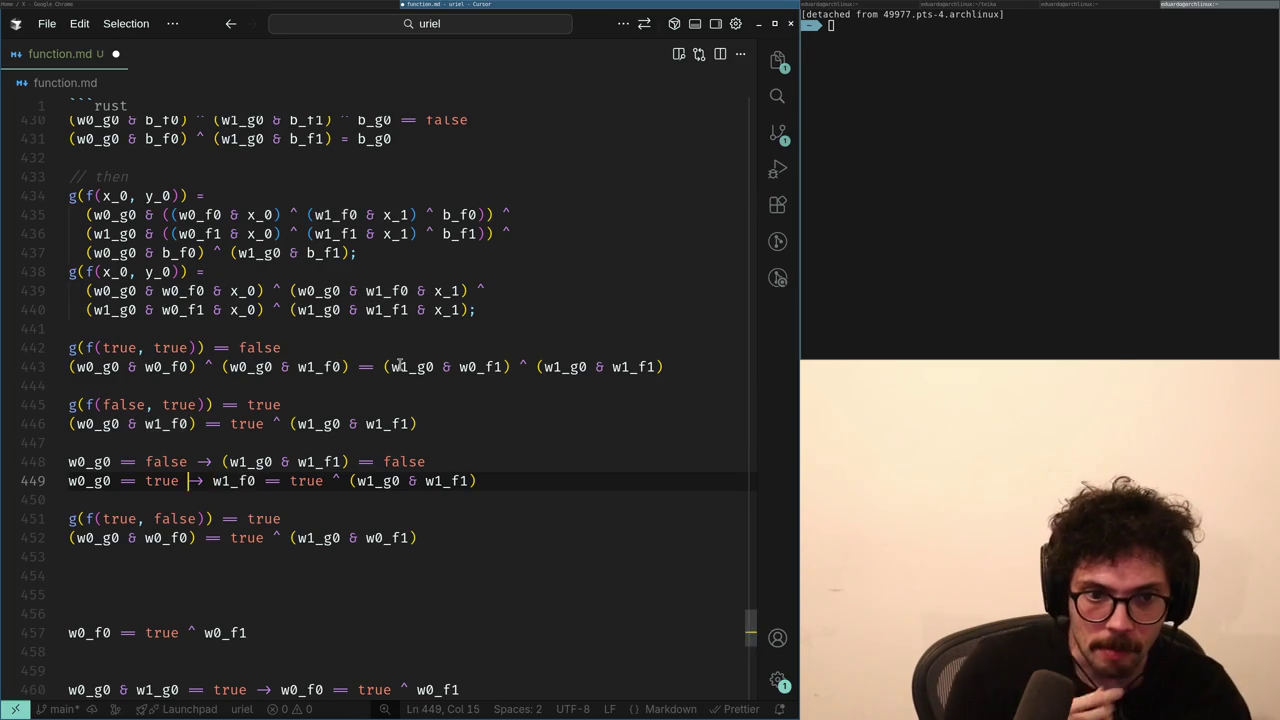
# - Copy the g(f(true, false)) equation to a new line 454 below it
pyautogui.press('Down')
pyautogui.press('Down')
pyautogui.press('Down')
pyautogui.press('Down')
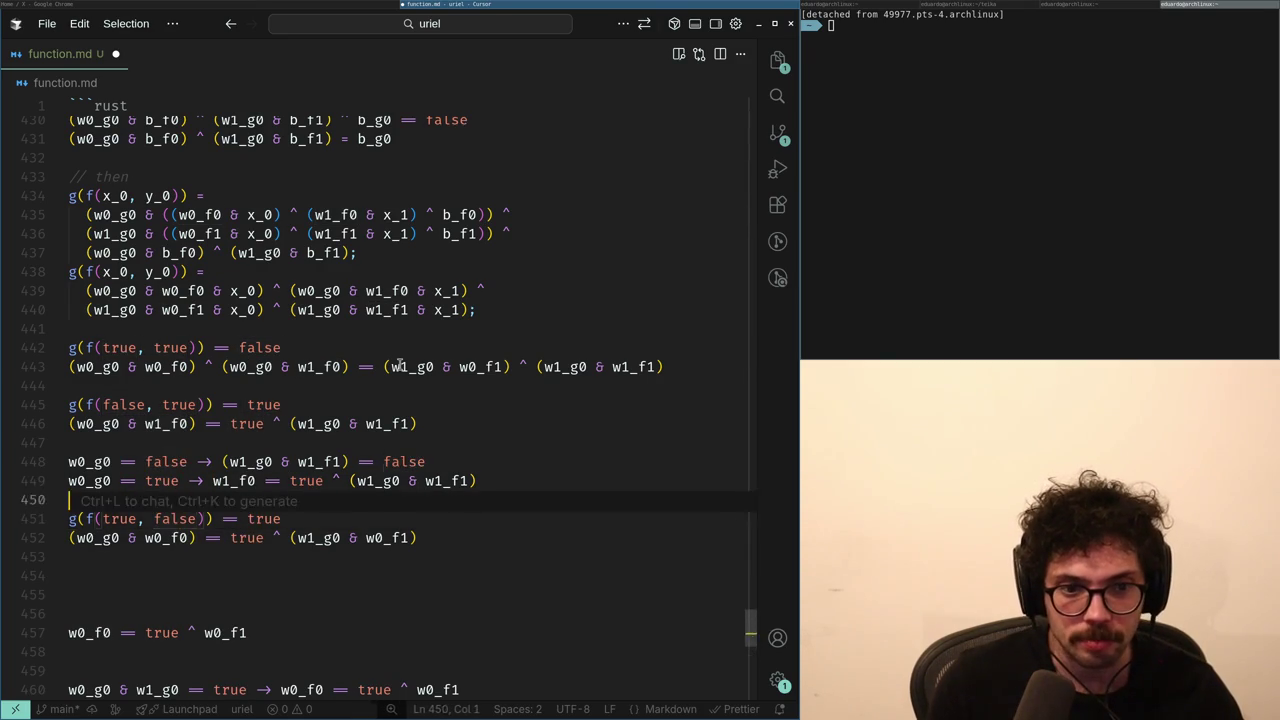
pyautogui.press('End')
pyautogui.hotkey('shift', 'Home')
pyautogui.hotkey('ctrl', 'c')
pyautogui.press('End')
pyautogui.press('Return')
pyautogui.press('Return')
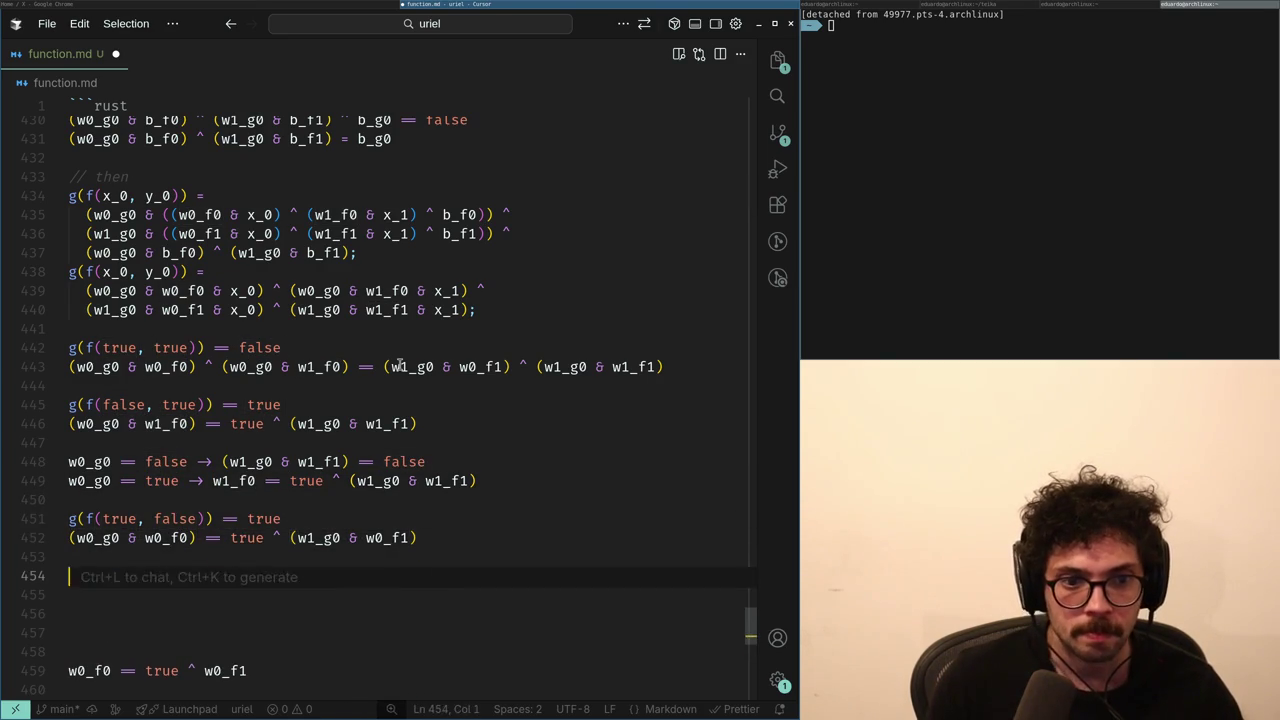
pyautogui.hotkey('ctrl', 'v')
pyautogui.press('Home')
pyautogui.hotkey('ctrl', 'Right')
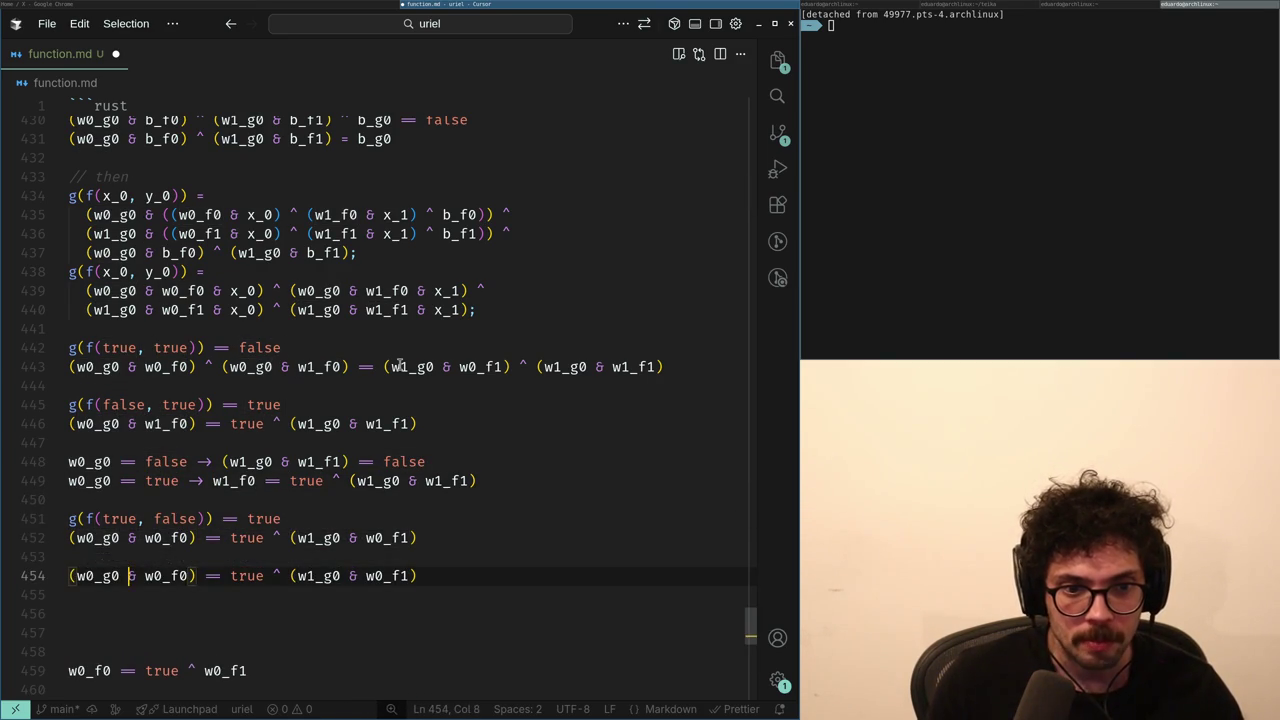
pyautogui.press('Left')
pyautogui.press('Left')
# - Prefix the copy with 'w0_g0 == false ->' and replace the (w0_g0 & w0_f0) term with false
pyautogui.write('w0_g0')
pyautogui.write(' == false ->')
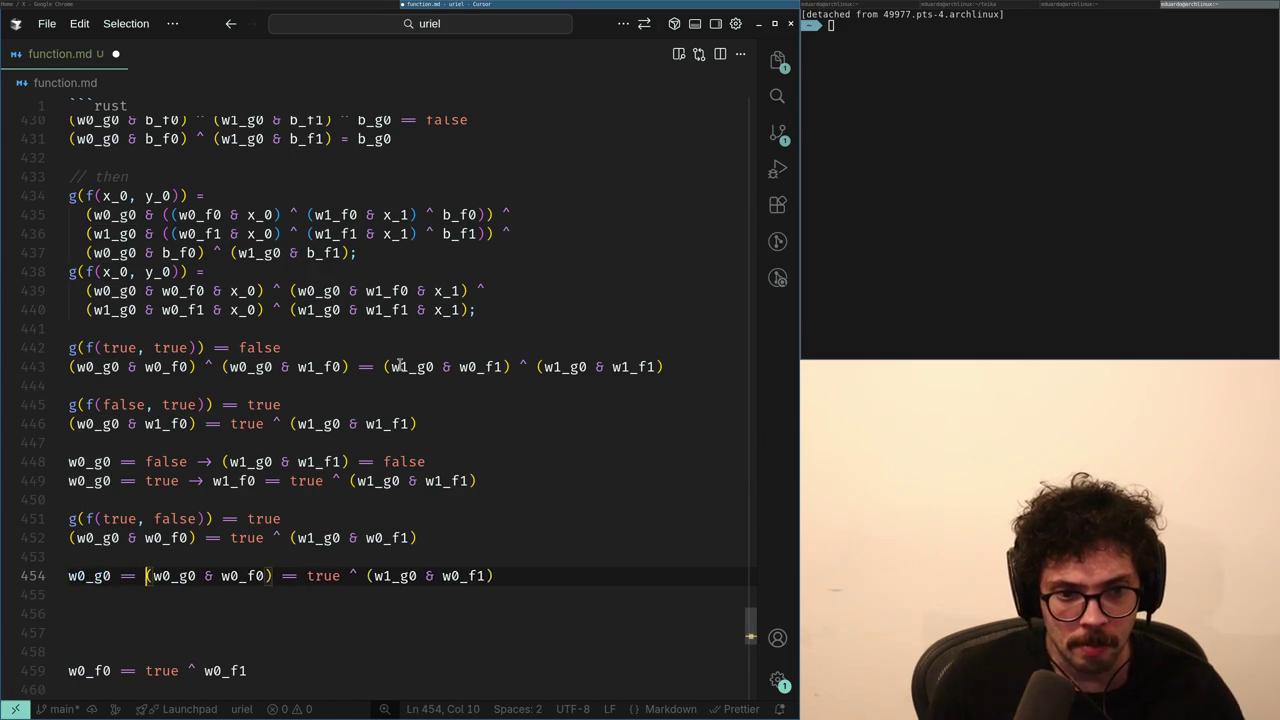
pyautogui.hotkey('ctrl', 'shift', 'Right')
pyautogui.hotkey('ctrl', 'shift', 'Right')
pyautogui.hotkey('ctrl', 'shift', 'Right')
pyautogui.write('false')
pyautogui.hotkey('ctrl', 'Right')
# - Accept the suggested w0_g0 == true line: w0_f0 == true ^ (w1_g0 & w0_f1)
pyautogui.hotkey('shift', 'End')
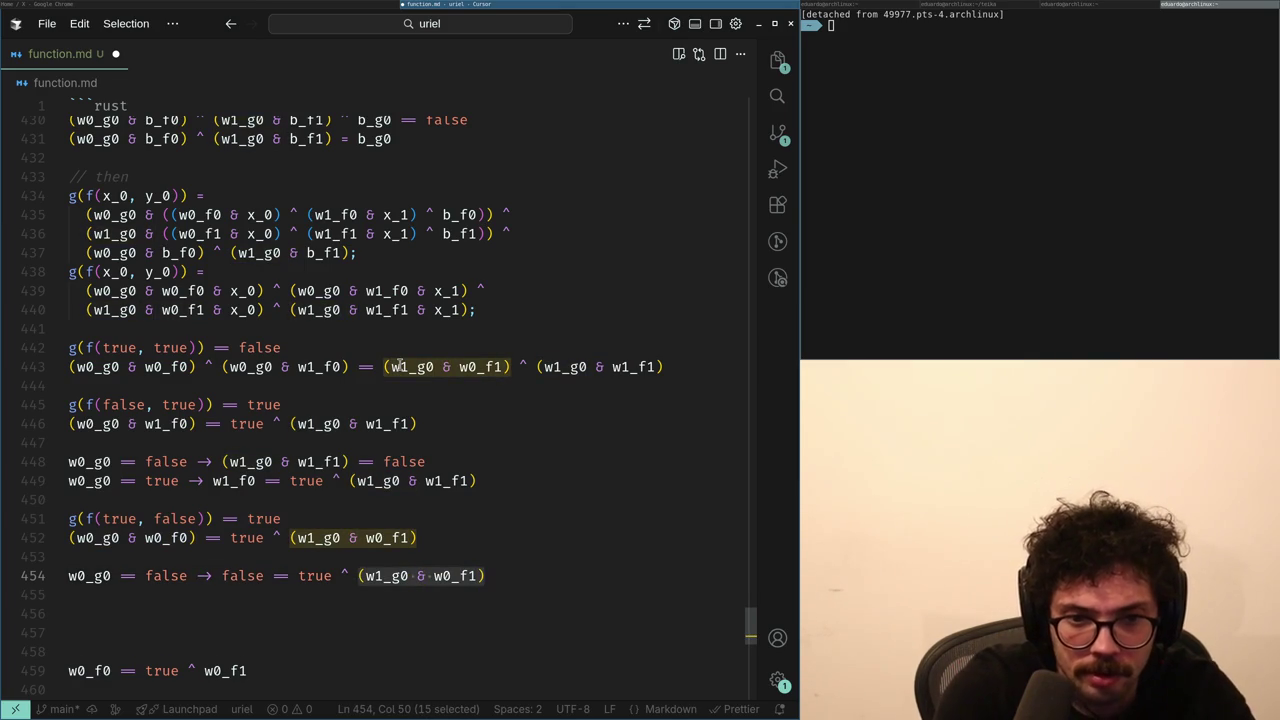
pyautogui.hotkey('ctrl', 'Left')
pyautogui.hotkey('ctrl', 'Left')
pyautogui.hotkey('ctrl', 'Left')
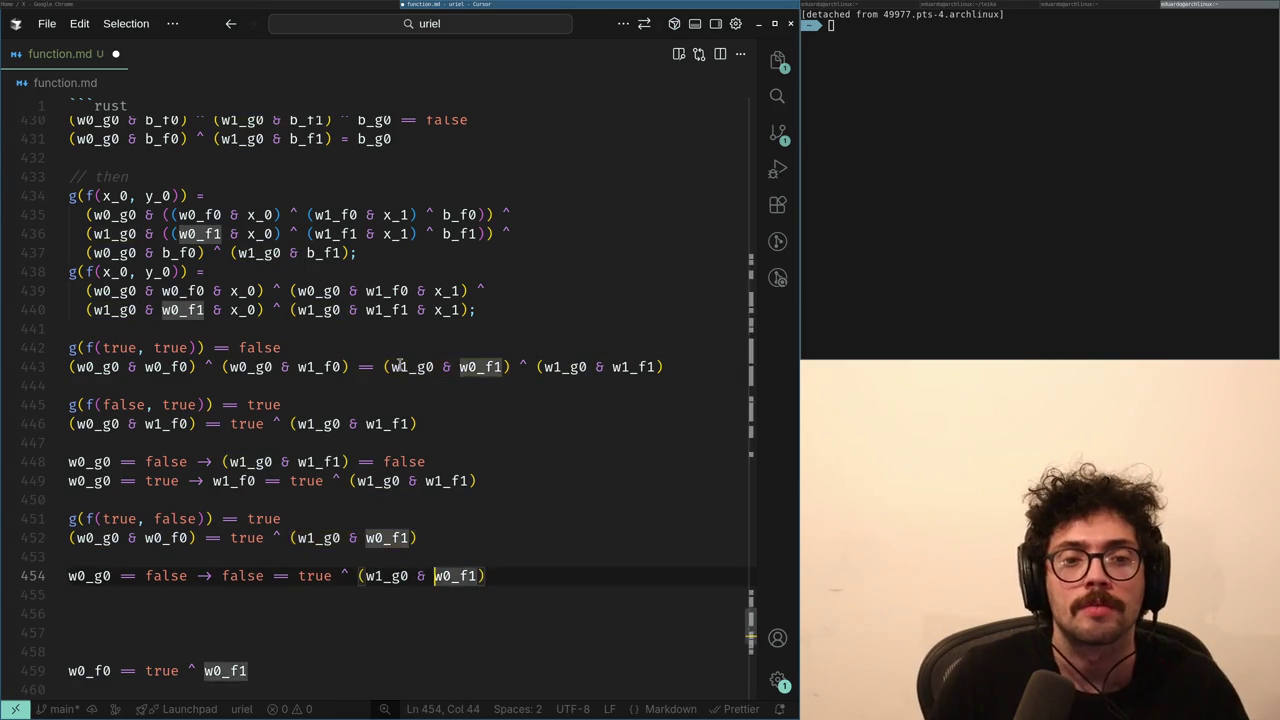
pyautogui.hotkey('shift', 'End')
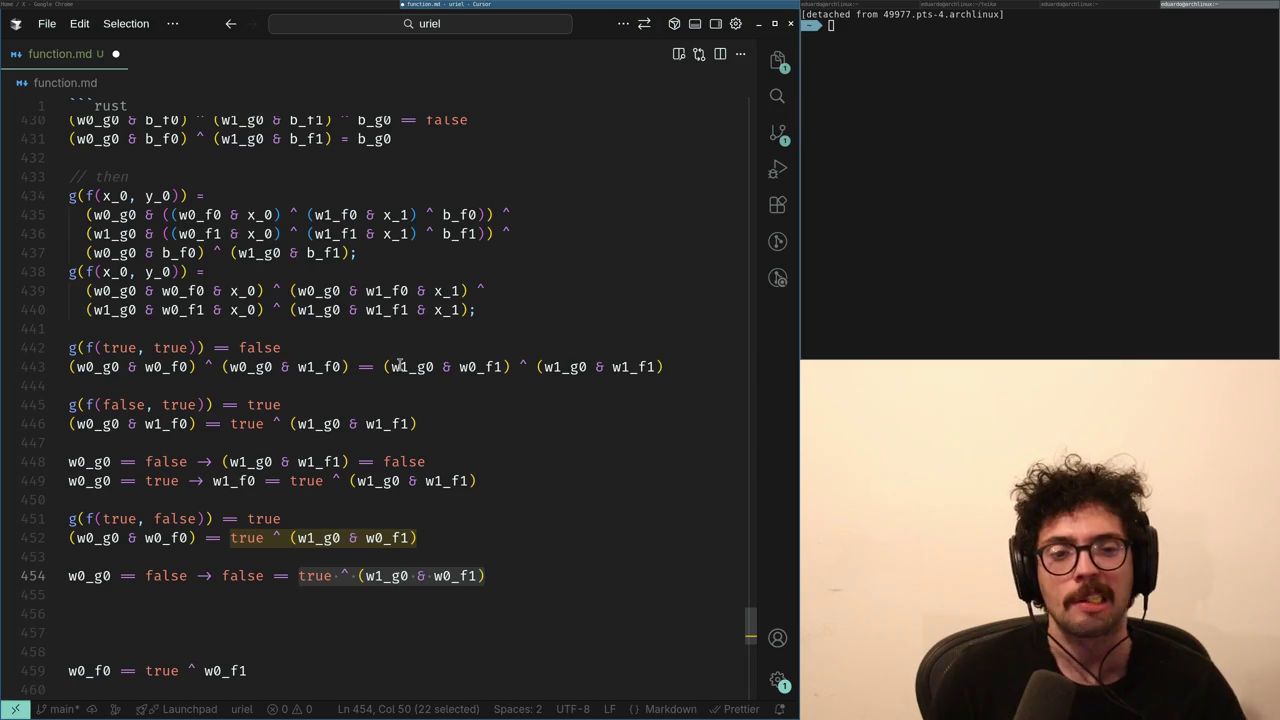
pyautogui.hotkey('ctrl', 'z')
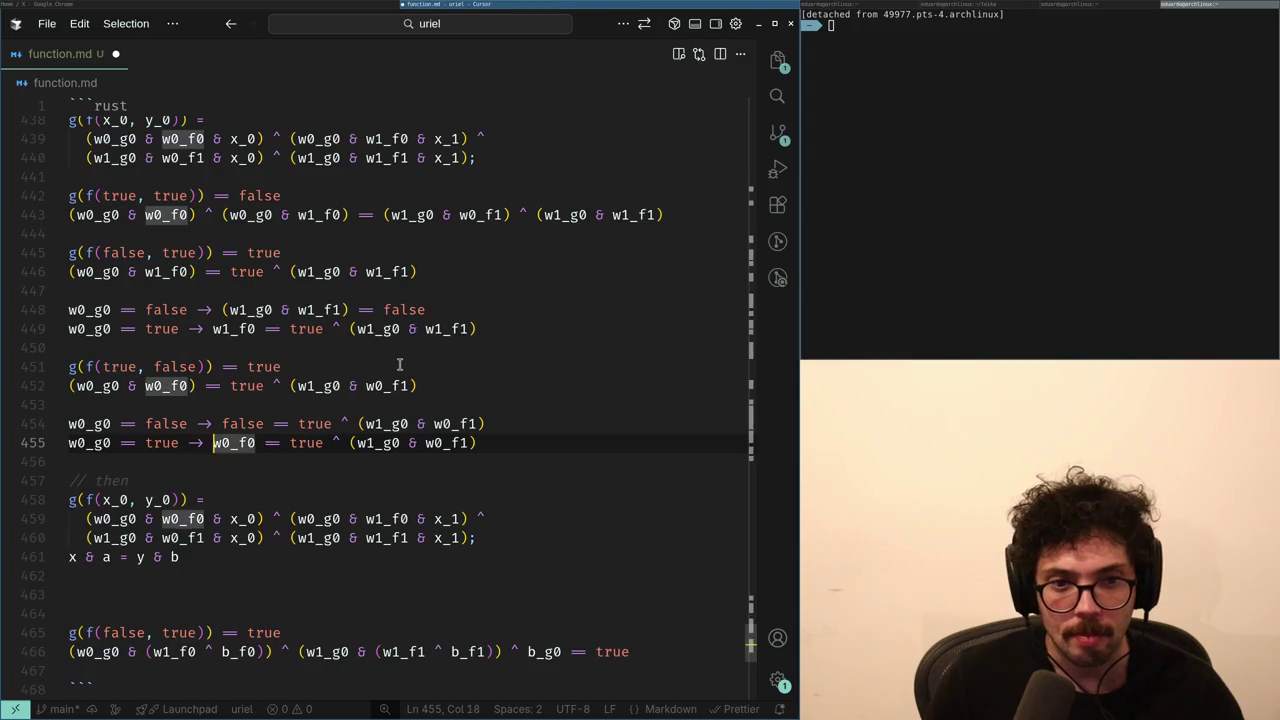
pyautogui.press('super+Right')
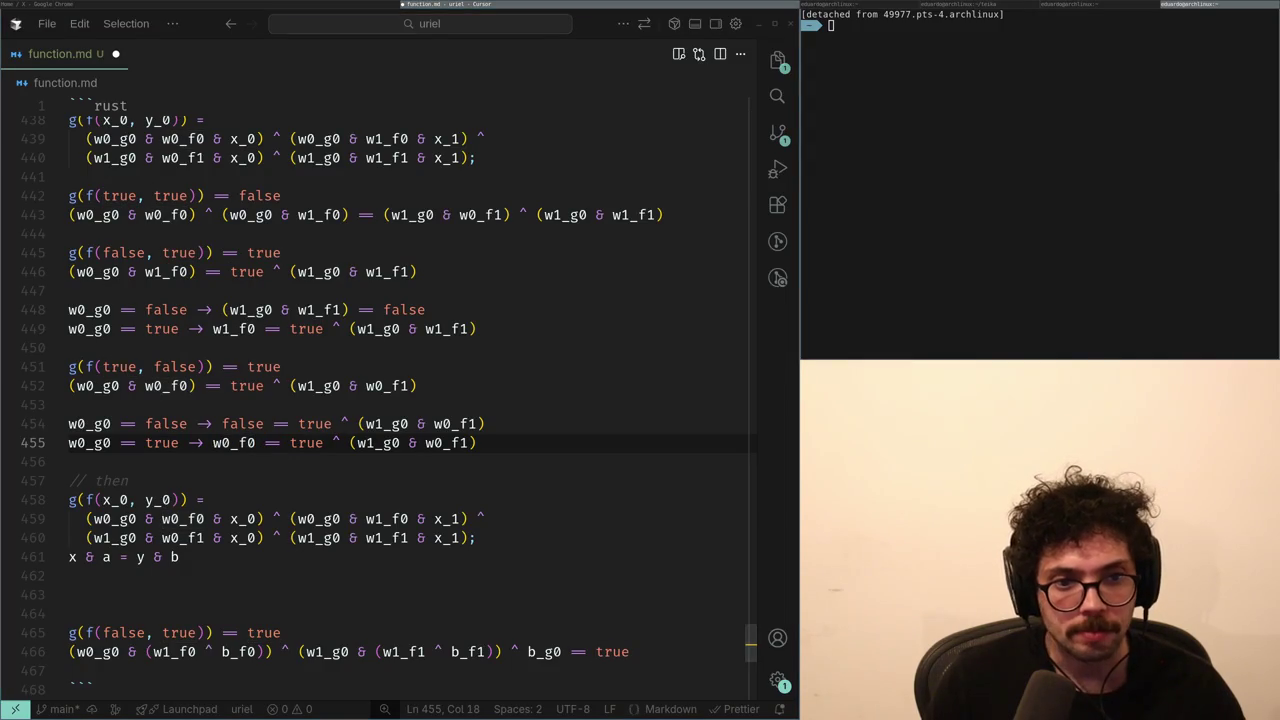
pyautogui.press('Up')
pyautogui.press('Up')
pyautogui.press('Up')
pyautogui.press('Up')
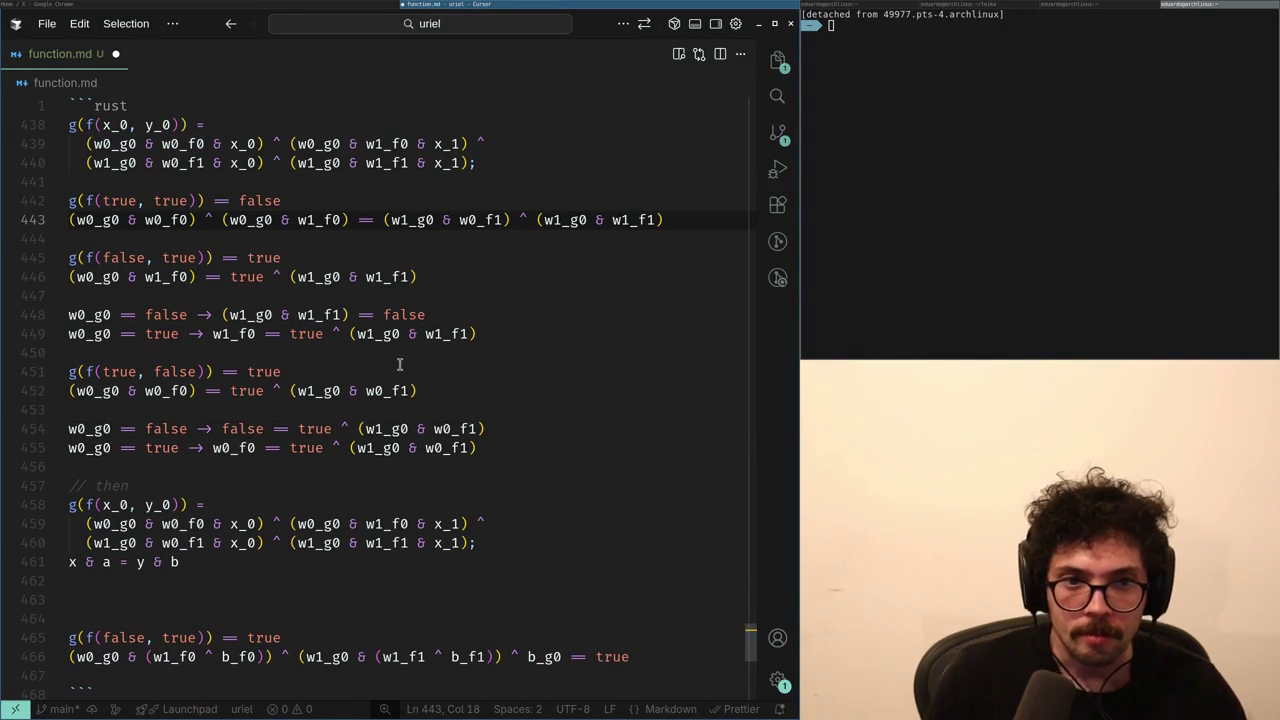
pyautogui.press('Down')
pyautogui.press('Down')
pyautogui.press('Down')
# - Copy the 'w0_g0 == false ->' prefix onto a new line below the g(f(true, true)) equation
pyautogui.press('Home')
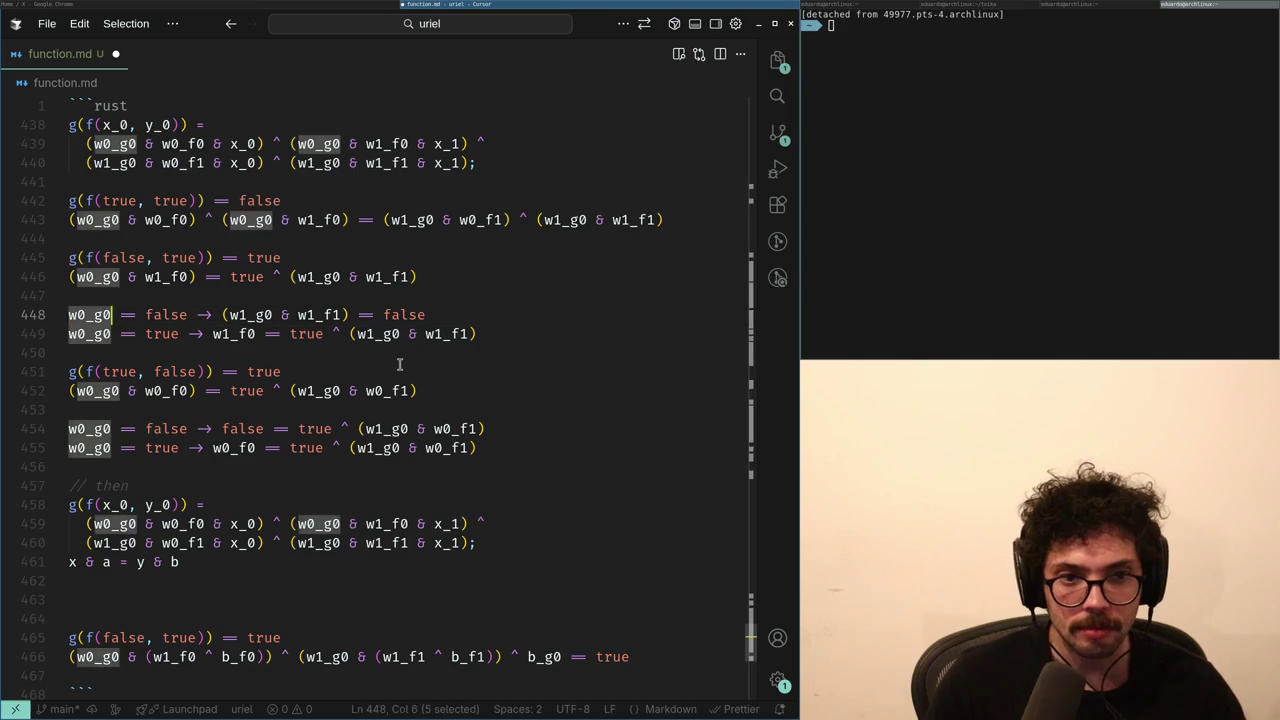
pyautogui.hotkey('ctrl', 'shift', 'Right')
pyautogui.hotkey('ctrl', 'shift', 'Right')
pyautogui.hotkey('ctrl', 'shift', 'Right')
pyautogui.hotkey('ctrl', 'shift', 'Right')
pyautogui.hotkey('ctrl', 'shift', 'Right')
pyautogui.hotkey('ctrl', 'shift', 'Left')
pyautogui.hotkey('ctrl', 'shift', 'Left')
pyautogui.hotkey('ctrl', 'c')
pyautogui.hotkey('ctrl', 'd')
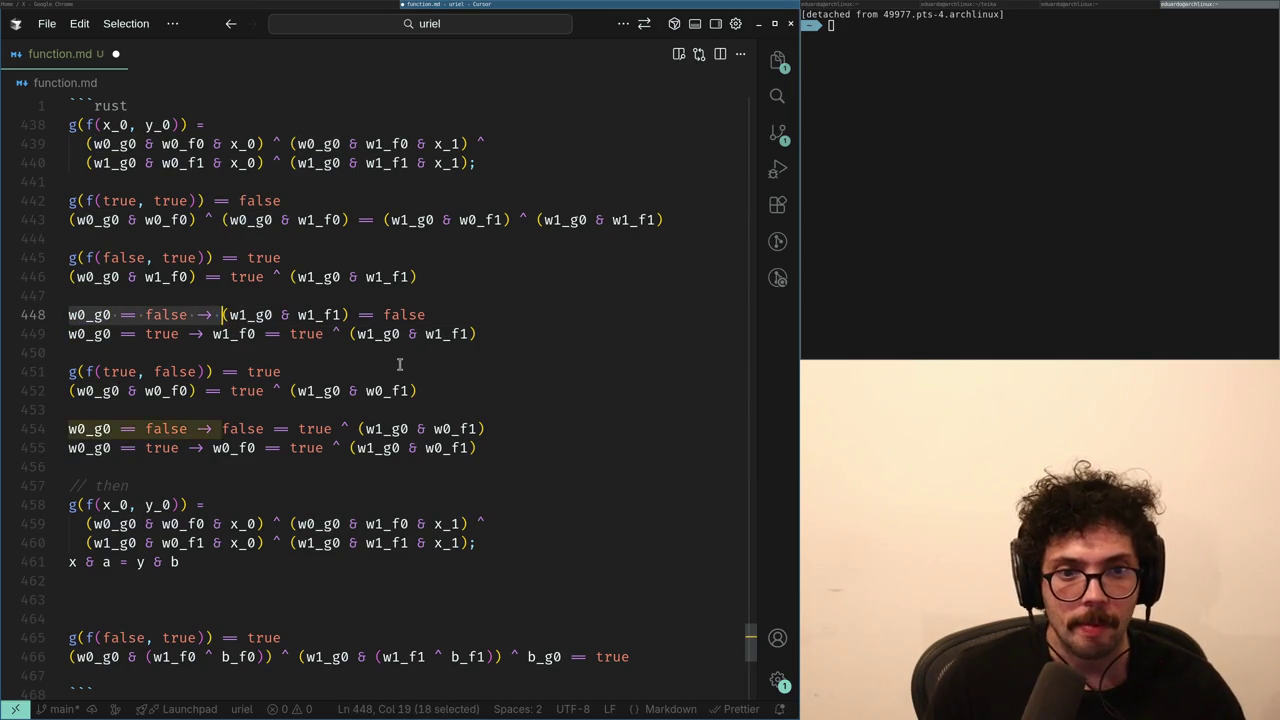
pyautogui.press('Escape')
pyautogui.hotkey('ctrl', 'Right')
pyautogui.press('Up')
pyautogui.press('Up')
pyautogui.press('Up')
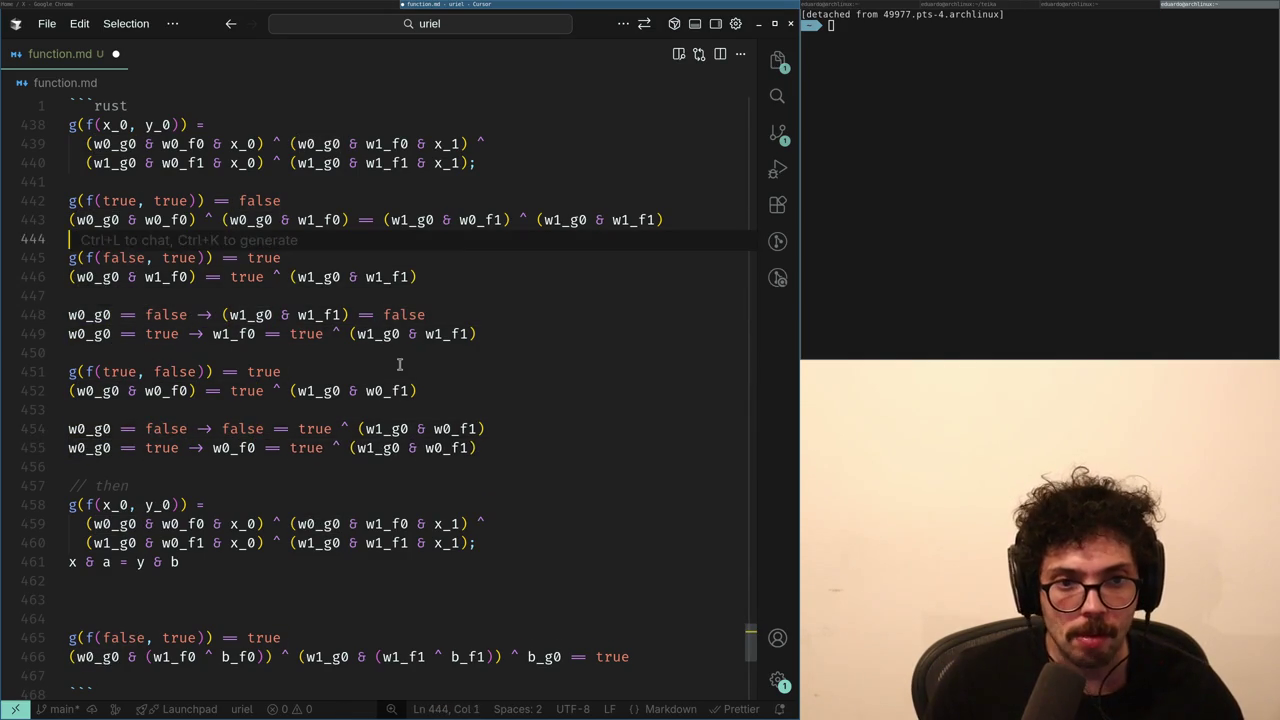
pyautogui.hotkey('ctrl', 'v')
pyautogui.press('Home')
pyautogui.press('Return')
pyautogui.press('End')
pyautogui.press('Return')
pyautogui.press('Up')
pyautogui.press('Up')
pyautogui.press('Up')
# - Paste the g(f(true, true)) equation after the false prefix and reduce the vanishing terms to false
pyautogui.press('Home')
pyautogui.hotkey('shift', 'End')
pyautogui.hotkey('ctrl', 'c')
pyautogui.press('Down')
pyautogui.press('Down')
pyautogui.press('End')
pyautogui.hotkey('ctrl', 'v')
pyautogui.press('Up')
pyautogui.press('Down')
pyautogui.hotkey('ctrl', 'Right')
pyautogui.hotkey('ctrl', 'Right')
pyautogui.hotkey('ctrl', 'Right')
pyautogui.hotkey('ctrl', 'Right')
pyautogui.hotkey('shift', 'End')
pyautogui.hotkey('ctrl', 'shift', 'Left')
pyautogui.hotkey('ctrl', 'shift', 'Left')
pyautogui.hotkey('ctrl', 'shift', 'Left')
pyautogui.hotkey('ctrl', 'shift', 'Left')
pyautogui.hotkey('ctrl', 'shift', 'Left')
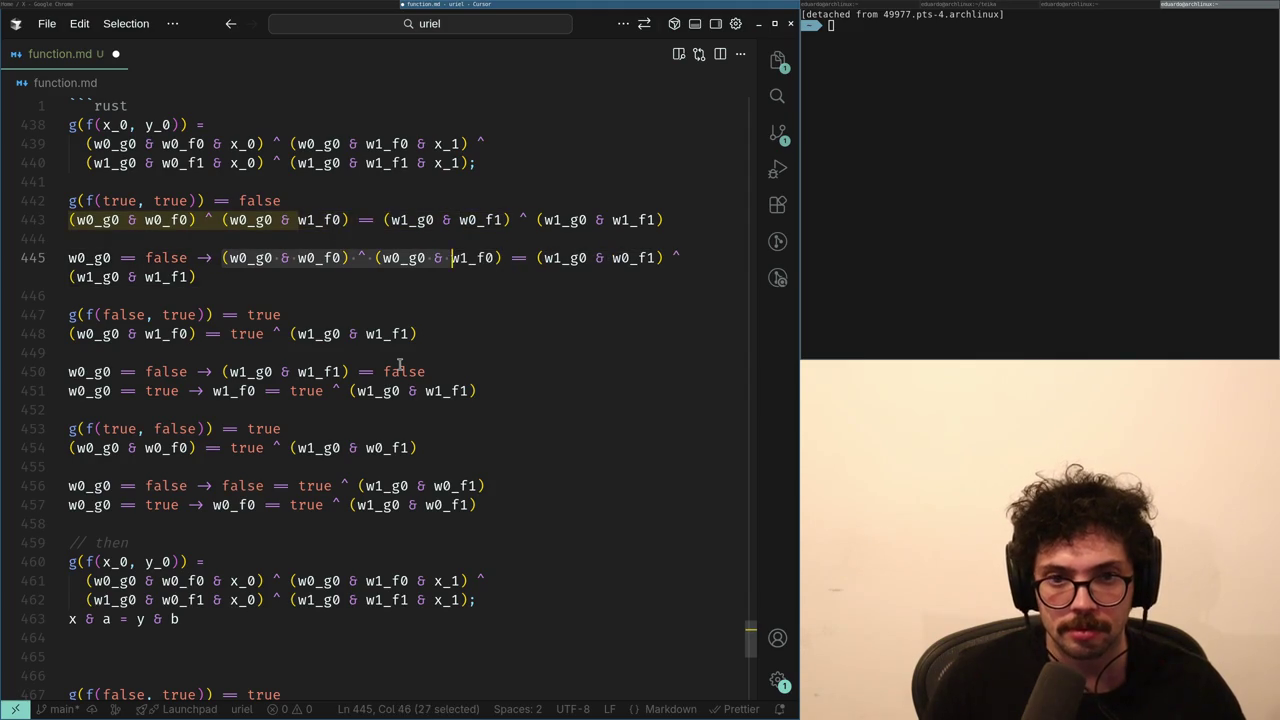
pyautogui.write('false')
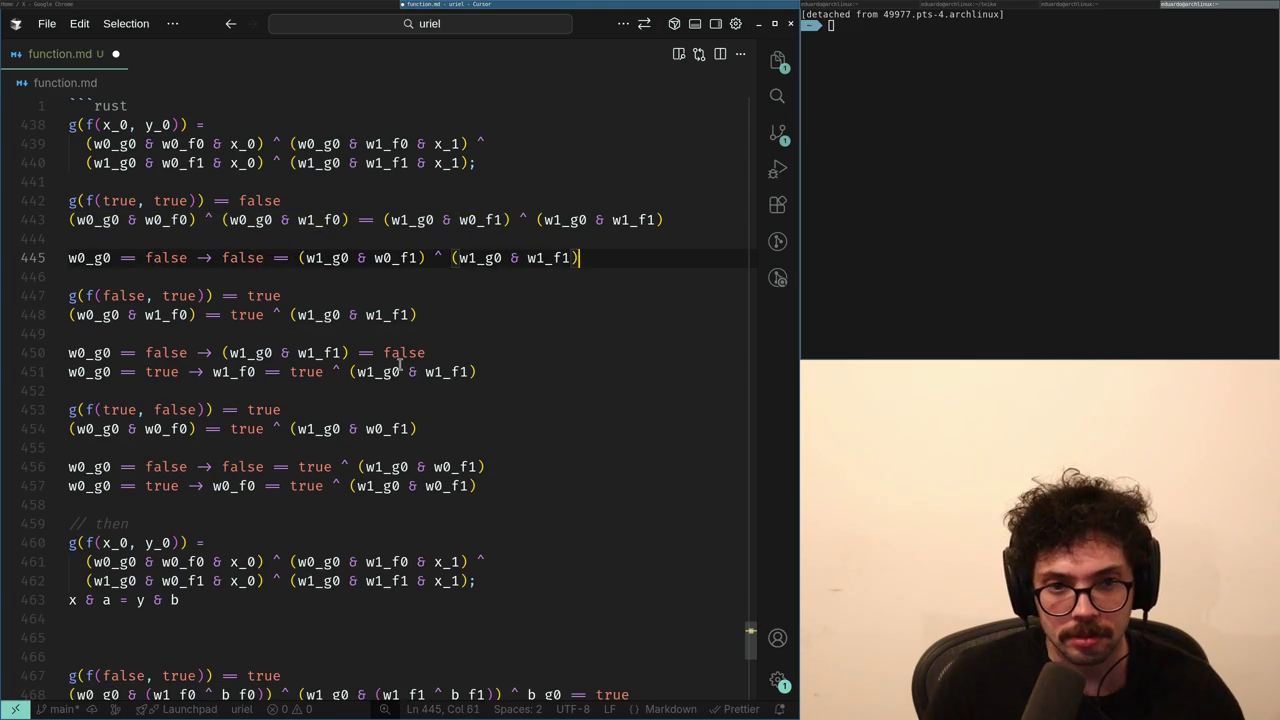
# - Copy the 'w0_g0 == false ->' prefix onto a new line 446
pyautogui.hotkey('shift', 'Home')
pyautogui.press('End')
pyautogui.hotkey('ctrl', 'Left')
pyautogui.hotkey('ctrl', 'Left')
pyautogui.hotkey('ctrl', 'Left')
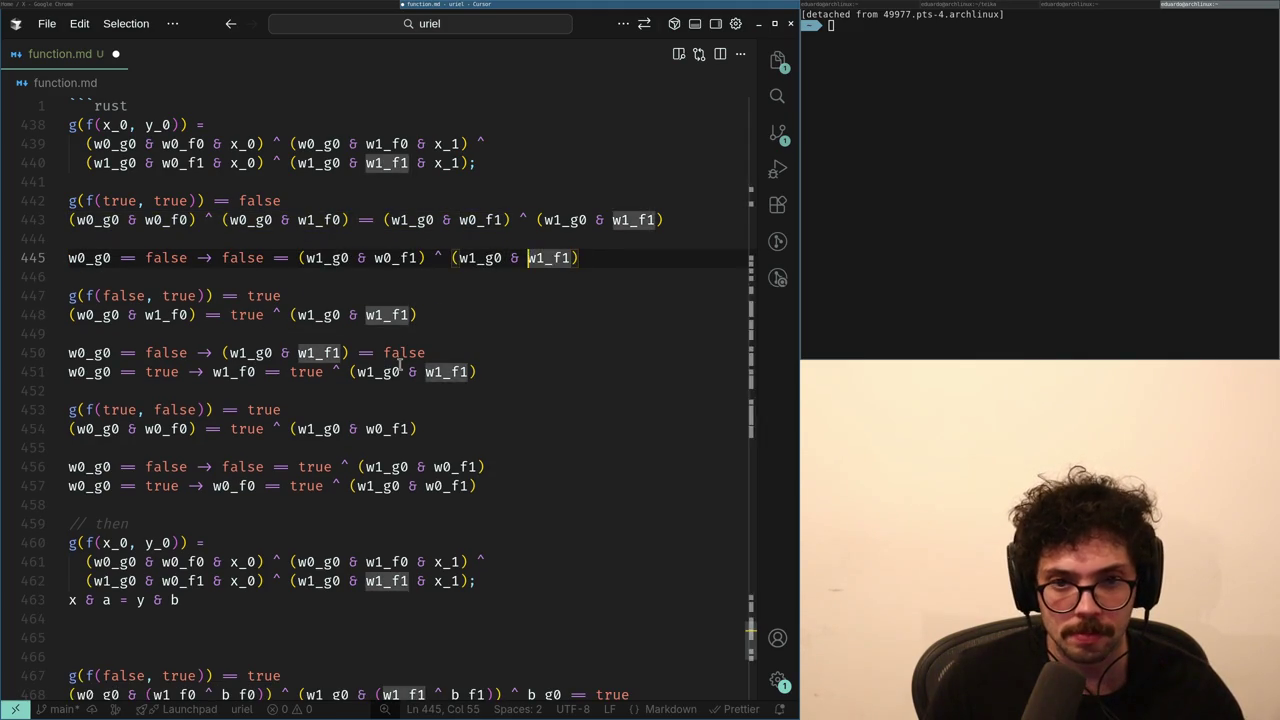
pyautogui.hotkey('shift', 'End')
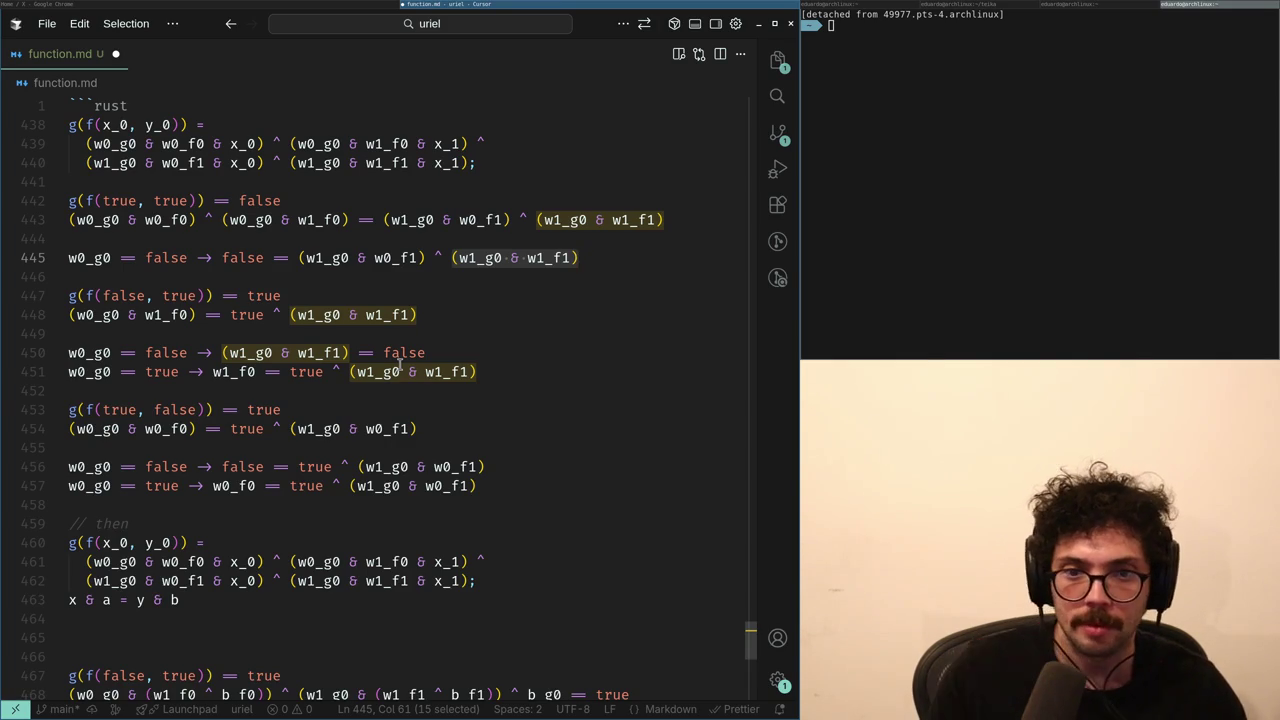
pyautogui.press('End')
pyautogui.hotkey('shift', 'Home')
pyautogui.press('Left')
pyautogui.hotkey('ctrl', 'shift', 'Right')
pyautogui.hotkey('ctrl', 'shift', 'Right')
pyautogui.hotkey('ctrl', 'shift', 'Right')
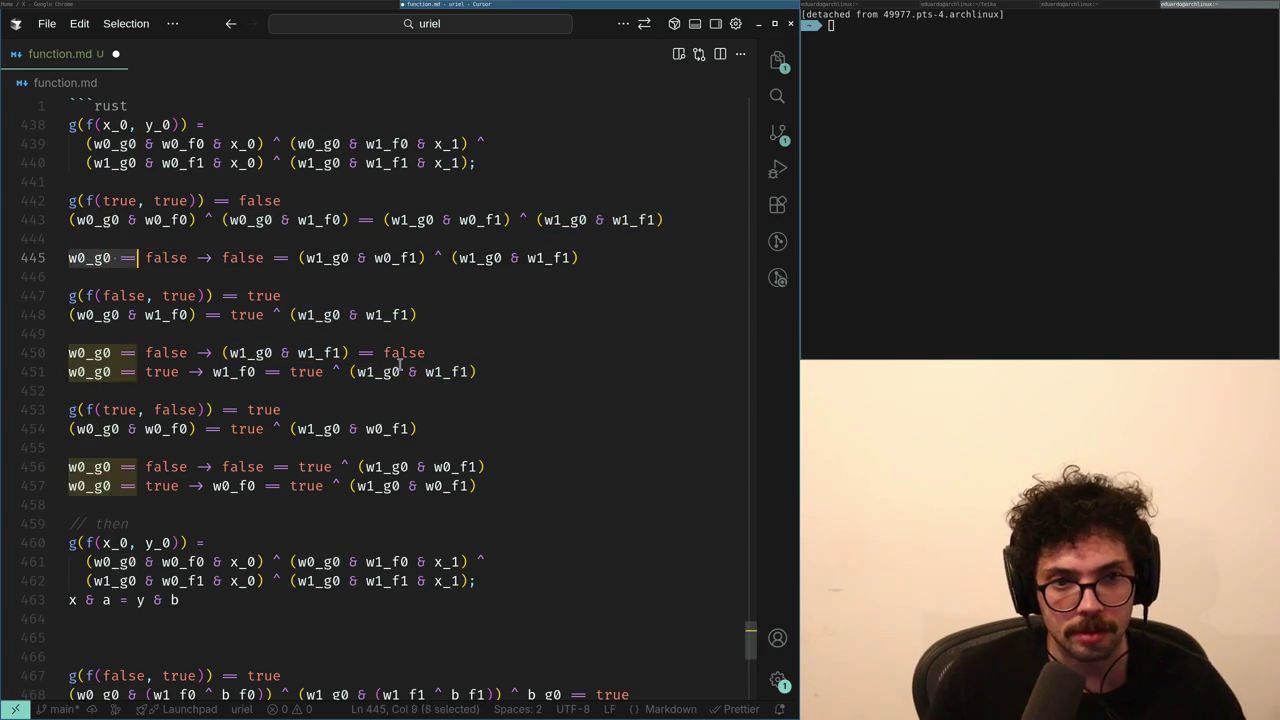
pyautogui.hotkey('ctrl', 'c')
pyautogui.press('Down')
pyautogui.hotkey('ctrl', 'v')
# - Change the line 446 prefix to 'w0_g0 == true ->'
pyautogui.press('Return')
pyautogui.press('Up')
pyautogui.press('Home')
pyautogui.hotkey('ctrl', 'Right')
pyautogui.hotkey('ctrl', 'Right')
pyautogui.hotkey('ctrl', 'Right')
pyautogui.hotkey('ctrl', 'shift', 'Left')
pyautogui.write('true')
# - Paste the g(f(true, true)) equation after the w0_g0 == true prefix
pyautogui.press('Up')
pyautogui.press('Up')
pyautogui.press('Up')
pyautogui.press('End')
pyautogui.hotkey('shift', 'Home')
pyautogui.hotkey('ctrl', 'c')
pyautogui.press('Down')
pyautogui.press('Down')
pyautogui.press('Down')
pyautogui.press('End')
pyautogui.hotkey('ctrl', 'v')
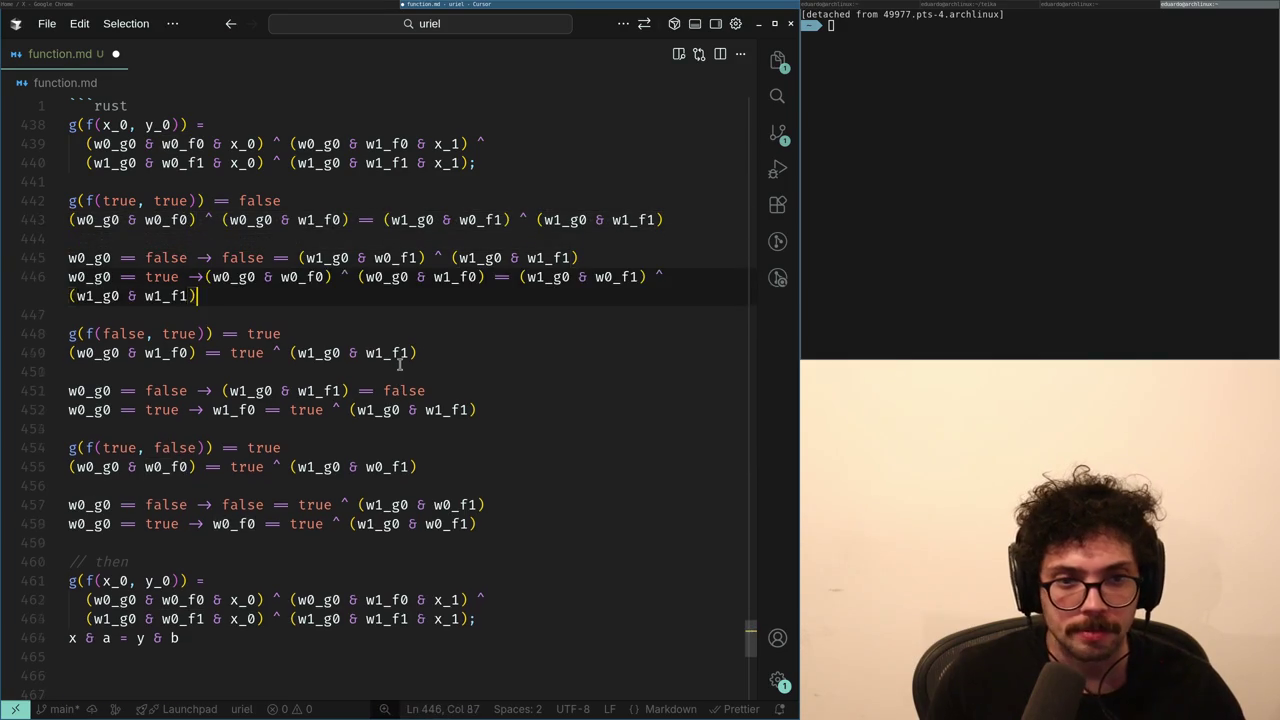
# - Drop w0_g0 so the line reads w0_f0 ^ w1_f0 == (w1_g0 & w0_f1) ^ (w1_g0 & w1_f1)
pyautogui.press('Home')
pyautogui.hotkey('ctrl', 'Right')
pyautogui.hotkey('ctrl', 'Right')
pyautogui.hotkey('ctrl', 'Right')
pyautogui.hotkey('ctrl', 'BackSpace')
pyautogui.hotkey('ctrl', 'BackSpace')
pyautogui.hotkey('ctrl', 'Right')
pyautogui.press('BackSpace')
pyautogui.hotkey('ctrl', 'Left')
pyautogui.press('BackSpace')
pyautogui.hotkey('ctrl', 'Right')
pyautogui.hotkey('ctrl', 'Right')
pyautogui.hotkey('ctrl', 'Right')
pyautogui.hotkey('ctrl', 'BackSpace')
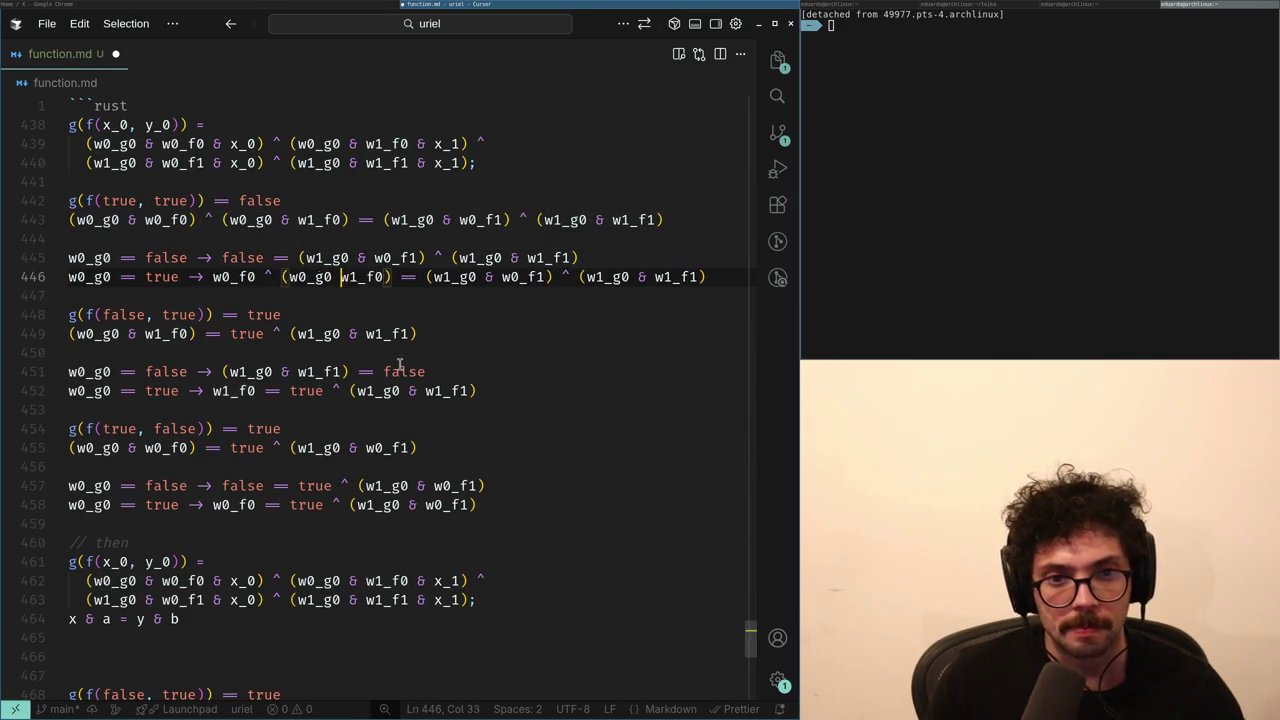
pyautogui.hotkey('ctrl', 'BackSpace')
pyautogui.hotkey('ctrl', 'BackSpace')
pyautogui.hotkey('ctrl', 'Right')
pyautogui.press('Delete')
# - Move the two new implication lines under the g(f(false, true)) block
pyautogui.press('End')
pyautogui.hotkey('shift', 'Up')
pyautogui.hotkey('shift', 'Up')
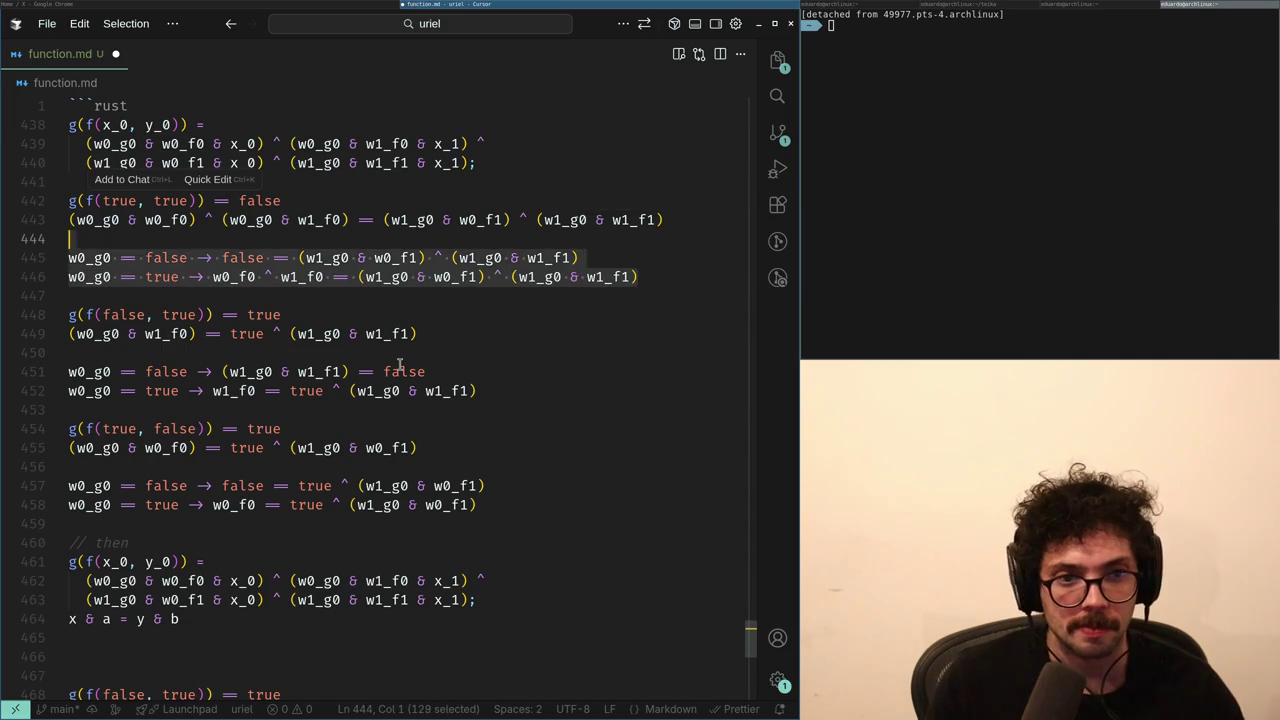
pyautogui.press('BackSpace')
pyautogui.press('Down')
pyautogui.press('Return')
pyautogui.press('Down')
pyautogui.press('Down')
pyautogui.press('Down')
pyautogui.press('Tab')
pyautogui.press('Return')
pyautogui.press('Down')
pyautogui.press('End')
pyautogui.press('Return')
# - Delete stray line 453 and accept the rewrite grouping the w0_g0 == true rules under g(f(true, false))
pyautogui.press('Up')
pyautogui.hotkey('shift', 'Up')
pyautogui.press('BackSpace')
pyautogui.press('Down')
pyautogui.press('Down')
pyautogui.press('Down')
pyautogui.press('Tab')
pyautogui.press('Up')
pyautogui.press('Up')
pyautogui.press('Up')
pyautogui.press('Up')
pyautogui.press('Up')
pyautogui.press('BackSpace')
# - Delete lines 450–452 and tidy the blank lines around the g(f(false, true)) block
pyautogui.hotkey('shift', 'Up')
pyautogui.press('BackSpace')
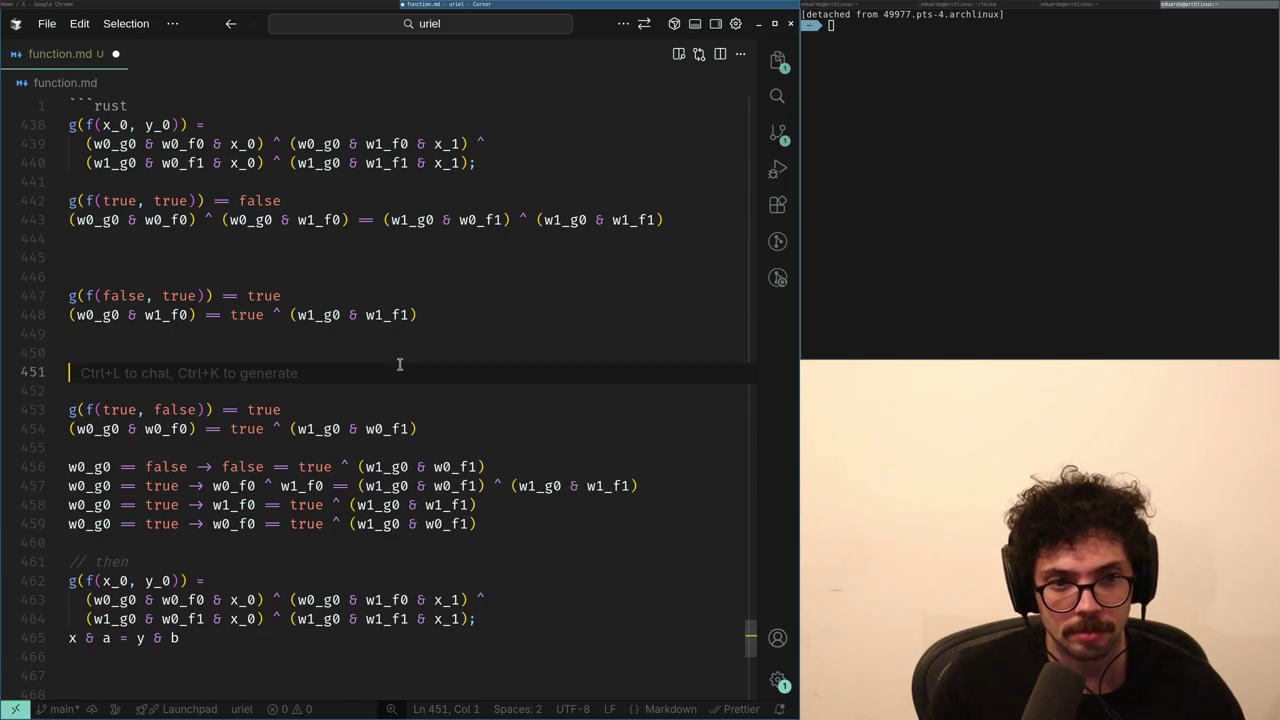
pyautogui.press('BackSpace')
pyautogui.press('BackSpace')
pyautogui.press('BackSpace')
pyautogui.press('Up')
pyautogui.press('Up')
pyautogui.press('Up')
pyautogui.press('BackSpace')
pyautogui.press('BackSpace')
pyautogui.press('Down')
pyautogui.press('Down')
pyautogui.press('Down')
pyautogui.press('Down')
pyautogui.press('Down')
# - Accept the suggested w0_g0 == false lines below g(f(true, false)) and put an empty // comment above them
pyautogui.press('Return')
pyautogui.press('Up')
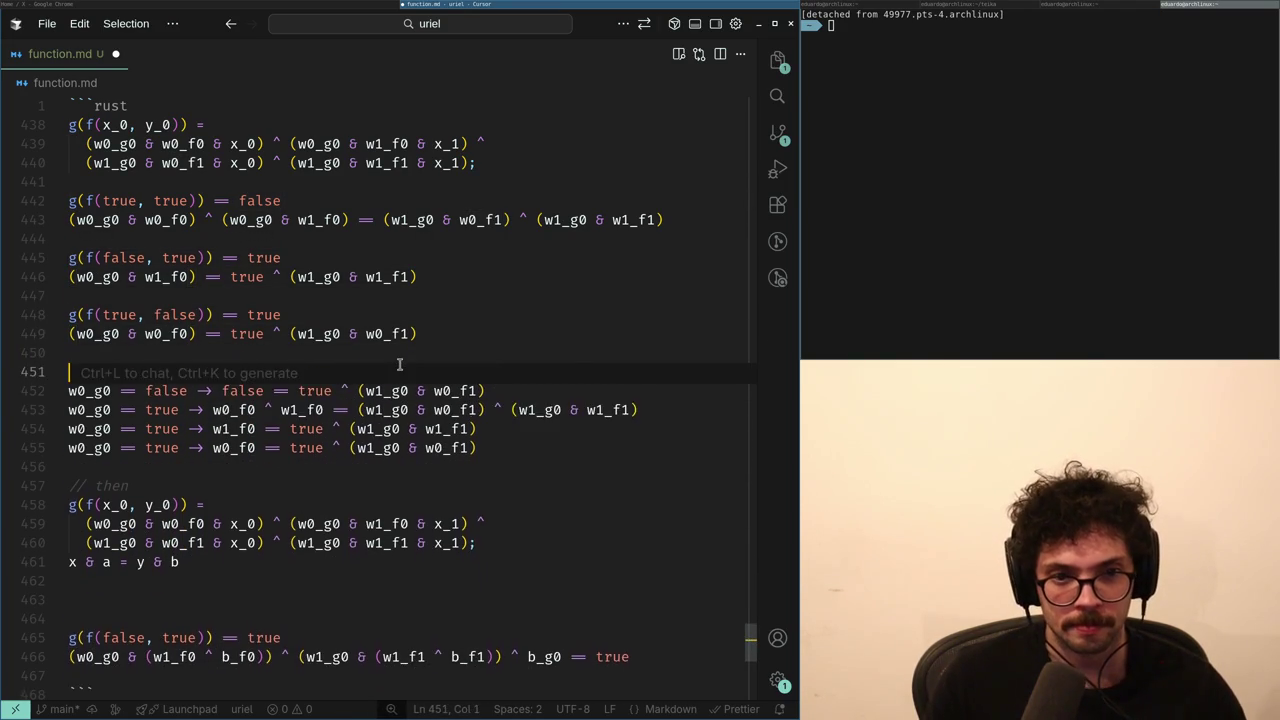
pyautogui.press('Tab')
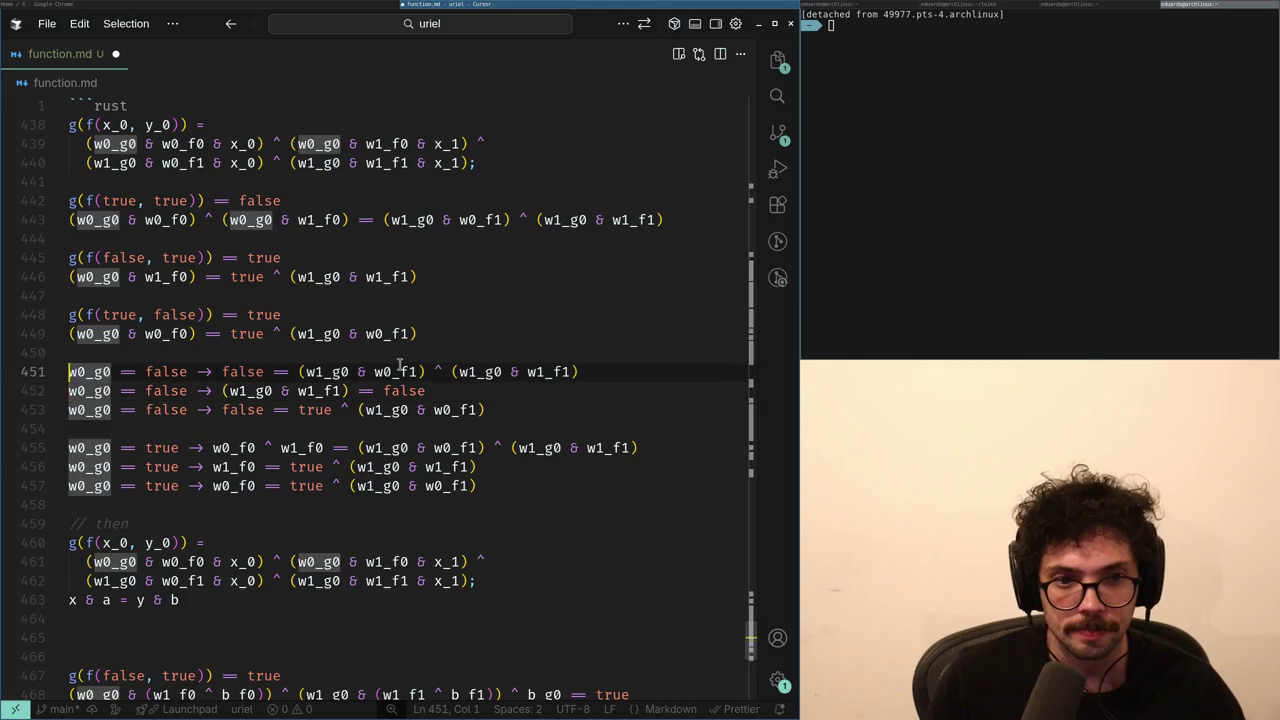
pyautogui.press('Return')
pyautogui.press('Up')
pyautogui.write('//')
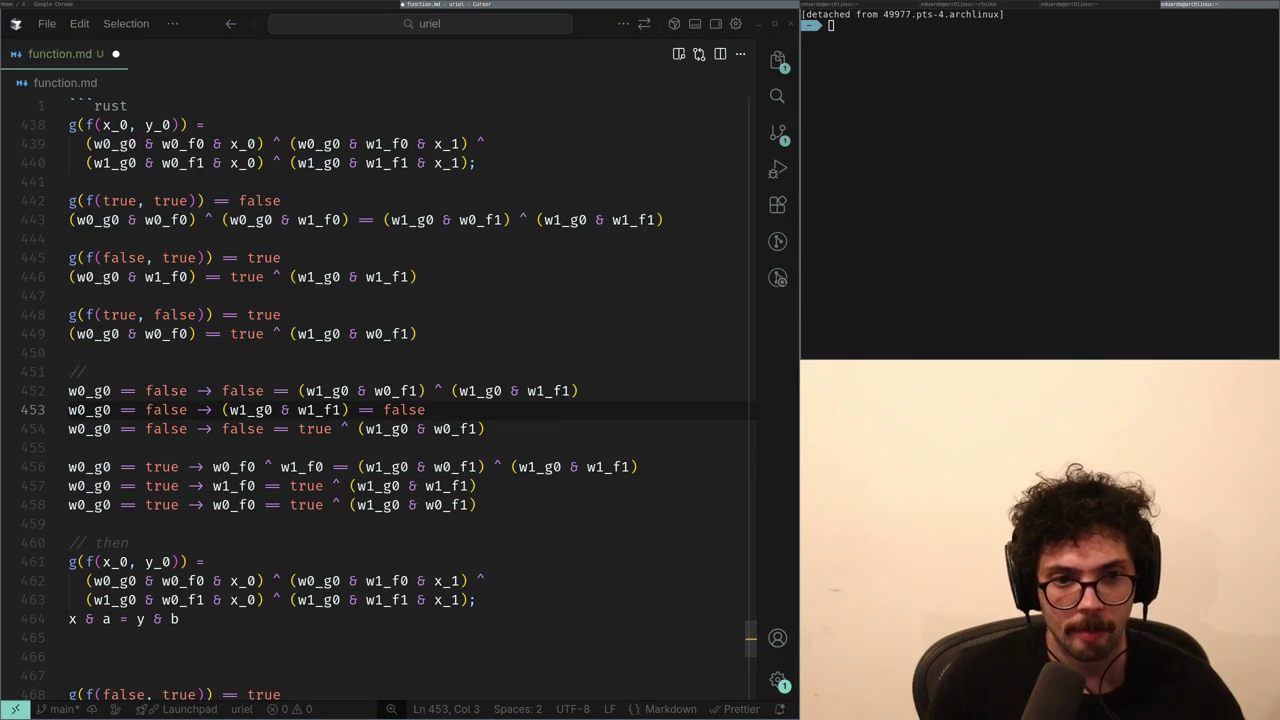
# - Add blank space below the three w0_g0 == false lines
pyautogui.press('Down')
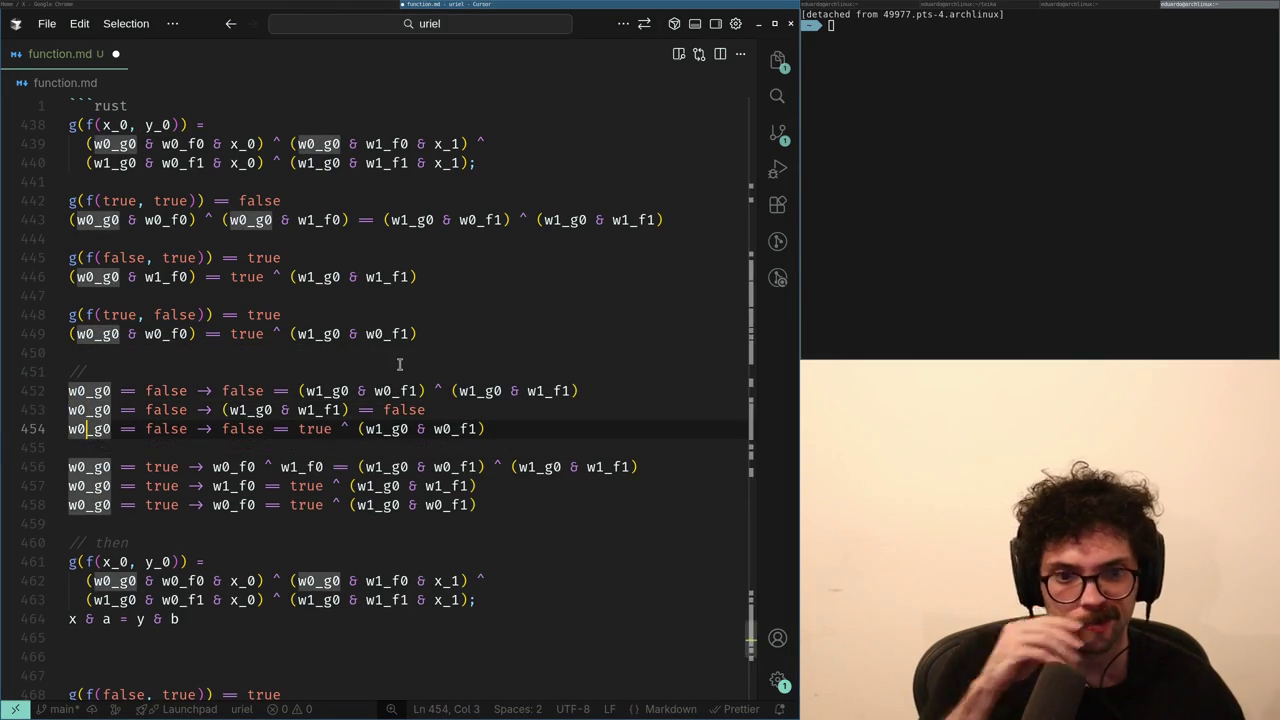
pyautogui.hotkey('ctrl', 'Right')
pyautogui.hotkey('ctrl', 'Right')
pyautogui.hotkey('ctrl', 'Right')
pyautogui.press('End')
pyautogui.hotkey('shift', 'Up')
pyautogui.press('Down')
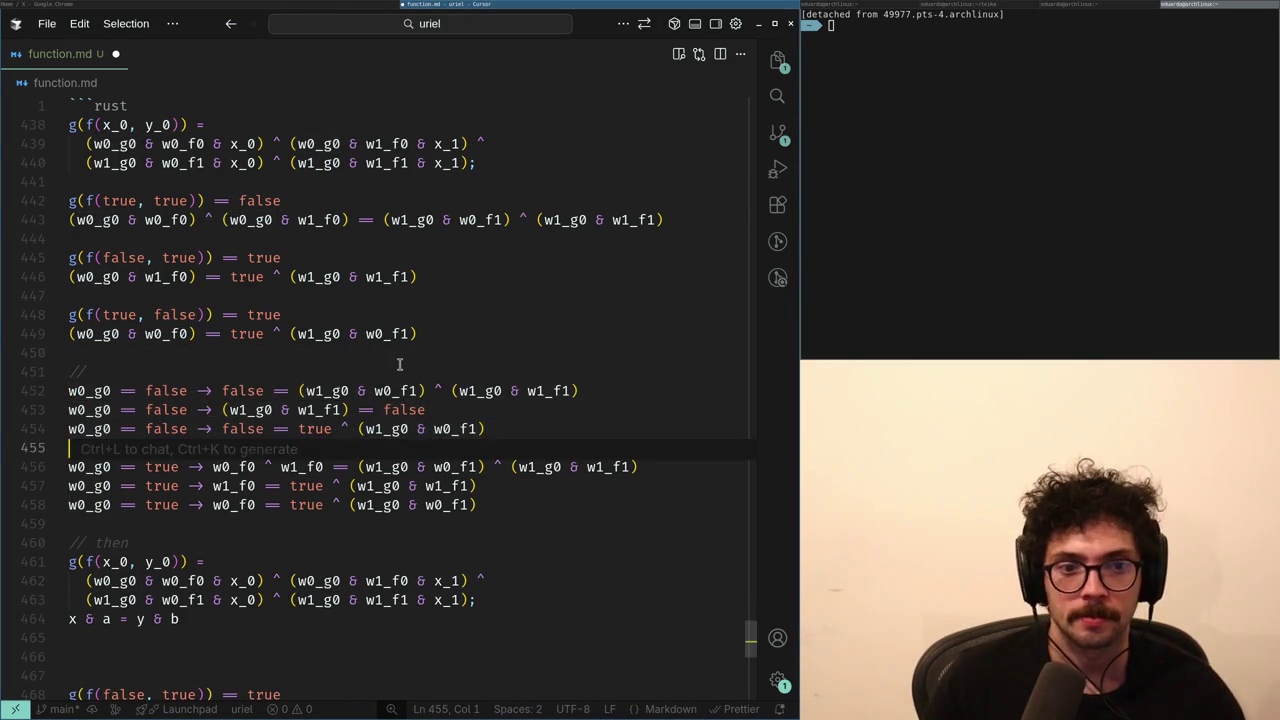
pyautogui.press('Return')
pyautogui.press('Return')
pyautogui.press('Up')
pyautogui.press('BackSpace')
pyautogui.press('Home')
# - Select the (w1_g0 & w0_f1) term on line 454
pyautogui.hotkey('ctrl', 'Right')
pyautogui.hotkey('ctrl', 'Right')
pyautogui.hotkey('ctrl', 'Right')
pyautogui.press('Right')
pyautogui.hotkey('ctrl', 'Right')
pyautogui.hotkey('ctrl', 'Right')
pyautogui.hotkey('ctrl', 'Right')
pyautogui.press('Right')
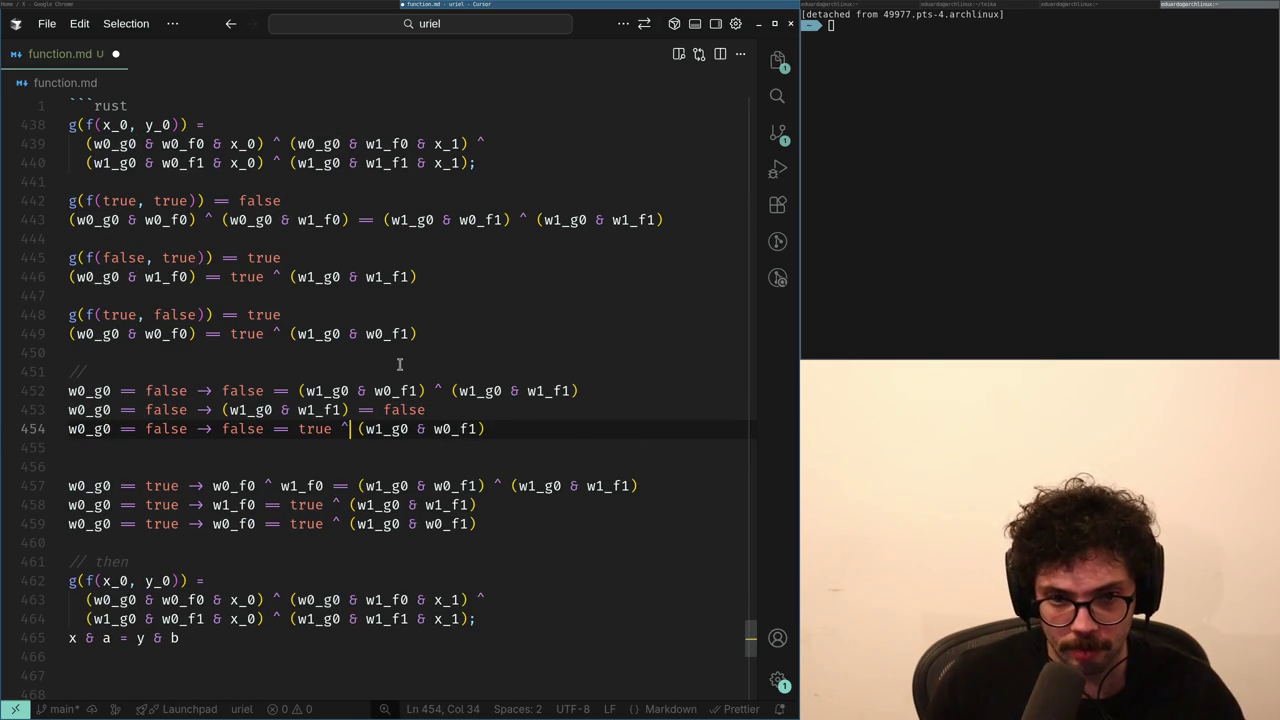
pyautogui.hotkey('shift', 'End')
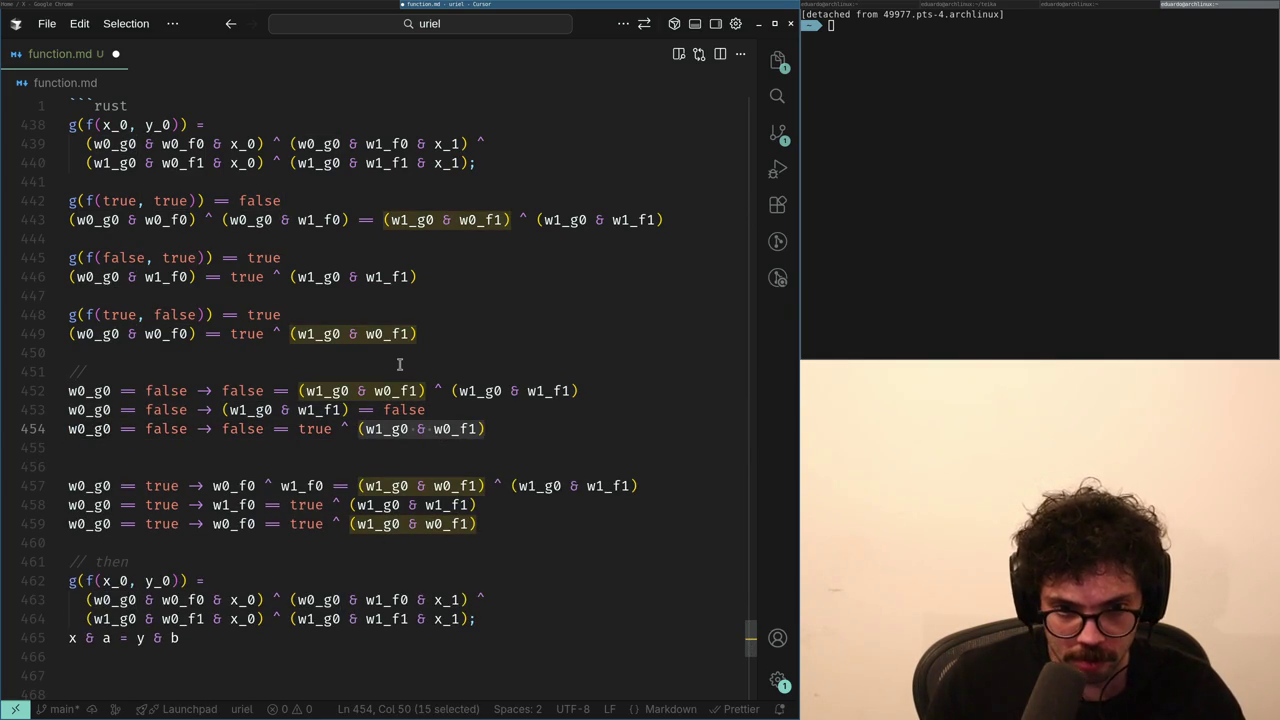
pyautogui.press('Up')
pyautogui.press('Up')
pyautogui.hotkey('ctrl', 'Left')
pyautogui.hotkey('ctrl', 'Left')
pyautogui.hotkey('ctrl', 'Left')
pyautogui.hotkey('ctrl', 'Left')
pyautogui.hotkey('ctrl', 'Left')
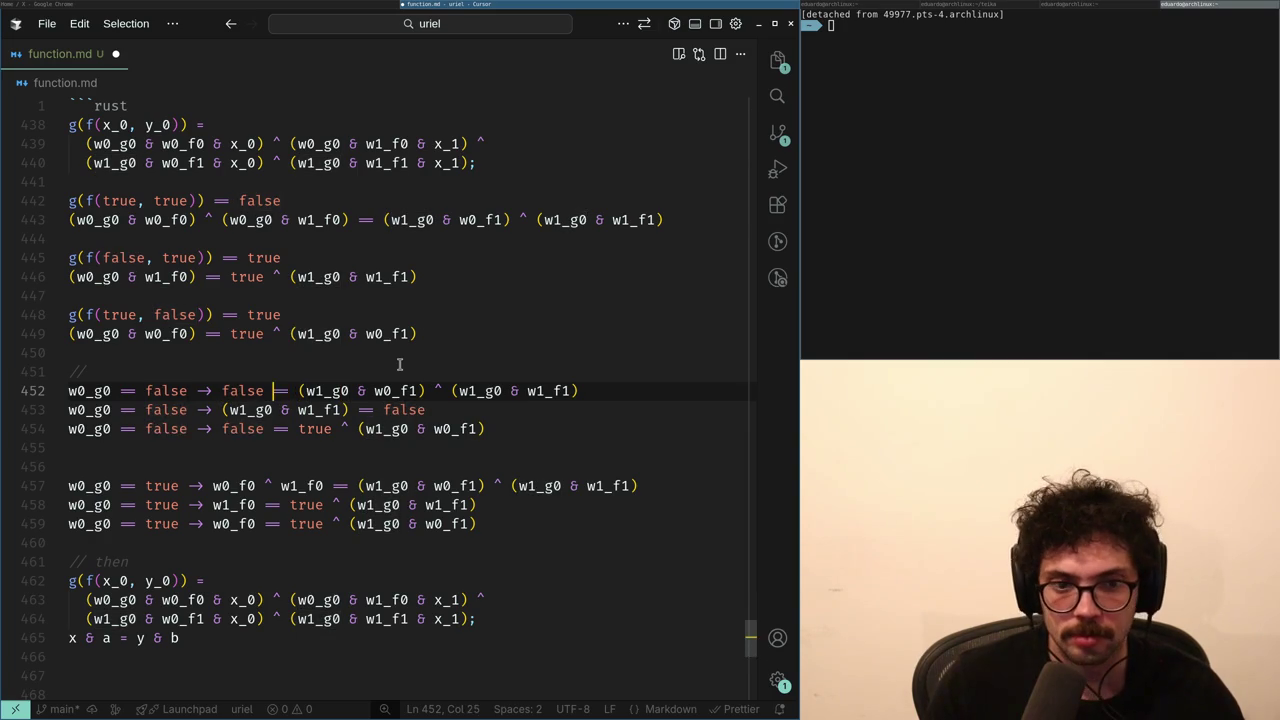
pyautogui.press('Down')
pyautogui.press('End')
pyautogui.press('Down')
pyautogui.press('End')
pyautogui.press('Return')
pyautogui.press('Return')
pyautogui.write('false == (w1_g0 & w0_f1) ^ (w1_g0 & w1_f1)')
pyautogui.press('Up')
pyautogui.press('Up')
pyautogui.press('End')
pyautogui.hotkey('ctrl', 'shift', 'Left')
pyautogui.hotkey('ctrl', 'shift', 'Left')
pyautogui.hotkey('ctrl', 'shift', 'Left')
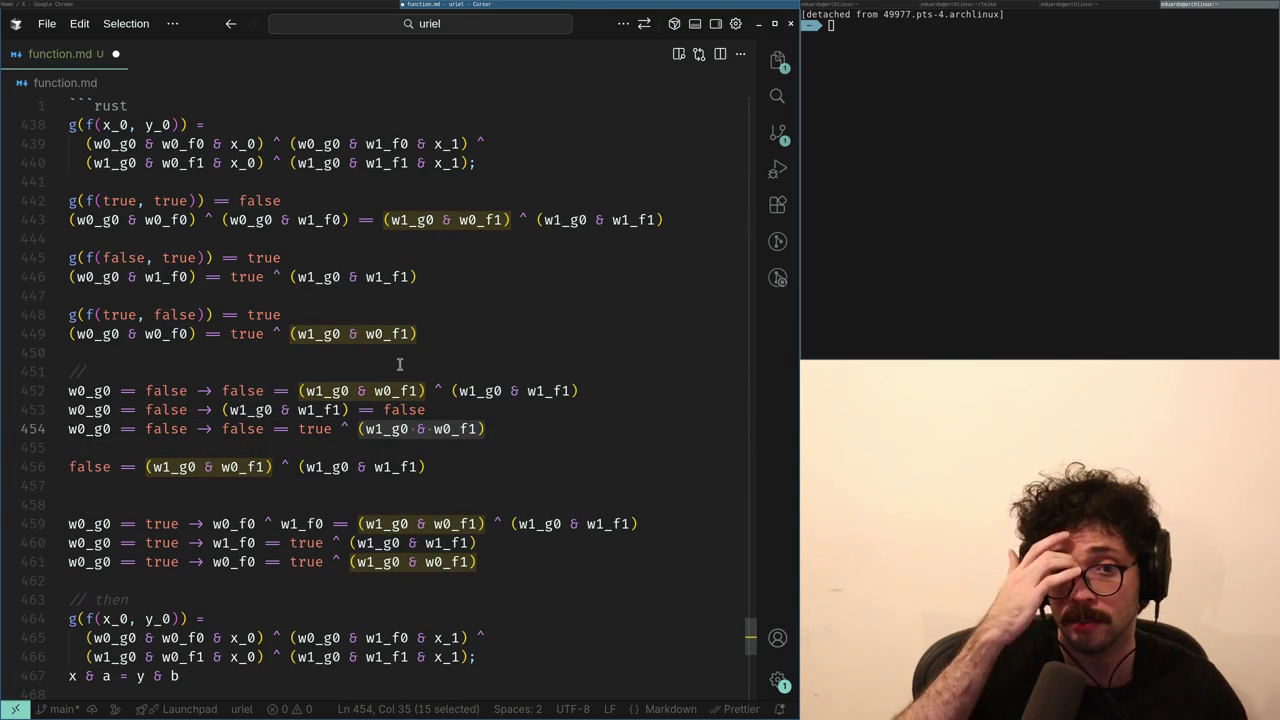
pyautogui.hotkey('ctrl', 'Left')
pyautogui.hotkey('ctrl', 'Left')
pyautogui.hotkey('shift', 'End')
pyautogui.hotkey('ctrl', 'c')
pyautogui.press('Down')
pyautogui.press('Down')
pyautogui.press('Home')
pyautogui.hotkey('ctrl', 'Delete')
pyautogui.hotkey('ctrl', 'v')
pyautogui.hotkey('ctrl', 'z')
pyautogui.hotkey('ctrl', 'shift', 'z')
pyautogui.hotkey('ctrl', 'shift', 'Left')
pyautogui.hotkey('ctrl', 'shift', 'Left')
pyautogui.hotkey('ctrl', 'shift', 'Left')
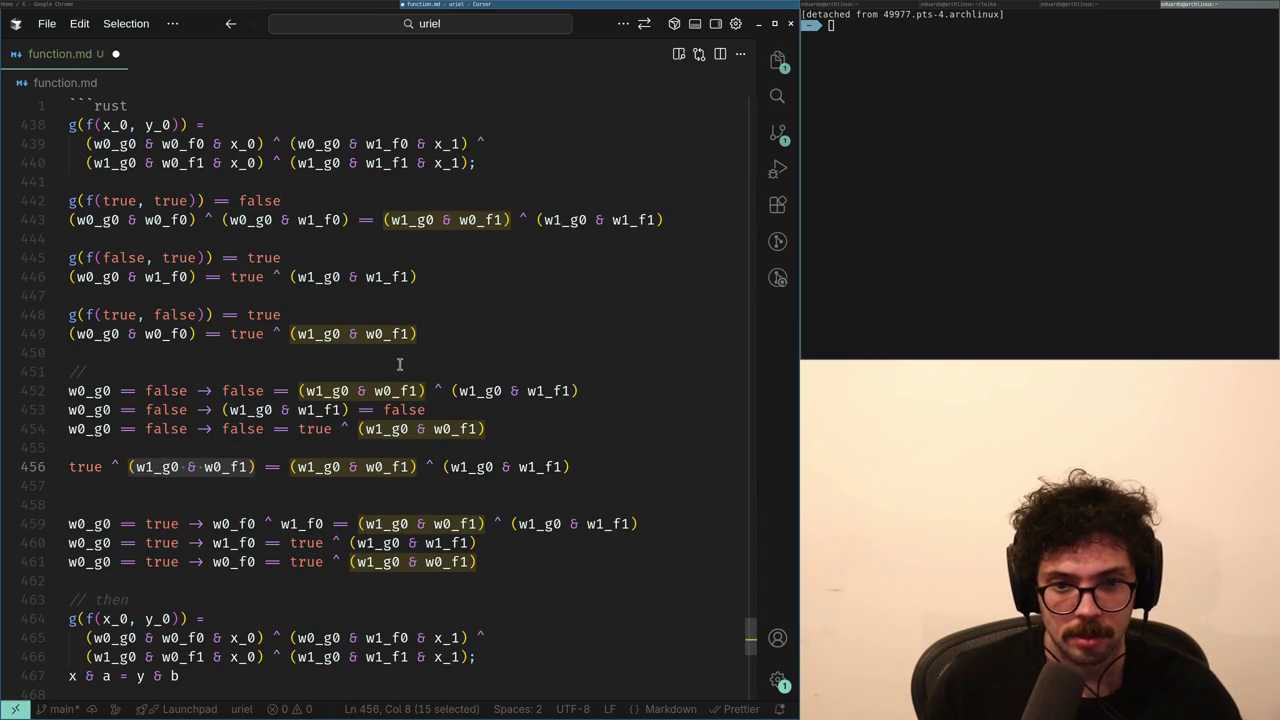
pyautogui.press('BackSpace')
pyautogui.press('BackSpace')
pyautogui.press('BackSpace')
pyautogui.press('BackSpace')
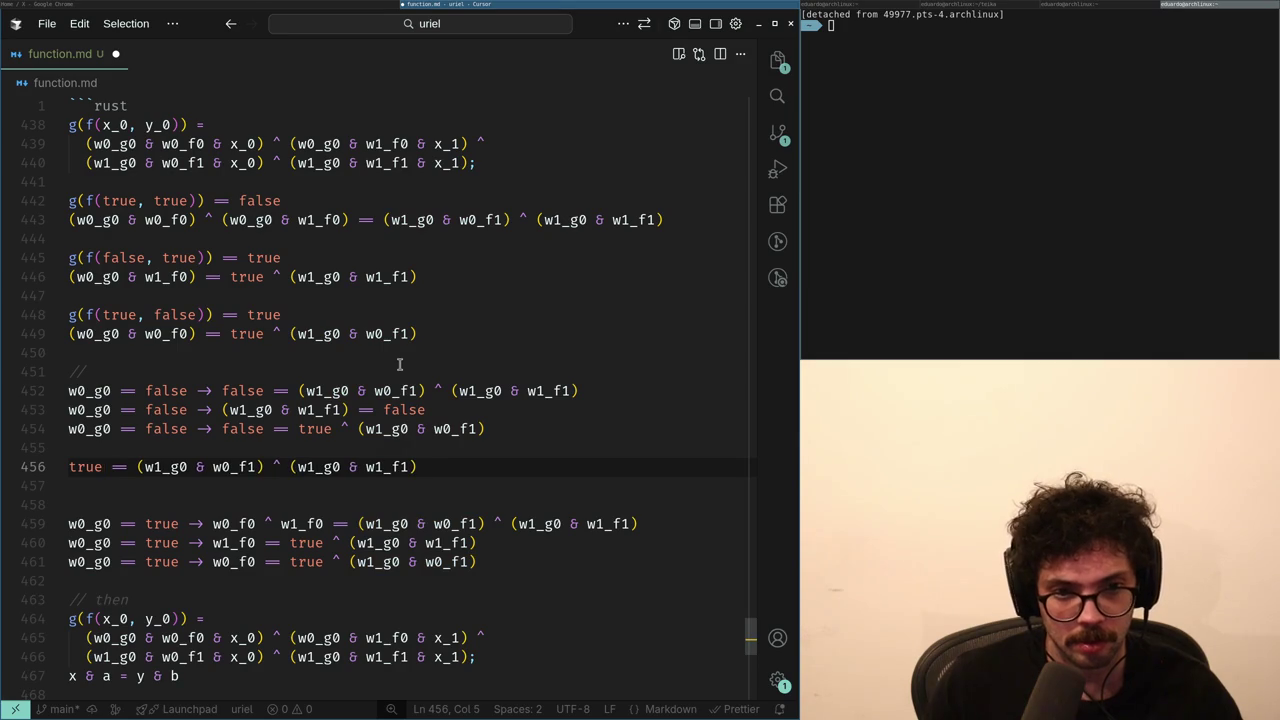
pyautogui.hotkey('ctrl', 'shift', 'Right')
pyautogui.hotkey('ctrl', 'shift', 'Right')
pyautogui.hotkey('ctrl', 'shift', 'Right')
pyautogui.press('Delete')
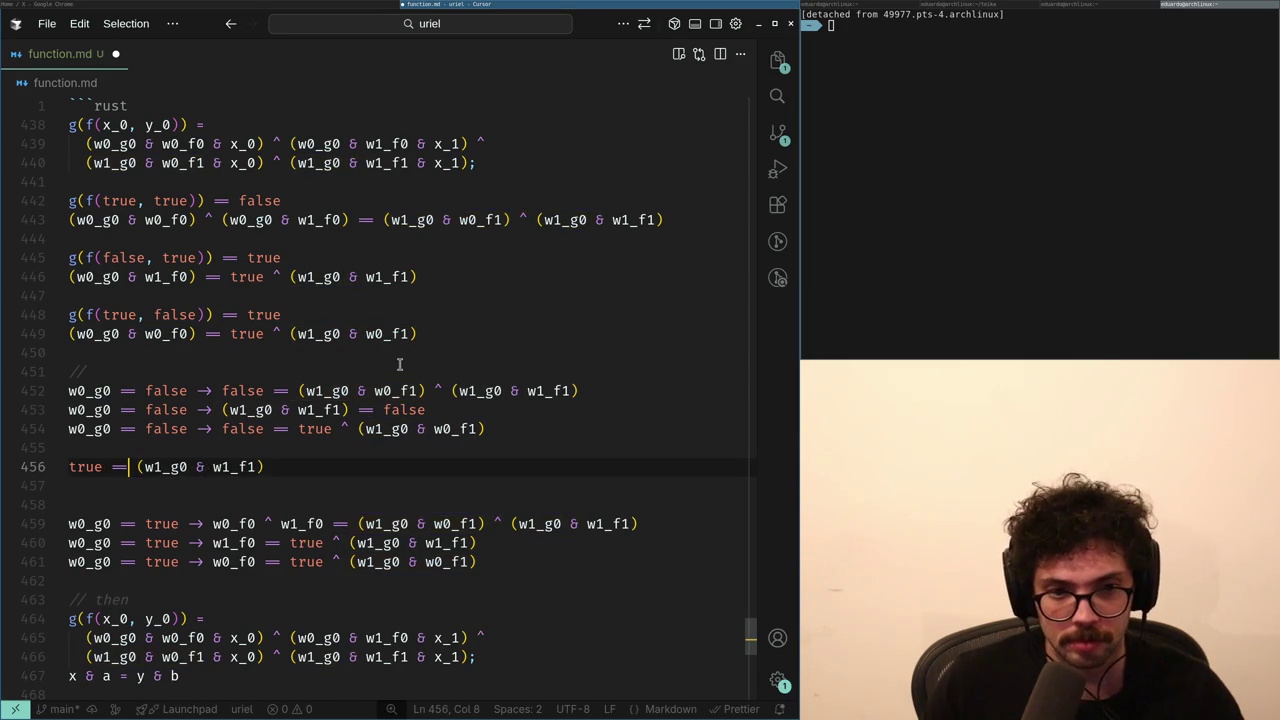
pyautogui.hotkey('shift', 'End')
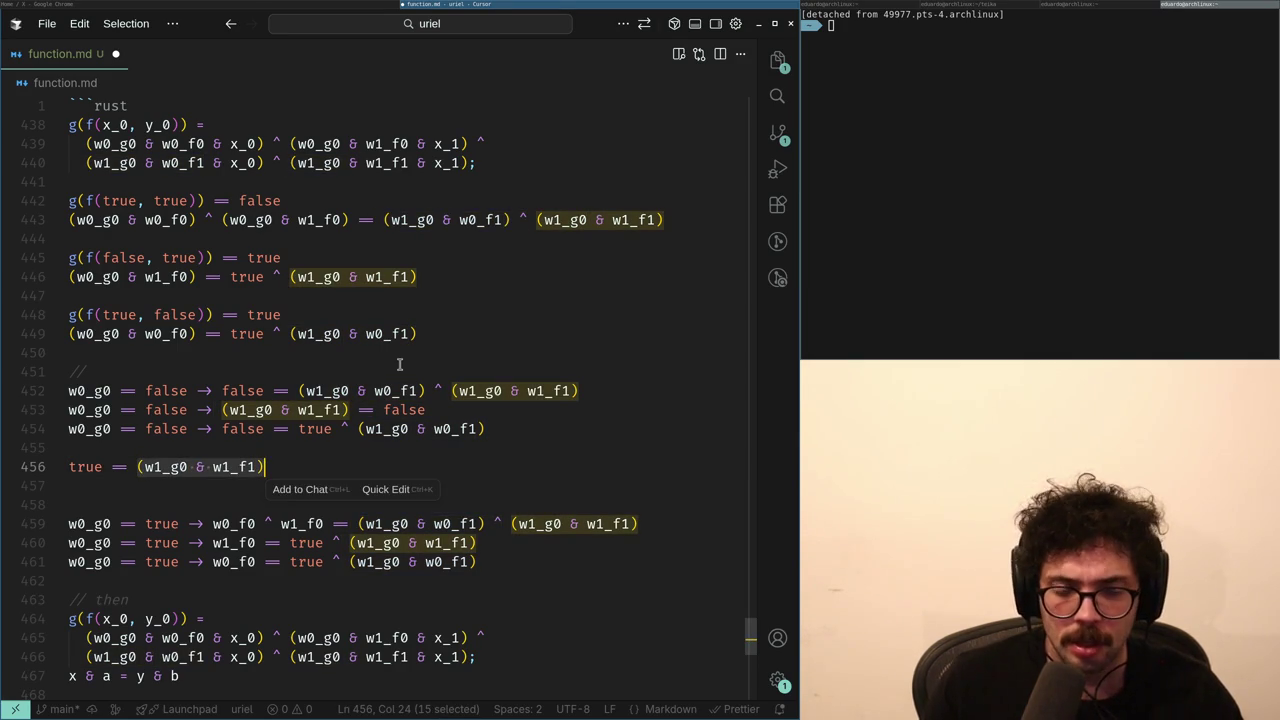
pyautogui.hotkey('shift', 'Home')
pyautogui.press('BackSpace')
pyautogui.press('BackSpace')
pyautogui.press('BackSpace')
pyautogui.press('Up')
pyautogui.press('Home')
pyautogui.hotkey('ctrl', 'Right')
pyautogui.hotkey('ctrl', 'Right')
pyautogui.hotkey('ctrl', 'Right')
pyautogui.hotkey('ctrl', 'Right')
pyautogui.press('Up')
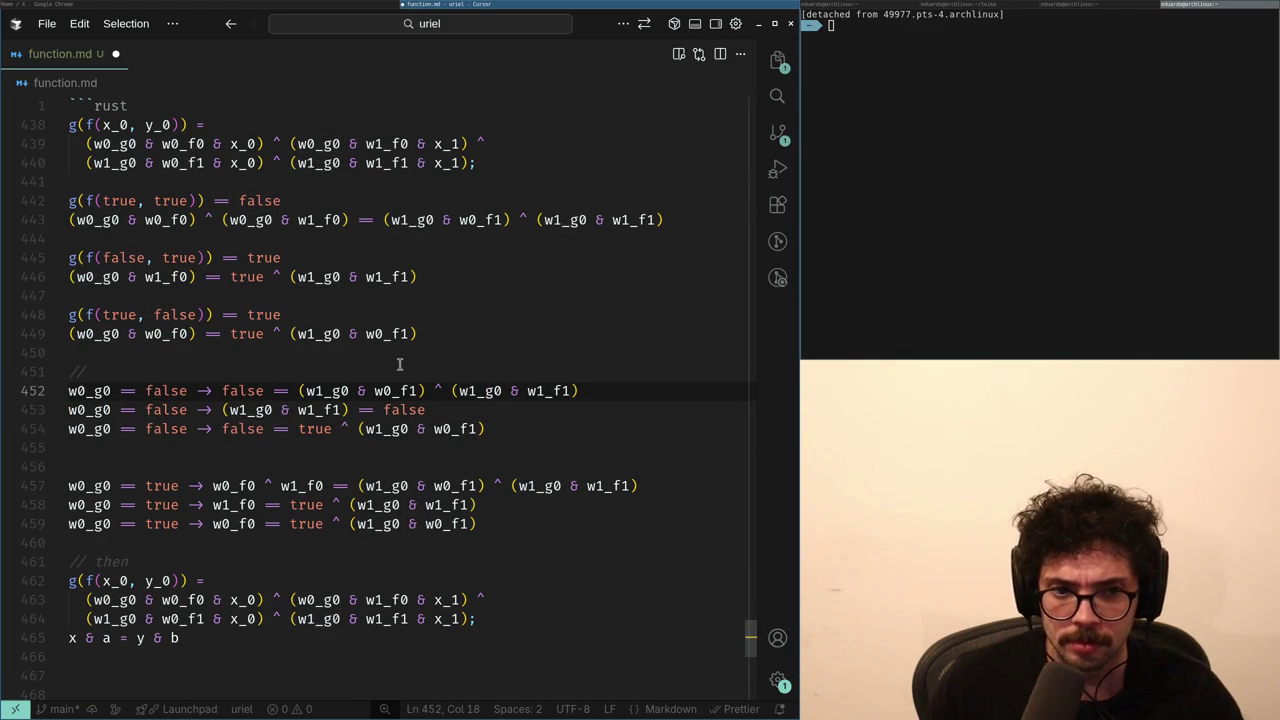
pyautogui.hotkey('shift', 'End')
pyautogui.hotkey('ctrl', 'c')
pyautogui.press('Down')
pyautogui.press('Down')
pyautogui.press('Down')
pyautogui.press('Return')
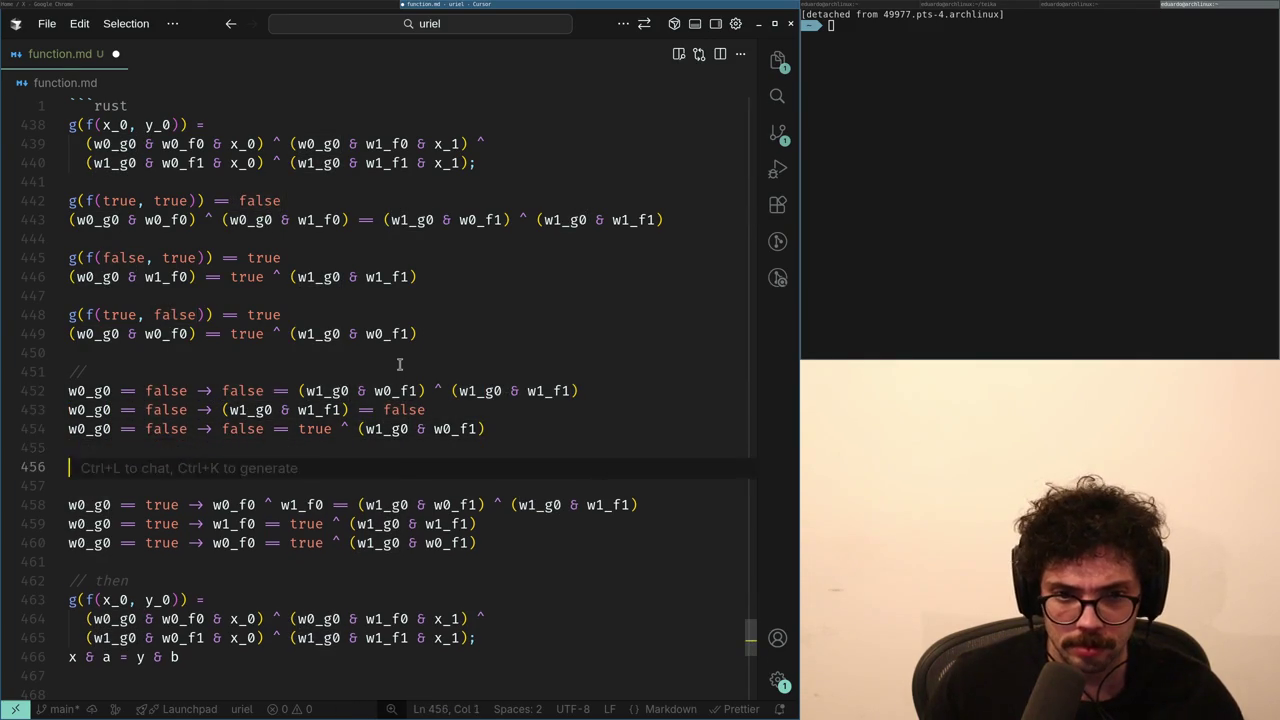
pyautogui.hotkey('ctrl', 'v')
pyautogui.press('Home')
pyautogui.hotkey('ctrl', 'Right')
pyautogui.hotkey('ctrl', 'Right')
pyautogui.press('Right')
pyautogui.hotkey('ctrl', 'shift', 'Right')
pyautogui.hotkey('ctrl', 'shift', 'Right')
pyautogui.hotkey('ctrl', 'shift', 'Right')
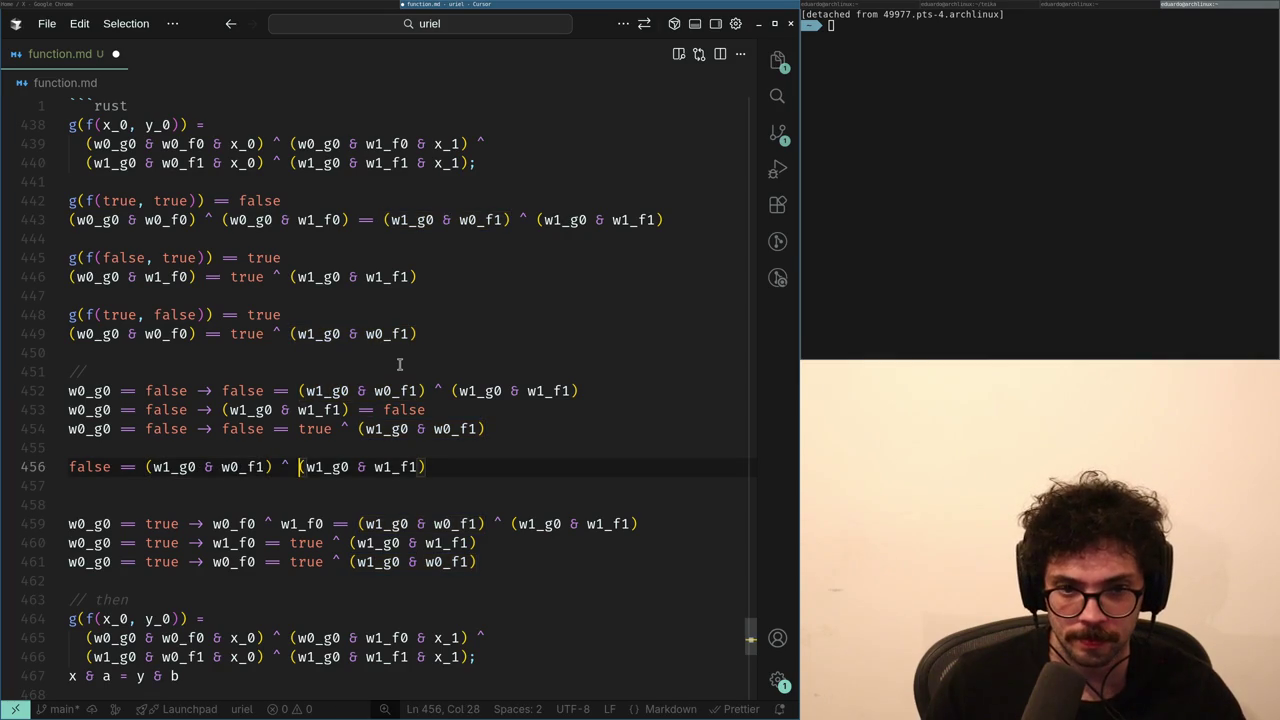
pyautogui.hotkey('shift', 'End')
pyautogui.press('BackSpace')
pyautogui.press('BackSpace')
pyautogui.press('BackSpace')
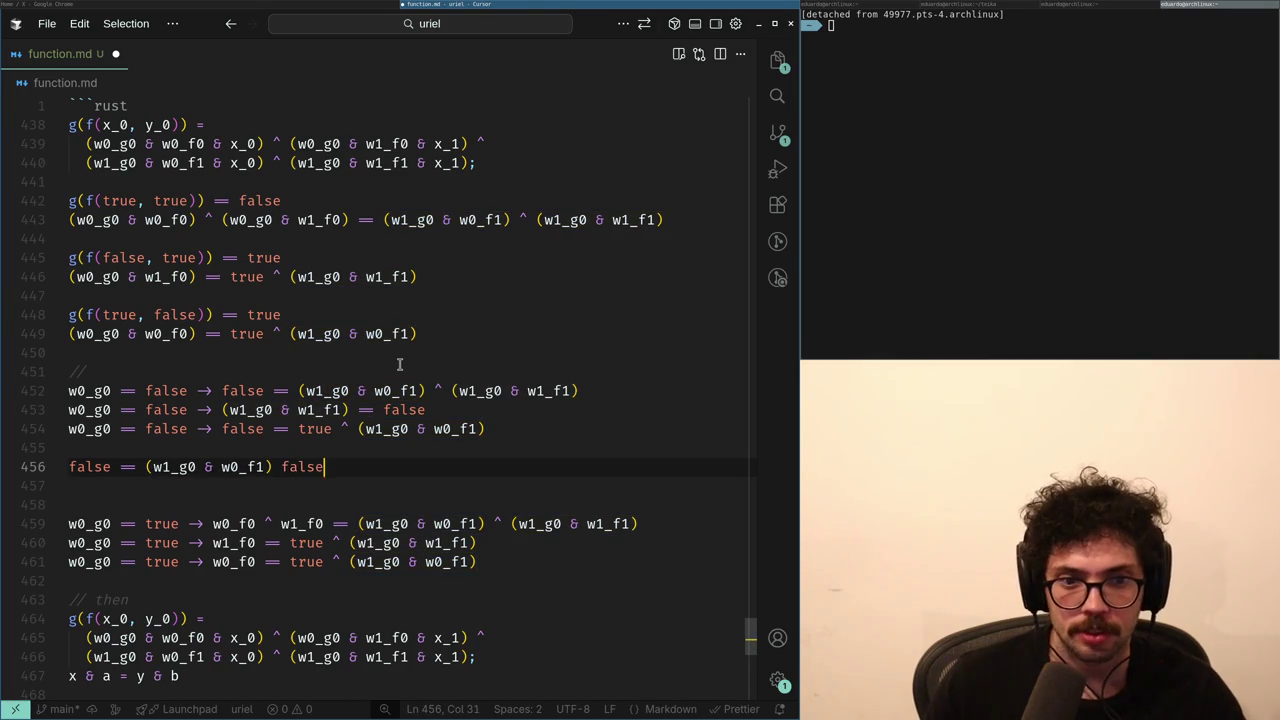
pyautogui.hotkey('ctrl', 'shift', 'Left')
pyautogui.hotkey('ctrl', 'shift', 'Left')
pyautogui.hotkey('ctrl', 'shift', 'Left')
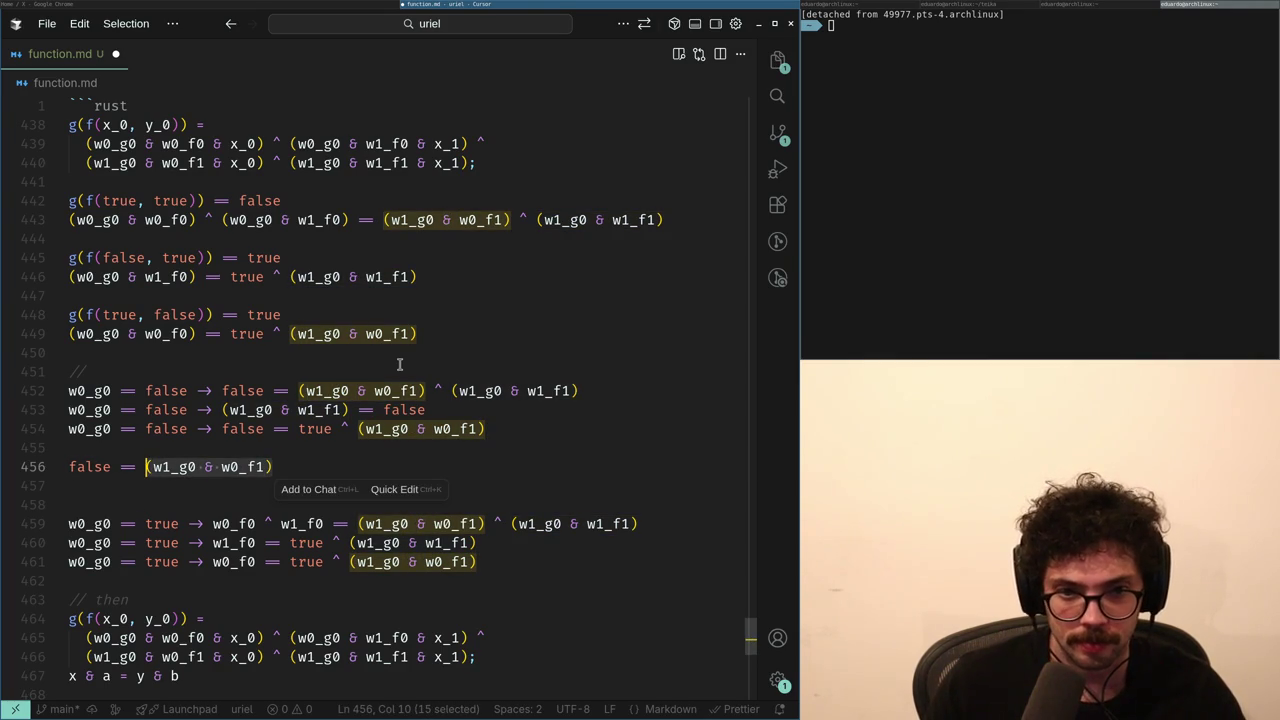
pyautogui.press('Up')
pyautogui.press('Up')
pyautogui.press('Up')
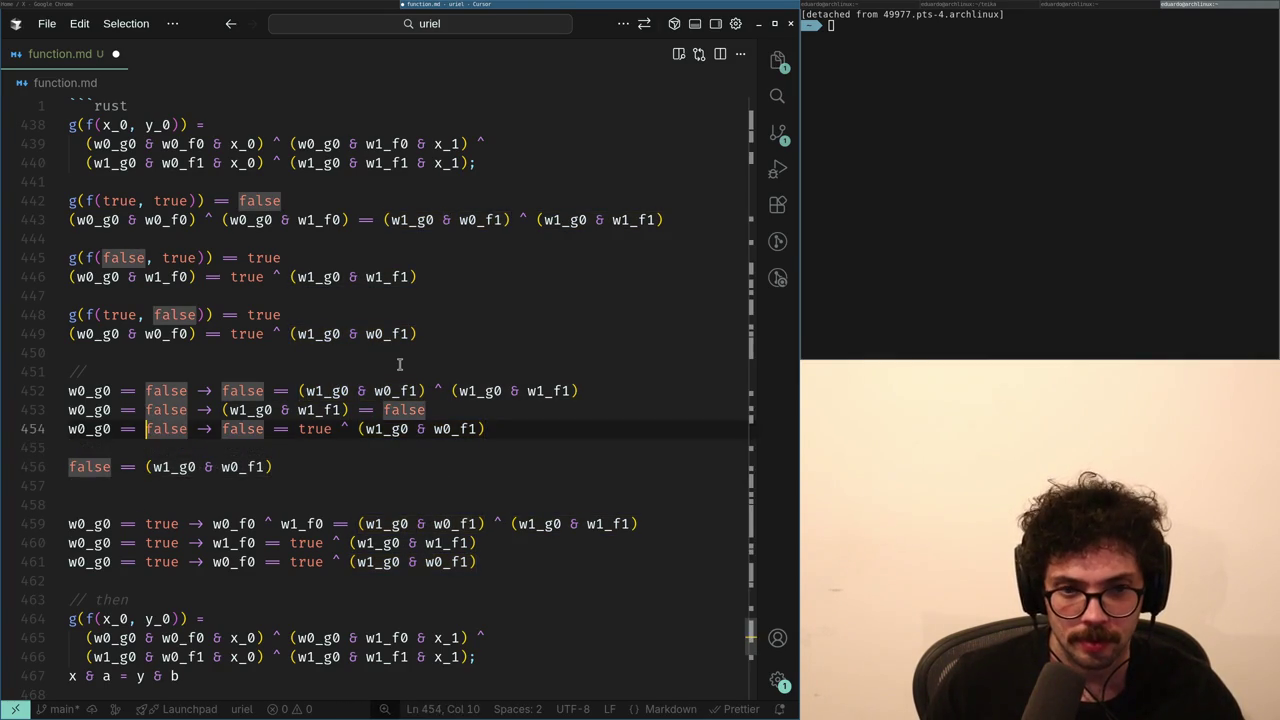
pyautogui.press('Down')
pyautogui.press('Down')
pyautogui.press('Down')
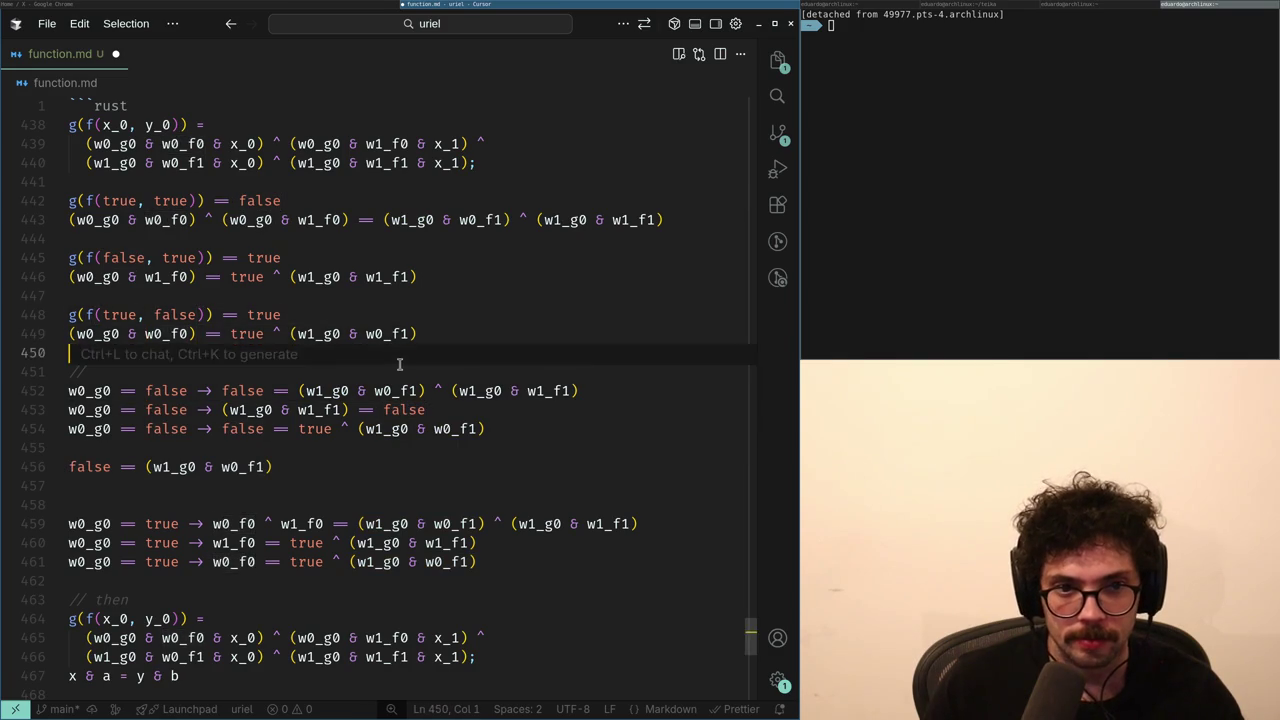
pyautogui.press('Right')
pyautogui.press('Right')
pyautogui.press('Right')
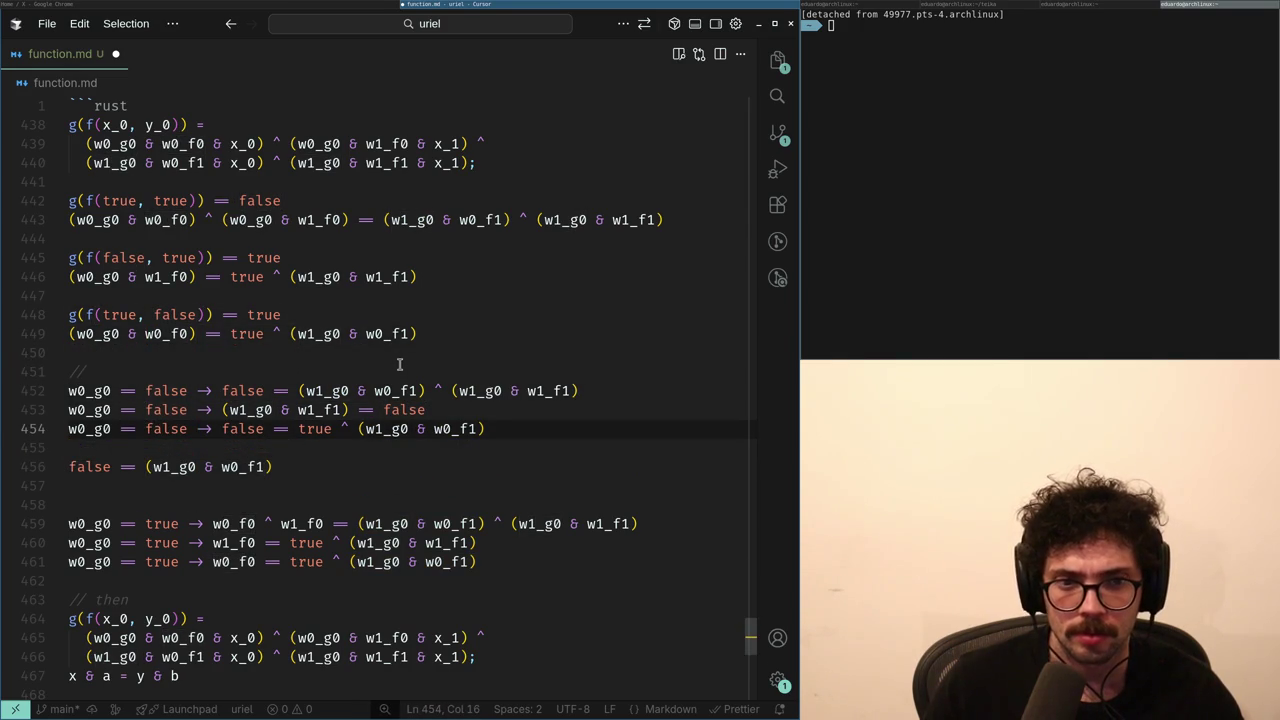
pyautogui.press('Down')
pyautogui.press('Up')
pyautogui.press('Up')
pyautogui.press('Down')
pyautogui.press('Down')
pyautogui.press('Up')
pyautogui.press('Down')
pyautogui.press('Down')
pyautogui.press('Left')
pyautogui.press('Left')
pyautogui.press('Left')
pyautogui.hotkey('shift', 'End')
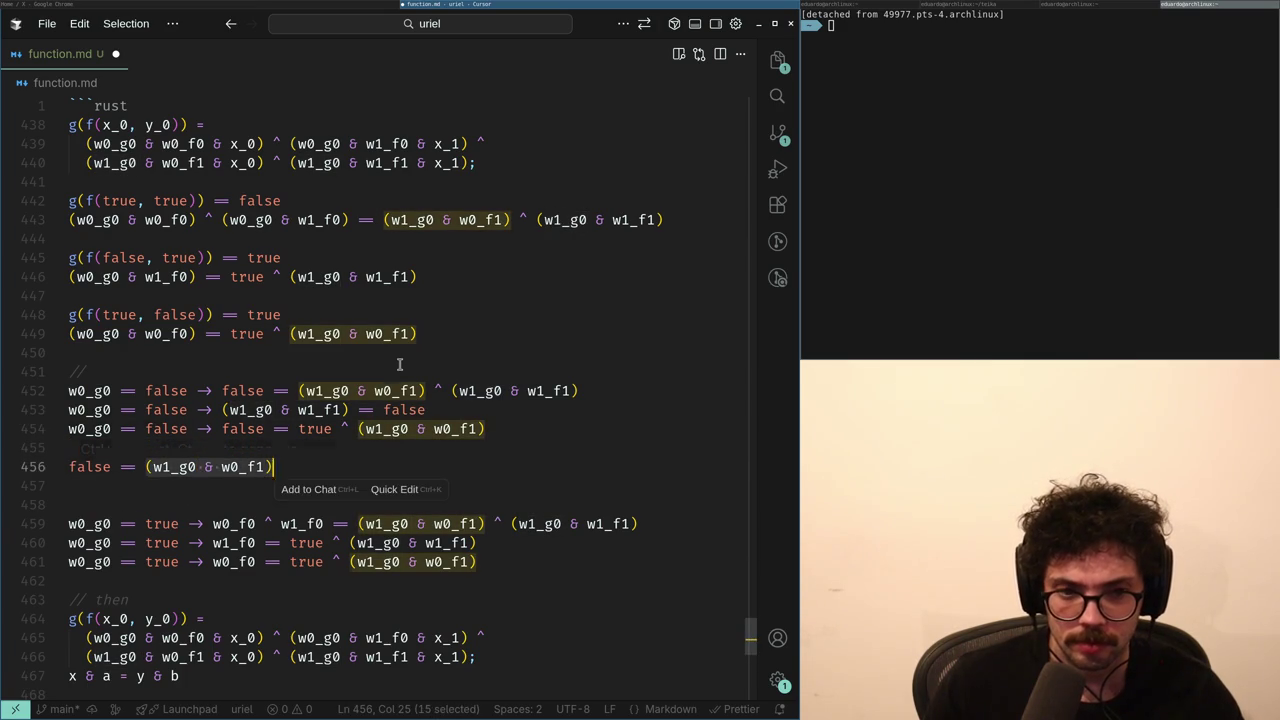
pyautogui.press('Up')
pyautogui.press('Up')
pyautogui.press('Down')
pyautogui.hotkey('shift', 'Down')
pyautogui.hotkey('shift', 'End')
pyautogui.press('BackSpace')
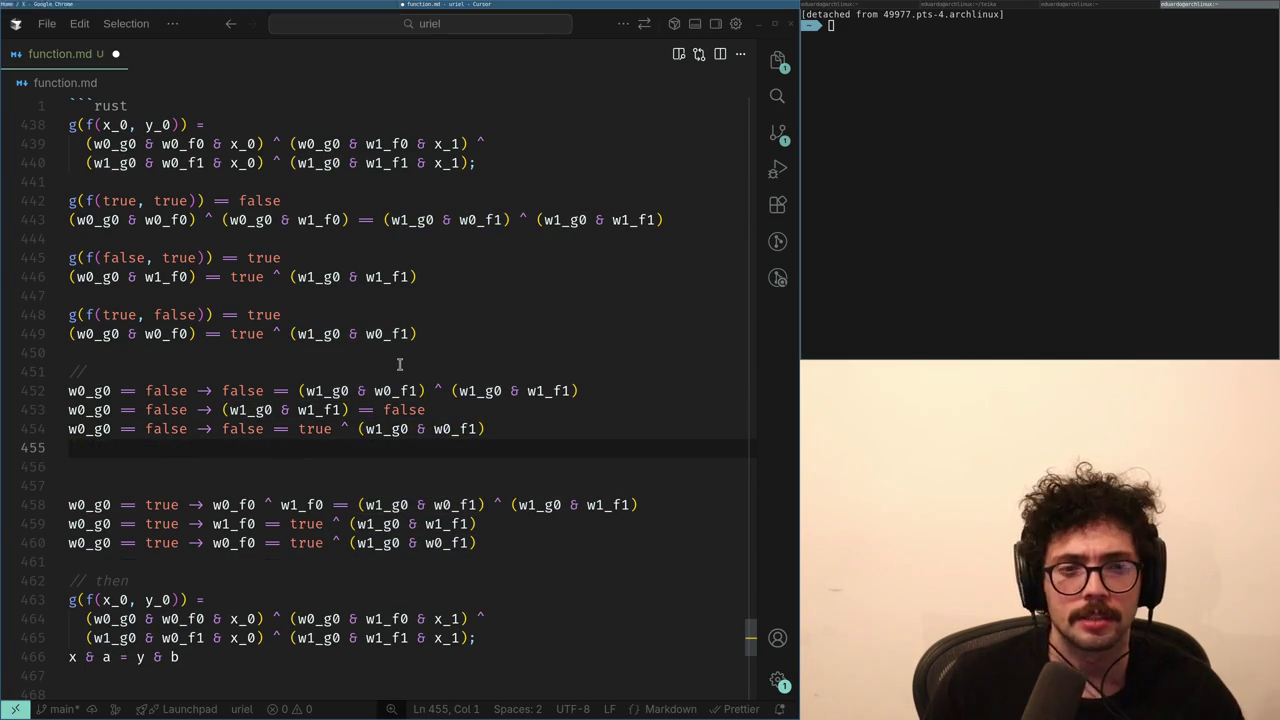
pyautogui.press('Up')
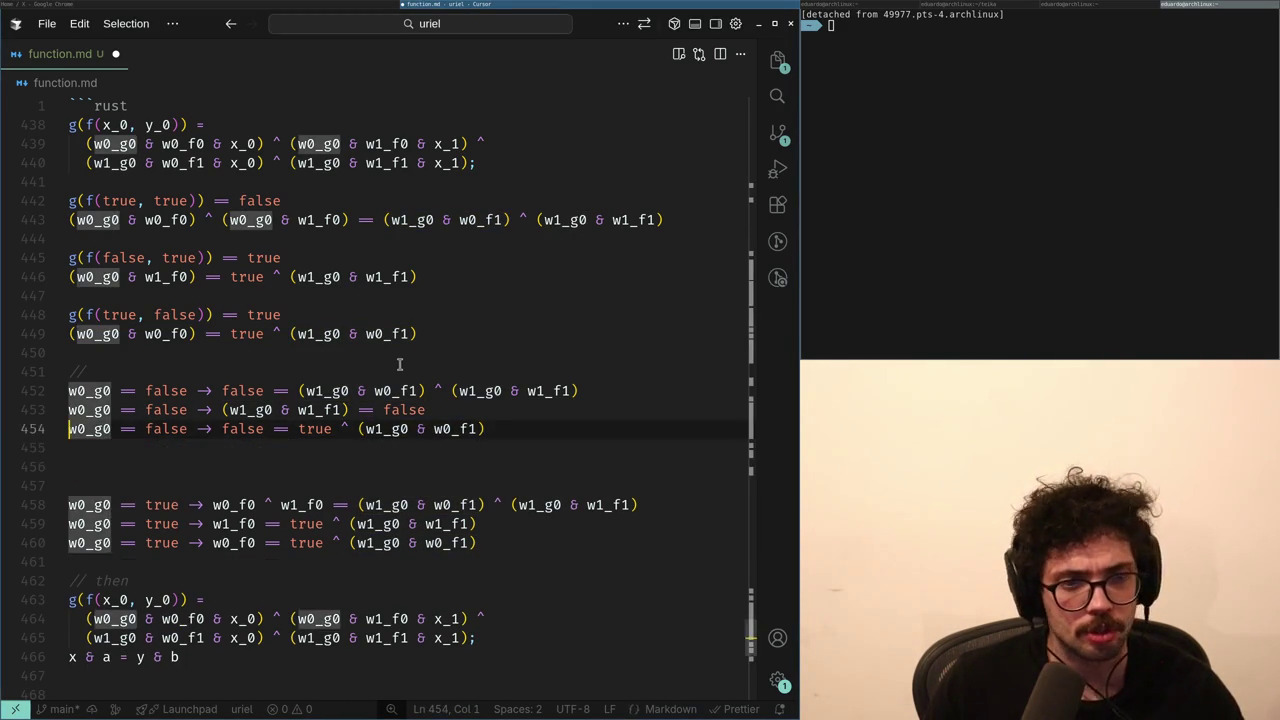
# - Remove an extra blank line after the false cases and locate w0_g0 on lines 452–453
pyautogui.scroll(5, 399, 364)
pyautogui.scroll(-4, 399, 364)
pyautogui.press('Down')
pyautogui.press('Down')
pyautogui.press('BackSpace')
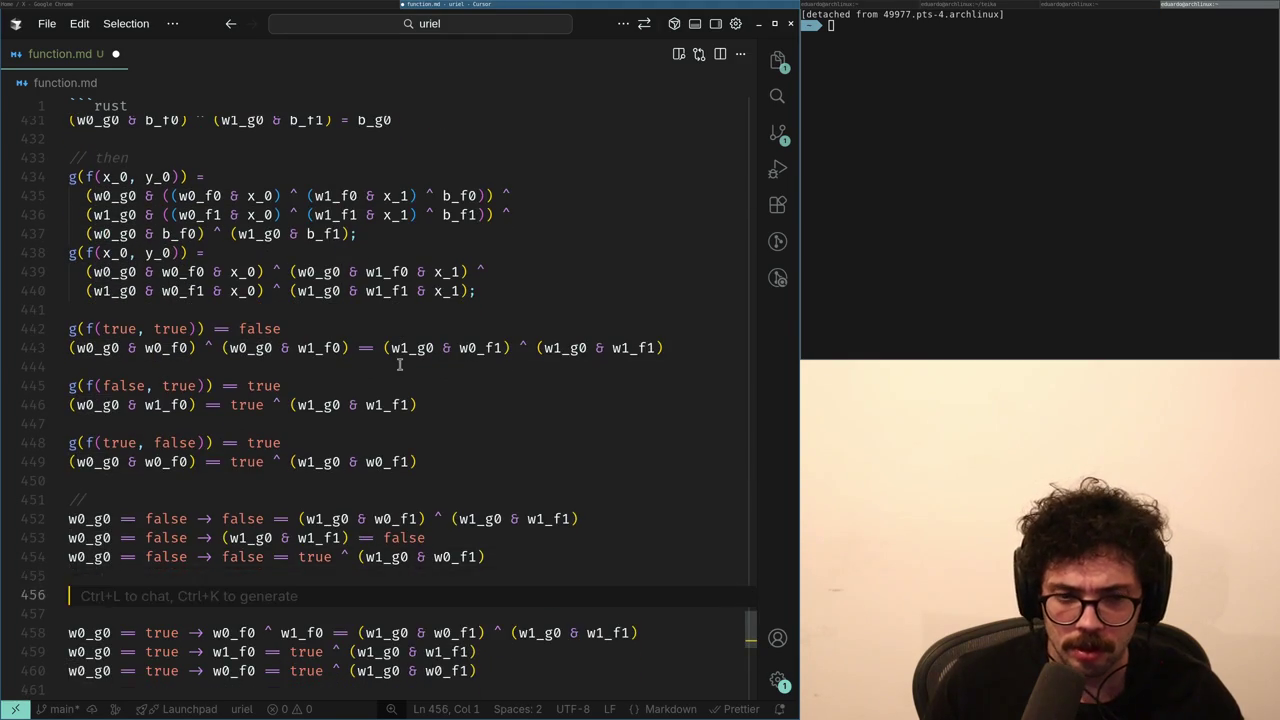
pyautogui.press('Up')
pyautogui.press('Up')
pyautogui.press('Up')
pyautogui.press('Up')
pyautogui.hotkey('ctrl', 'shift', 'Right')
pyautogui.press('Down')
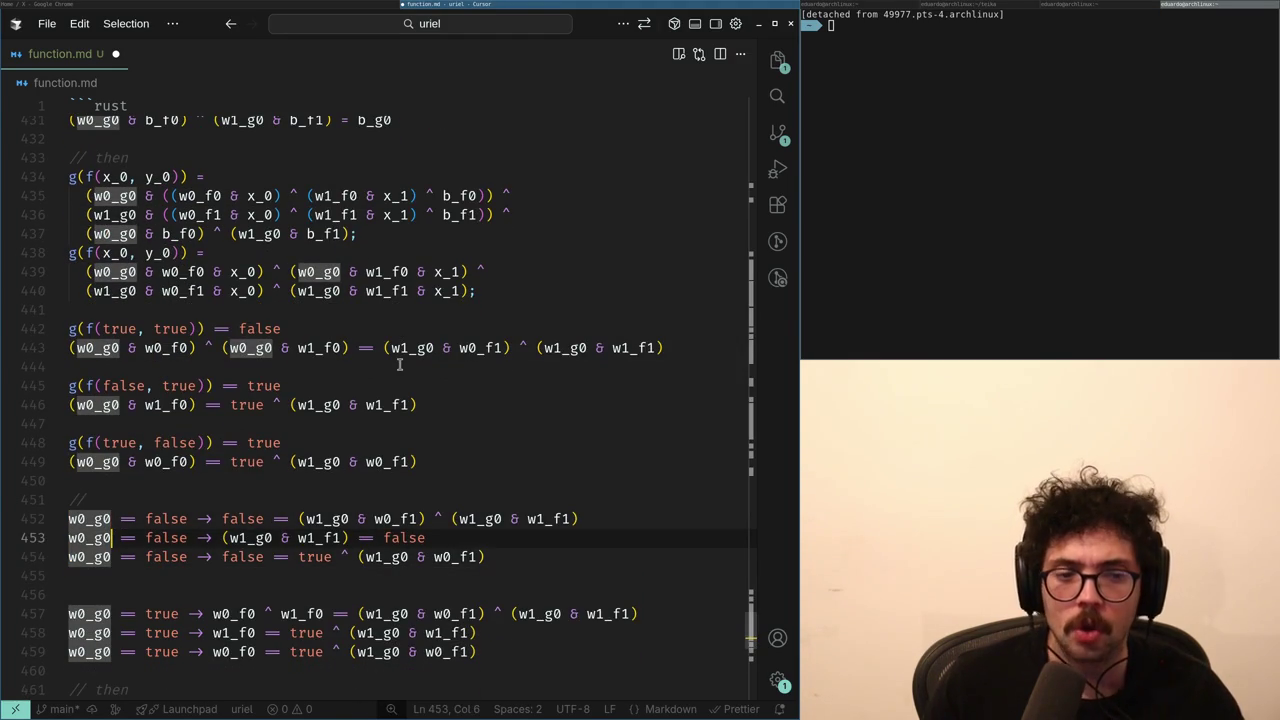
pyautogui.hotkey('ctrl', 'shift', 'Left')
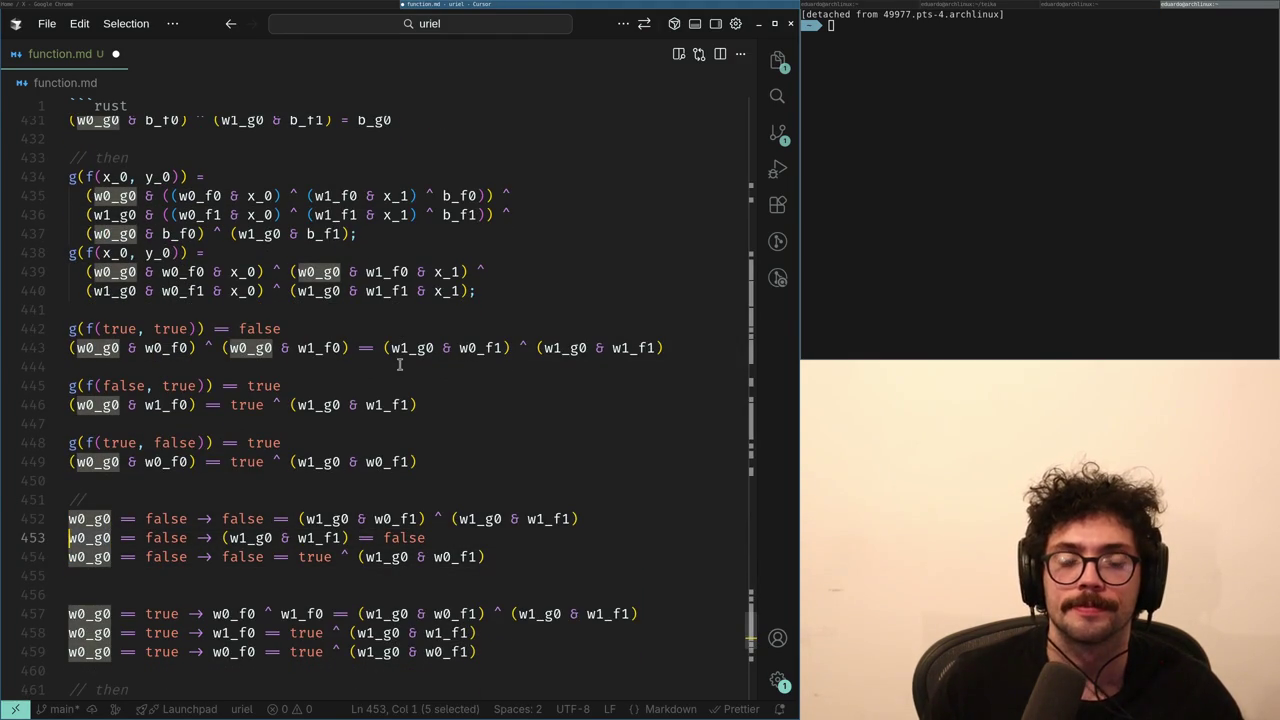
# - Delete the commented block of three w0_g0 == false lines
pyautogui.press('End')
pyautogui.press('Down')
pyautogui.hotkey('shift', 'Up')
pyautogui.hotkey('shift', 'Up')
pyautogui.hotkey('shift', 'Home')
pyautogui.hotkey('ctrl', 'shift', 'Right')
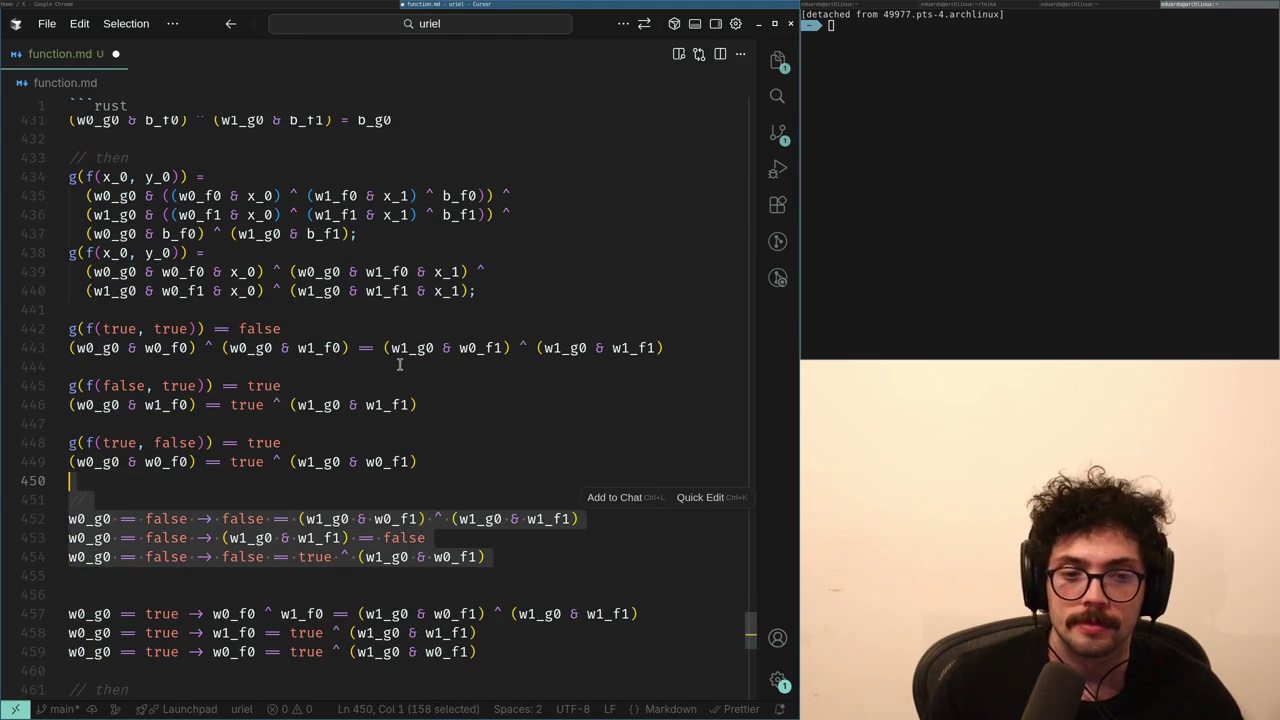
pyautogui.press('BackSpace')
pyautogui.press('Up')
pyautogui.hotkey('ctrl', 'Right')
pyautogui.hotkey('ctrl', 'shift', 'Left')
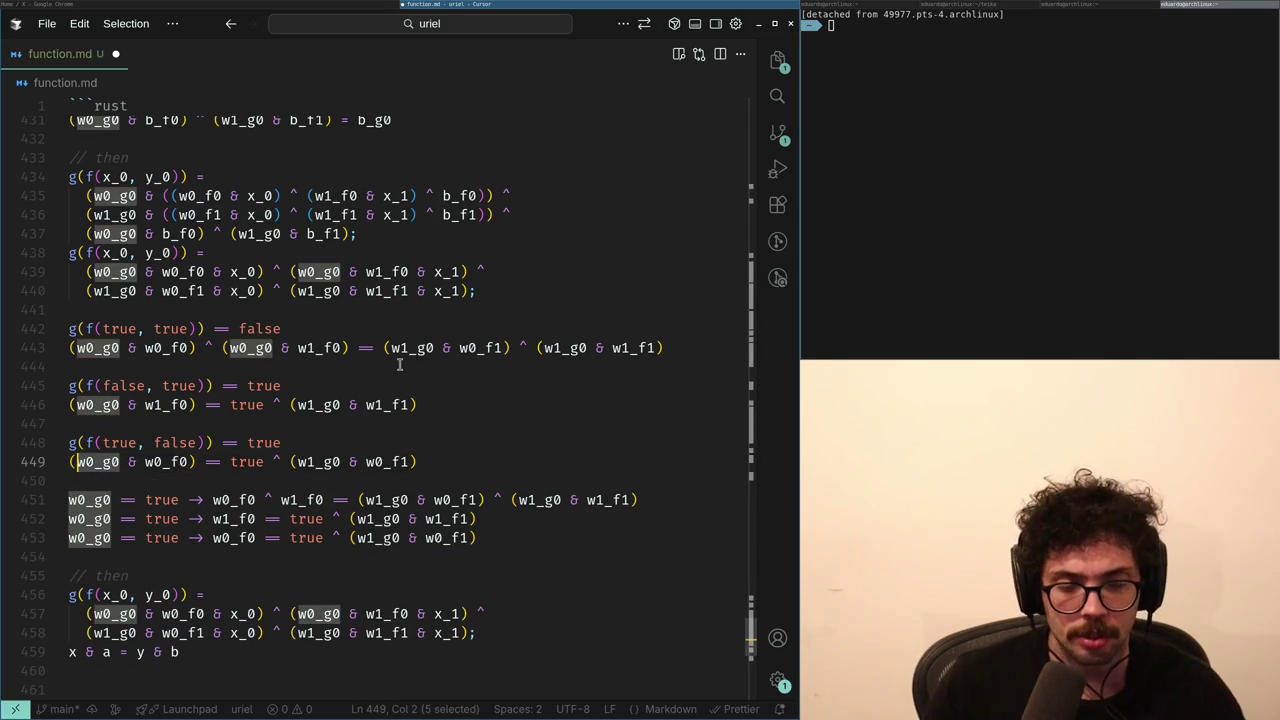
# - Review the g(f(x_0, y_0)) expansion and add a blank line above the then section
pyautogui.press('Up')
pyautogui.press('End')
pyautogui.press('Up')
pyautogui.press('Up')
pyautogui.press('Up')
pyautogui.press('Up')
pyautogui.press('Down')
pyautogui.press('Home')
pyautogui.hotkey('shift', 'Up')
pyautogui.hotkey('shift', 'Up')
pyautogui.hotkey('shift', 'Up')
pyautogui.hotkey('shift', 'Down')
pyautogui.hotkey('shift', 'Down')
pyautogui.hotkey('shift', 'Down')
pyautogui.hotkey('shift', 'Down')
pyautogui.hotkey('shift', 'Down')
pyautogui.hotkey('shift', 'Down')
pyautogui.hotkey('ctrl', 'c')
pyautogui.press('Down')
pyautogui.press('Down')
pyautogui.press('Down')
pyautogui.press('End')
pyautogui.press('Down')
pyautogui.press('Down')
pyautogui.press('Down')
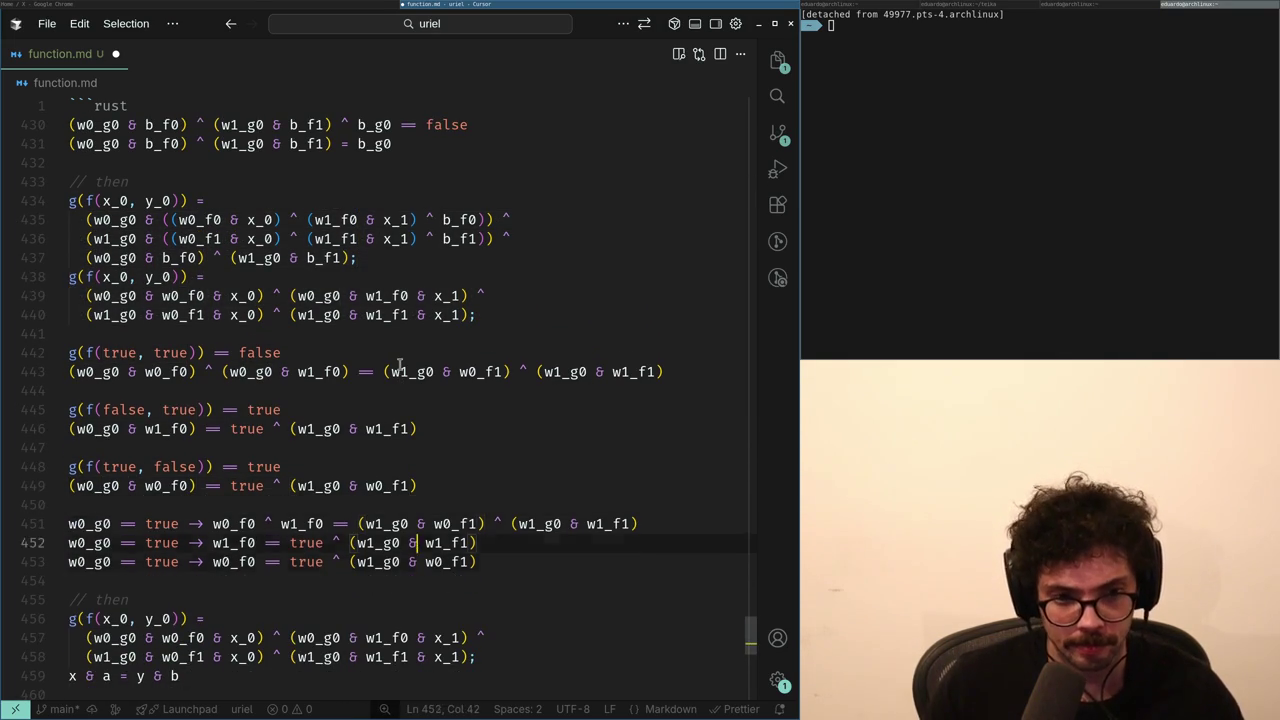
pyautogui.press('Return')
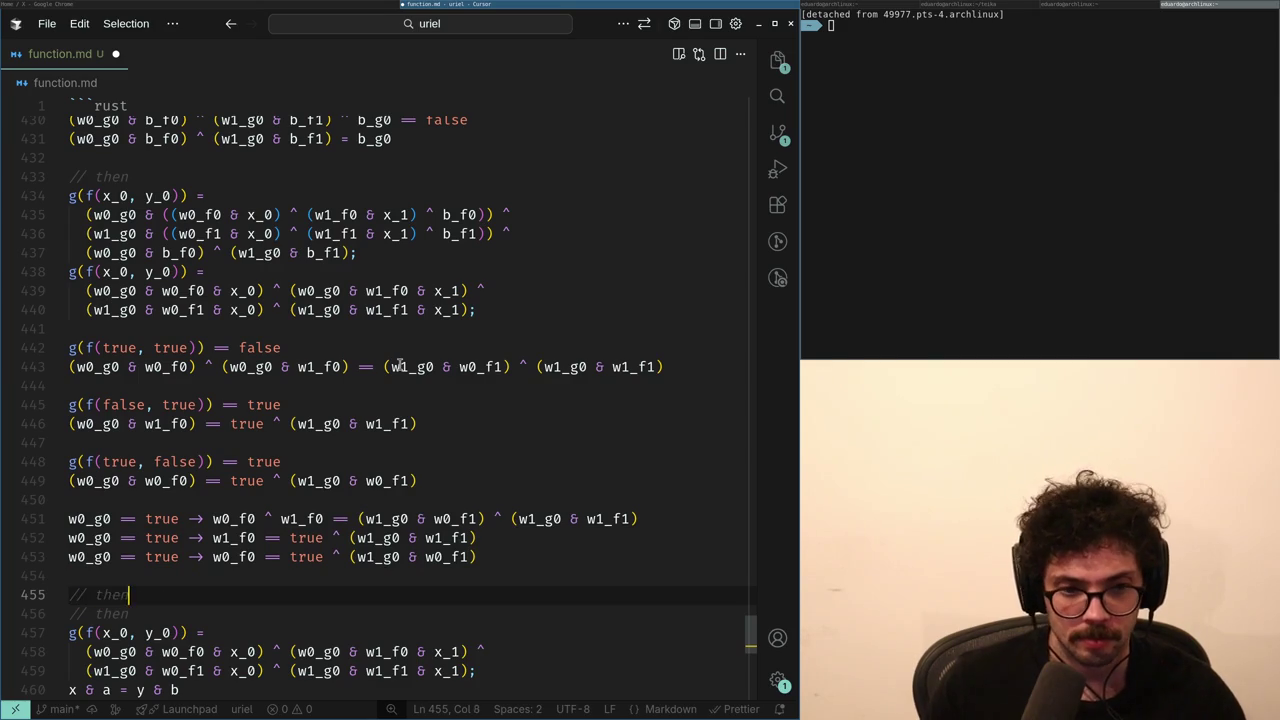
# - Finish the '// then' comment and paste the g(f(x_0, y_0)) block beneath it
pyautogui.write('n')
pyautogui.press('Return')
pyautogui.hotkey('ctrl', 'v')
pyautogui.press('Up')
pyautogui.press('Up')
# - Strip w0_g0 from both terms, leaving (w0_f0 & x_0) ^ (w1_f0 & x_1)
pyautogui.press('Home')
pyautogui.press('Right')
pyautogui.hotkey('ctrl', 'shift', 'Right')
pyautogui.press('BackSpace')
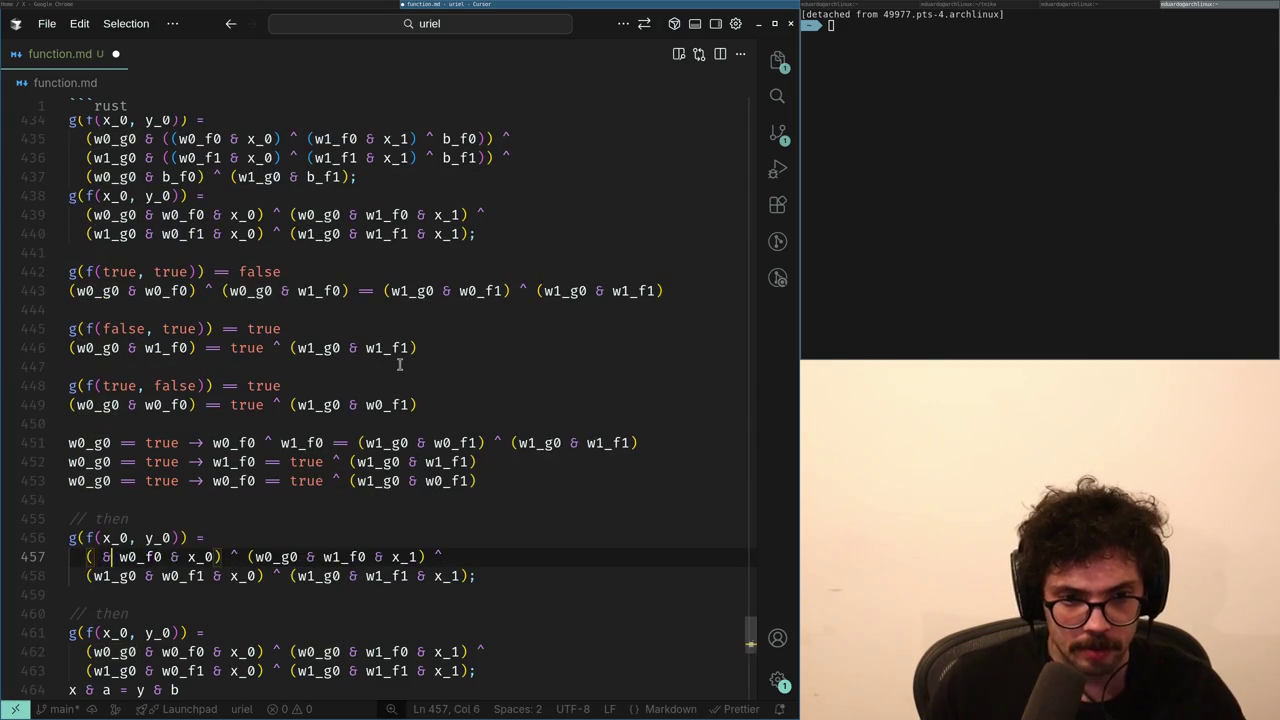
pyautogui.press('Delete')
pyautogui.press('Delete')
pyautogui.press('Delete')
pyautogui.hotkey('ctrl', 'Right')
pyautogui.hotkey('ctrl', 'Right')
pyautogui.hotkey('ctrl', 'Right')
pyautogui.press('BackSpace')
pyautogui.press('Delete')
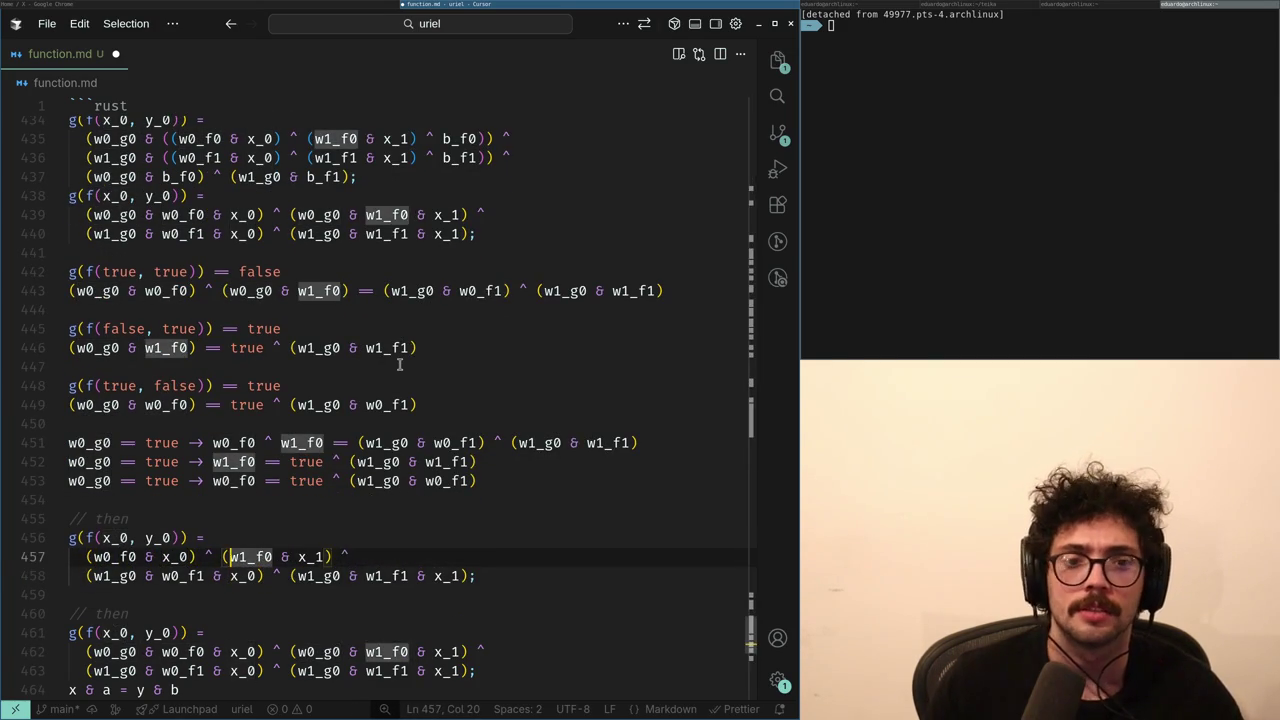
# - Copy the three case equations and paste them below the new block
pyautogui.press('Up')
pyautogui.press('Up')
pyautogui.press('Up')
pyautogui.press('End')
pyautogui.hotkey('shift', 'Up')
pyautogui.hotkey('shift', 'Home')
pyautogui.hotkey('shift', 'Up')
pyautogui.hotkey('shift', 'Up')
pyautogui.hotkey('shift', 'Up')
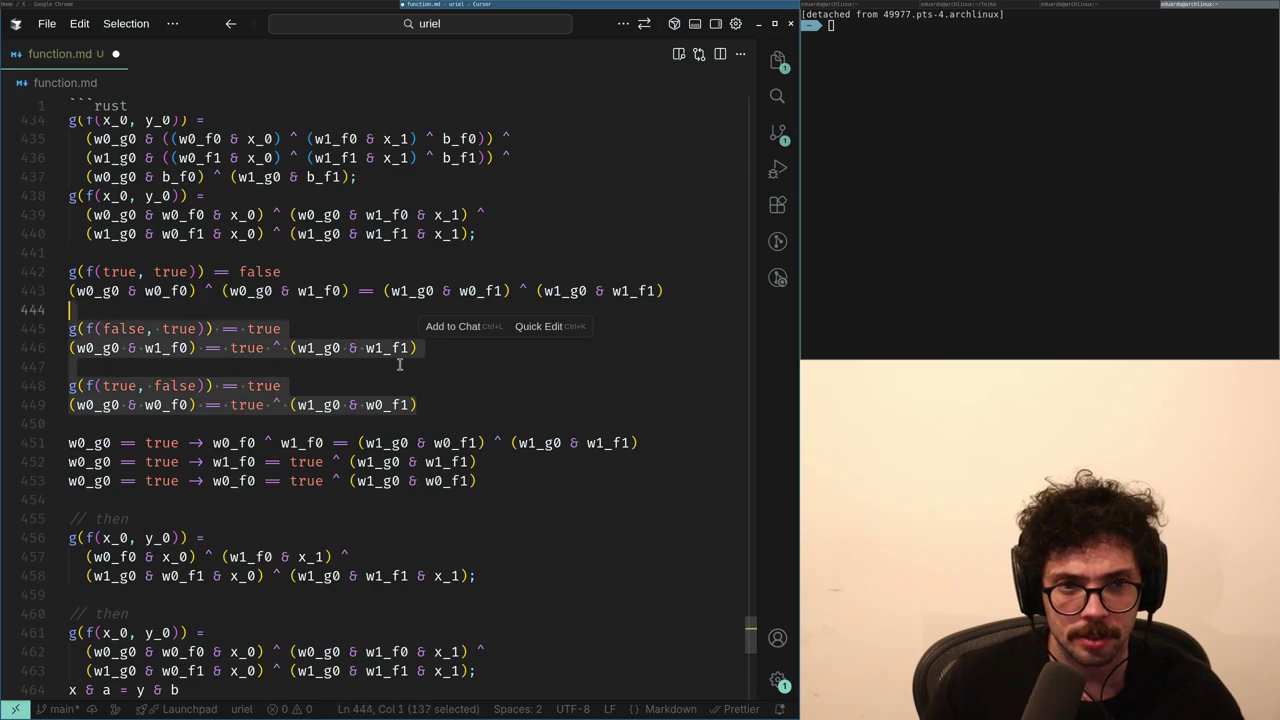
pyautogui.press('Down')
pyautogui.press('Down')
pyautogui.press('Down')
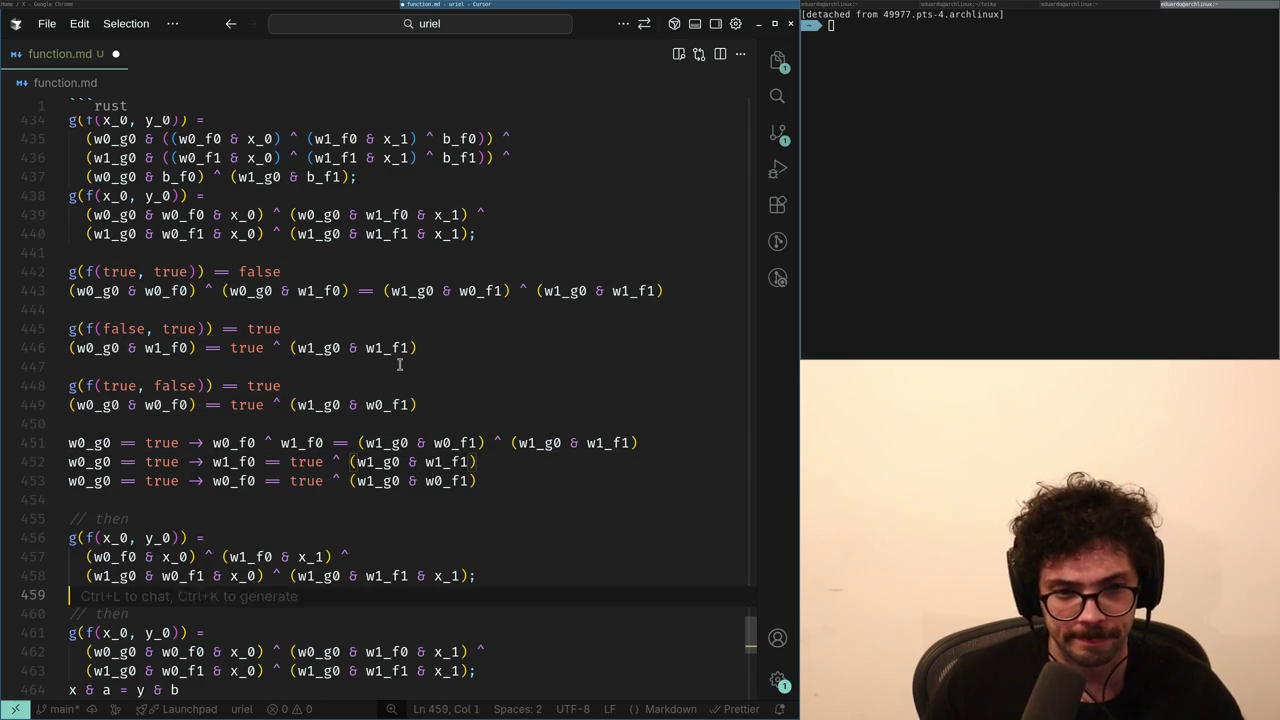
pyautogui.write('g(f(true, true)) == false (w0_g0 & w0_f0) ^ (w0_g0 & w1_f0) == (w1_g0 & w0_f1) ^ (w1_g0 & w1_f1)  g(f(false, true)) == true (w0_g0 & w1_f0) == true ^ (w1_g0 & w1_f1)  g(f(true, false)) == true (w0_g0 & w0_f0) == true ^ (w1_g0 & w0_f1)')
# - Copy the block's two expression lines and select the copied (true, true) equation
pyautogui.press('Up')
pyautogui.press('Up')
pyautogui.press('Up')
pyautogui.press('End')
pyautogui.hotkey('shift', 'Up')
pyautogui.hotkey('ctrl', 'c')
pyautogui.press('Down')
pyautogui.press('Down')
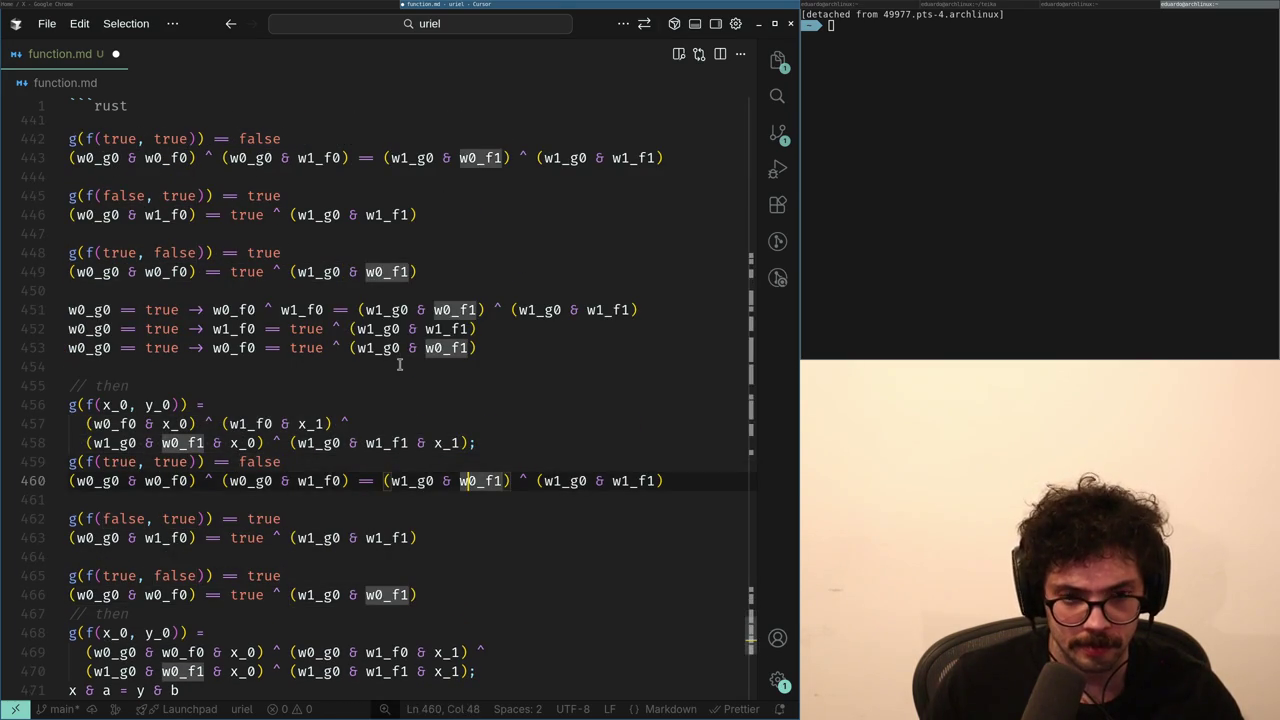
# - Replace the (true, true) equation line with the block's two expression lines, unindented
pyautogui.hotkey('shift', 'End')
pyautogui.hotkey('ctrl', 'v')
pyautogui.press('Down')
pyautogui.hotkey('shift', 'Tab')
pyautogui.press('Up')
# - Delete the & x_0 factors, since x_0 is true
pyautogui.hotkey('ctrl', 'Right')
pyautogui.hotkey('ctrl', 'Right')
pyautogui.hotkey('ctrl', 'Right')
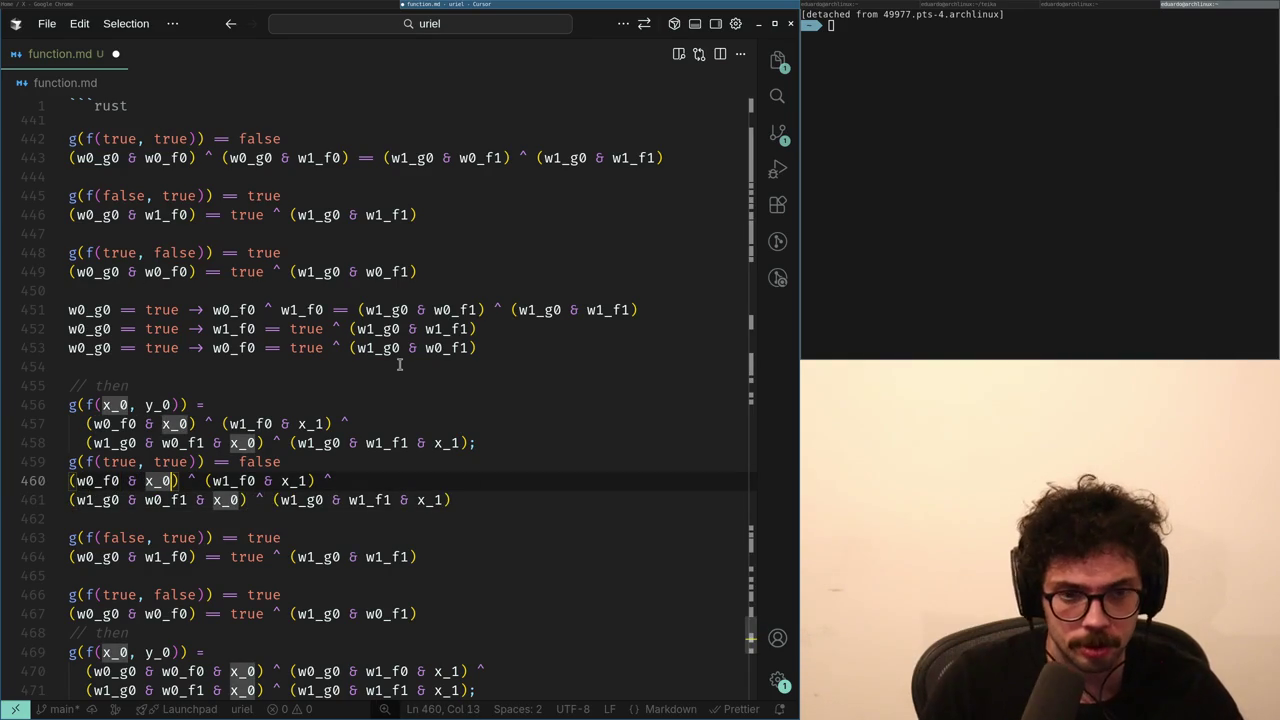
pyautogui.press('BackSpace')
pyautogui.press('BackSpace')
pyautogui.press('BackSpace')
pyautogui.press('Down')
pyautogui.press('Right')
pyautogui.press('Right')
pyautogui.press('Delete')
pyautogui.press('Delete')
pyautogui.press('Delete')
pyautogui.press('BackSpace')
pyautogui.press('BackSpace')
# - Delete the x_1 factors, since x_1 is true
pyautogui.press('Up')
pyautogui.press('End')
pyautogui.press('Left')
pyautogui.press('Left')
pyautogui.press('Left')
pyautogui.press('BackSpace')
pyautogui.press('BackSpace')
pyautogui.press('BackSpace')
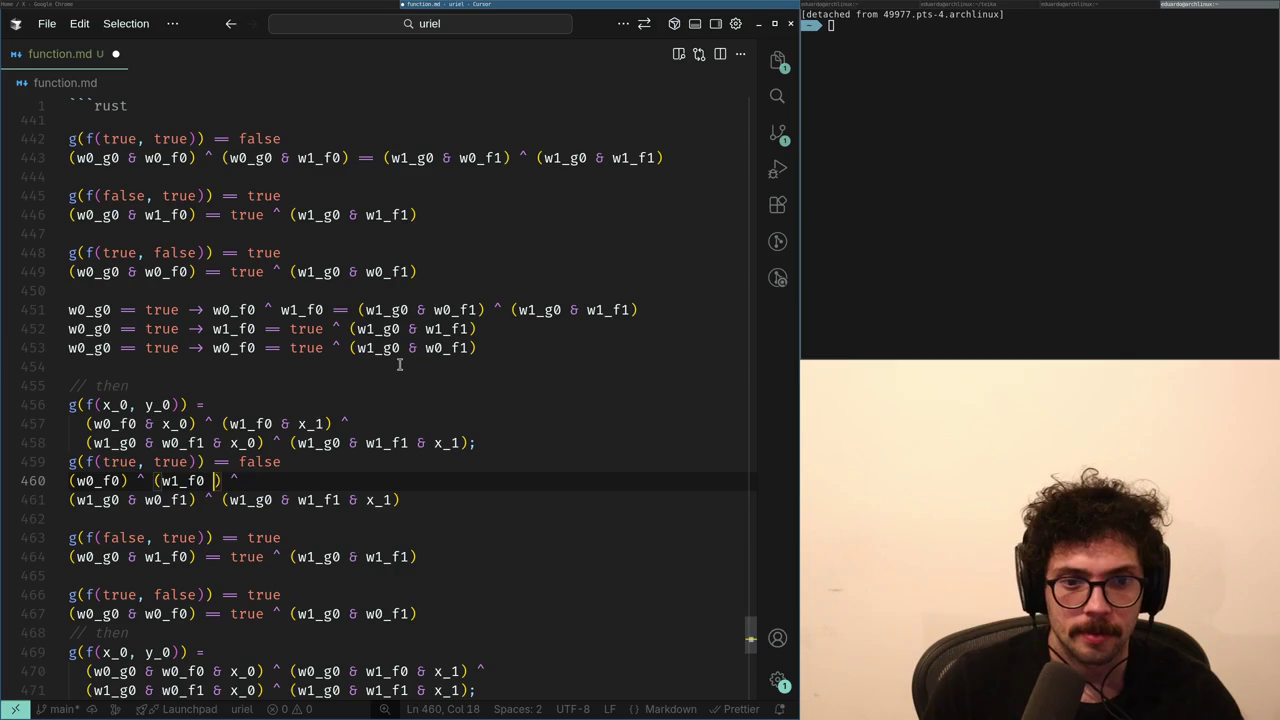
pyautogui.press('BackSpace')
pyautogui.press('Down')
pyautogui.hotkey('ctrl', 'Right')
pyautogui.hotkey('ctrl', 'Right')
pyautogui.hotkey('ctrl', 'Right')
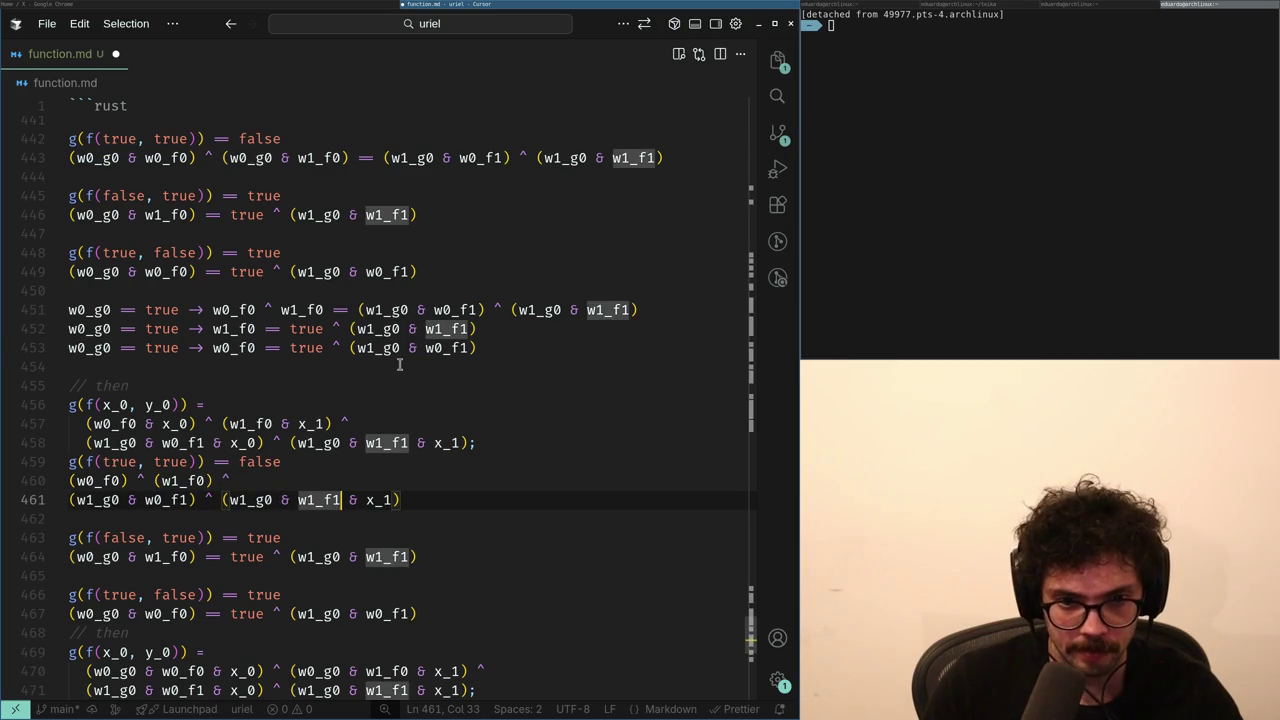
pyautogui.press('Right')
pyautogui.press('Right')
pyautogui.press('Right')
pyautogui.press('Delete')
pyautogui.press('Delete')
pyautogui.press('Delete')
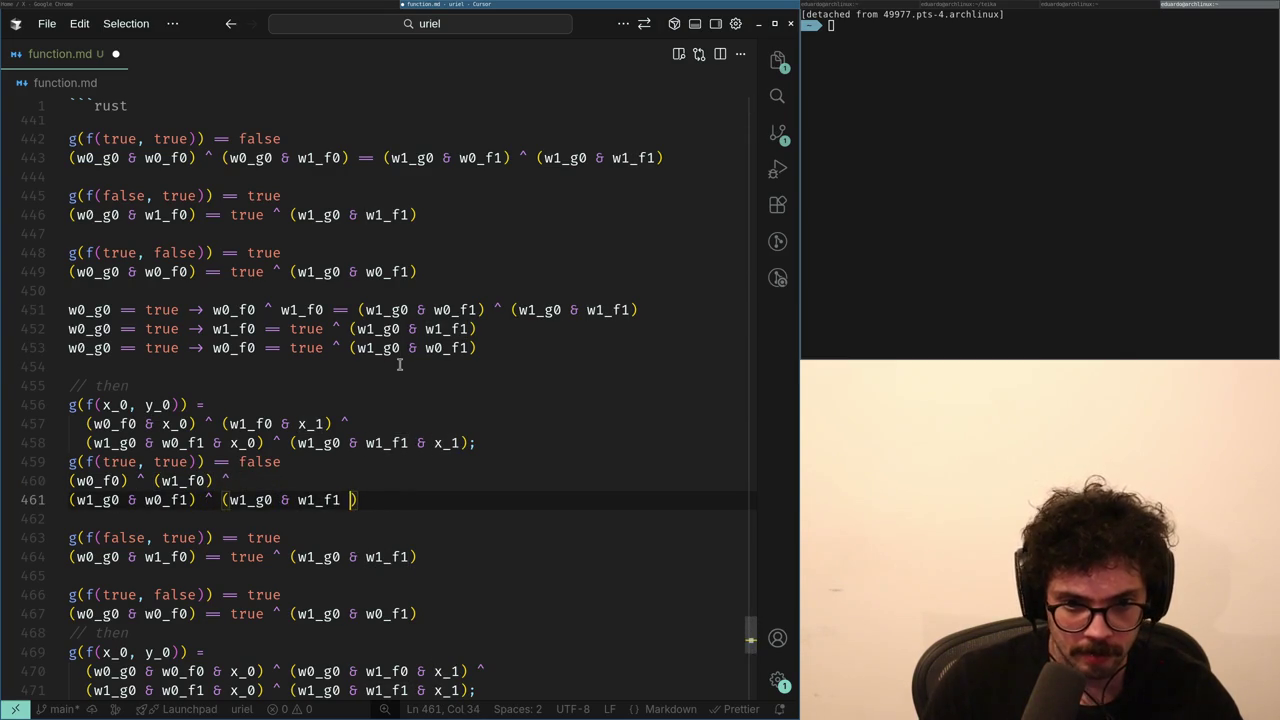
# - Join the two expression lines into one equation and duplicate it
pyautogui.press('Home')
pyautogui.press('BackSpace')
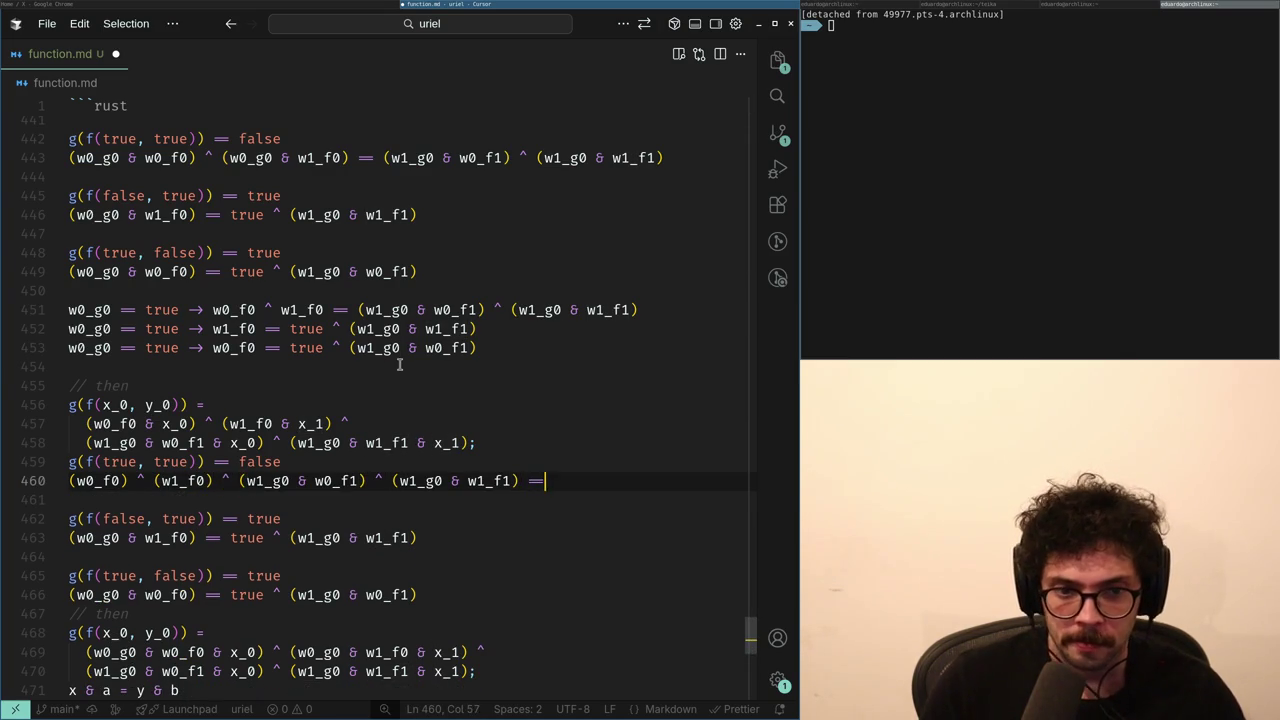
pyautogui.hotkey('shift', 'Home')
pyautogui.hotkey('shift', 'alt', 'Down')
# - Move the trailing w1_g0 terms to after == false
pyautogui.press('Right')
pyautogui.hotkey('ctrl', 'Left')
pyautogui.hotkey('ctrl', 'Left')
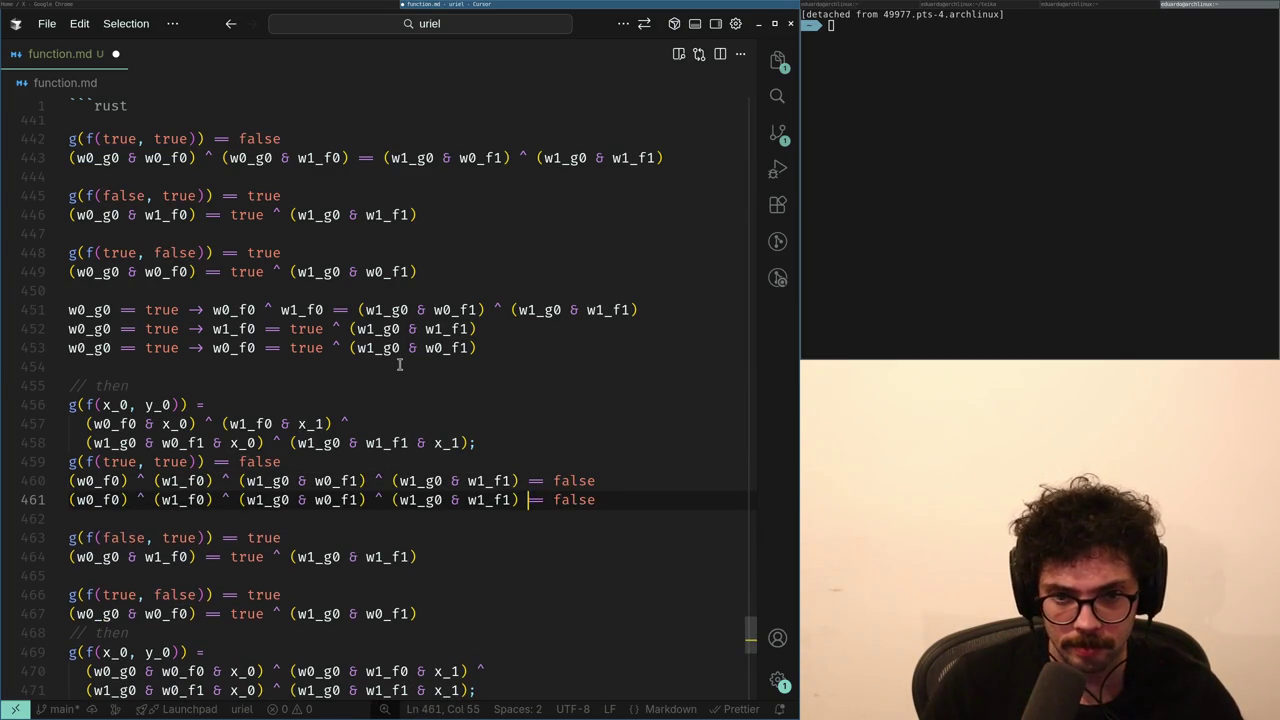
pyautogui.hotkey('ctrl', 'shift', 'Left')
pyautogui.hotkey('ctrl', 'shift', 'Left')
pyautogui.hotkey('ctrl', 'shift', 'Left')
pyautogui.hotkey('ctrl', 'shift', 'Left')
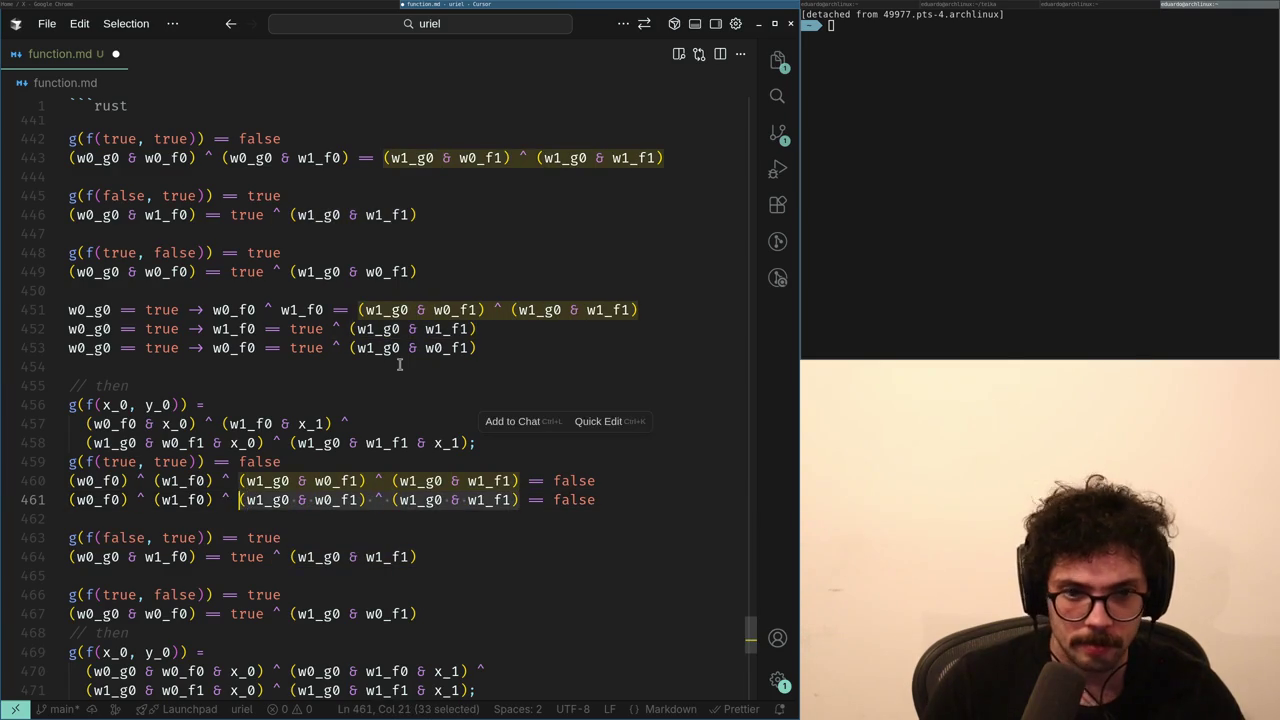
pyautogui.hotkey('ctrl', 'x')
pyautogui.press('Delete')
pyautogui.press('End')
pyautogui.hotkey('ctrl', 'v')
pyautogui.press('Home')
# - Remove the redundant parentheses, including those around w0_f0
pyautogui.hotkey('ctrl', 'Right')
pyautogui.press('Right')
pyautogui.press('Right')
pyautogui.press('Right')
pyautogui.press('Delete')
pyautogui.press('Right')
pyautogui.press('Right')
pyautogui.press('Right')
pyautogui.press('Delete')
pyautogui.press('Home')
pyautogui.press('Delete')
pyautogui.hotkey('ctrl', 'Right')
pyautogui.press('Delete')
pyautogui.press('Right')
pyautogui.press('Right')
pyautogui.press('Right')
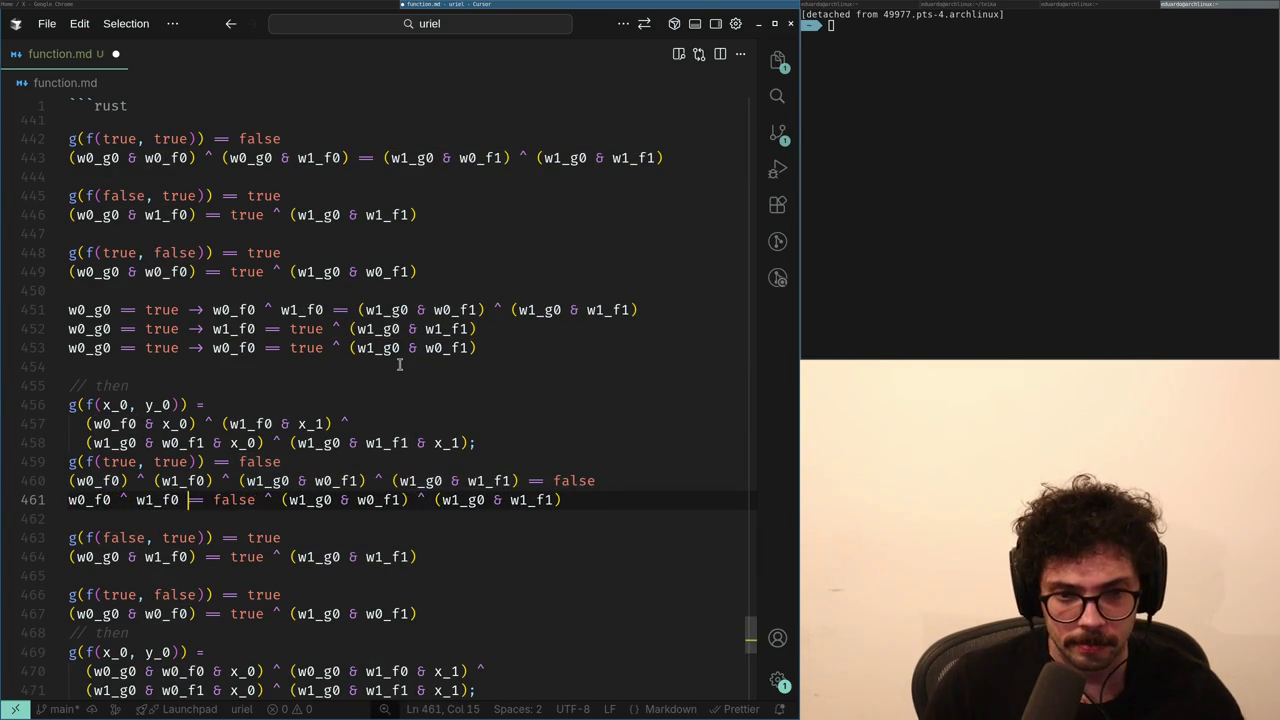
# - Move w1_f0 right and drop false ^, giving w0_f0 == (w1_g0 & w0_f1) ^ (w1_g0 & w1_f1) ^ w1_f0
pyautogui.hotkey('ctrl', 'BackSpace')
pyautogui.hotkey('ctrl', 'BackSpace')
pyautogui.press('Delete')
pyautogui.press('End')
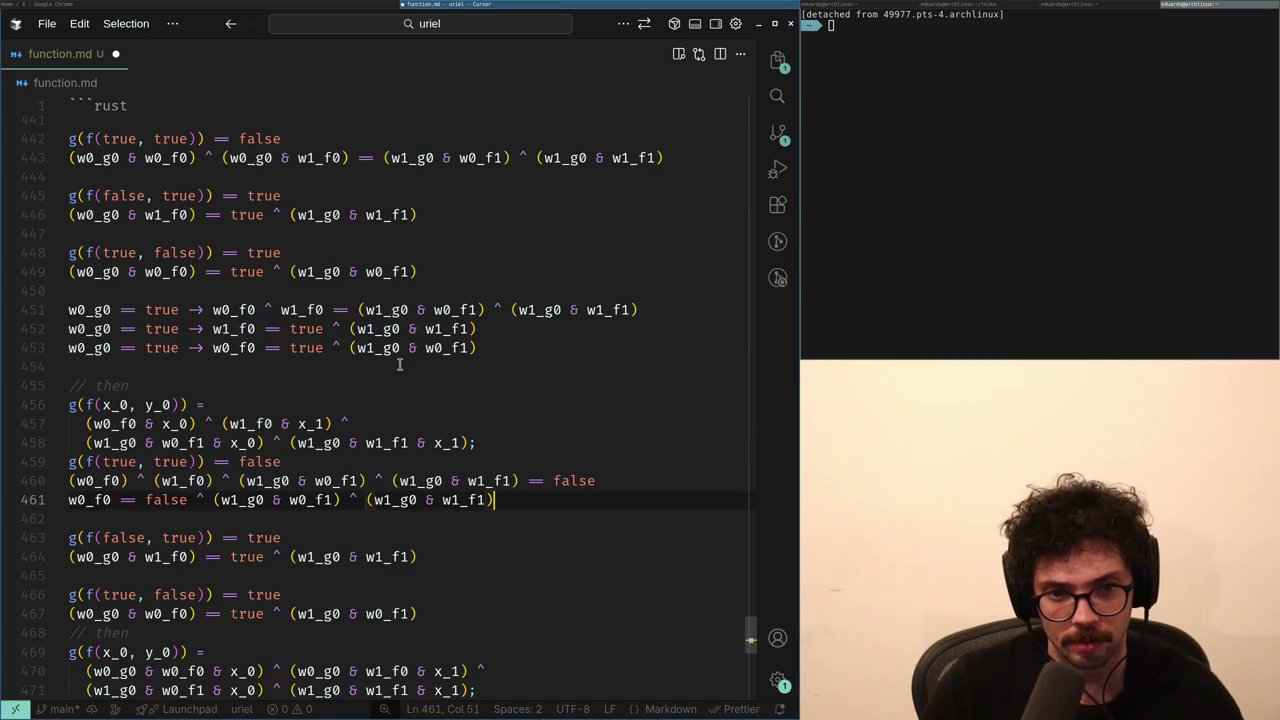
pyautogui.press('Home')
pyautogui.hotkey('ctrl', 'Right')
pyautogui.hotkey('ctrl', 'Right')
pyautogui.hotkey('ctrl', 'Right')
pyautogui.press('Home')
pyautogui.press('Right')
pyautogui.press('Right')
pyautogui.press('Right')
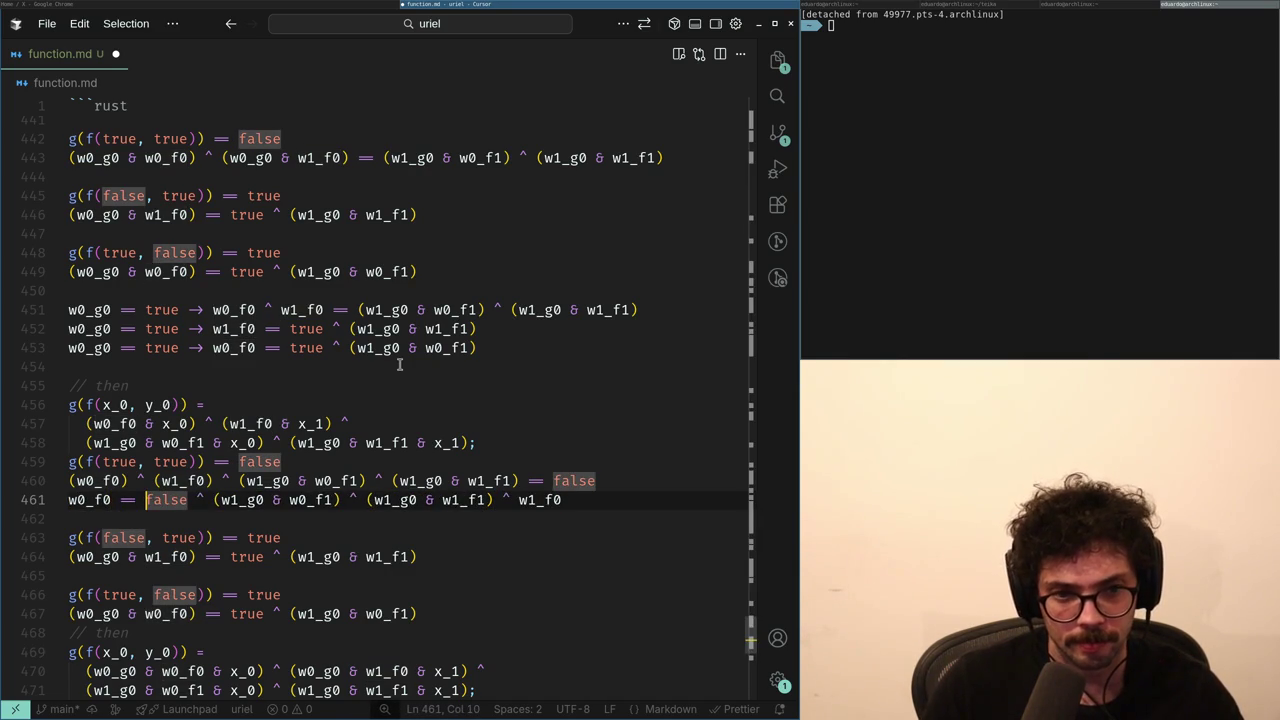
pyautogui.hotkey('ctrl', 'Right')
pyautogui.hotkey('ctrl', 'Right')
pyautogui.hotkey('ctrl', 'BackSpace')
pyautogui.hotkey('ctrl', 'BackSpace')
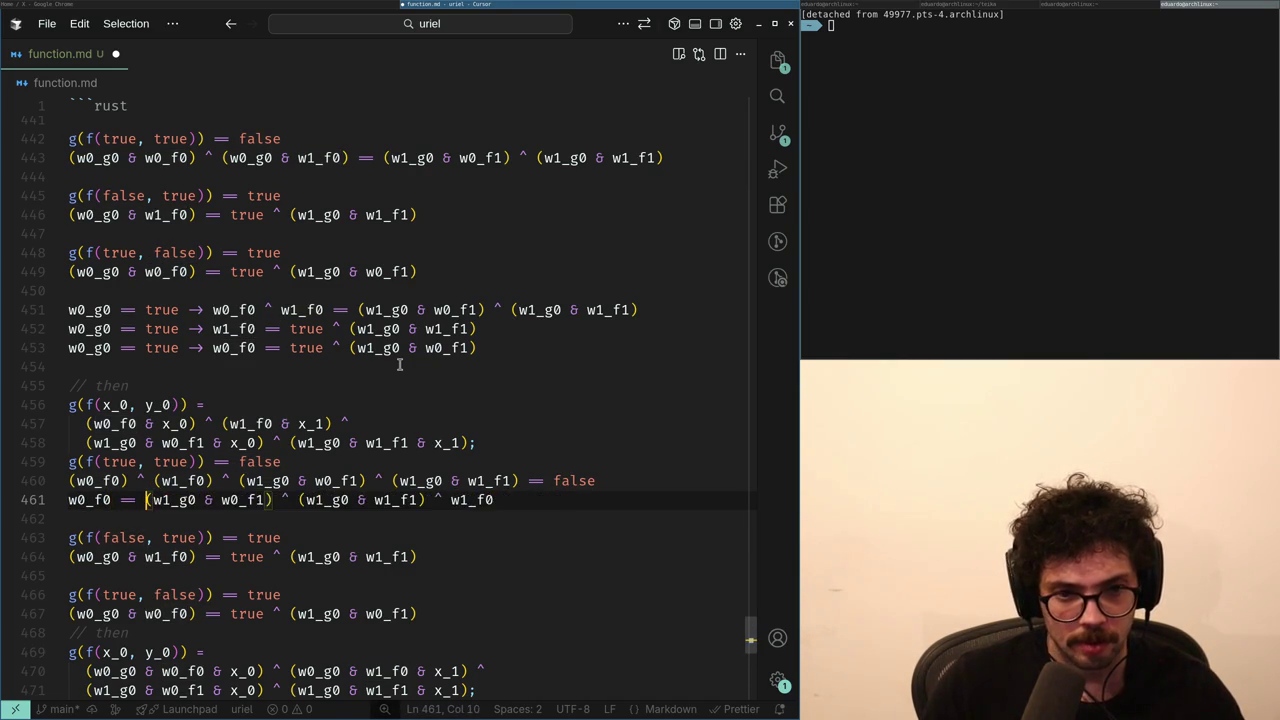
pyautogui.hotkey('shift', 'End')
# - Replace w0_f0 on line 457 with its derived expression in parentheses, moving x_0 & to the front
pyautogui.press('Up')
pyautogui.press('Up')
pyautogui.press('Up')
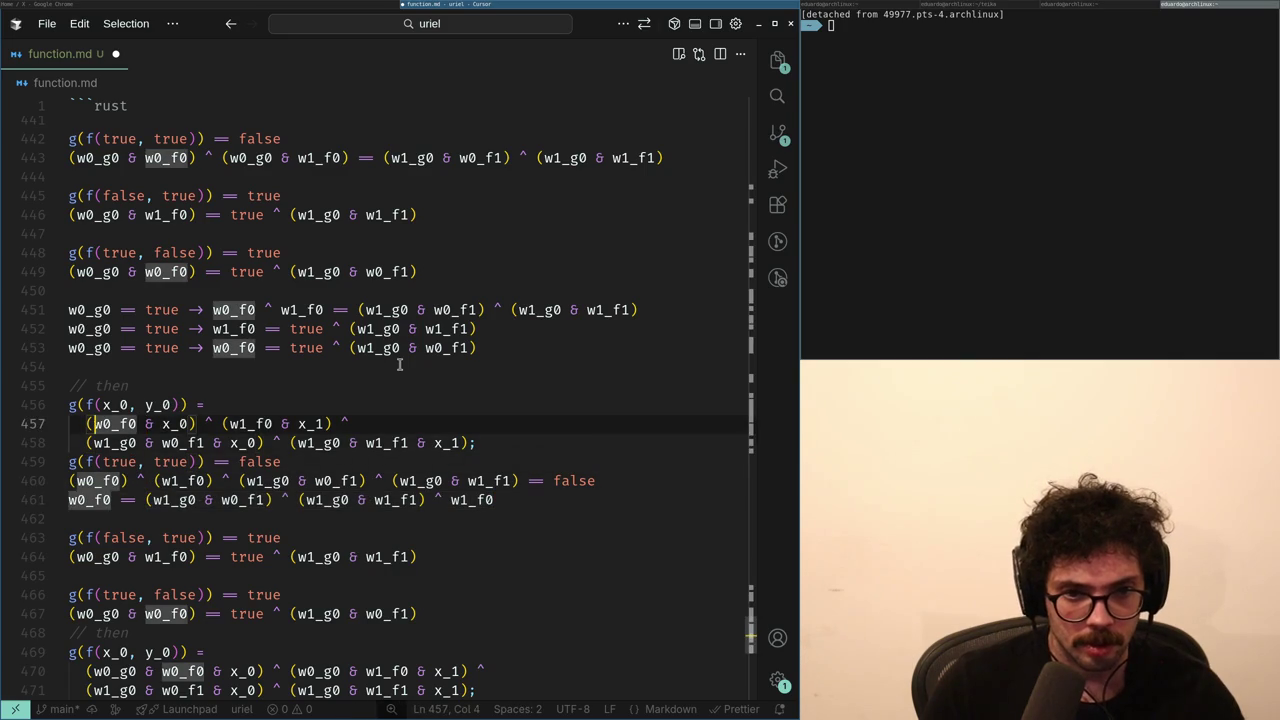
pyautogui.hotkey('ctrl', 'BackSpace')
pyautogui.hotkey('ctrl', 'v')
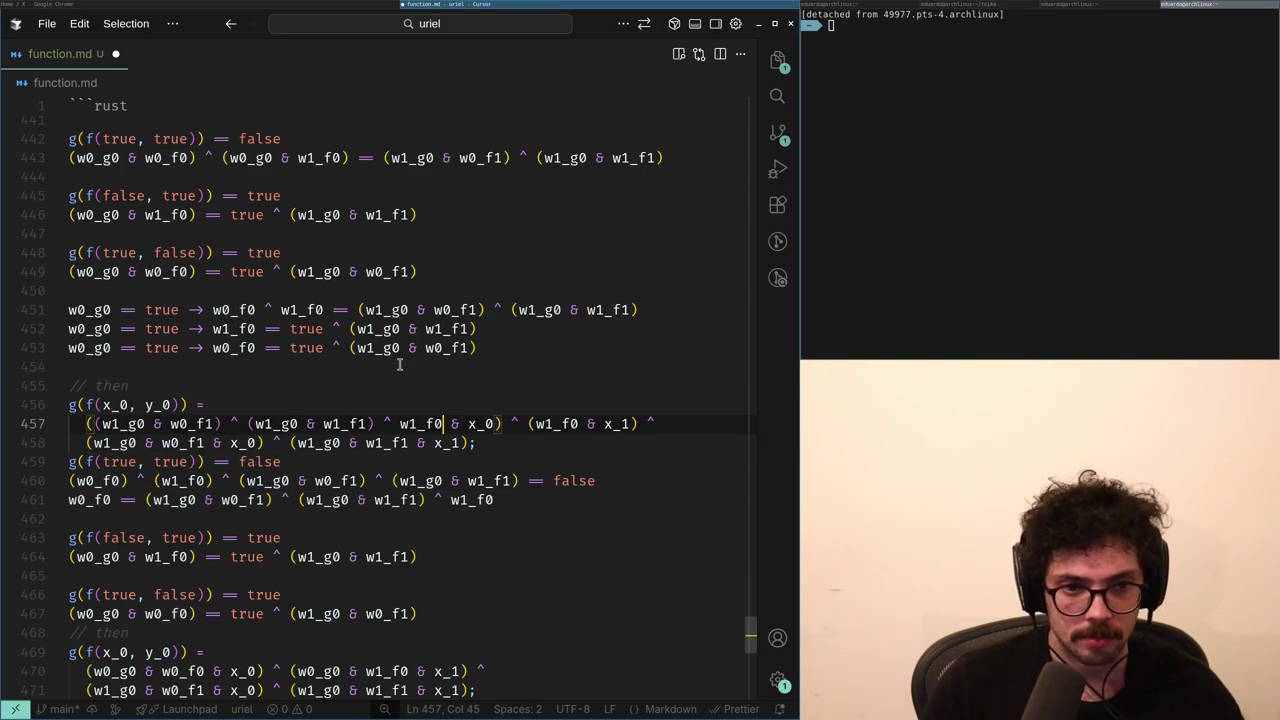
pyautogui.hotkey('shift', 'Home')
pyautogui.write('(')
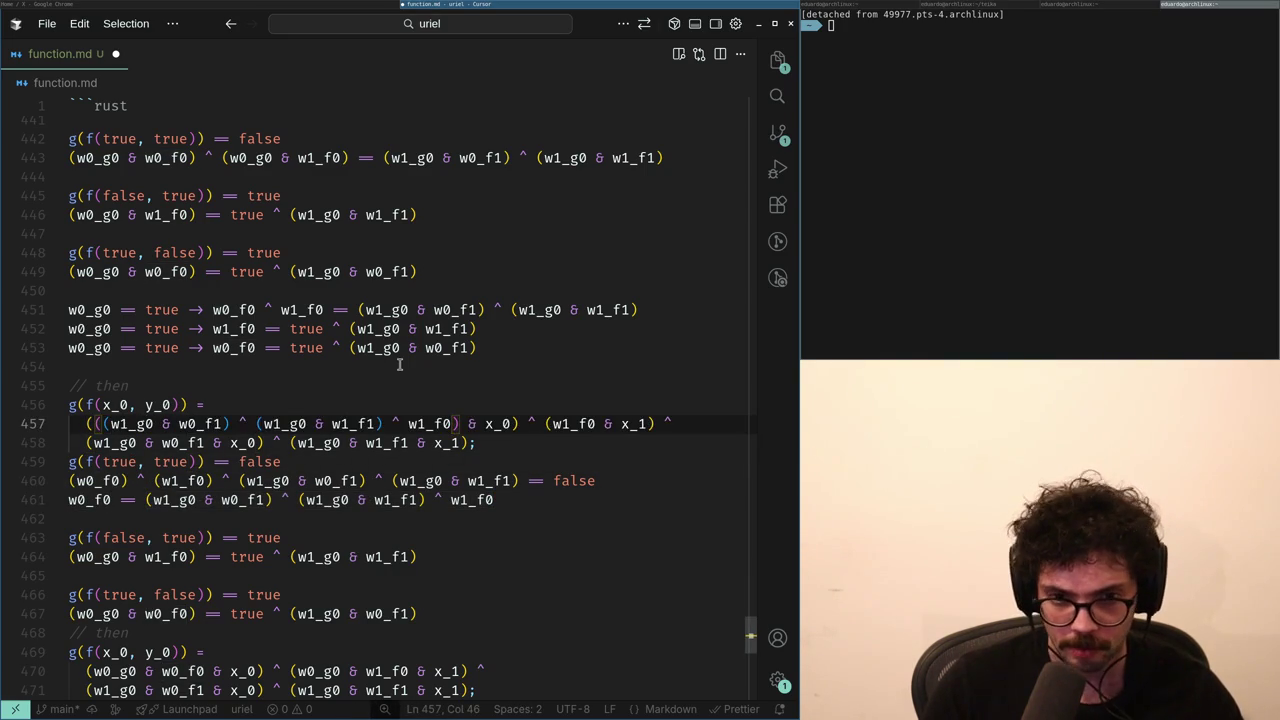
pyautogui.press('Right')
pyautogui.press('Right')
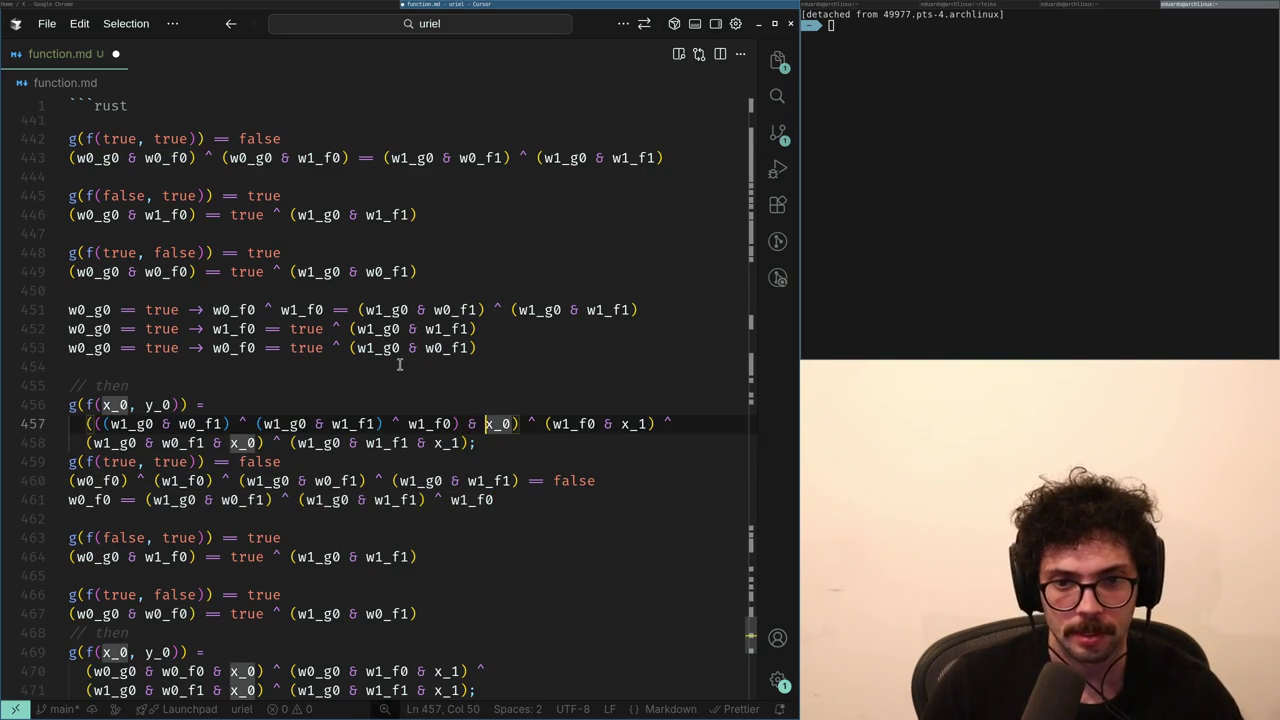
pyautogui.hotkey('ctrl', 'BackSpace')
pyautogui.hotkey('ctrl', 'BackSpace')
pyautogui.press('Home')
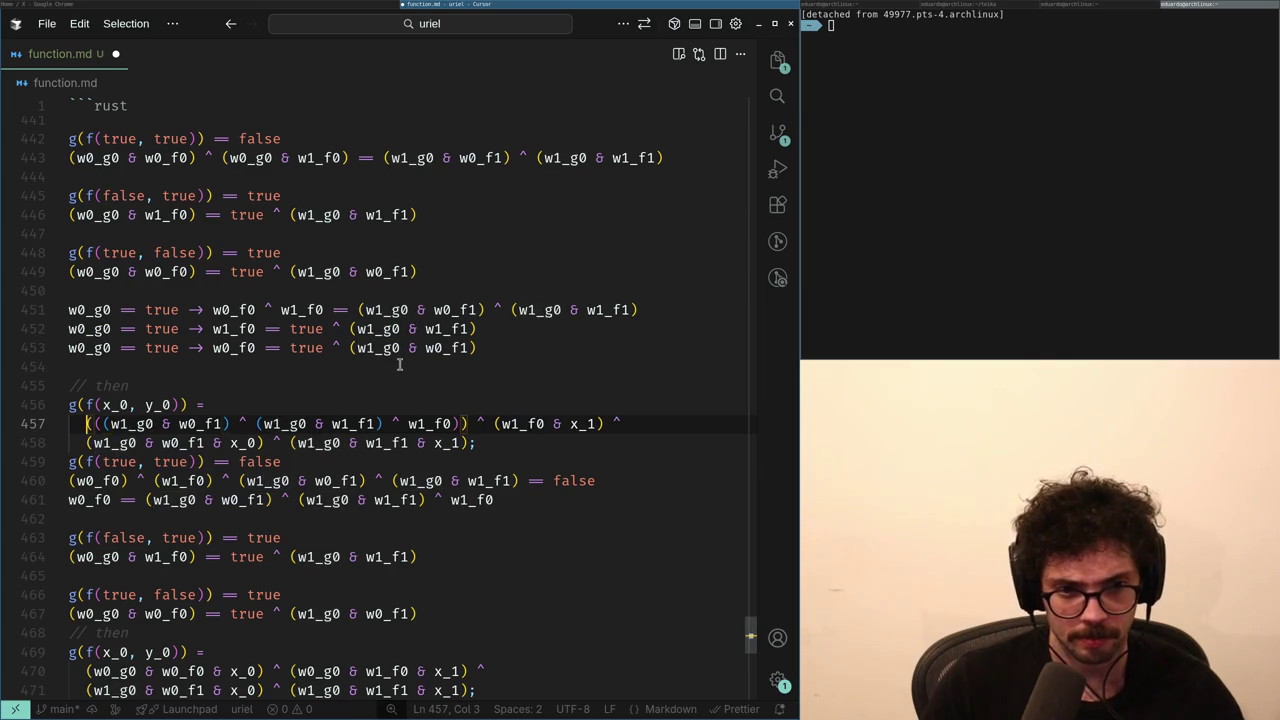
pyautogui.write('x_0 &')
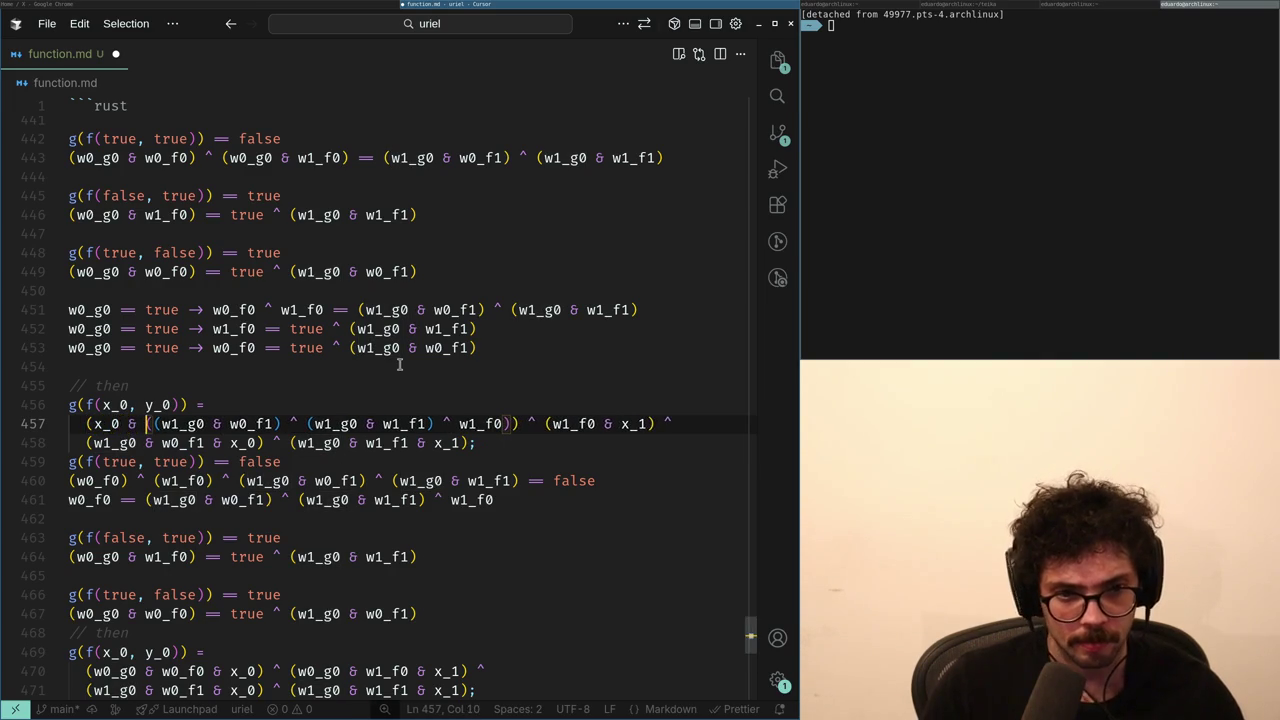
pyautogui.press('Right')
pyautogui.press('End')
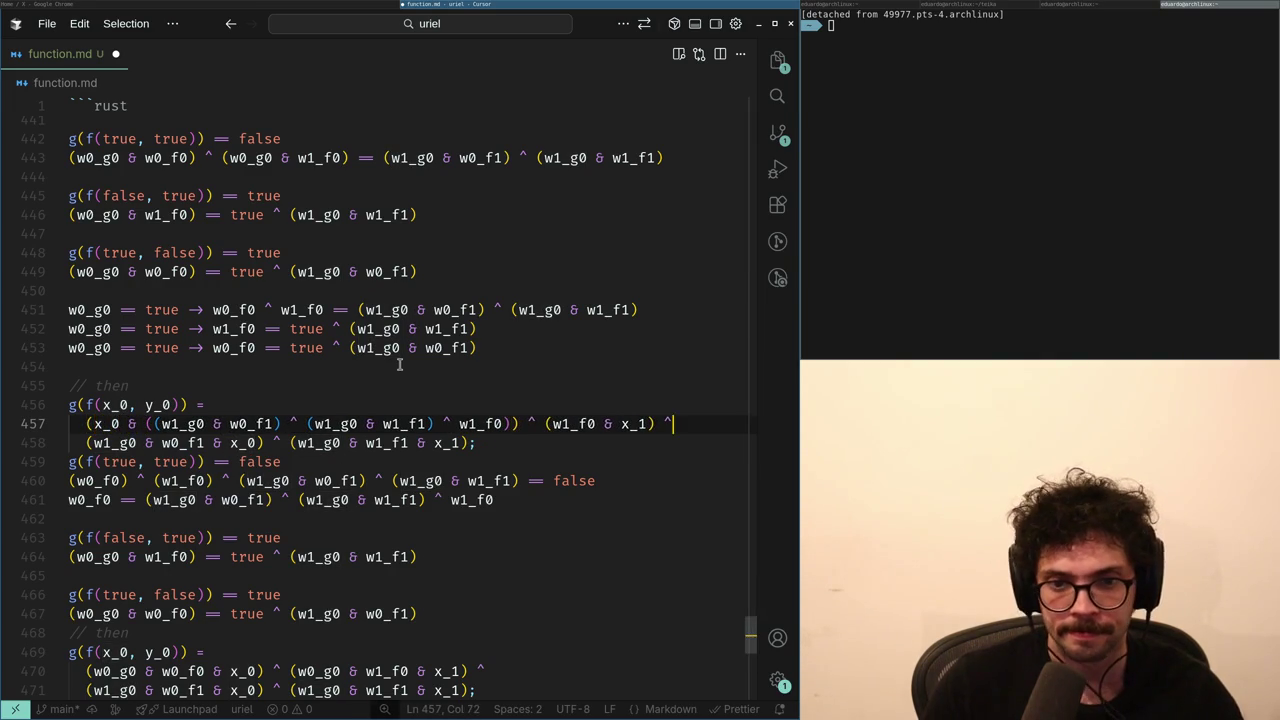
# - Copy the block's two expression lines and select the old (true, true) lines to overwrite
pyautogui.press('Down')
pyautogui.hotkey('shift', 'Up')
pyautogui.hotkey('shift', 'Home')
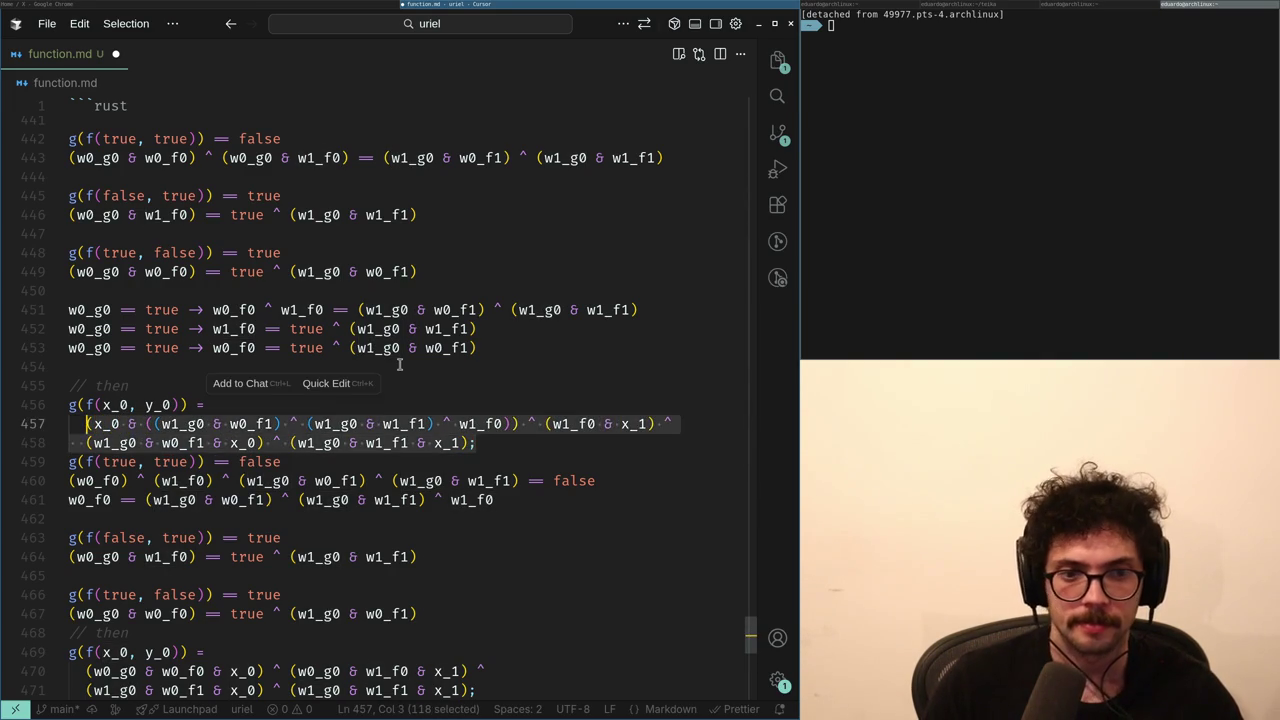
pyautogui.hotkey('ctrl', 'c')
pyautogui.press('Down')
pyautogui.press('Down')
pyautogui.hotkey('shift', 'Down')
pyautogui.hotkey('shift', 'End')
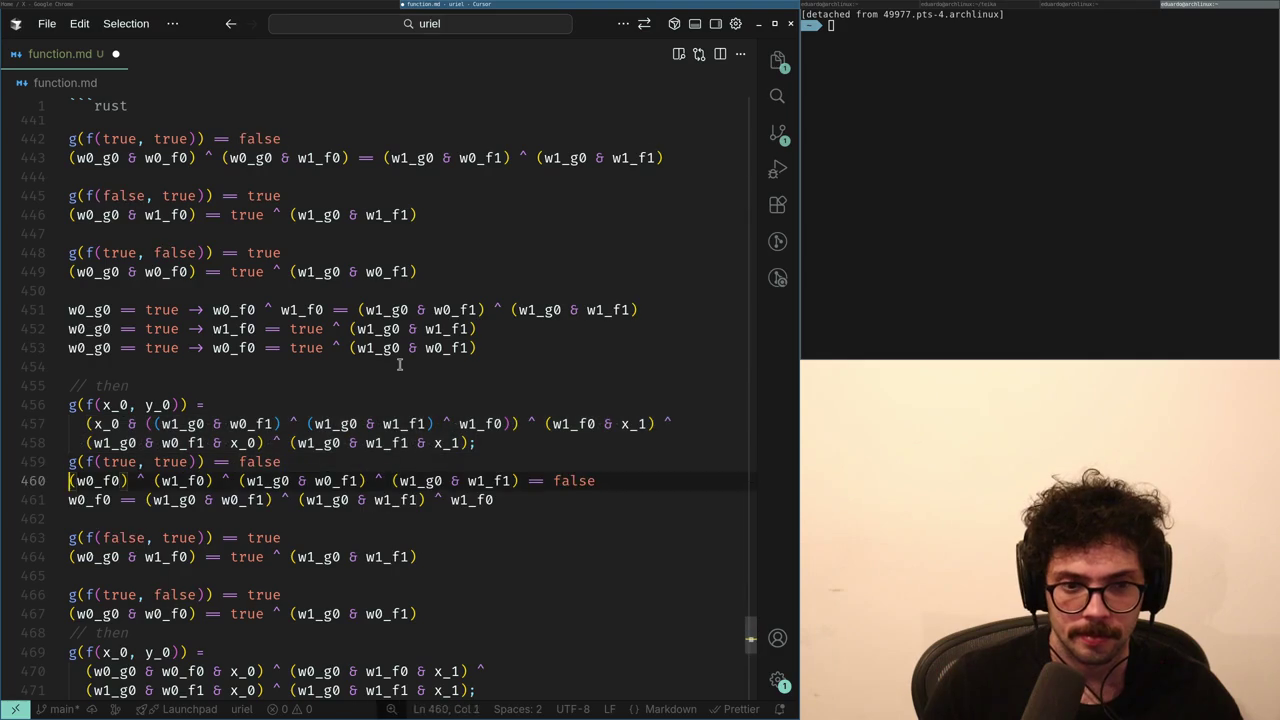
# - Paste the copied lines over the (true, true) case and add a blank line after the block
pyautogui.hotkey('ctrl', 'v')
pyautogui.press('Up')
pyautogui.press('Up')
pyautogui.press('Up')
pyautogui.press('End')
pyautogui.press('Return')
pyautogui.press('Up')
pyautogui.press('Up')
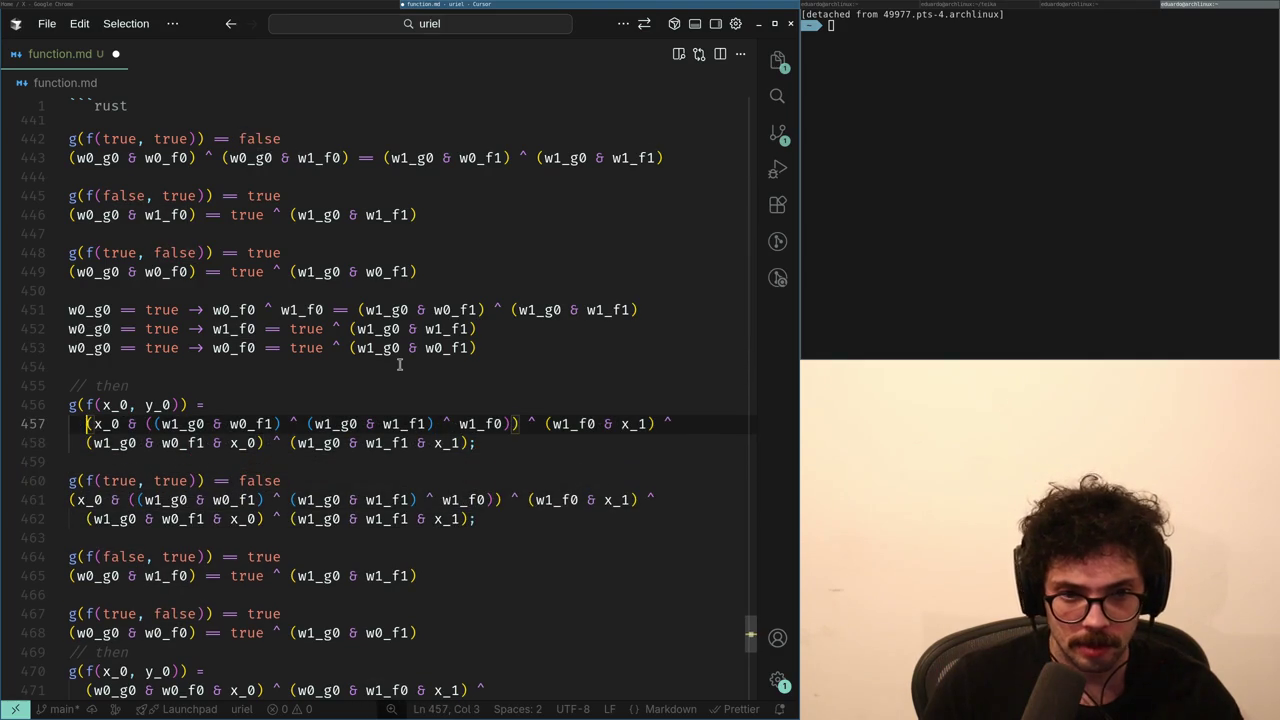
pyautogui.hotkey('ctrl', 'Left')
pyautogui.hotkey('ctrl', 'Left')
pyautogui.hotkey('ctrl', 'Left')
pyautogui.hotkey('ctrl', 'Right')
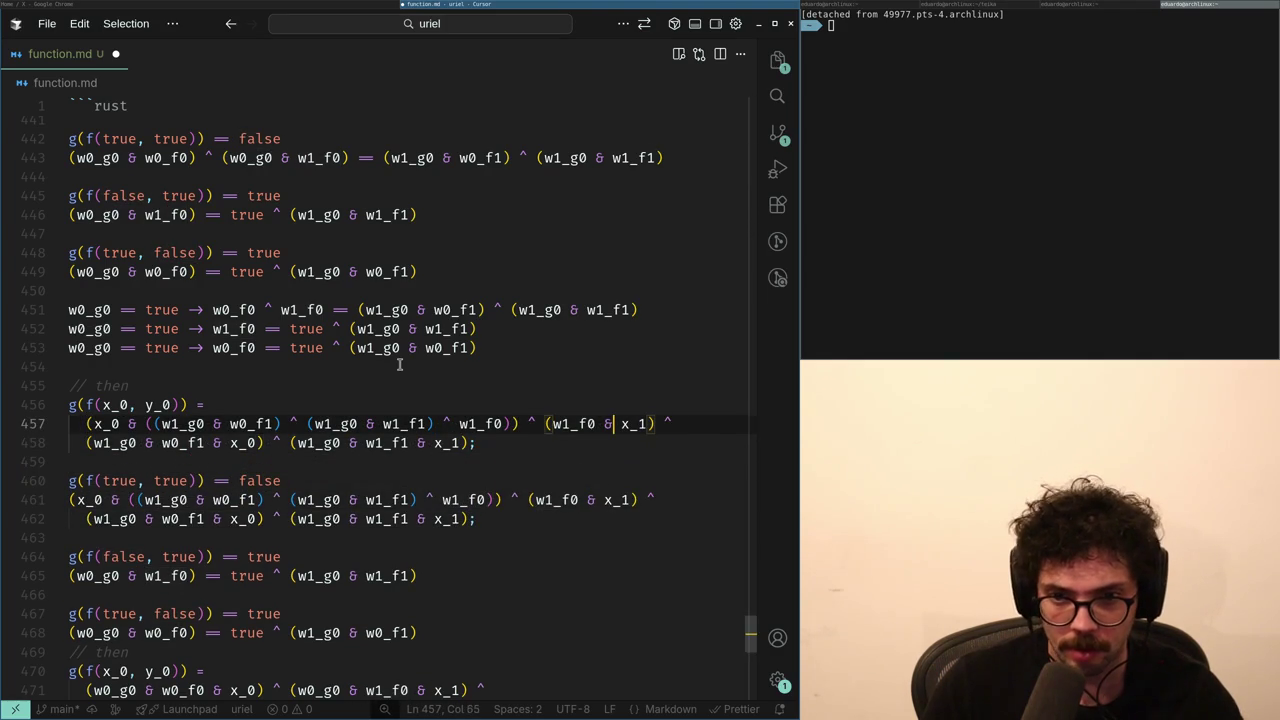
pyautogui.press('Down')
pyautogui.press('Down')
pyautogui.press('Down')
pyautogui.press('Down')
pyautogui.press('Home')
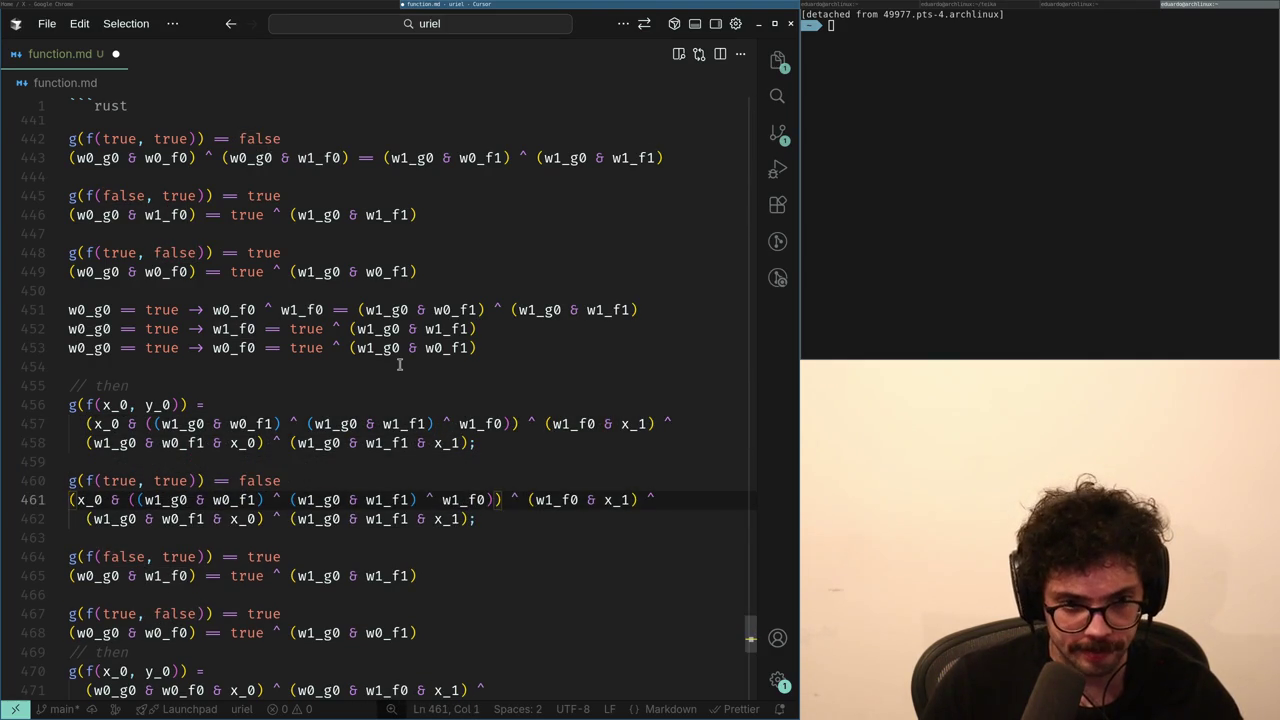
# - Break the general expression onto a new indented line before (w1_f0 & x_1)
pyautogui.hotkey('ctrl', 'shift', 'Right')
pyautogui.hotkey('ctrl', 'shift', 'Right')
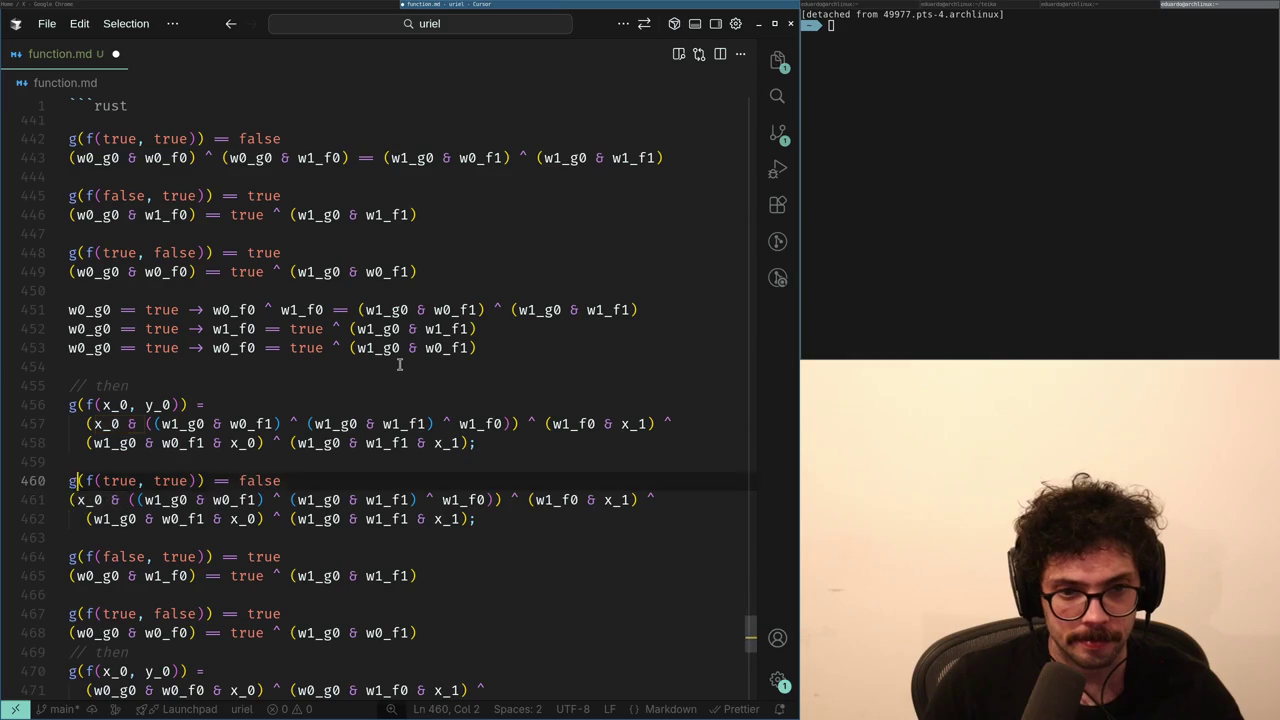
pyautogui.hotkey('ctrl', 'Right')
pyautogui.hotkey('ctrl', 'Right')
pyautogui.hotkey('ctrl', 'Right')
pyautogui.hotkey('ctrl', 'Left')
pyautogui.hotkey('ctrl', 'Left')
pyautogui.press('Up')
pyautogui.press('Up')
pyautogui.press('Up')
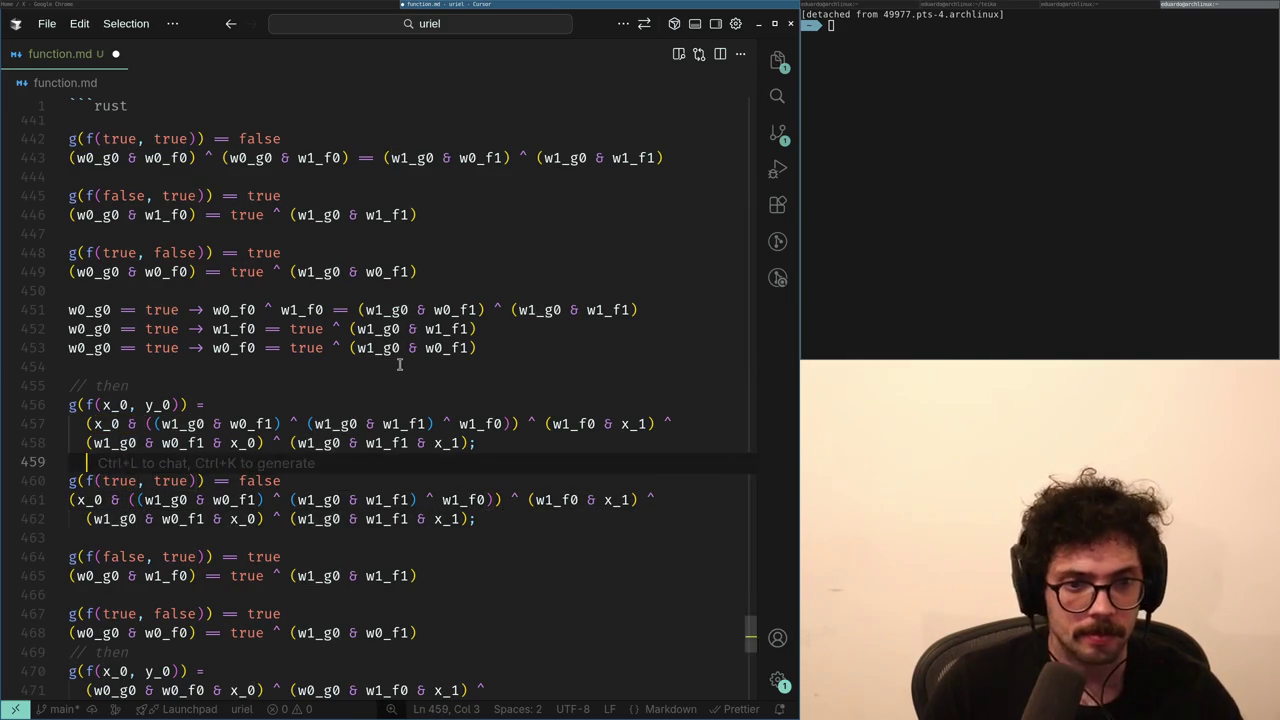
pyautogui.hotkey('ctrl', 'Right')
pyautogui.hotkey('ctrl', 'Right')
pyautogui.hotkey('ctrl', 'Right')
pyautogui.hotkey('ctrl', 'Left')
pyautogui.hotkey('ctrl', 'Left')
pyautogui.hotkey('ctrl', 'Left')
pyautogui.press('Return')
pyautogui.press('Tab')
# - Duplicate the x_0 product part onto a new line as the term x_0 & (w1_g0 & w0_f1)
pyautogui.press('Up')
pyautogui.hotkey('shift', 'End')
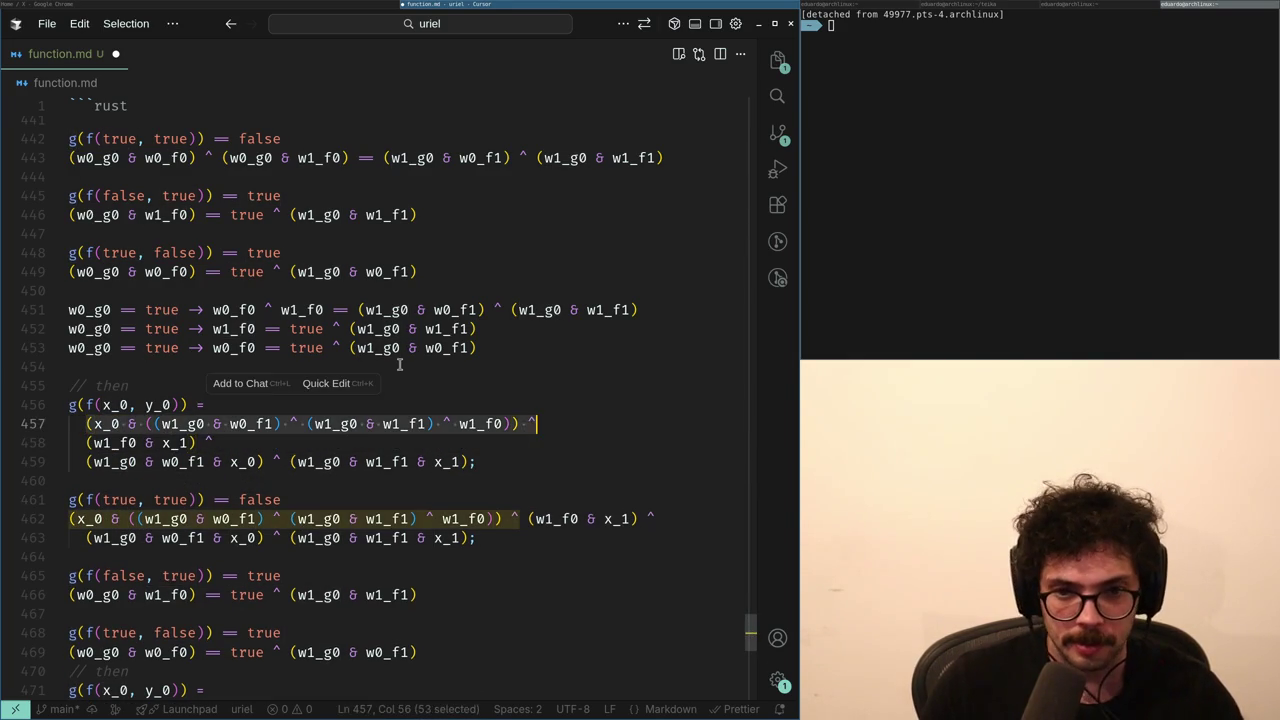
pyautogui.hotkey('ctrl', 'c')
pyautogui.press('End')
pyautogui.press('Return')
pyautogui.hotkey('ctrl', 'v')
pyautogui.hotkey('shift', 'Right')
pyautogui.hotkey('shift', 'Right')
pyautogui.hotkey('shift', 'Right')
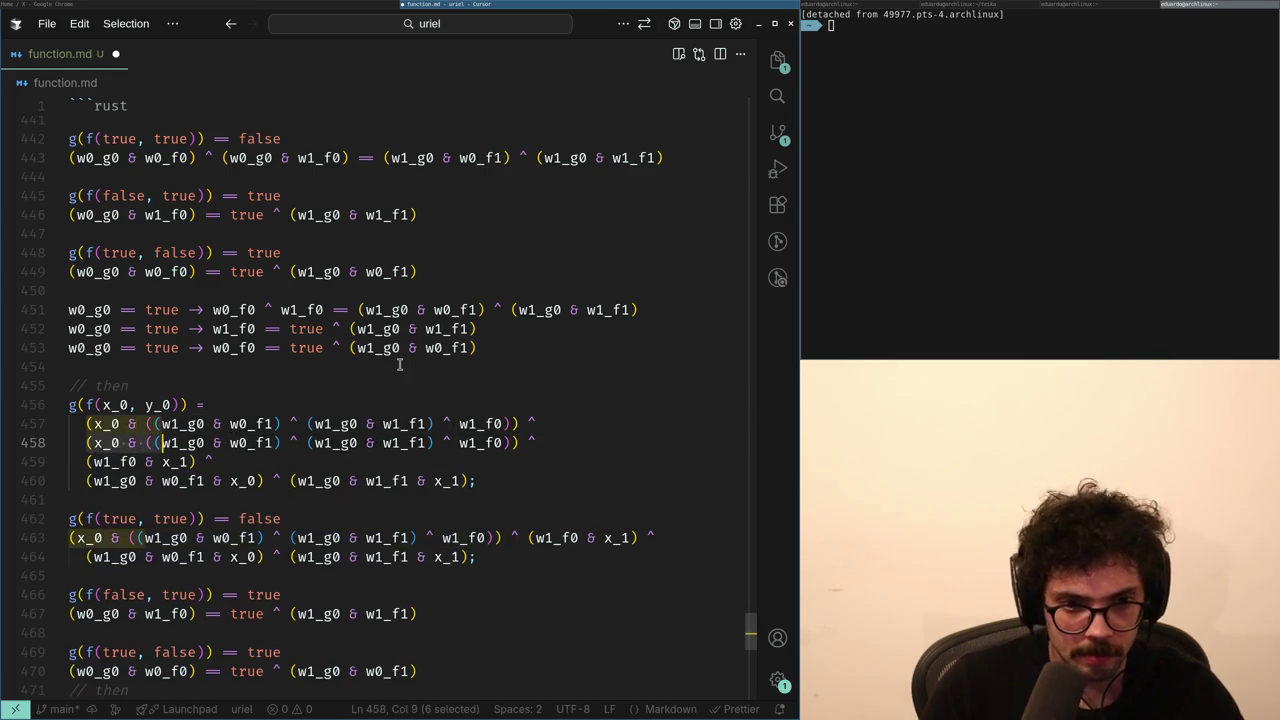
pyautogui.press('Right')
pyautogui.press('Right')
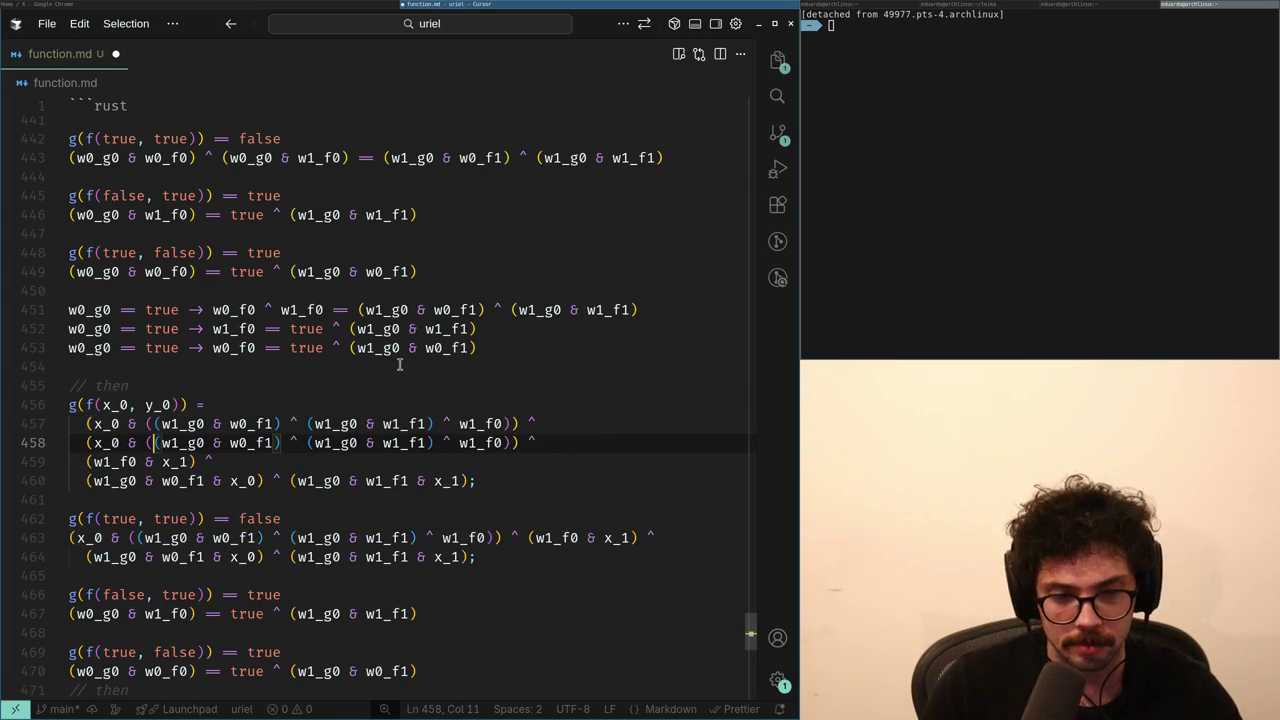
pyautogui.press('Delete')
pyautogui.press('Right')
pyautogui.press('Right')
pyautogui.press('Right')
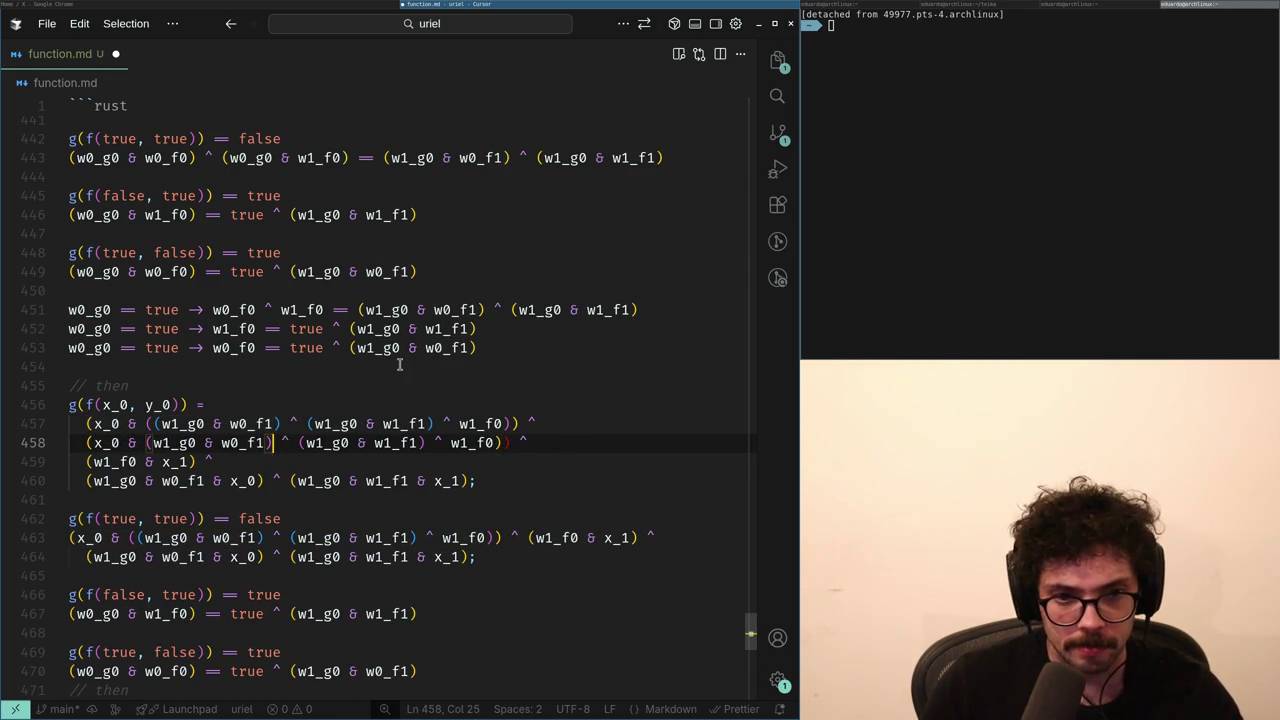
pyautogui.write(')')
pyautogui.press('Home')
pyautogui.press('Home')
# - Distribute x_0 into the second and w1_f0 terms, then delete the old undistributed line 457
pyautogui.hotkey('ctrl', 'Right')
pyautogui.hotkey('ctrl', 'Right')
pyautogui.hotkey('ctrl', 'Right')
pyautogui.write('(x_0 &')
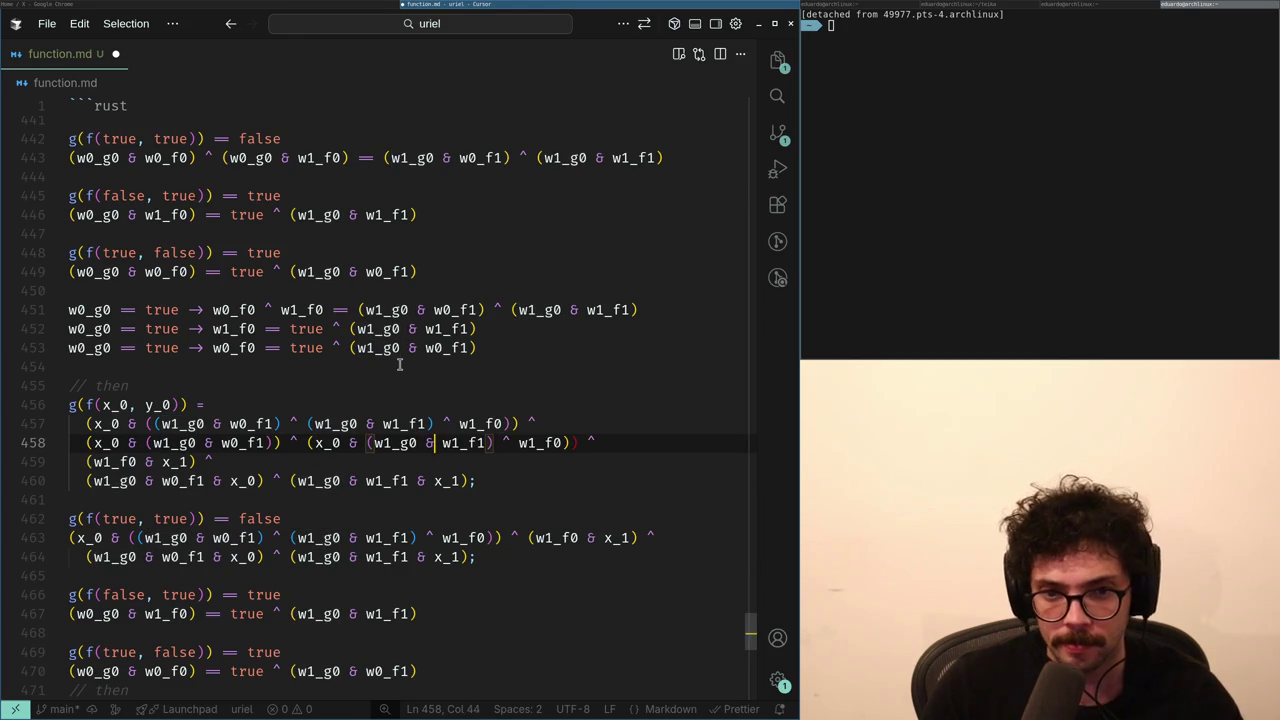
pyautogui.press('Right')
pyautogui.press('Right')
pyautogui.press('Right')
pyautogui.write('(x_0 &')
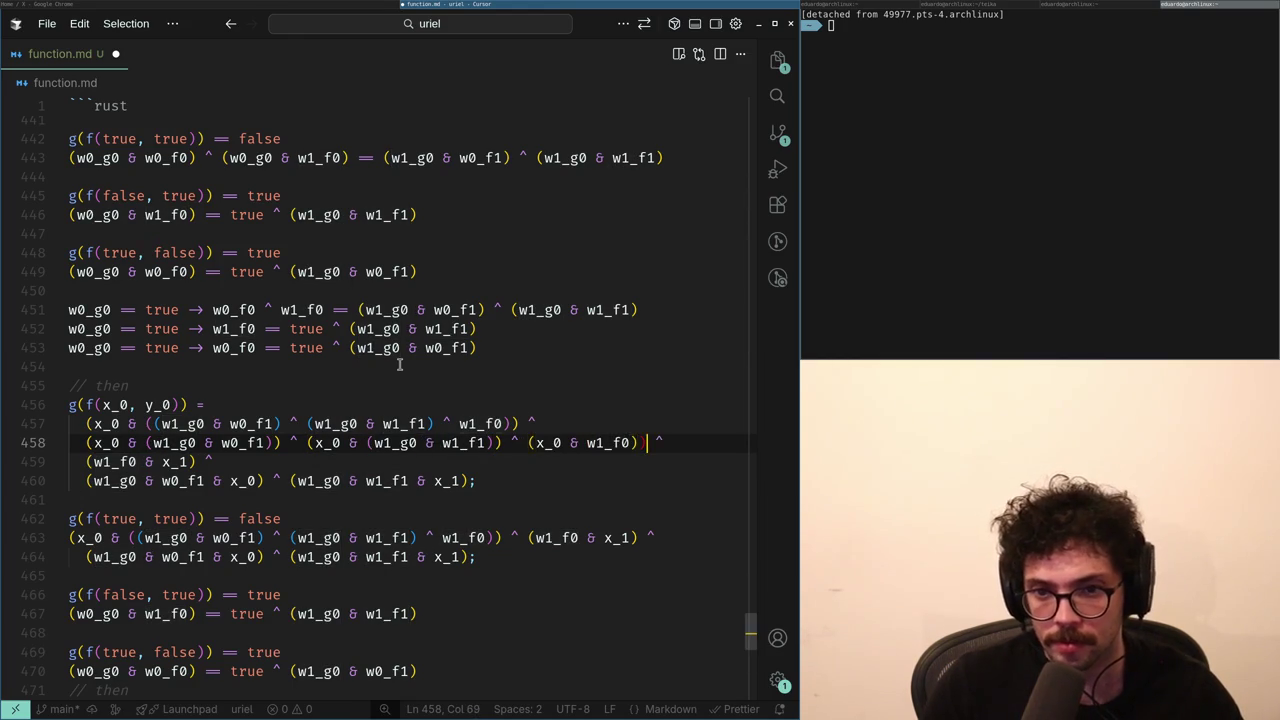
pyautogui.press('Down')
pyautogui.press('Home')
pyautogui.press('Up')
pyautogui.press('Up')
pyautogui.hotkey('shift', 'Down')
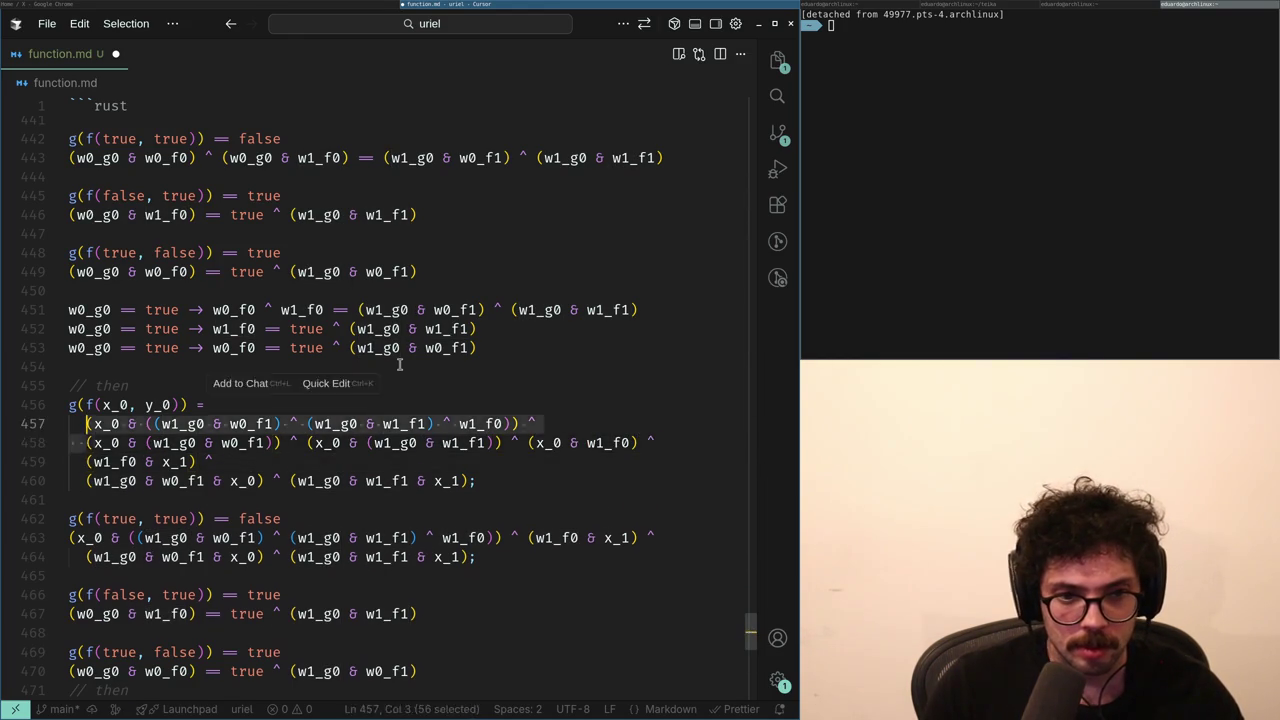
pyautogui.press('BackSpace')
# - Remove the redundant parentheses around w1_g0 & w0_f1, the second w1_g0, and after w1_f1
pyautogui.press('Down')
pyautogui.press('Up')
pyautogui.press('Left')
pyautogui.press('Left')
pyautogui.press('Right')
pyautogui.press('Right')
pyautogui.press('Right')
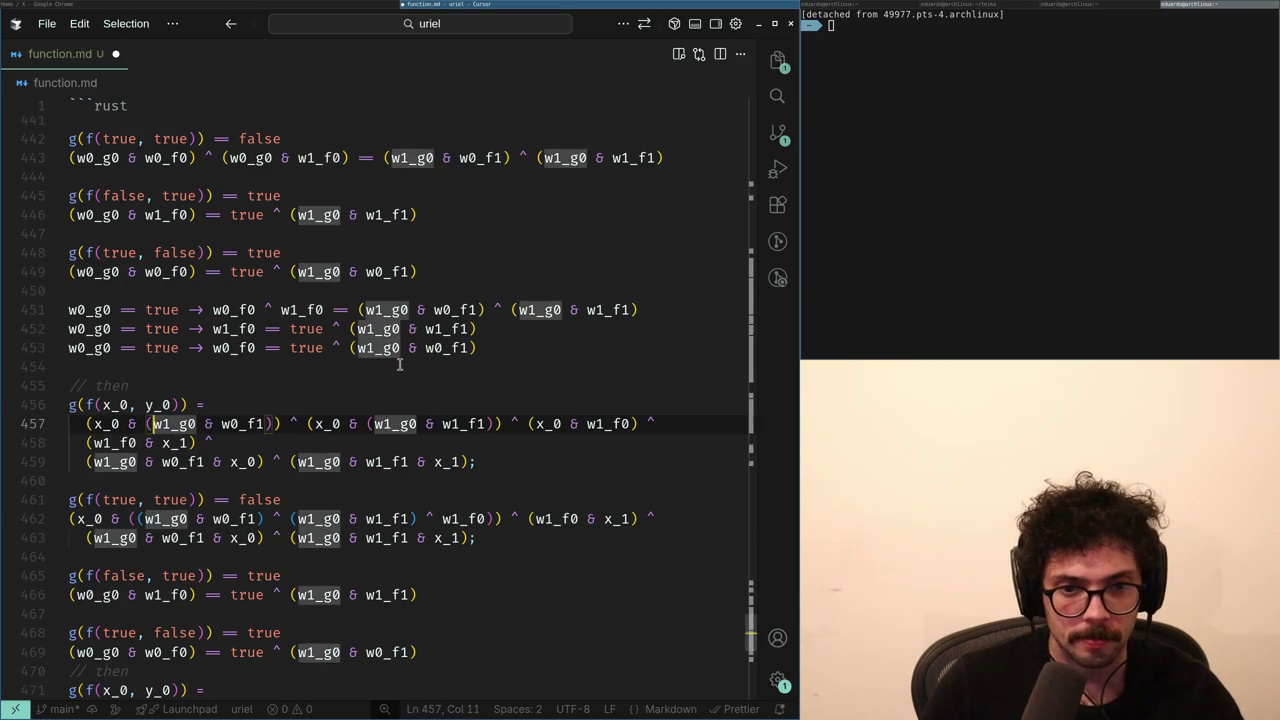
pyautogui.press('BackSpace')
pyautogui.hotkey('ctrl', 'Right')
pyautogui.hotkey('ctrl', 'Right')
pyautogui.hotkey('ctrl', 'Right')
pyautogui.press('Delete')
pyautogui.hotkey('ctrl', 'Right')
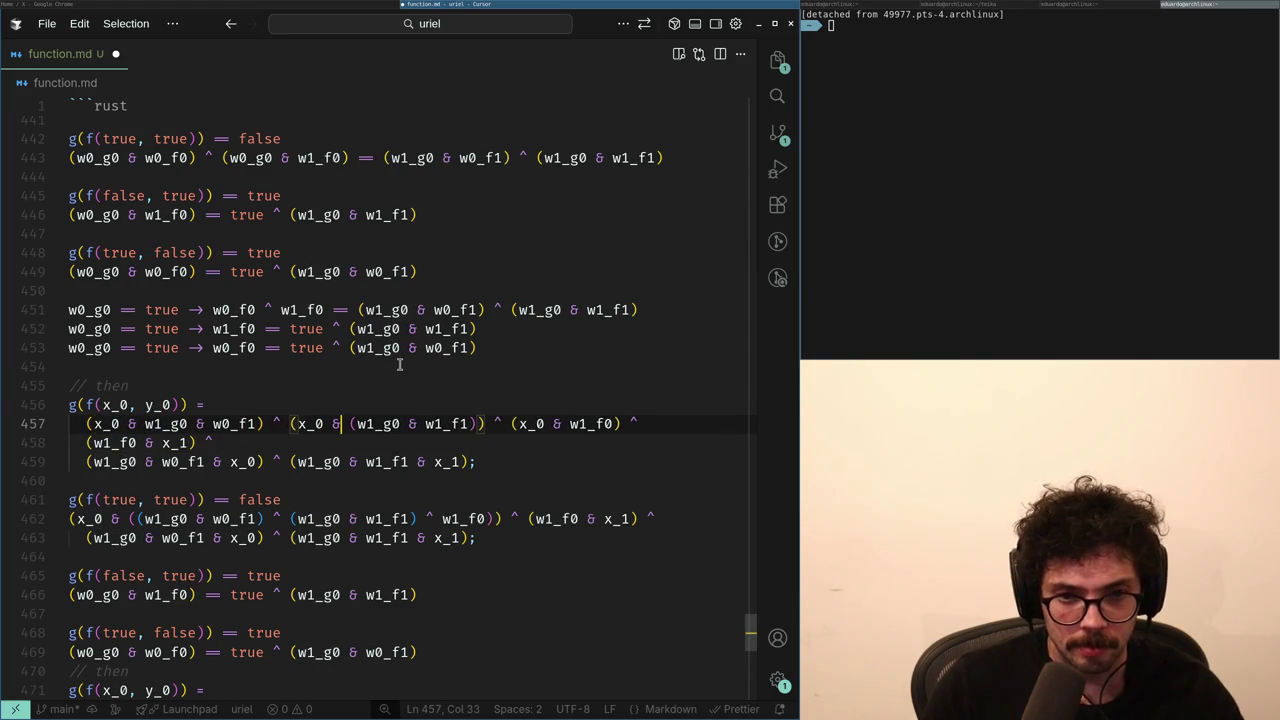
pyautogui.press('Right')
pyautogui.press('Right')
pyautogui.press('Right')
pyautogui.press('BackSpace')
pyautogui.hotkey('ctrl', 'Right')
pyautogui.hotkey('ctrl', 'Right')
pyautogui.press('Delete')
pyautogui.hotkey('ctrl', 'Right')
pyautogui.hotkey('ctrl', 'Right')
pyautogui.press('Left')
pyautogui.hotkey('ctrl', 'Left')
pyautogui.hotkey('ctrl', 'Left')
pyautogui.hotkey('ctrl', 'Left')
# - Join the (w1_g0 & w0_f1 & x_0) line onto line 458
pyautogui.press('Left')
pyautogui.press('Left')
pyautogui.press('Left')
pyautogui.hotkey('ctrl', 'shift', 'Left')
pyautogui.hotkey('ctrl', 'shift', 'Left')
pyautogui.press('End')
pyautogui.hotkey('shift', 'Right')
pyautogui.hotkey('shift', 'Right')
pyautogui.hotkey('shift', 'Right')
pyautogui.press('Delete')
pyautogui.hotkey('ctrl', 'z')
pyautogui.press('Down')
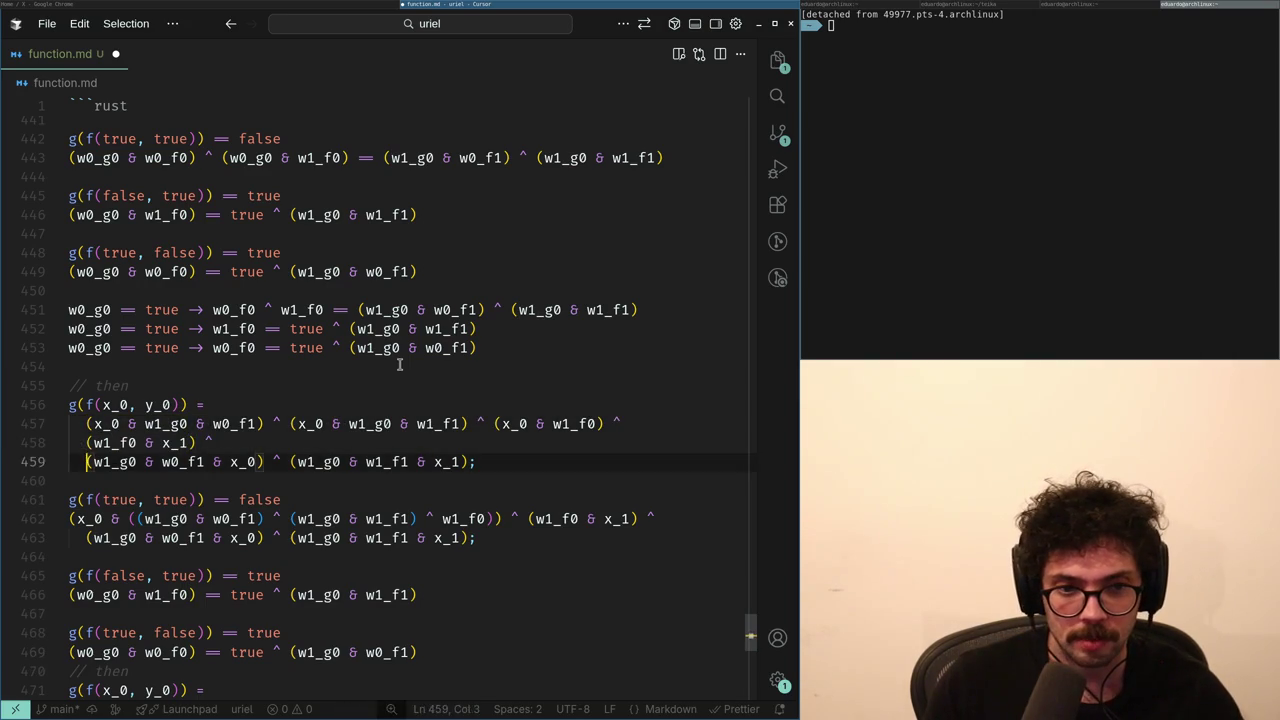
pyautogui.press('BackSpace')
pyautogui.press('BackSpace')
# - Copy the expanded six-term expression over the (true, true) case lines
pyautogui.hotkey('shift', 'Up')
pyautogui.hotkey('shift', 'Home')
pyautogui.hotkey('ctrl', 'c')
pyautogui.press('Down')
pyautogui.press('Down')
# - Replace the x_0 occurrences in the (true, true) copy with true
pyautogui.press('Down')
pyautogui.press('Home')
pyautogui.hotkey('shift', 'Down')
pyautogui.hotkey('shift', 'End')
pyautogui.hotkey('ctrl', 'v')
pyautogui.press('Up')
pyautogui.press('Home')
pyautogui.press('Right')
pyautogui.hotkey('ctrl', 'd')
pyautogui.write('true')
pyautogui.hotkey('ctrl', 'Right')
pyautogui.hotkey('ctrl', 'Right')
pyautogui.hotkey('ctrl', 'Right')
pyautogui.hotkey('ctrl', 'Right')
pyautogui.hotkey('ctrl', 'Right')
pyautogui.hotkey('ctrl', 'd')
pyautogui.write('true')
pyautogui.press('Down')
# - Drop the x_0 and true & factors from the (true, true) terms
pyautogui.hotkey('ctrl', 'Right')
pyautogui.hotkey('ctrl', 'Delete')
pyautogui.hotkey('ctrl', 'Delete')
pyautogui.press('Up')
pyautogui.hotkey('ctrl', 'BackSpace')
pyautogui.hotkey('ctrl', 'BackSpace')
pyautogui.press('Delete')
pyautogui.hotkey('ctrl', 'Right')
pyautogui.hotkey('ctrl', 'Right')
pyautogui.hotkey('ctrl', 'BackSpace')
pyautogui.hotkey('ctrl', 'BackSpace')
pyautogui.press('End')
pyautogui.hotkey('ctrl', 'Left')
pyautogui.hotkey('ctrl', 'Left')
pyautogui.hotkey('ctrl', 'Left')
# - Delete x_0 & before w1_f0, unwrap w1_f0, and end the (true, true) equation with == false
pyautogui.hotkey('ctrl', 'BackSpace')
pyautogui.hotkey('ctrl', 'BackSpace')
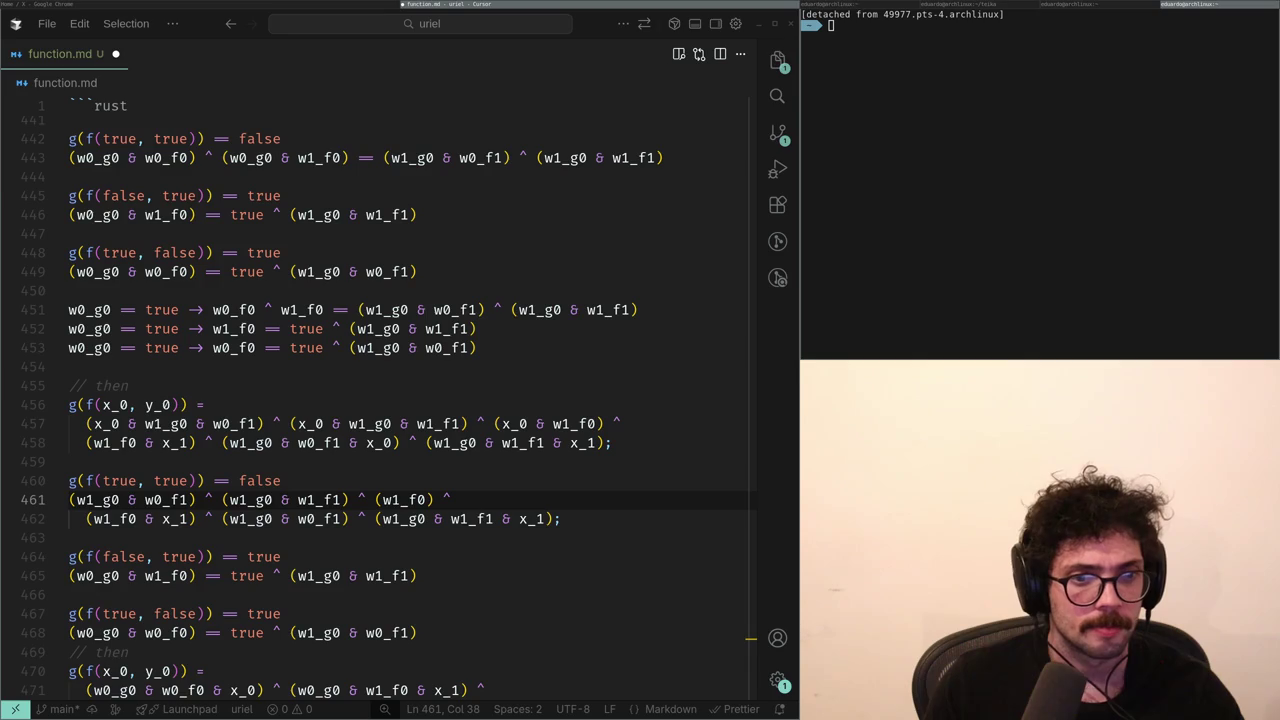
pyautogui.press('Up')
pyautogui.press('Up')
pyautogui.press('Up')
pyautogui.press('Down')
pyautogui.press('Down')
pyautogui.press('Down')
pyautogui.press('Delete')
pyautogui.hotkey('ctrl', 'Right')
pyautogui.press('Delete')
pyautogui.press('Down')
pyautogui.press('End')
pyautogui.press('Left')
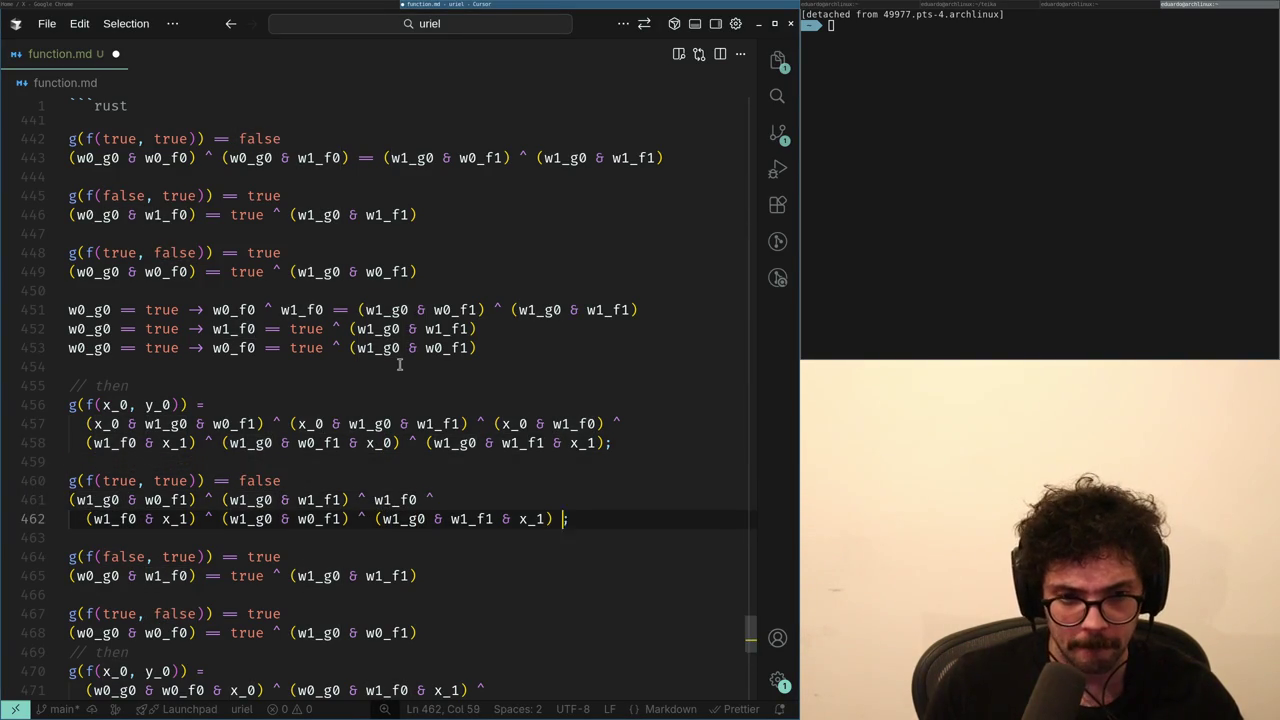
pyautogui.write('lse')
pyautogui.press('End')
# - Duplicate the two-line (true, true) equation directly below itself
pyautogui.hotkey('shift', 'Up')
pyautogui.hotkey('shift', 'Home')
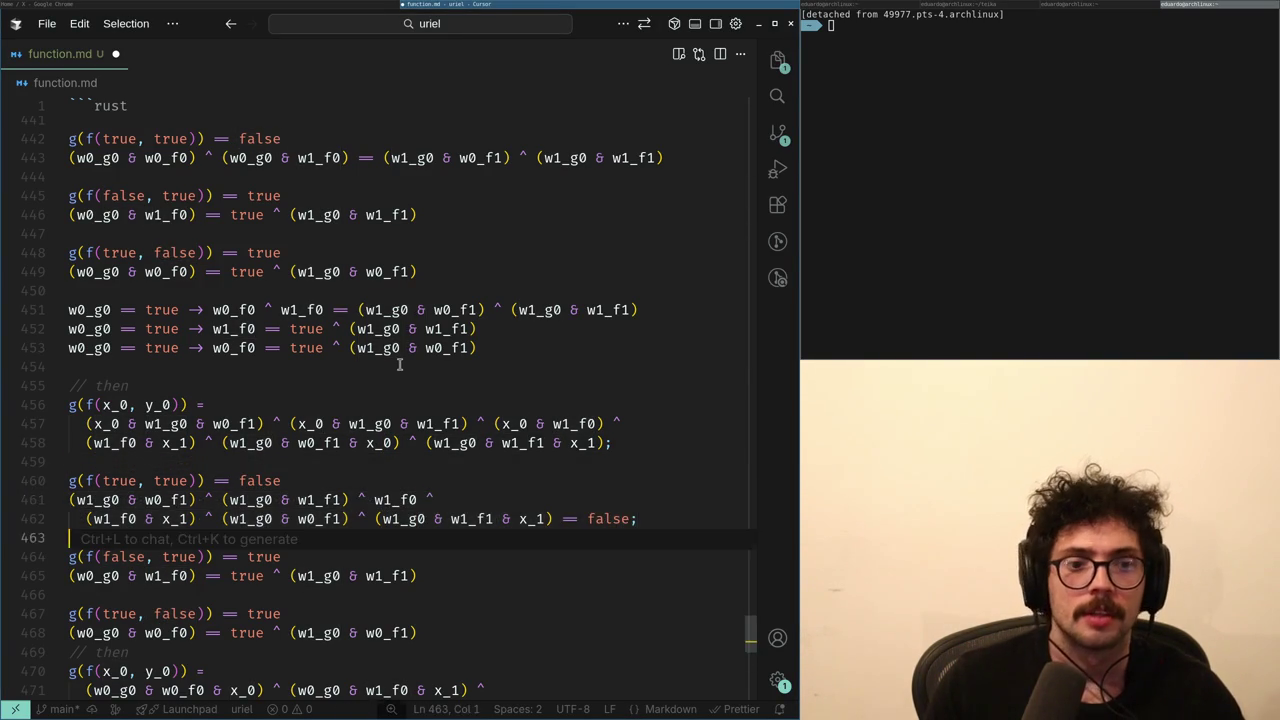
pyautogui.hotkey('ctrl', 'c')
pyautogui.press('Right')
pyautogui.press('Down')
pyautogui.press('Return')
pyautogui.hotkey('ctrl', 'v')
# - Delete the trailing w1_f0 ^ from the copy, then restore it
pyautogui.press('Up')
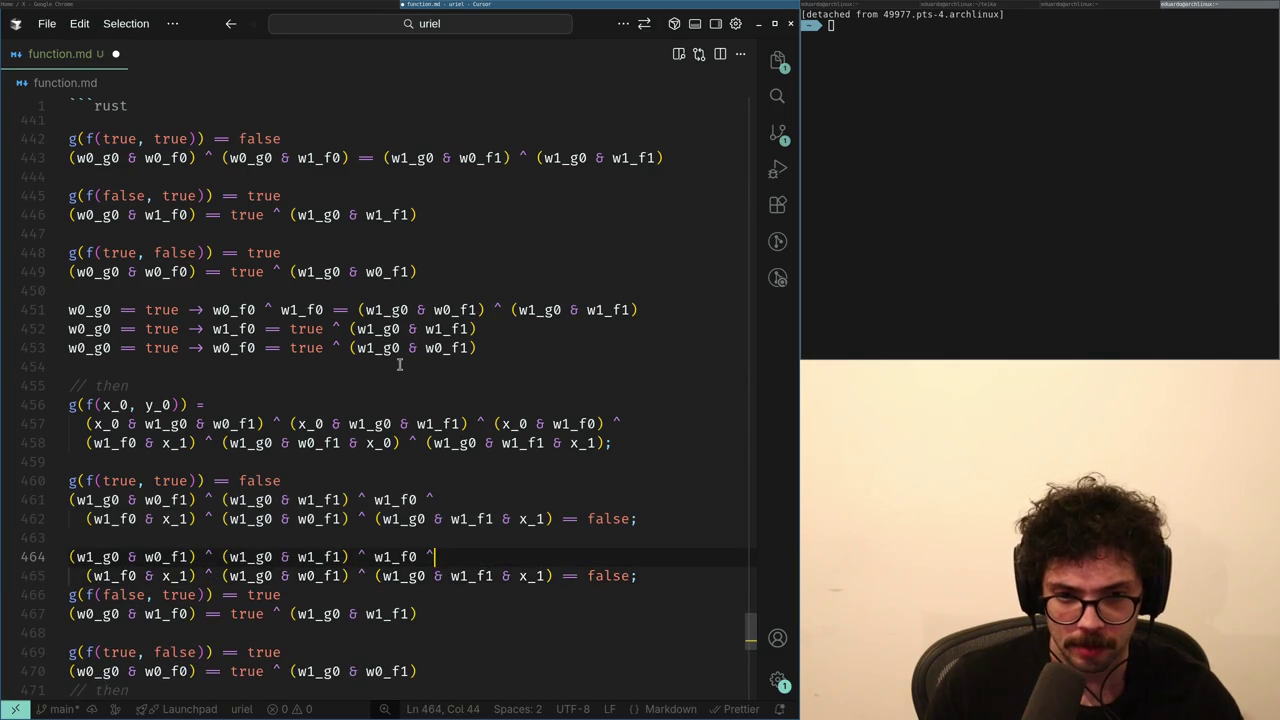
pyautogui.hotkey('ctrl', 'BackSpace')
pyautogui.hotkey('ctrl', 'BackSpace')
pyautogui.press('Down')
pyautogui.press('End')
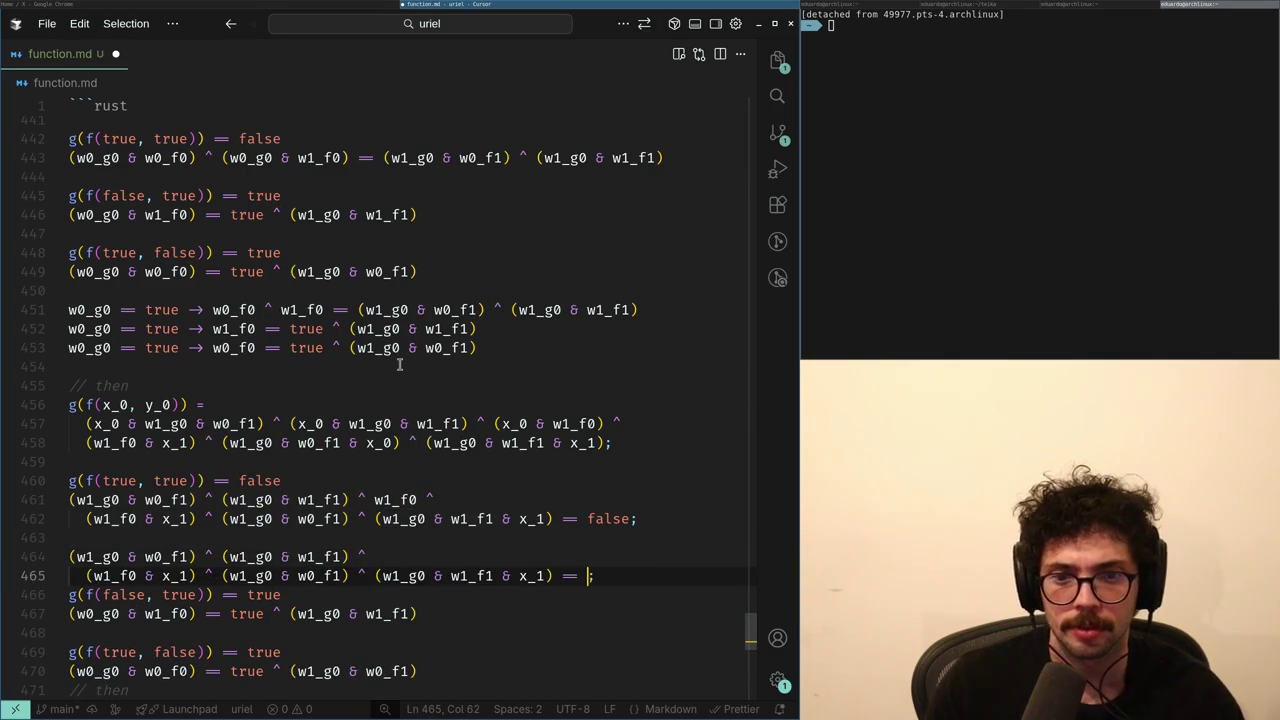
pyautogui.hotkey('ctrl', 'z')
pyautogui.press('Home')
pyautogui.hotkey('ctrl', 'Right')
pyautogui.hotkey('ctrl', 'Right')
pyautogui.hotkey('ctrl', 'Right')
pyautogui.press('Right')
pyautogui.press('Right')
pyautogui.press('Right')
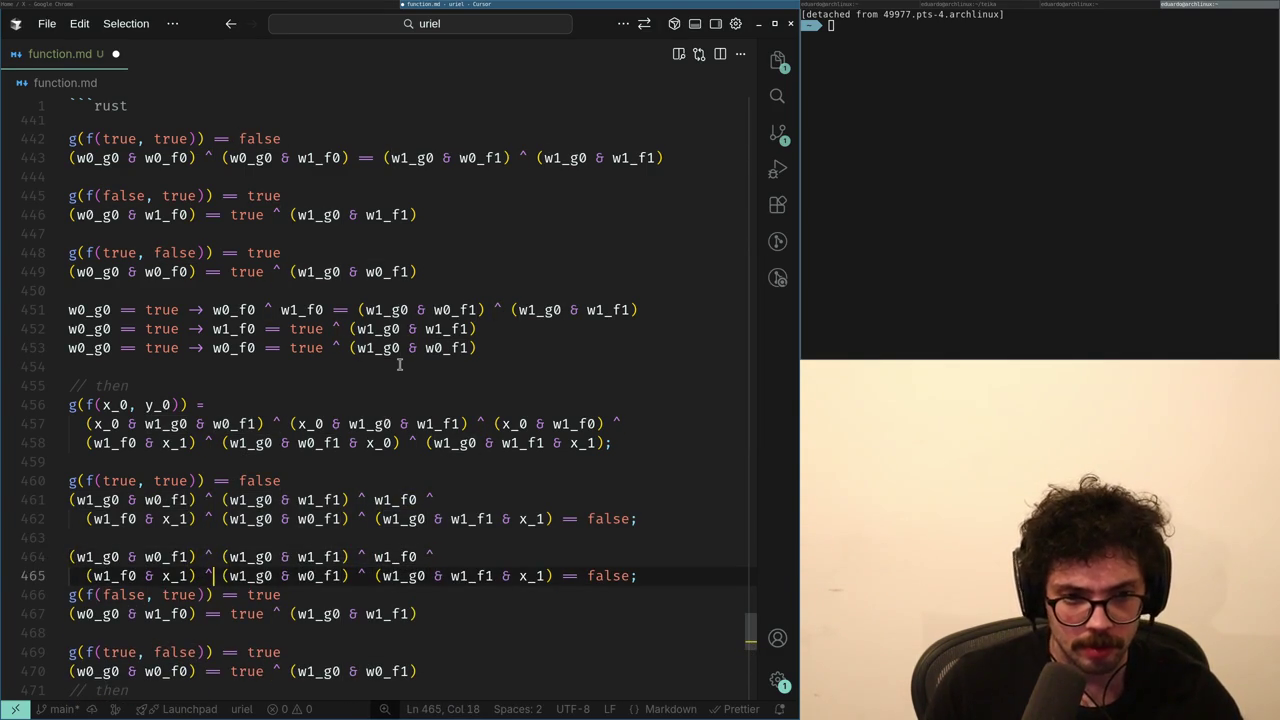
# - Select (w1_g0 & w0_f1 on lines 461 and 458 to compare the terms
pyautogui.hotkey('shift', 'Home')
pyautogui.press('Up')
pyautogui.press('Up')
pyautogui.press('Up')
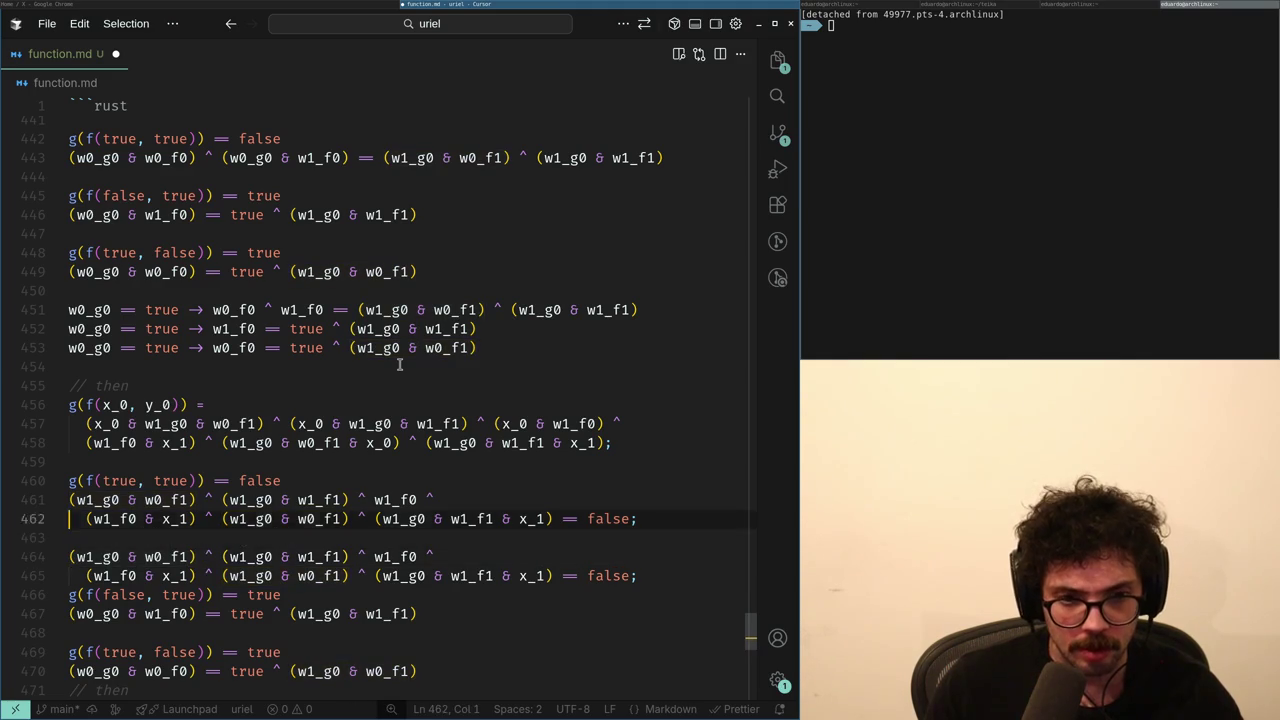
pyautogui.hotkey('ctrl', 'shift', 'Right')
pyautogui.hotkey('ctrl', 'shift', 'Right')
pyautogui.hotkey('ctrl', 'shift', 'Right')
pyautogui.press('Up')
pyautogui.press('Up')
pyautogui.press('Up')
pyautogui.hotkey('ctrl', 'Left')
pyautogui.hotkey('ctrl', 'Left')
pyautogui.hotkey('ctrl', 'Right')
pyautogui.hotkey('ctrl', 'Right')
pyautogui.hotkey('ctrl', 'shift', 'Right')
pyautogui.hotkey('ctrl', 'shift', 'Right')
pyautogui.hotkey('ctrl', 'shift', 'Right')
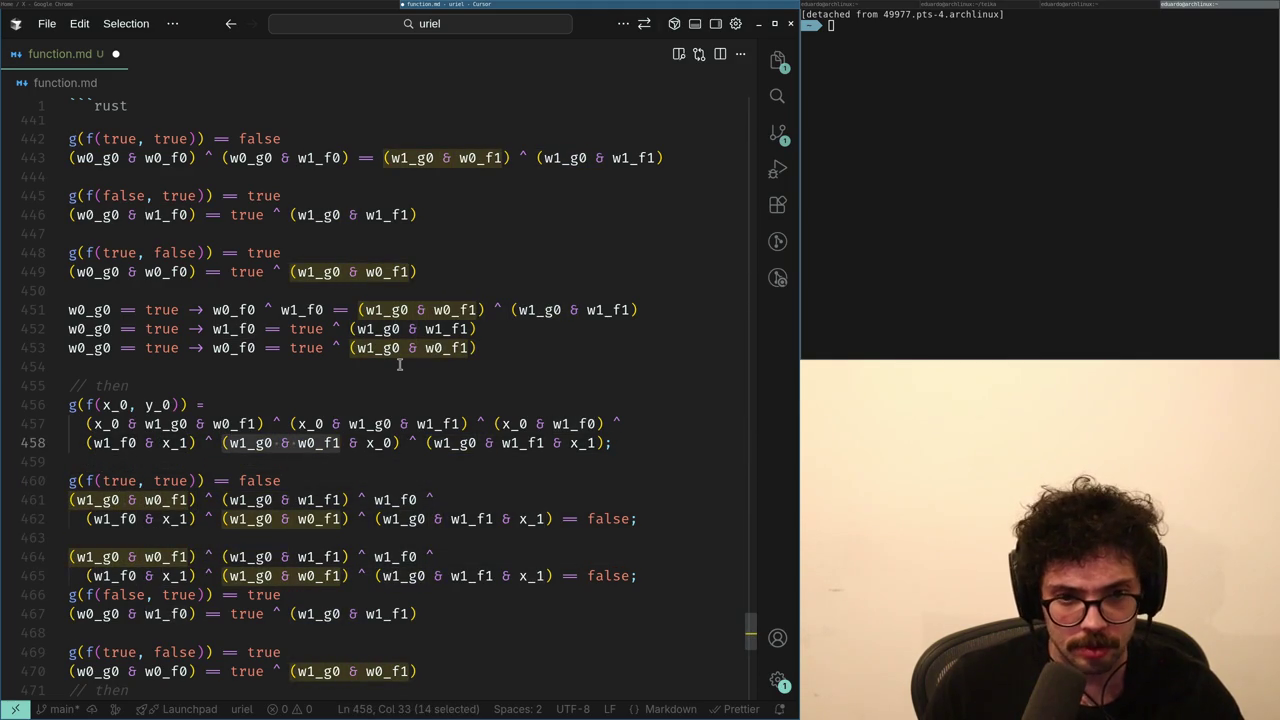
# - Move x_0 to the end of the first term on line 457 and remove the stray space
pyautogui.press('Left')
pyautogui.press('Right')
pyautogui.hotkey('ctrl', 'Right')
pyautogui.hotkey('ctrl', 'Right')
pyautogui.press('Up')
pyautogui.press('Home')
pyautogui.hotkey('ctrl', 'Right')
pyautogui.hotkey('ctrl', 'BackSpace')
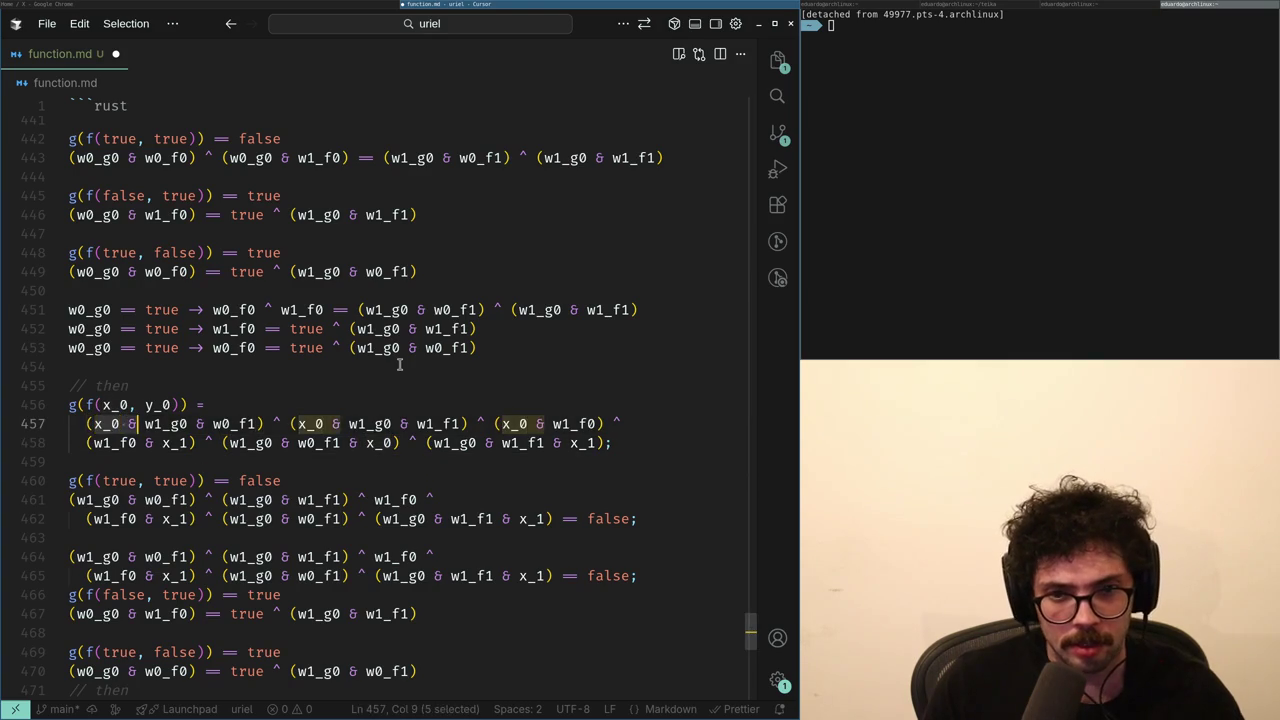
pyautogui.hotkey('ctrl', 'Delete')
pyautogui.write('& x_0')
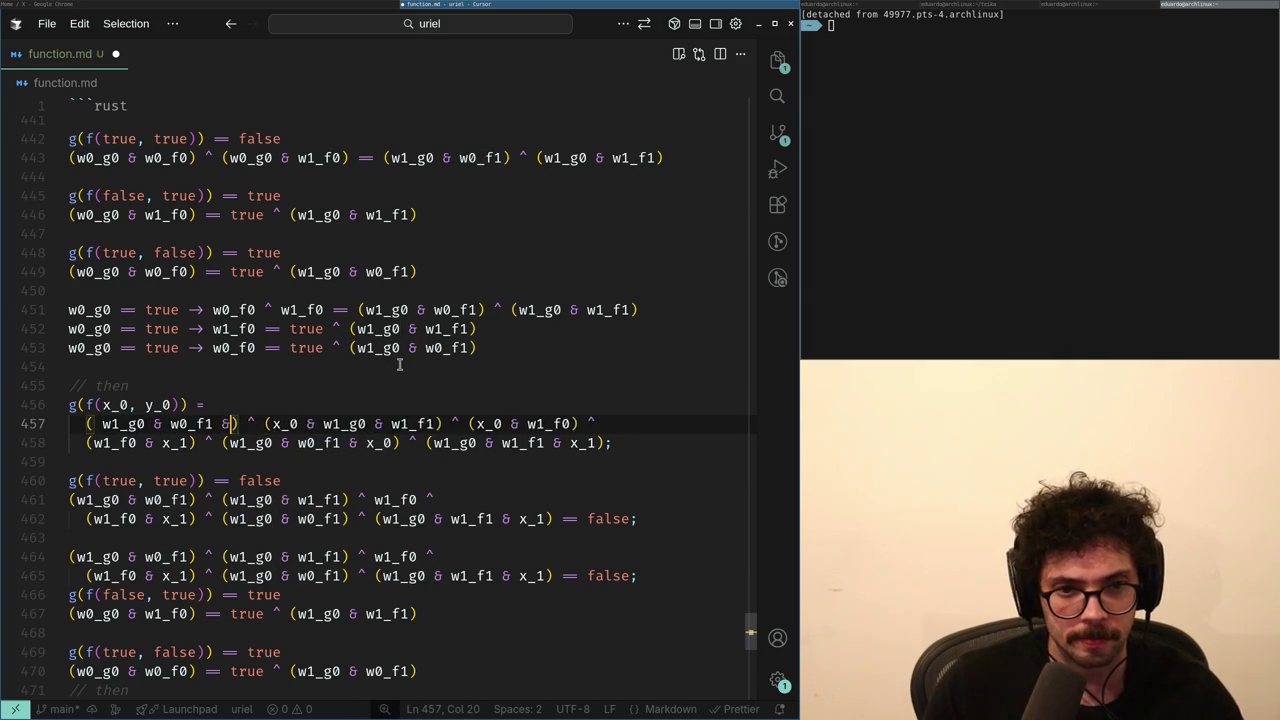
pyautogui.press('Home')
pyautogui.press('Right')
pyautogui.press('Delete')
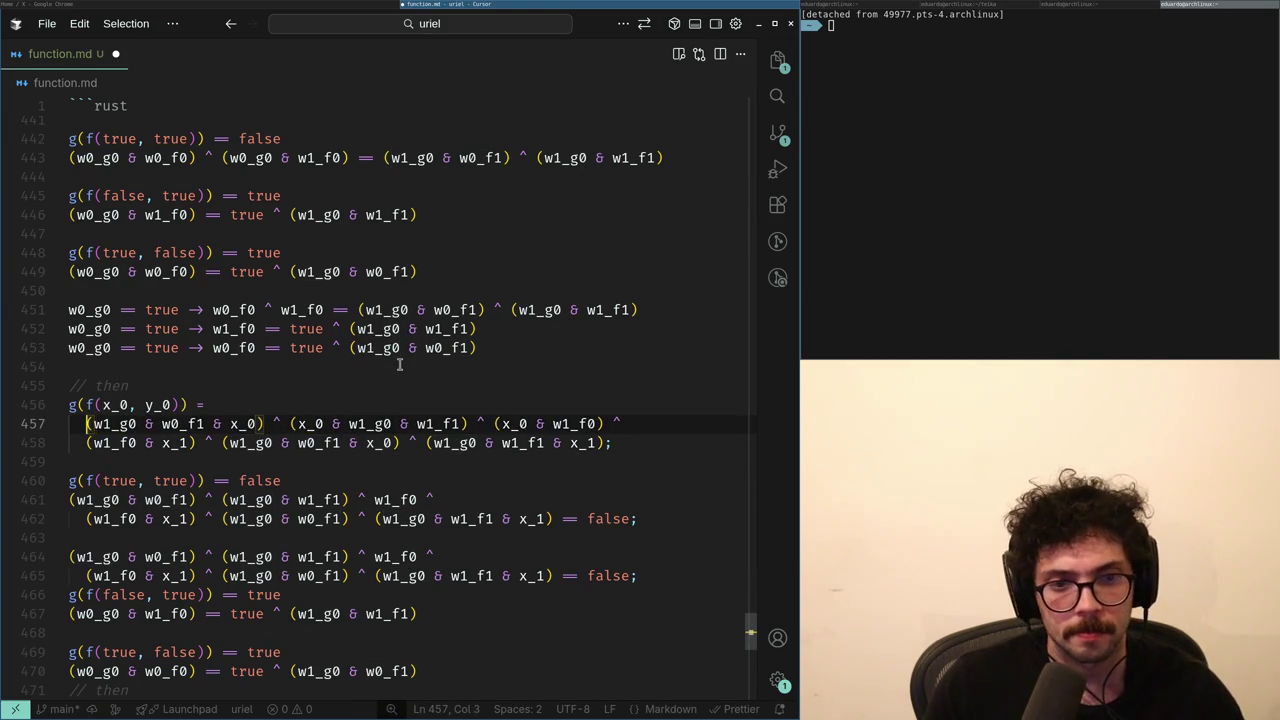
# - Delete both matching (w1_g0 & w0_f1 & x_0) terms so they cancel out
pyautogui.hotkey('ctrl', 'shift', 'Right')
pyautogui.hotkey('ctrl', 'shift', 'Right')
pyautogui.hotkey('ctrl', 'shift', 'Right')
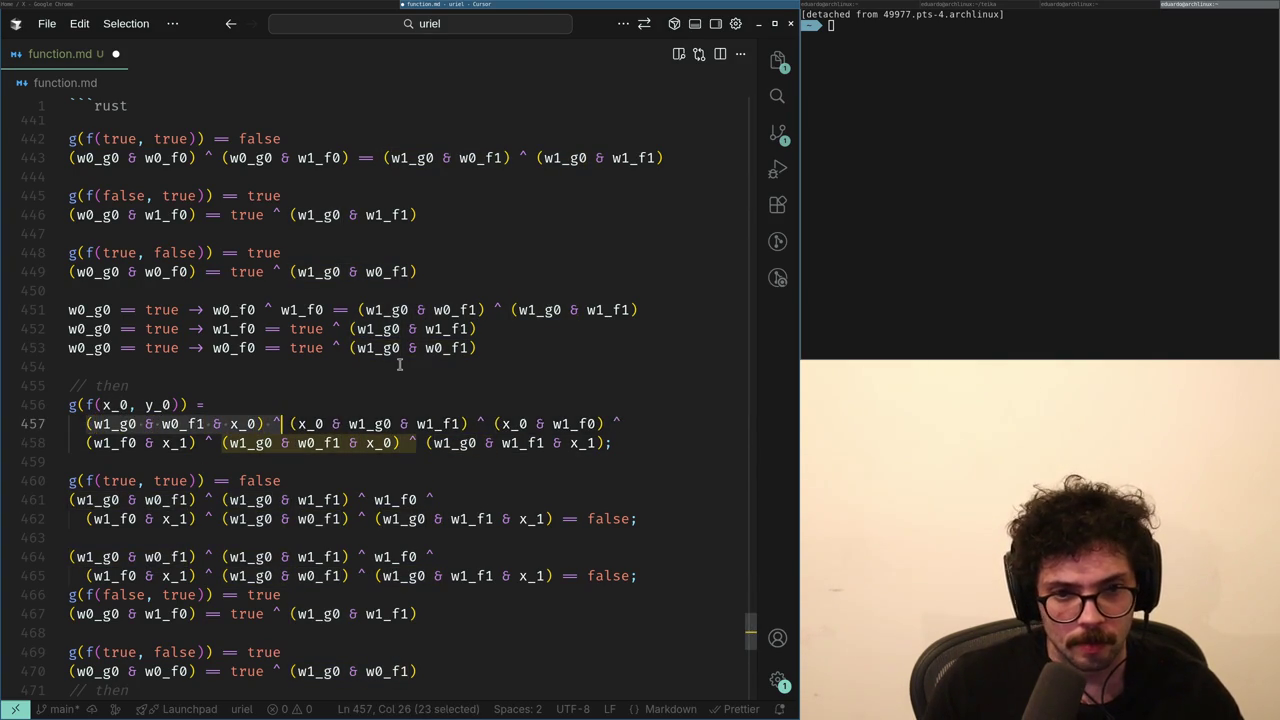
pyautogui.press('Delete')
pyautogui.press('Down')
pyautogui.hotkey('ctrl', 'Right')
pyautogui.hotkey('ctrl', 'Right')
pyautogui.hotkey('ctrl', 'Right')
pyautogui.hotkey('ctrl', 'shift', 'Right')
pyautogui.hotkey('ctrl', 'shift', 'Right')
pyautogui.hotkey('ctrl', 'shift', 'Right')
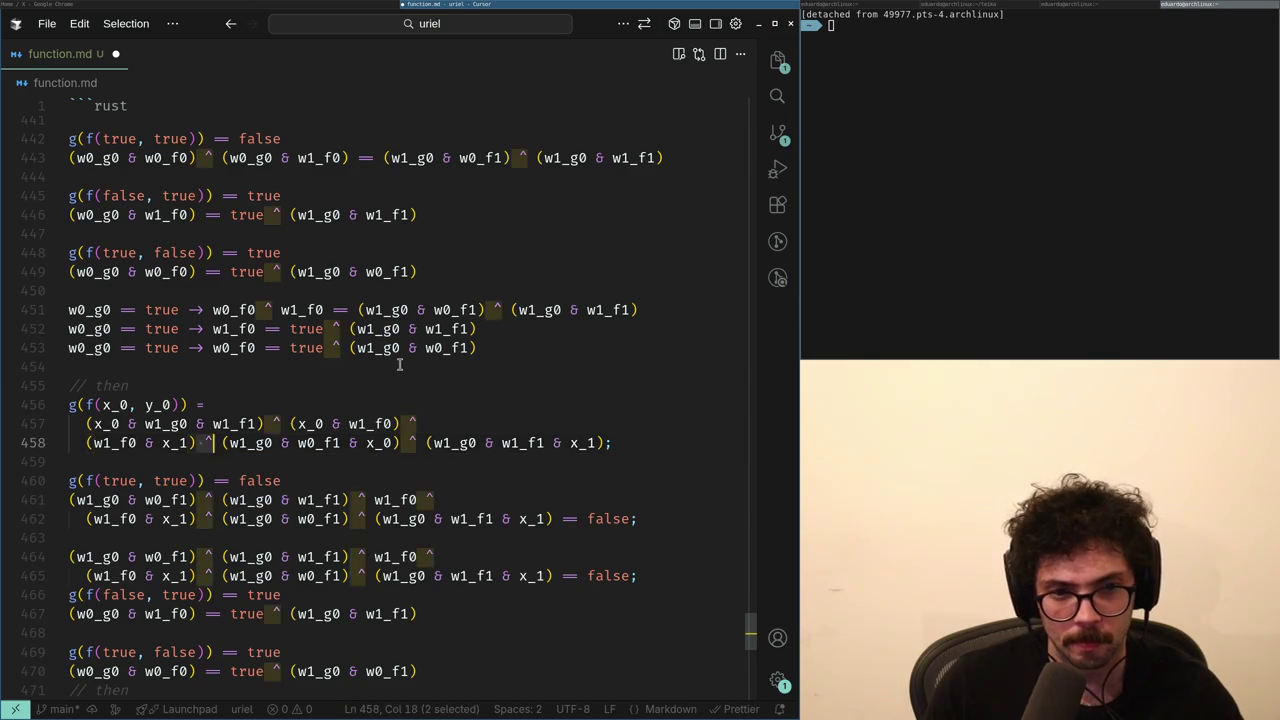
# - Reorder the w1_g0 term on line 457 to (w1_g0 & w1_f1 & x_0)
pyautogui.press('Up')
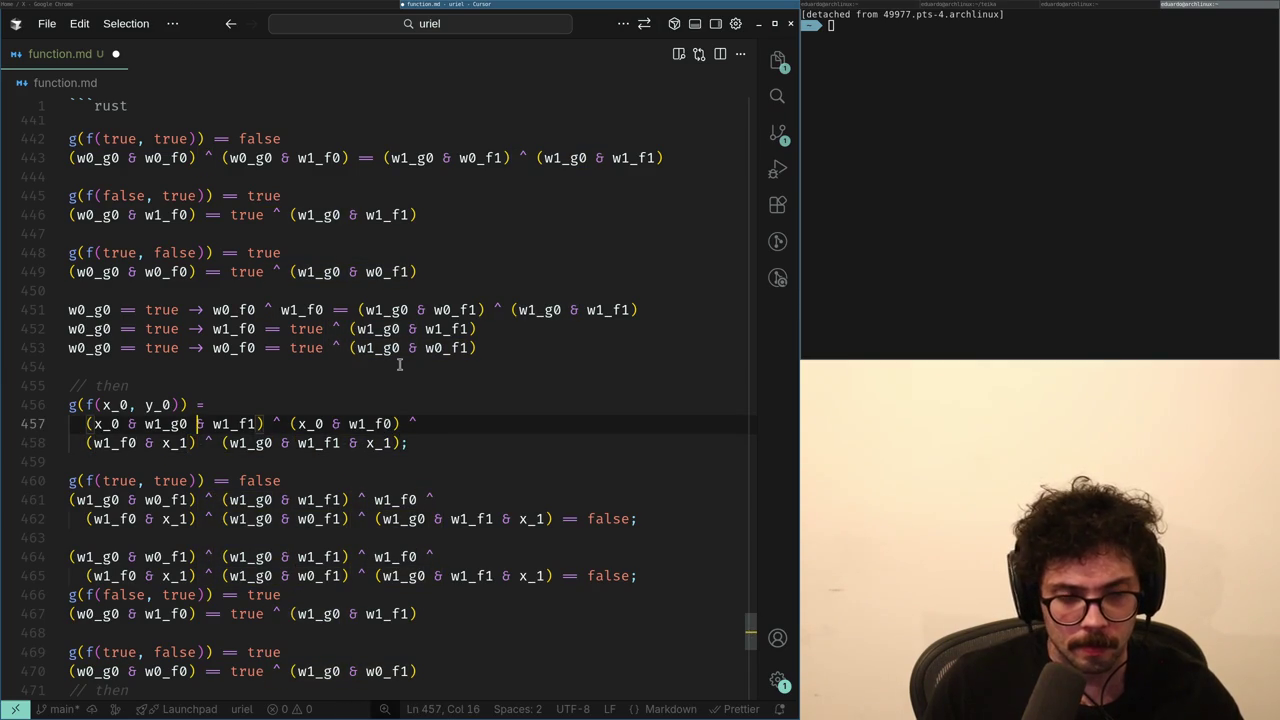
pyautogui.hotkey('ctrl', 'Left')
pyautogui.hotkey('ctrl', 'BackSpace')
pyautogui.hotkey('ctrl', 'BackSpace')
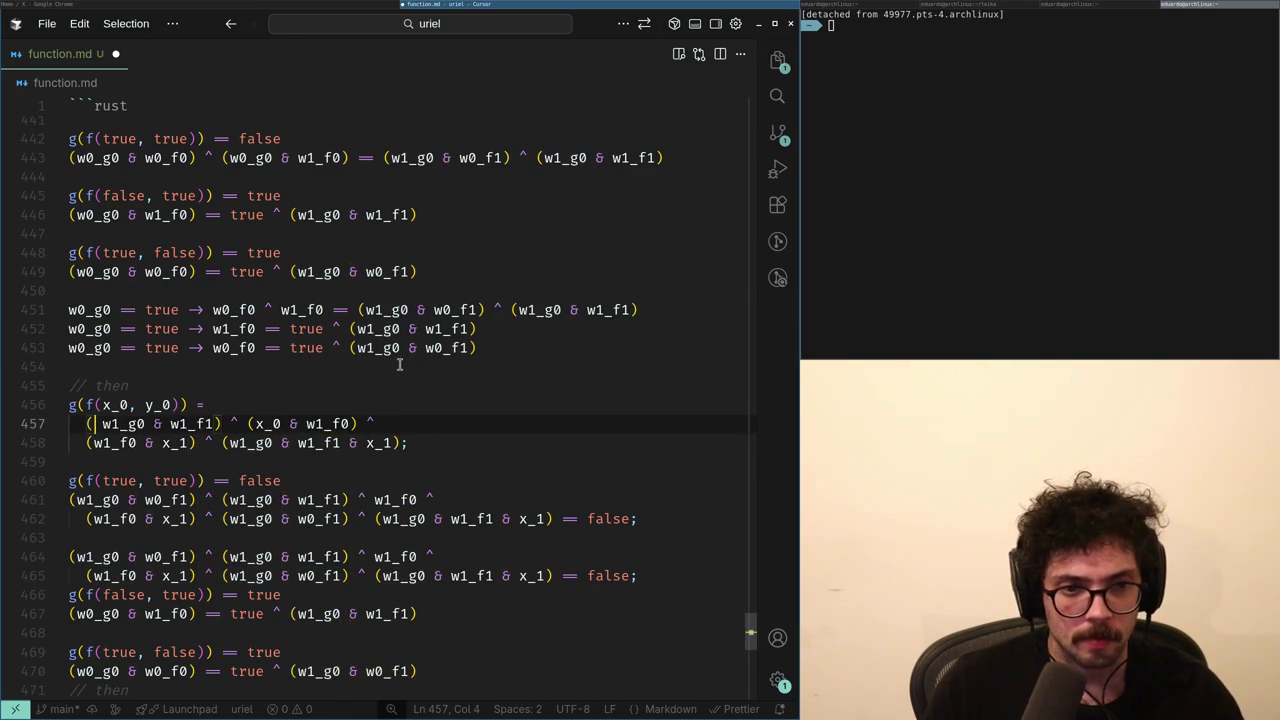
pyautogui.hotkey('ctrl', 'Right')
pyautogui.hotkey('ctrl', 'Right')
pyautogui.hotkey('ctrl', 'Right')
pyautogui.write('& x_0')
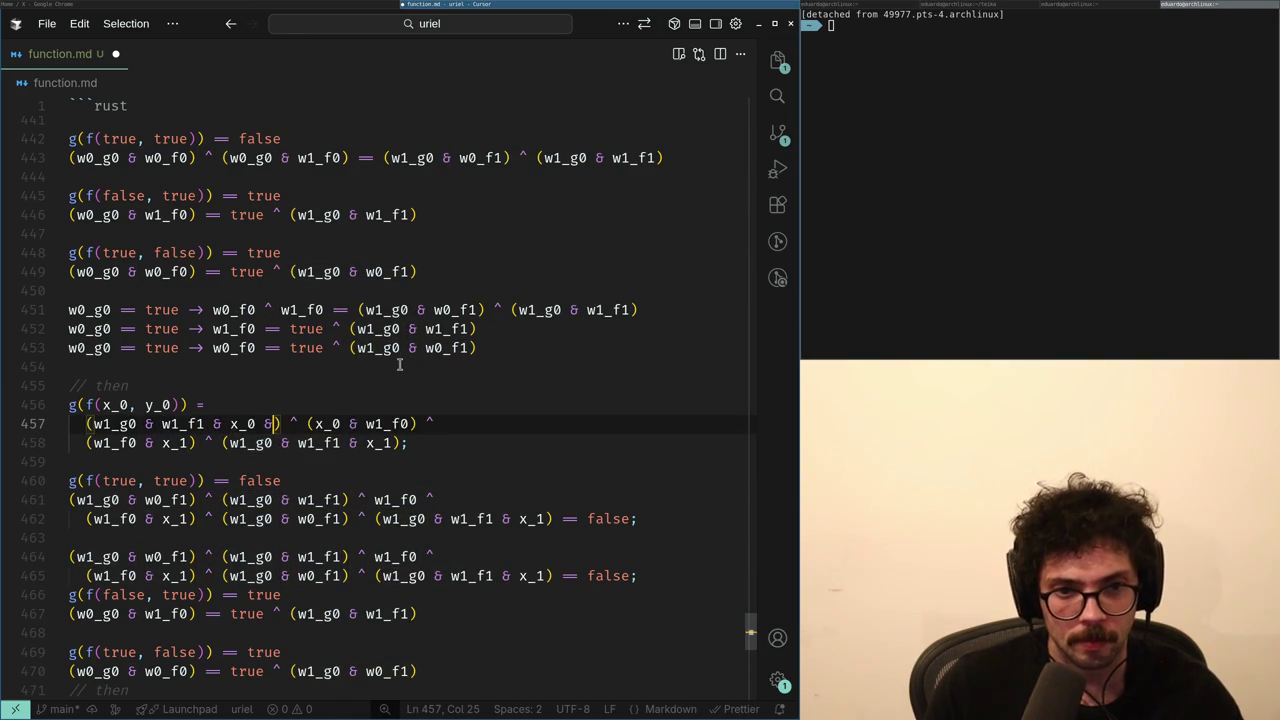
pyautogui.hotkey('shift', 'Home')
# - Begin moving x_0 behind w1_f0 in the w1_f0 term on line 457
pyautogui.press('End')
pyautogui.hotkey('ctrl', 'Left')
pyautogui.hotkey('ctrl', 'Left')
pyautogui.hotkey('ctrl', 'Left')
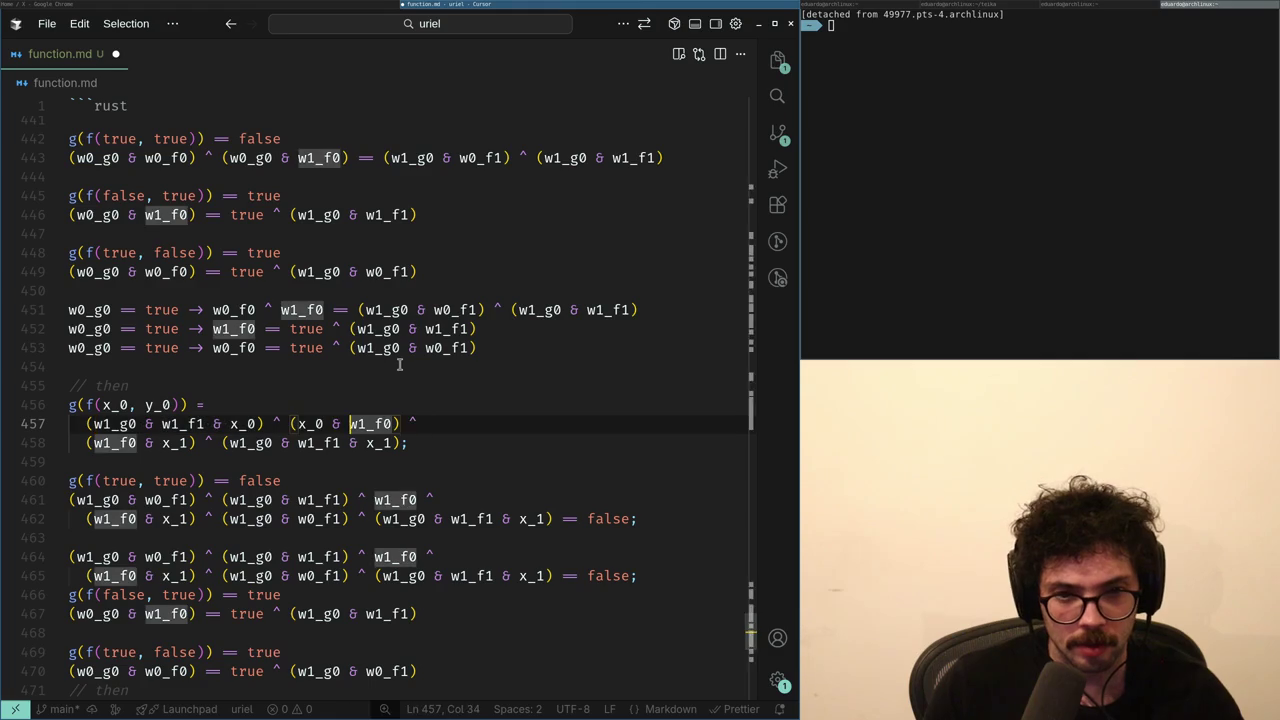
pyautogui.hotkey('ctrl', 'shift', 'Left')
pyautogui.hotkey('ctrl', 'shift', 'Left')
pyautogui.press('BackSpace')
pyautogui.hotkey('ctrl', 'Right')
# - Finish line 457's second term as (w1_f0 & x_0) with clean spacing
pyautogui.write('& x_0 &')
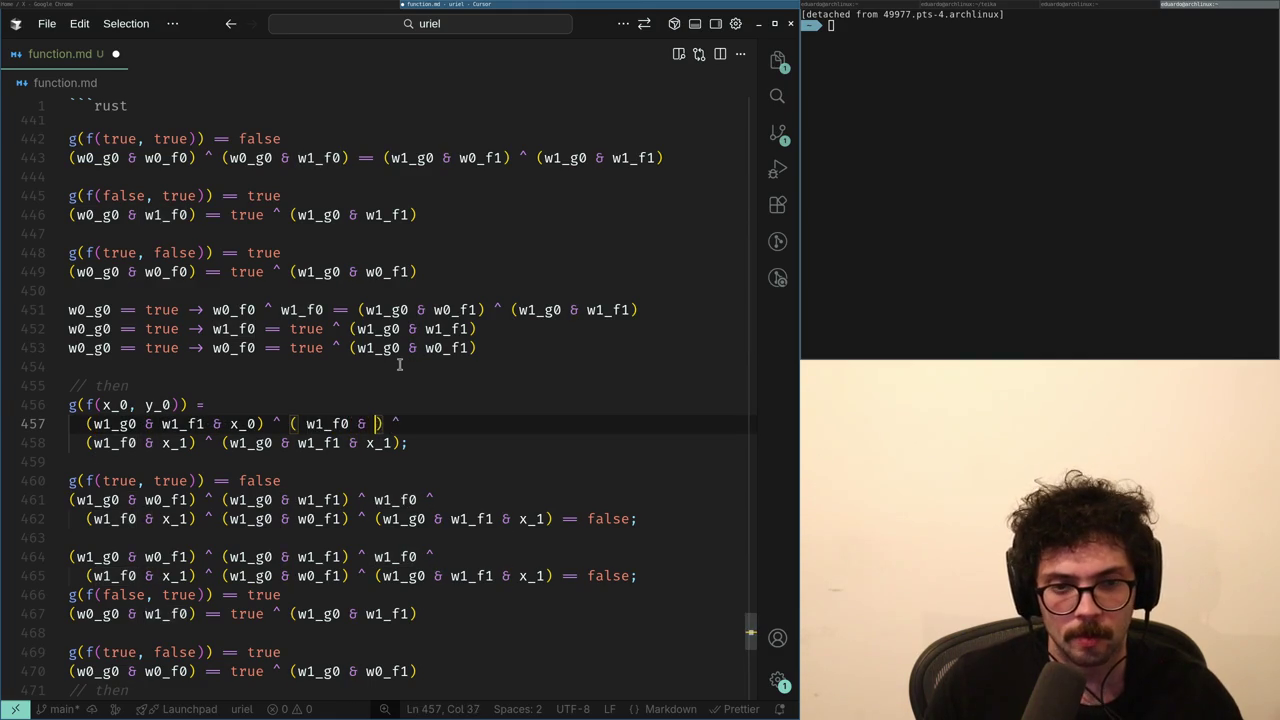
pyautogui.press('BackSpace')
pyautogui.press('BackSpace')
pyautogui.hotkey('ctrl', 'Left')
pyautogui.hotkey('ctrl', 'Left')
pyautogui.hotkey('ctrl', 'Left')
pyautogui.press('BackSpace')
pyautogui.hotkey('ctrl', 'shift', 'Right')
# - Substitute true by removing the x_0 factors from the pasted expression on line 461
pyautogui.hotkey('ctrl', 'shift', 'Right')
pyautogui.hotkey('ctrl', 'shift', 'Right')
# - Paste the two-line general expression under the g(f(true, true)) case header
pyautogui.press('Down')
pyautogui.hotkey('shift', 'Up')
pyautogui.hotkey('ctrl', 'c')
pyautogui.press('Down')
pyautogui.press('Down')
pyautogui.press('End')
pyautogui.press('Down')
pyautogui.press('Home')
pyautogui.hotkey('shift', 'Down')
pyautogui.hotkey('shift', 'End')
pyautogui.hotkey('ctrl', 'v')
pyautogui.press('Up')
pyautogui.press('Home')
pyautogui.hotkey('ctrl', 'Right')
pyautogui.hotkey('ctrl', 'Right')
pyautogui.hotkey('ctrl', 'Right')
pyautogui.hotkey('ctrl', 'shift', 'Right')
pyautogui.press('BackSpace')
pyautogui.press('BackSpace')
pyautogui.press('BackSpace')
pyautogui.press('BackSpace')
pyautogui.hotkey('ctrl', 'Right')
pyautogui.hotkey('ctrl', 'Right')
pyautogui.hotkey('ctrl', 'Right')
pyautogui.hotkey('ctrl', 'shift', 'Right')
pyautogui.press('BackSpace')
pyautogui.press('BackSpace')
pyautogui.press('BackSpace')
pyautogui.press('BackSpace')
pyautogui.press('Down')
pyautogui.press('Home')
pyautogui.hotkey('ctrl', 'Right')
pyautogui.hotkey('ctrl', 'Right')
pyautogui.hotkey('ctrl', 'shift', 'Right')
pyautogui.hotkey('ctrl', 'shift', 'Right')
pyautogui.hotkey('ctrl', 'shift', 'Right')
# - Remove the x_1 factors and the parentheses around the w1_f0 terms
pyautogui.press('BackSpace')
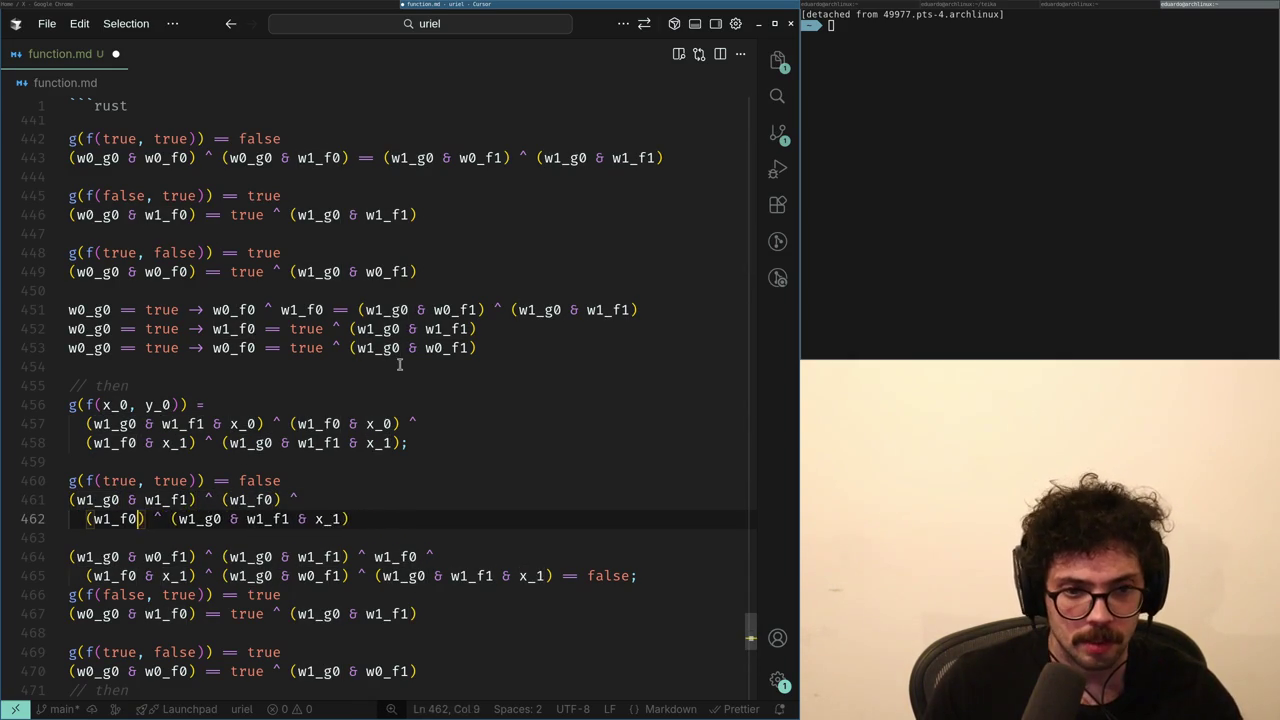
pyautogui.hotkey('ctrl', 'Left')
pyautogui.press('BackSpace')
pyautogui.press('Up')
pyautogui.press('End')
pyautogui.press('Left')
pyautogui.press('Left')
pyautogui.press('Left')
pyautogui.press('BackSpace')
pyautogui.hotkey('ctrl', 'Left')
pyautogui.hotkey('ctrl', 'Left')
pyautogui.press('BackSpace')
pyautogui.press('Down')
pyautogui.hotkey('ctrl', 'Right')
pyautogui.hotkey('ctrl', 'Right')
pyautogui.hotkey('ctrl', 'Right')
pyautogui.hotkey('ctrl', 'Right')
pyautogui.hotkey('ctrl', 'Right')
pyautogui.hotkey('ctrl', 'Right')
pyautogui.hotkey('ctrl', 'BackSpace')
pyautogui.hotkey('ctrl', 'BackSpace')
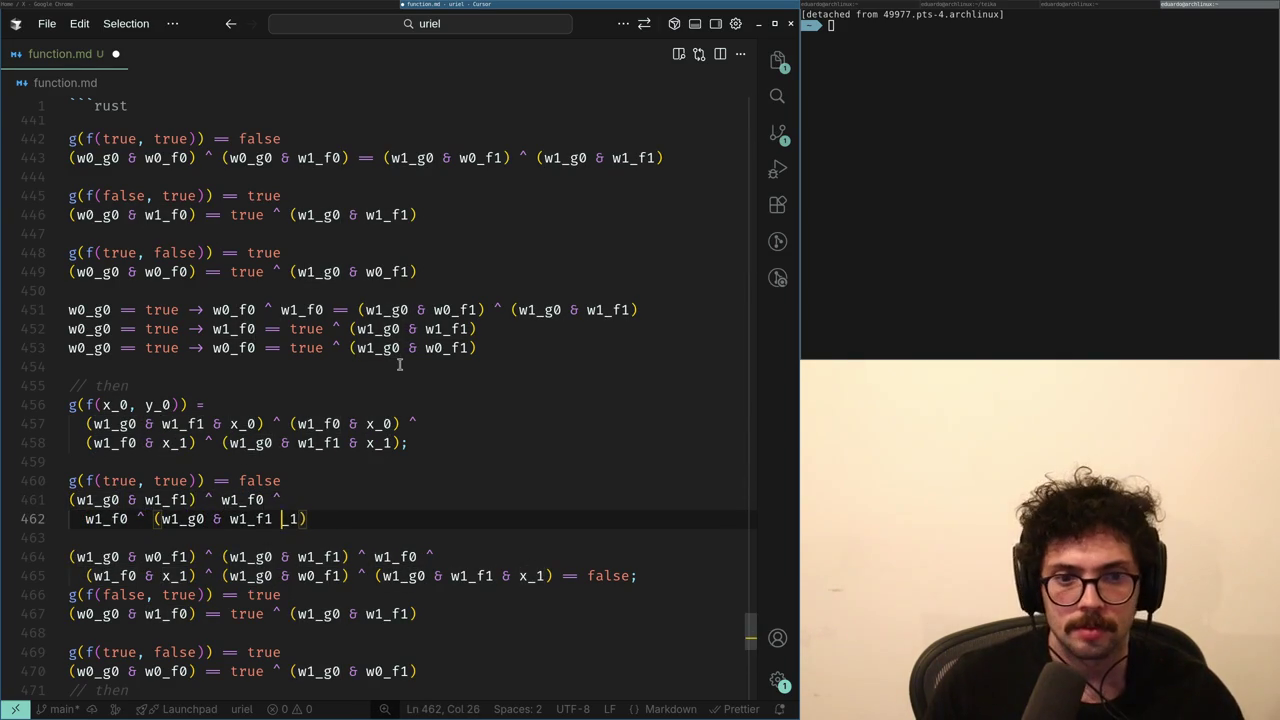
# - Append == false and join line 462 onto line 461 with an XOR (^)
pyautogui.press('End')
pyautogui.write('=')
pyautogui.press('BackSpace')
pyautogui.press('BackSpace')
pyautogui.press('BackSpace')
pyautogui.write('= false')
pyautogui.press('Home')
pyautogui.hotkey('shift', 'ctrl', 'Left')
pyautogui.write('^')
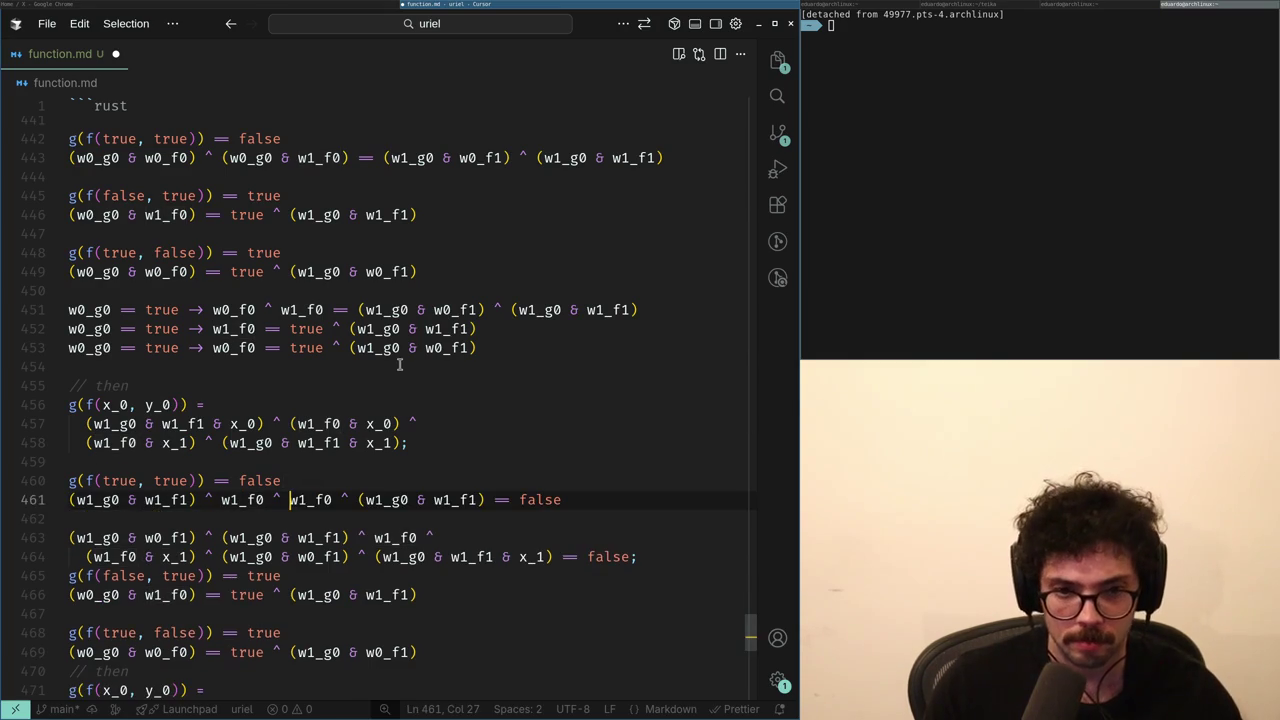
# - Cancel the two w1_f0 terms that XOR away, leaving the (w1_g0 & w1_f1) groups
pyautogui.hotkey('ctrl', 'Left')
pyautogui.hotkey('ctrl', 'Left')
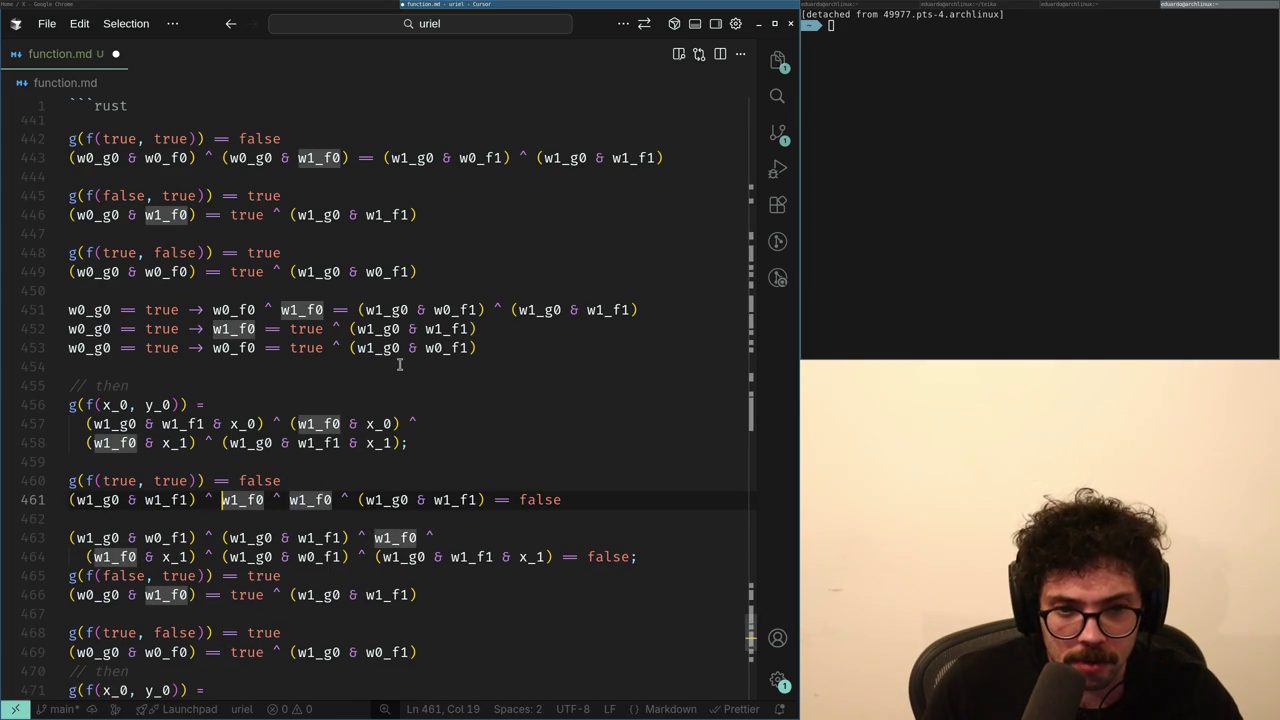
pyautogui.hotkey('shift', 'ctrl', 'Right')
pyautogui.hotkey('shift', 'ctrl', 'Right')
pyautogui.hotkey('shift', 'ctrl', 'Right')
pyautogui.hotkey('shift', 'ctrl', 'Right')
pyautogui.press('Delete')
pyautogui.press('BackSpace')
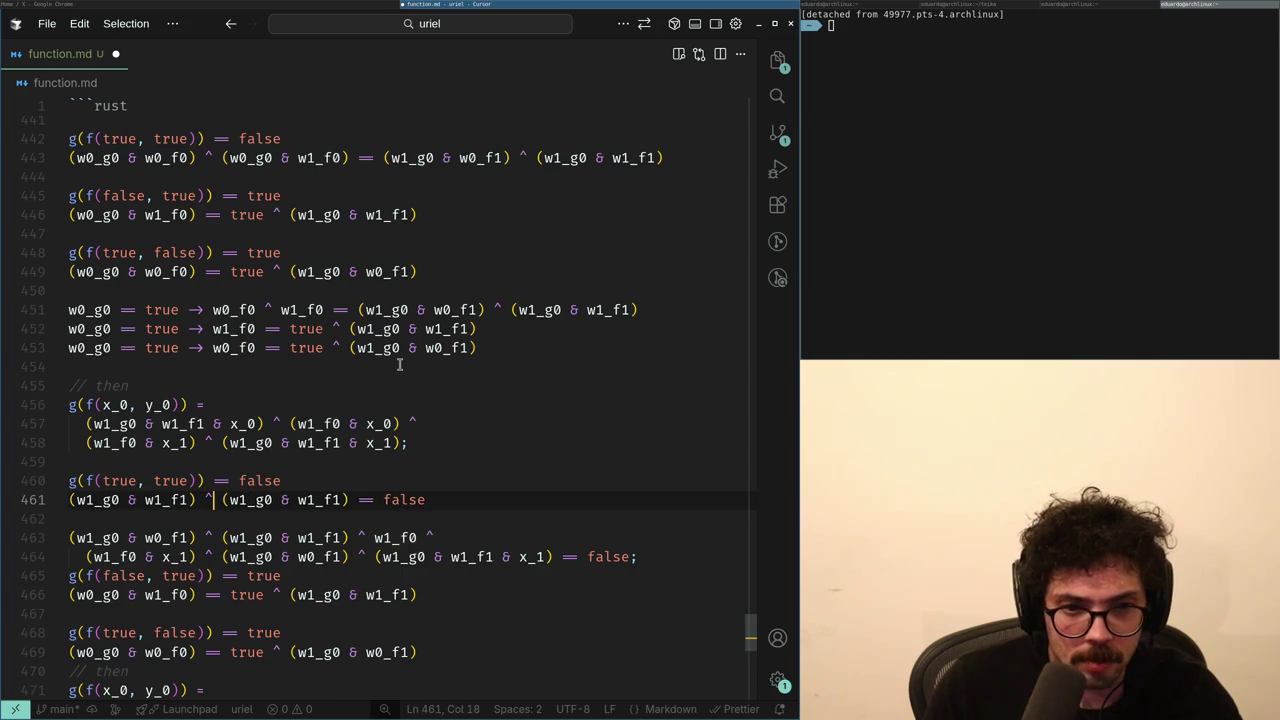
pyautogui.hotkey('ctrl', 'Left')
pyautogui.hotkey('ctrl', 'Left')
pyautogui.hotkey('shift', 'Home')
pyautogui.press('Right')
pyautogui.press('Left')
pyautogui.hotkey('shift', 'ctrl', 'Left')
pyautogui.hotkey('shift', 'ctrl', 'Left')
pyautogui.hotkey('shift', 'ctrl', 'Left')
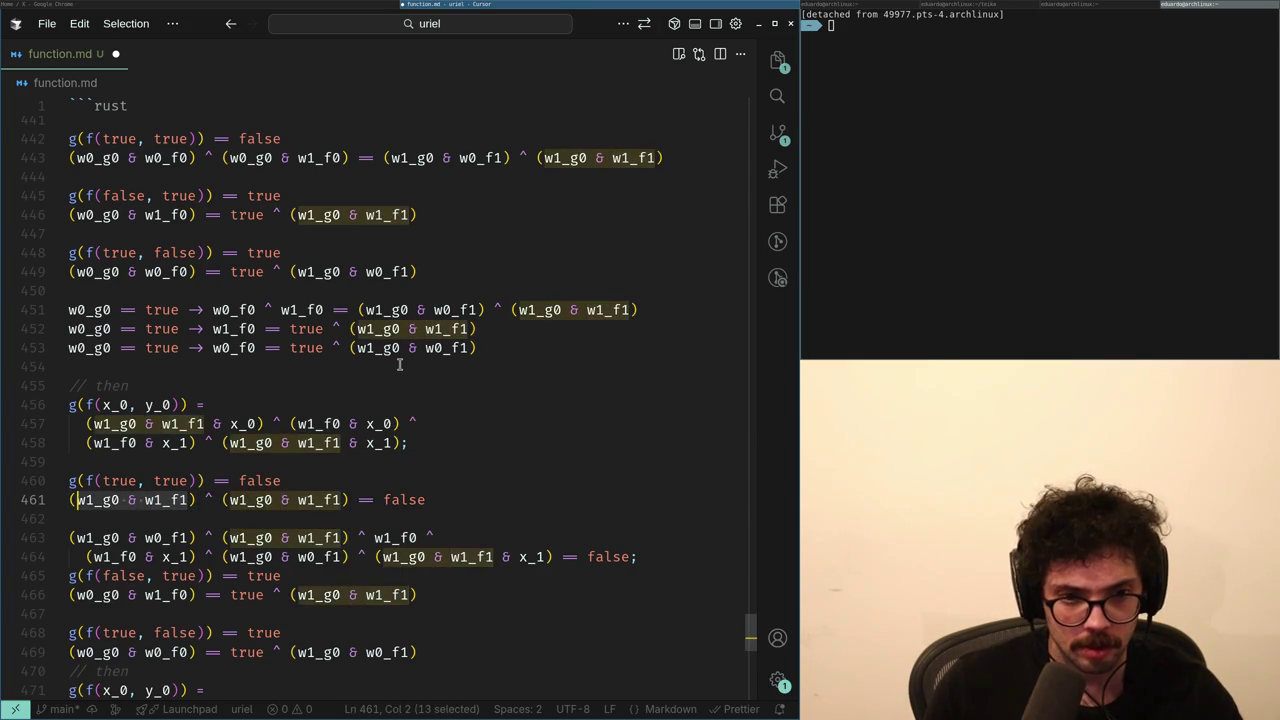
# - Rewrite the XOR with false as the identity (w1_g0 & w1_f1) == (w1_g0 & w1_f1)
pyautogui.press('Right')
pyautogui.press('Right')
pyautogui.press('Right')
pyautogui.press('Right')
pyautogui.press('Right')
pyautogui.hotkey('shift', 'ctrl', 'Right')
pyautogui.hotkey('shift', 'ctrl', 'Right')
pyautogui.hotkey('shift', 'ctrl', 'Right')
pyautogui.press('BackSpace')
pyautogui.press('BackSpace')
pyautogui.press('BackSpace')
pyautogui.press('Tab')
pyautogui.press('Home')
pyautogui.hotkey('shift', 'ctrl', 'Right')
pyautogui.hotkey('shift', 'ctrl', 'Right')
pyautogui.hotkey('shift', 'ctrl', 'Right')
pyautogui.hotkey('shift', 'ctrl', 'Right')
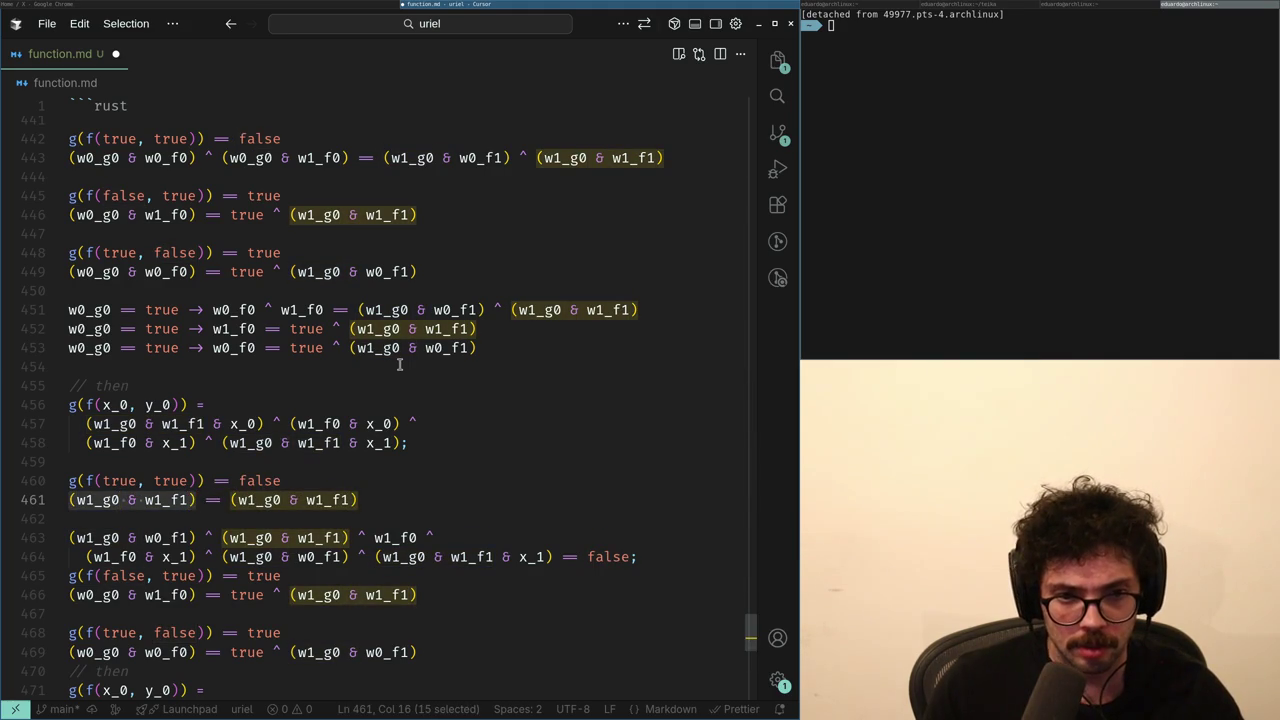
pyautogui.press('Right')
pyautogui.press('Left')
pyautogui.hotkey('shift', 'ctrl', 'Left')
pyautogui.hotkey('shift', 'ctrl', 'Left')
pyautogui.hotkey('shift', 'ctrl', 'Left')
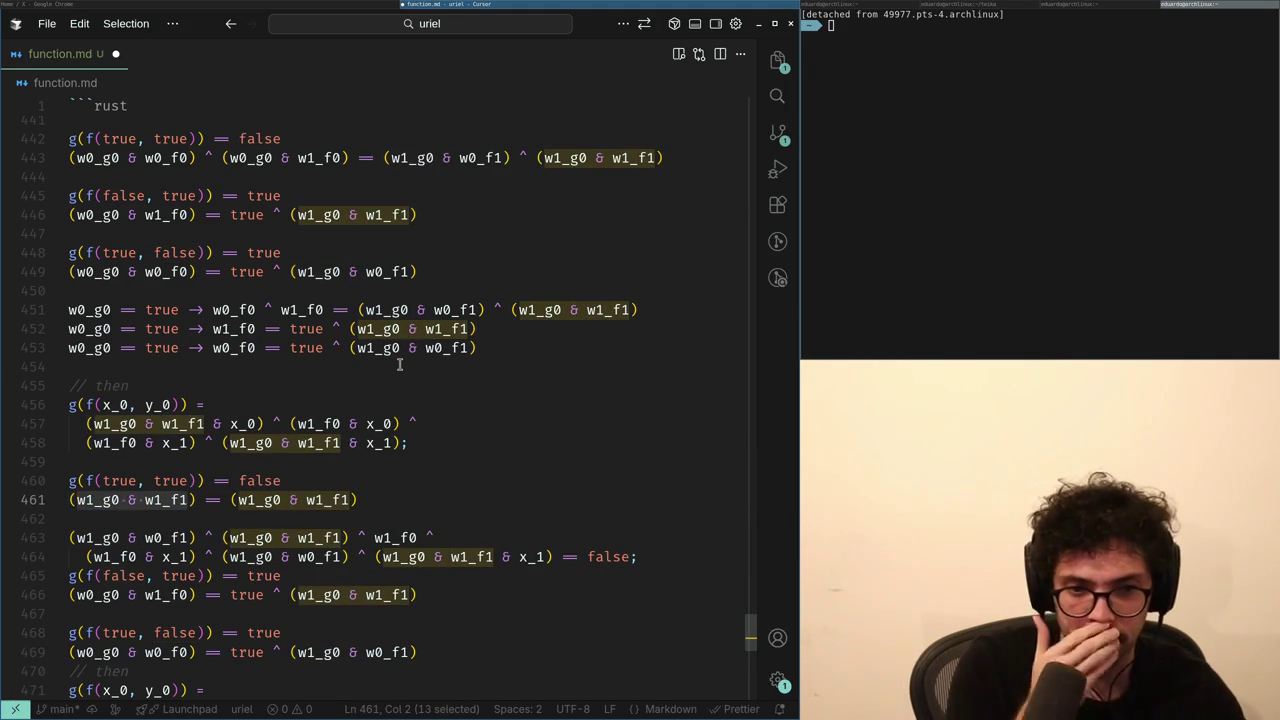
# - Delete the trivial identity line, leaving a blank line under g(f(true, true))
pyautogui.press('Home')
pyautogui.hotkey('shift', 'End')
pyautogui.press('BackSpace')
pyautogui.press('BackSpace')
pyautogui.hotkey('ctrl', 'Left')
pyautogui.hotkey('ctrl', 'Left')
pyautogui.hotkey('ctrl', 'Left')
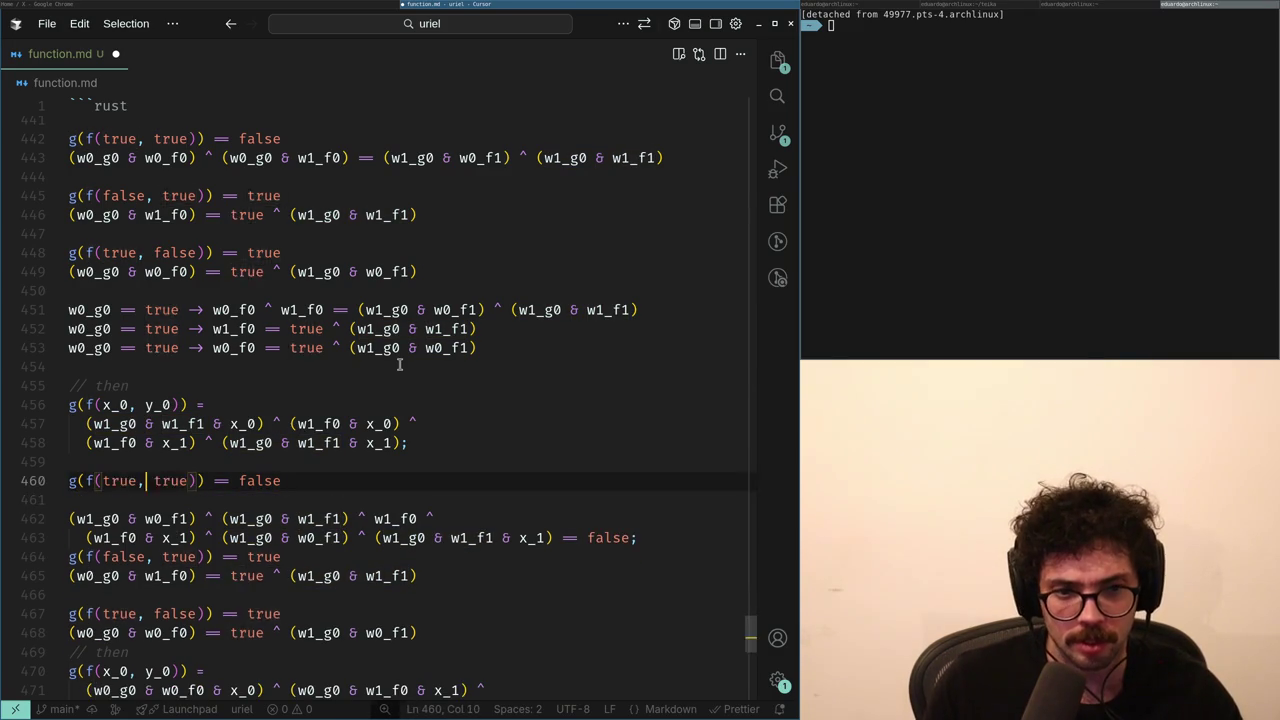
# - Change the case header to g(f(false, true)) == true
pyautogui.hotkey('ctrl', 'BackSpace')
pyautogui.hotkey('ctrl', 'BackSpace')
pyautogui.write('false,')
pyautogui.press('End')
pyautogui.hotkey('ctrl', 'BackSpace')
pyautogui.write('true')
pyautogui.press('Up')
# - Duplicate lines 457–458 under the new case and remove the indent from line 462
pyautogui.hotkey('shift', 'Up')
pyautogui.hotkey('shift', 'Up')
pyautogui.hotkey('ctrl', 'c')
pyautogui.press('Down')
pyautogui.press('End')
pyautogui.press('Return')
pyautogui.hotkey('ctrl', 'v')
pyautogui.press('Up')
pyautogui.press('Home')
pyautogui.press('Right')
pyautogui.press('Right')
pyautogui.press('Down')
pyautogui.press('BackSpace')
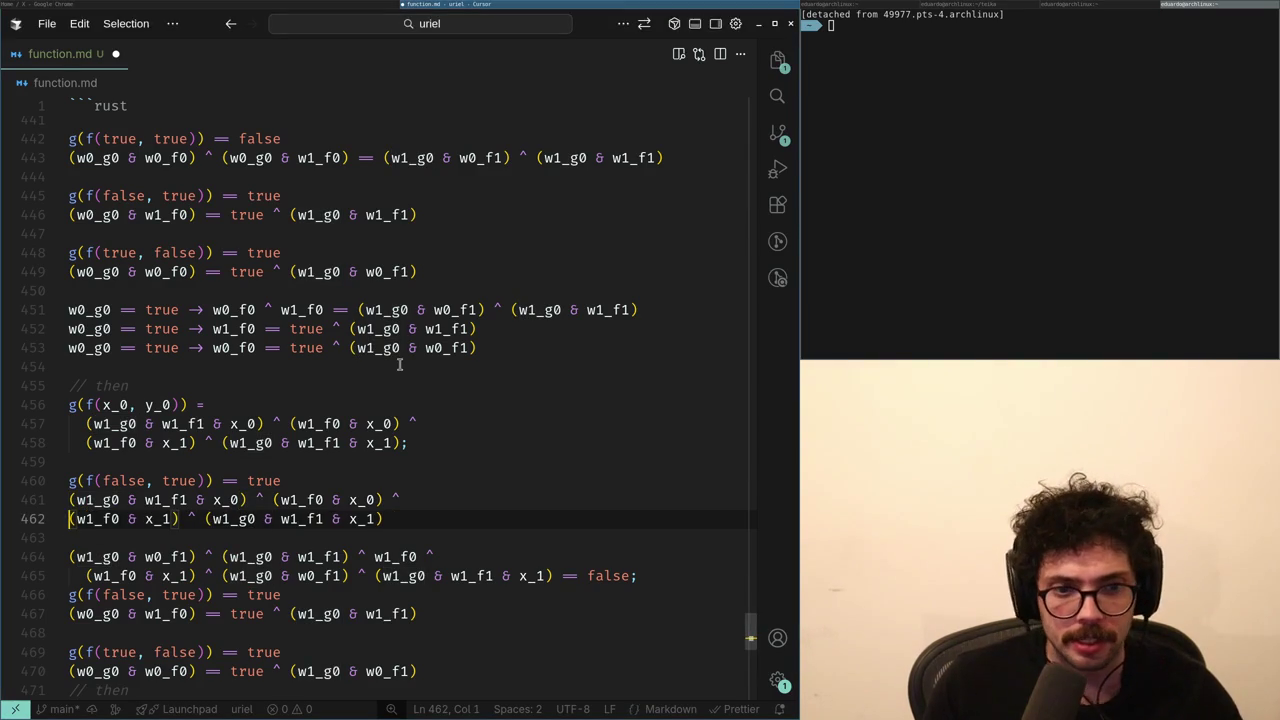
# - Append '== true' to the end of the duplicated expression
pyautogui.press('Up')
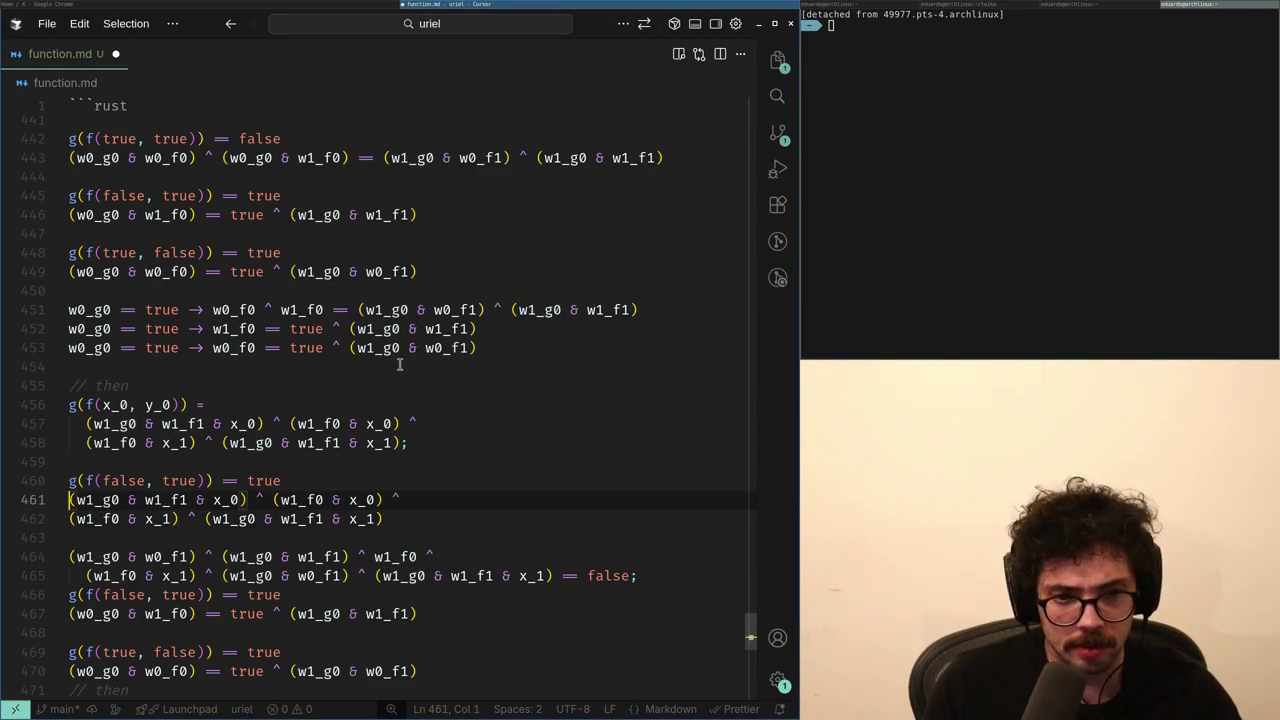
pyautogui.hotkey('ctrl', 'Right')
pyautogui.hotkey('ctrl', 'Right')
pyautogui.press('Down')
pyautogui.press('End')
pyautogui.write('== true')
pyautogui.press('Up')
pyautogui.press('Home')
pyautogui.hotkey('ctrl', 'Right')
# - Replace the w1_g0 & w1_f1 & x_0 term with false, drop it, and join the expression onto one line
pyautogui.hotkey('ctrl', 'Right')
# - Remove both x_1 factors from the expression
pyautogui.hotkey('ctrl', 'Right')
pyautogui.hotkey('ctrl', 'Right')
pyautogui.hotkey('ctrl', 'Right')
pyautogui.hotkey('ctrl', 'Right')
pyautogui.hotkey('ctrl', 'Right')
pyautogui.hotkey('ctrl', 'Left')
pyautogui.hotkey('ctrl', 'Left')
pyautogui.press('Left')
pyautogui.press('Left')
pyautogui.hotkey('ctrl', 'shift', 'Left')
pyautogui.hotkey('ctrl', 'shift', 'Left')
pyautogui.hotkey('ctrl', 'shift', 'Left')
pyautogui.write('false')
pyautogui.hotkey('ctrl', 'Left')
pyautogui.hotkey('ctrl', 'shift', 'Right')
pyautogui.hotkey('ctrl', 'shift', 'Right')
pyautogui.hotkey('ctrl', 'shift', 'Right')
pyautogui.press('Delete')
pyautogui.hotkey('ctrl', 'Right')
pyautogui.press('Home')
pyautogui.hotkey('shift', 'Down')
pyautogui.press('Delete')
pyautogui.hotkey('ctrl', 'Right')
pyautogui.hotkey('ctrl', 'shift', 'Right')
pyautogui.hotkey('ctrl', 'shift', 'Right')
pyautogui.press('Delete')
pyautogui.hotkey('ctrl', 'Right')
pyautogui.hotkey('ctrl', 'Right')
pyautogui.hotkey('ctrl', 'Right')
pyautogui.hotkey('ctrl', 'shift', 'Right')
pyautogui.hotkey('ctrl', 'shift', 'Right')
pyautogui.press('Delete')
# - Delete the stray parenthesis and wrap w1_g0 & w1_f1 in parentheses instead of w1_f0
pyautogui.press('Delete')
pyautogui.press('Delete')
pyautogui.hotkey('ctrl', 'Left')
pyautogui.hotkey('ctrl', 'Left')
pyautogui.hotkey('ctrl', 'Left')
pyautogui.hotkey('ctrl', 'shift', 'Right')
pyautogui.hotkey('ctrl', 'shift', 'Right')
pyautogui.hotkey('ctrl', 'shift', 'Right')
pyautogui.write('(')
pyautogui.press('Home')
pyautogui.press('Delete')
pyautogui.hotkey('ctrl', 'shift', 'Right')
pyautogui.press('Right')
pyautogui.press('Delete')
# - Rearrange to w1_f0 == (w1_g0 & w1_f1) and copy the w1_g0 & w1_f1 expression
pyautogui.hotkey('ctrl', 'shift', 'Right')
pyautogui.hotkey('ctrl', 'shift', 'Right')
pyautogui.hotkey('ctrl', 'shift', 'Right')
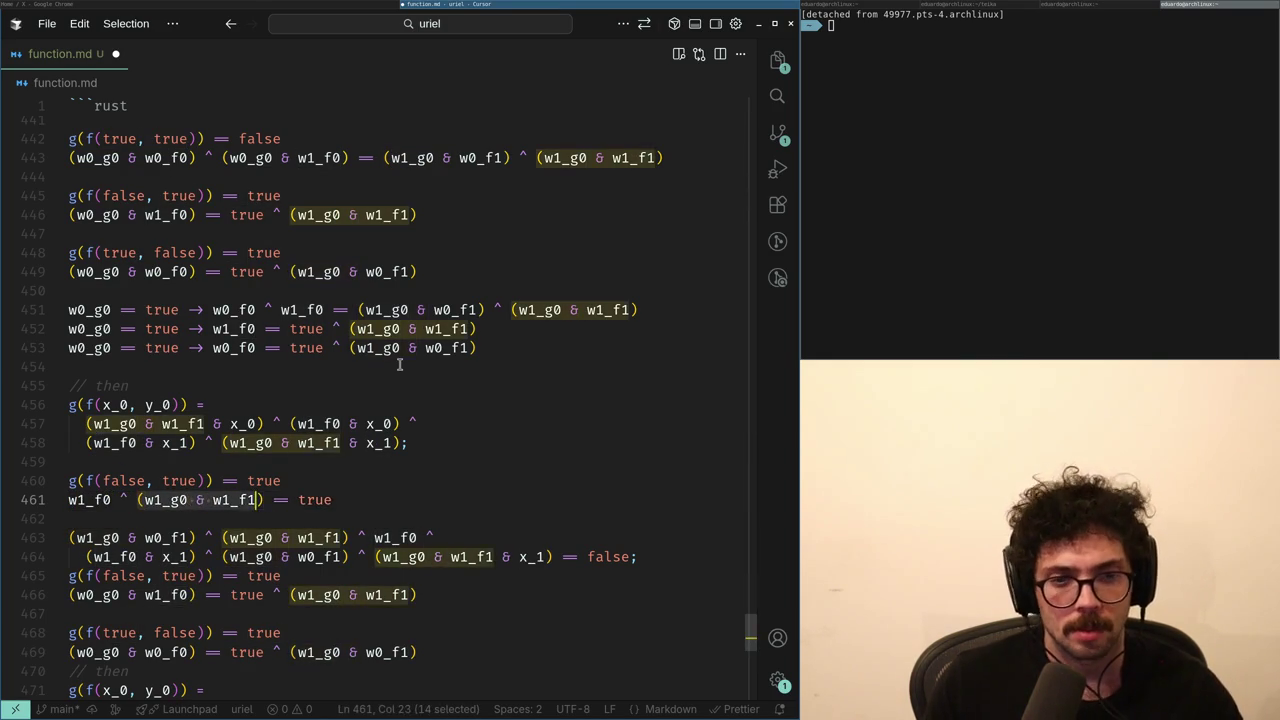
pyautogui.press('BackSpace')
pyautogui.press('BackSpace')
pyautogui.press('BackSpace')
pyautogui.press('Tab')
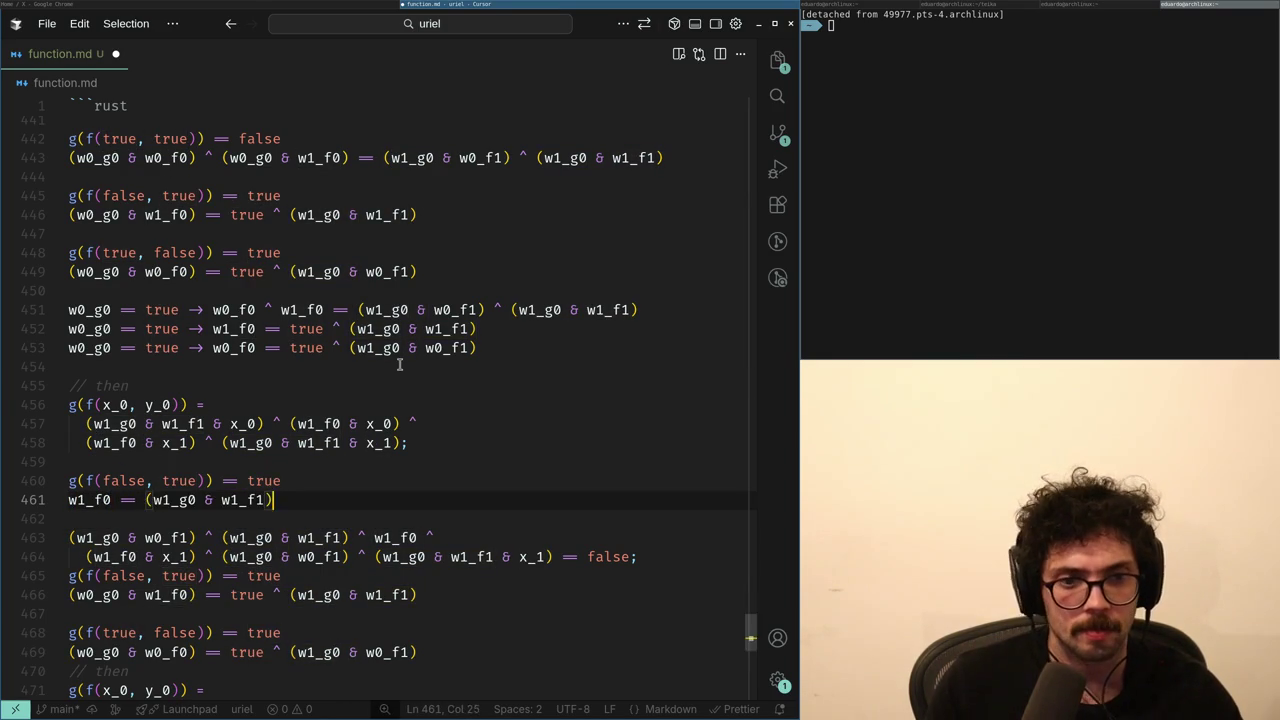
pyautogui.hotkey('shift', 'Home')
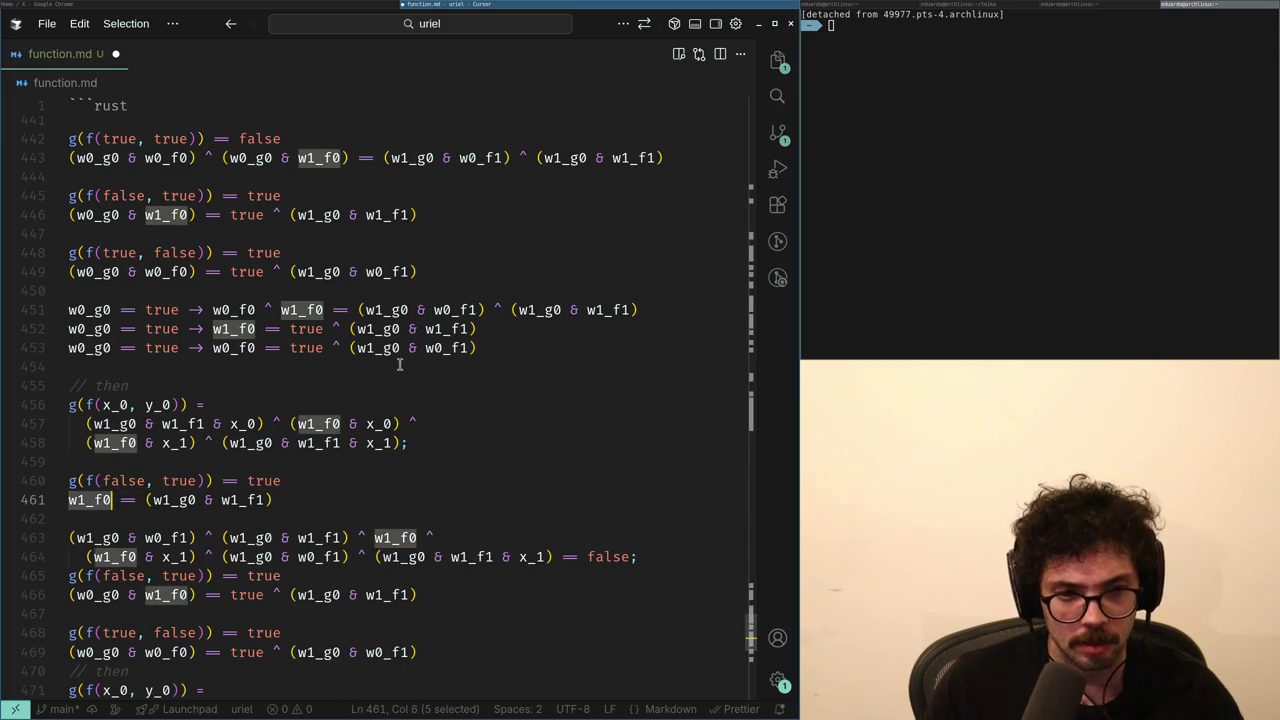
pyautogui.hotkey('ctrl', 'Right')
pyautogui.hotkey('ctrl', 'Right')
pyautogui.hotkey('ctrl', 'Right')
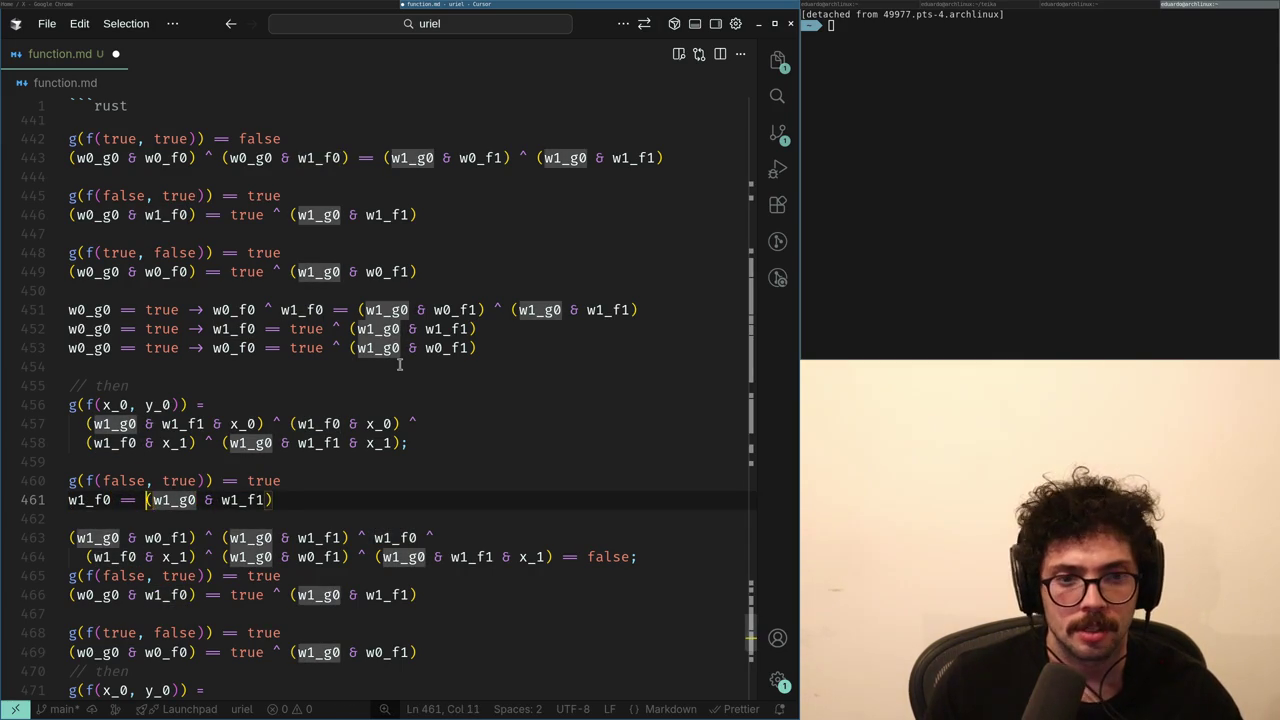
pyautogui.press('Home')
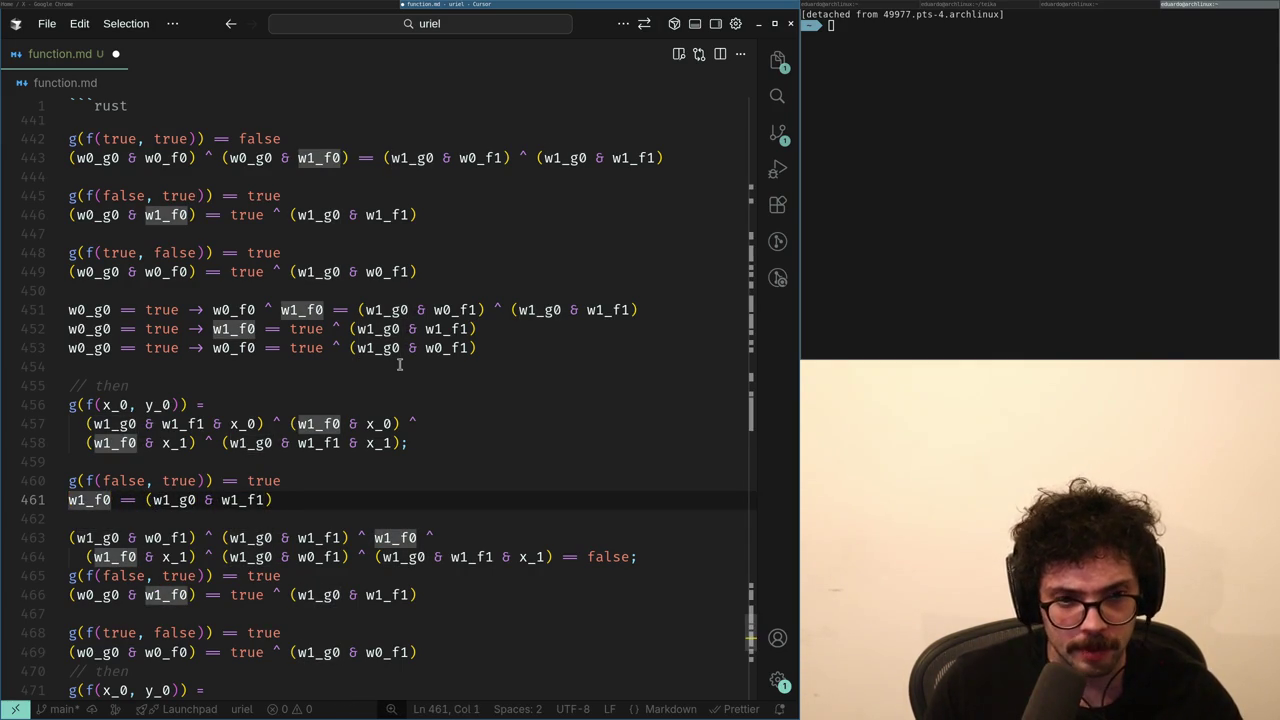
pyautogui.hotkey('ctrl', 'Right')
pyautogui.hotkey('ctrl', 'Right')
pyautogui.hotkey('shift', 'End')
pyautogui.press('Home')
# - Paste w1_g0 & w1_f1 over w1_f0 on lines 458 and 457
pyautogui.press('Up')
pyautogui.press('Up')
pyautogui.press('Up')
pyautogui.hotkey('ctrl', 'Right')
pyautogui.hotkey('ctrl', 'shift', 'Left')
pyautogui.hotkey('ctrl', 'v')
pyautogui.press('Up')
pyautogui.press('End')
pyautogui.press('Left')
pyautogui.hotkey('ctrl', 'Left')
pyautogui.hotkey('ctrl', 'Left')
pyautogui.hotkey('ctrl', 'Left')
pyautogui.hotkey('ctrl', 'shift', 'Right')
pyautogui.hotkey('ctrl', 'v')
# - Select the matching first terms on lines 457 and 458
pyautogui.hotkey('ctrl', 'Left')
pyautogui.hotkey('ctrl', 'Left')
pyautogui.press('Down')
pyautogui.press('Up')
pyautogui.press('Left')
pyautogui.press('Left')
pyautogui.press('Left')
pyautogui.press('Left')
pyautogui.hotkey('shift', 'Home')
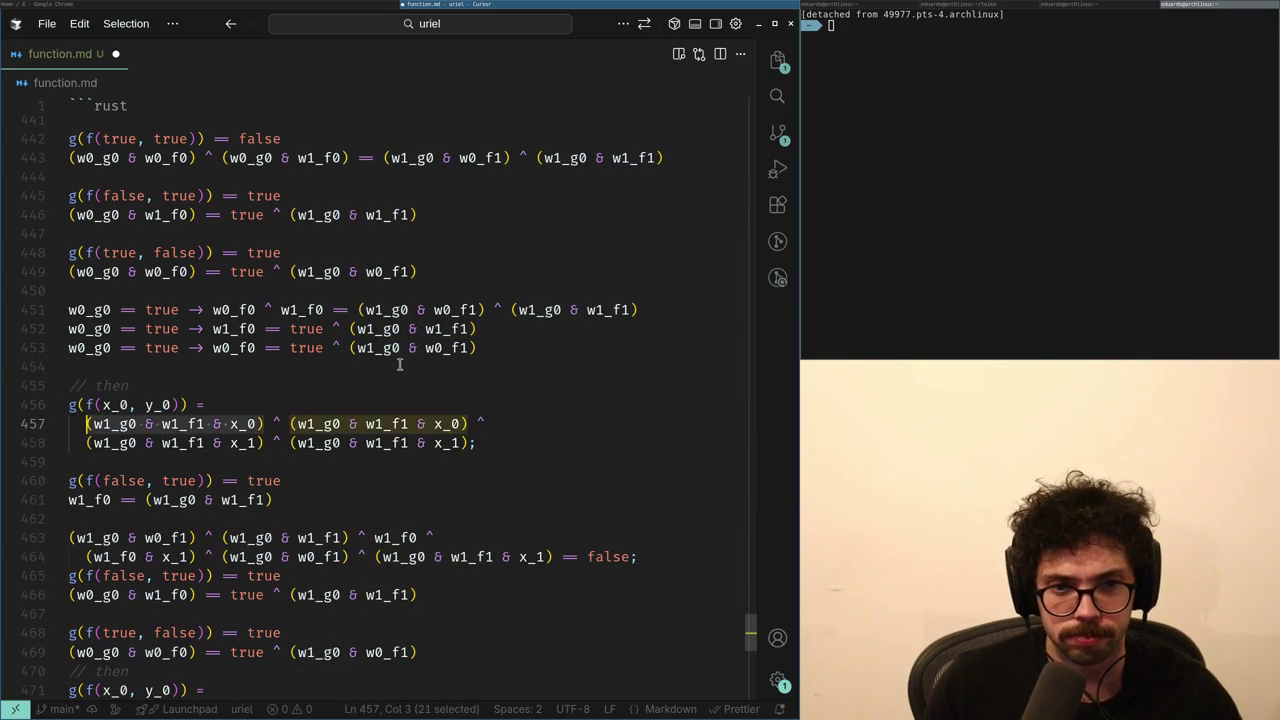
pyautogui.press('Down')
pyautogui.hotkey('ctrl', 'Right')
pyautogui.hotkey('ctrl', 'Right')
pyautogui.hotkey('ctrl', 'Right')
pyautogui.hotkey('shift', 'Home')
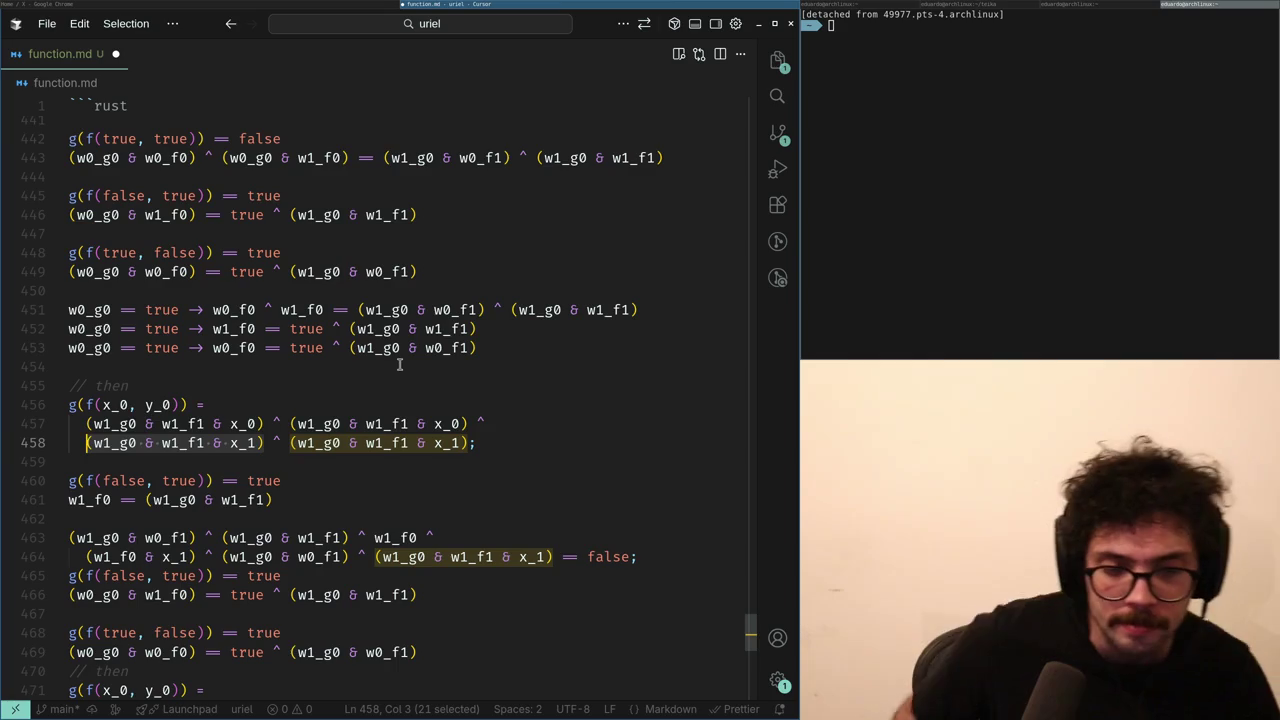
# - Jump to an earlier part of function.md, glance at the browser, and return to Cursor
pyautogui.hotkey('ctrl', 'alt', '-')
pyautogui.hotkey('ctrl', 'alt', '-')
pyautogui.hotkey('ctrl', 'alt', '-')
pyautogui.hotkey('ctrl', 'alt', '-')
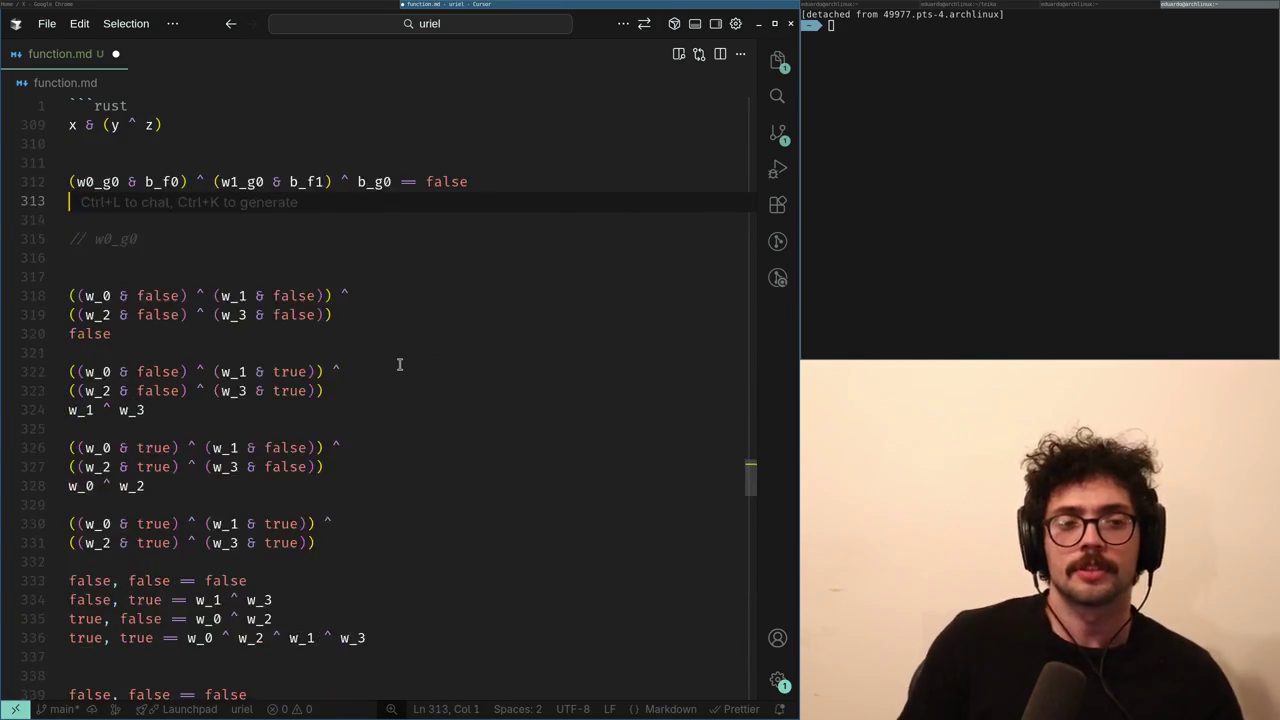
pyautogui.press('super+Left')
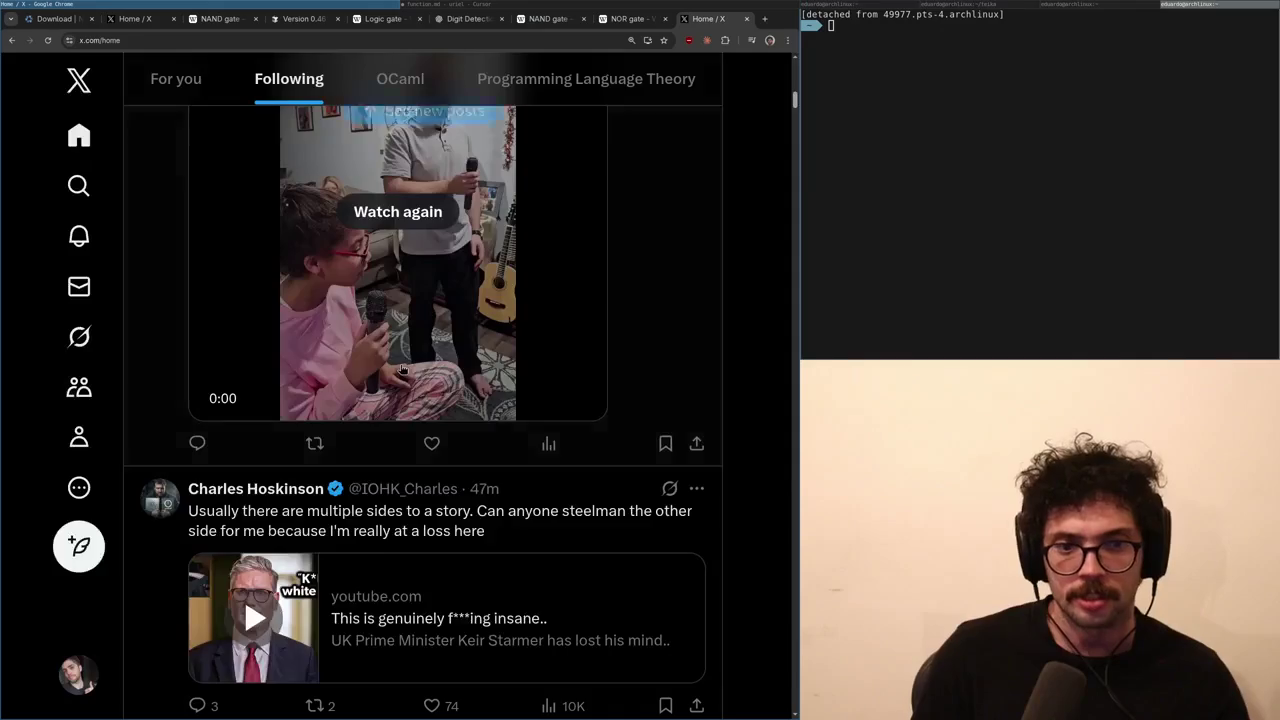
pyautogui.scroll(-10, 400, 368)
pyautogui.scroll(5, 401, 369)
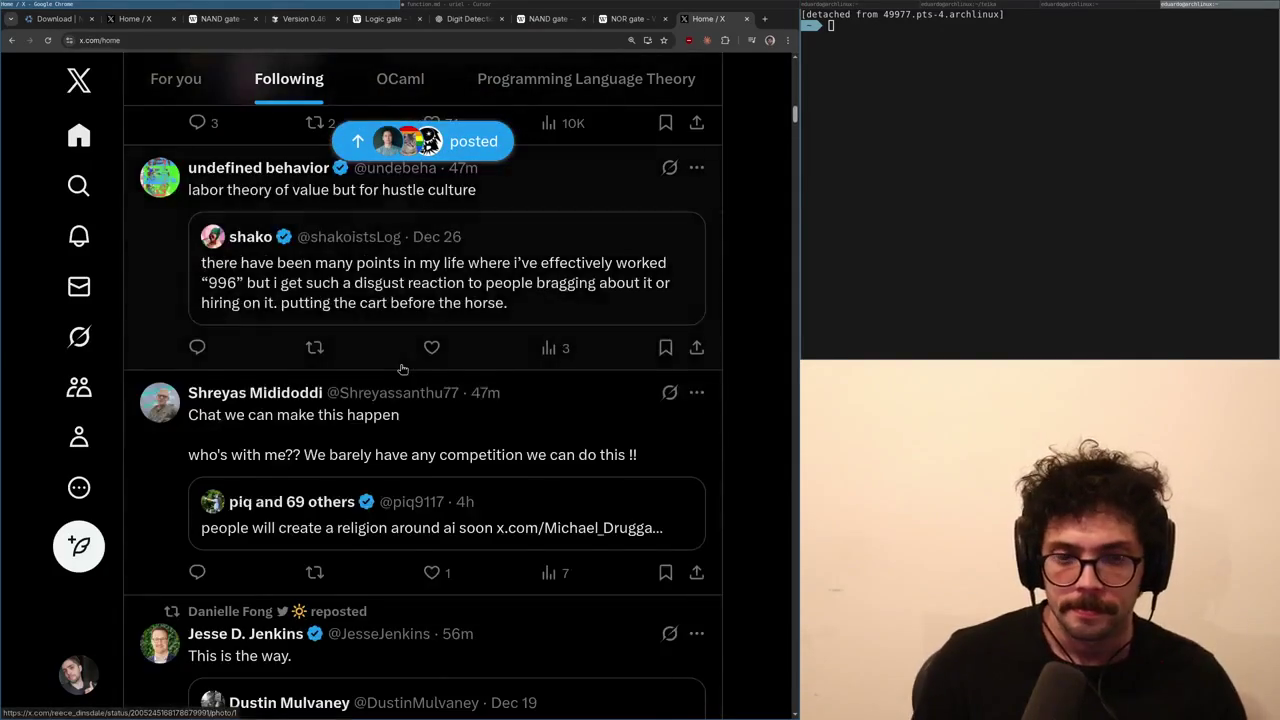
pyautogui.scroll(-10, 401, 369)
pyautogui.scroll(5, 401, 369)
pyautogui.press('super+Right')
pyautogui.hotkey('ctrl', 'alt', '-')
pyautogui.hotkey('ctrl', 'alt', '-')
pyautogui.hotkey('ctrl', 'alt', '-')
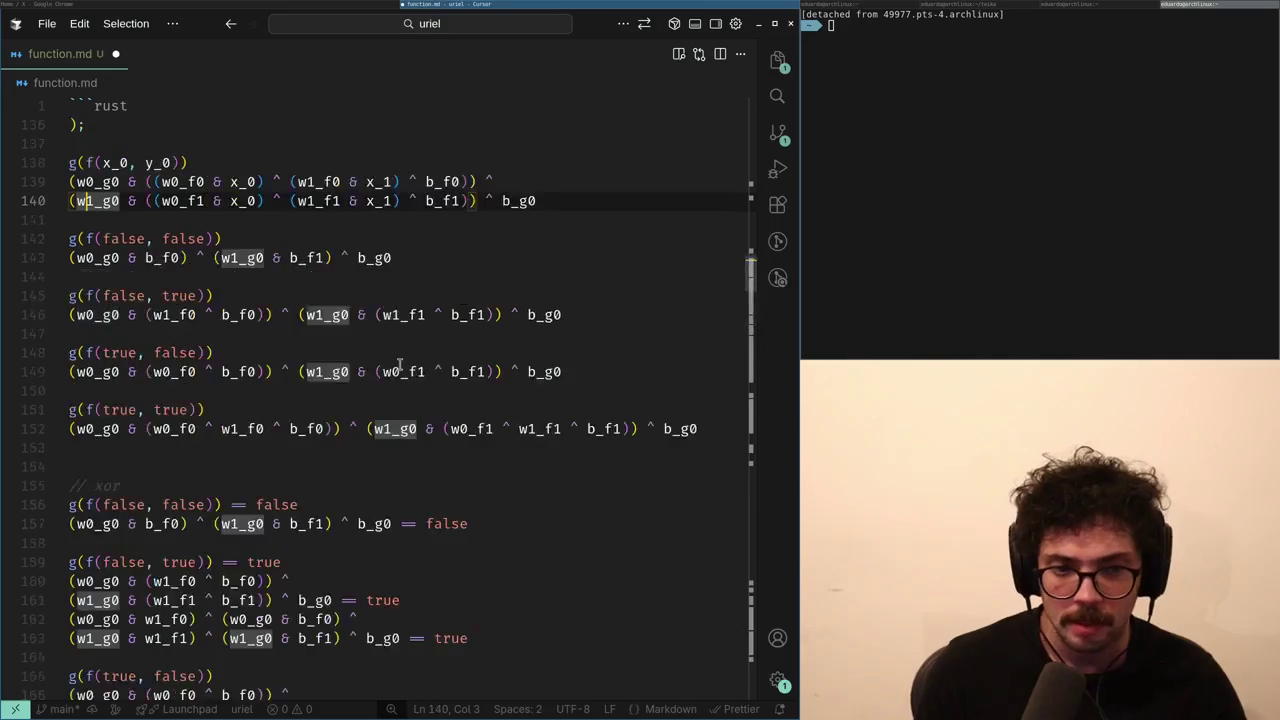
# - Jump back to the f(x_0, x_1) definition at line 88, then the nor definition at line 59
pyautogui.hotkey('ctrl', 'shift', '-')
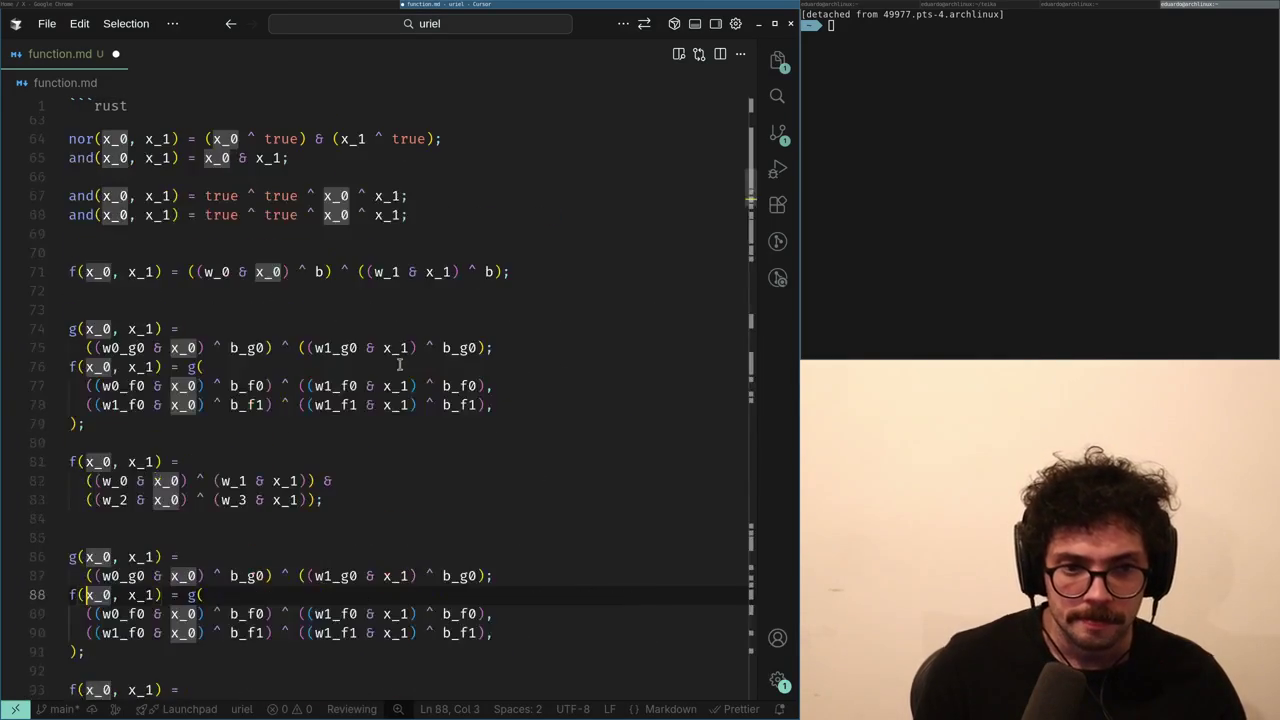
pyautogui.hotkey('ctrl', 'alt', '-')
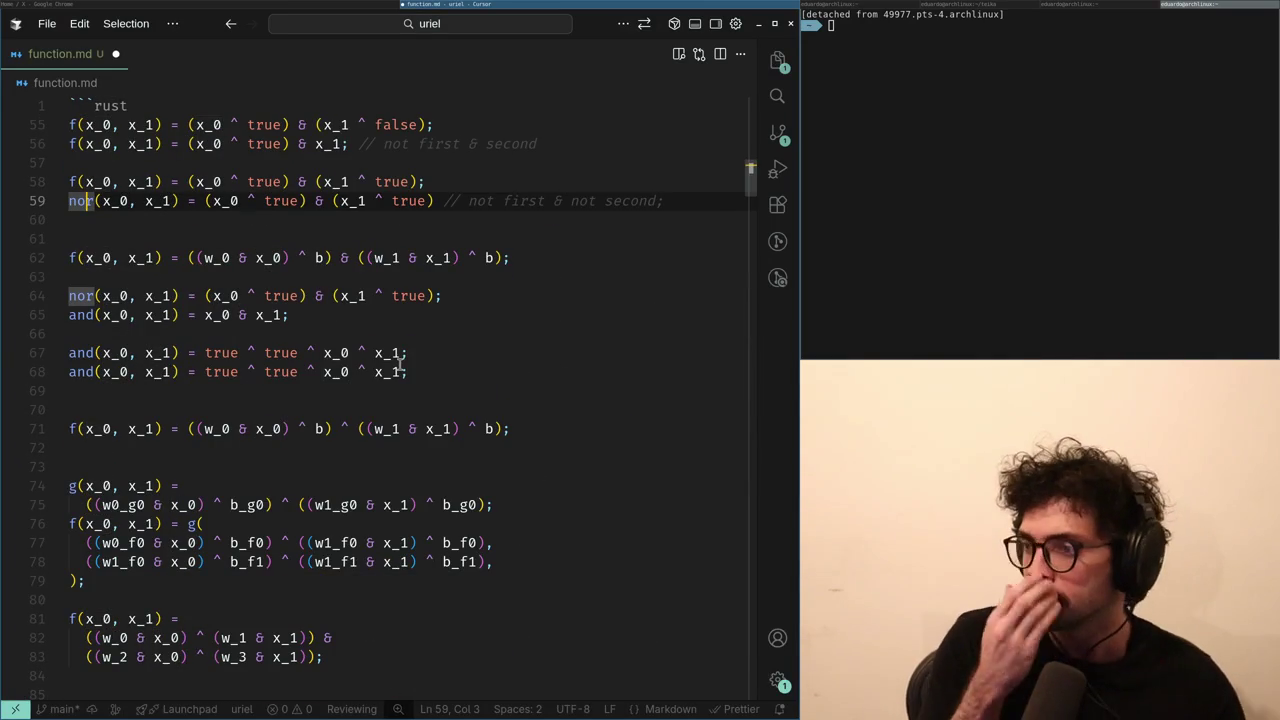
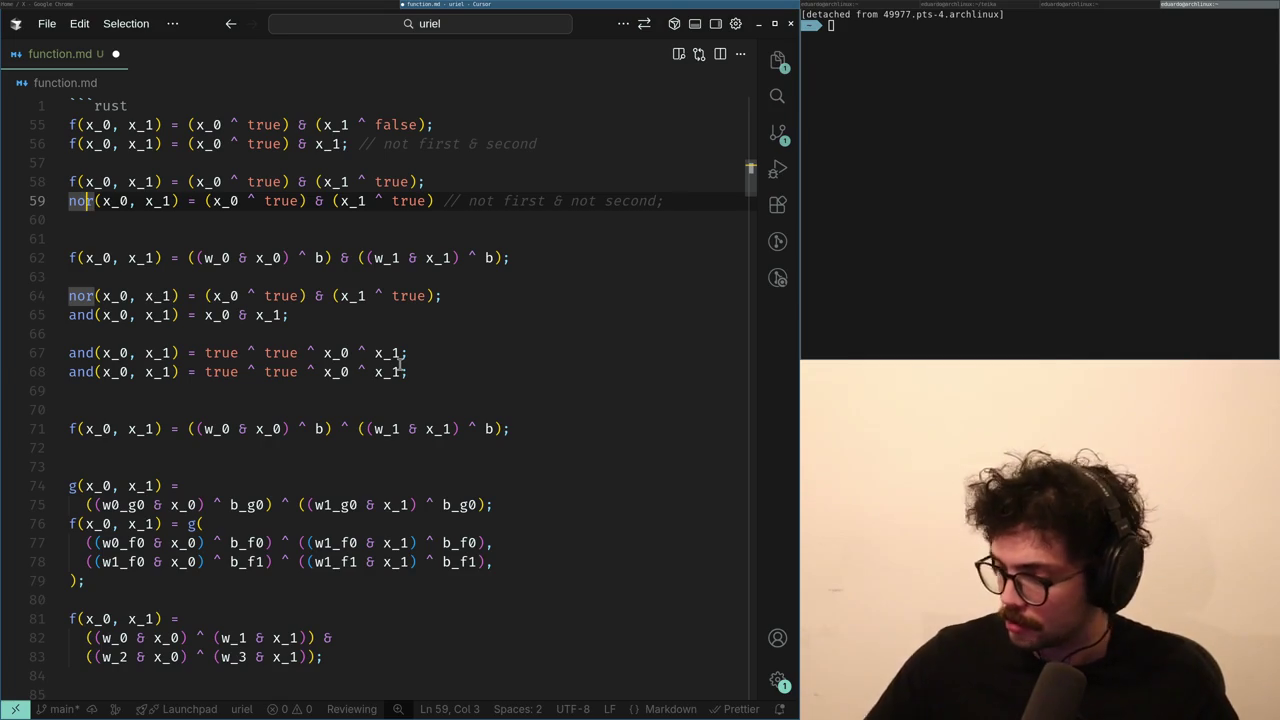
# - Switch from Cursor's function.md to the X home feed in Chrome
pyautogui.hotkey('alt', 'Tab')
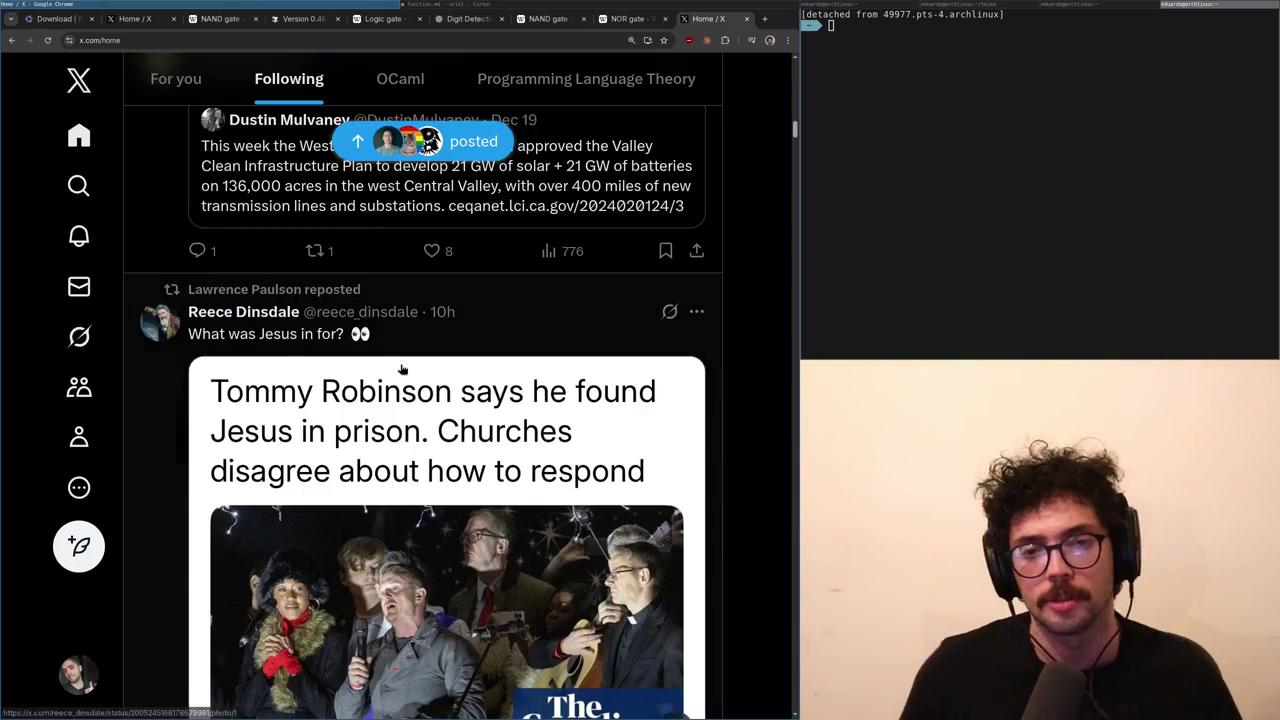
# - Open a new tab and load the Extreme Sudoku puzzle on sudoku.com from a 'sudoku' search
pyautogui.hotkey('ctrl', 't')
pyautogui.write('sudoku')
pyautogui.press('Return')
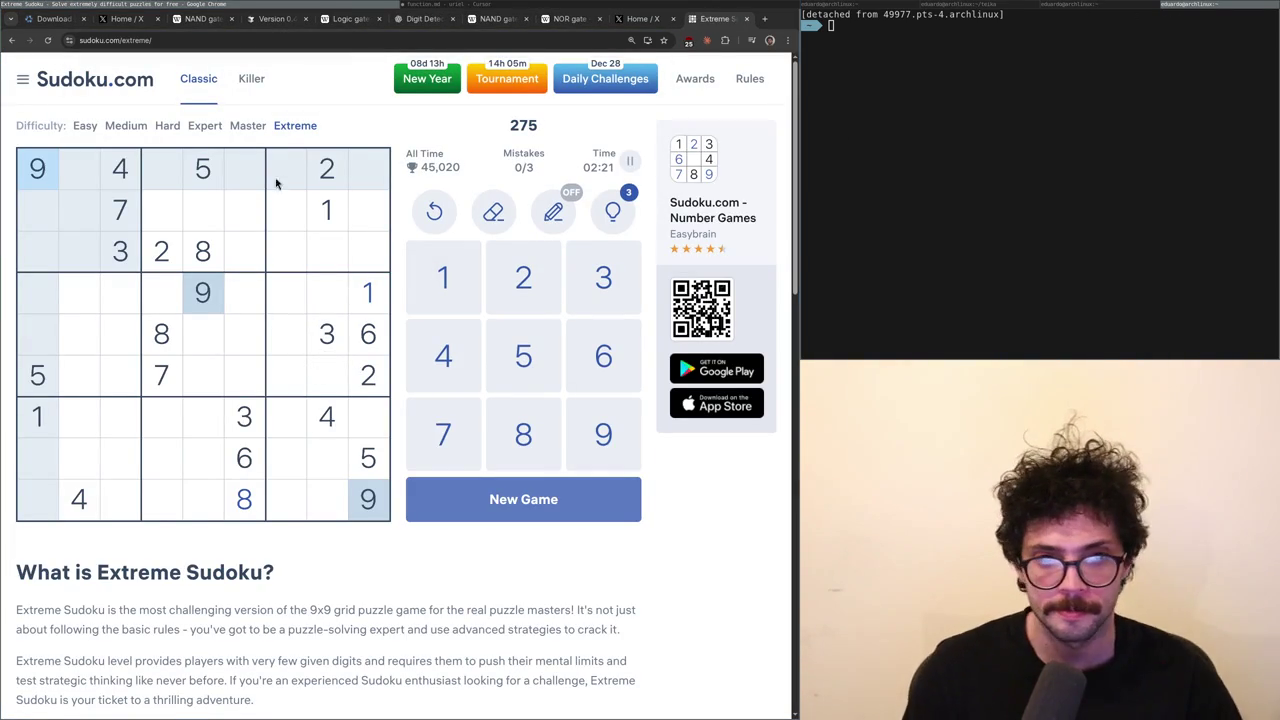
# - Start a fresh Extreme game and place a 4 in the bottom row
pyautogui.click(295, 125)
pyautogui.click(270, 340)
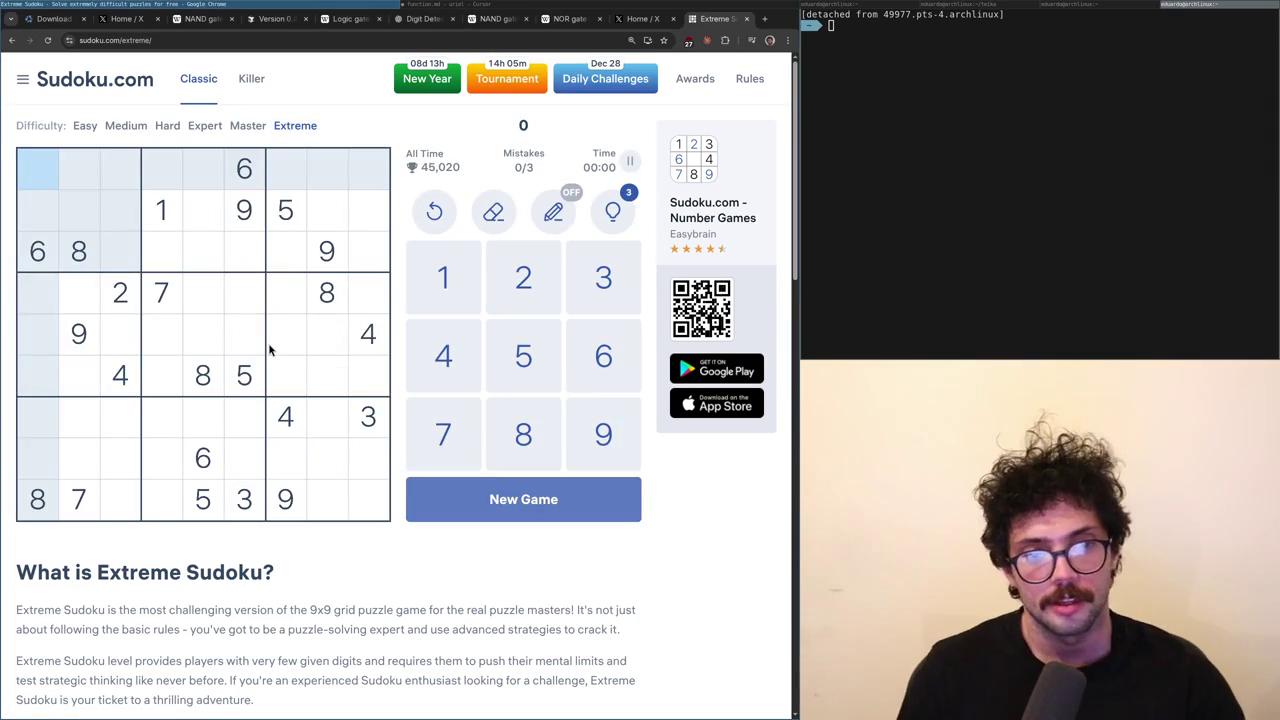
pyautogui.click(178, 227)
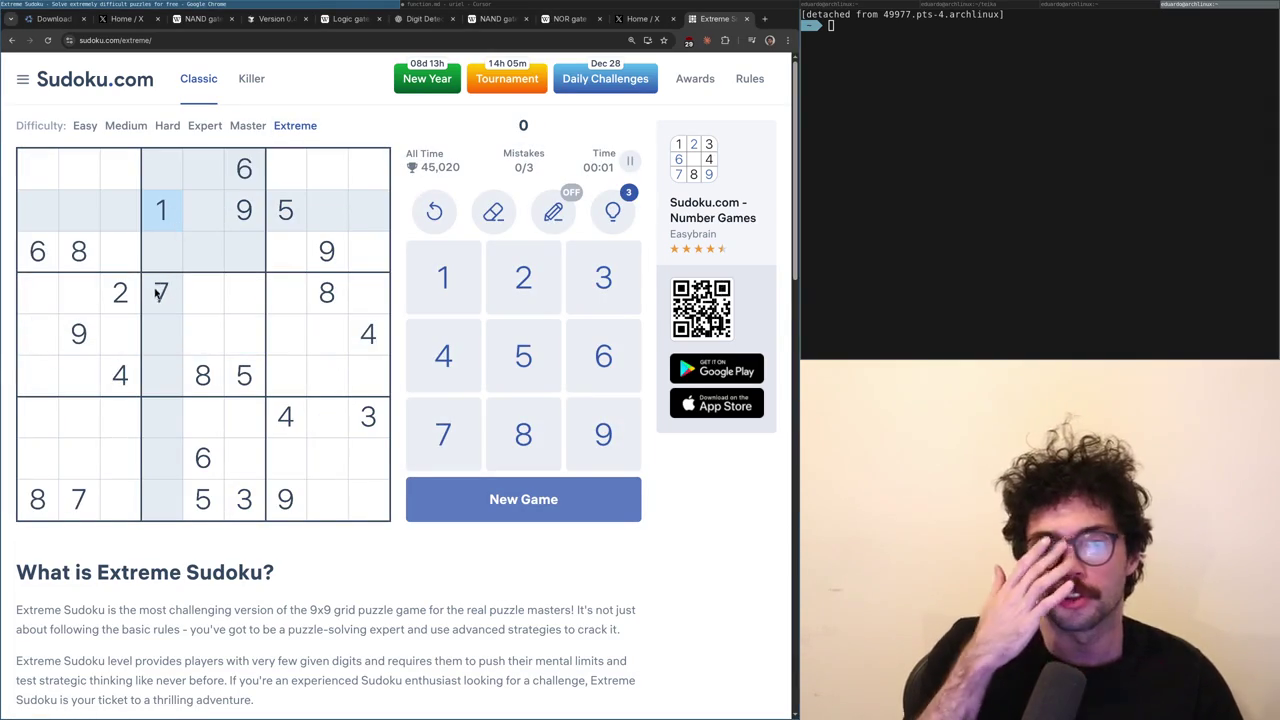
pyautogui.click(127, 290)
pyautogui.click(243, 495)
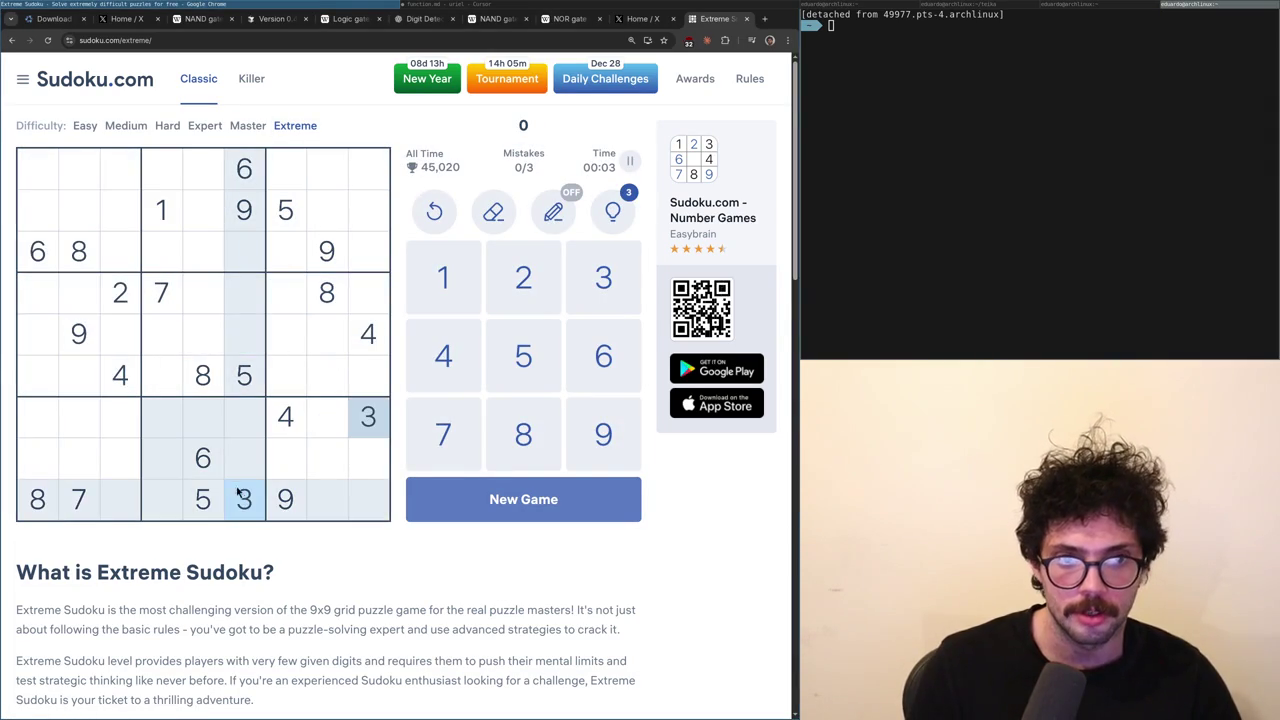
pyautogui.click(298, 428)
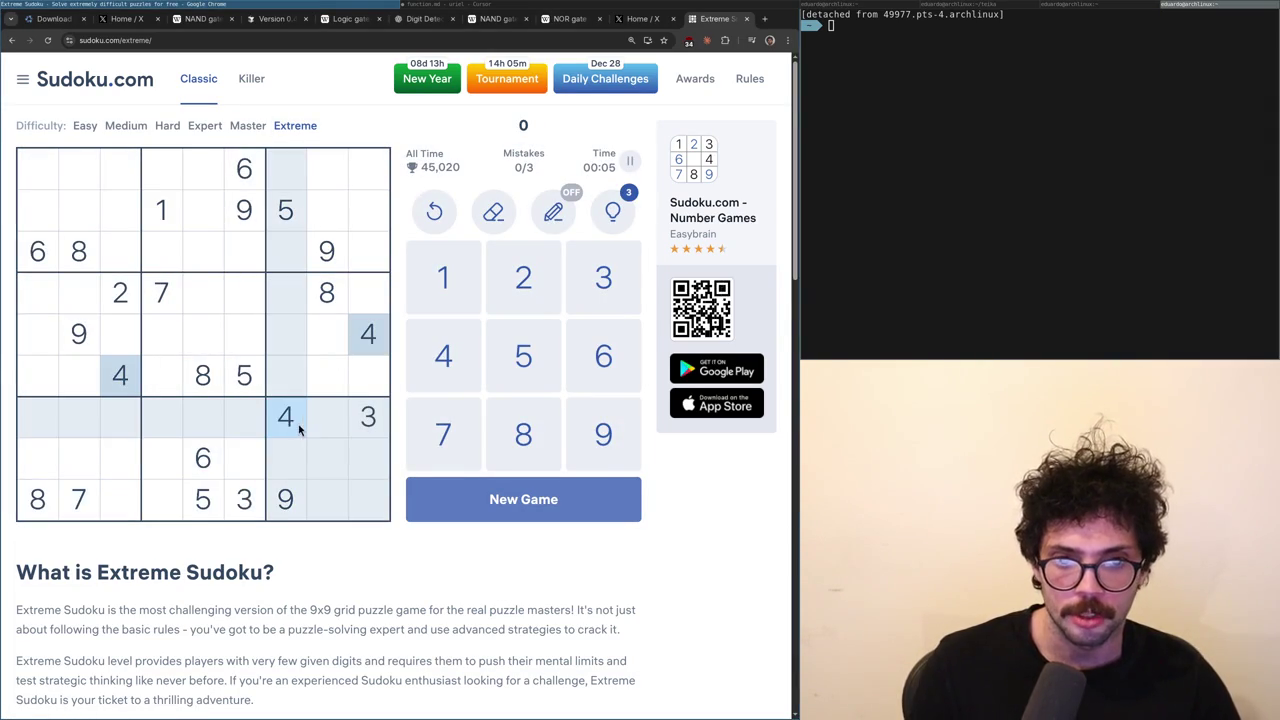
pyautogui.click(147, 513)
pyautogui.write('4')
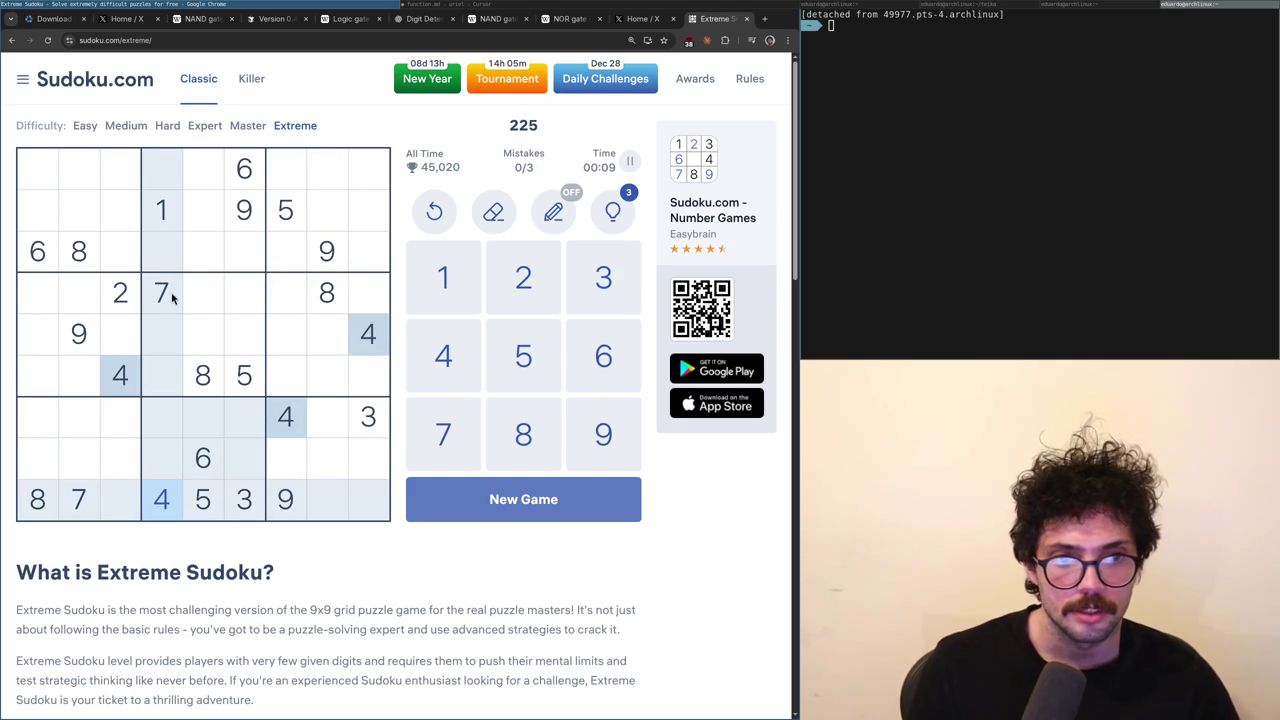
# - Place 8s at row 5 column 3, in the top row, and at row 2 column 9
pyautogui.click(286, 215)
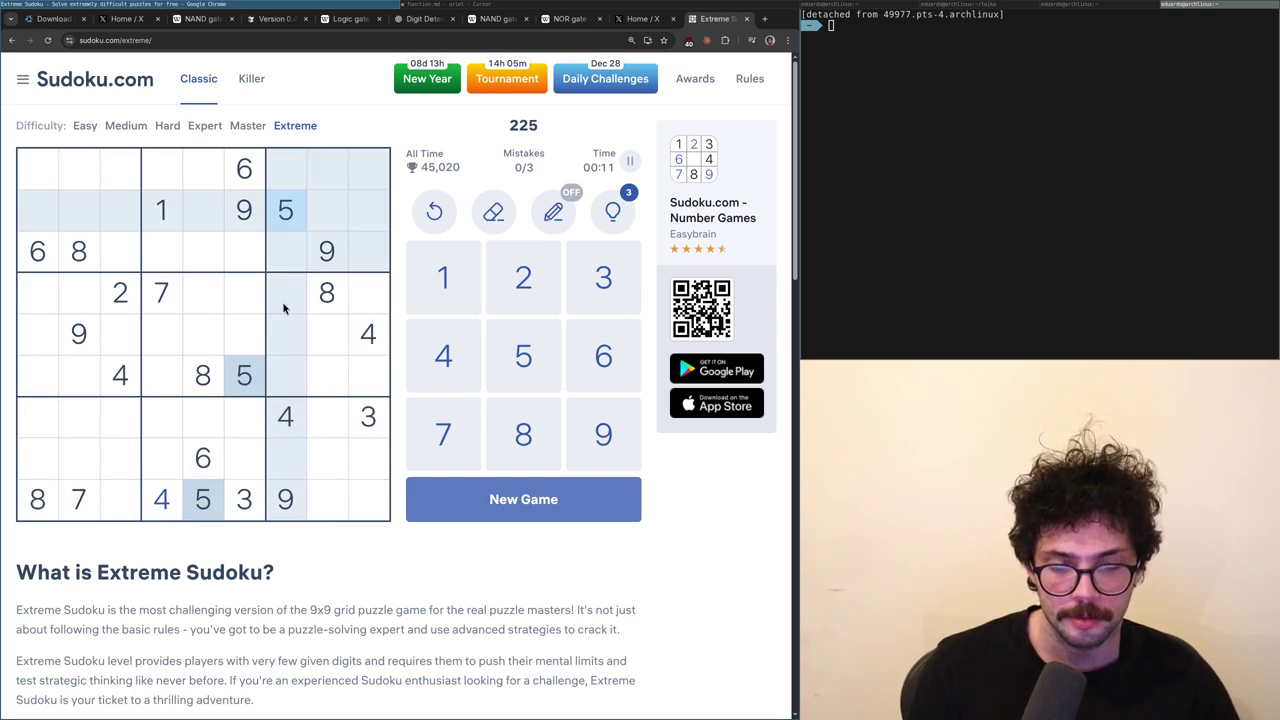
pyautogui.click(202, 474)
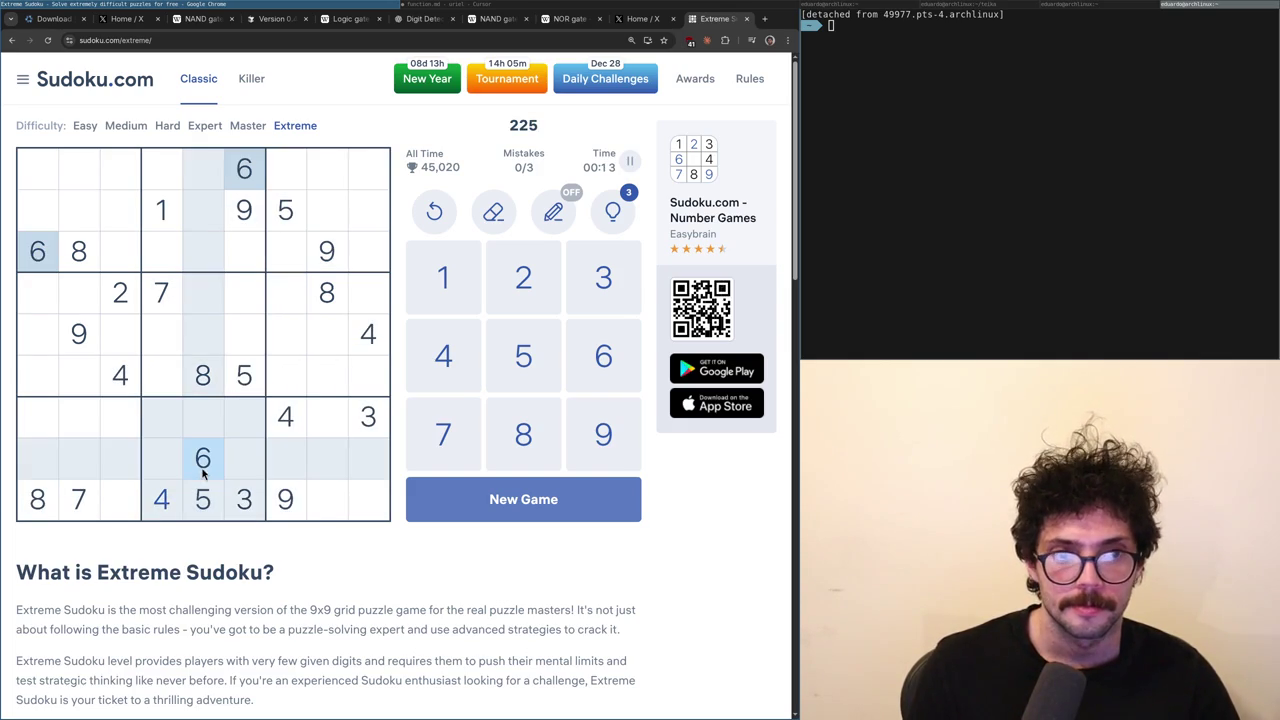
pyautogui.click(165, 302)
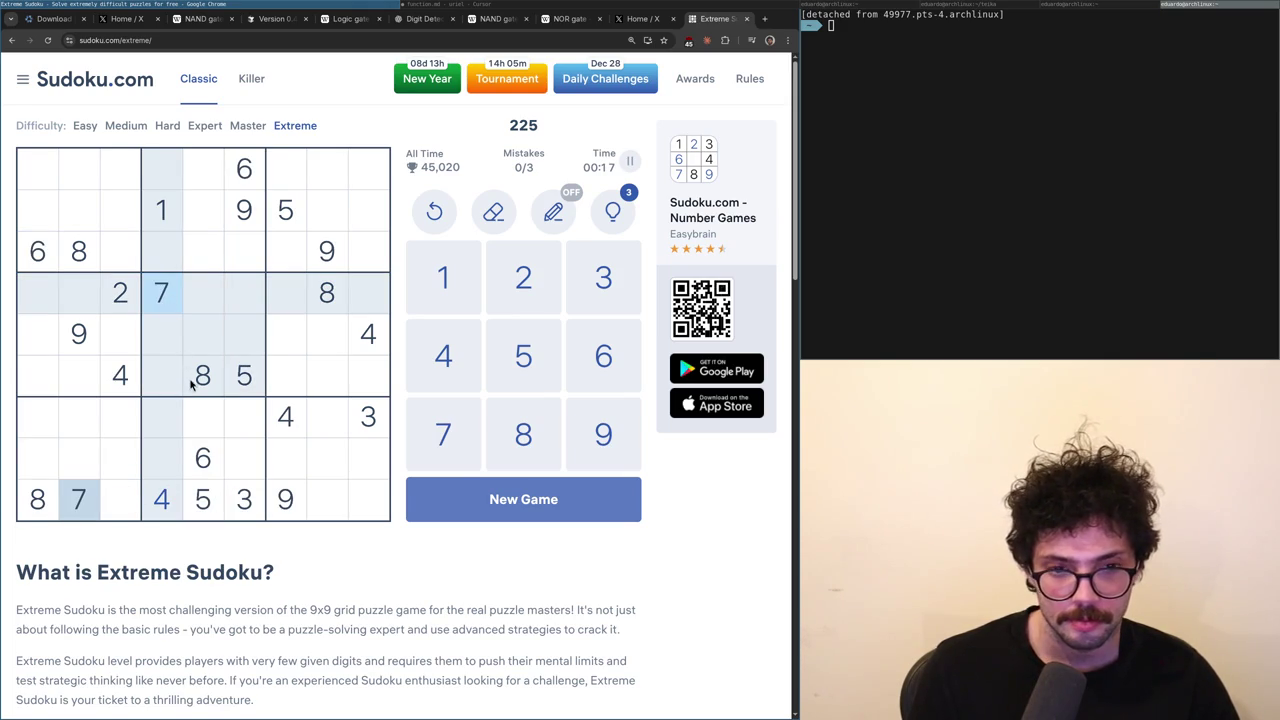
pyautogui.click(76, 262)
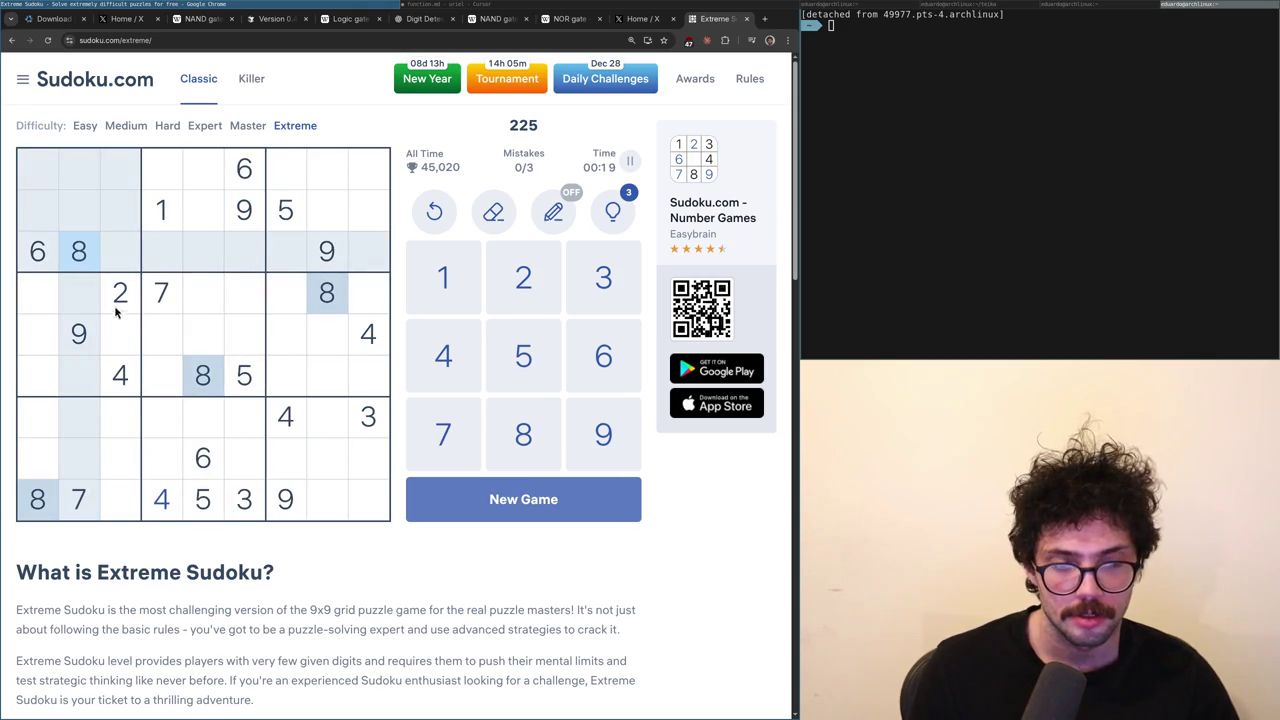
pyautogui.click(128, 341)
pyautogui.write('8')
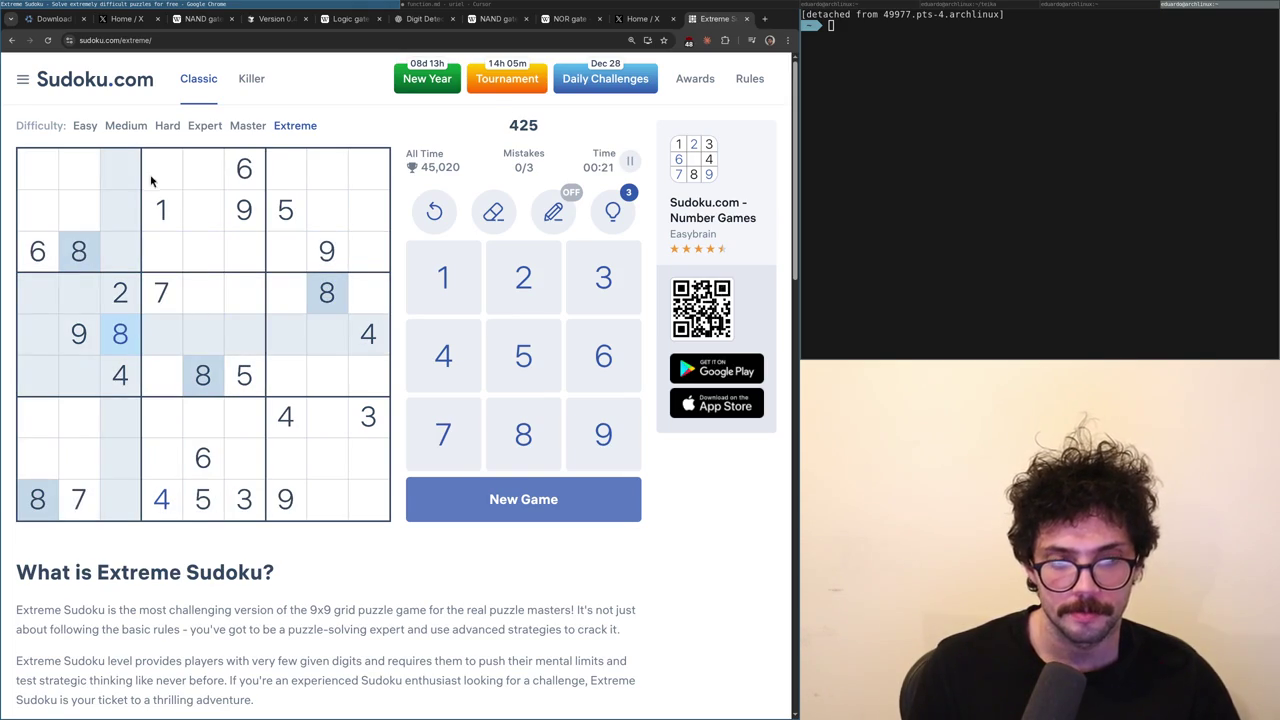
pyautogui.click(146, 184)
pyautogui.write('8')
pyautogui.click(206, 470)
pyautogui.click(205, 498)
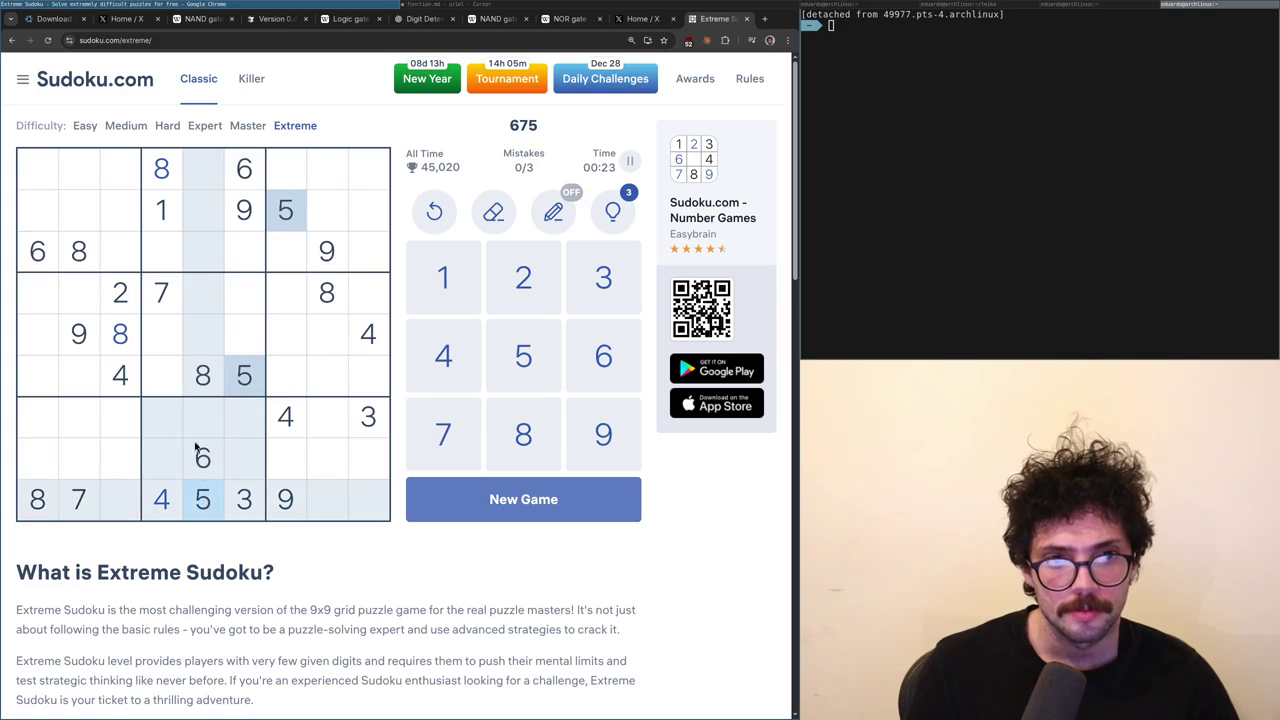
pyautogui.click(165, 186)
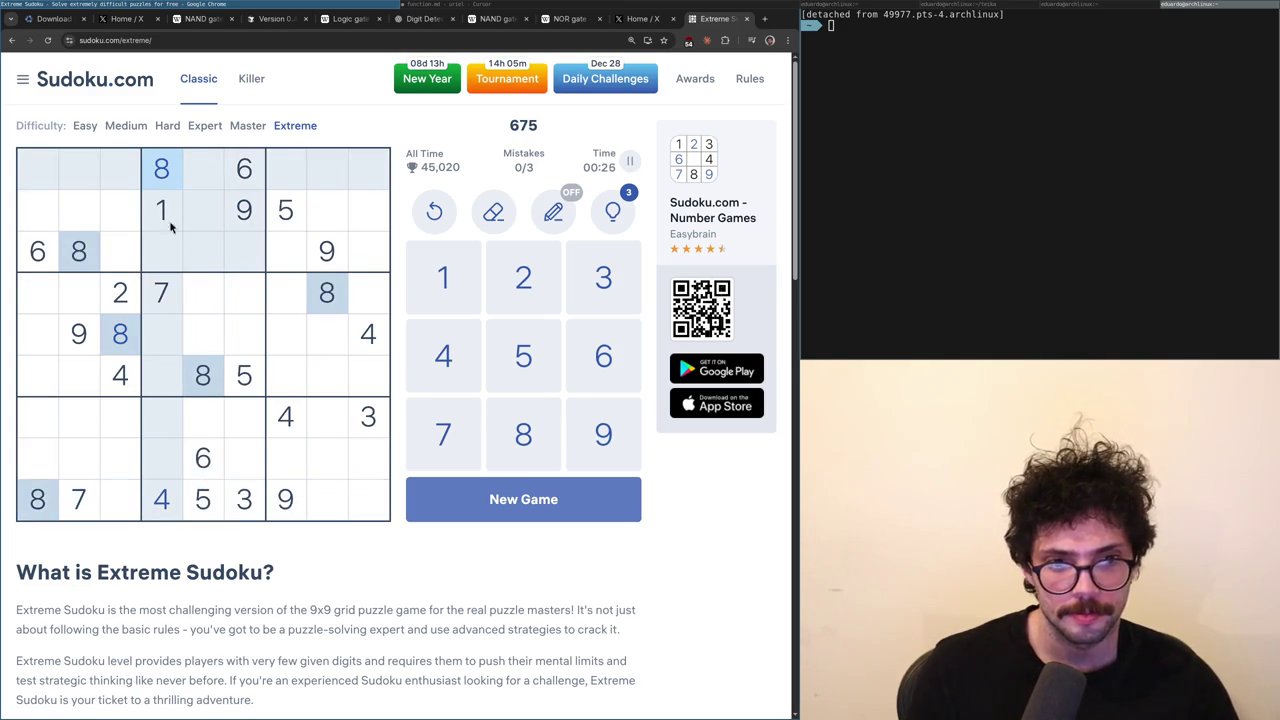
pyautogui.click(370, 212)
pyautogui.write('8')
# - Fill in 6s at row 2 column 8, the bottom-right cell, and row 7 column 3
pyautogui.click(42, 262)
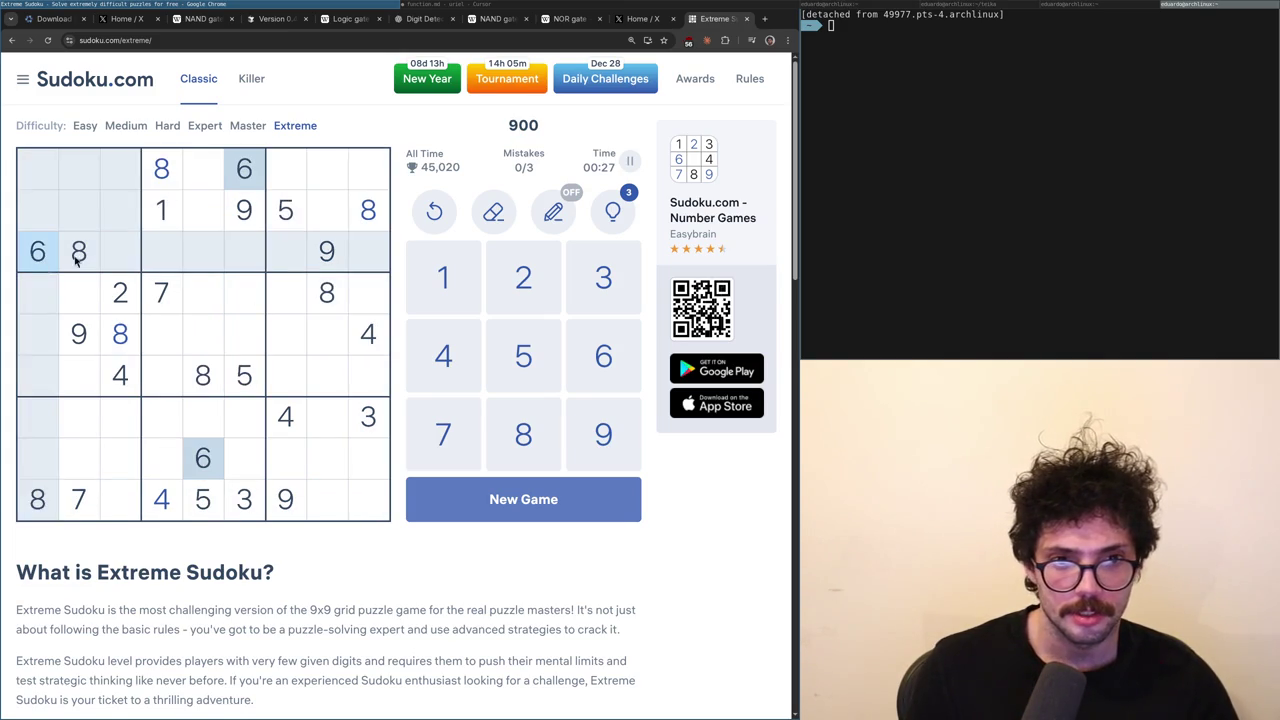
pyautogui.click(322, 212)
pyautogui.write('6')
pyautogui.click(368, 491)
pyautogui.write('6')
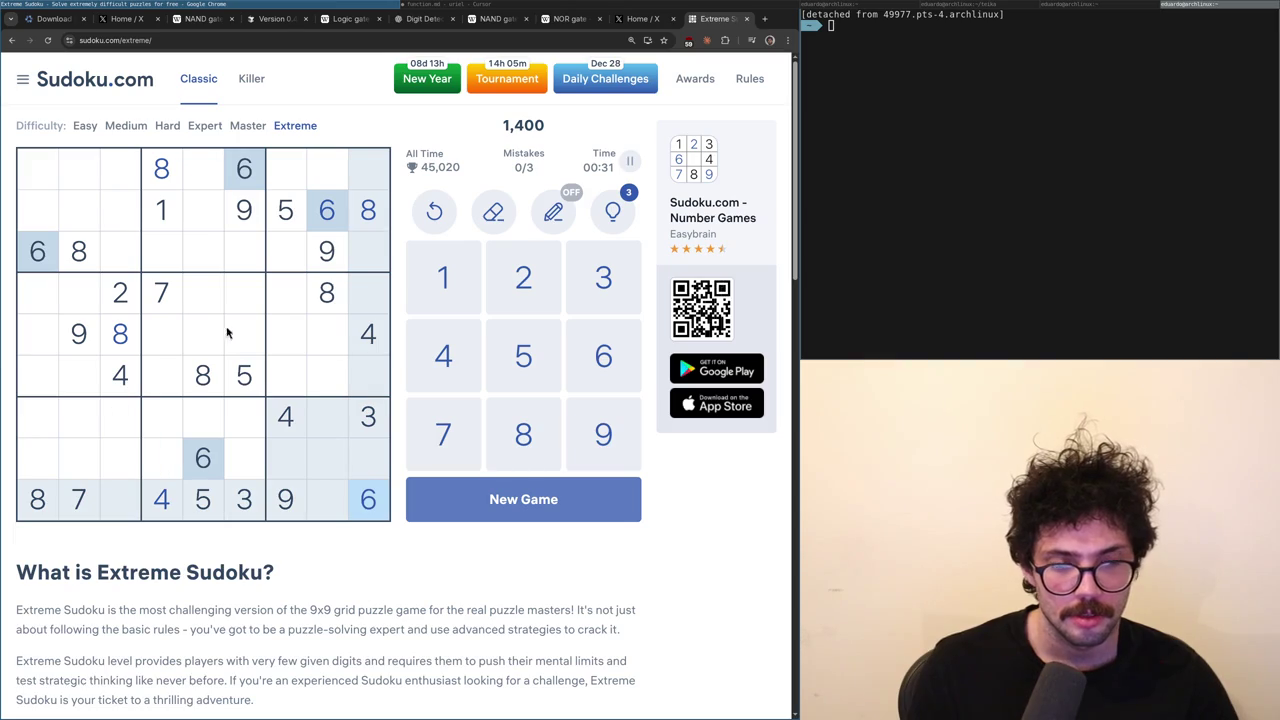
pyautogui.click(125, 429)
pyautogui.write('6')
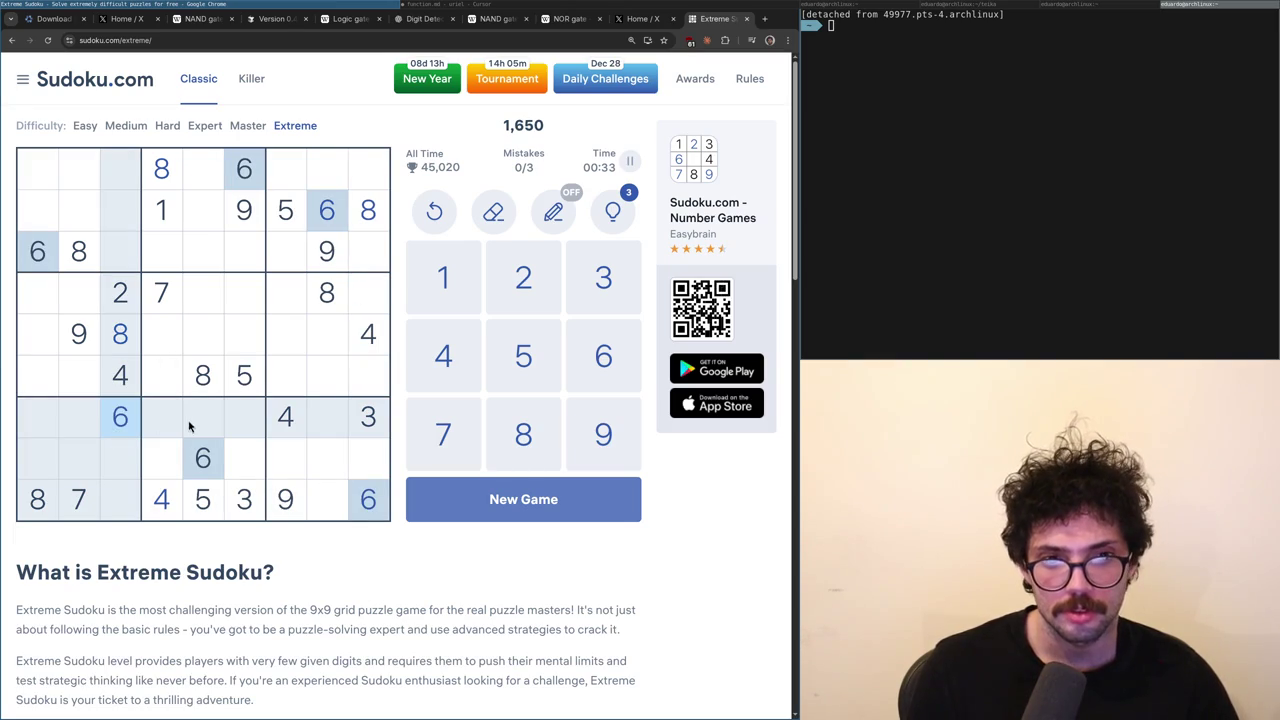
# - Complete the 8s with entries at row 8 column 7 and row 7 column 6
pyautogui.click(365, 210)
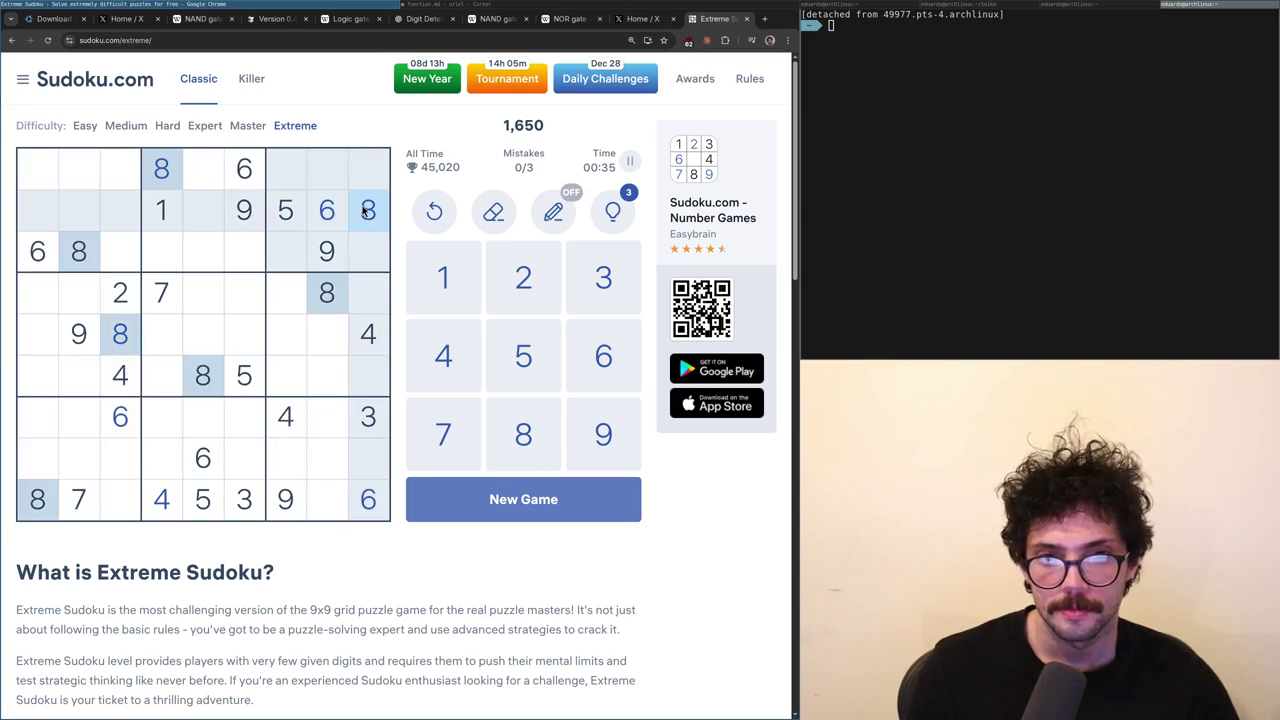
pyautogui.click(296, 473)
pyautogui.write('8')
pyautogui.click(245, 425)
pyautogui.write('8')
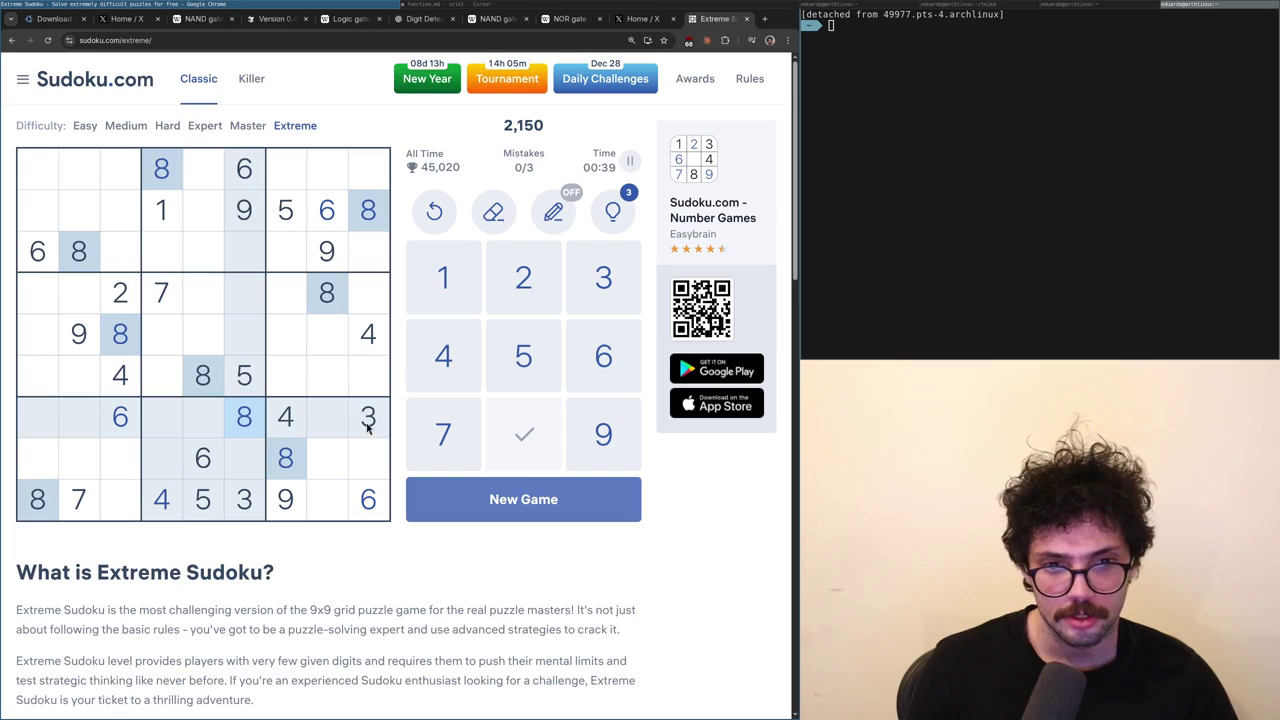
pyautogui.click(258, 228)
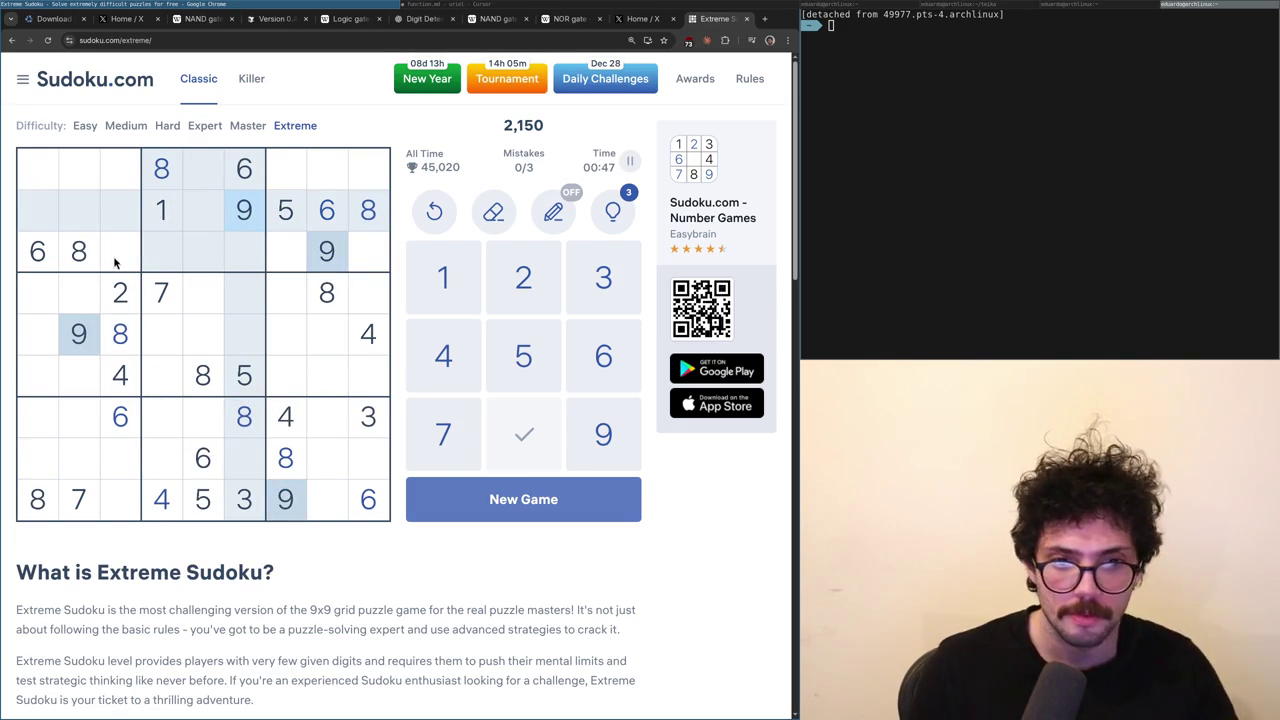
pyautogui.click(158, 230)
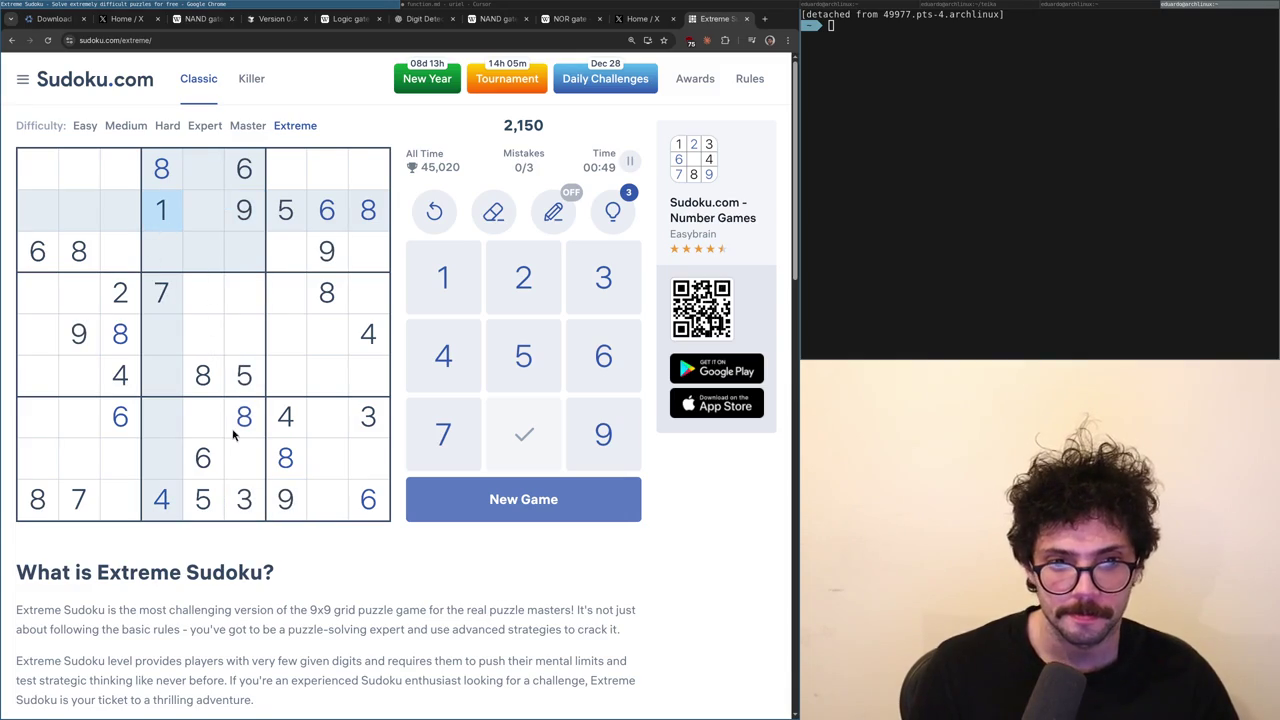
pyautogui.click(118, 308)
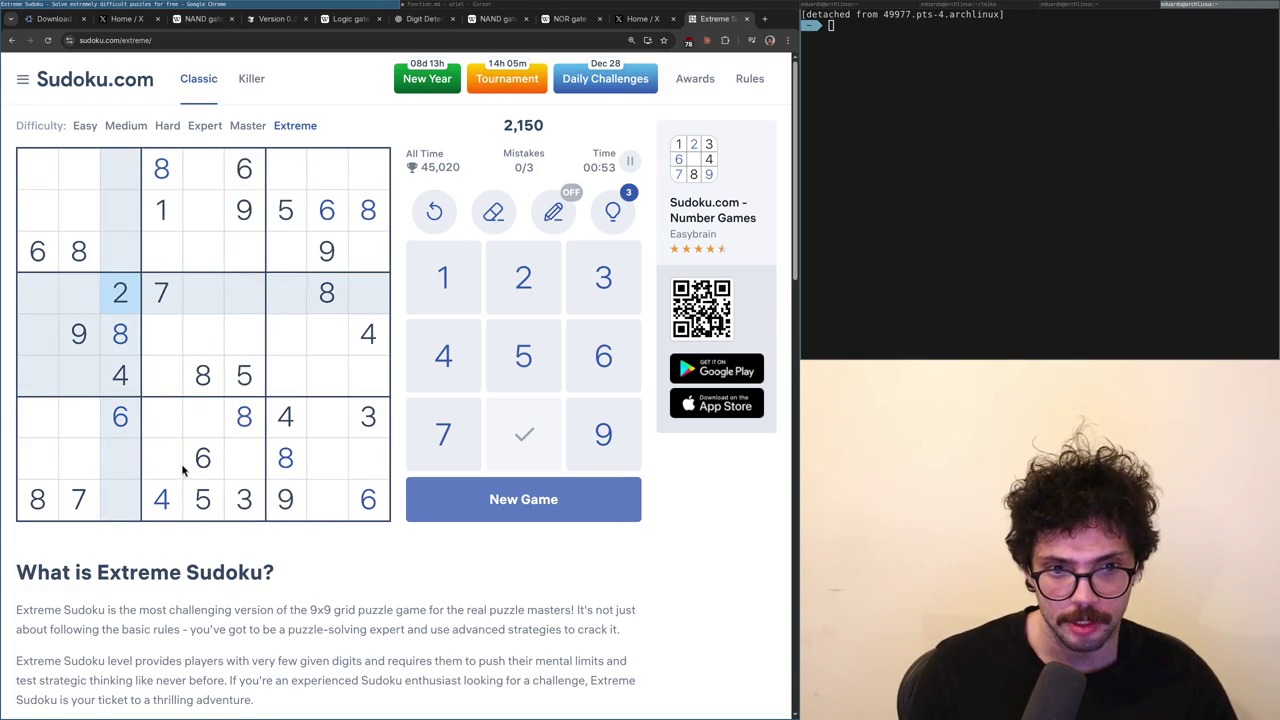
pyautogui.click(227, 500)
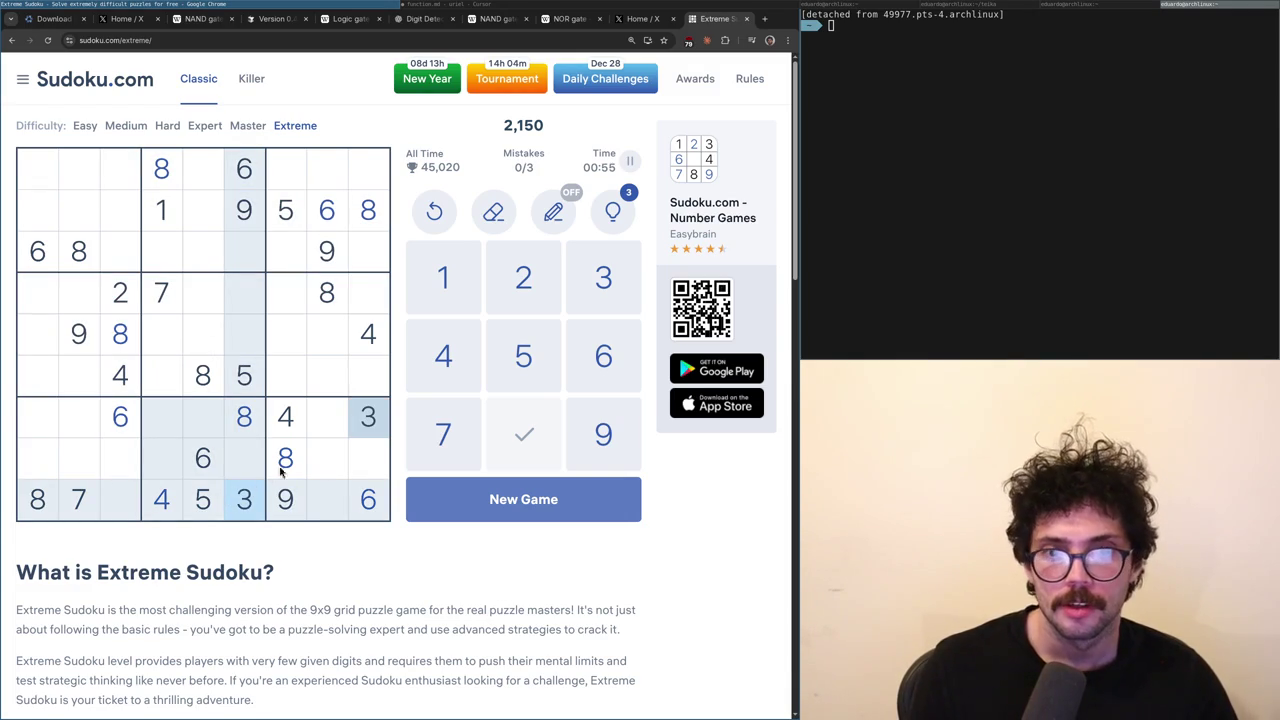
pyautogui.click(133, 375)
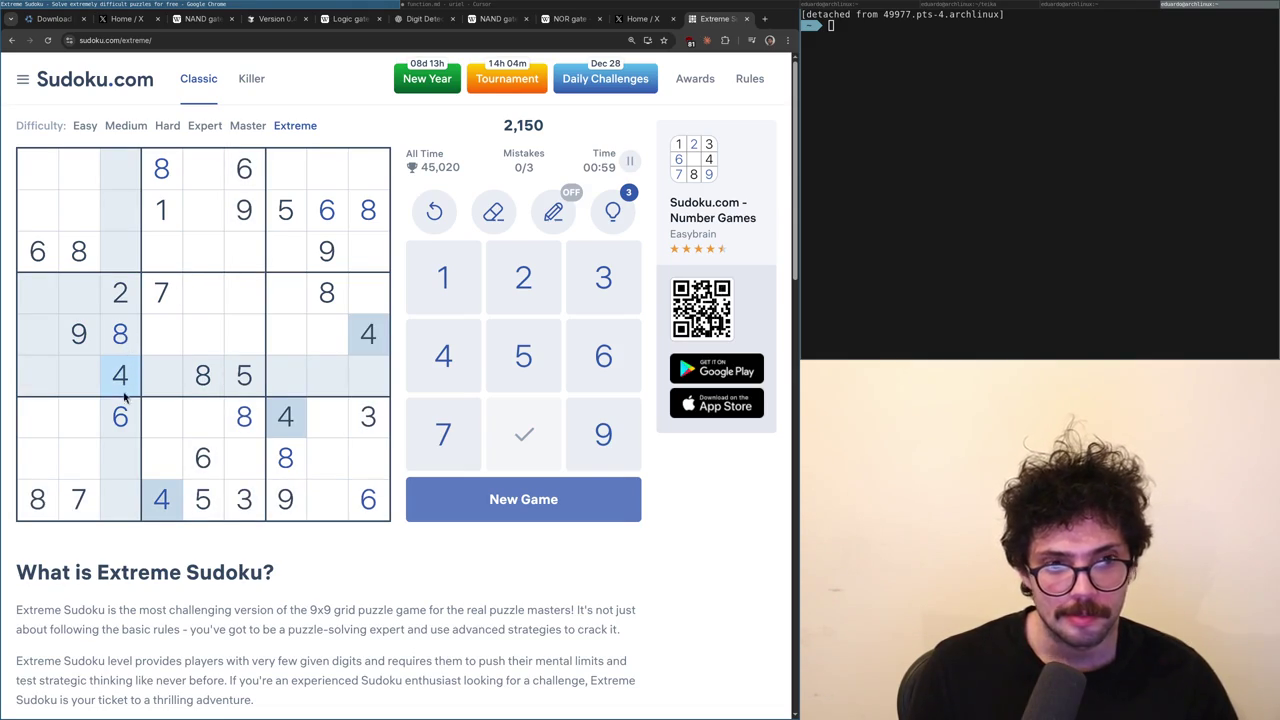
pyautogui.click(370, 418)
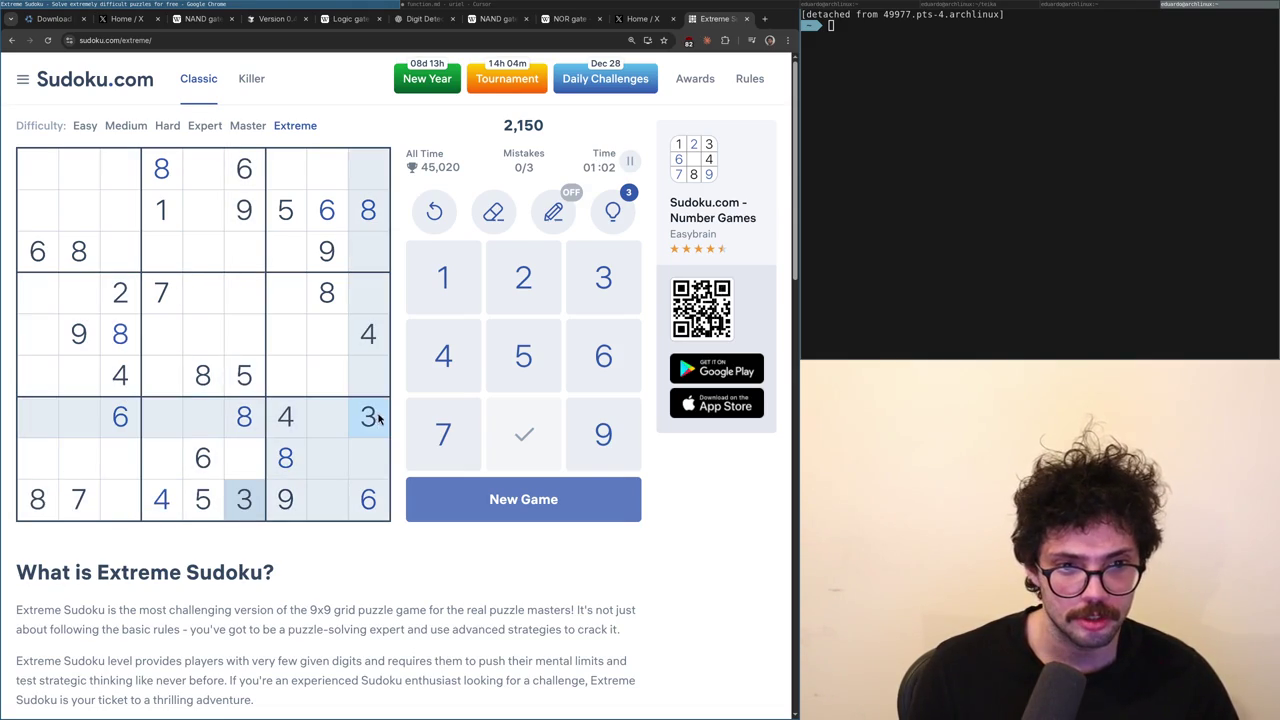
pyautogui.click(288, 427)
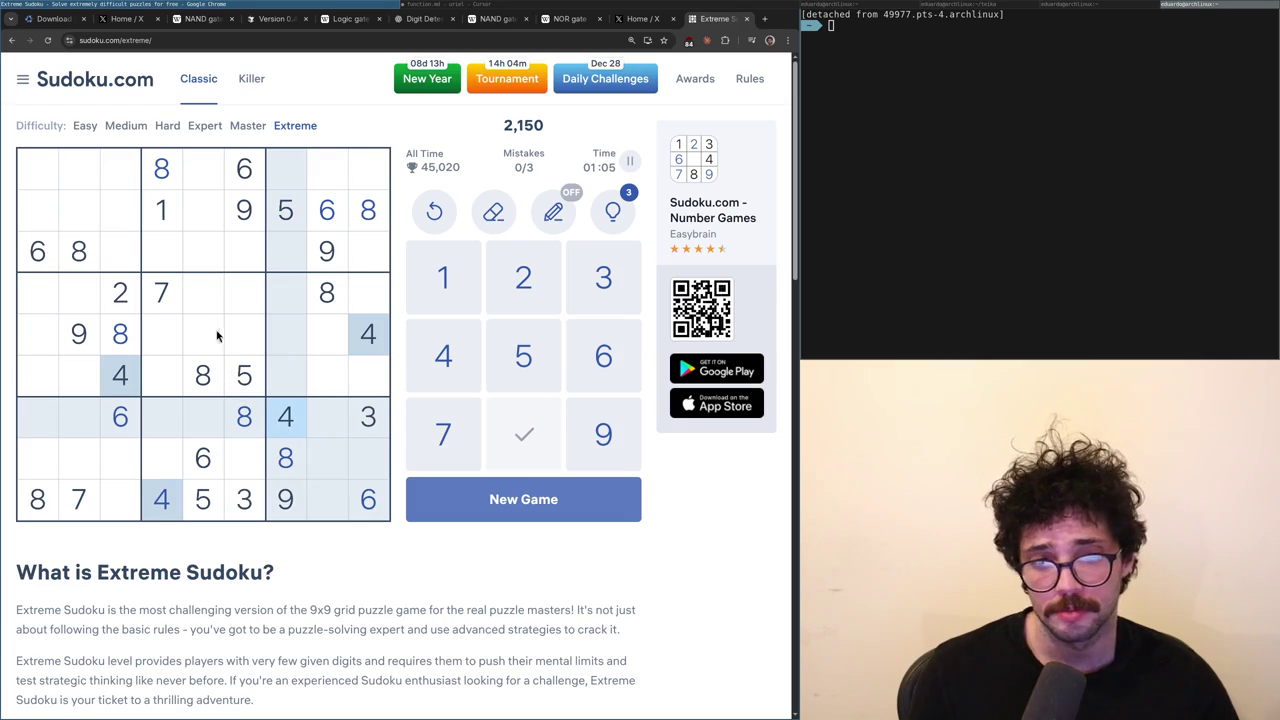
pyautogui.click(240, 376)
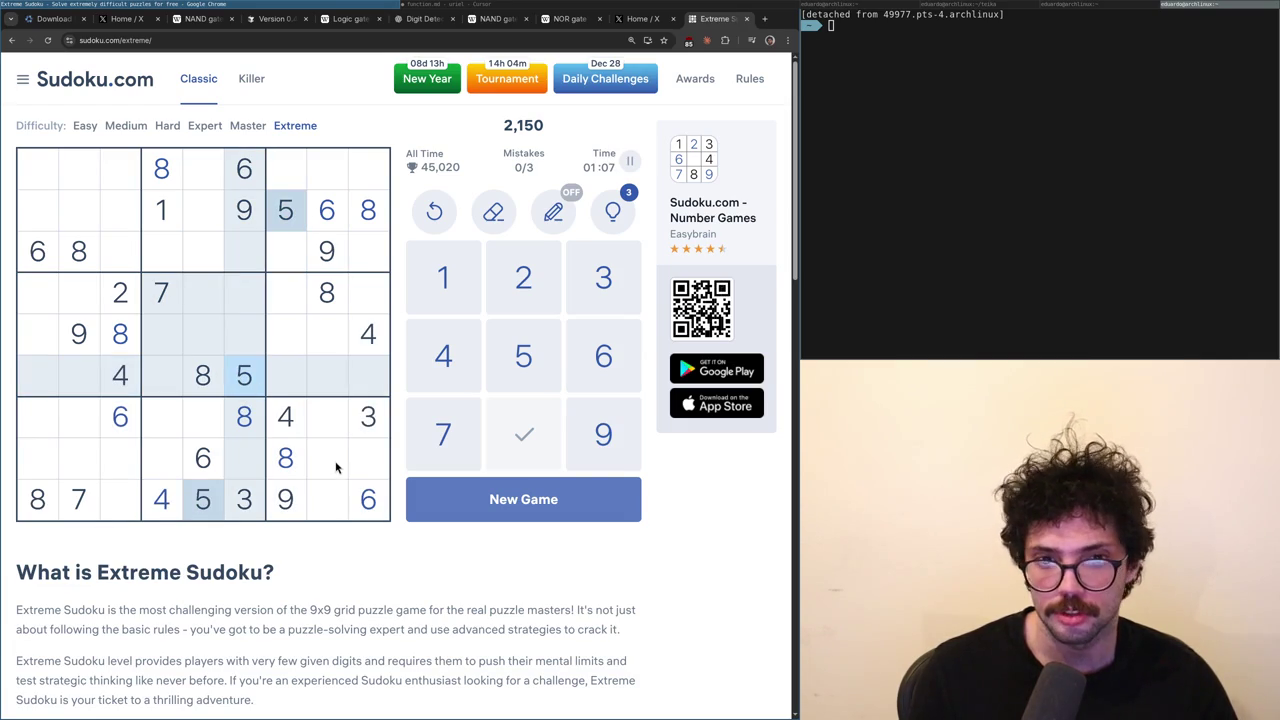
pyautogui.click(122, 420)
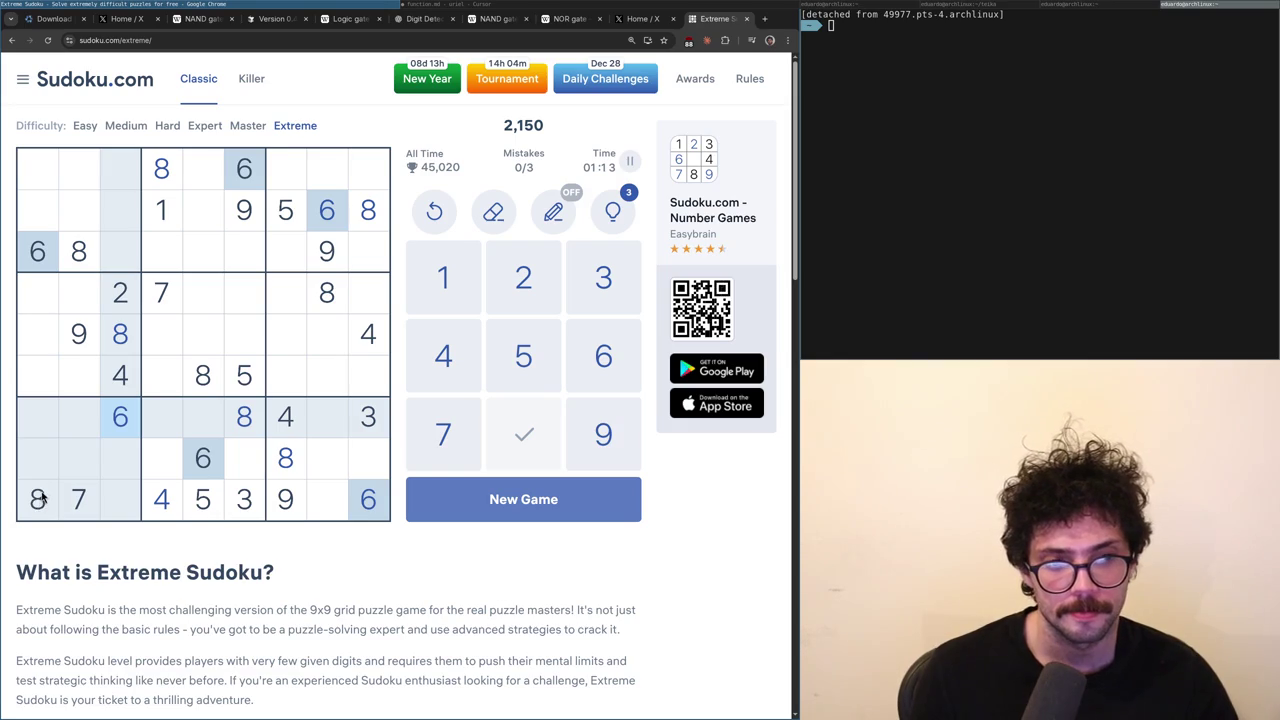
pyautogui.click(72, 504)
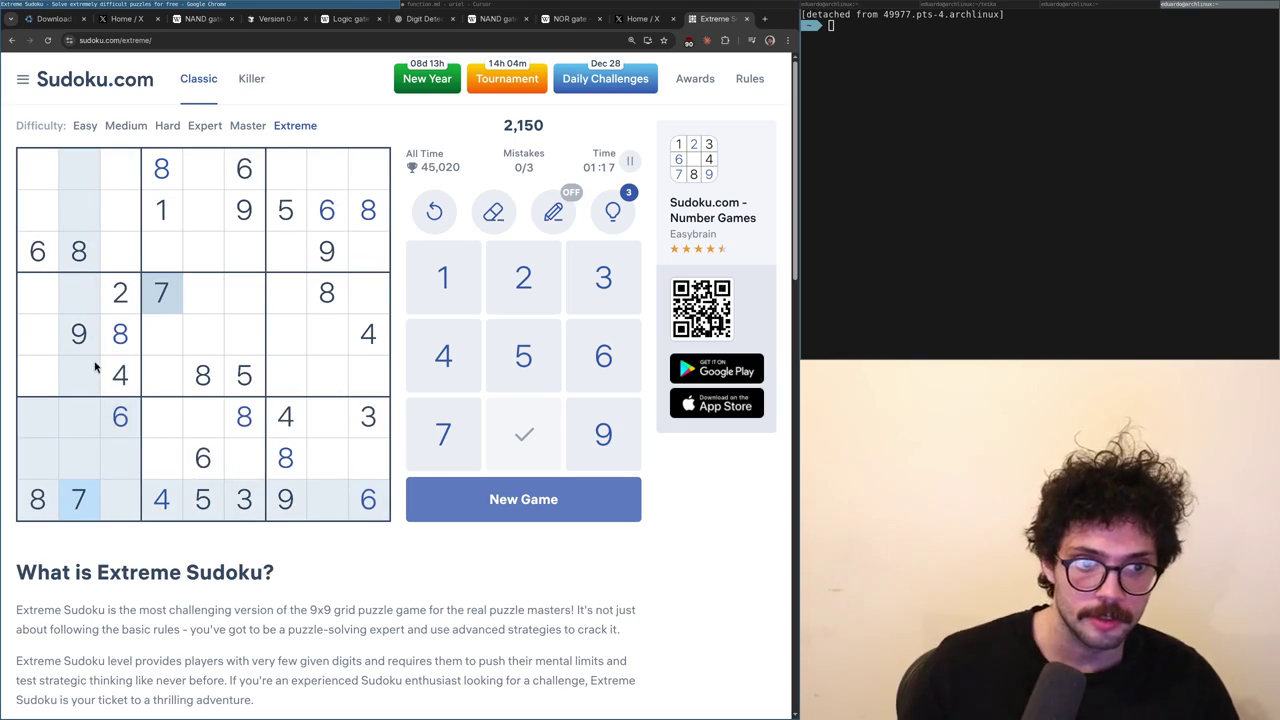
pyautogui.click(80, 336)
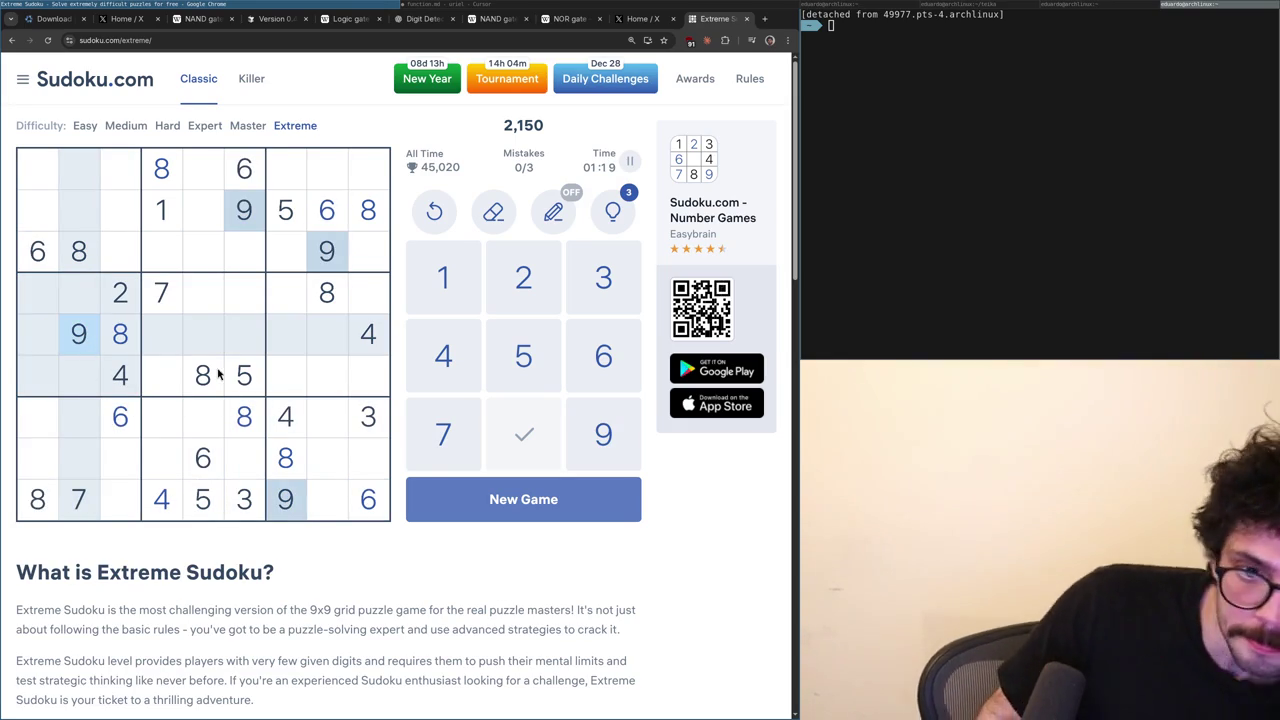
pyautogui.click(166, 226)
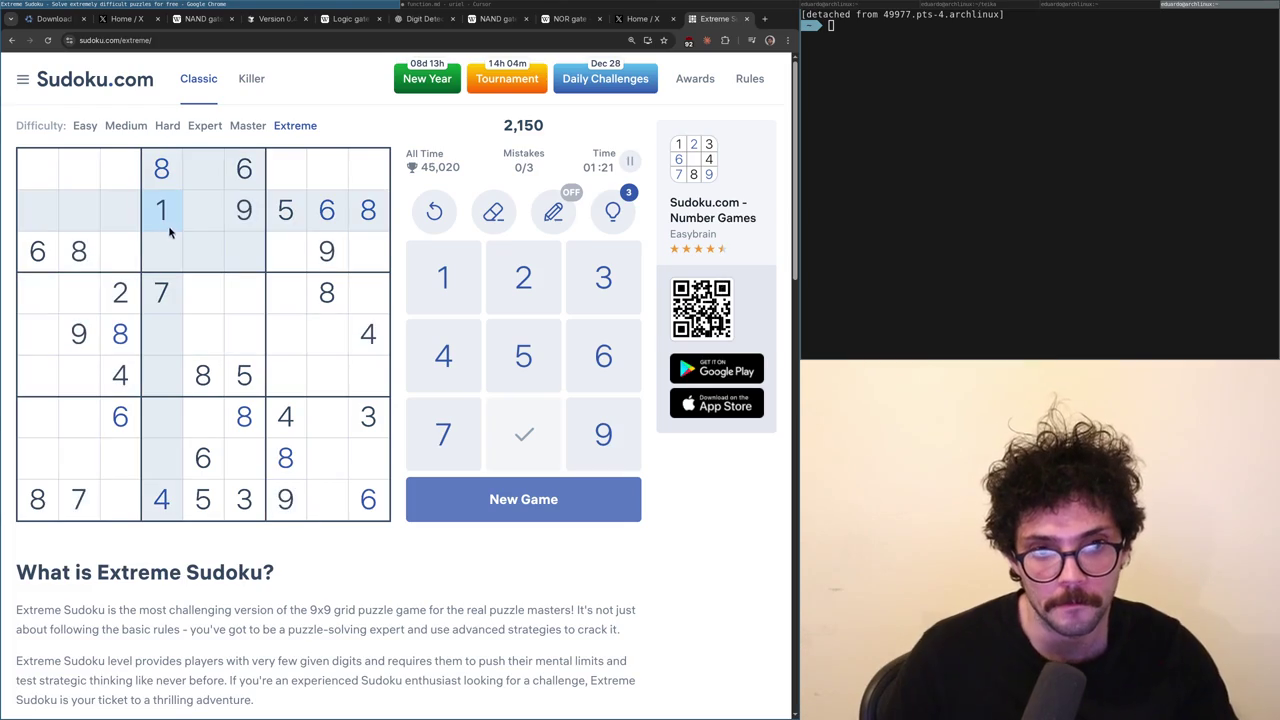
pyautogui.click(124, 300)
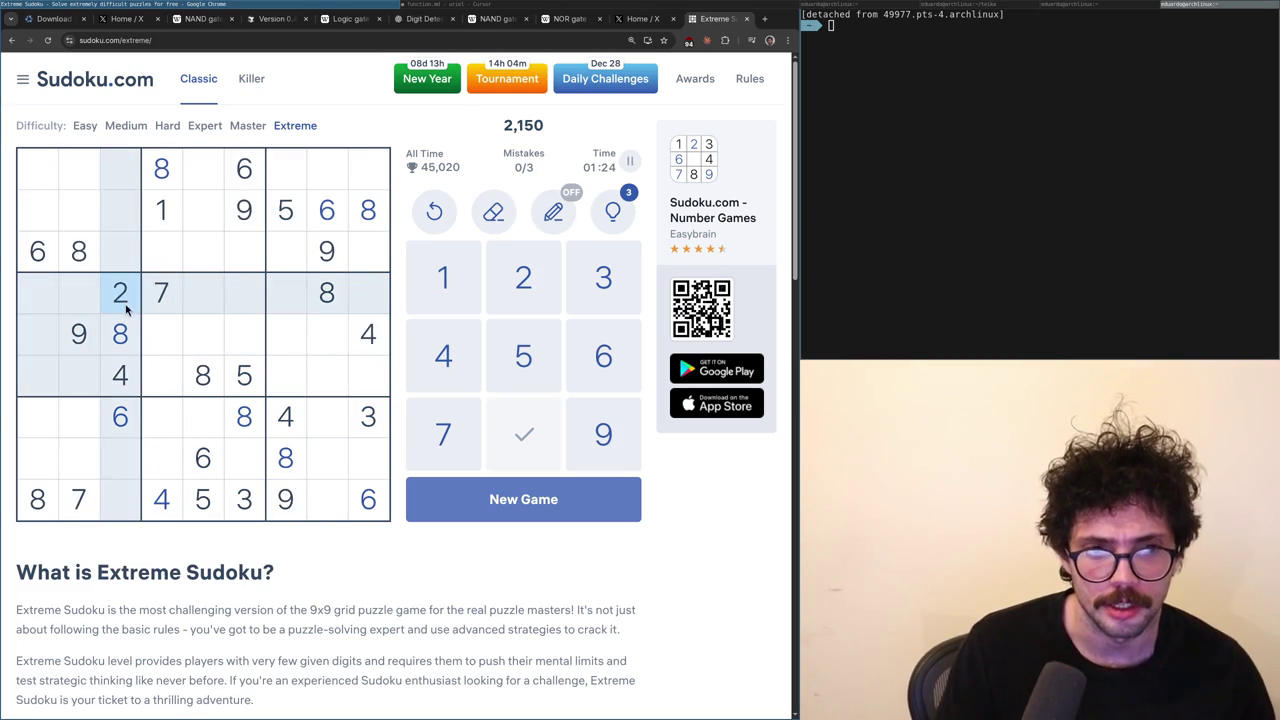
pyautogui.click(241, 507)
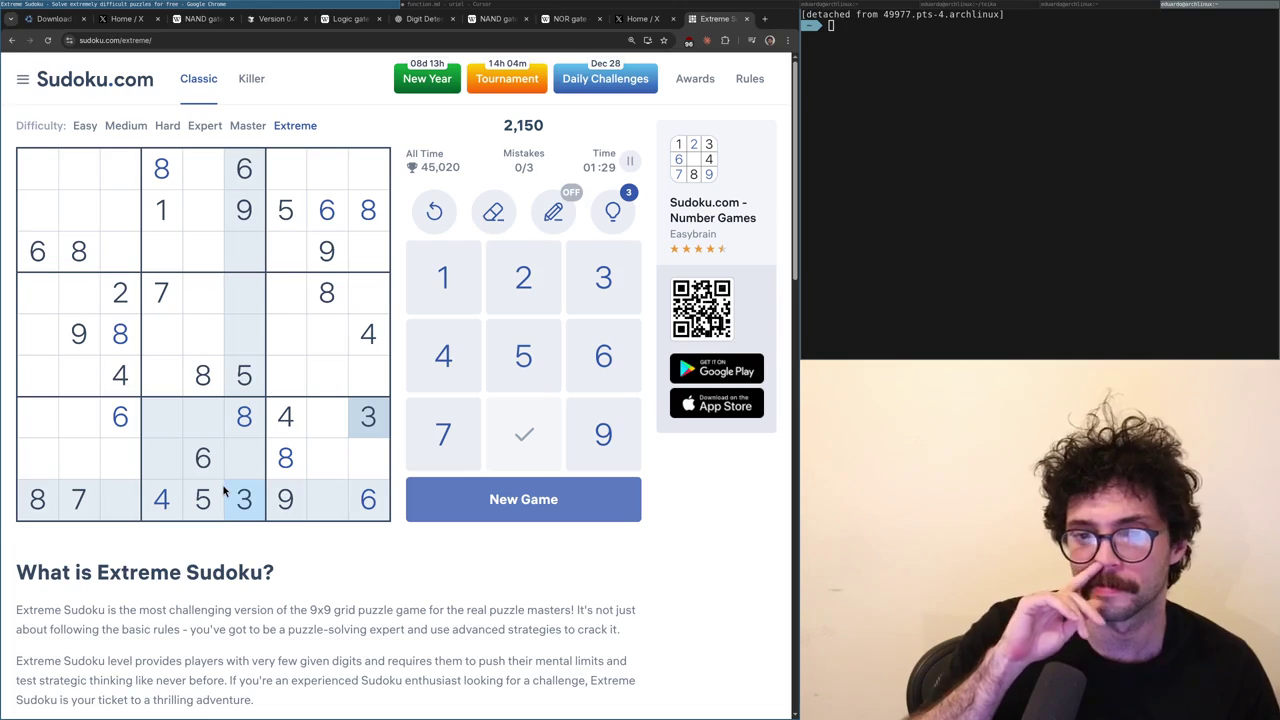
pyautogui.click(362, 336)
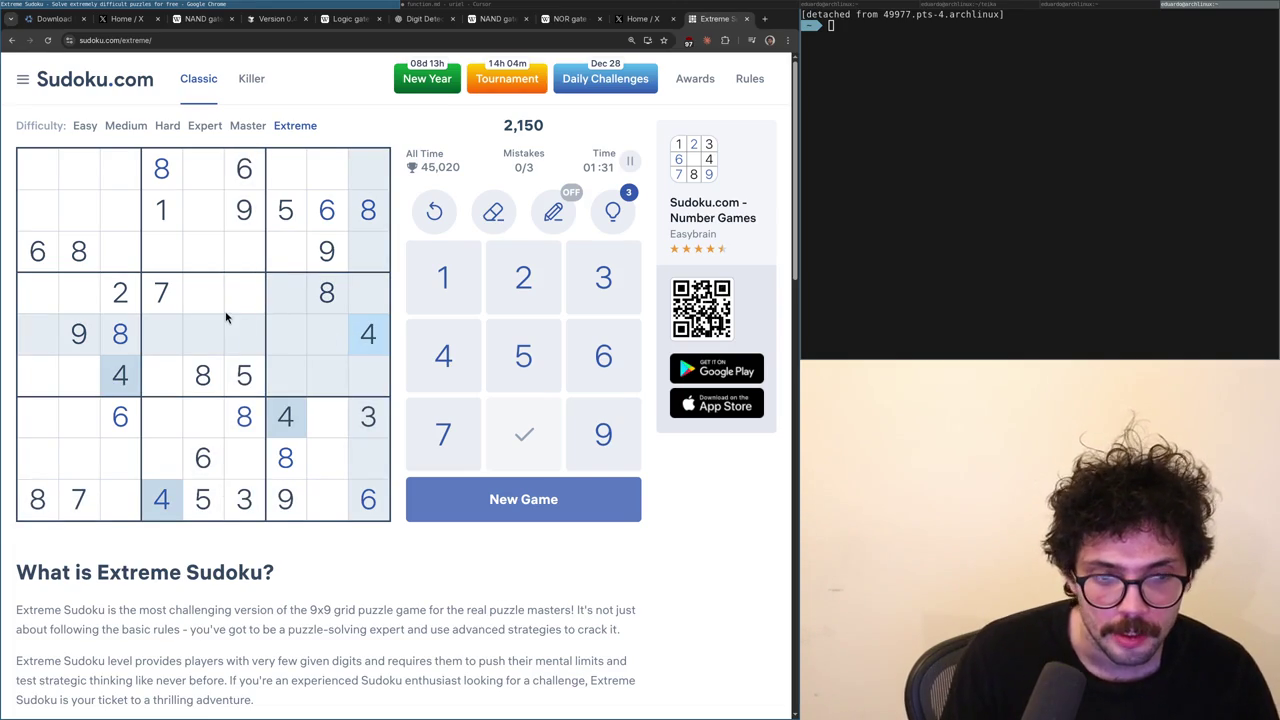
pyautogui.click(84, 334)
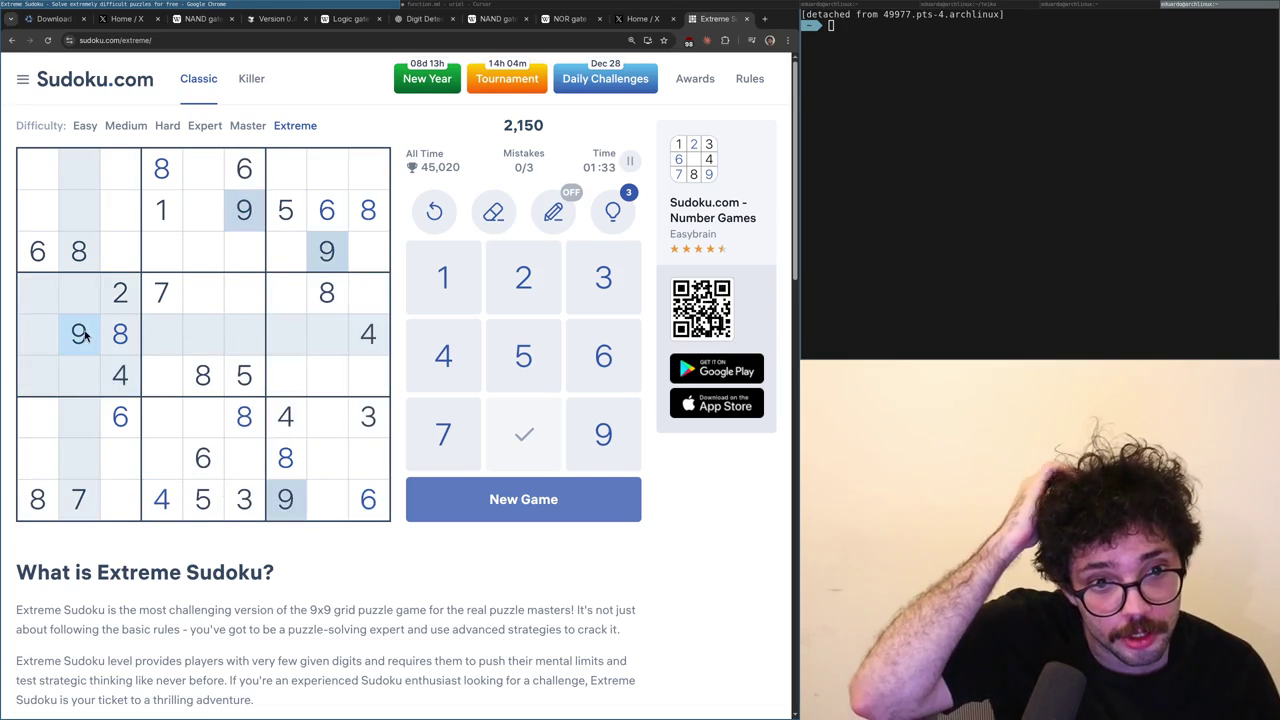
pyautogui.click(367, 350)
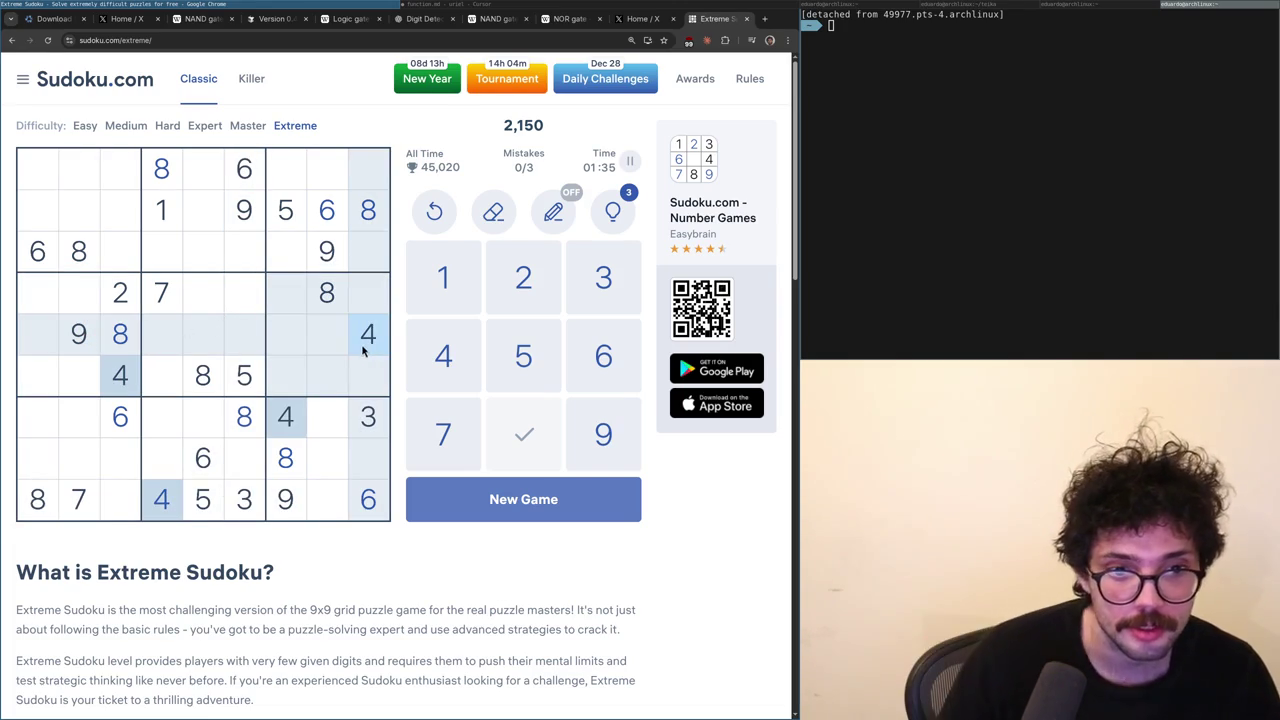
pyautogui.click(326, 170)
pyautogui.press('4')
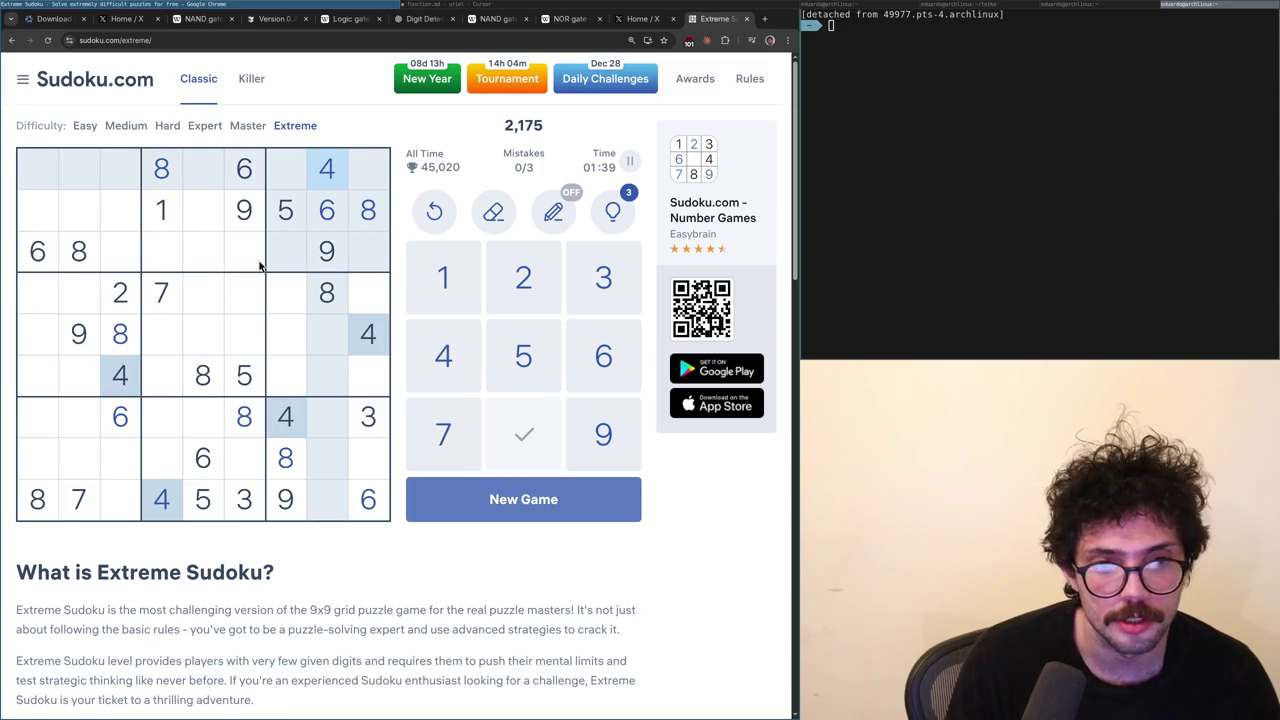
# - Check the 3s, 1s, 7s and column-three digits for possible placements
pyautogui.click(367, 428)
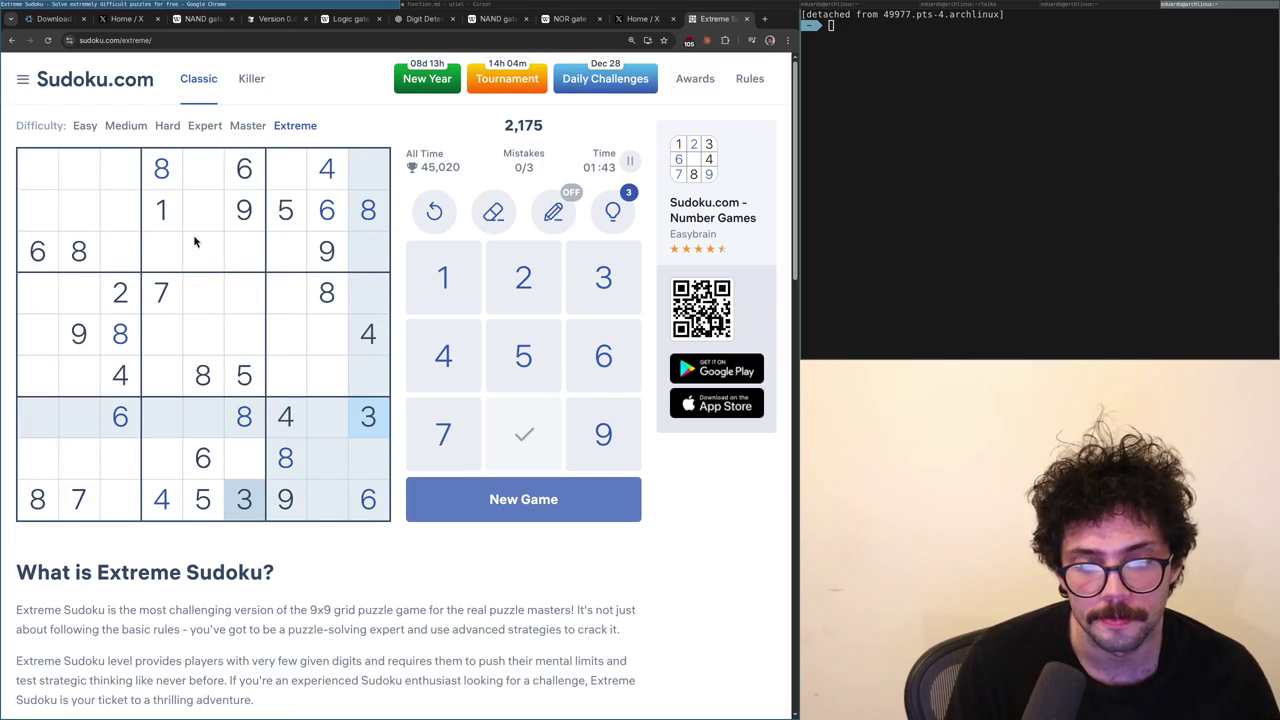
pyautogui.click(166, 213)
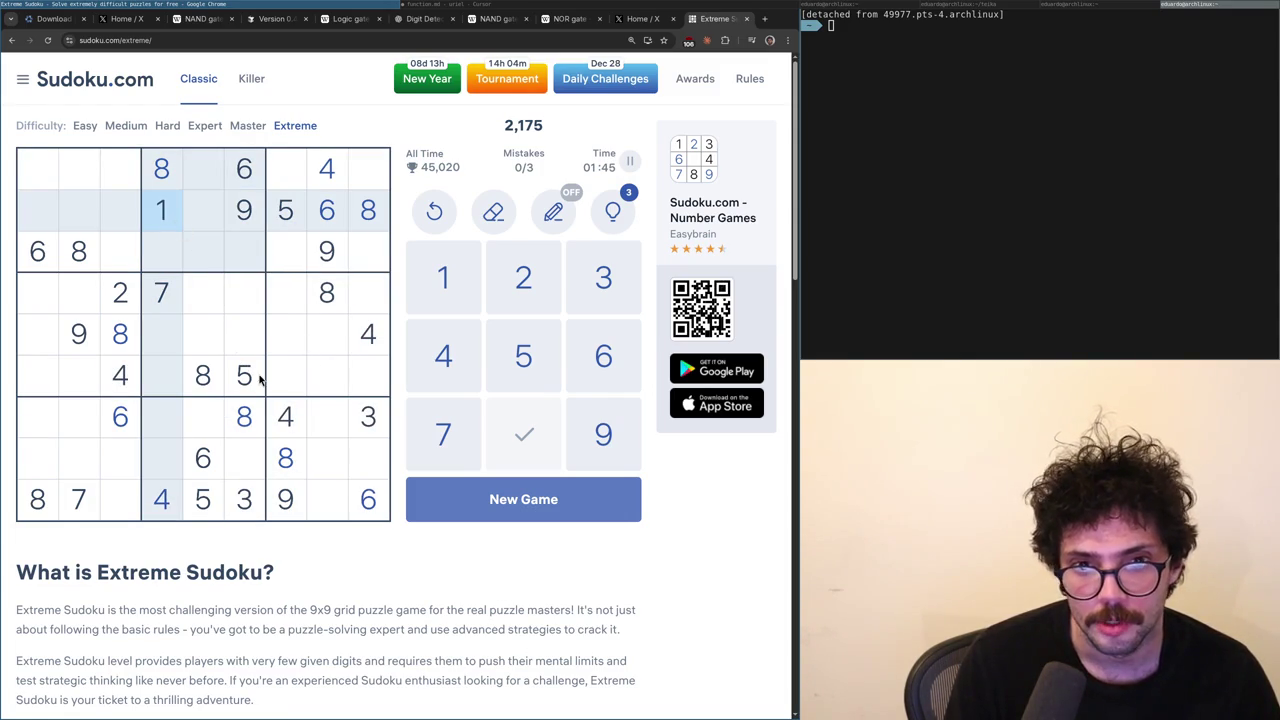
pyautogui.click(166, 298)
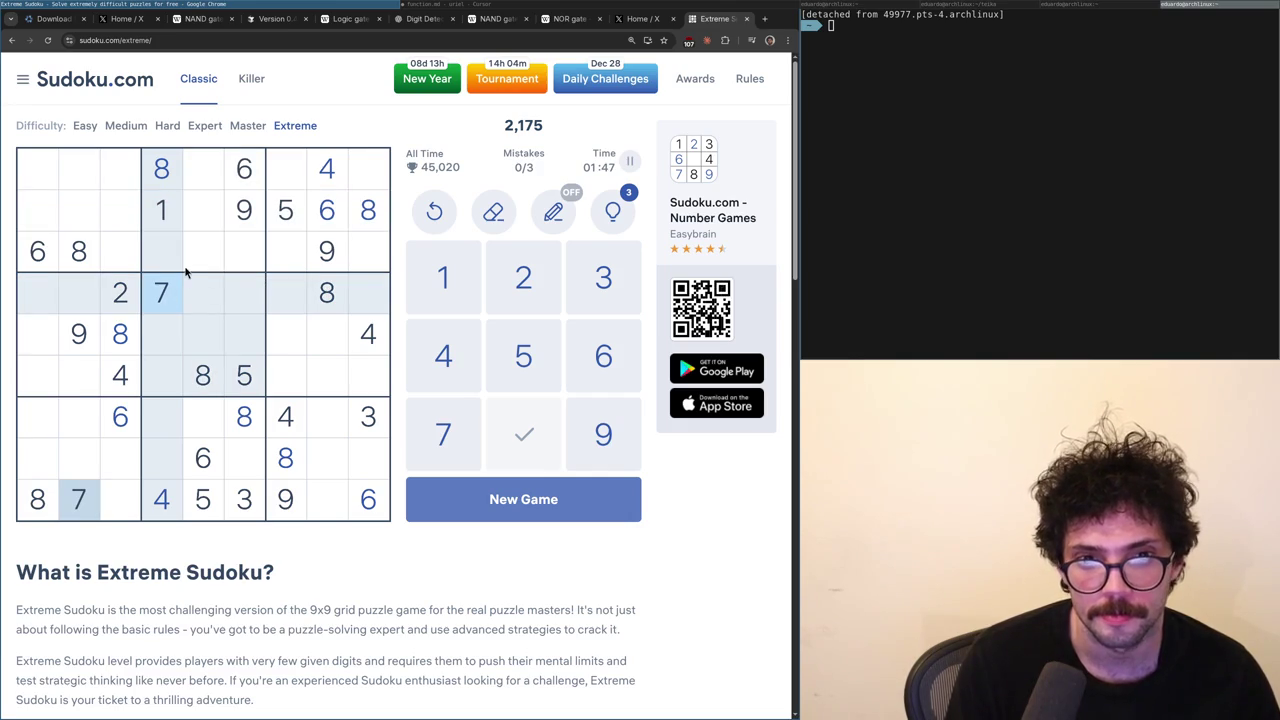
pyautogui.click(122, 304)
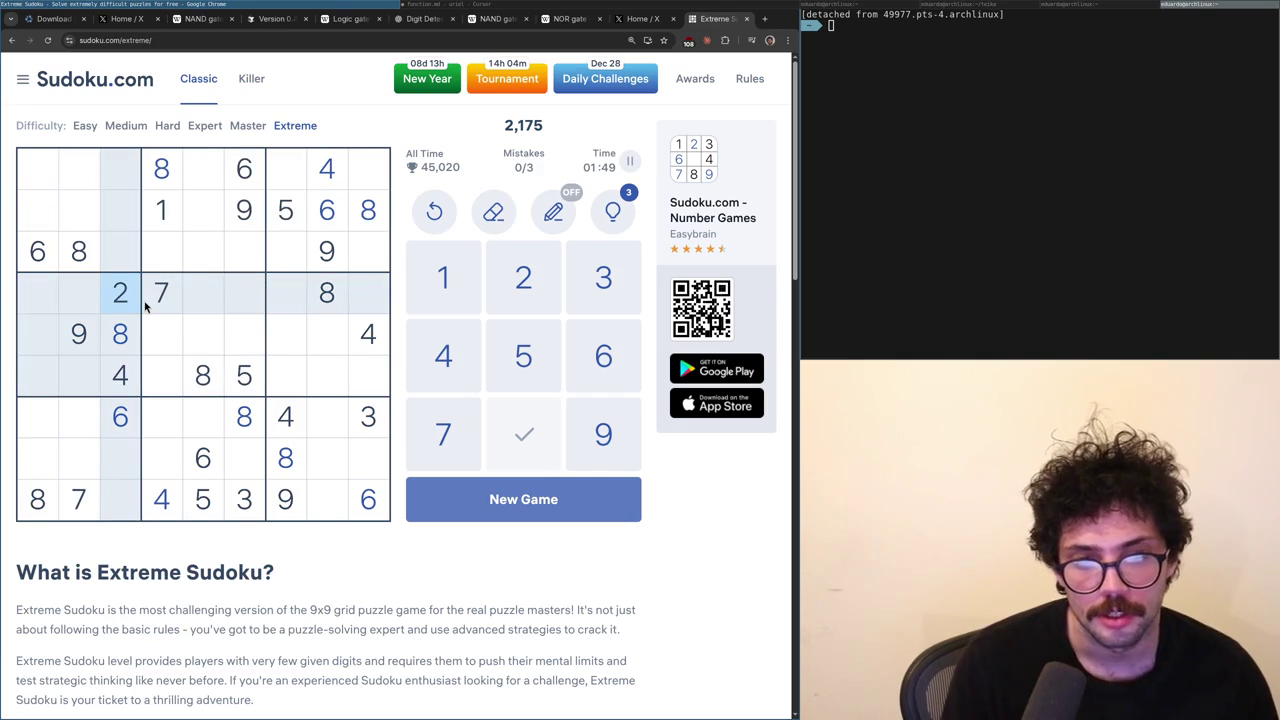
pyautogui.click(146, 304)
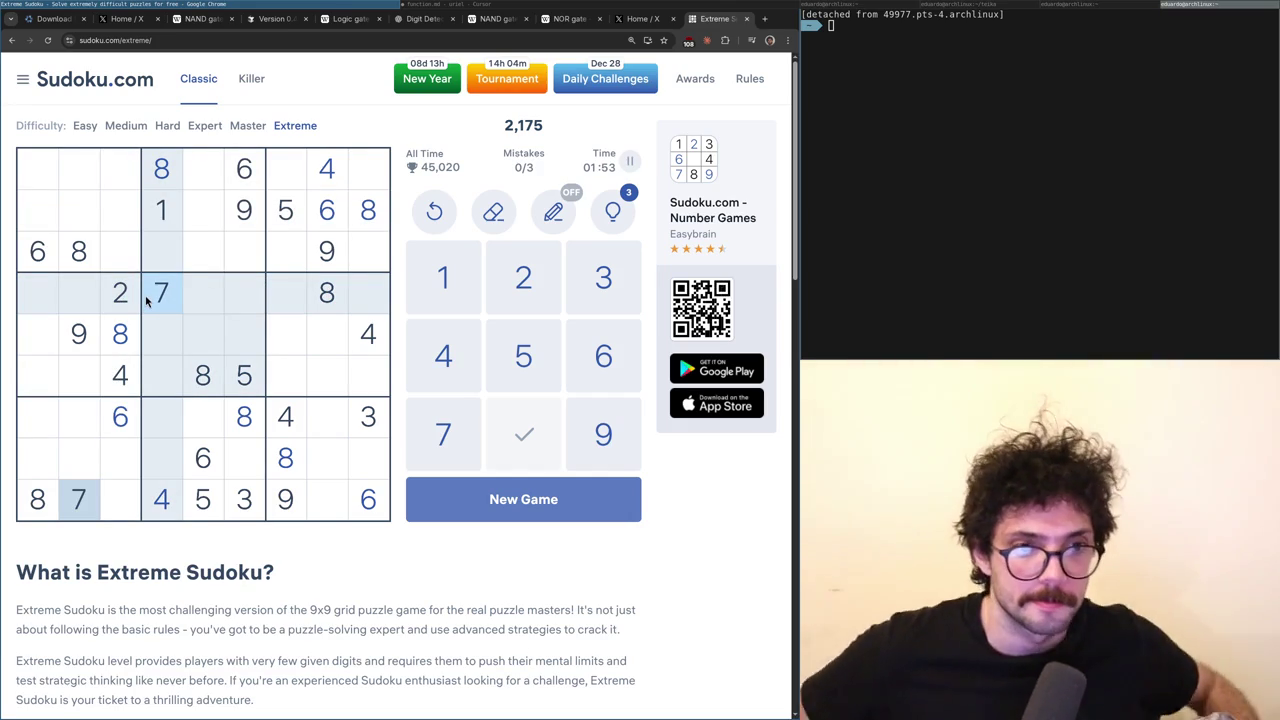
pyautogui.click(122, 336)
pyautogui.click(127, 375)
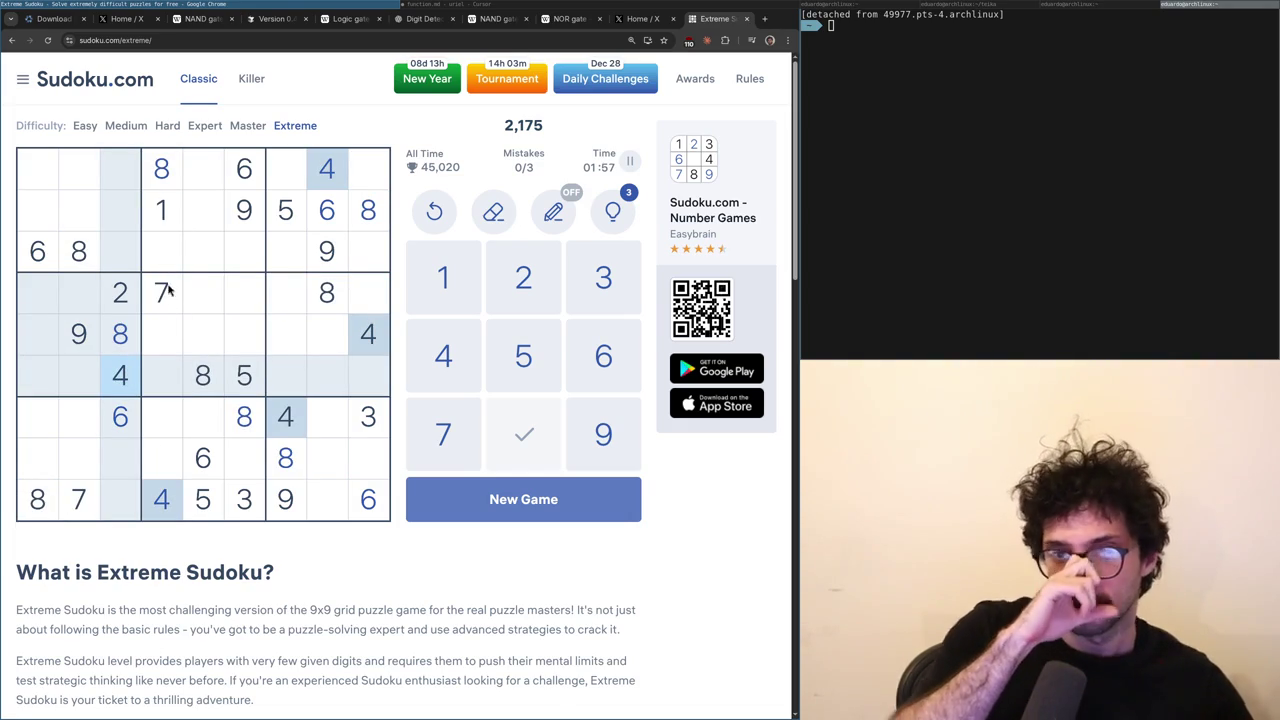
pyautogui.click(155, 226)
# - Highlight the 3s, 6s, 1s and 2s and select the empty bottom-row cell in column 8
pyautogui.click(235, 490)
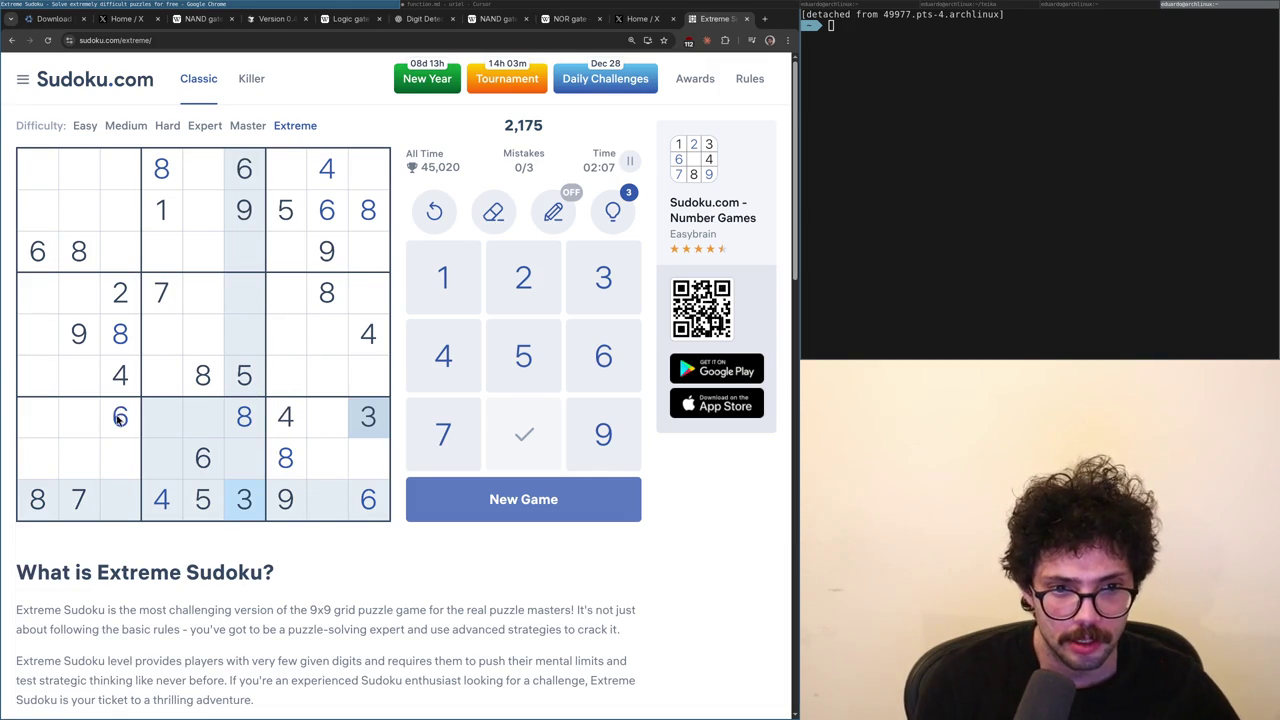
pyautogui.click(176, 466)
pyautogui.click(198, 471)
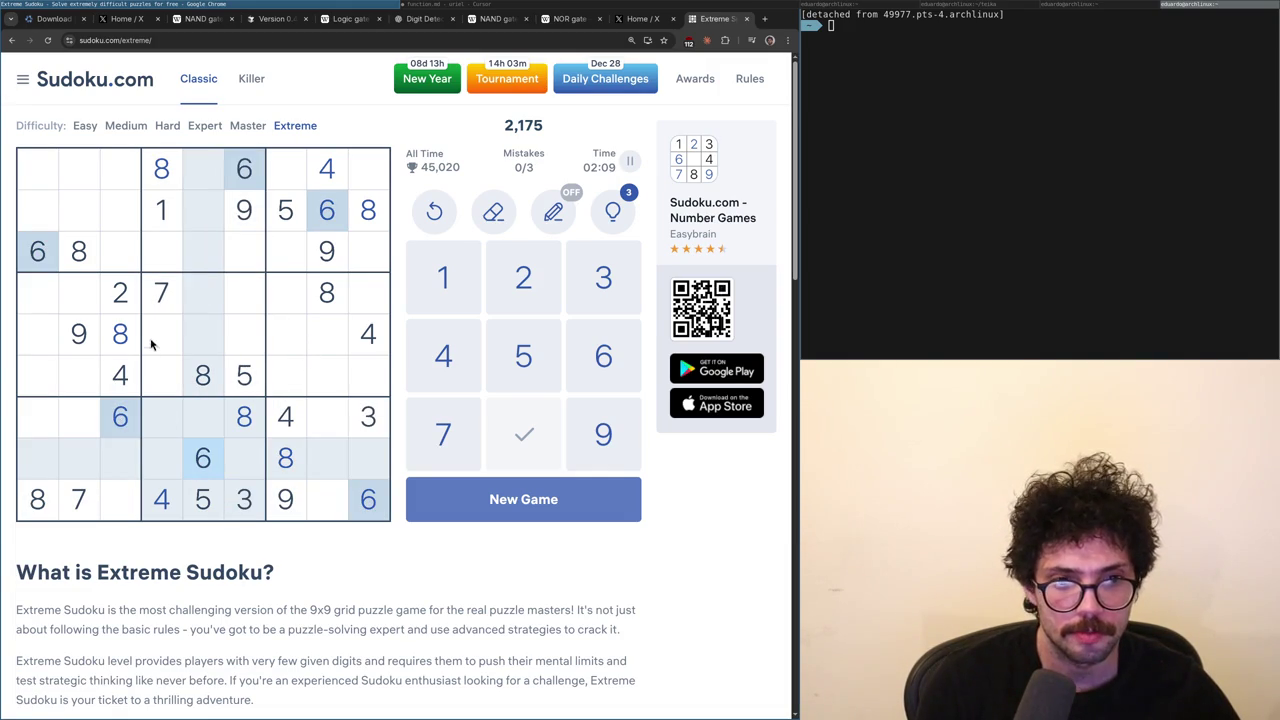
pyautogui.click(157, 220)
pyautogui.click(118, 300)
pyautogui.click(336, 505)
# - Enter a 2 in column 8 and a 1 in column 3 of the bottom row
pyautogui.write('2')
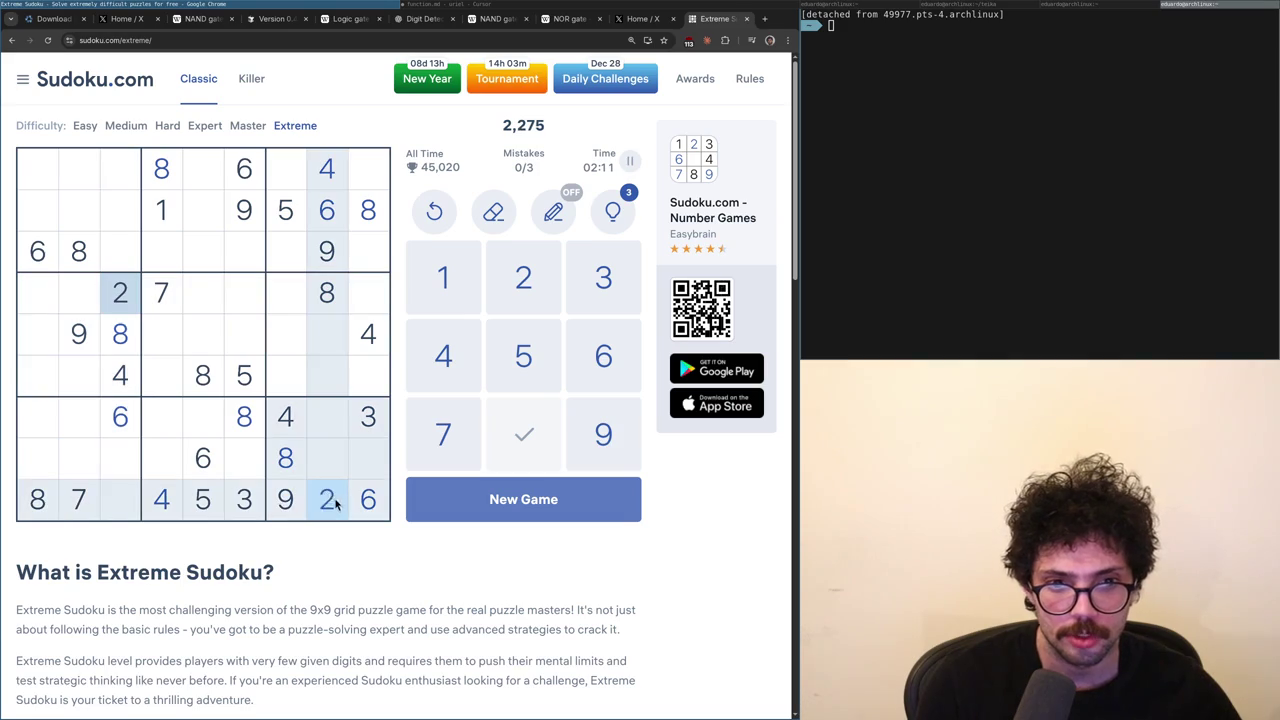
pyautogui.click(172, 215)
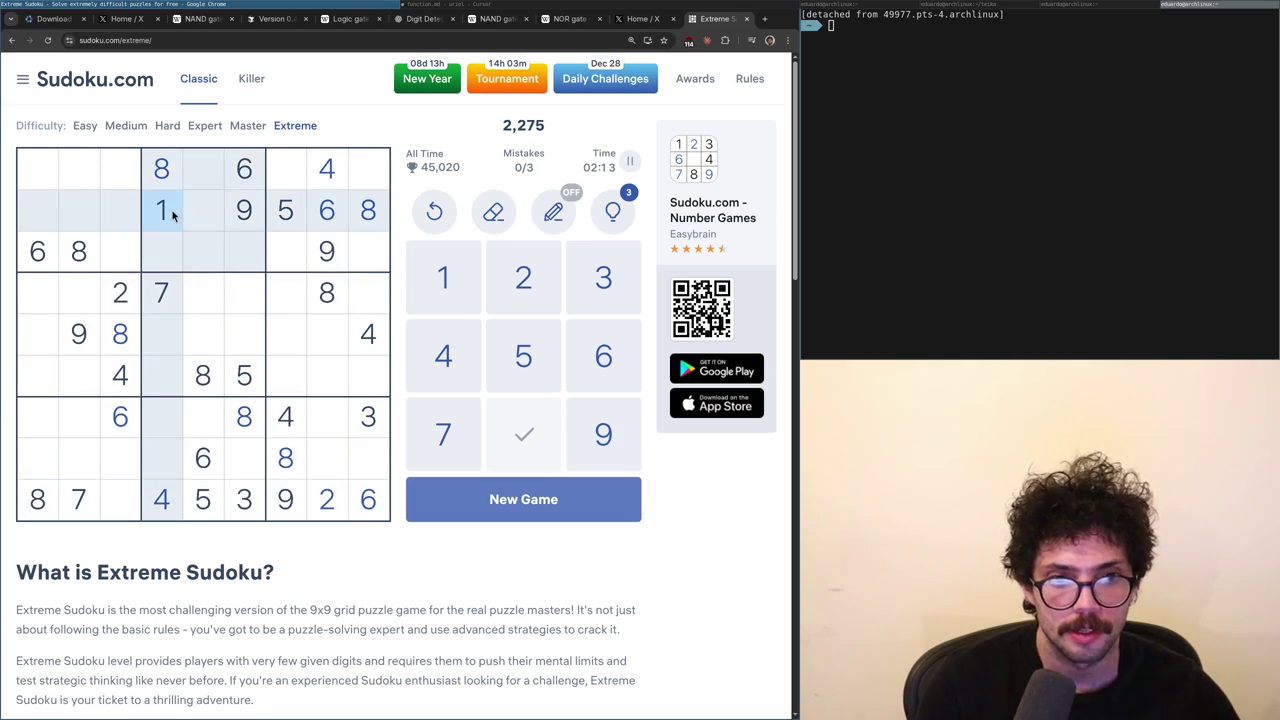
pyautogui.click(118, 498)
pyautogui.write('1')
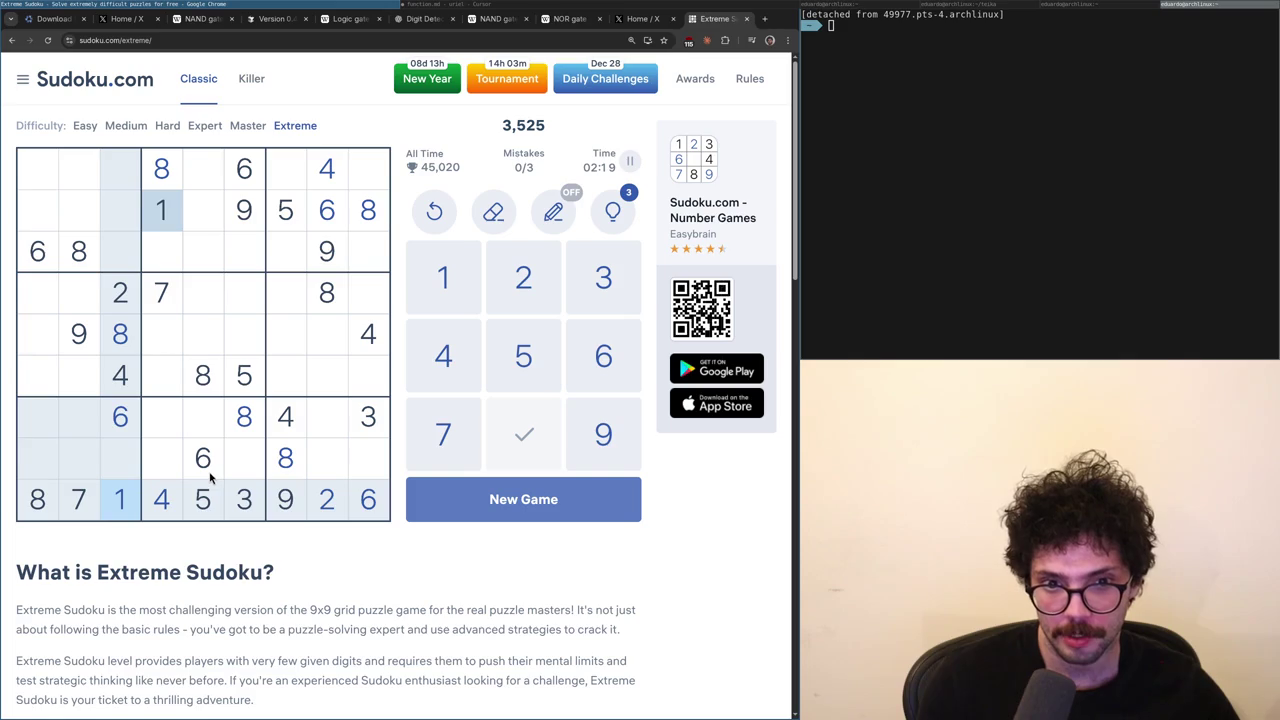
pyautogui.click(179, 291)
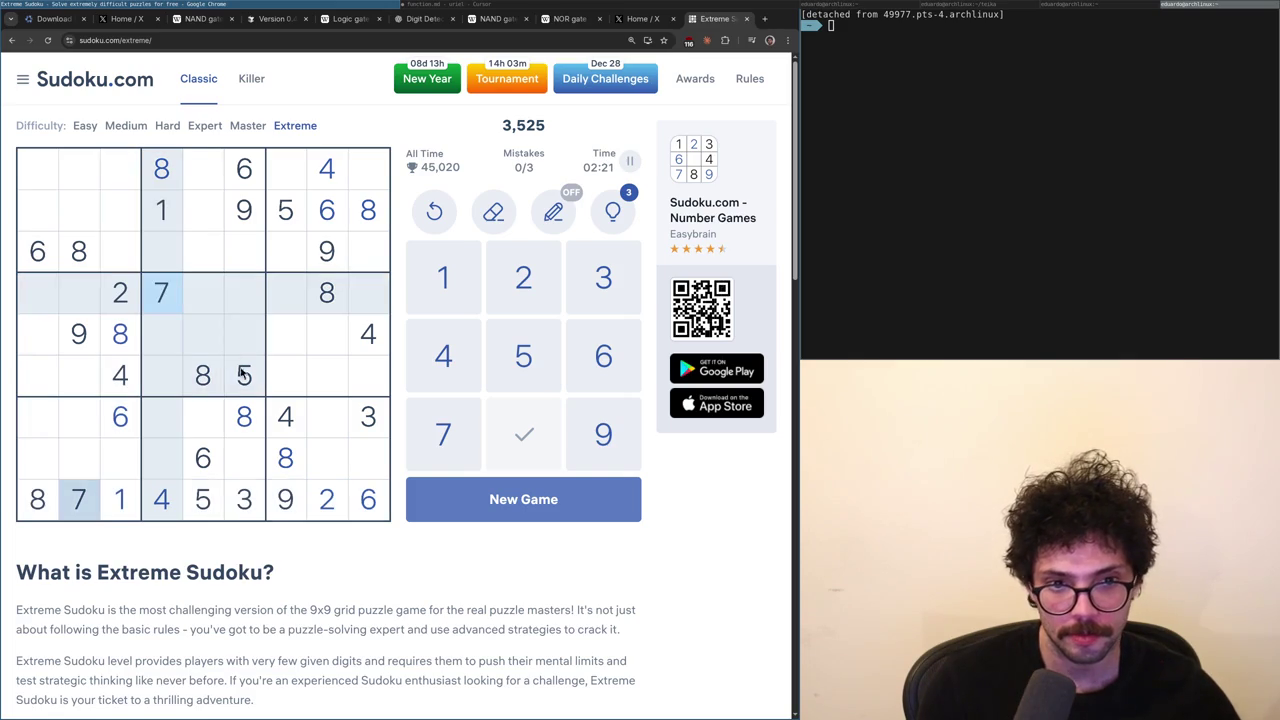
pyautogui.click(243, 378)
pyautogui.click(155, 303)
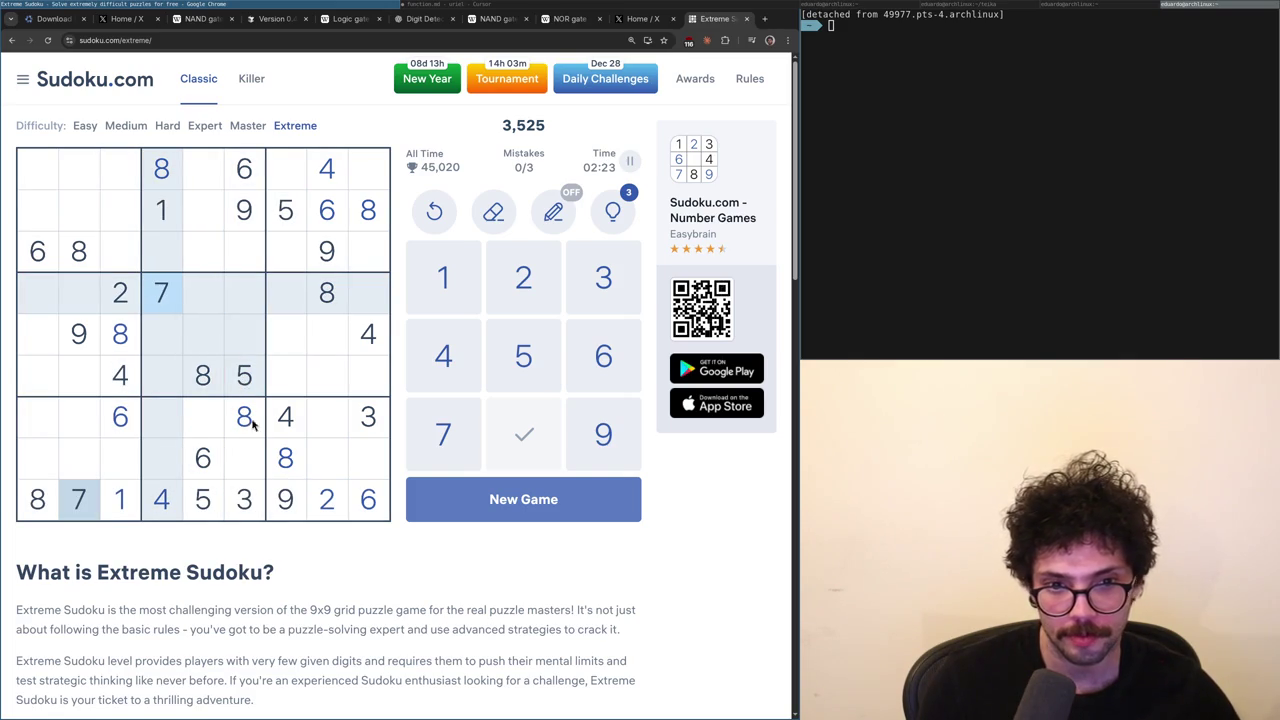
pyautogui.click(157, 224)
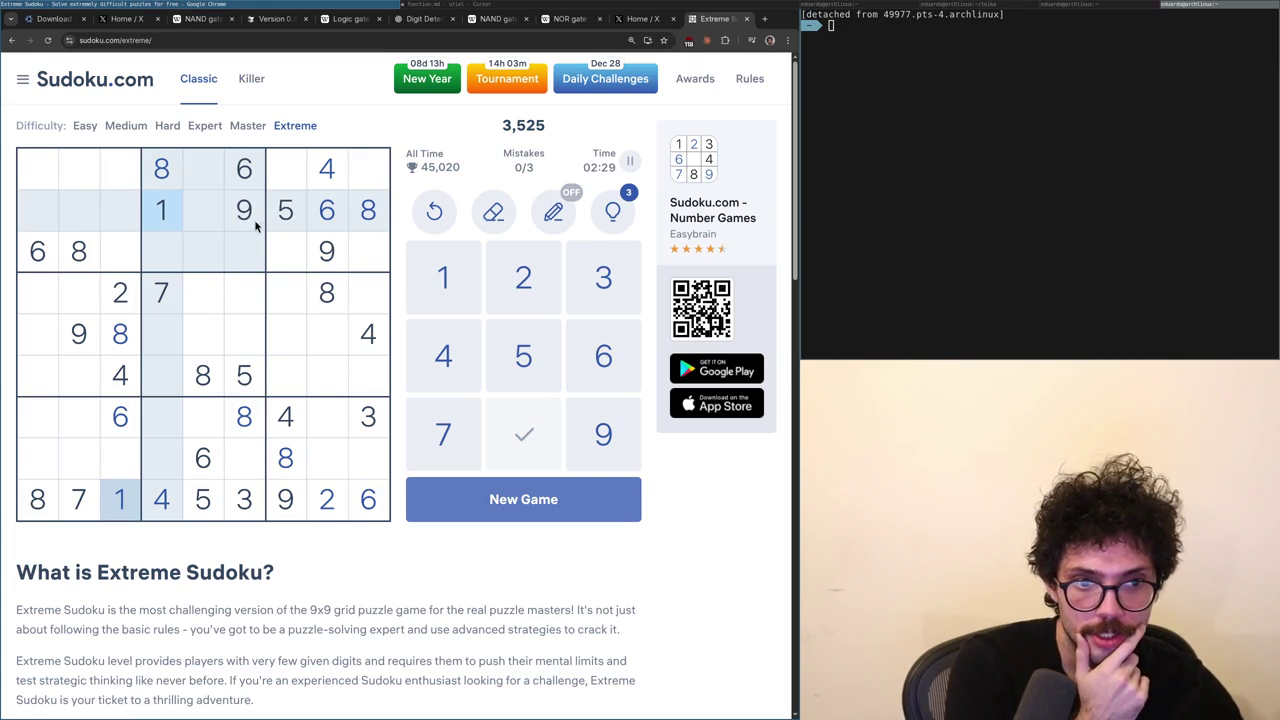
pyautogui.click(121, 375)
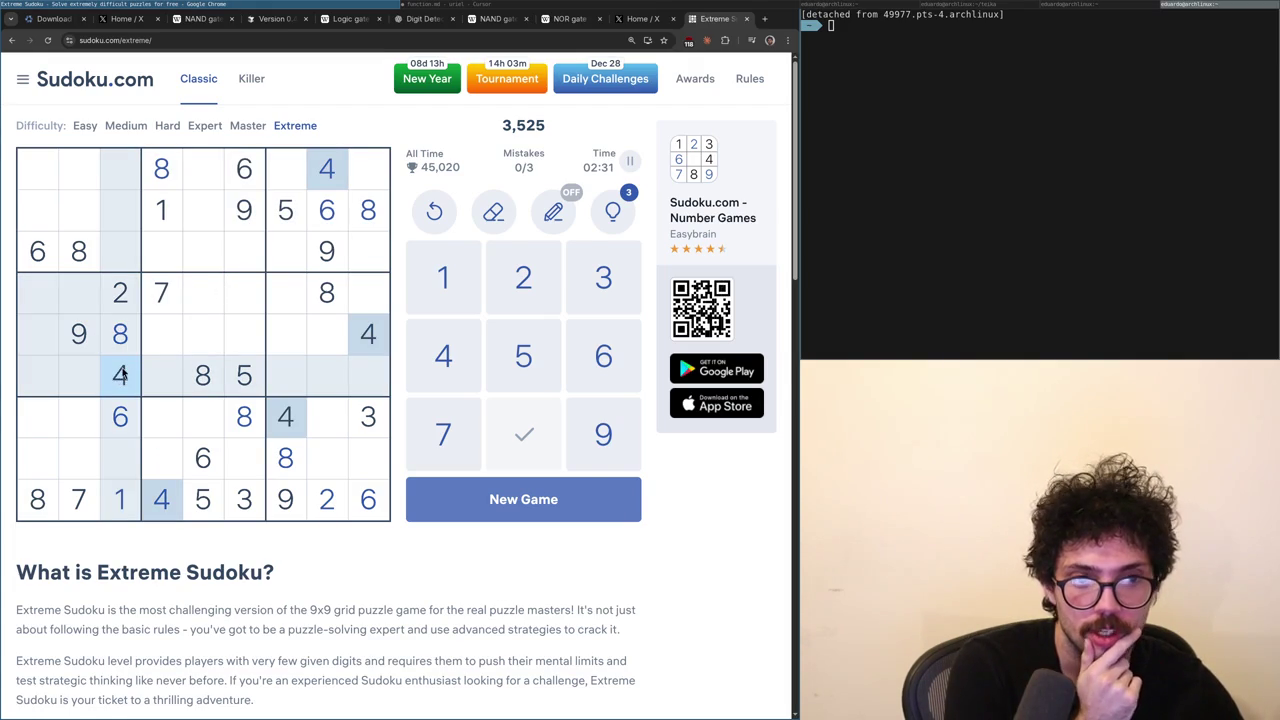
pyautogui.click(121, 293)
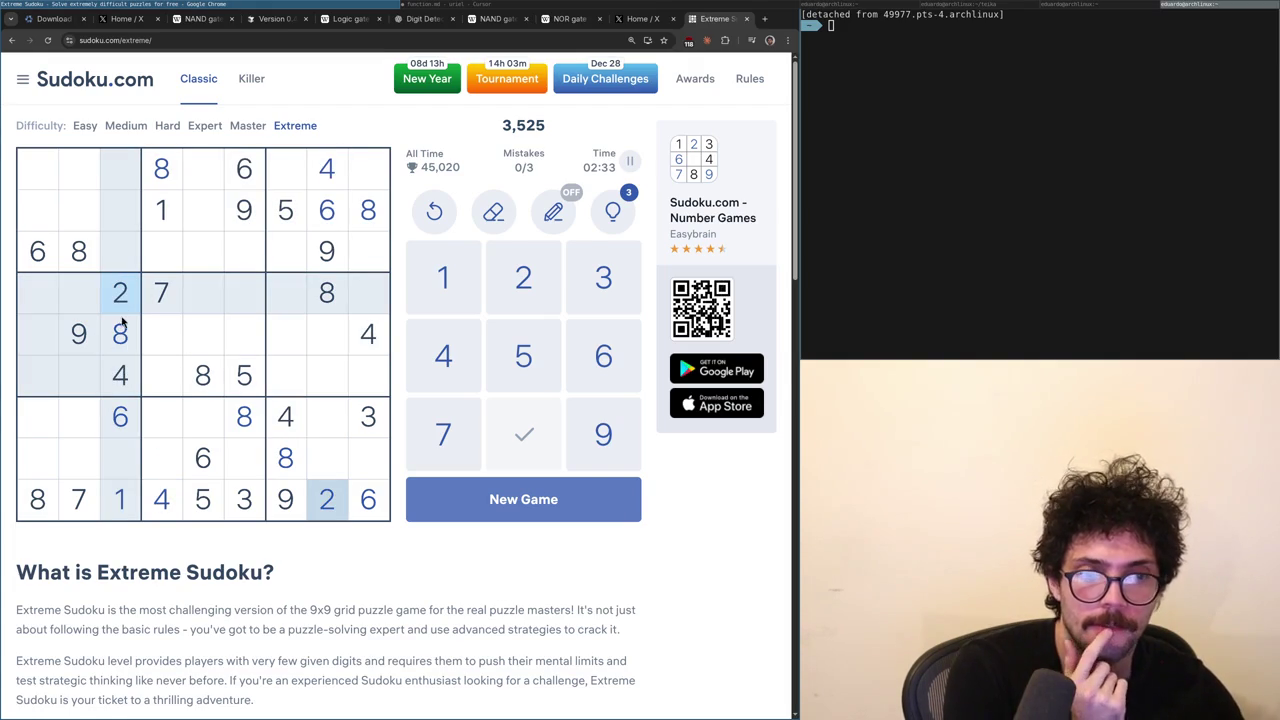
pyautogui.click(120, 334)
pyautogui.click(120, 292)
pyautogui.click(120, 375)
pyautogui.click(121, 418)
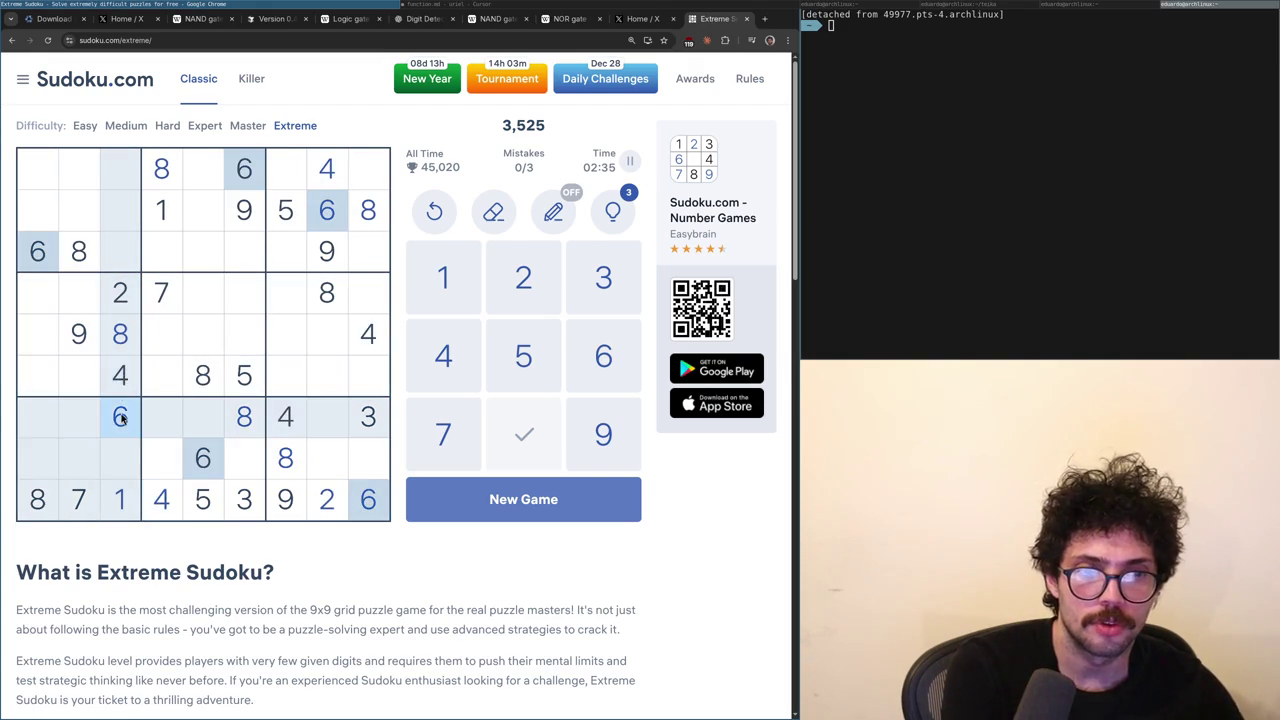
pyautogui.click(121, 378)
pyautogui.click(120, 300)
pyautogui.click(161, 212)
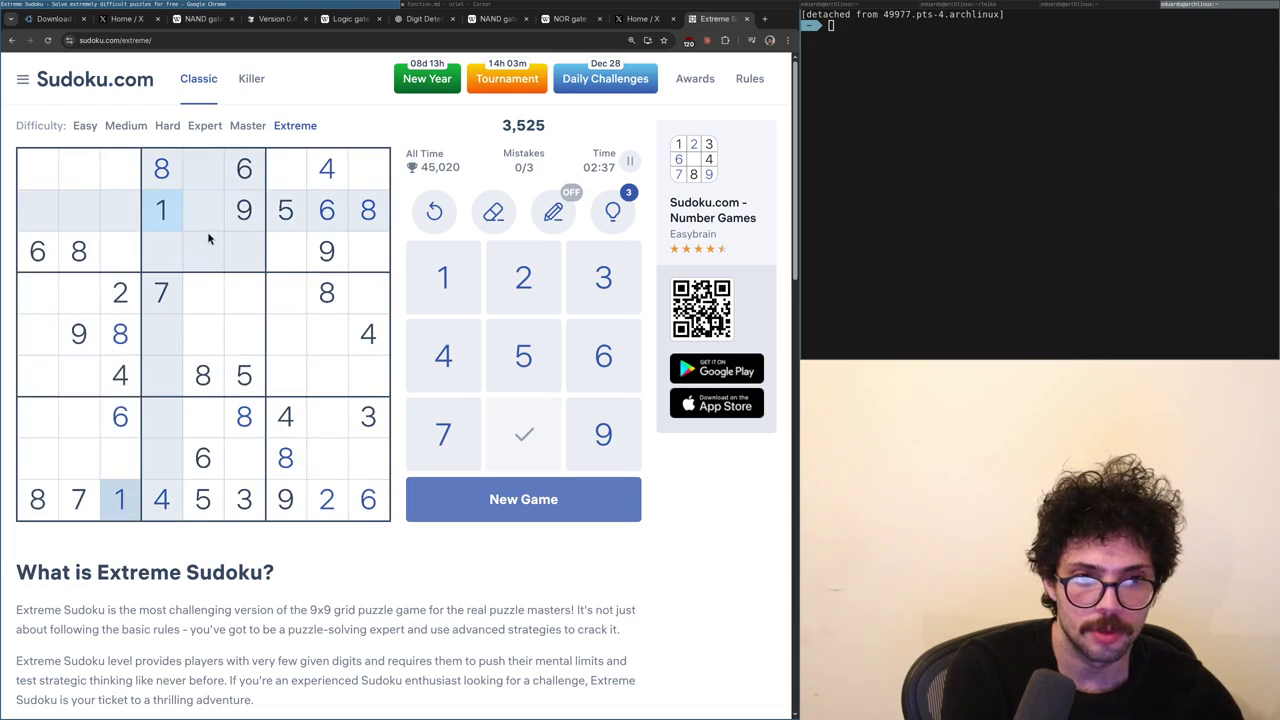
pyautogui.click(240, 228)
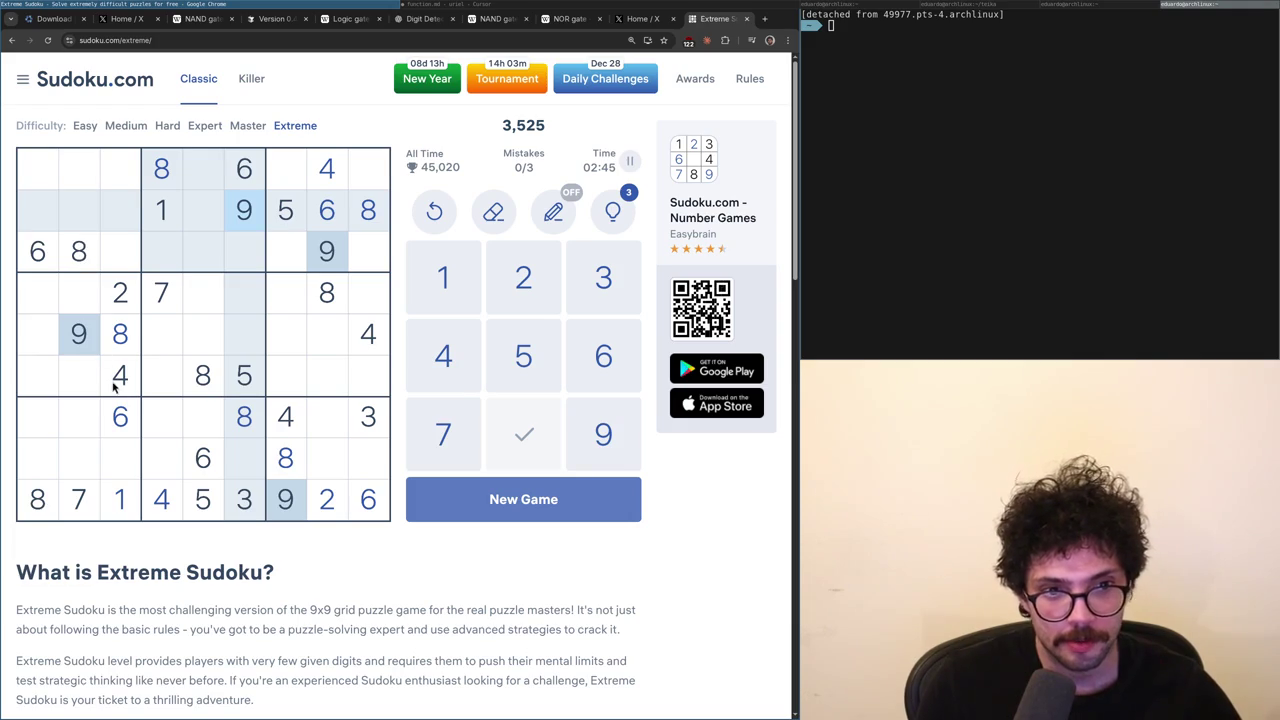
pyautogui.click(369, 420)
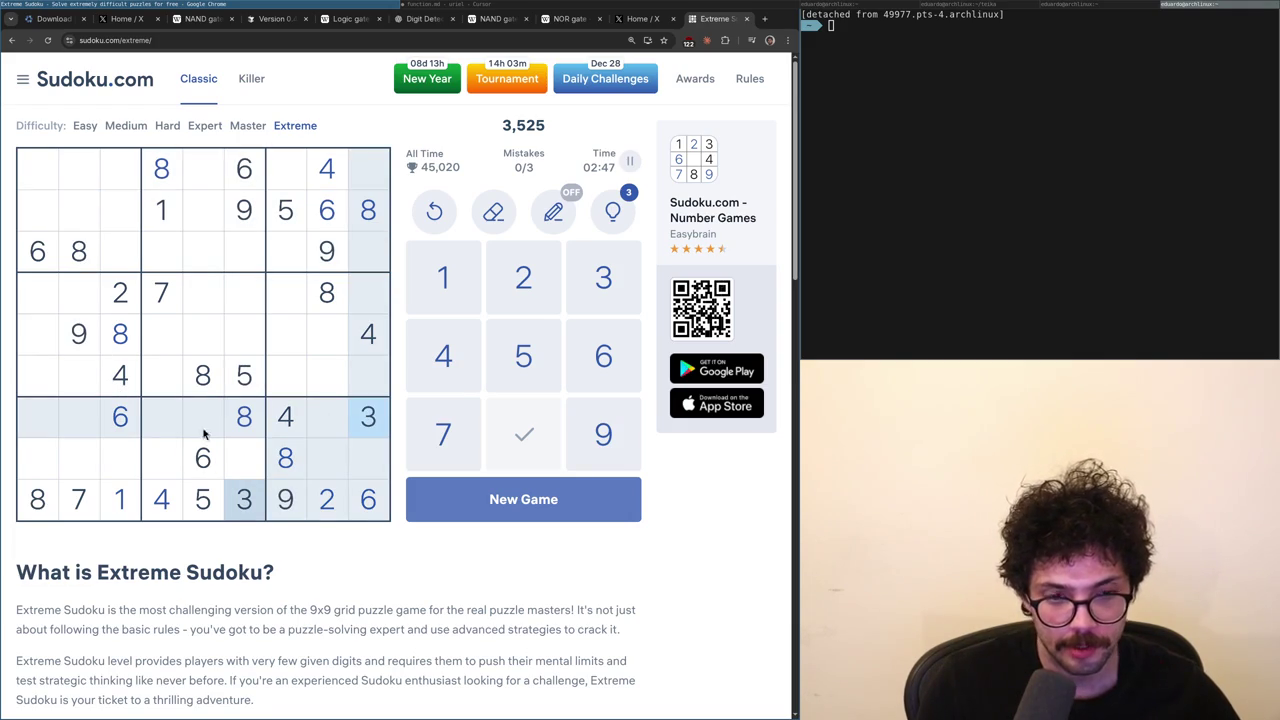
pyautogui.click(150, 497)
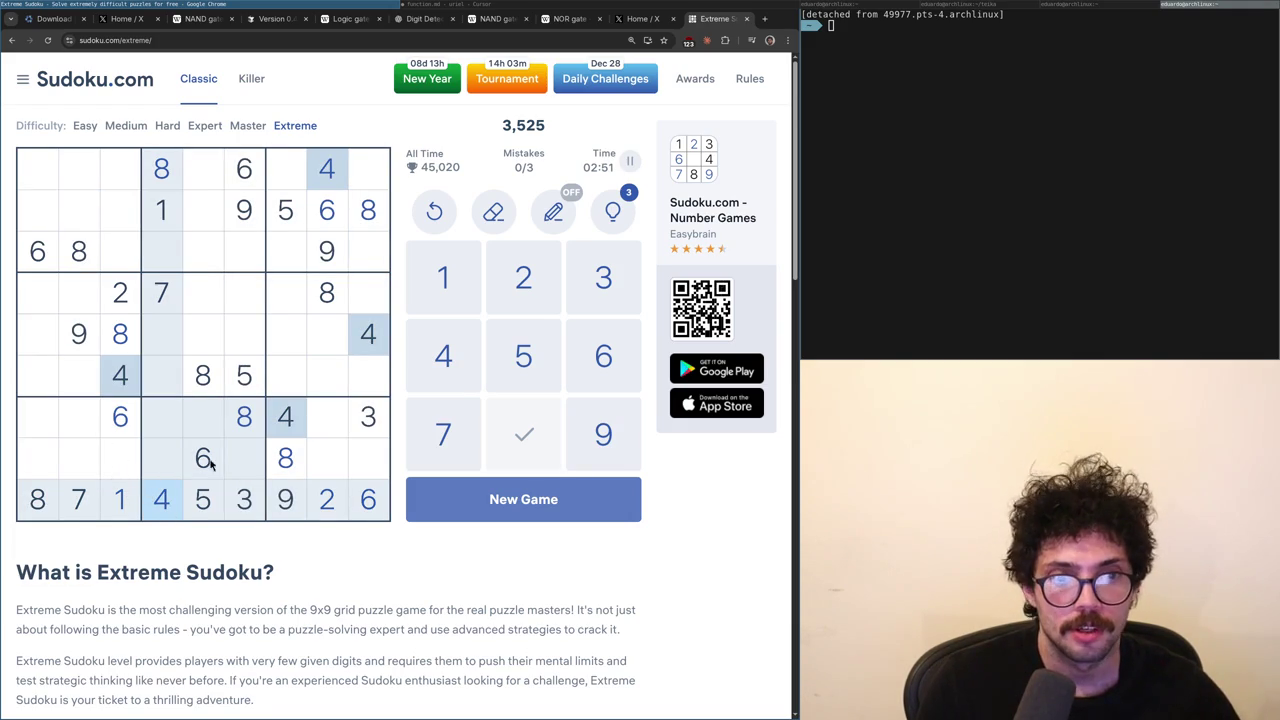
pyautogui.click(249, 503)
pyautogui.click(247, 385)
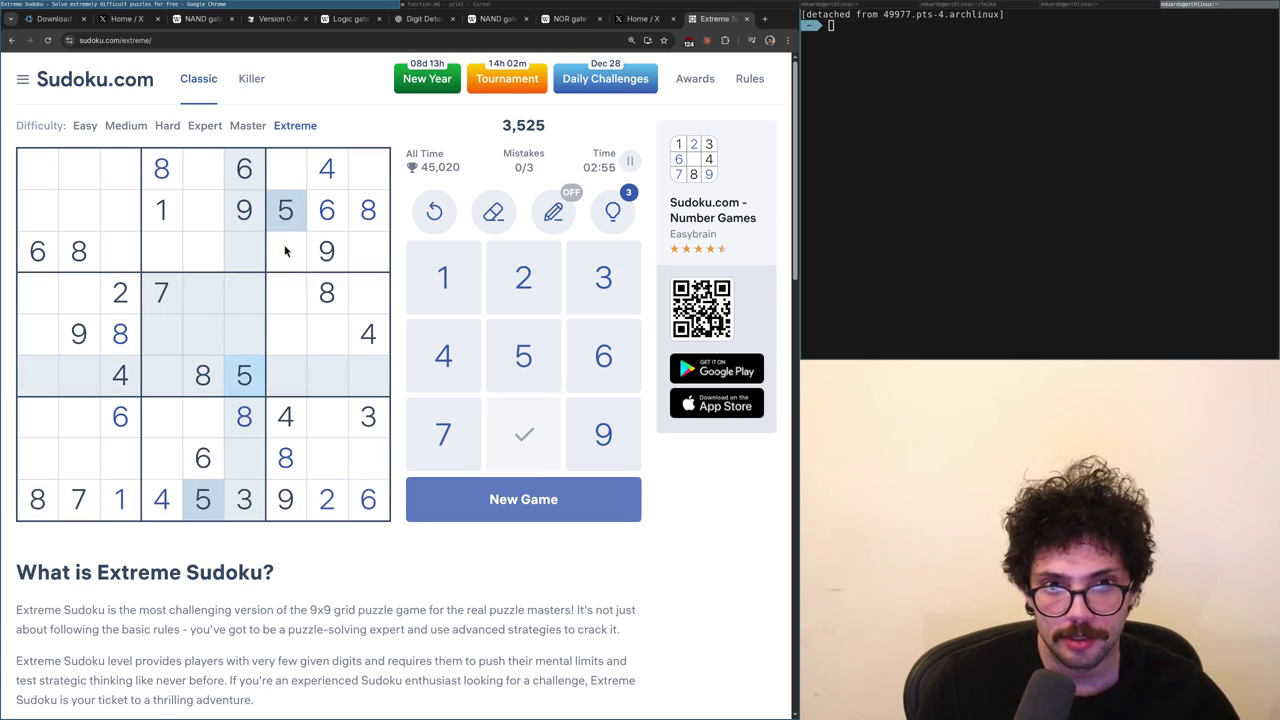
pyautogui.click(367, 334)
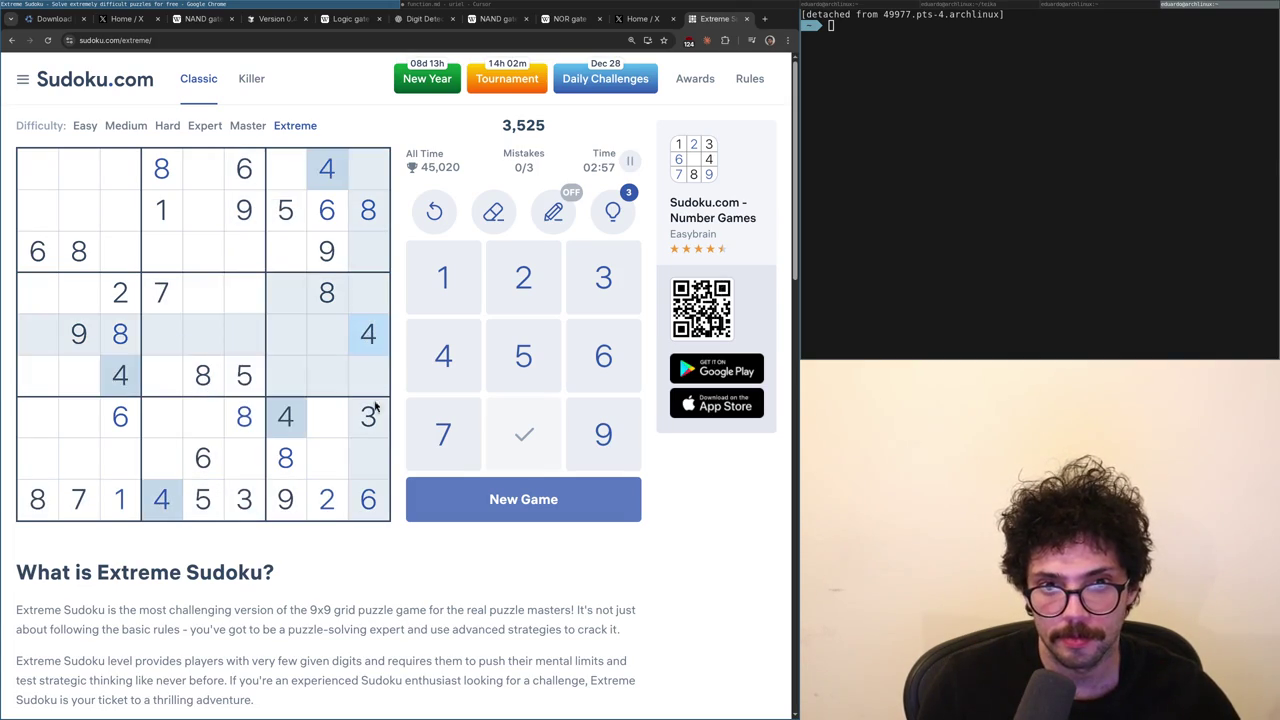
pyautogui.click(373, 411)
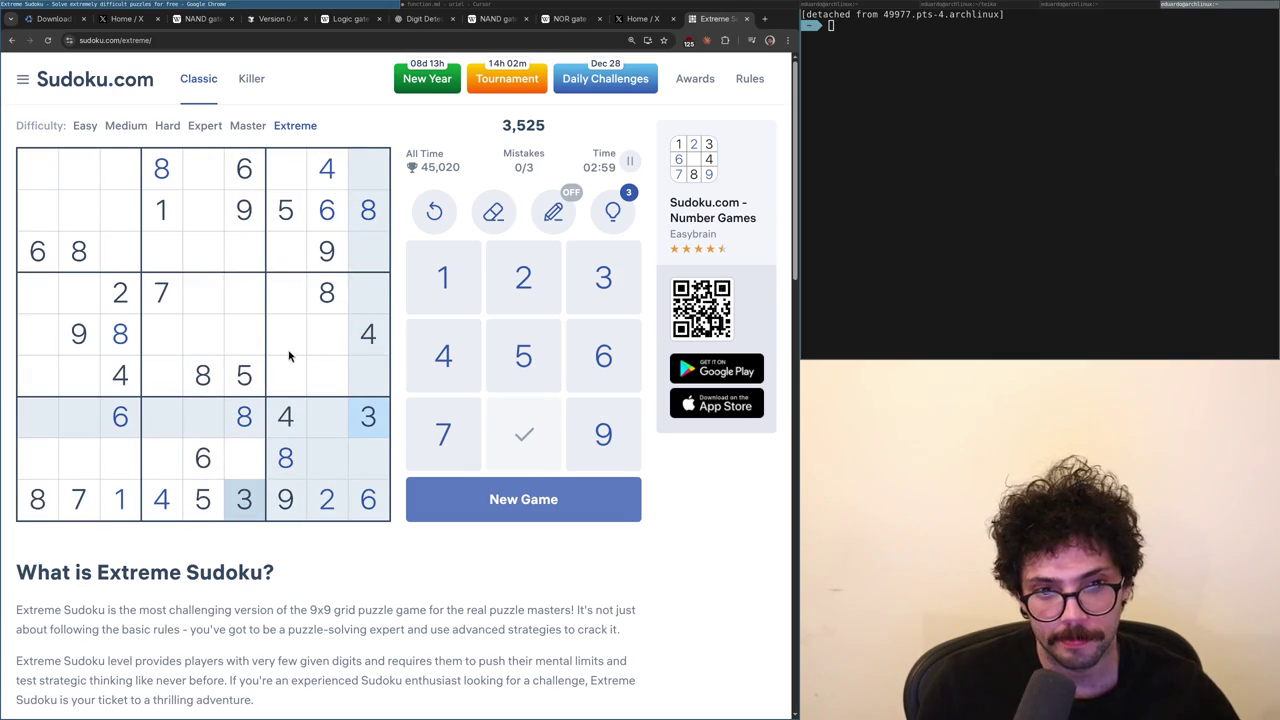
pyautogui.click(158, 165)
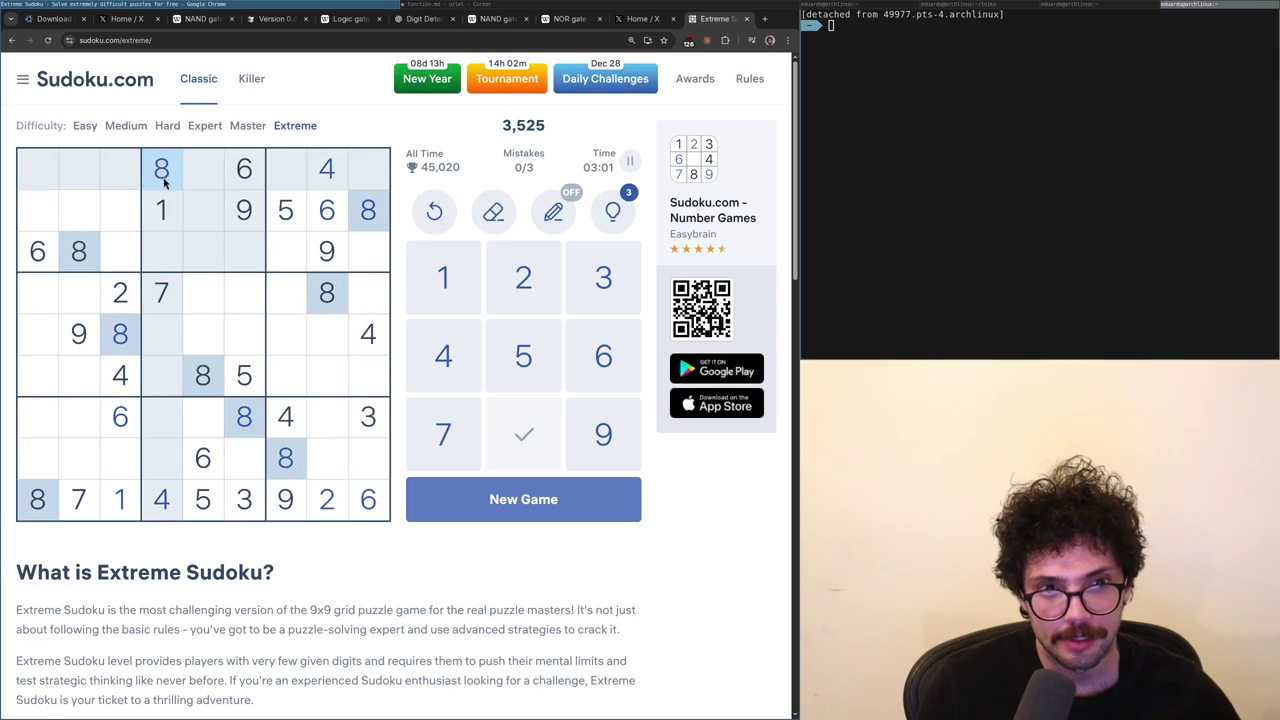
pyautogui.click(250, 212)
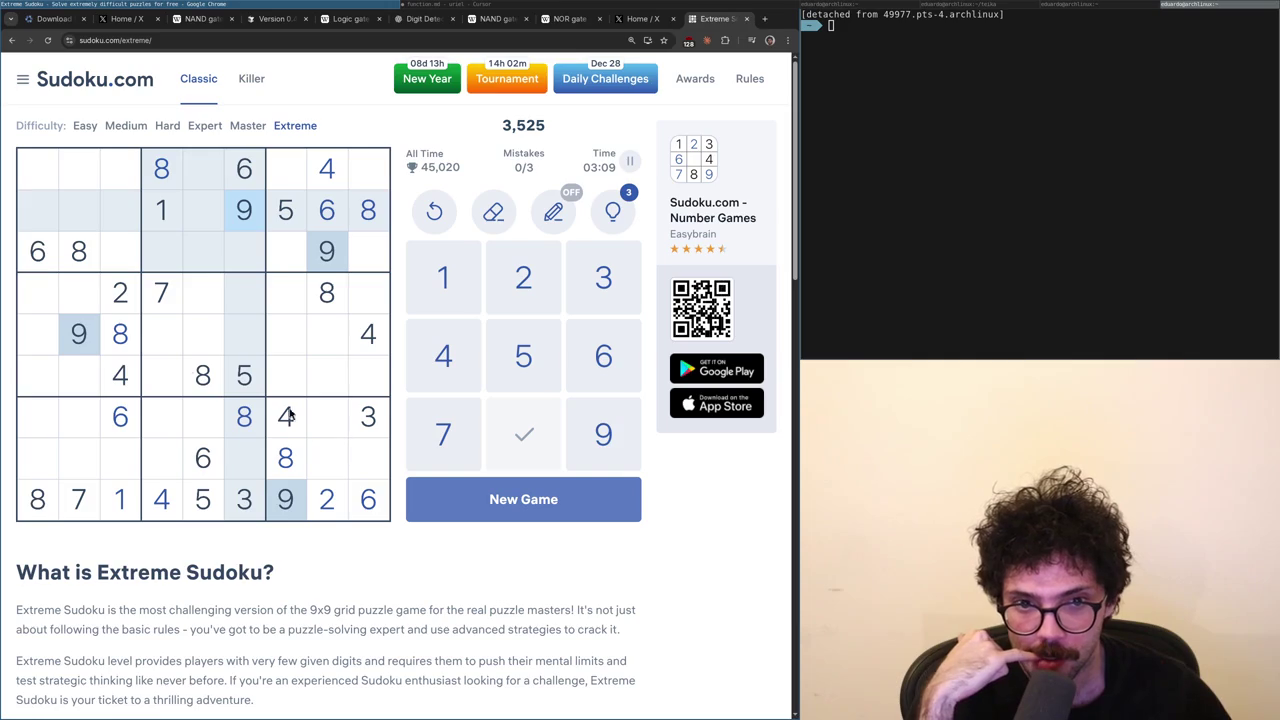
pyautogui.click(172, 218)
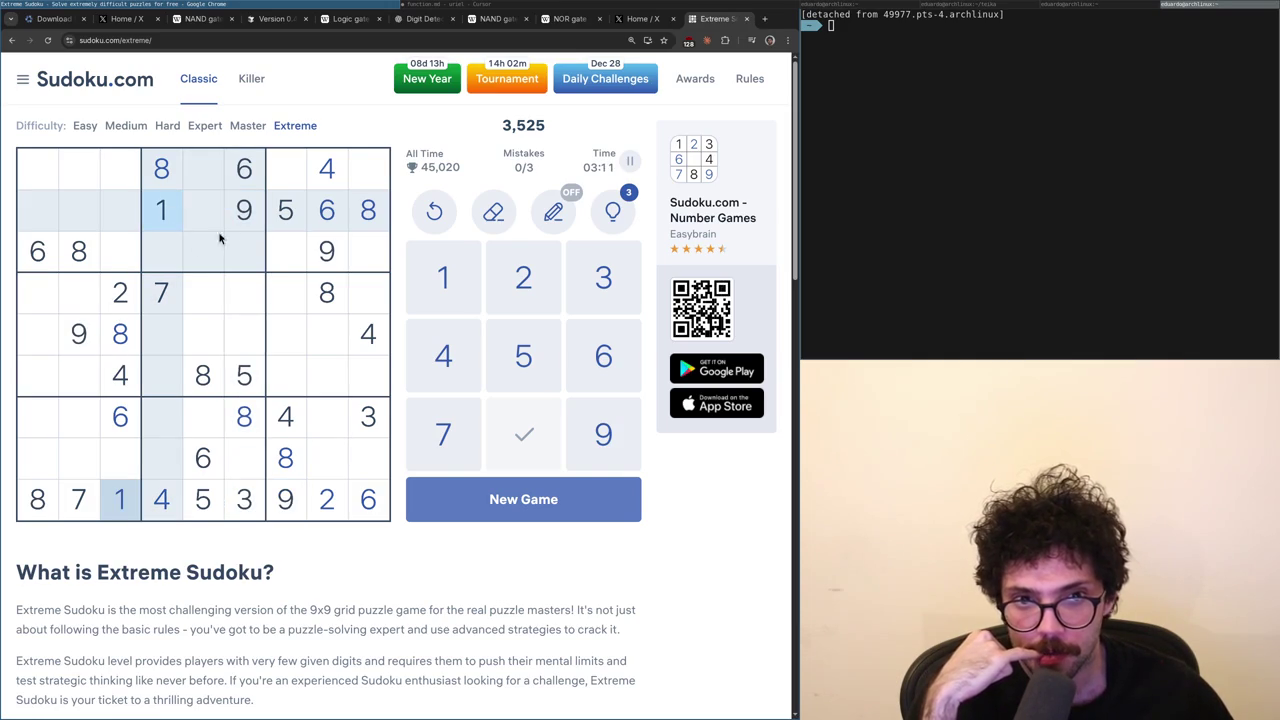
pyautogui.click(357, 163)
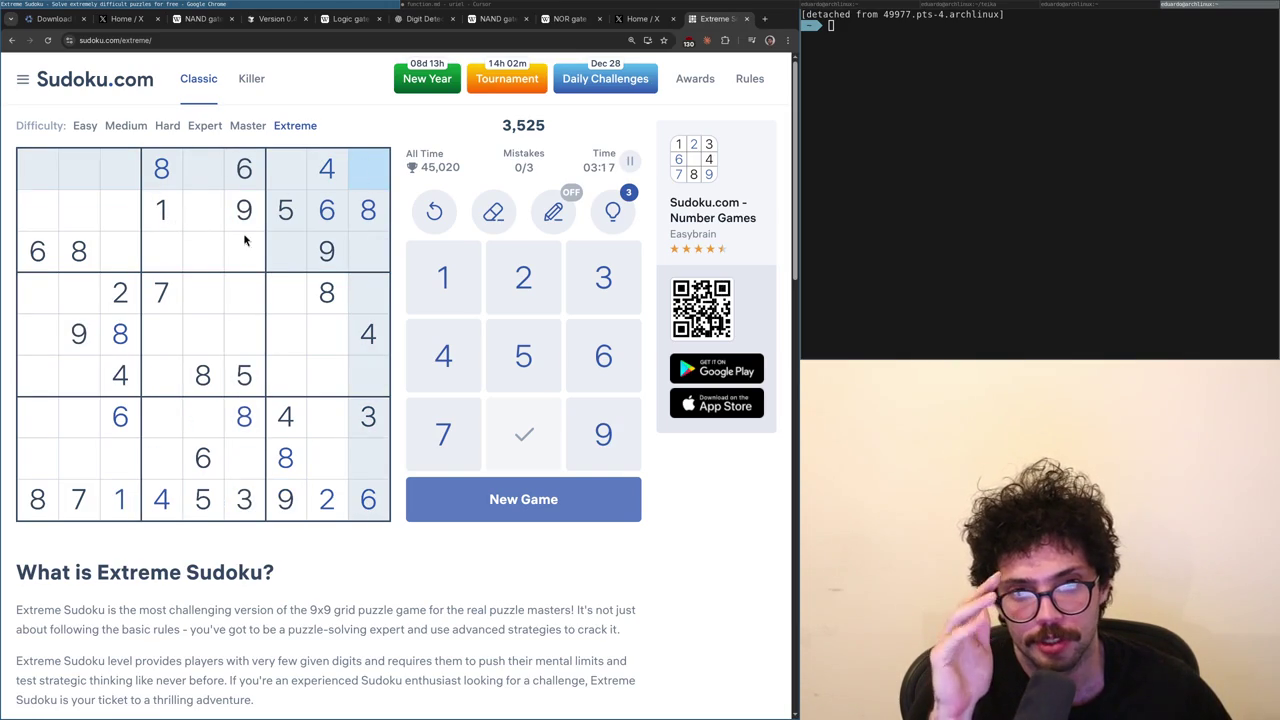
pyautogui.click(158, 308)
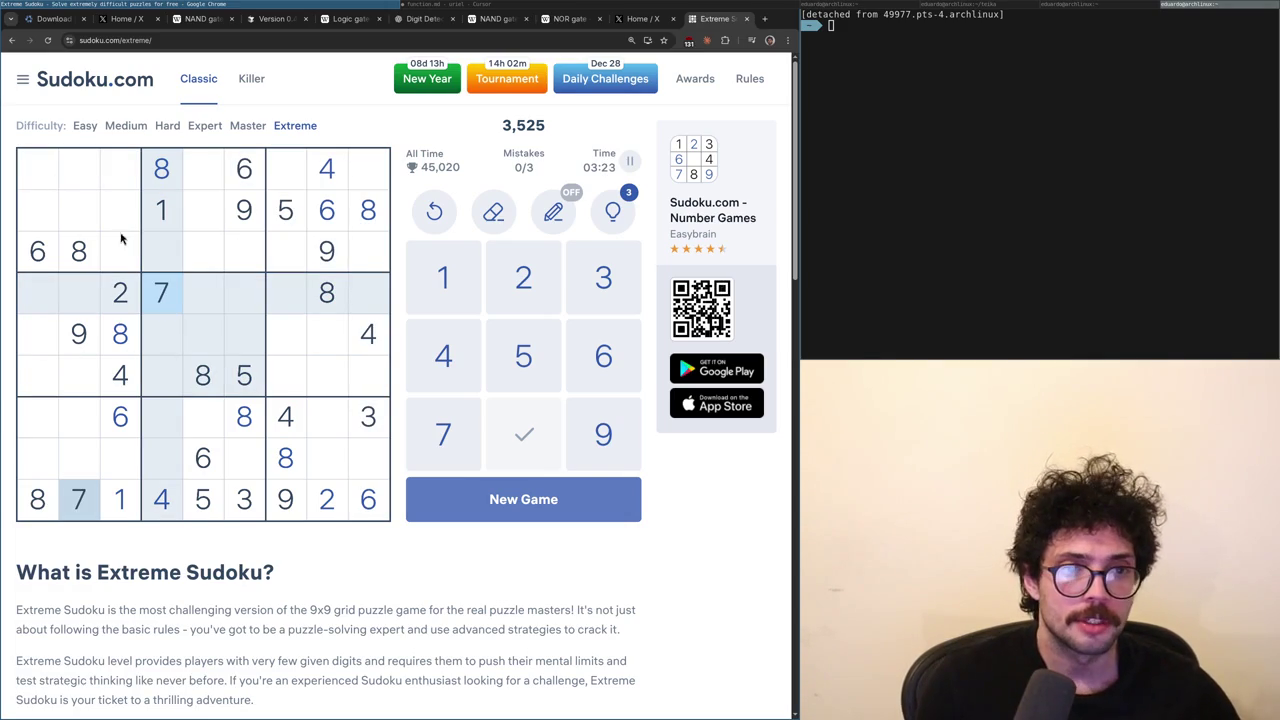
pyautogui.click(121, 172)
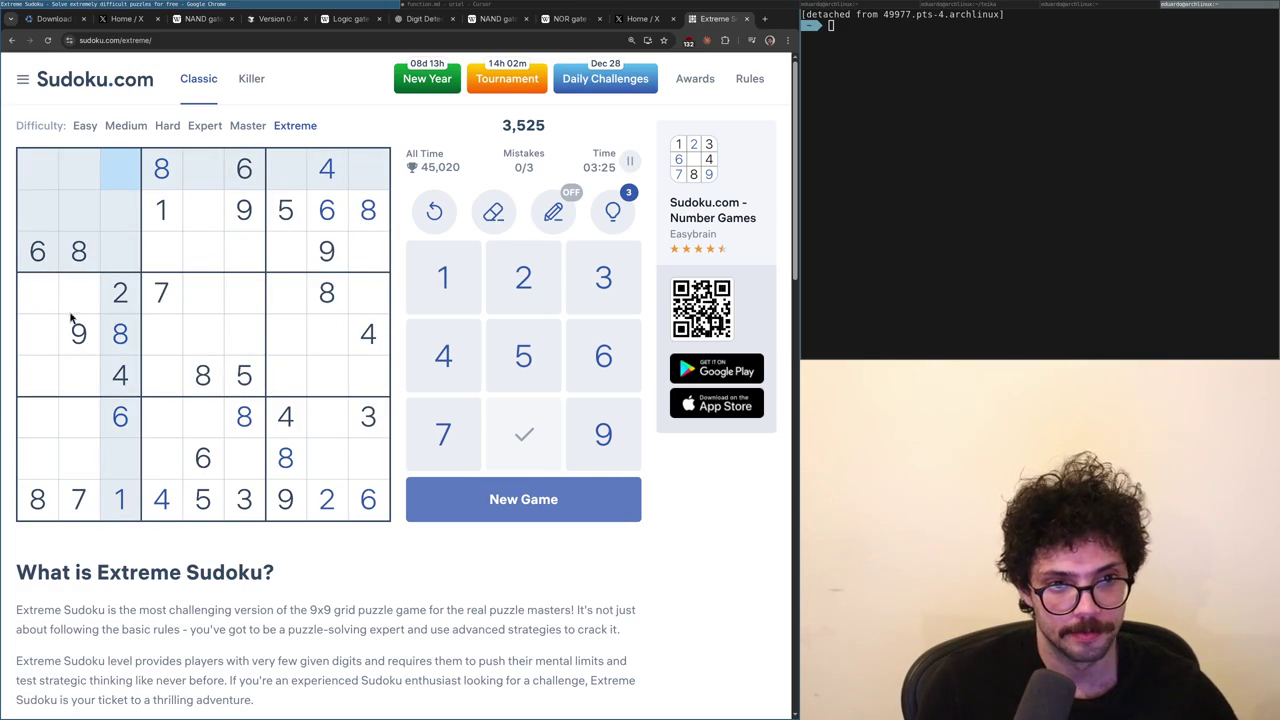
pyautogui.click(227, 391)
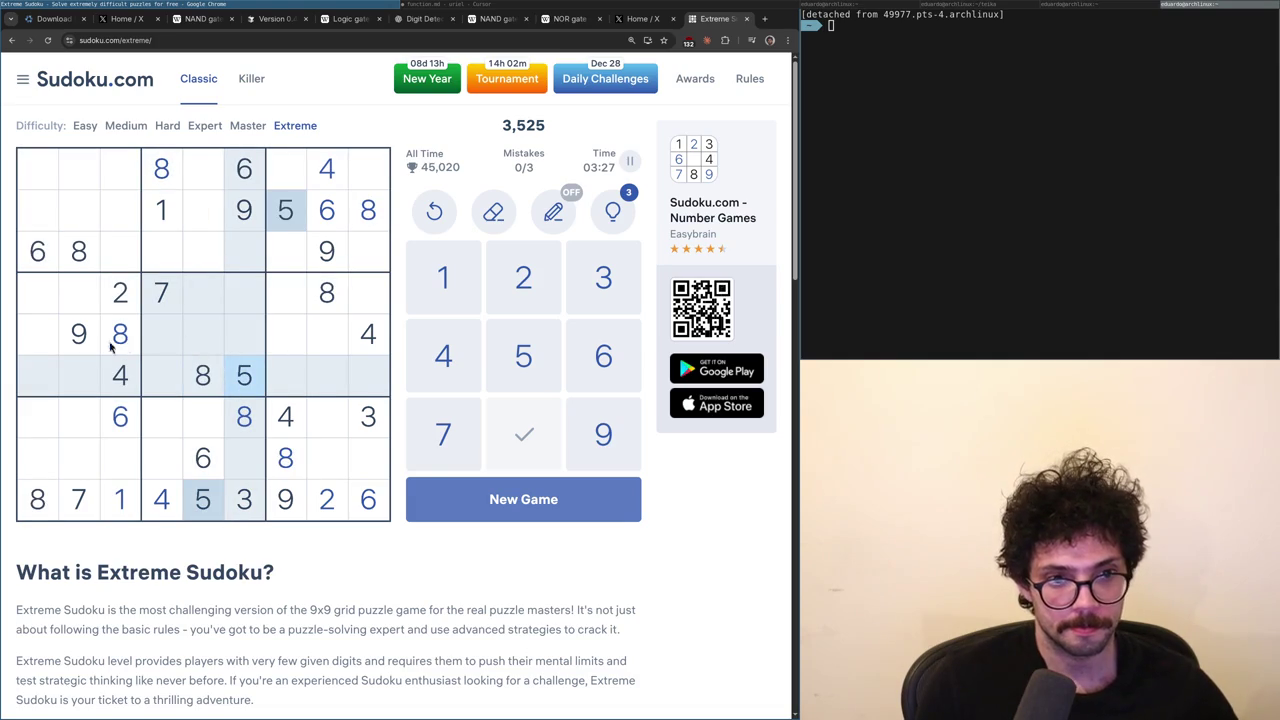
pyautogui.click(72, 503)
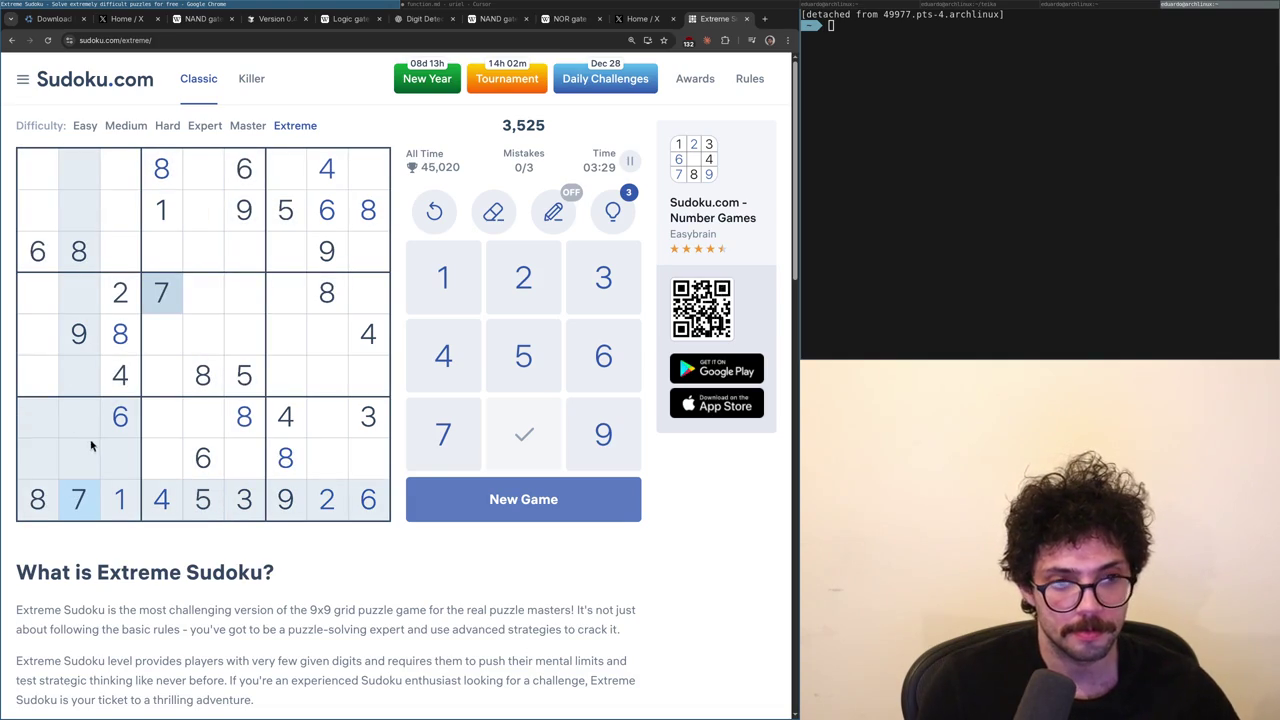
pyautogui.click(132, 496)
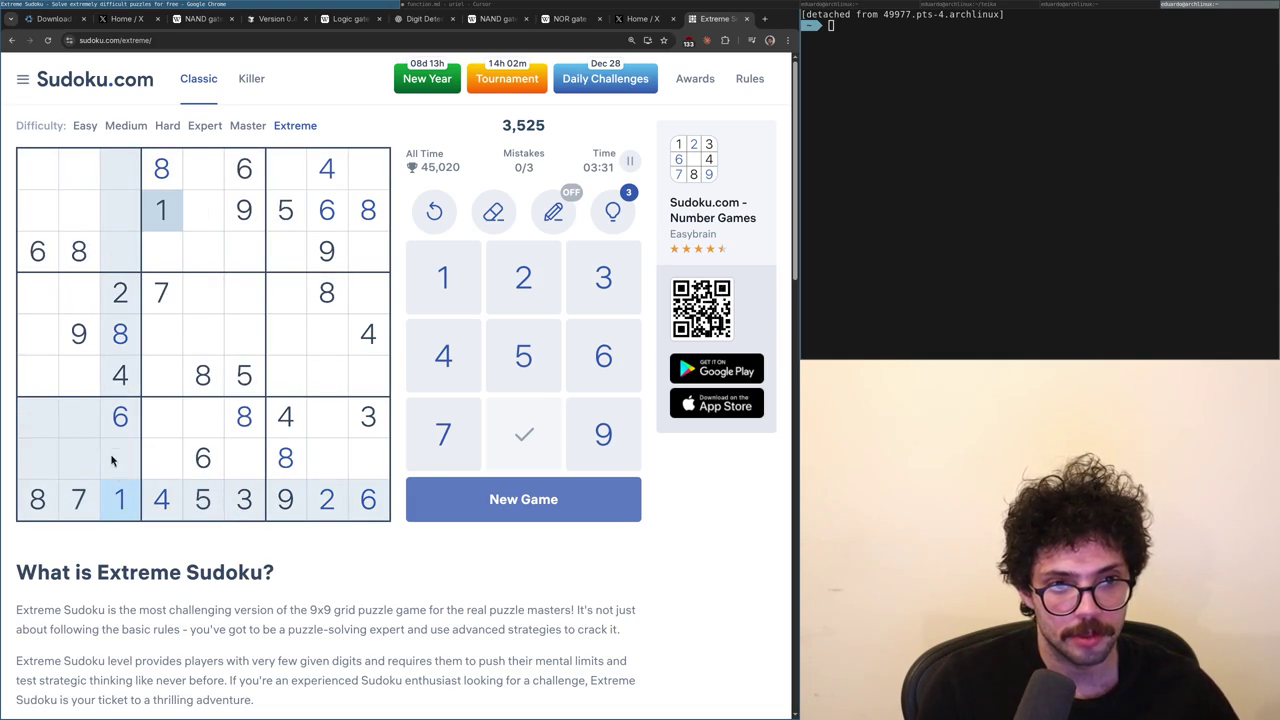
pyautogui.click(238, 385)
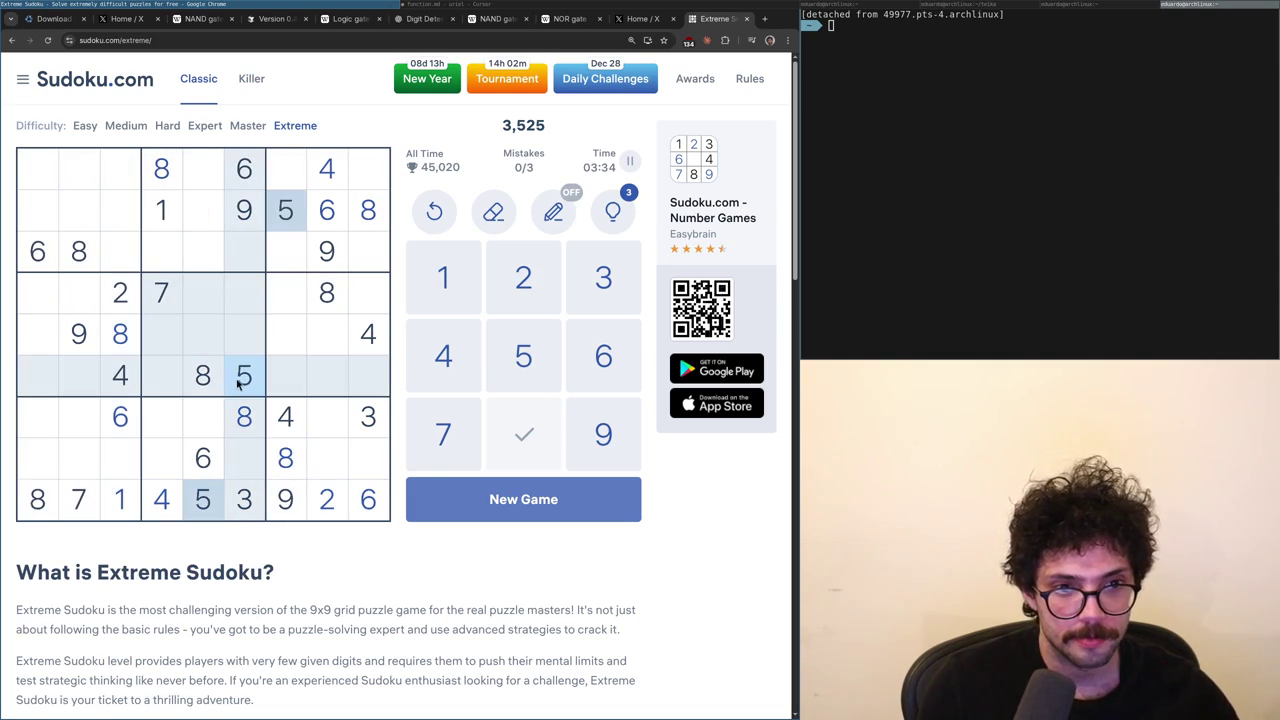
pyautogui.click(116, 487)
pyautogui.click(244, 499)
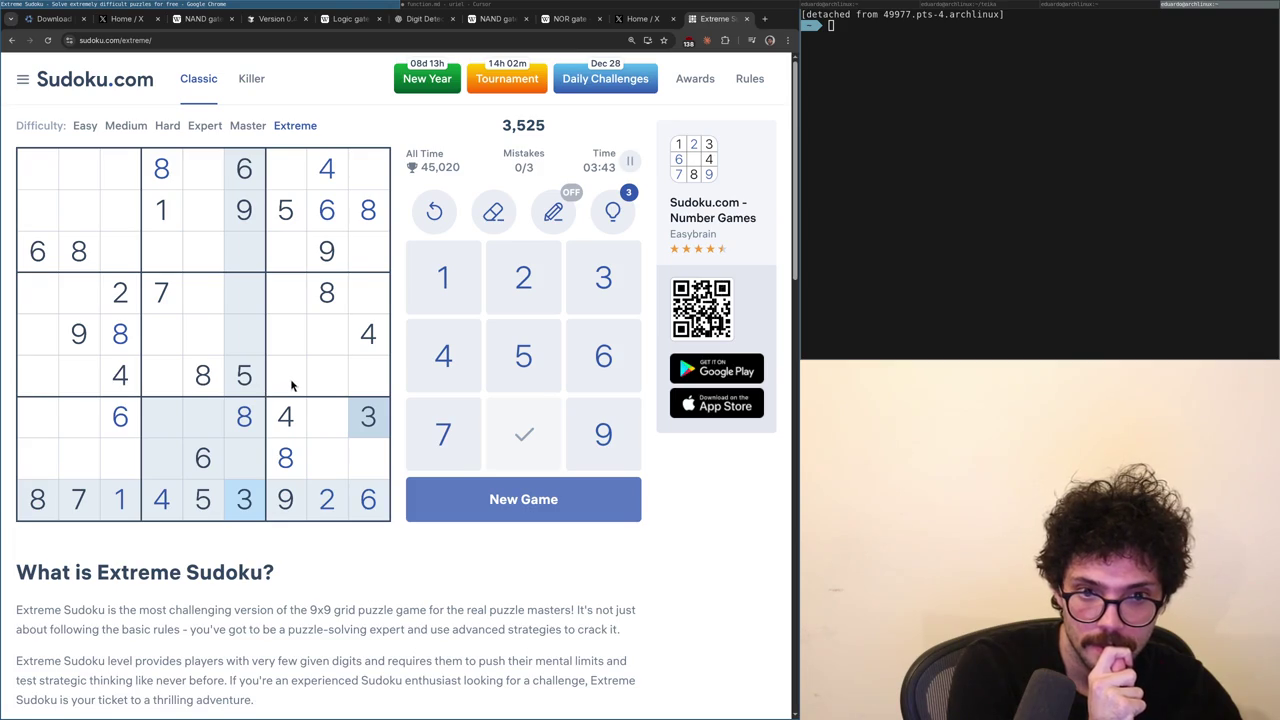
pyautogui.click(285, 417)
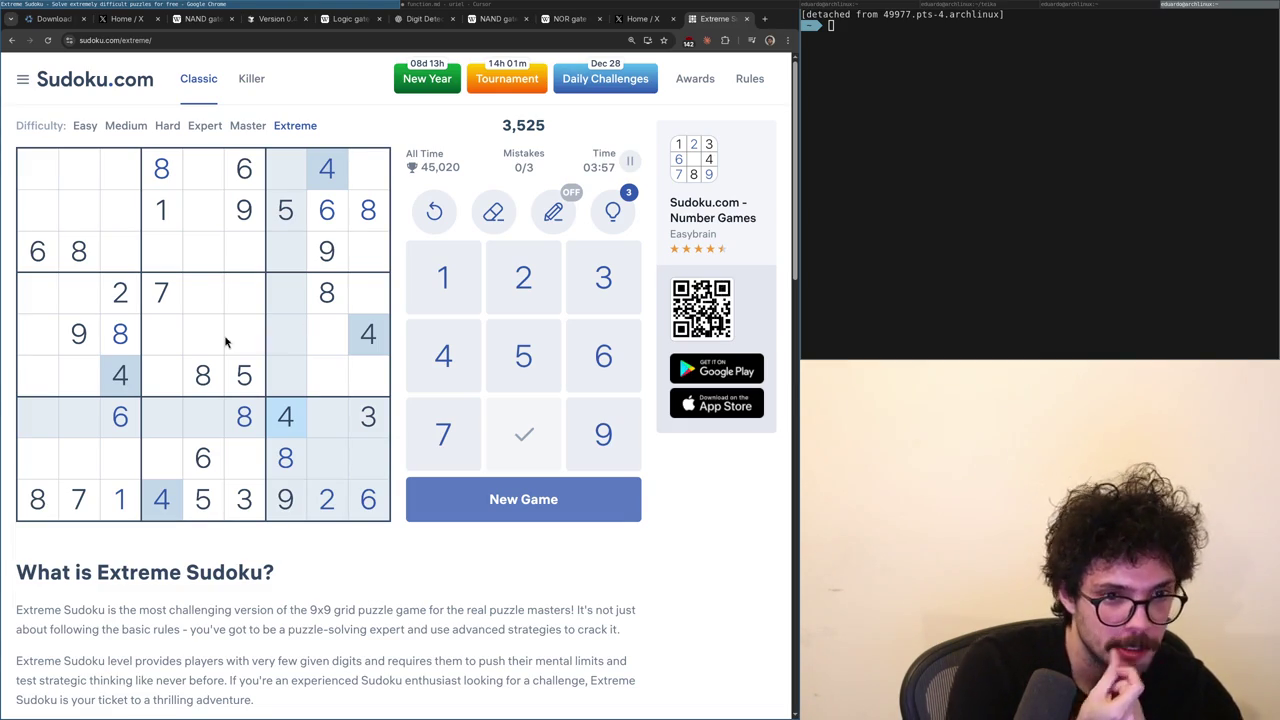
pyautogui.click(199, 225)
pyautogui.click(120, 372)
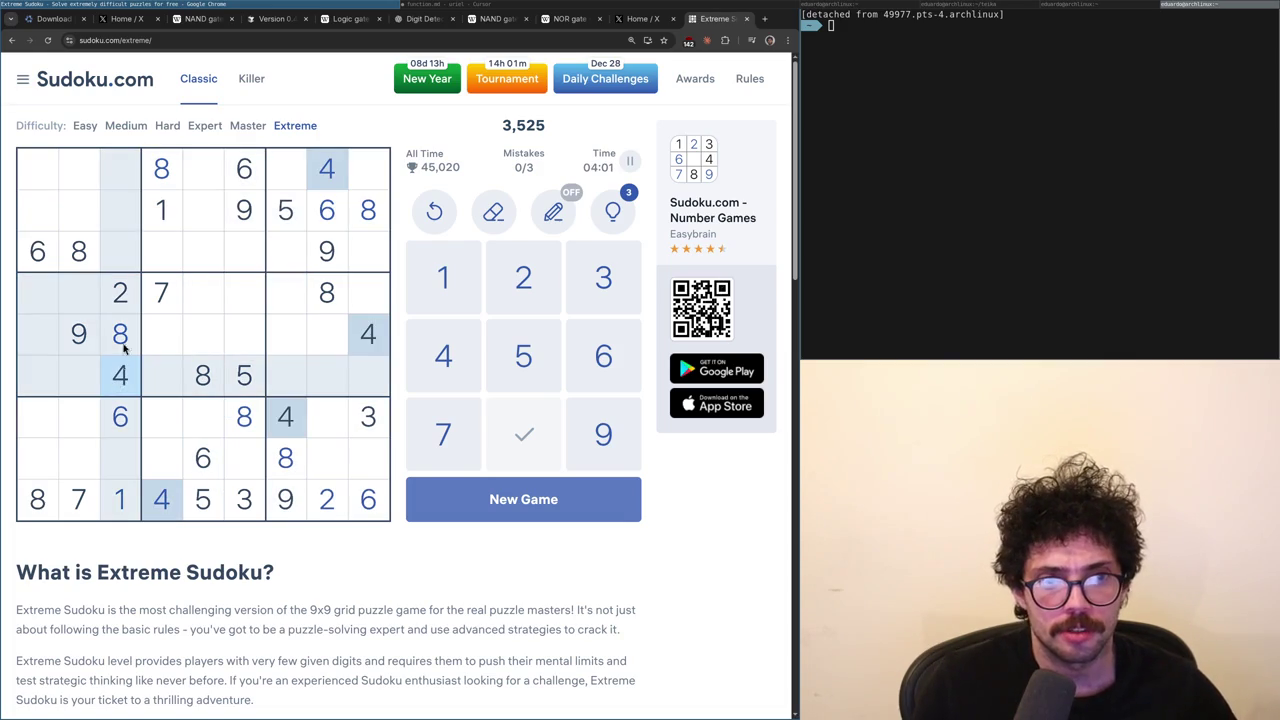
pyautogui.click(41, 215)
pyautogui.click(128, 300)
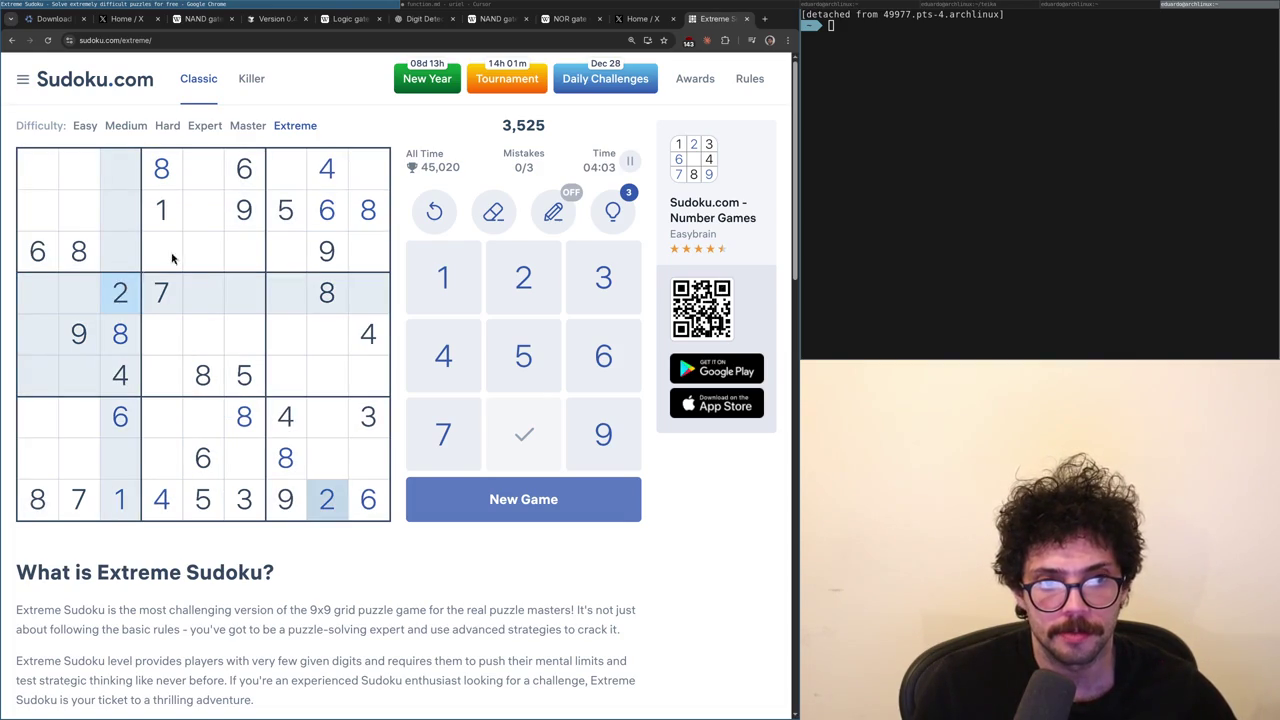
pyautogui.click(202, 220)
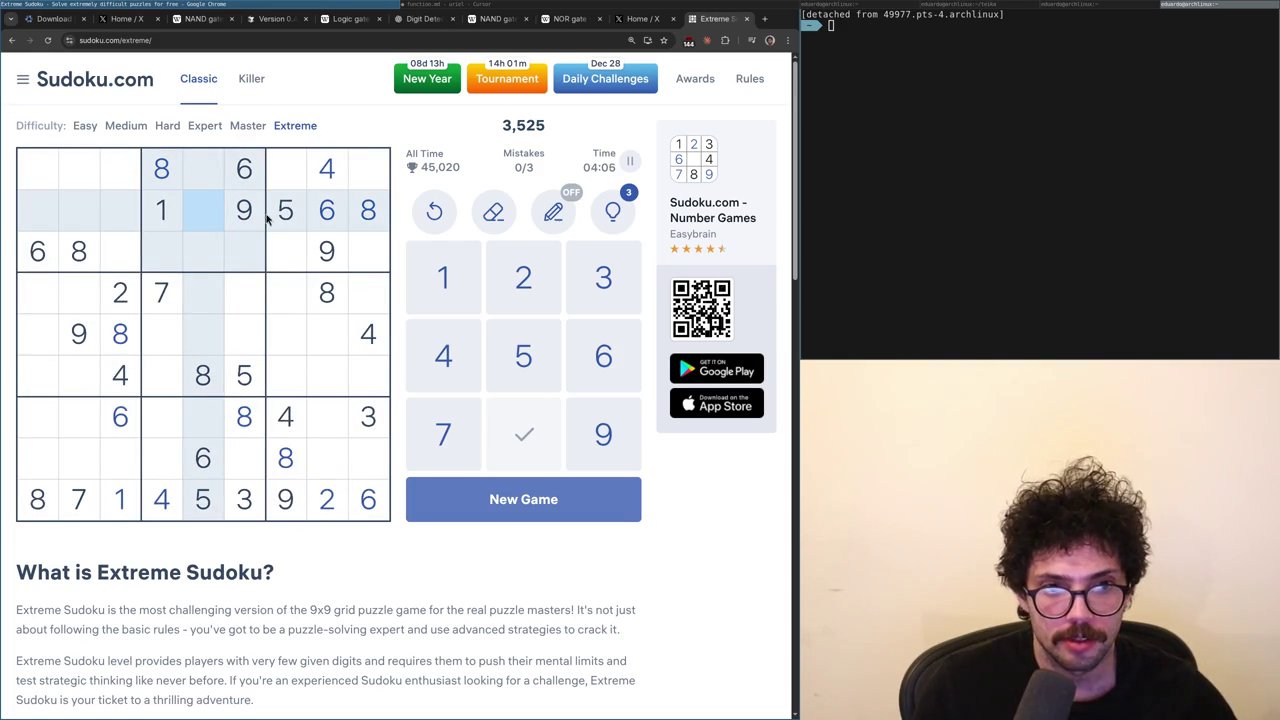
pyautogui.click(240, 502)
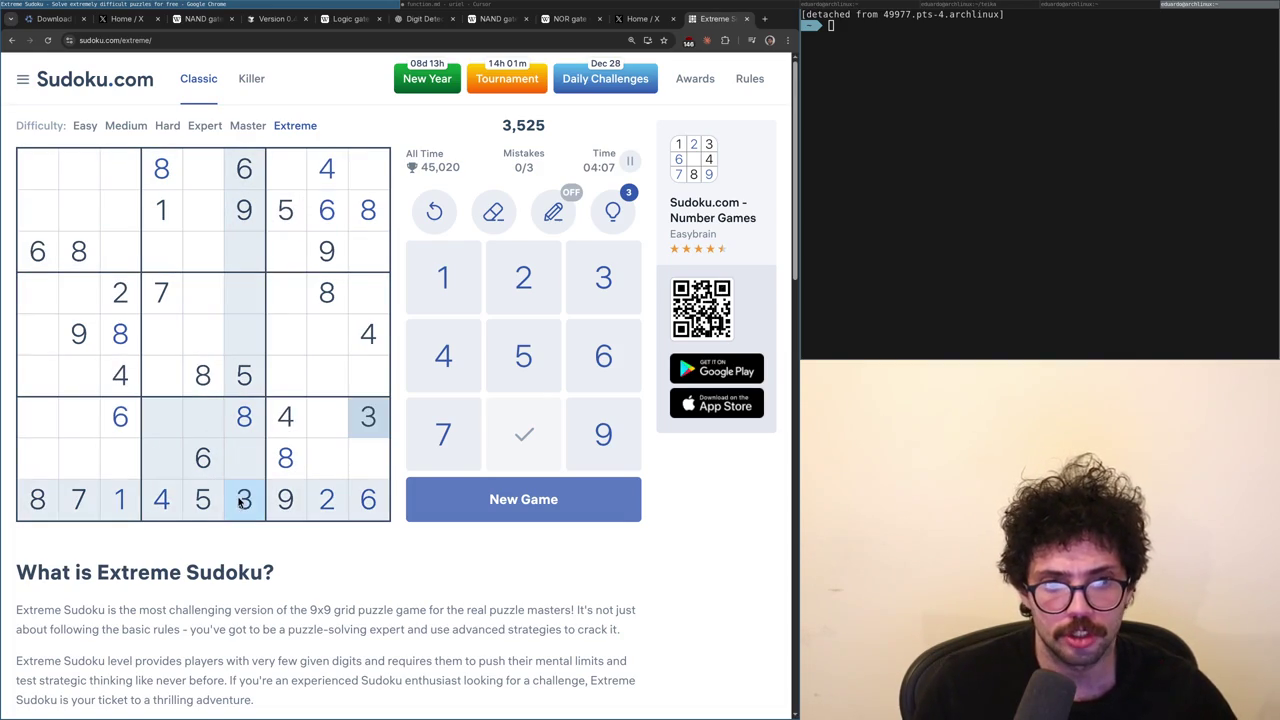
pyautogui.click(199, 208)
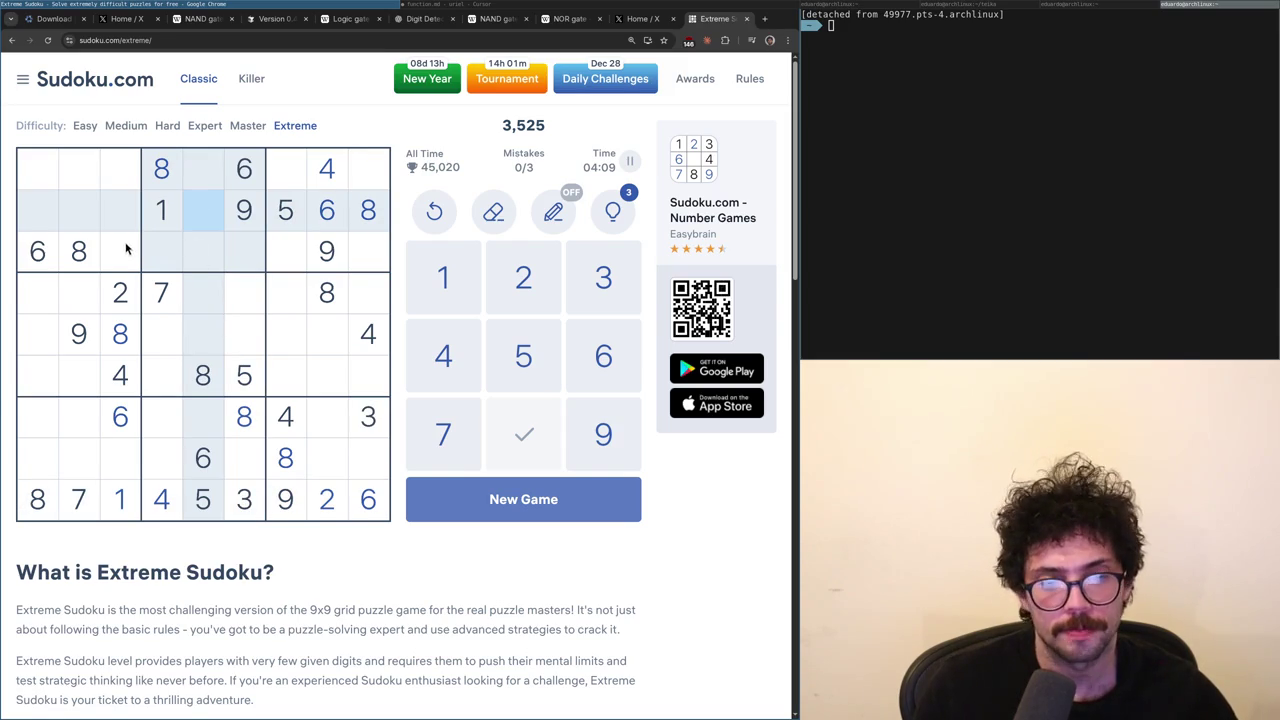
pyautogui.click(160, 290)
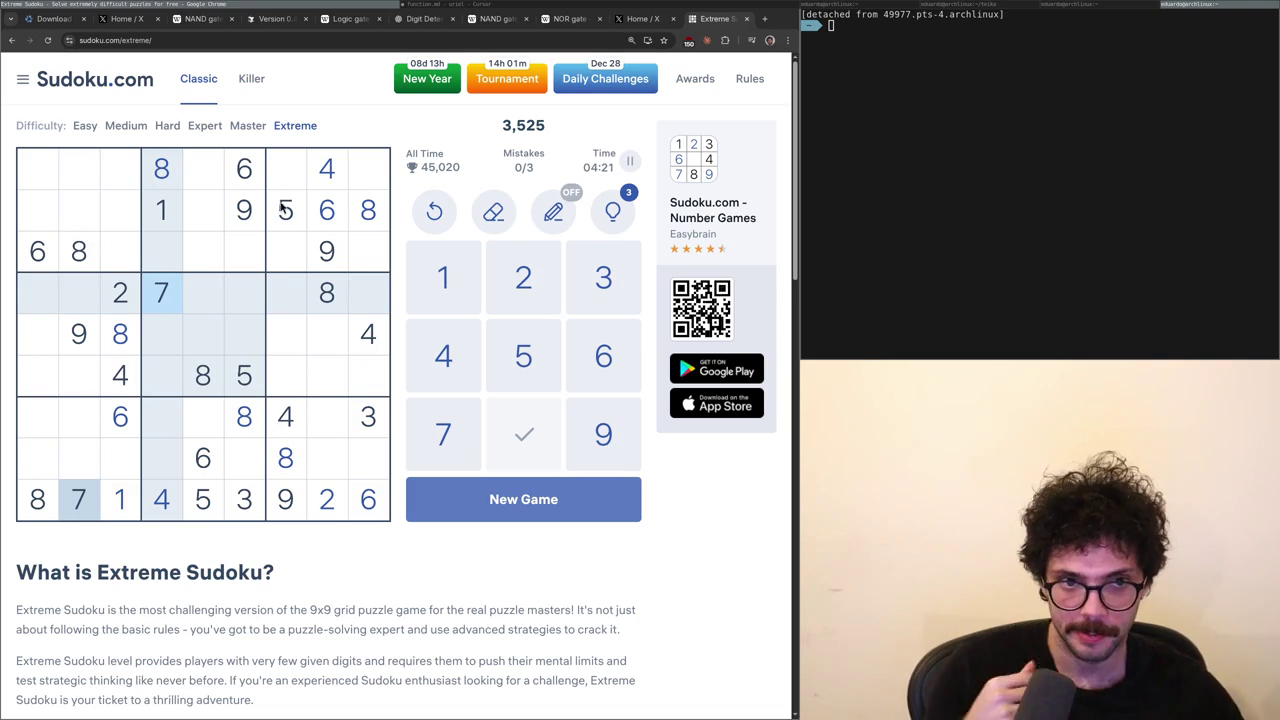
pyautogui.click(333, 178)
pyautogui.click(62, 226)
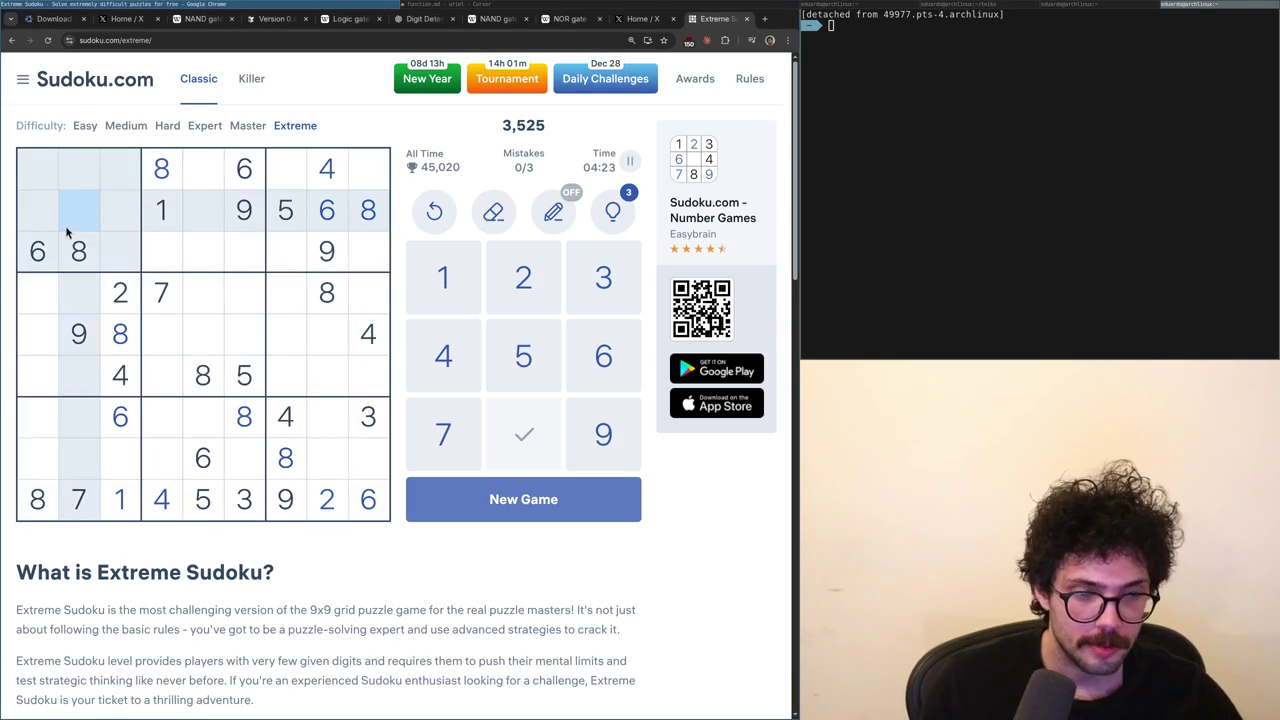
pyautogui.click(135, 224)
pyautogui.click(207, 219)
pyautogui.click(147, 213)
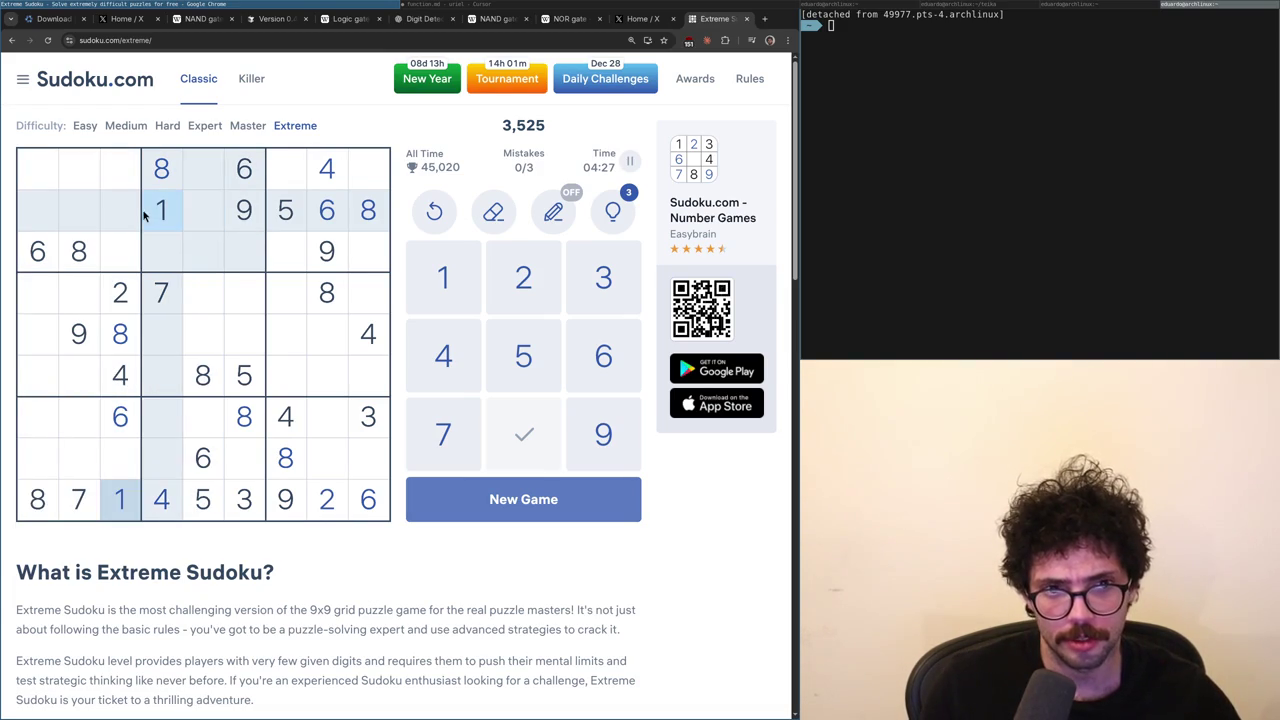
pyautogui.click(138, 214)
pyautogui.click(322, 185)
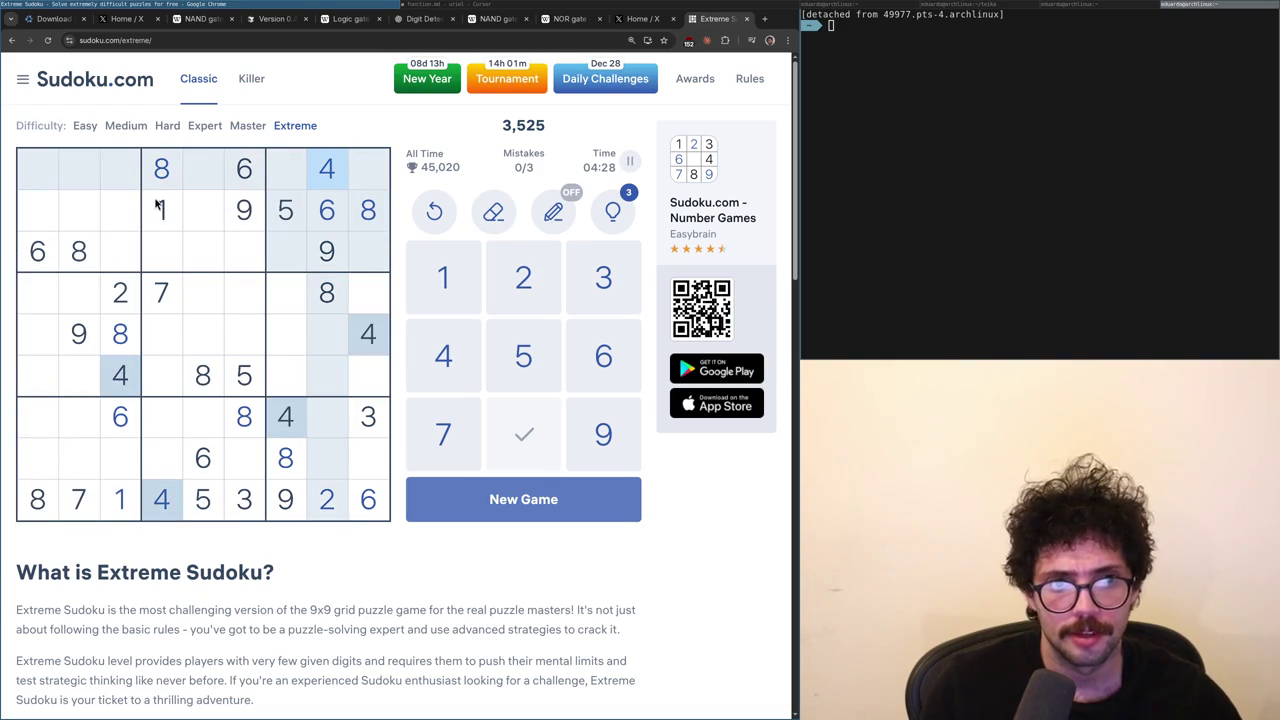
pyautogui.click(112, 288)
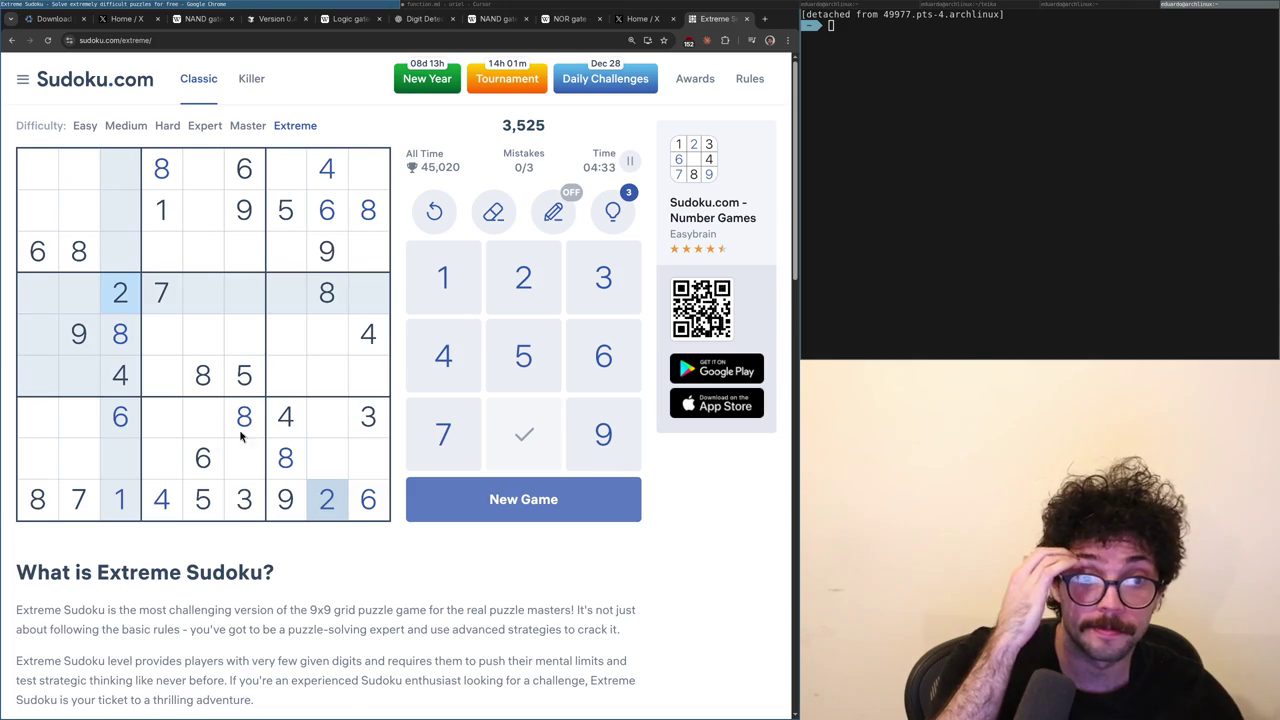
pyautogui.click(250, 502)
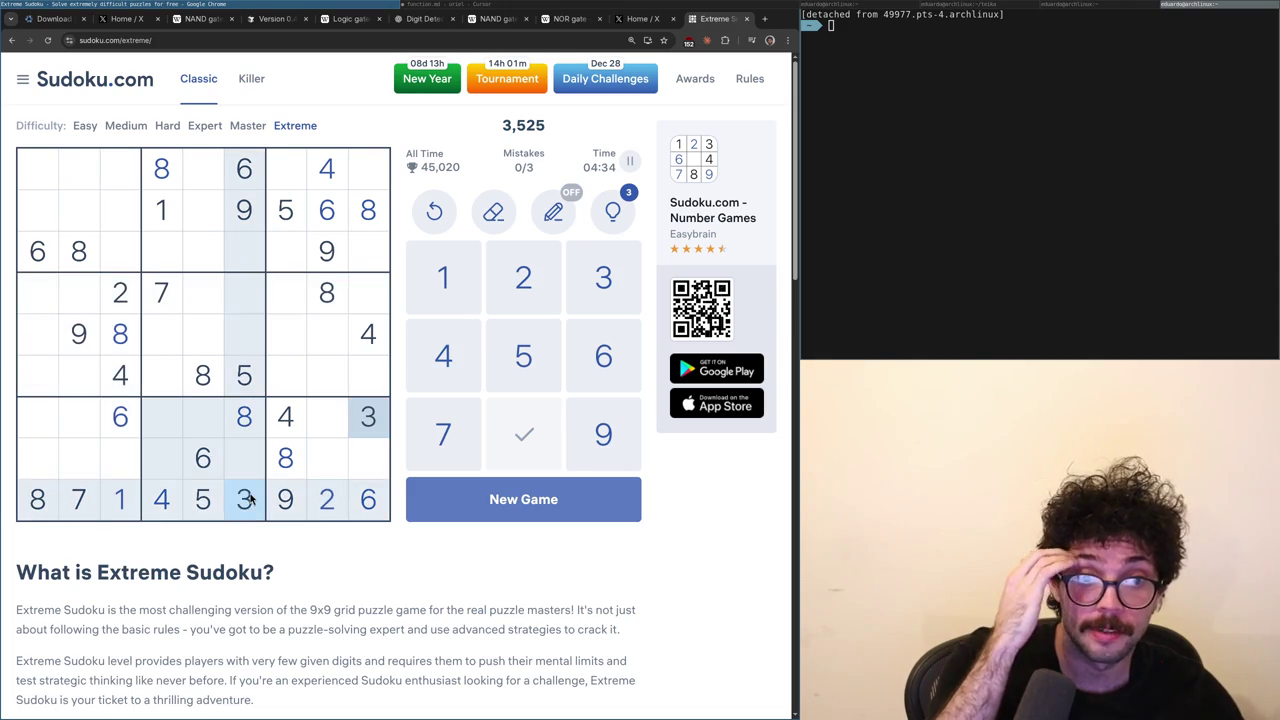
pyautogui.click(172, 218)
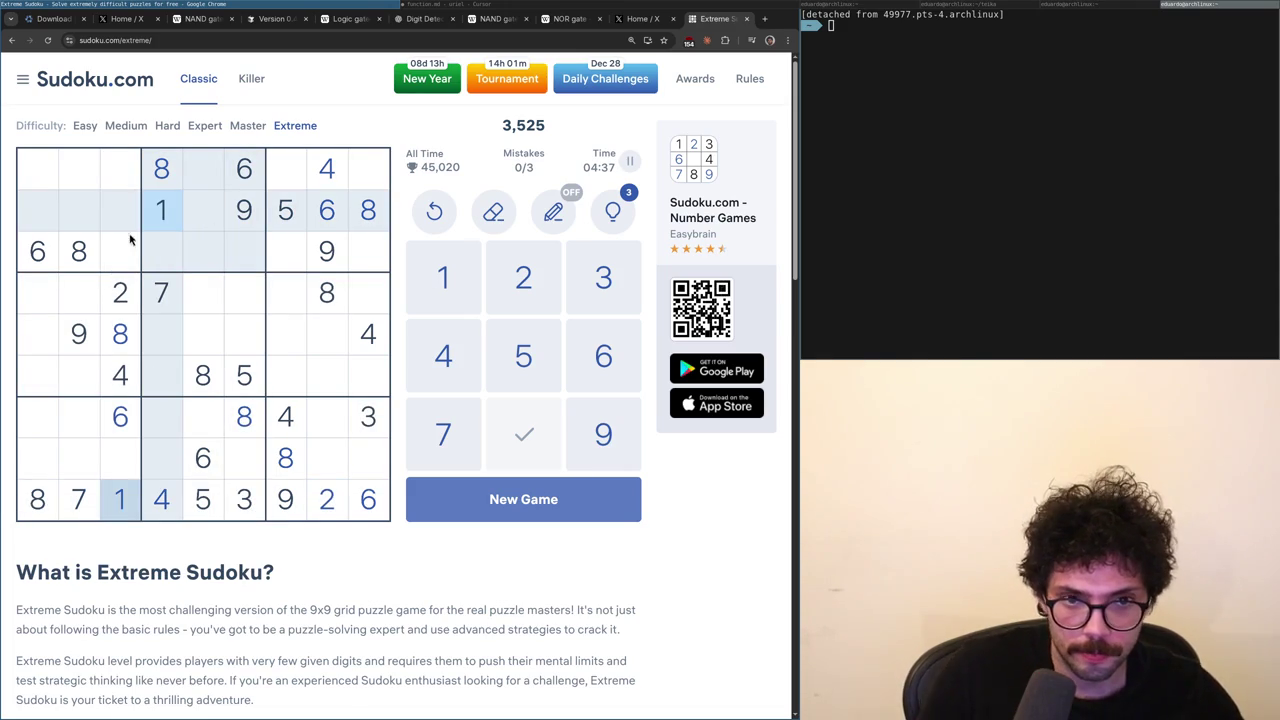
pyautogui.click(123, 311)
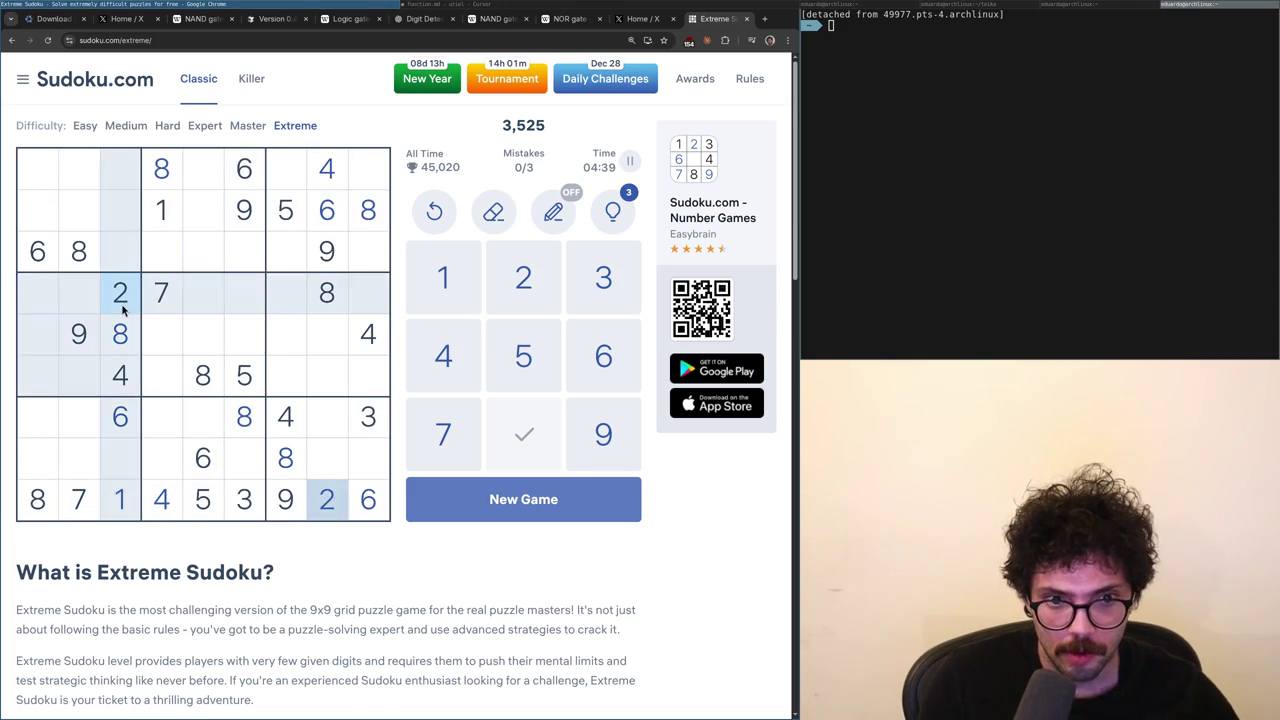
pyautogui.click(156, 308)
pyautogui.click(158, 218)
pyautogui.click(161, 300)
pyautogui.click(120, 293)
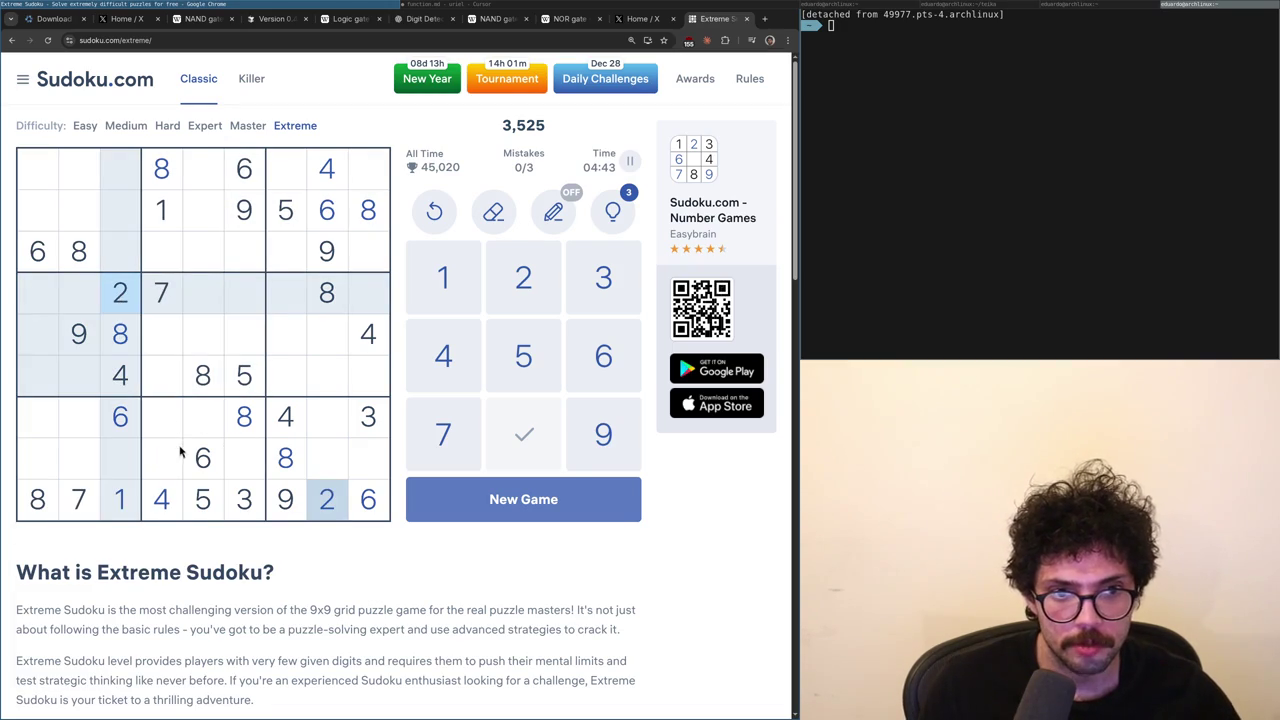
pyautogui.click(208, 345)
pyautogui.click(250, 340)
pyautogui.click(120, 292)
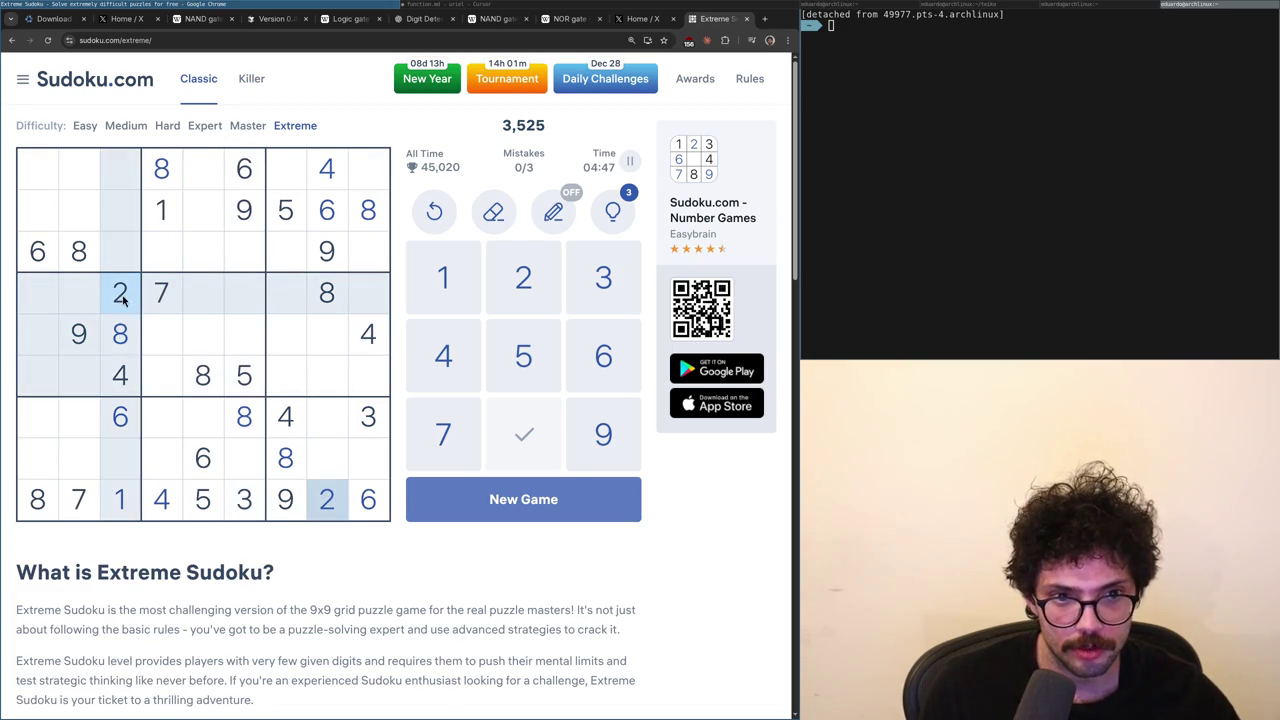
pyautogui.click(159, 213)
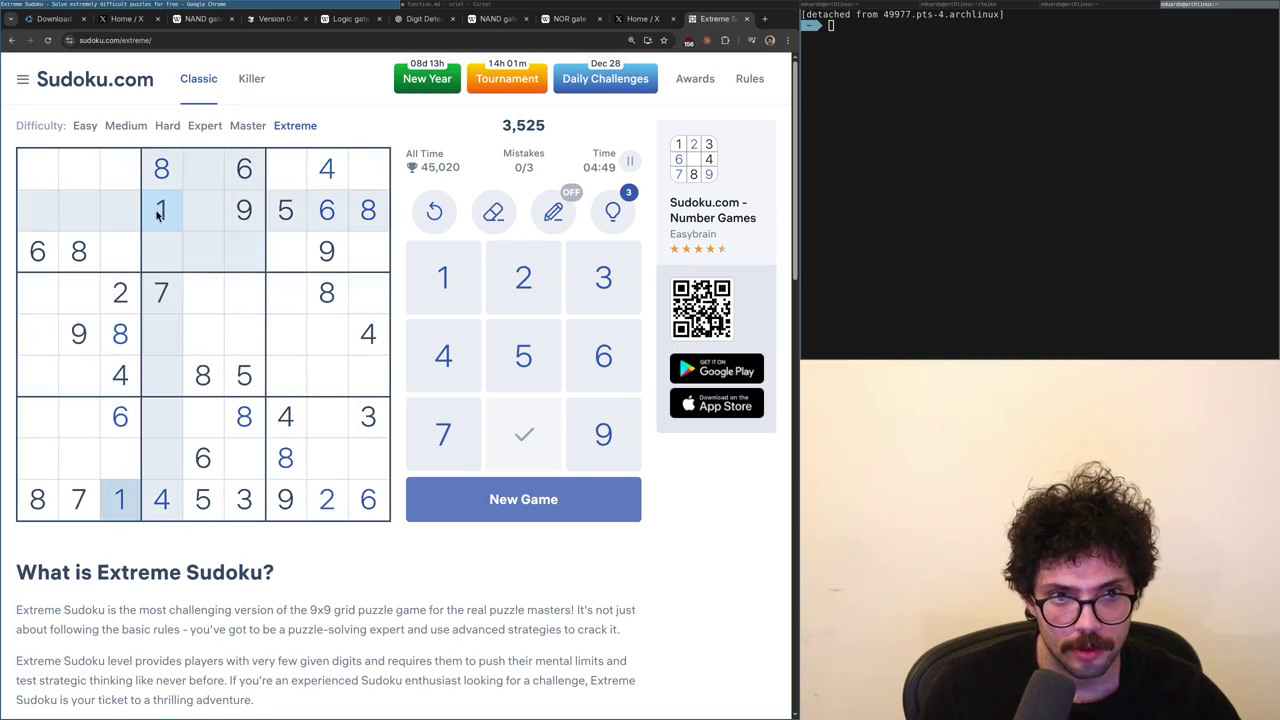
pyautogui.click(135, 300)
pyautogui.click(212, 338)
pyautogui.click(228, 343)
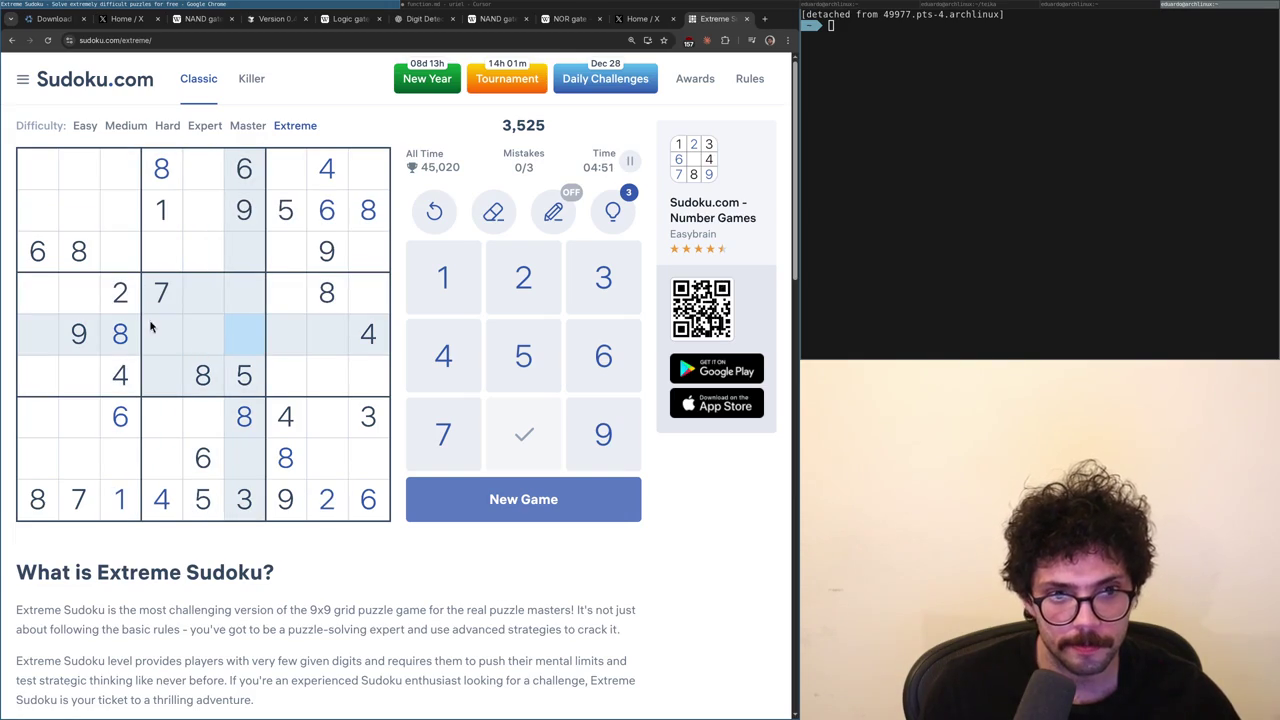
pyautogui.click(120, 291)
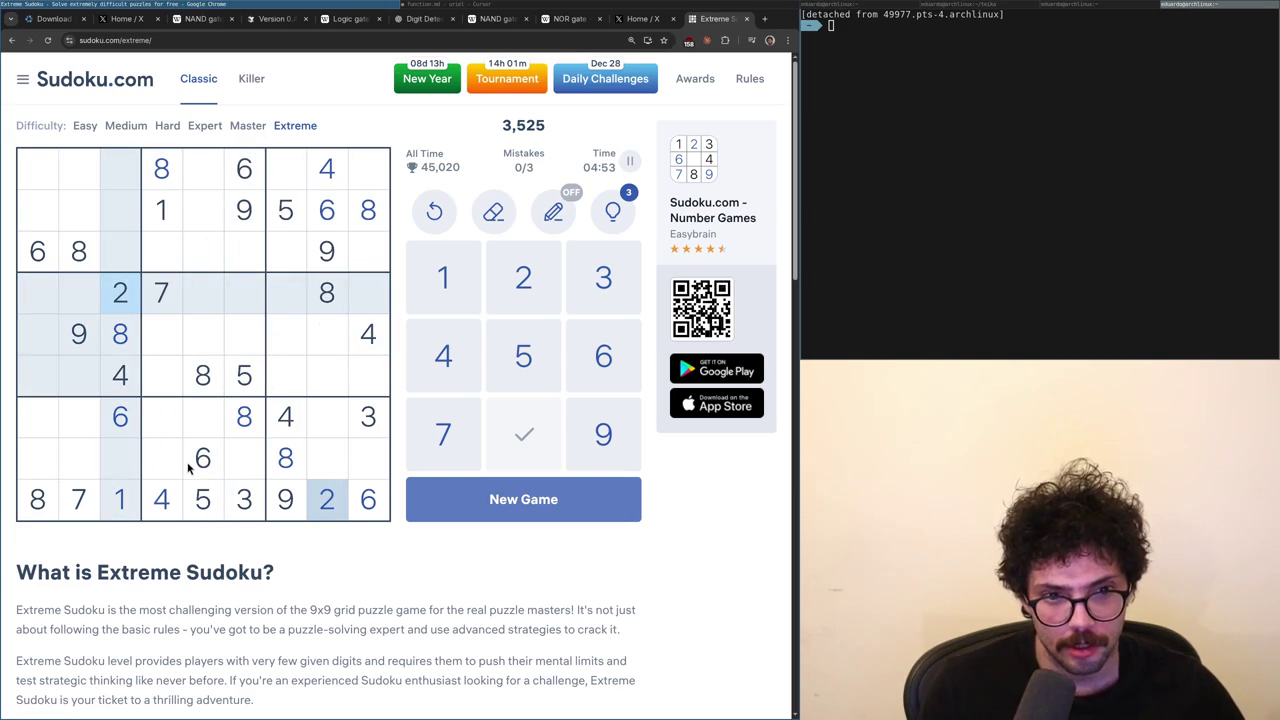
pyautogui.click(86, 340)
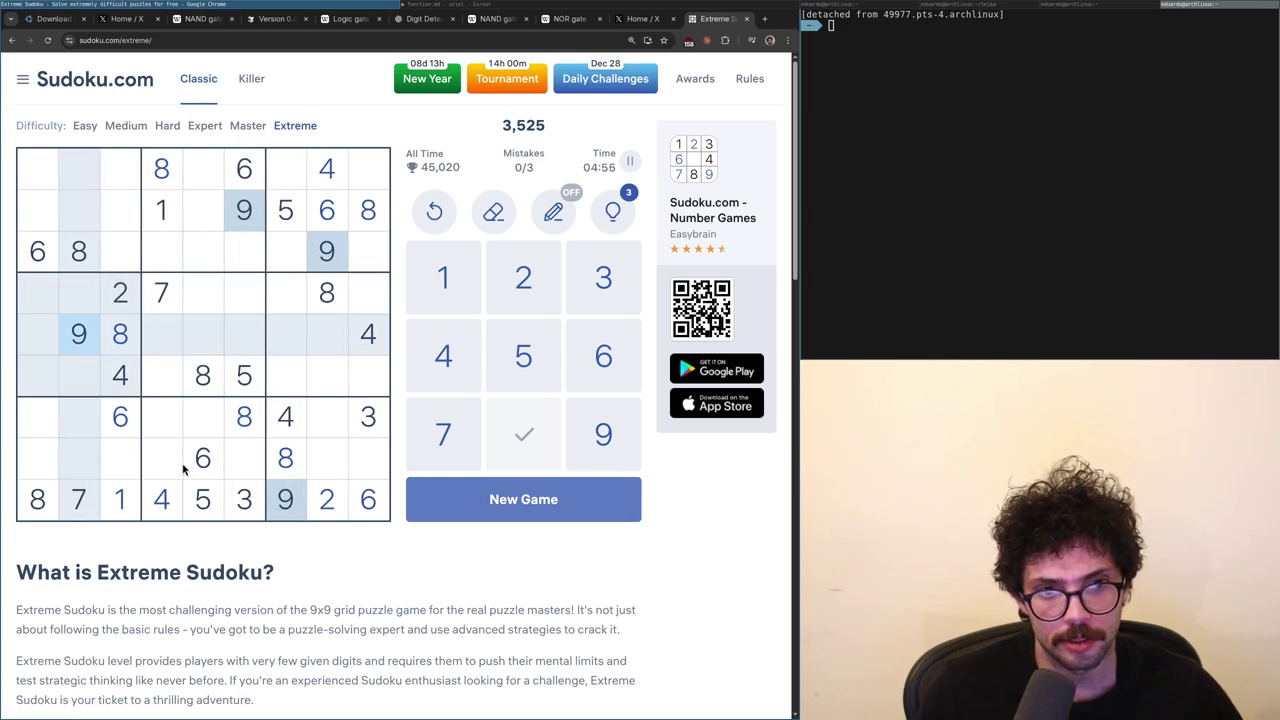
# - Place 9s at row 4 column 5 and row 6 column 9, and 4s at row 4 column 6 and row 3 column 5
pyautogui.click(208, 300)
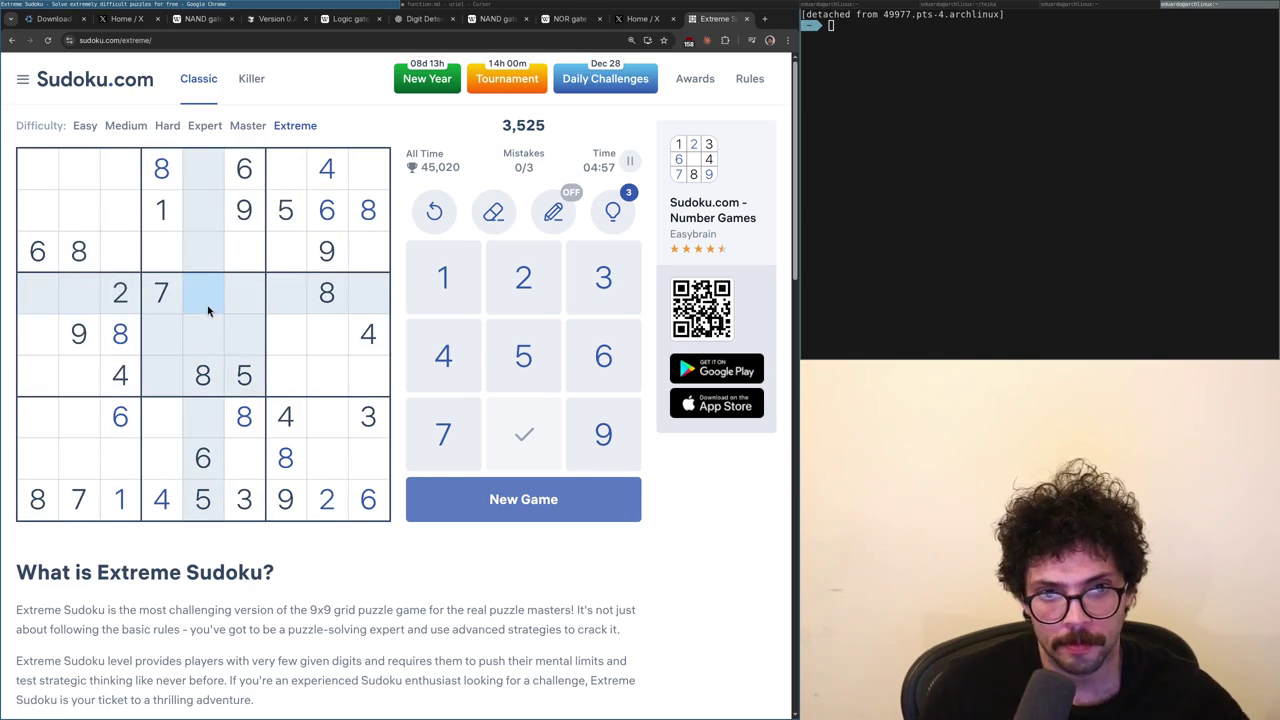
pyautogui.write('9')
pyautogui.click(363, 384)
pyautogui.write('9')
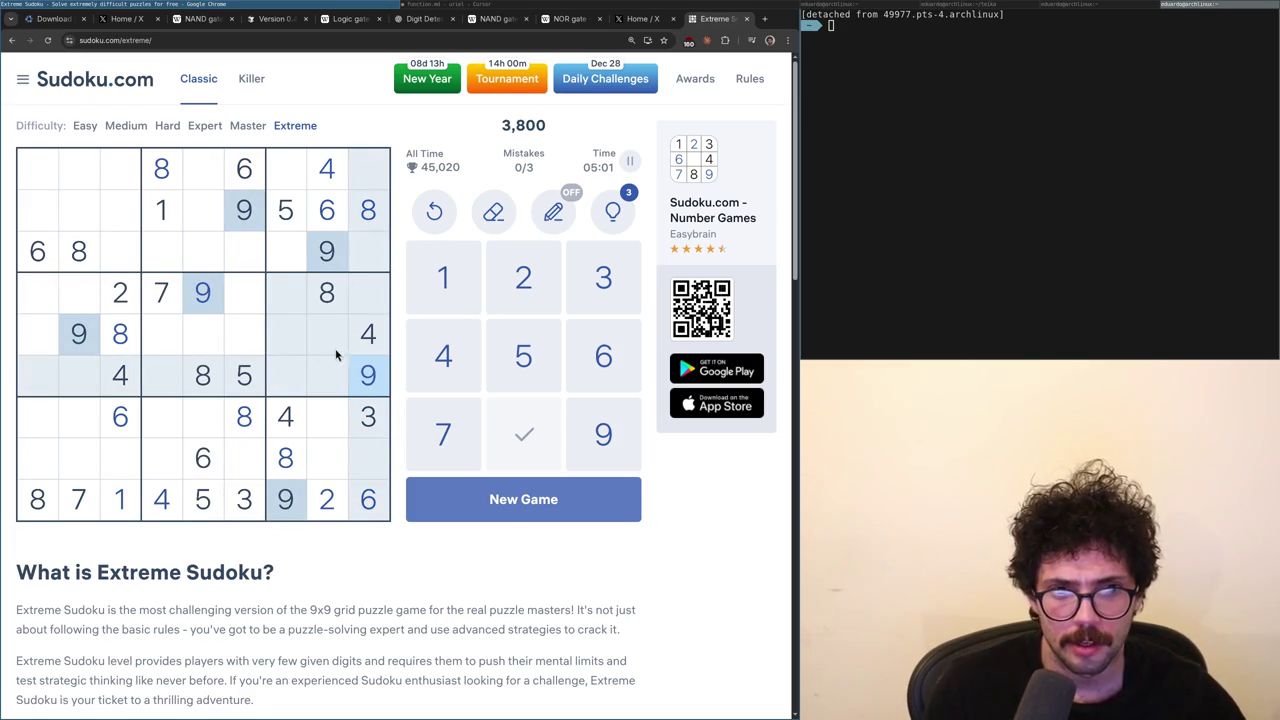
pyautogui.click(244, 300)
pyautogui.write('4')
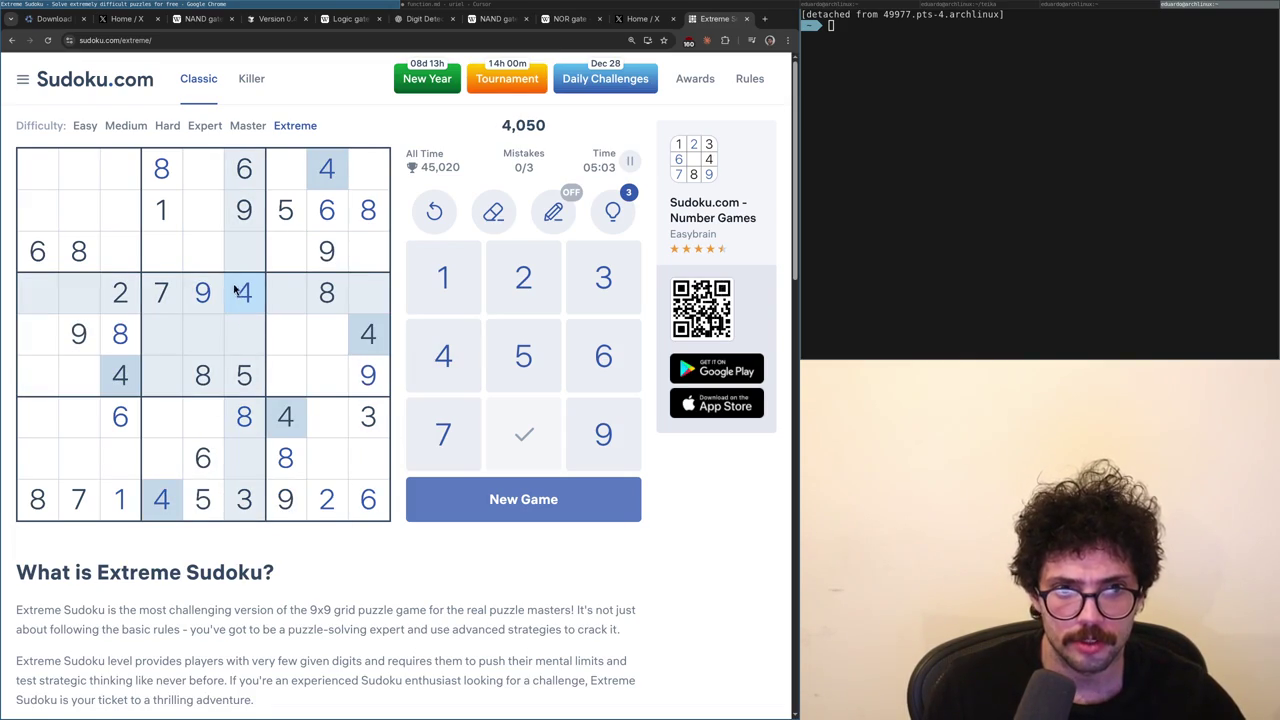
pyautogui.click(204, 266)
pyautogui.write('4')
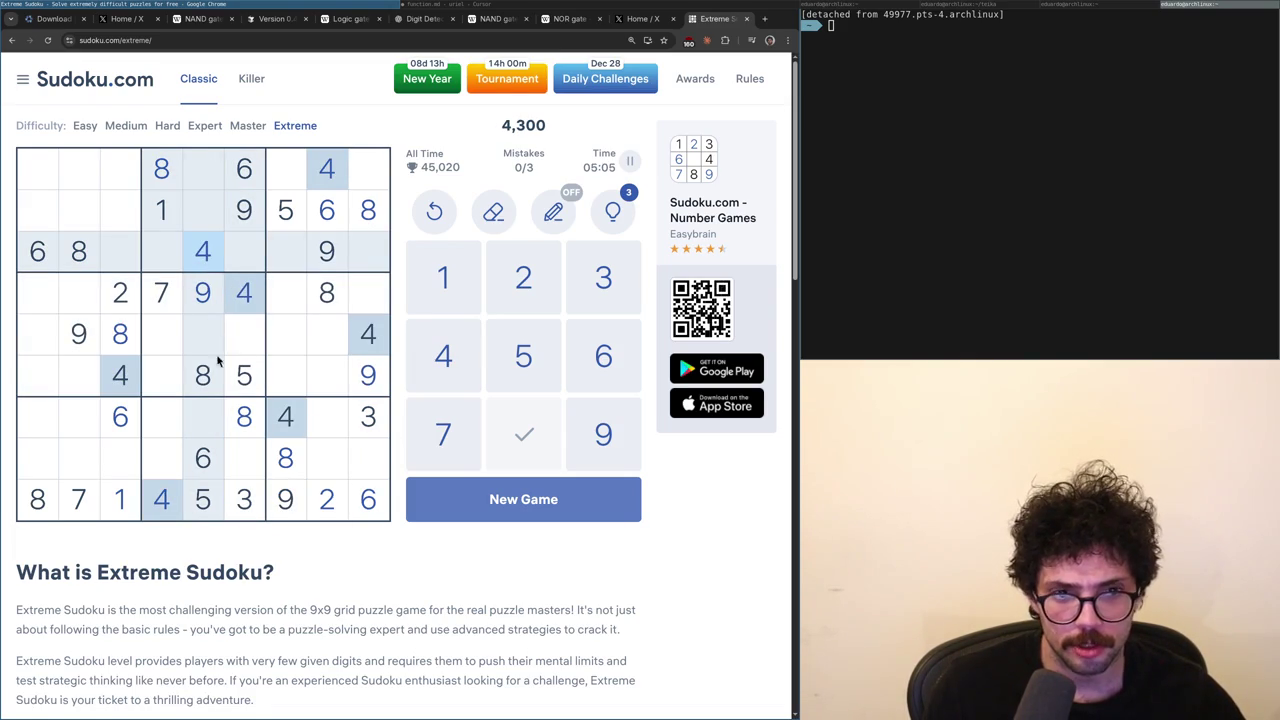
# - Highlight the 9s, 2s, 3s, 6s and 1s to check remaining placements
pyautogui.click(203, 303)
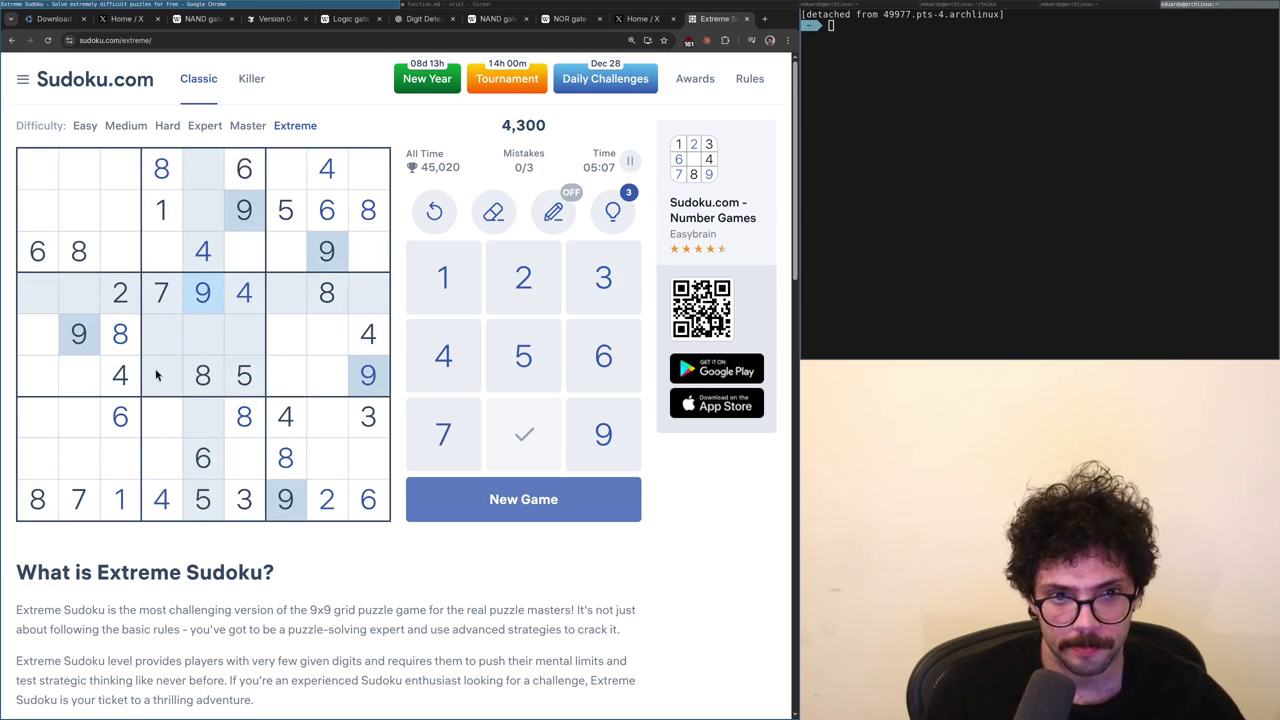
pyautogui.click(118, 308)
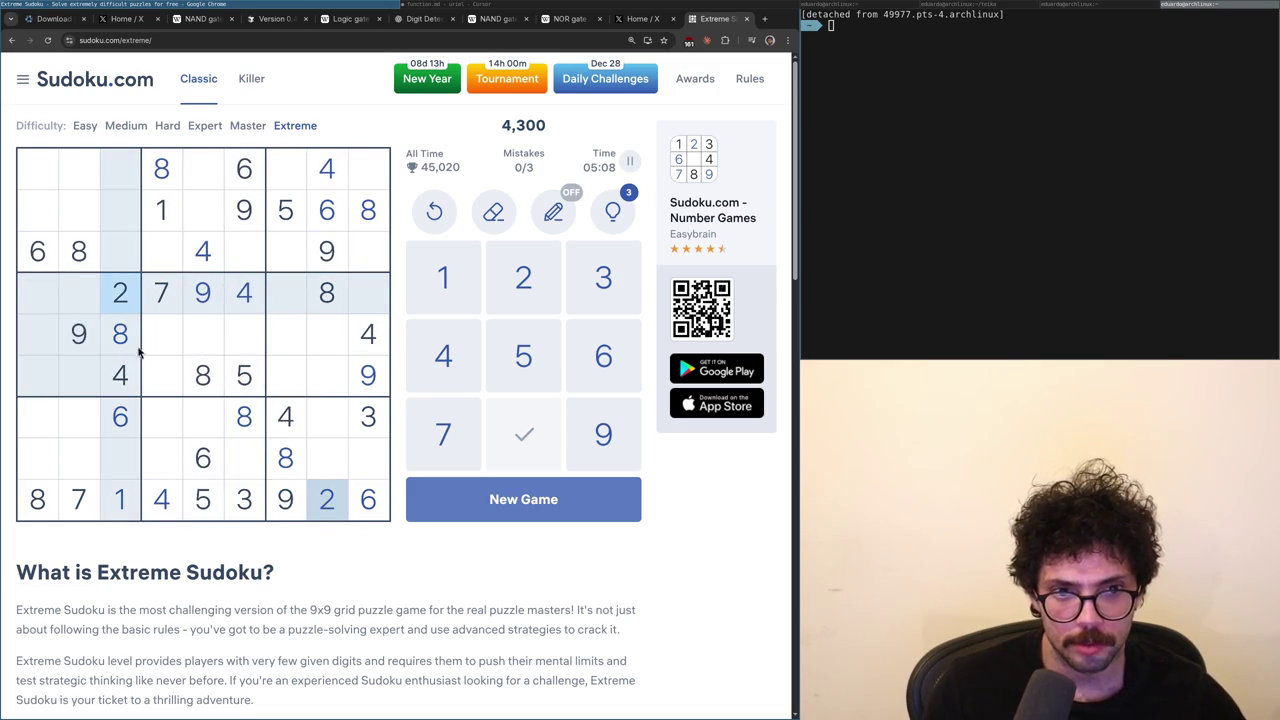
pyautogui.click(245, 500)
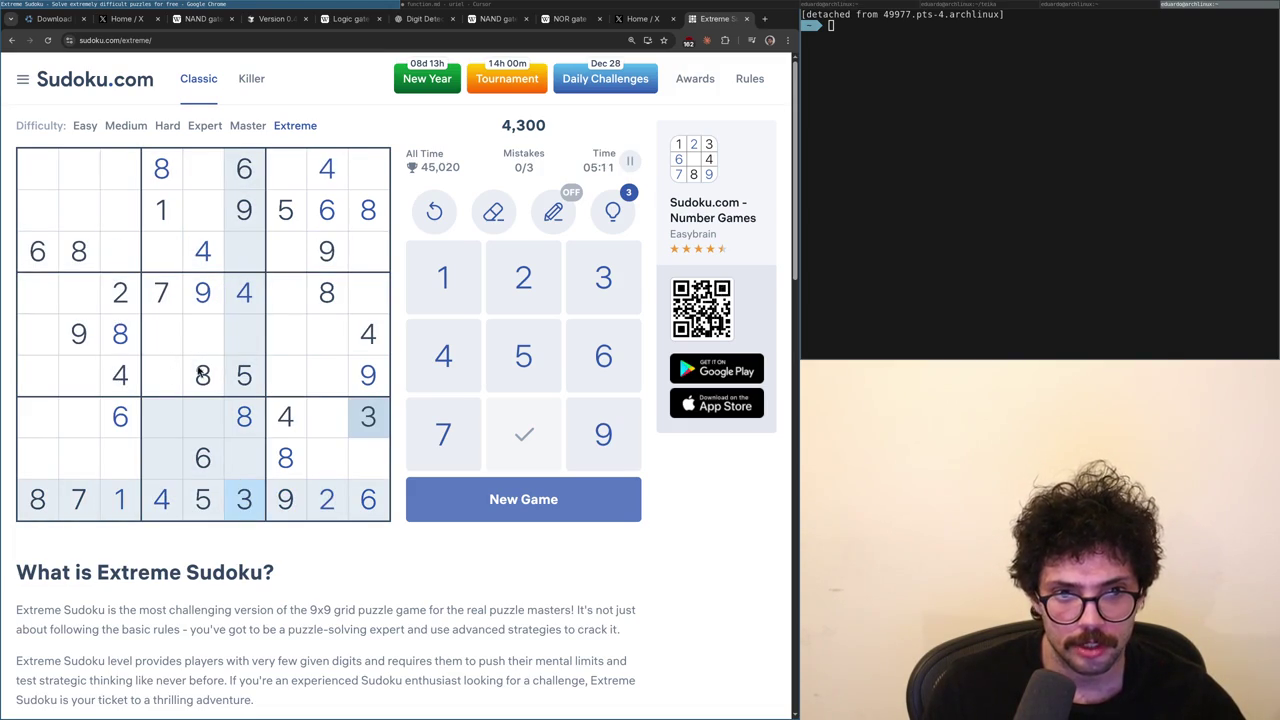
pyautogui.click(205, 462)
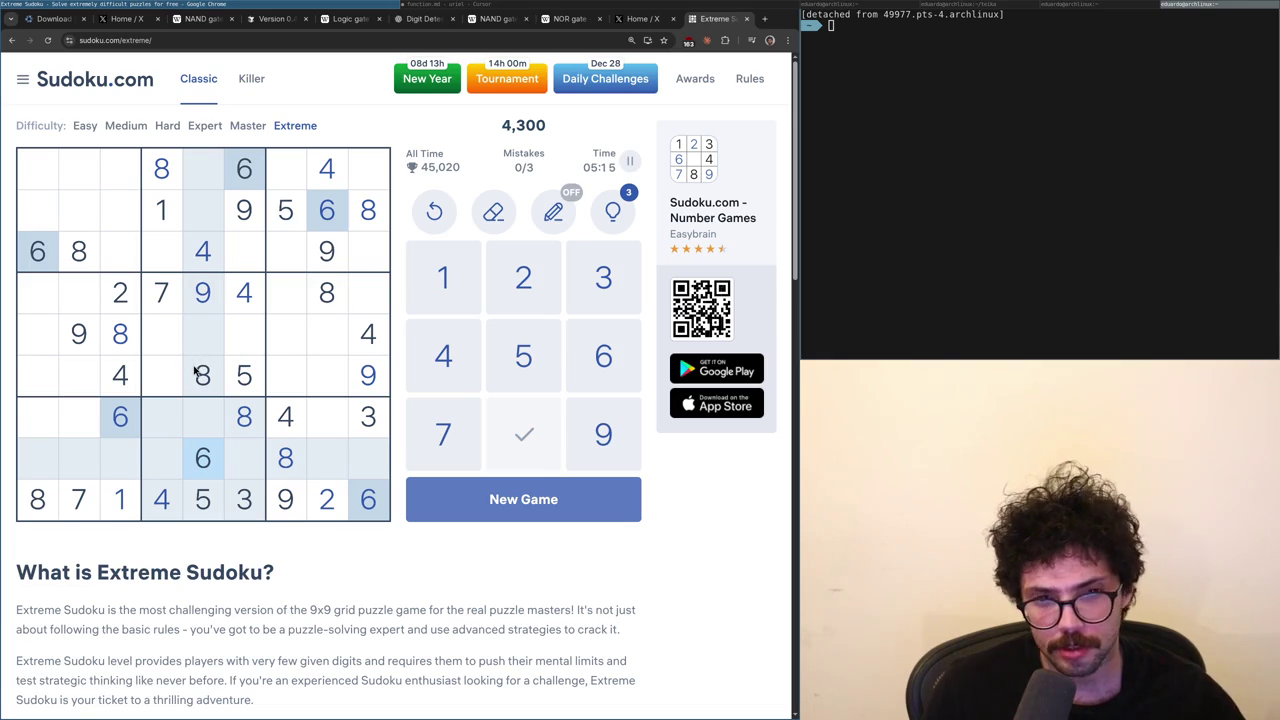
pyautogui.click(131, 306)
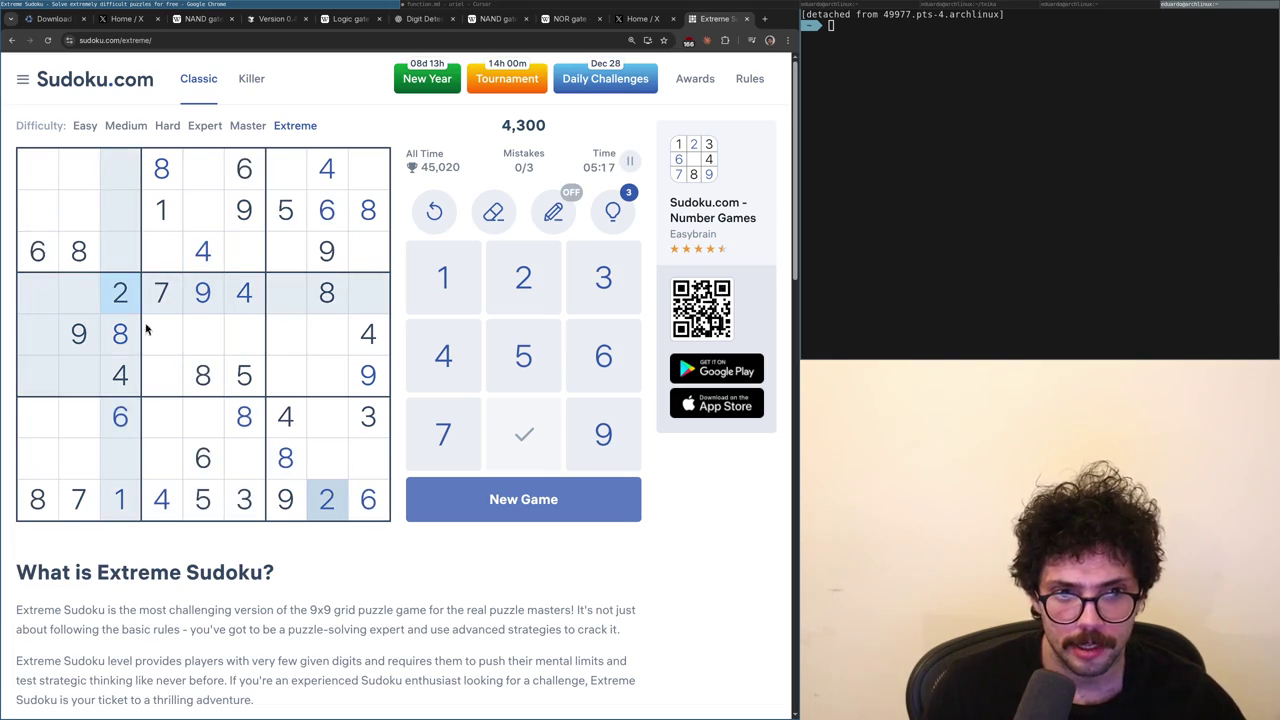
pyautogui.click(202, 460)
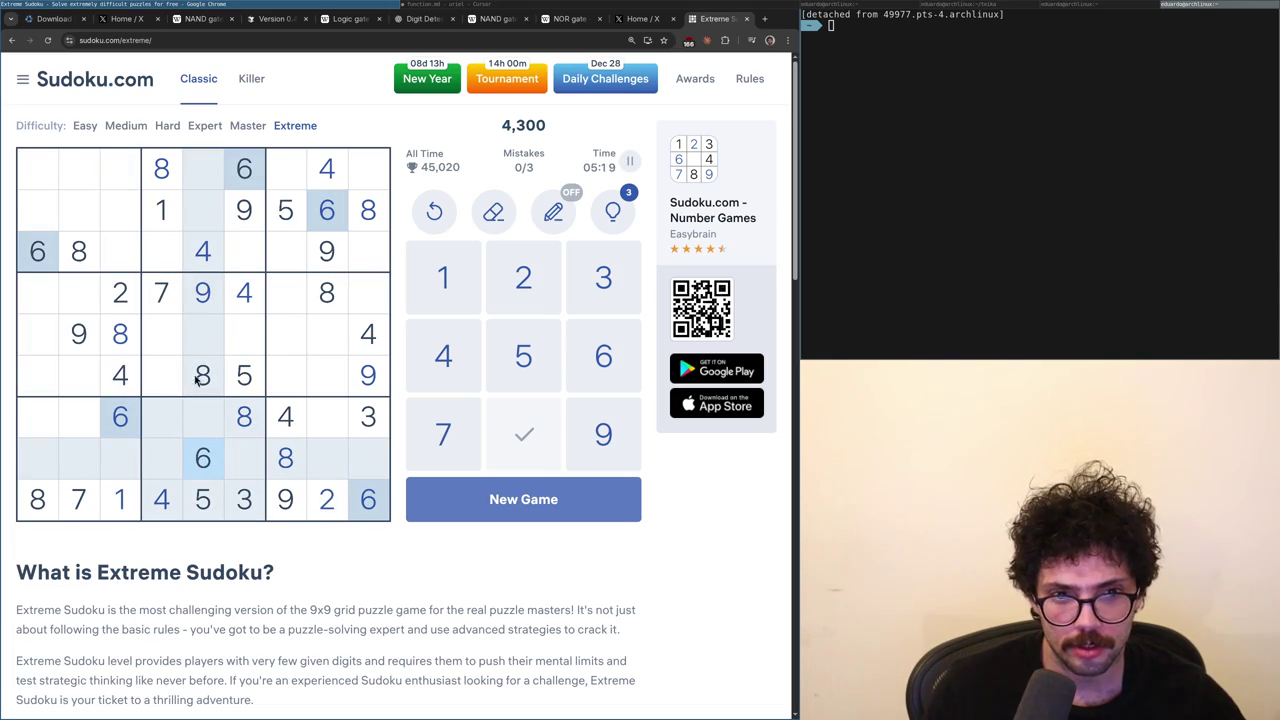
pyautogui.click(162, 222)
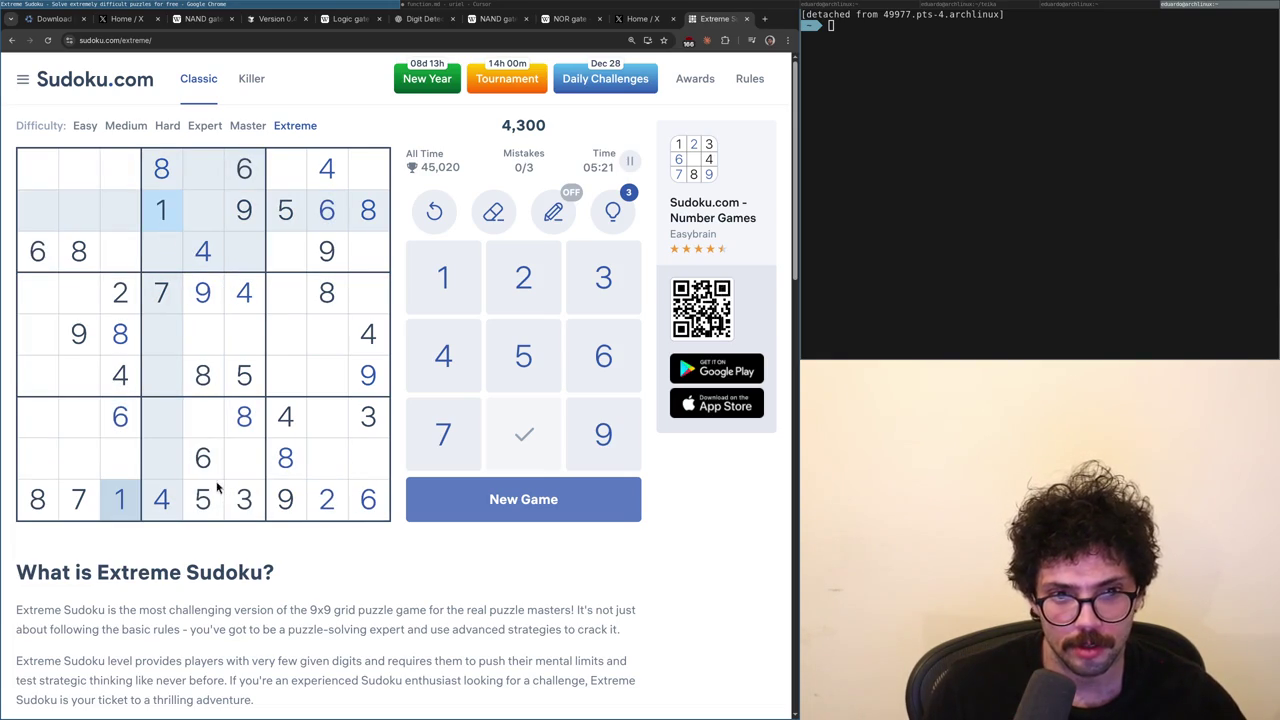
pyautogui.click(120, 298)
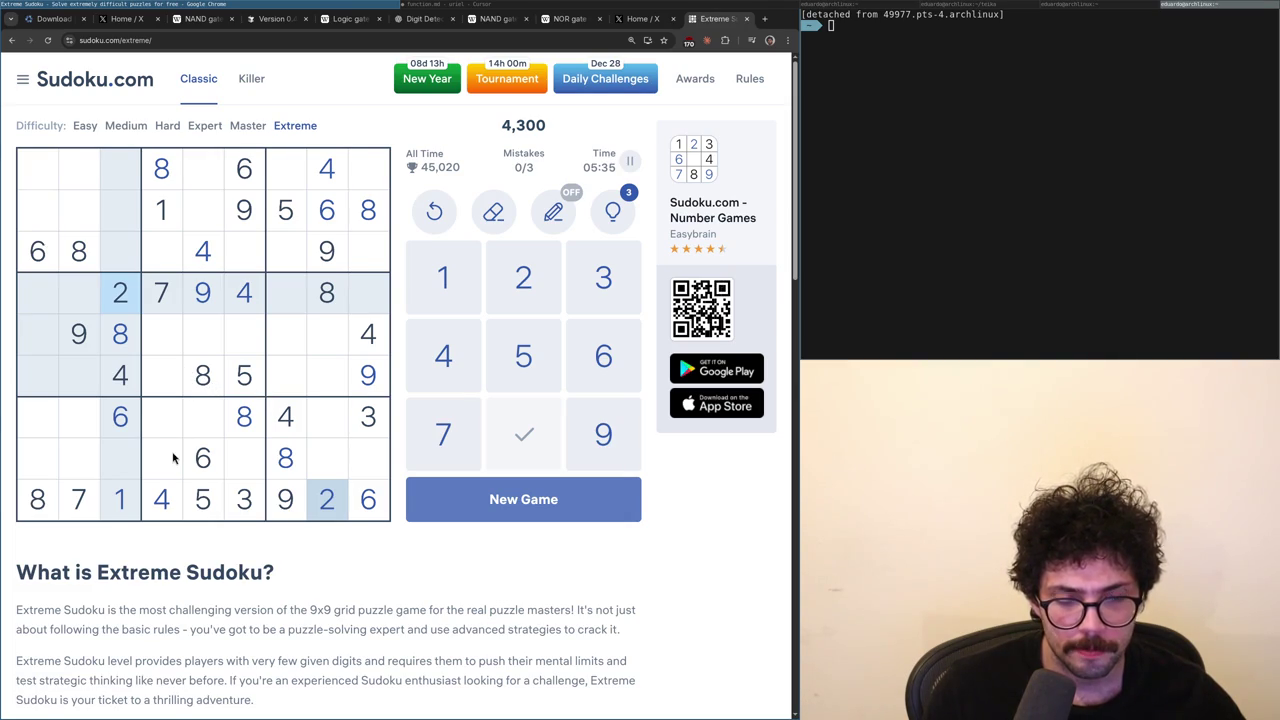
# - Highlight the 4s, 9s, 8s and 1s and inspect the empty cells down column 4
pyautogui.click(176, 492)
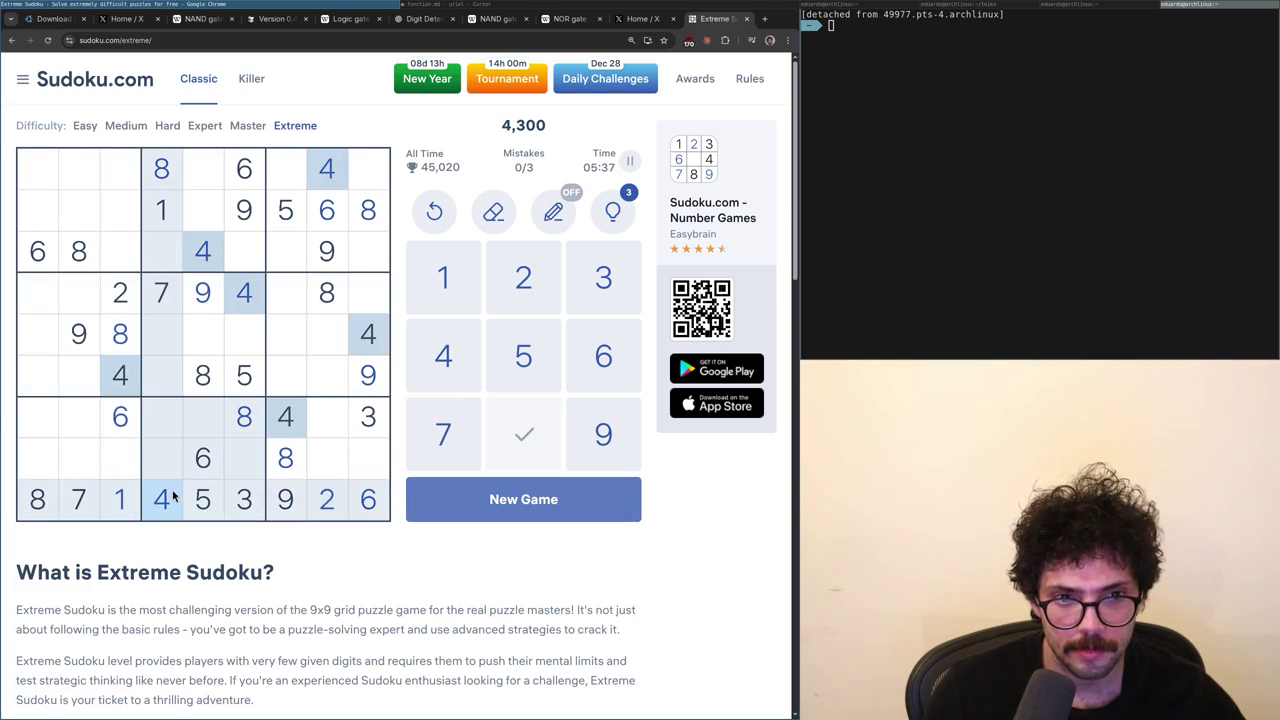
pyautogui.click(205, 308)
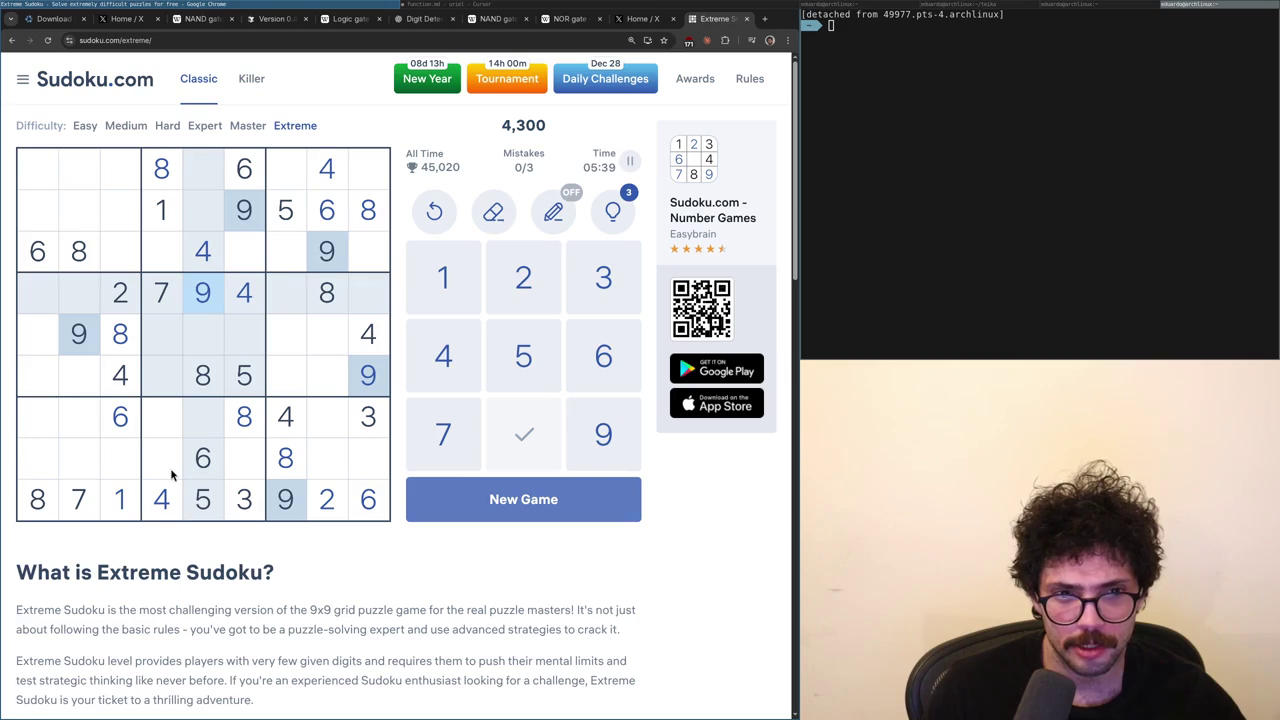
pyautogui.click(209, 425)
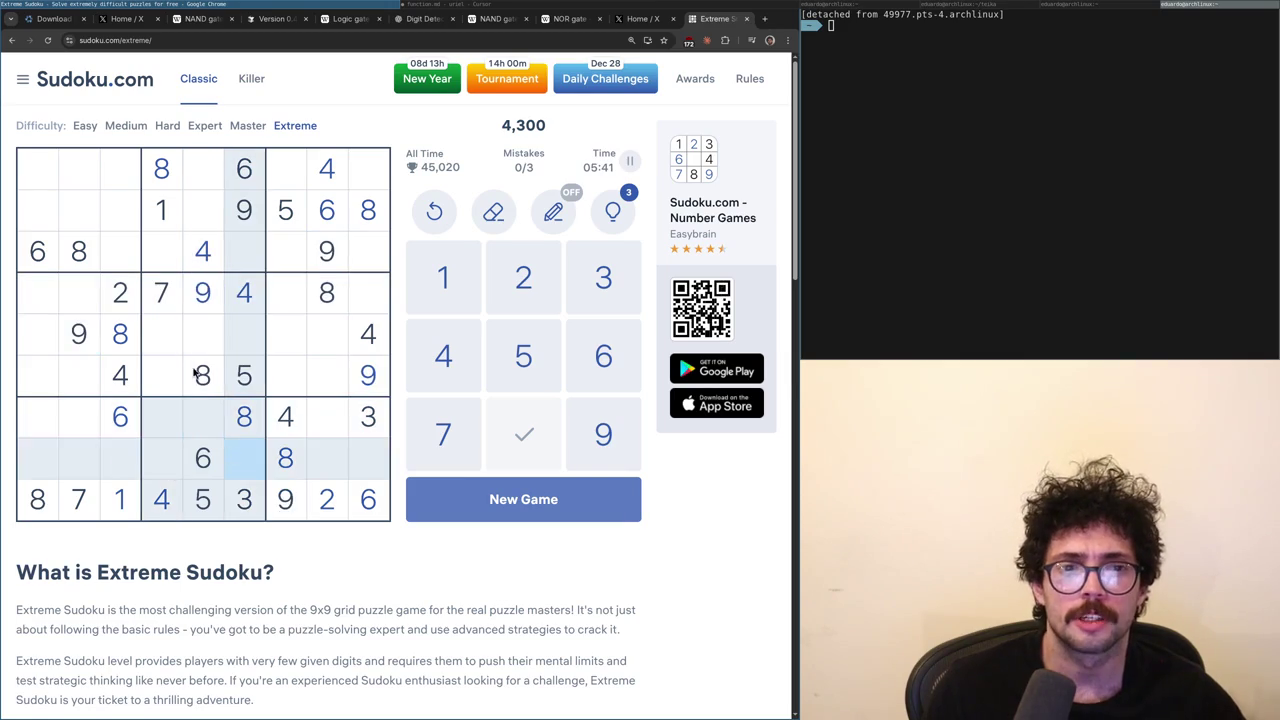
pyautogui.click(163, 172)
pyautogui.click(166, 212)
pyautogui.click(163, 292)
pyautogui.click(161, 213)
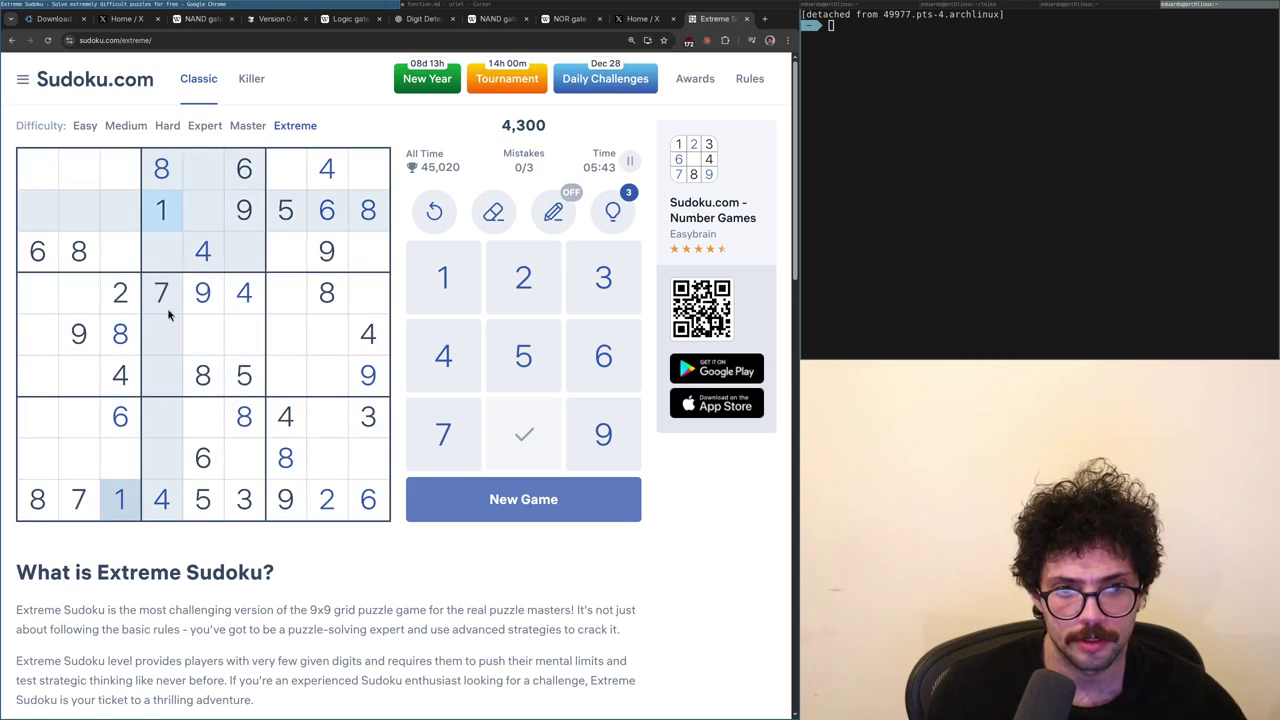
pyautogui.click(172, 418)
pyautogui.click(172, 466)
pyautogui.click(164, 212)
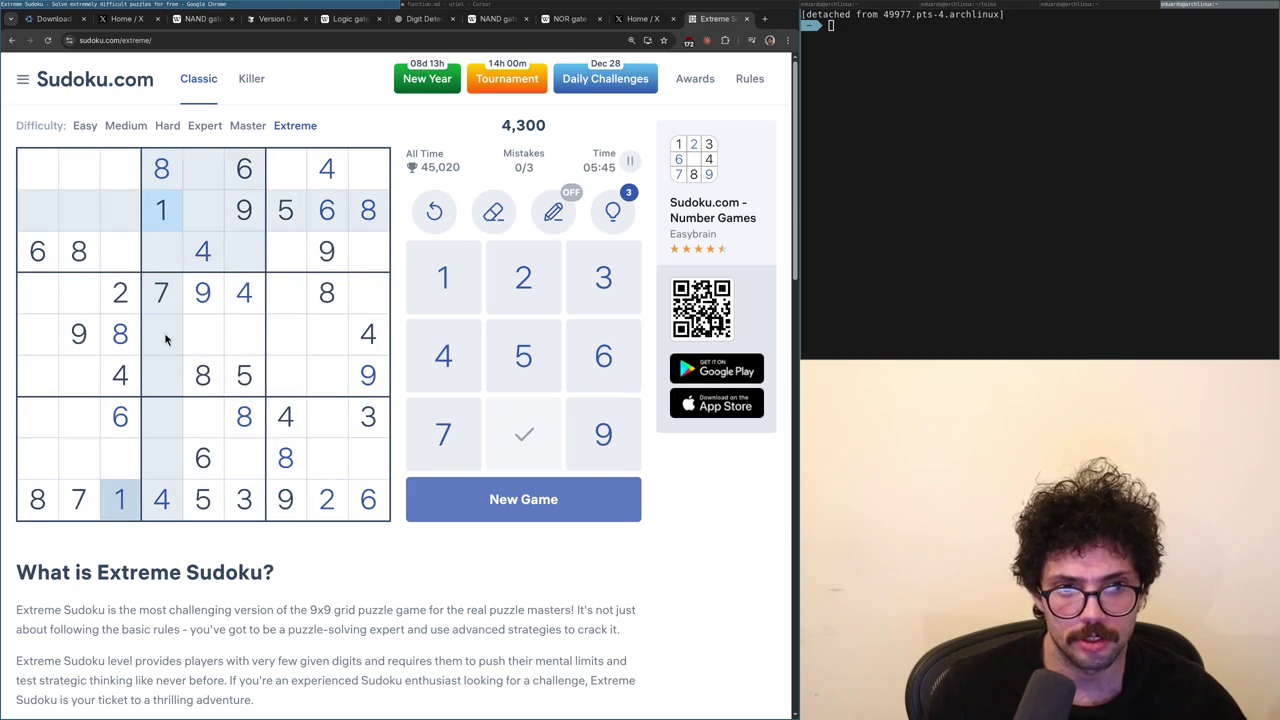
pyautogui.click(166, 337)
pyautogui.click(170, 372)
# - Try a 3 at row 5 column 5, then close the Sudoku tab
pyautogui.click(205, 335)
pyautogui.press('3')
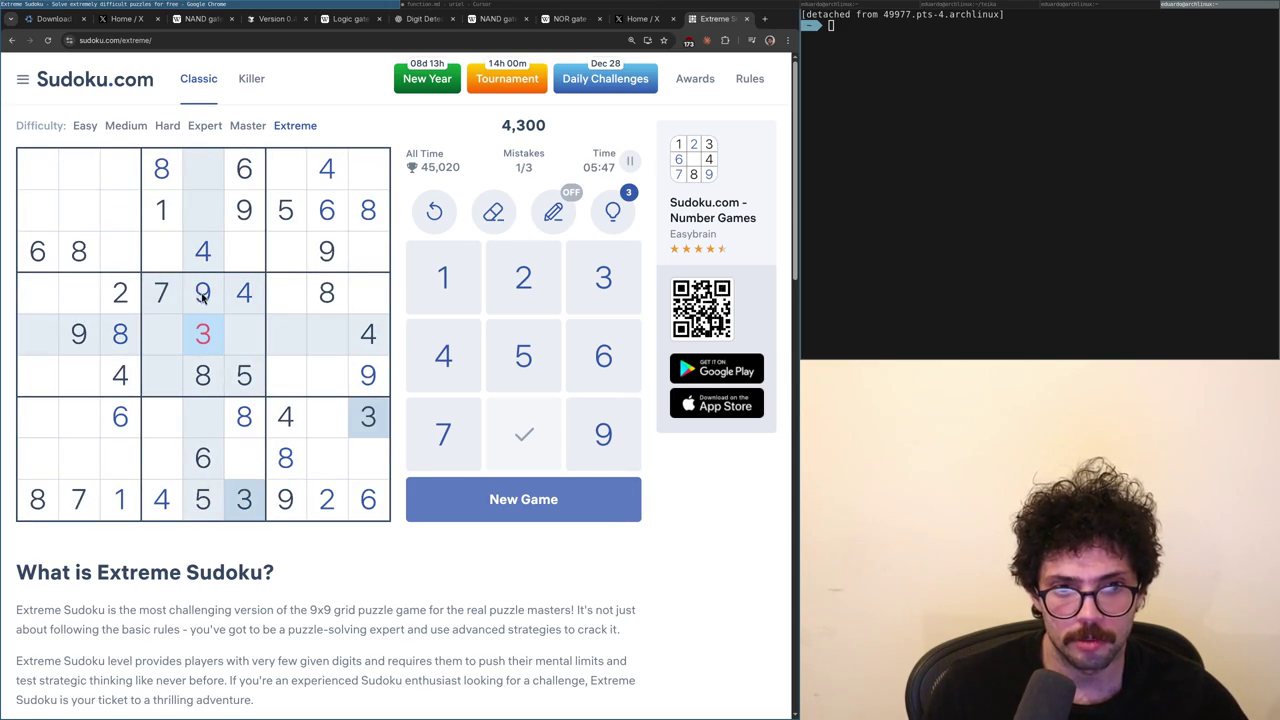
pyautogui.hotkey('ctrl', 'w')
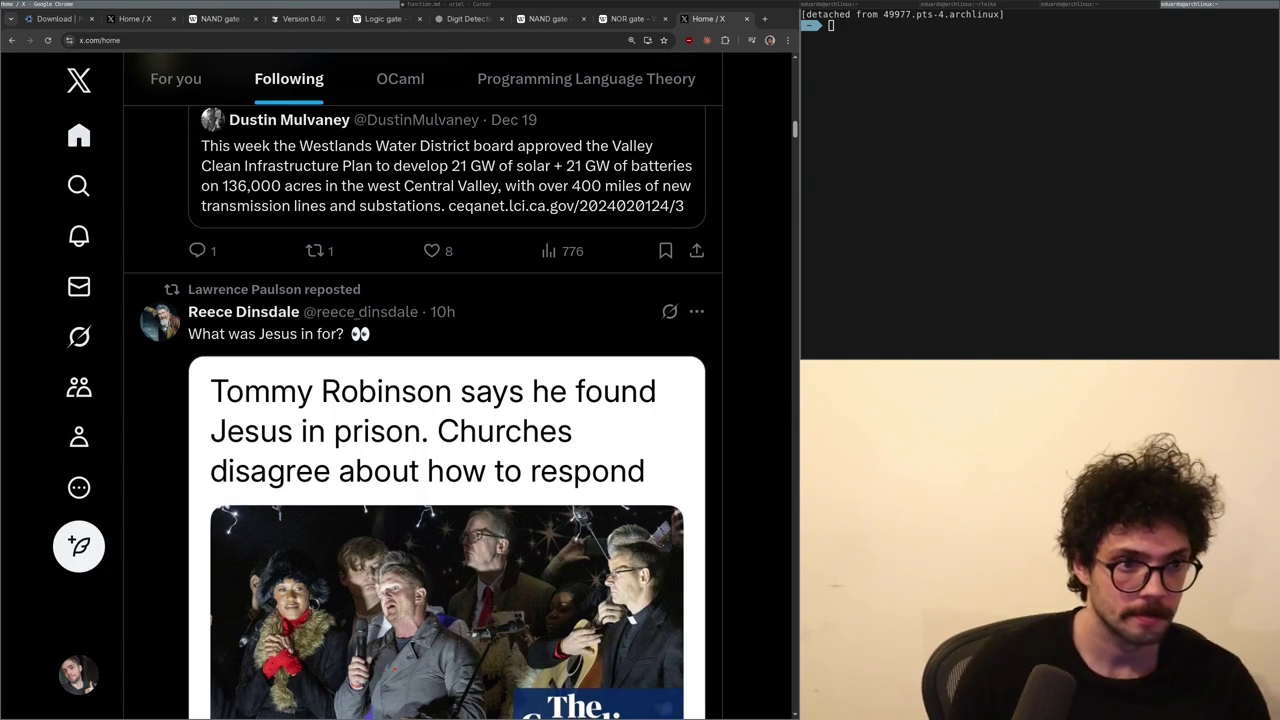
# - Scroll further down the X Following feed
pyautogui.scroll(-10, 280, 555)
pyautogui.scroll(-4, 280, 555)
pyautogui.scroll(-2, 158, 606)
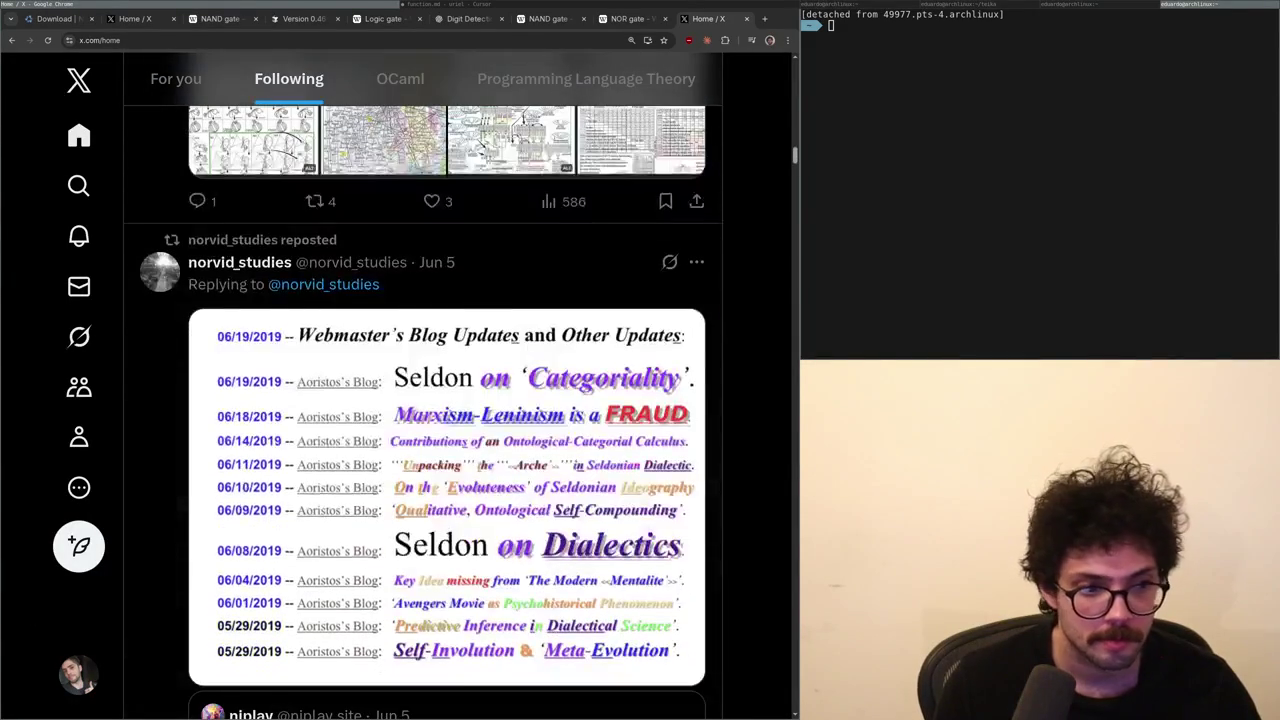
pyautogui.scroll(-6, 402, 369)
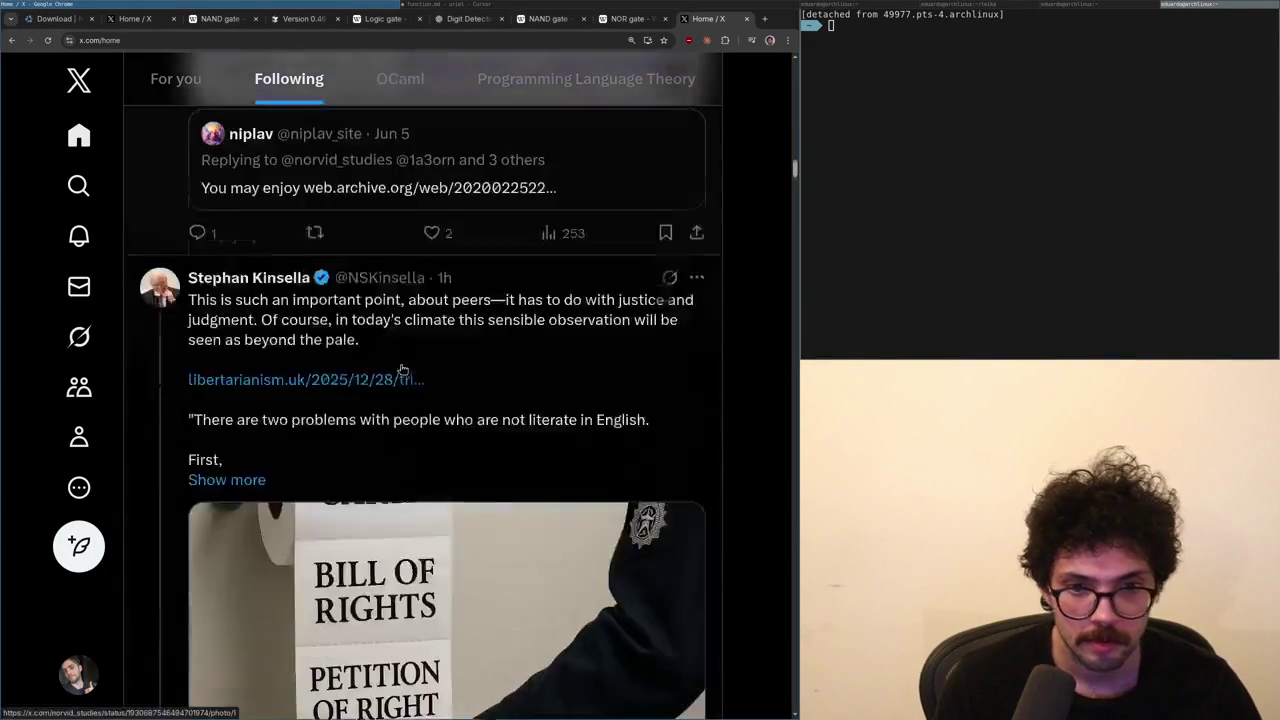
pyautogui.scroll(20, 402, 369)
pyautogui.scroll(-15, 402, 369)
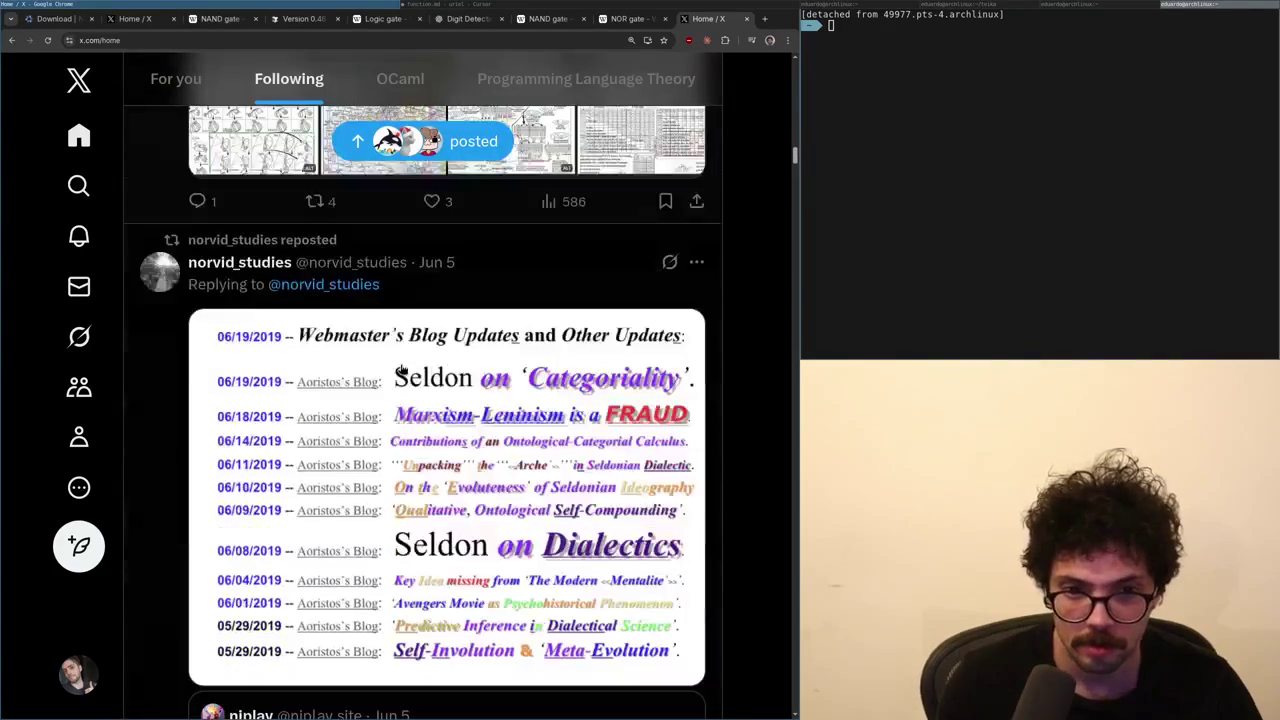
# - Switch back to function.md in Cursor, briefly returning to Chrome in between
pyautogui.hotkey('alt', 'Tab')
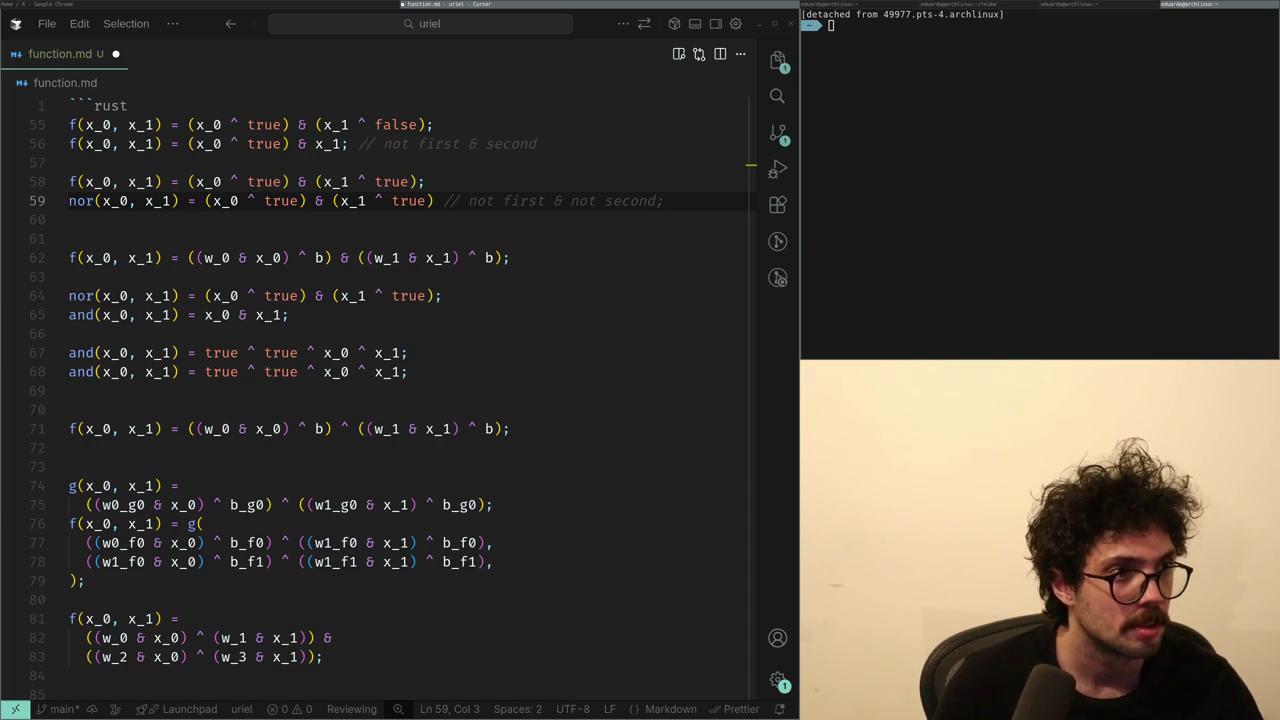
pyautogui.hotkey('alt', 'Tab')
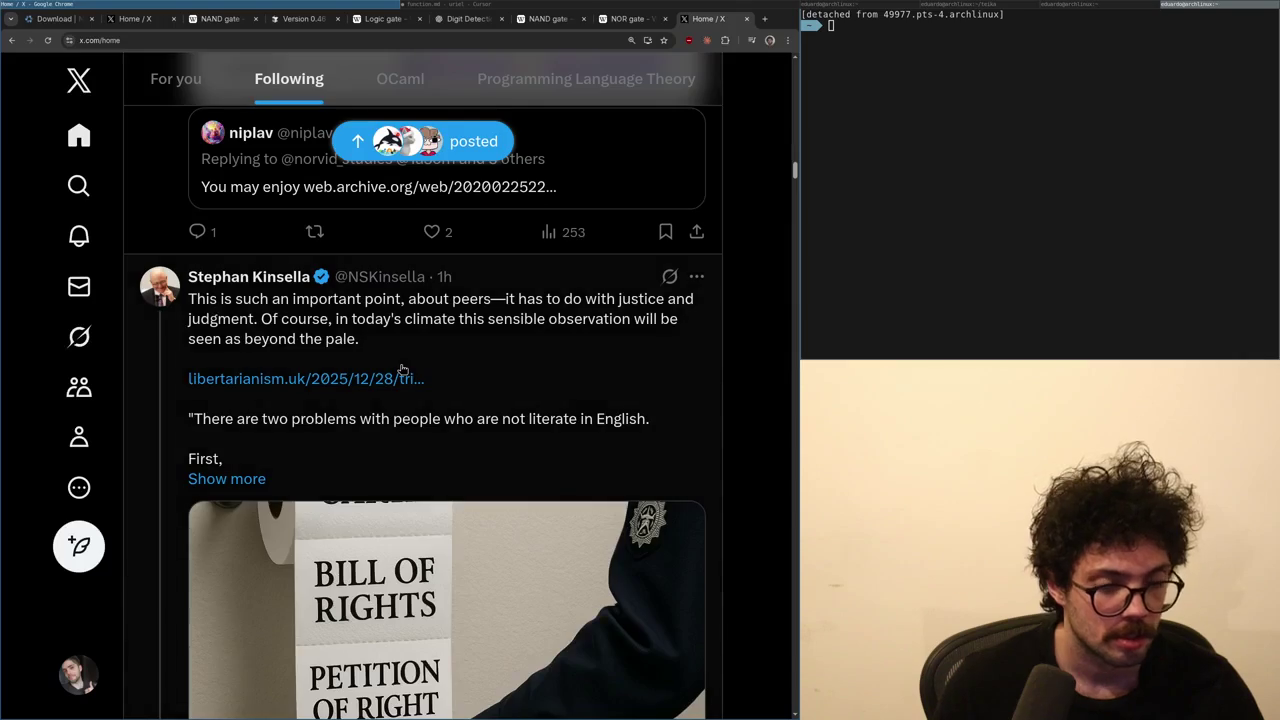
pyautogui.hotkey('alt', 'Tab')
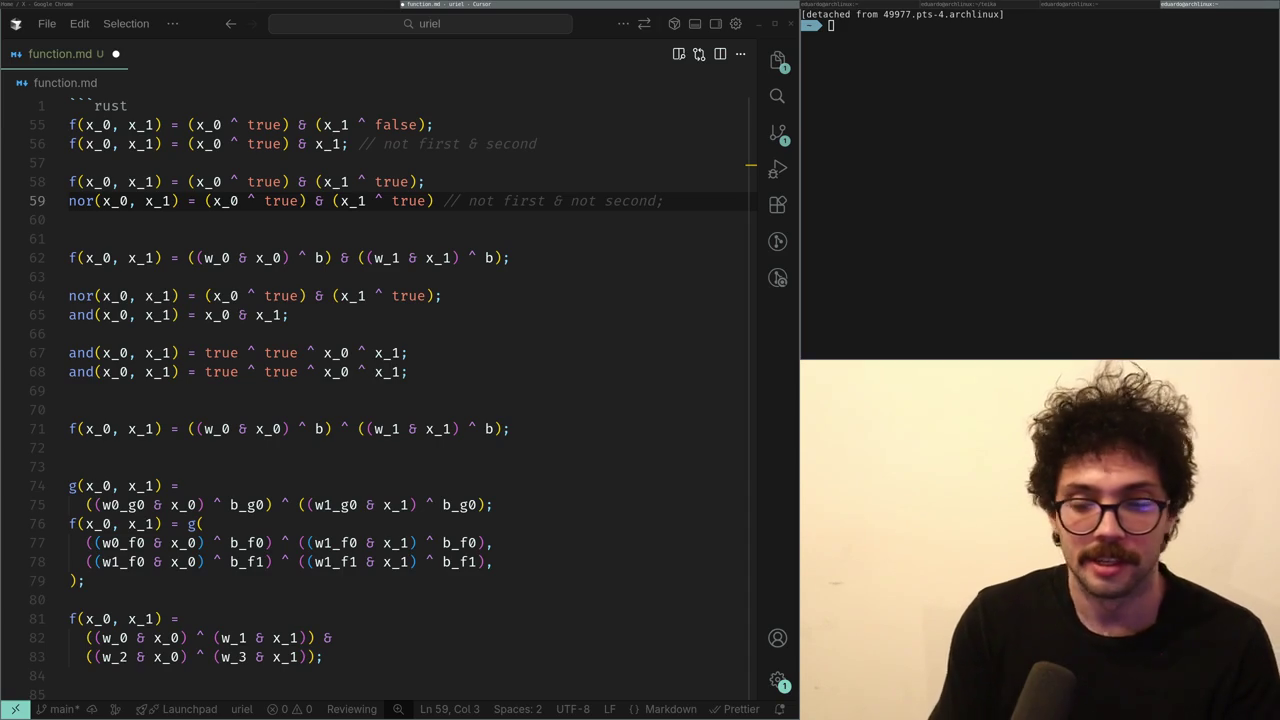
# - Review the gate formulas on lines 75–77 of function.md, then open a new Chrome tab
pyautogui.click(92, 506)
pyautogui.press('Down')
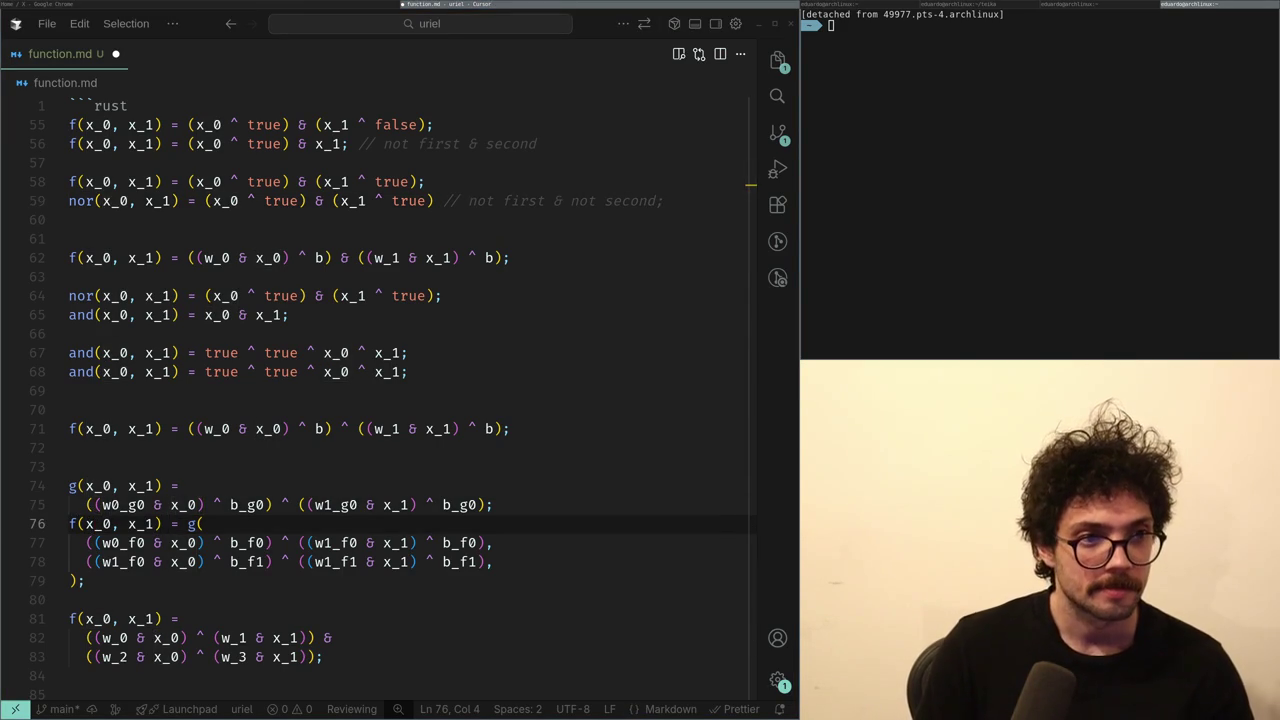
pyautogui.press('Down')
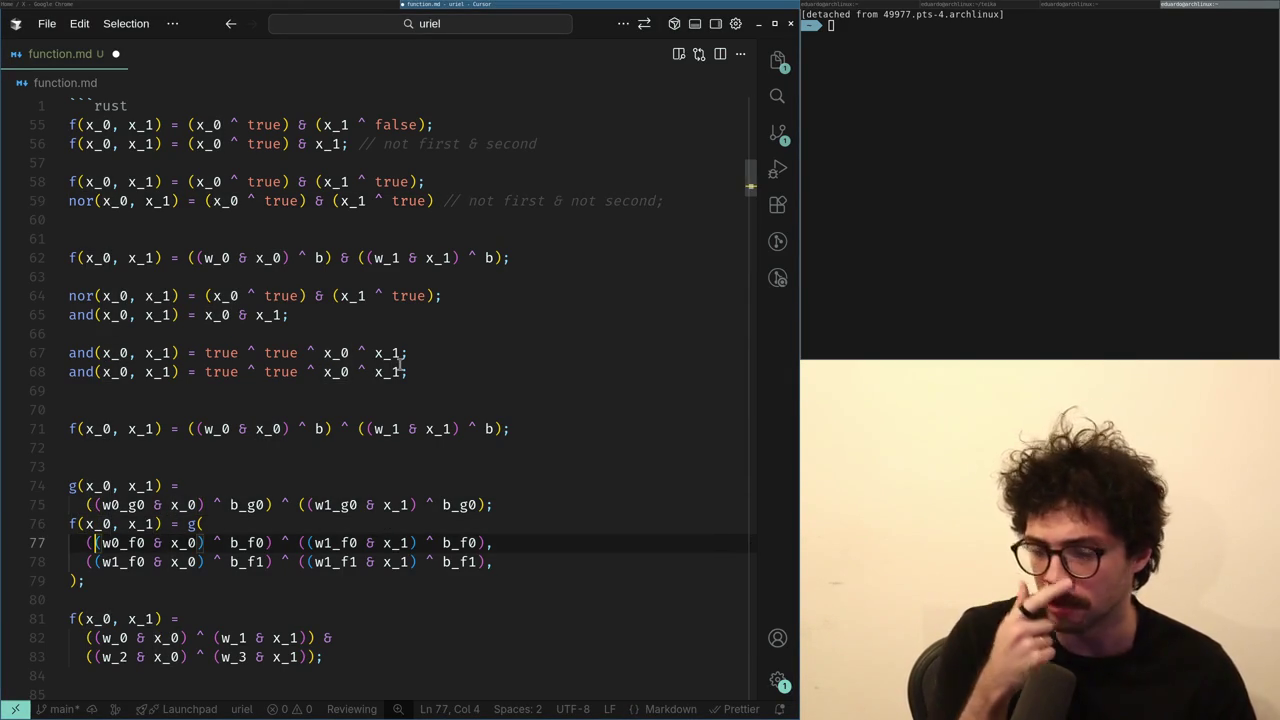
pyautogui.press('Up')
pyautogui.press('Up')
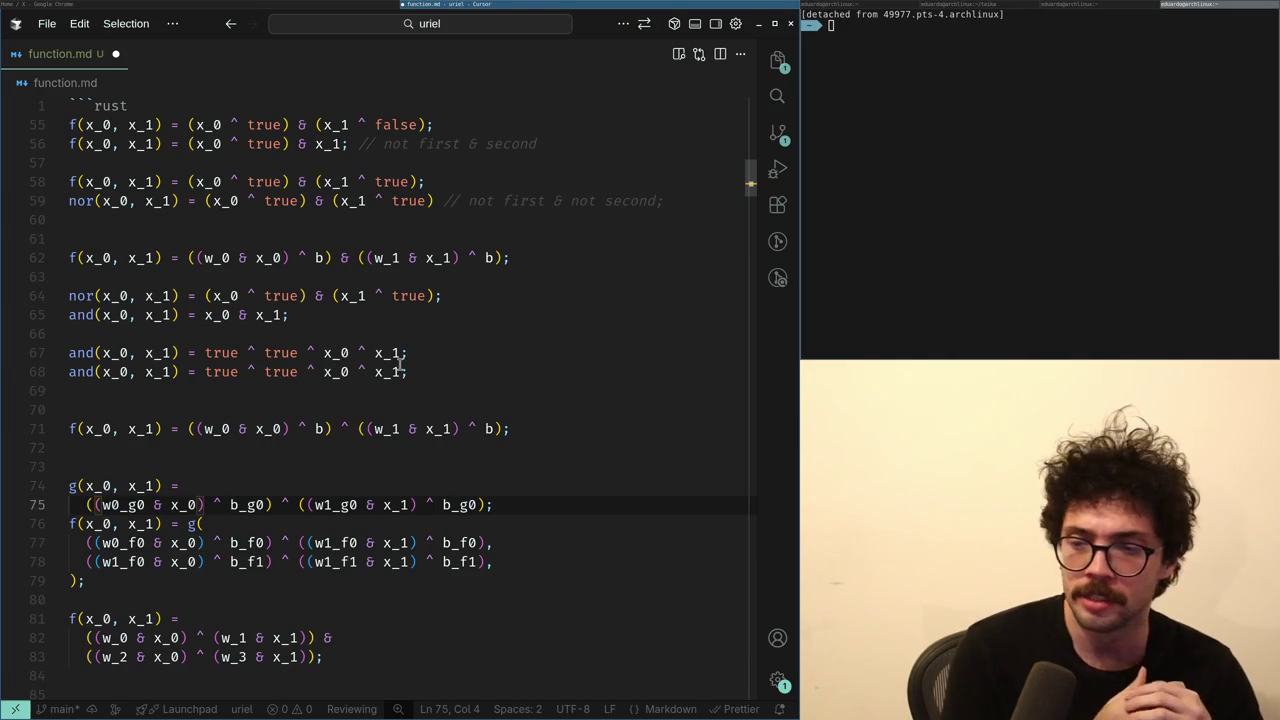
pyautogui.hotkey('alt', 'Tab')
pyautogui.hotkey('ctrl', 't')
# - Search 'backpropagation' and read the Wikipedia Backpropagation article at 175% zoom before returning to Cursor
pyautogui.write('backpropagation')
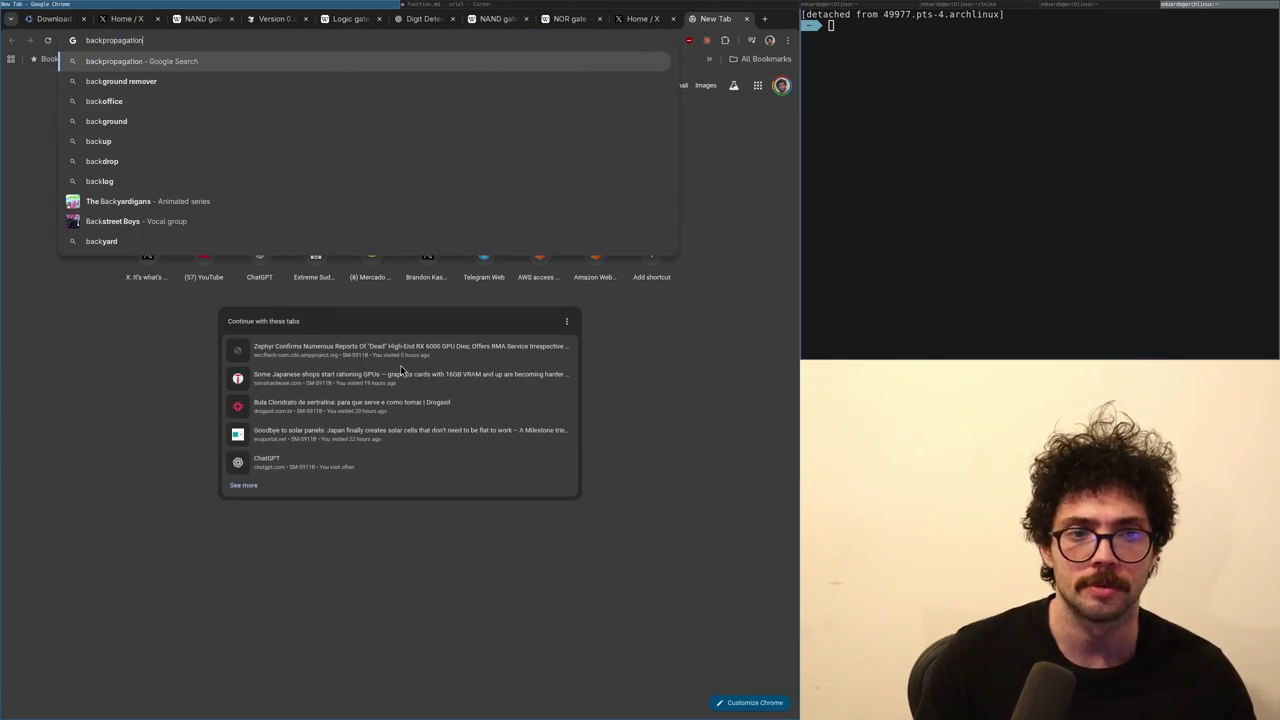
pyautogui.press('Return')
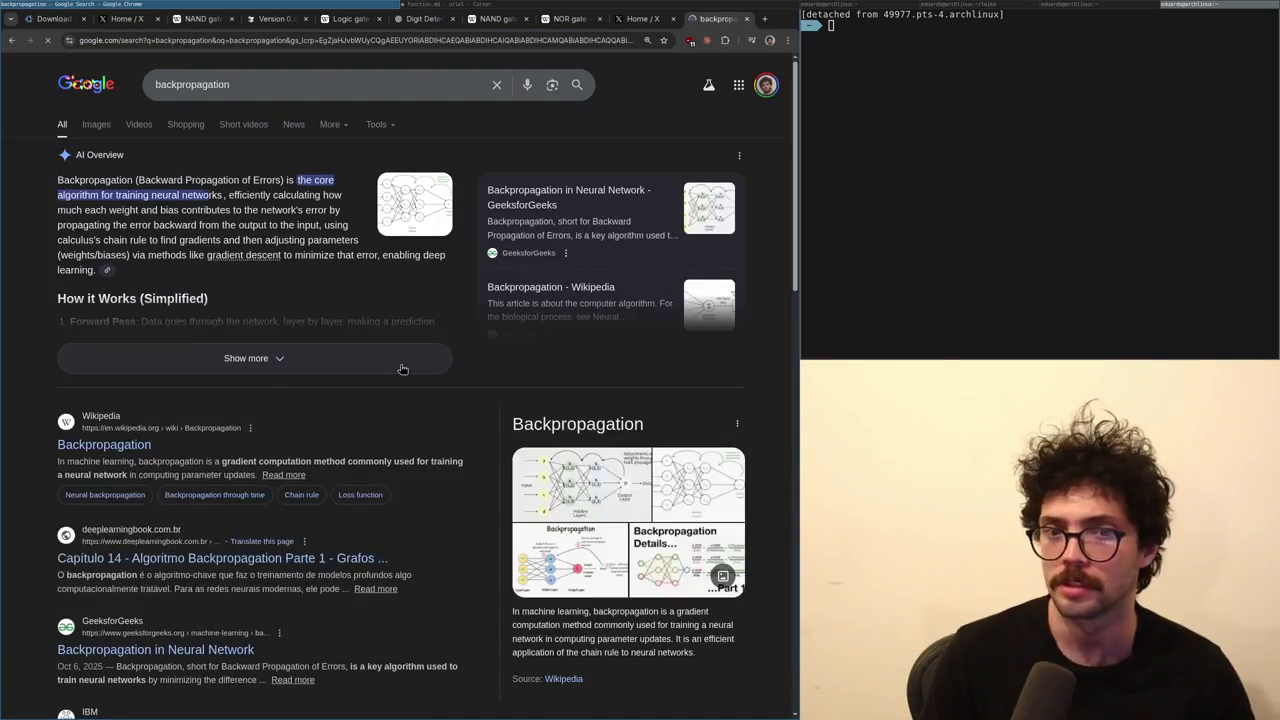
pyautogui.click(100, 445)
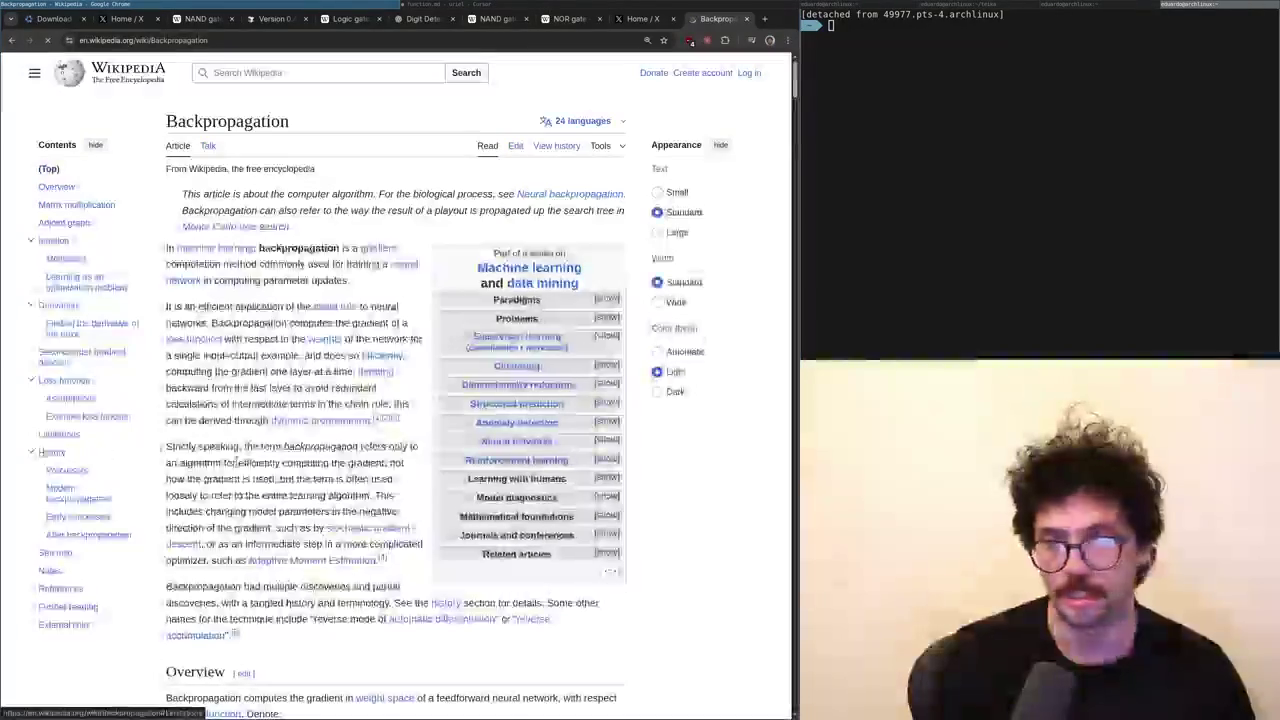
pyautogui.hotkey('ctrl', '+')
pyautogui.hotkey('ctrl', '+')
pyautogui.hotkey('ctrl', '+')
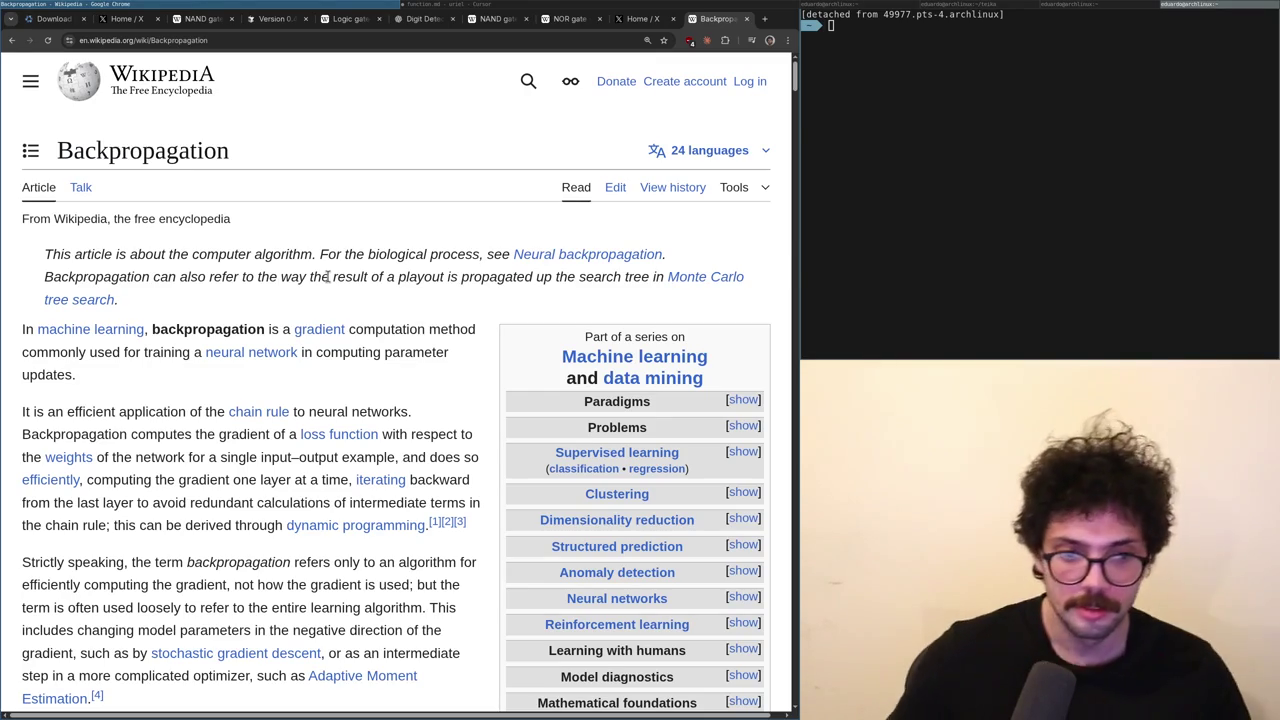
pyautogui.hotkey('alt', 'Tab')
# - Step back through the function.md edit history, then redo to the latest gate formulas
pyautogui.click(165, 578)
pyautogui.hotkey('shift', 'Up')
pyautogui.hotkey('shift', 'Up')
pyautogui.hotkey('shift', 'Up')
pyautogui.hotkey('ctrl', 'z')
pyautogui.hotkey('ctrl', 'z')
pyautogui.hotkey('ctrl', 'z')
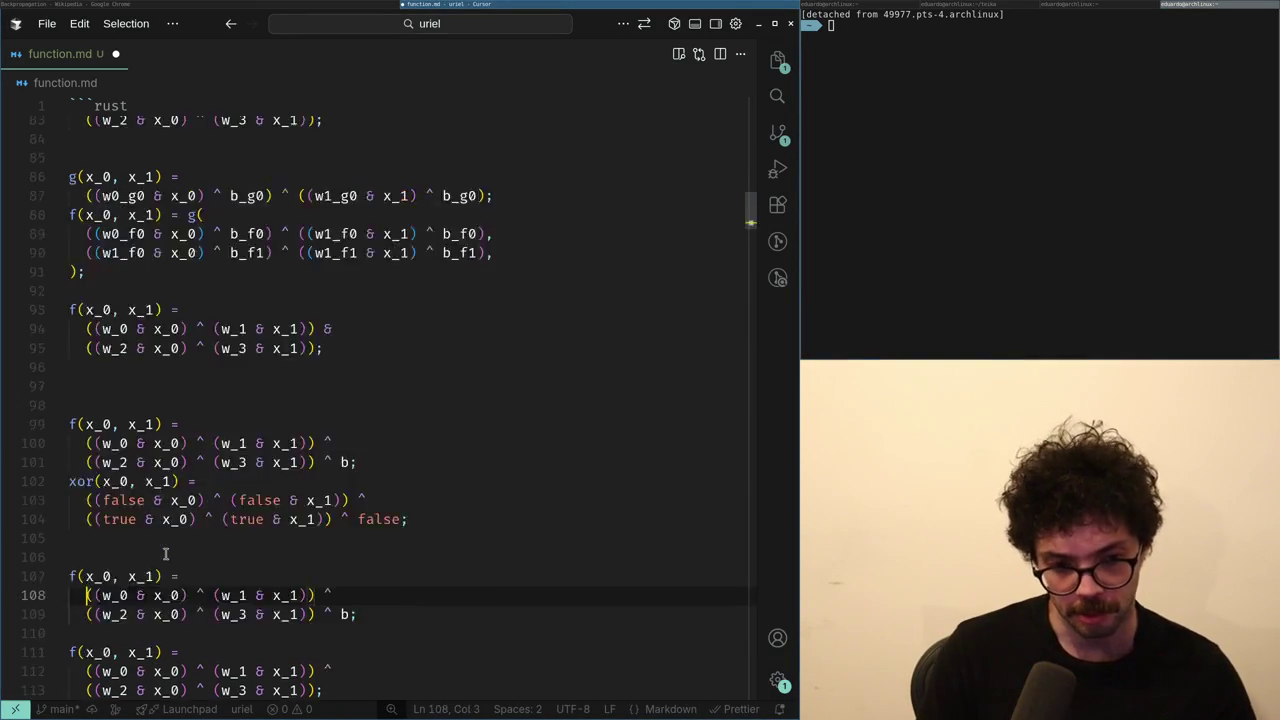
pyautogui.hotkey('ctrl', 'z')
pyautogui.hotkey('ctrl', 'z')
pyautogui.hotkey('ctrl', 'z')
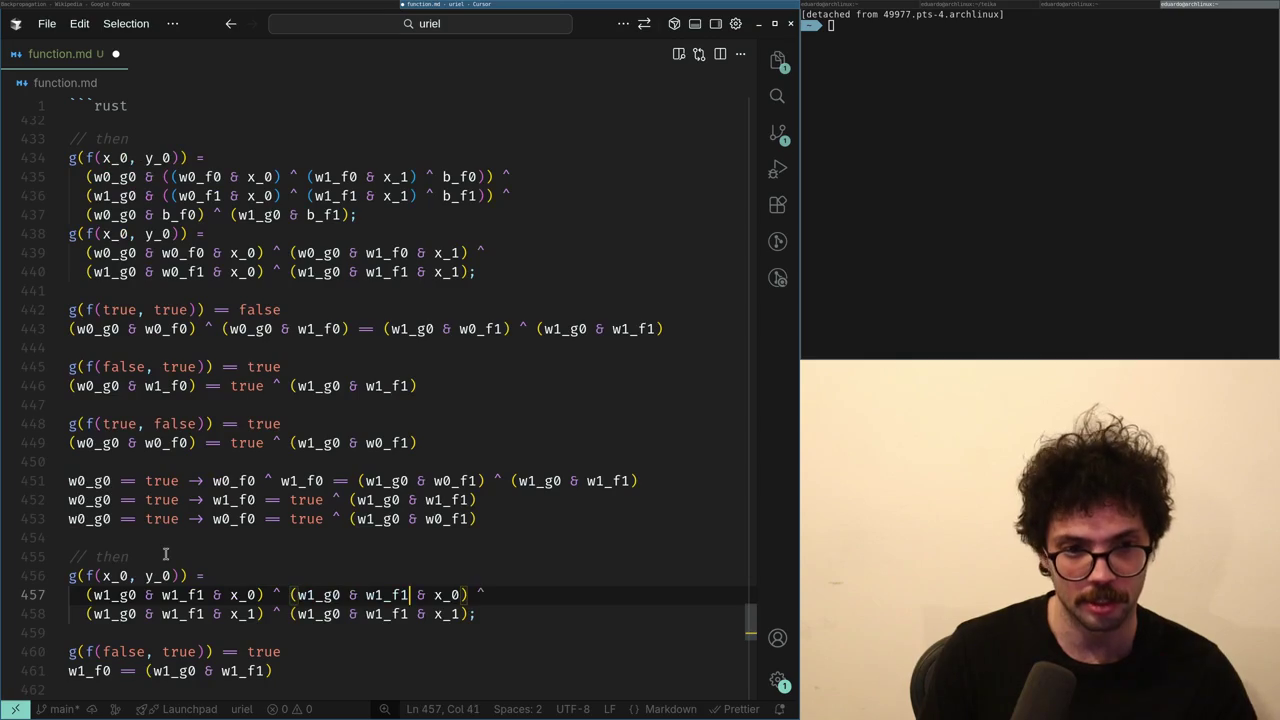
pyautogui.hotkey('ctrl', 'z')
pyautogui.hotkey('ctrl', 'z')
pyautogui.hotkey('ctrl', 'z')
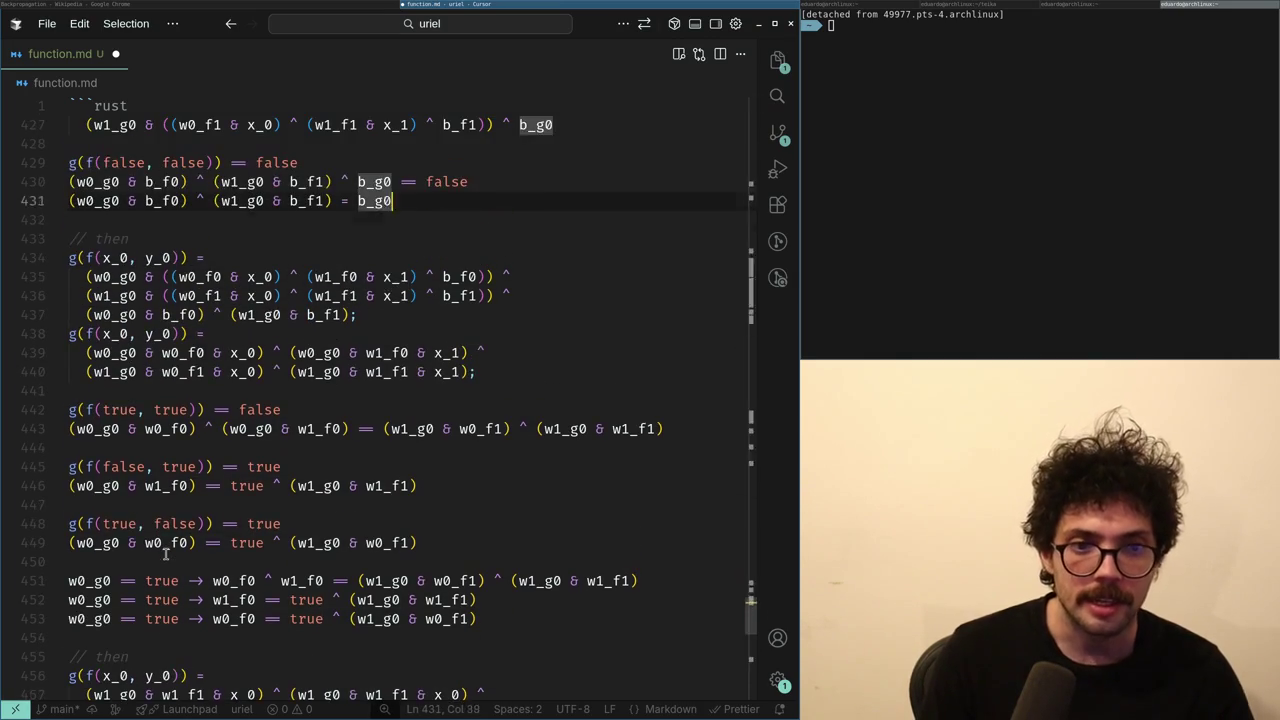
pyautogui.hotkey('ctrl', 'z')
pyautogui.hotkey('ctrl', 'shift', 'z')
pyautogui.hotkey('ctrl', 'shift', 'z')
pyautogui.hotkey('ctrl', 'shift', 'z')
pyautogui.hotkey('ctrl', 'shift', 'z')
pyautogui.hotkey('ctrl', 'shift', 'z')
pyautogui.hotkey('ctrl', 'shift', 'z')
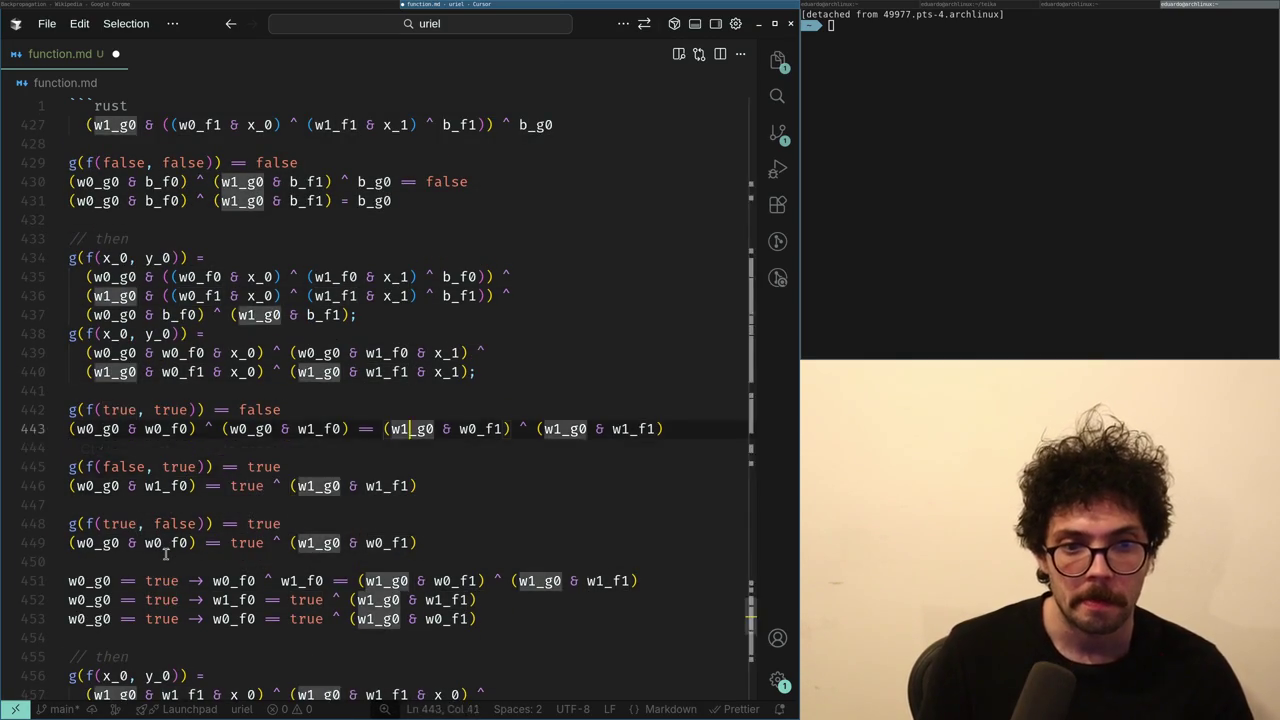
pyautogui.hotkey('ctrl', 'shift', 'z')
pyautogui.hotkey('ctrl', 'shift', 'z')
pyautogui.hotkey('ctrl', 'shift', 'z')
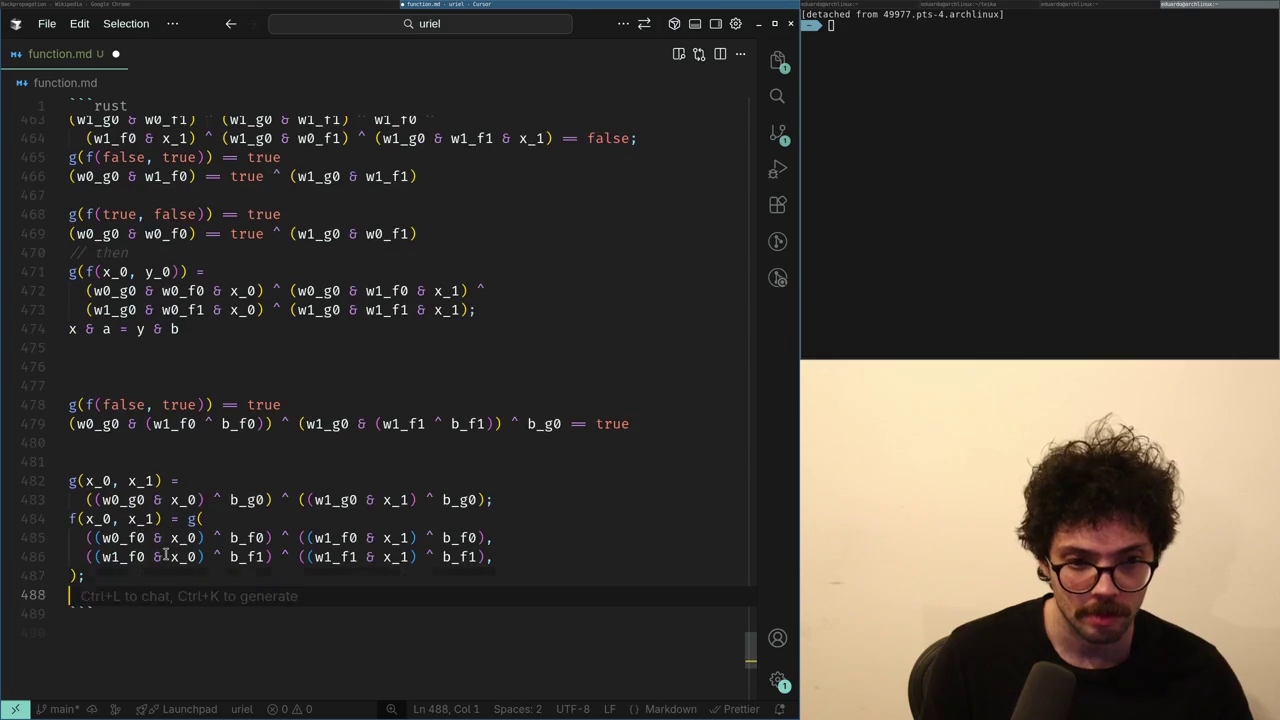
# - Remove the inner b_g0 from g's first term, leaving b_g0 only at the end of g
pyautogui.hotkey('ctrl', 'Right')
pyautogui.hotkey('ctrl', 'Right')
pyautogui.hotkey('ctrl', 'Right')
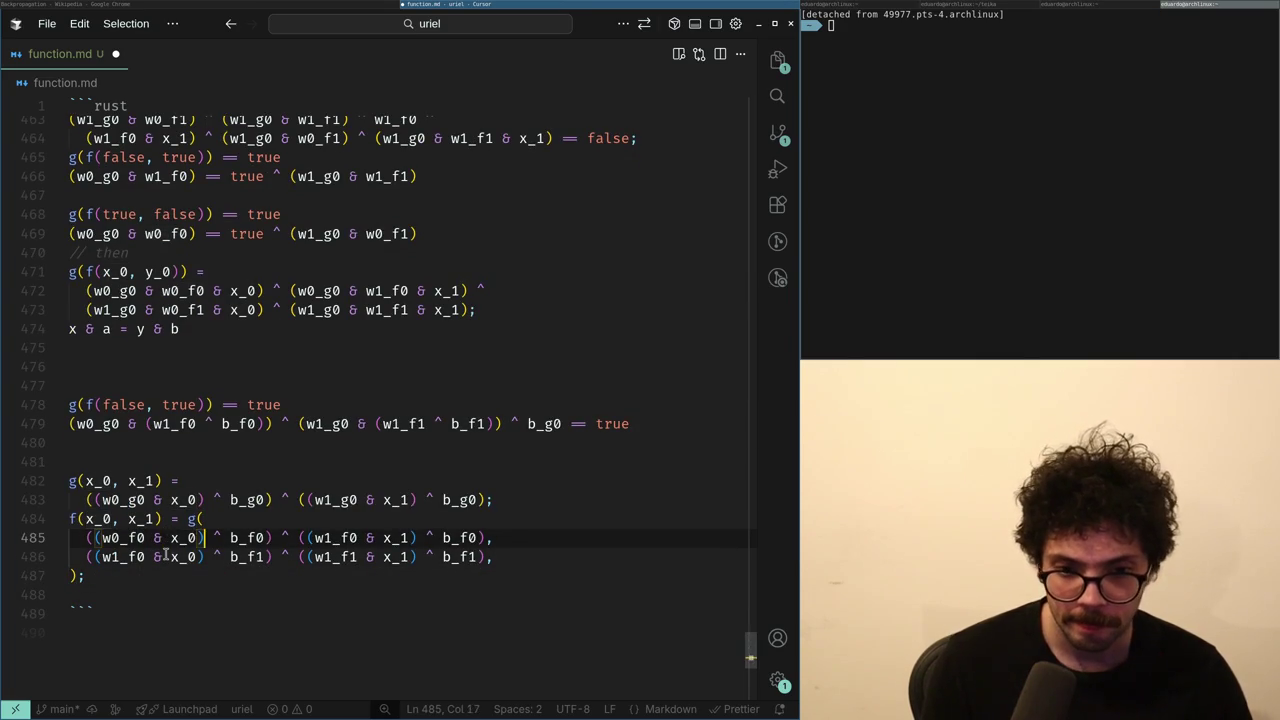
pyautogui.hotkey('shift', 'Left')
pyautogui.hotkey('shift', 'Left')
pyautogui.hotkey('shift', 'Left')
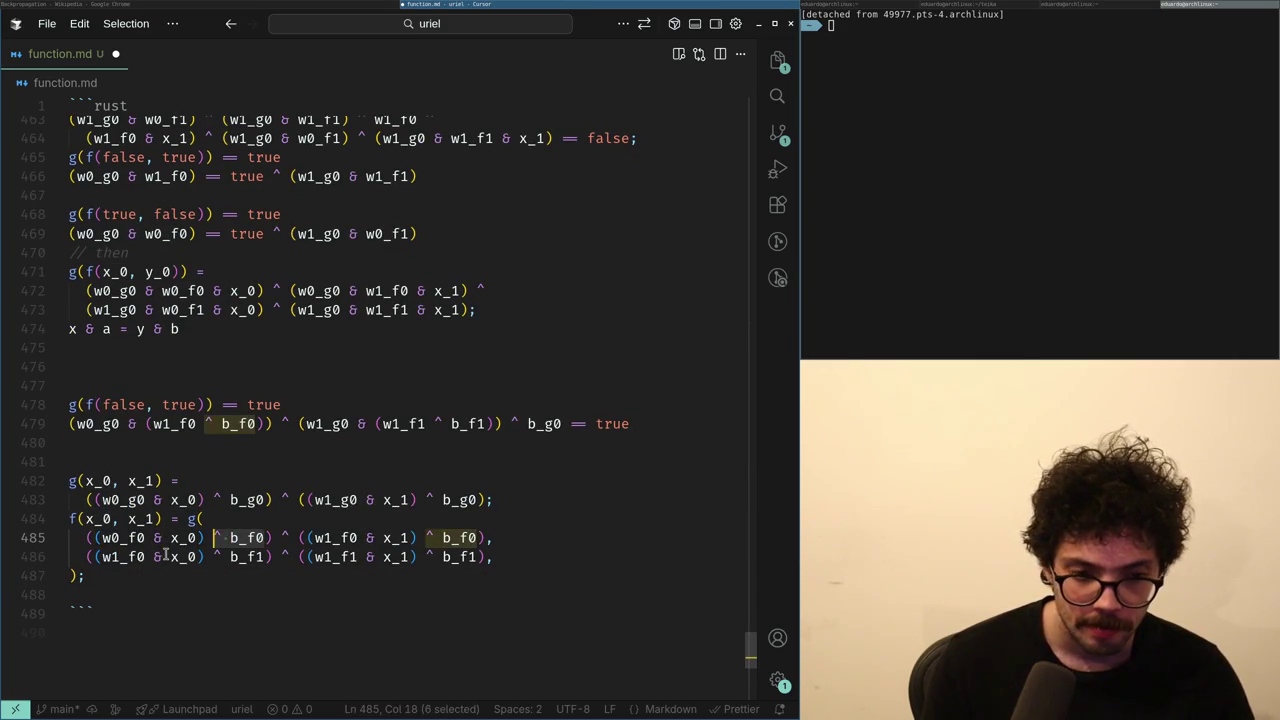
pyautogui.press('Up')
pyautogui.press('Up')
pyautogui.hotkey('ctrl', 'Right')
pyautogui.press('Up')
pyautogui.press('Down')
pyautogui.hotkey('ctrl', 'Left')
pyautogui.hotkey('ctrl', 'Left')
pyautogui.press('Delete')
pyautogui.press('Delete')
pyautogui.press('Delete')
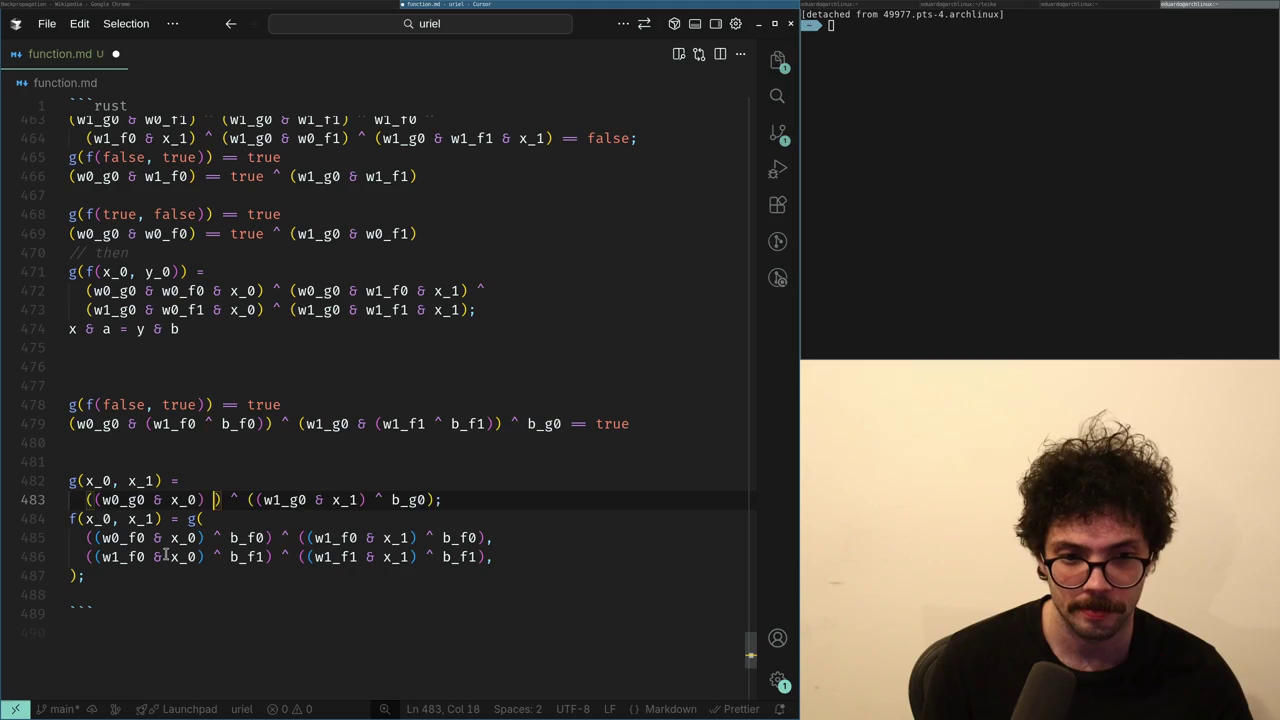
pyautogui.write('^ b_g0')
pyautogui.hotkey('ctrl', 'Left')
pyautogui.hotkey('ctrl', 'Left')
pyautogui.hotkey('ctrl', 'Left')
pyautogui.hotkey('ctrl', 'Delete')
pyautogui.press('BackSpace')
pyautogui.press('BackSpace')
# - Drop the stray parentheses around w0_g0 & x_0 in the g formula
pyautogui.press('Delete')
pyautogui.press('BackSpace')
pyautogui.hotkey('ctrl', 'Left')
pyautogui.hotkey('ctrl', 'Left')
pyautogui.hotkey('ctrl', 'Left')
pyautogui.press('Delete')
pyautogui.hotkey('ctrl', 'Left')
pyautogui.hotkey('ctrl', 'Left')
pyautogui.press('BackSpace')
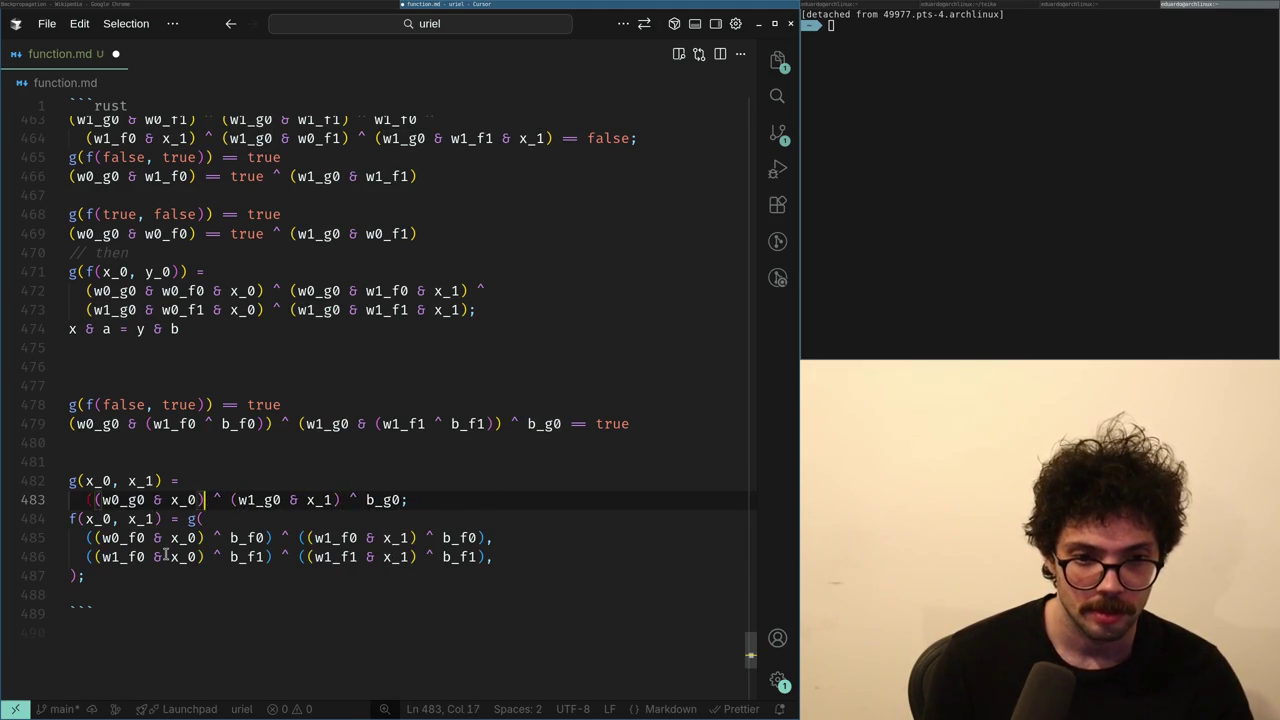
pyautogui.press('Home')
# - Delete the inner b_f0 bias from f's first line
pyautogui.press('Delete')
pyautogui.press('Down')
pyautogui.press('Down')
pyautogui.hotkey('ctrl', 'Right')
pyautogui.hotkey('ctrl', 'Right')
pyautogui.hotkey('ctrl', 'Right')
pyautogui.hotkey('ctrl', 'Delete')
pyautogui.hotkey('ctrl', 'Delete')
pyautogui.hotkey('ctrl', 'Delete')
pyautogui.hotkey('ctrl', 'Left')
pyautogui.hotkey('ctrl', 'Left')
pyautogui.hotkey('ctrl', 'Left')
pyautogui.press('BackSpace')
pyautogui.press('Delete')
pyautogui.press('End')
pyautogui.hotkey('ctrl', 'Left')
pyautogui.hotkey('ctrl', 'Left')
pyautogui.hotkey('ctrl', 'Delete')
pyautogui.hotkey('ctrl', 'BackSpace')
# - Remove the surplus parentheses before w1_f0 in f's first line and add a comma
pyautogui.press('Delete')
pyautogui.hotkey('ctrl', 'Left')
pyautogui.hotkey('ctrl', 'Left')
pyautogui.hotkey('ctrl', 'Left')
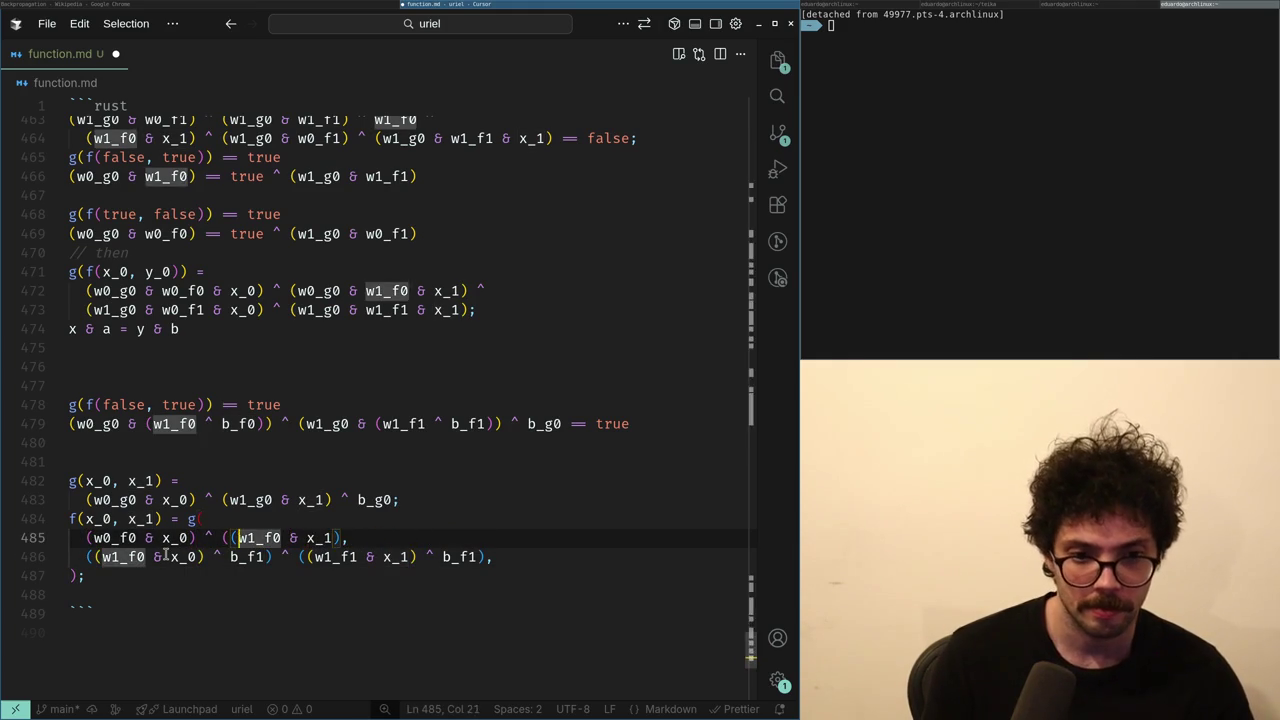
pyautogui.press('Delete')
pyautogui.press('End')
pyautogui.press('Left')
pyautogui.write(',')
# - Remove the inner b_f1 and leftover parentheses before w1_f1 from f's second line
pyautogui.press('Down')
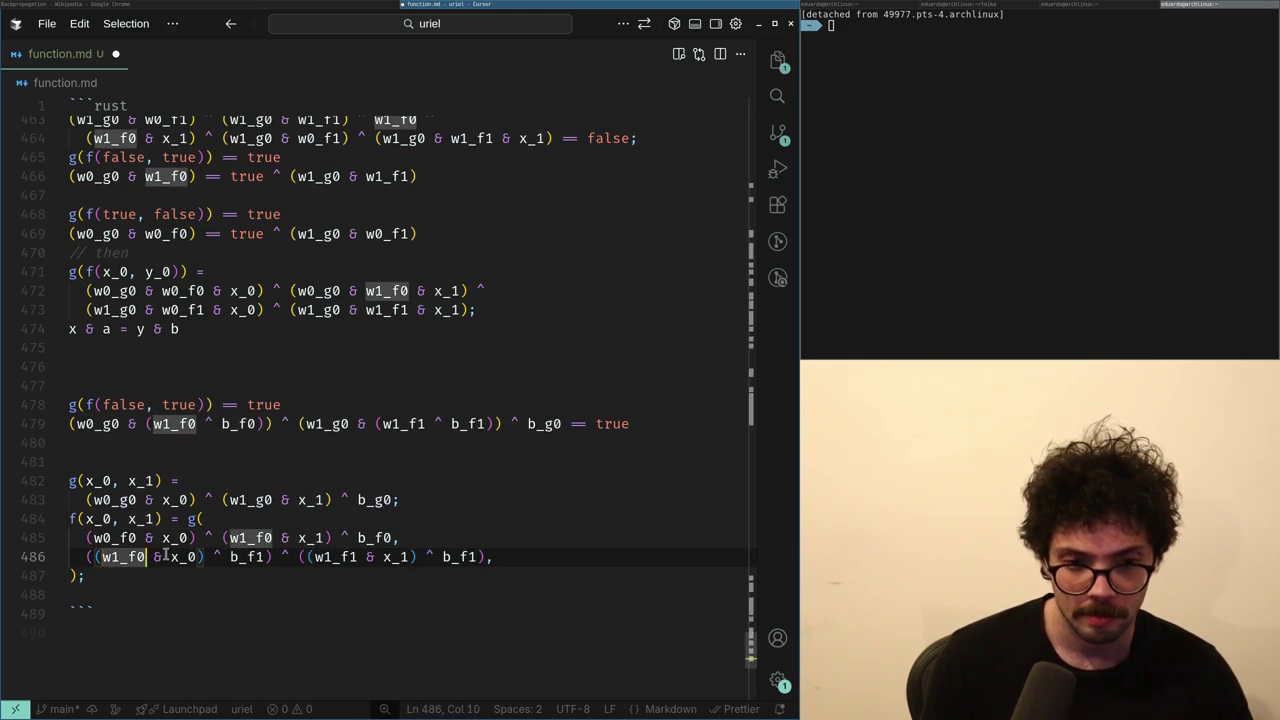
pyautogui.hotkey('ctrl', 'Right')
pyautogui.hotkey('ctrl', 'Right')
pyautogui.hotkey('ctrl', 'Right')
pyautogui.hotkey('ctrl', 'shift', 'Left')
pyautogui.hotkey('ctrl', 'shift', 'Right')
pyautogui.hotkey('ctrl', 'shift', 'Right')
pyautogui.press('BackSpace')
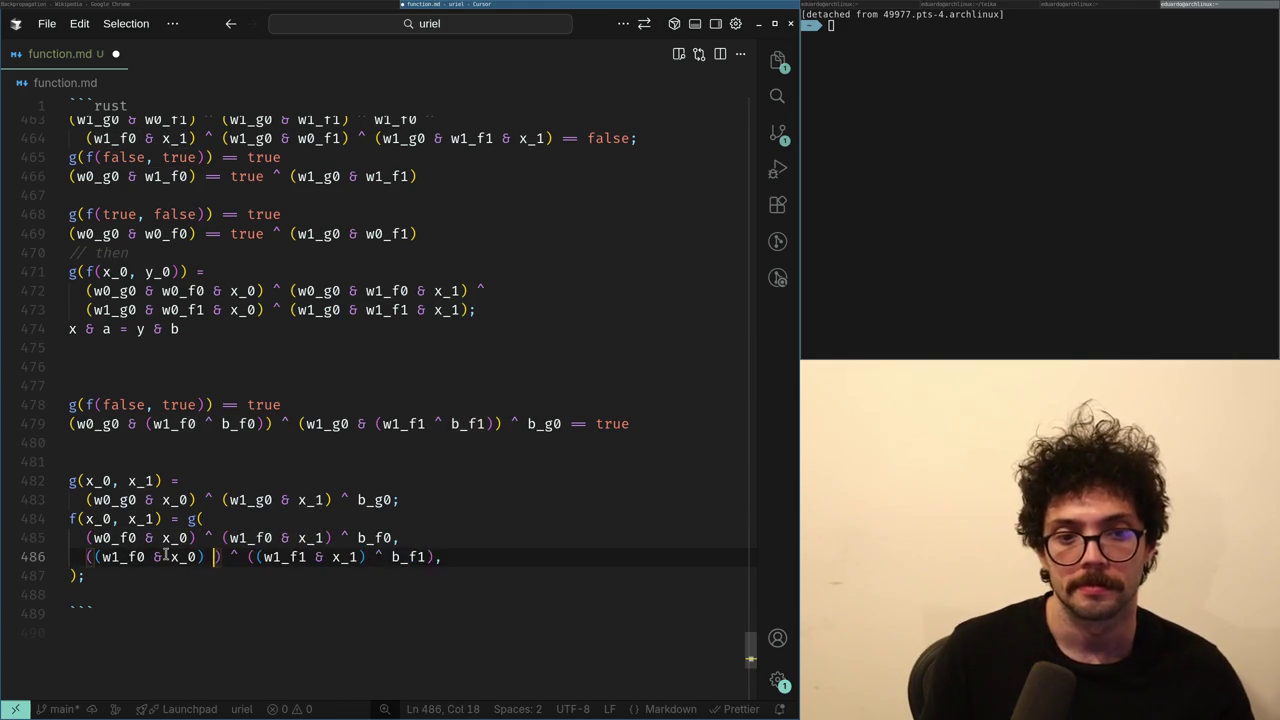
pyautogui.press('Home')
pyautogui.press('Delete')
pyautogui.press('End')
pyautogui.press('BackSpace')
pyautogui.press('BackSpace')
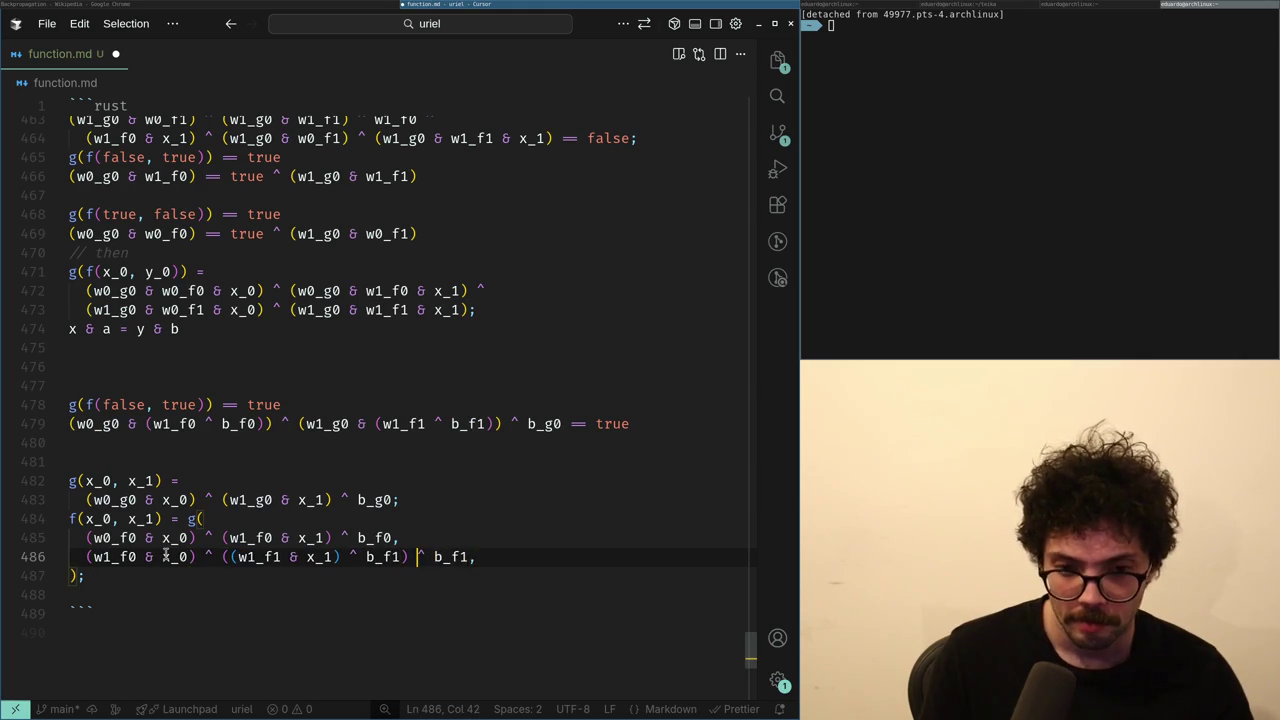
pyautogui.hotkey('ctrl', 'Left')
pyautogui.hotkey('ctrl', 'Left')
pyautogui.hotkey('ctrl', 'Left')
pyautogui.hotkey('ctrl', 'Left')
pyautogui.hotkey('ctrl', 'Left')
pyautogui.press('BackSpace')
pyautogui.press('Down')
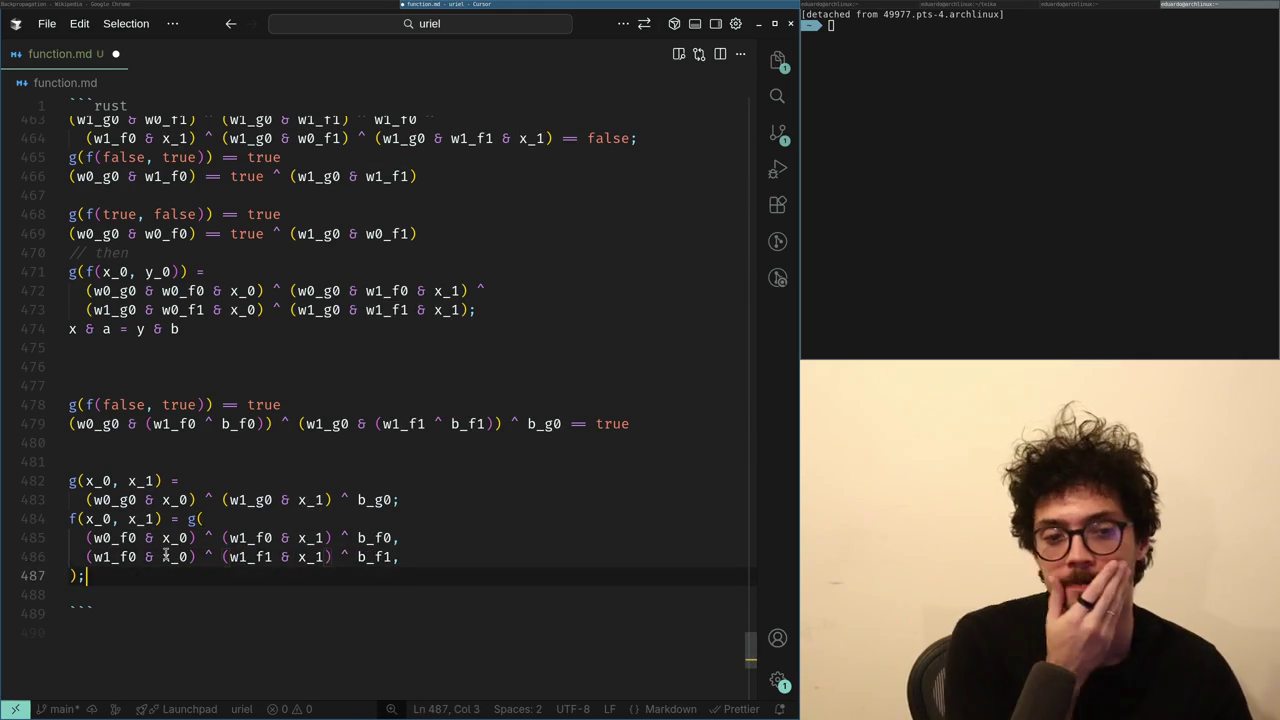
# - Trial-duplicate the g and f block, discard the copy, and start a new 'f' line below
pyautogui.hotkey('shift', 'Up')
pyautogui.hotkey('shift', 'Up')
pyautogui.hotkey('shift', 'Up')
pyautogui.hotkey('shift', 'Home')
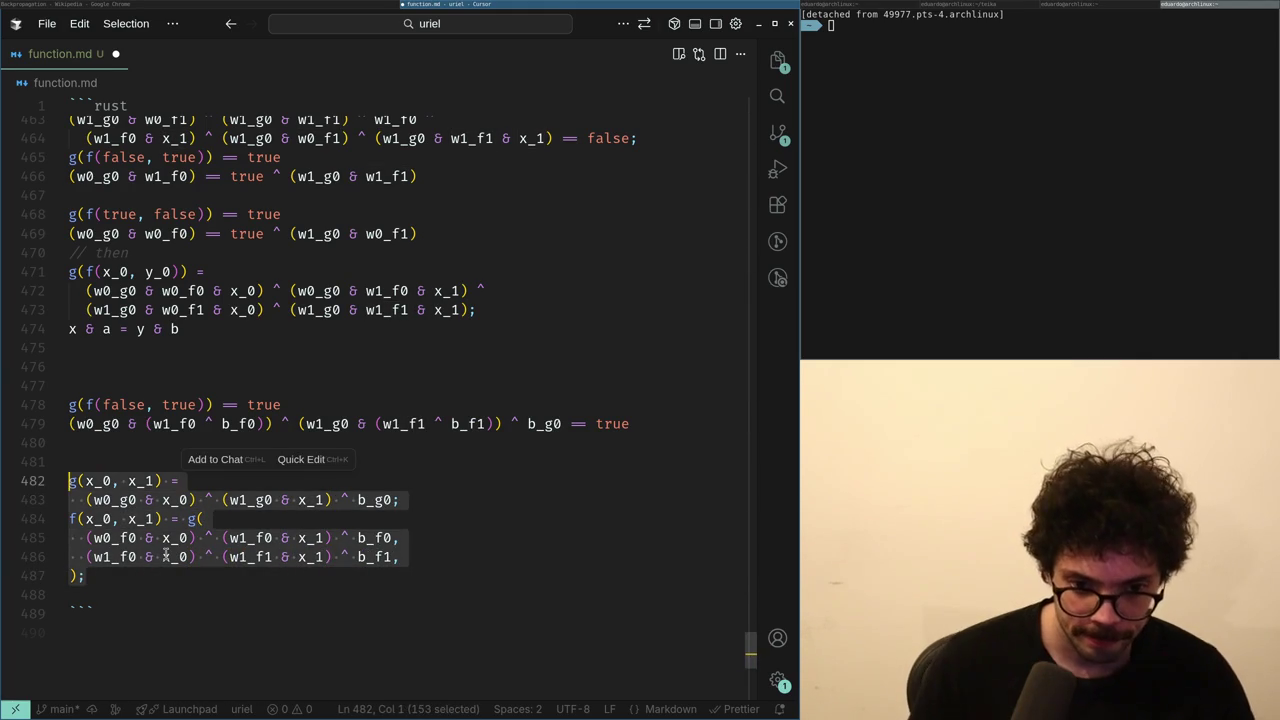
pyautogui.press('Right')
pyautogui.press('Down')
pyautogui.press('Return')
pyautogui.press('BackSpace')
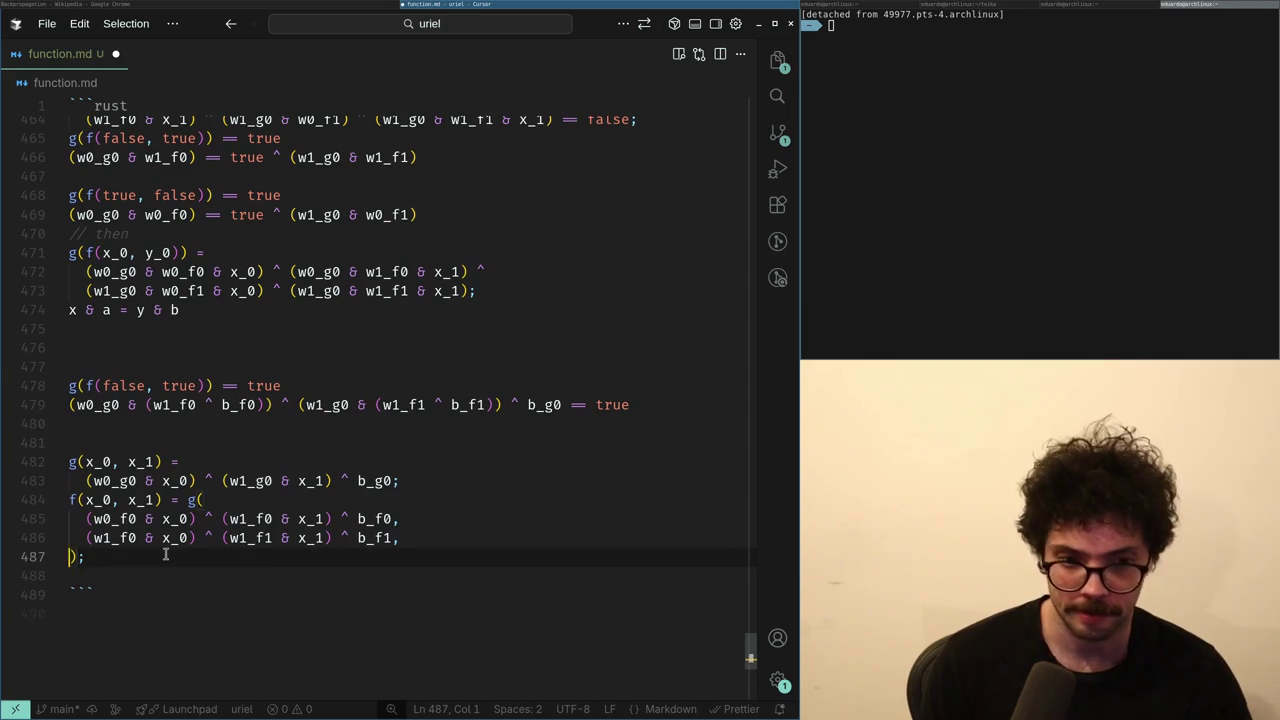
pyautogui.hotkey('shift', 'Up')
pyautogui.hotkey('shift', 'Up')
pyautogui.hotkey('shift', 'Up')
pyautogui.hotkey('ctrl', 'c')
pyautogui.press('Right')
pyautogui.hotkey('ctrl', 'v')
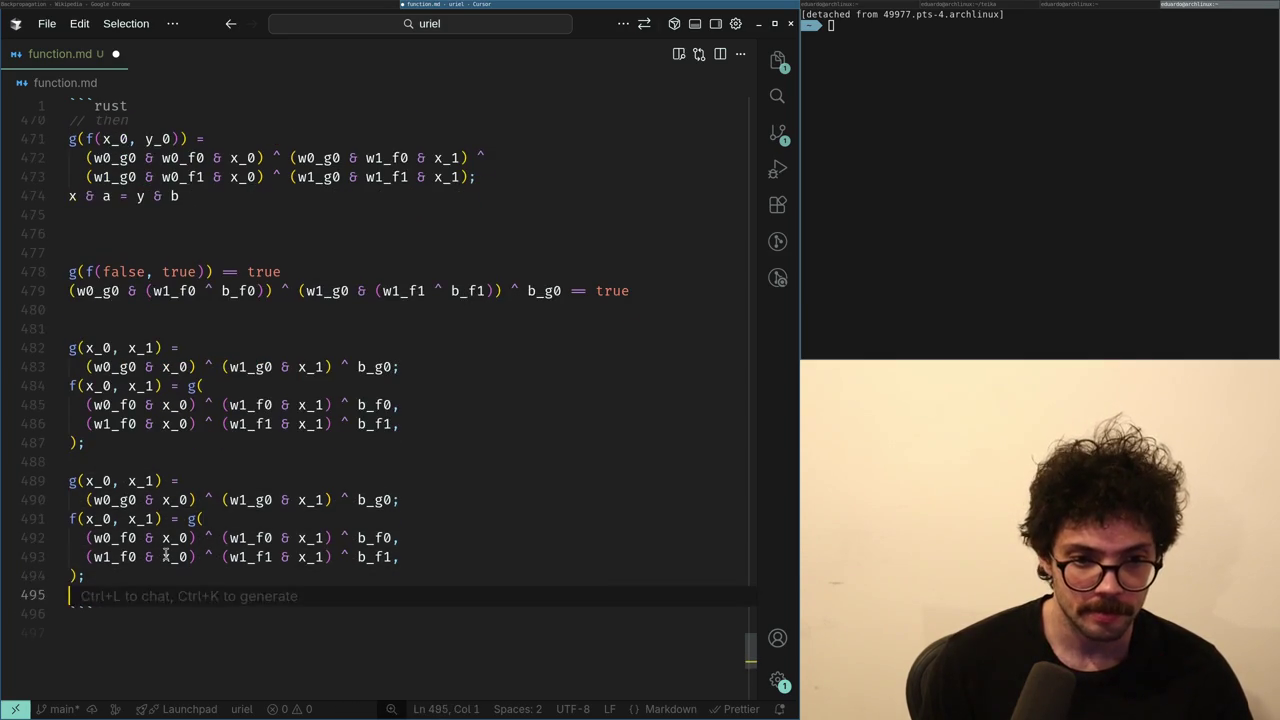
pyautogui.hotkey('shift', 'Up')
pyautogui.hotkey('shift', 'Up')
pyautogui.hotkey('shift', 'Up')
pyautogui.press('BackSpace')
pyautogui.press('Return')
pyautogui.write('f')
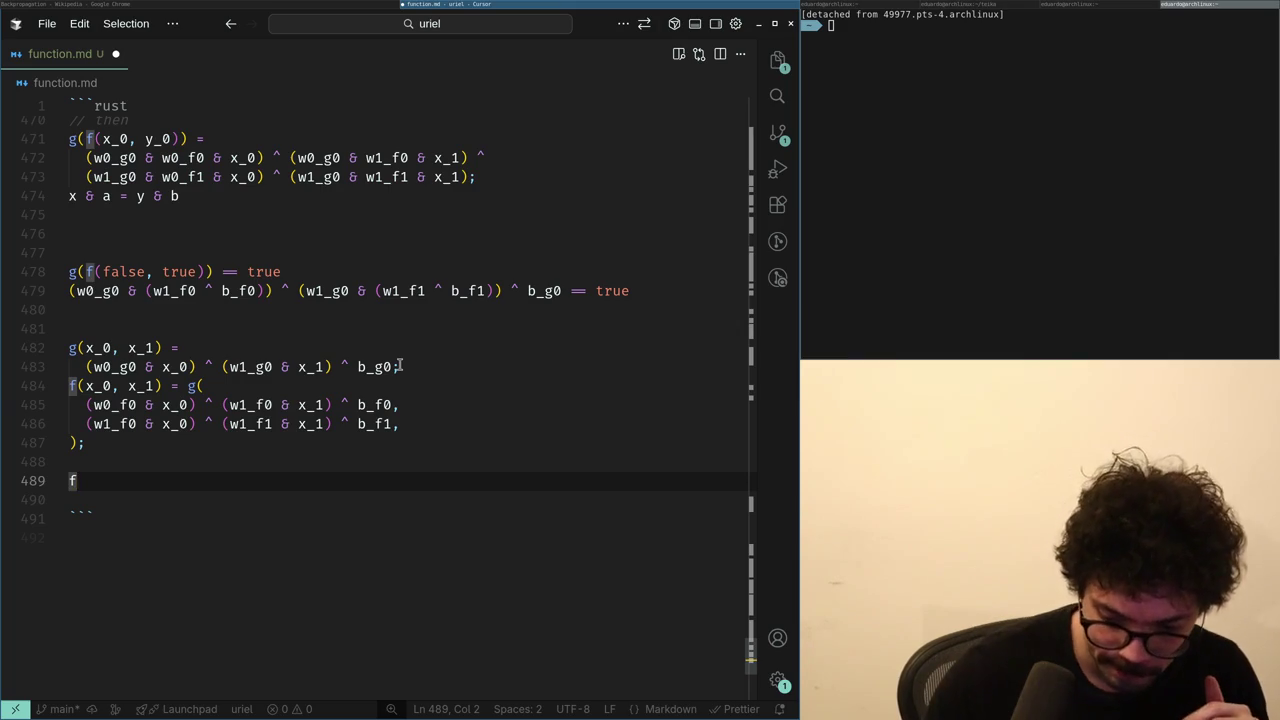
# - Consult the Backpropagation article, then reselect the g and f formula block in function.md
pyautogui.press('super+Left')
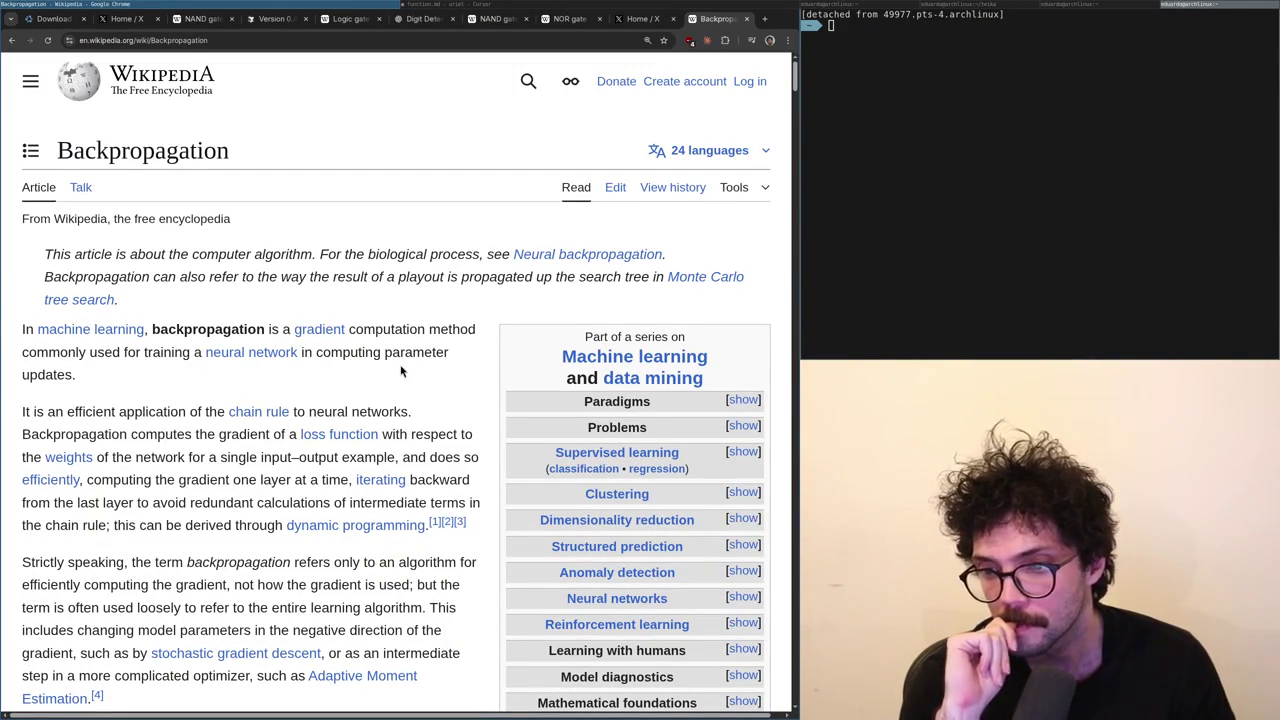
pyautogui.hotkey('alt', 'Tab')
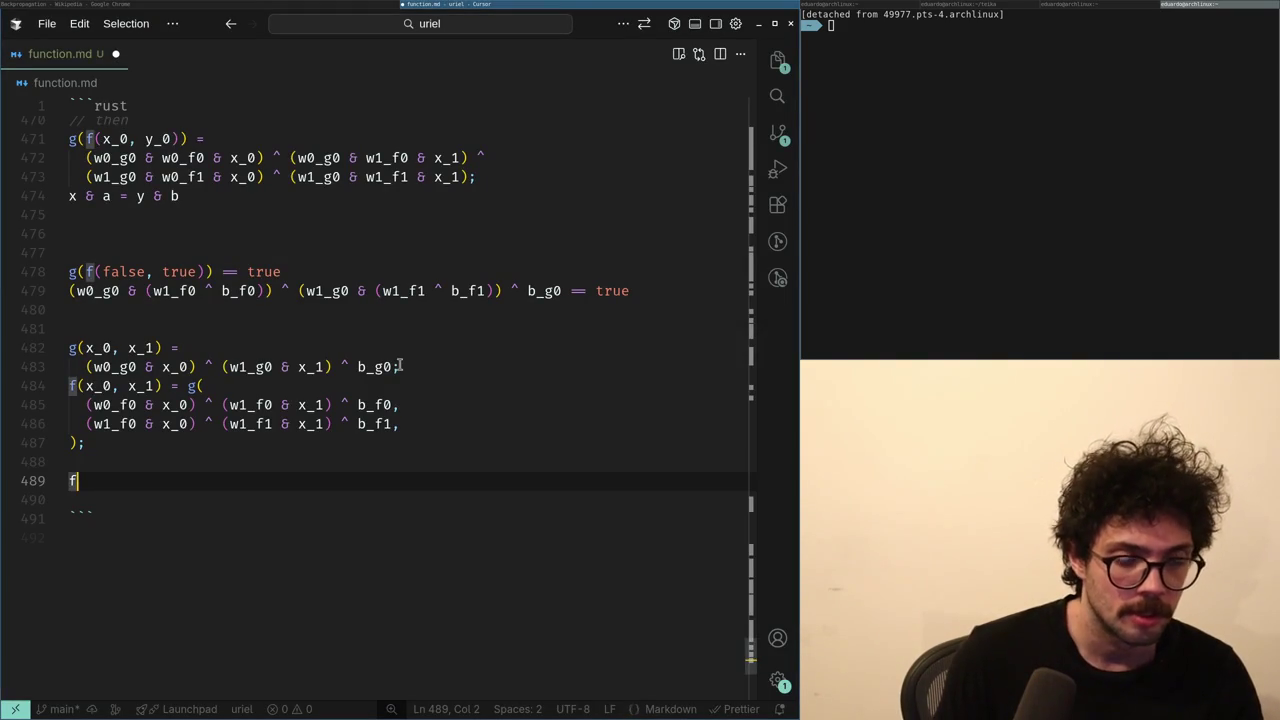
pyautogui.press('Up')
pyautogui.press('Up')
pyautogui.press('Down')
pyautogui.press('Down')
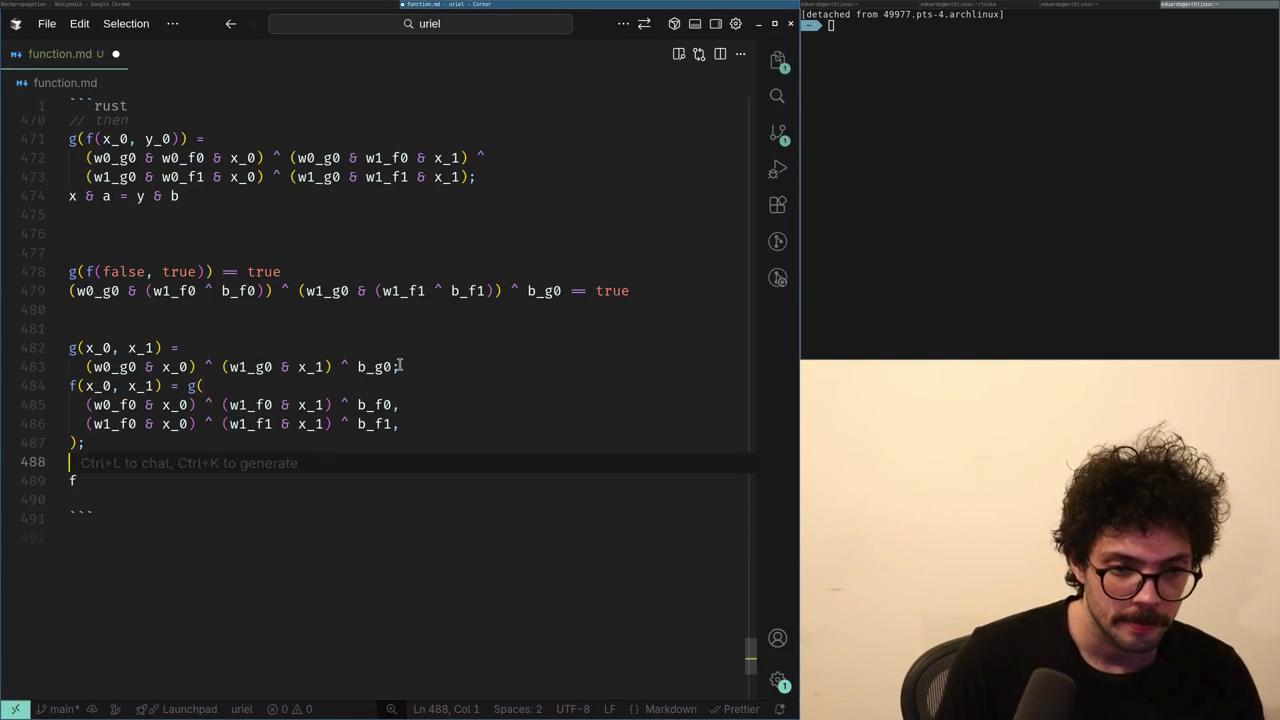
pyautogui.press('Up')
pyautogui.press('Up')
pyautogui.hotkey('shift', 'Up')
pyautogui.hotkey('shift', 'Up')
pyautogui.hotkey('shift', 'Up')
pyautogui.hotkey('shift', 'Up')
pyautogui.hotkey('shift', 'Up')
pyautogui.press('Down')
pyautogui.press('Down')
pyautogui.press('Down')
pyautogui.press('Right')
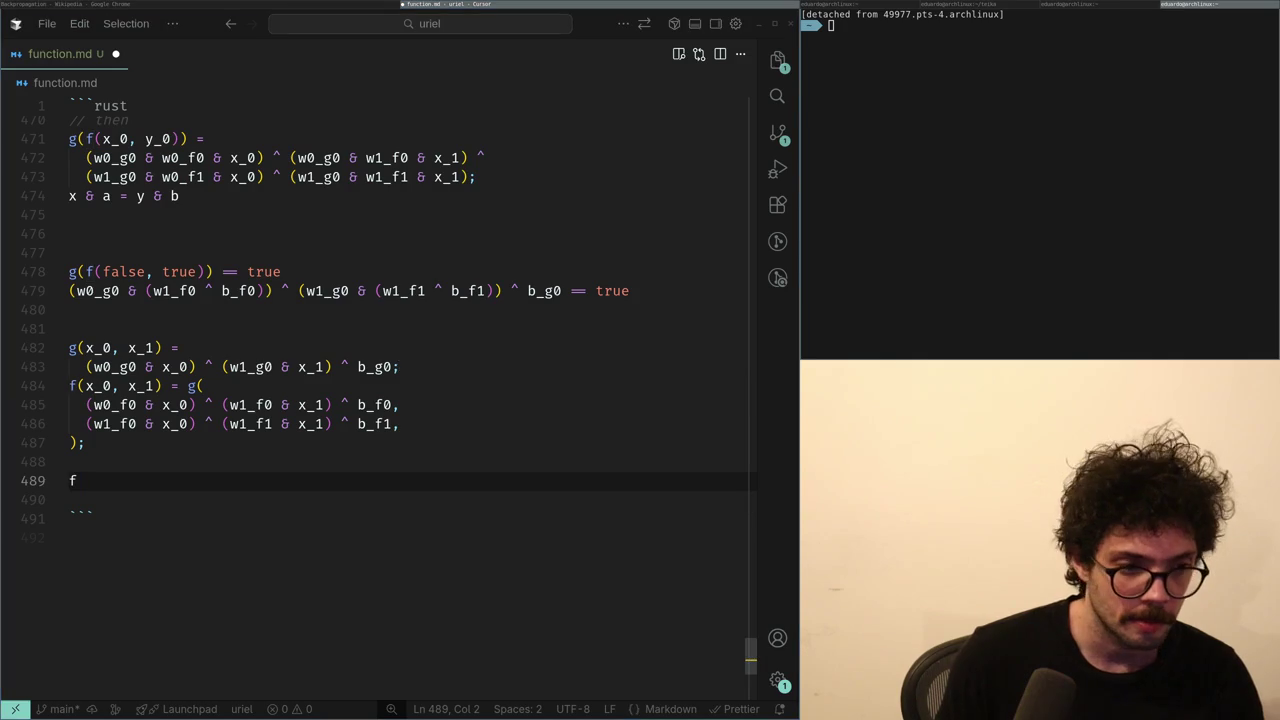
pyautogui.hotkey('alt', 'Tab')
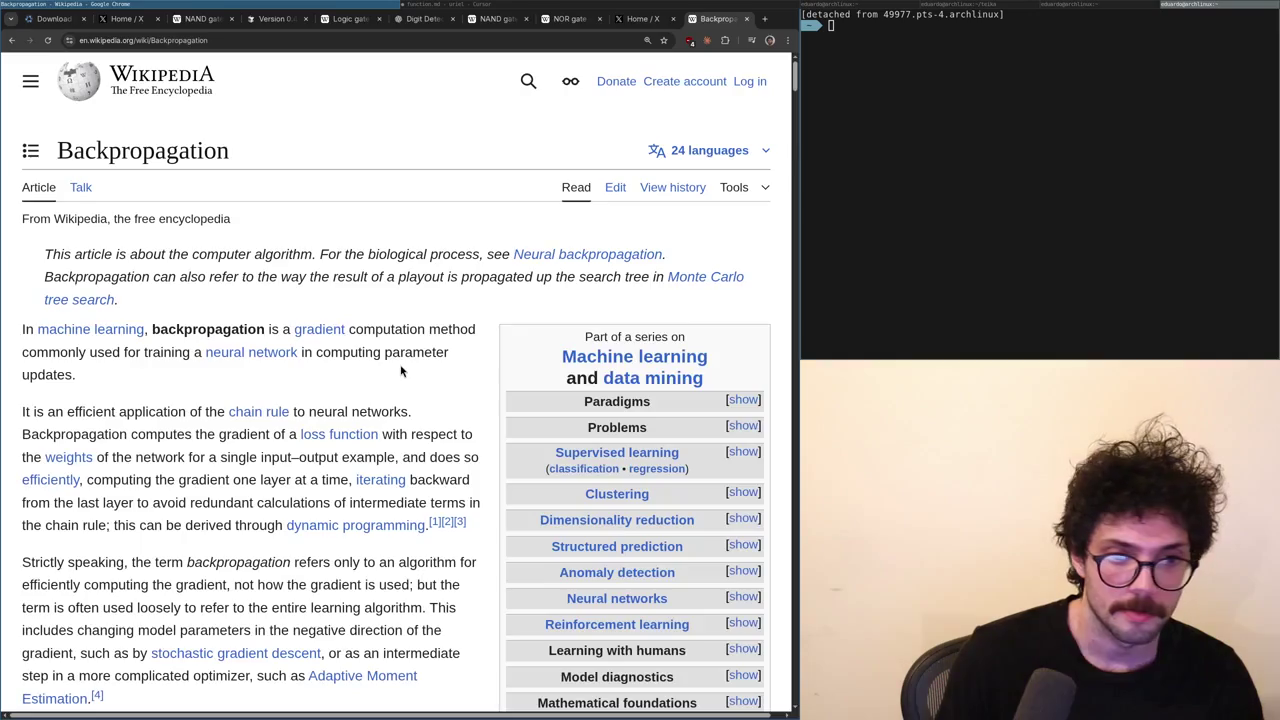
pyautogui.hotkey('alt', 'Tab')
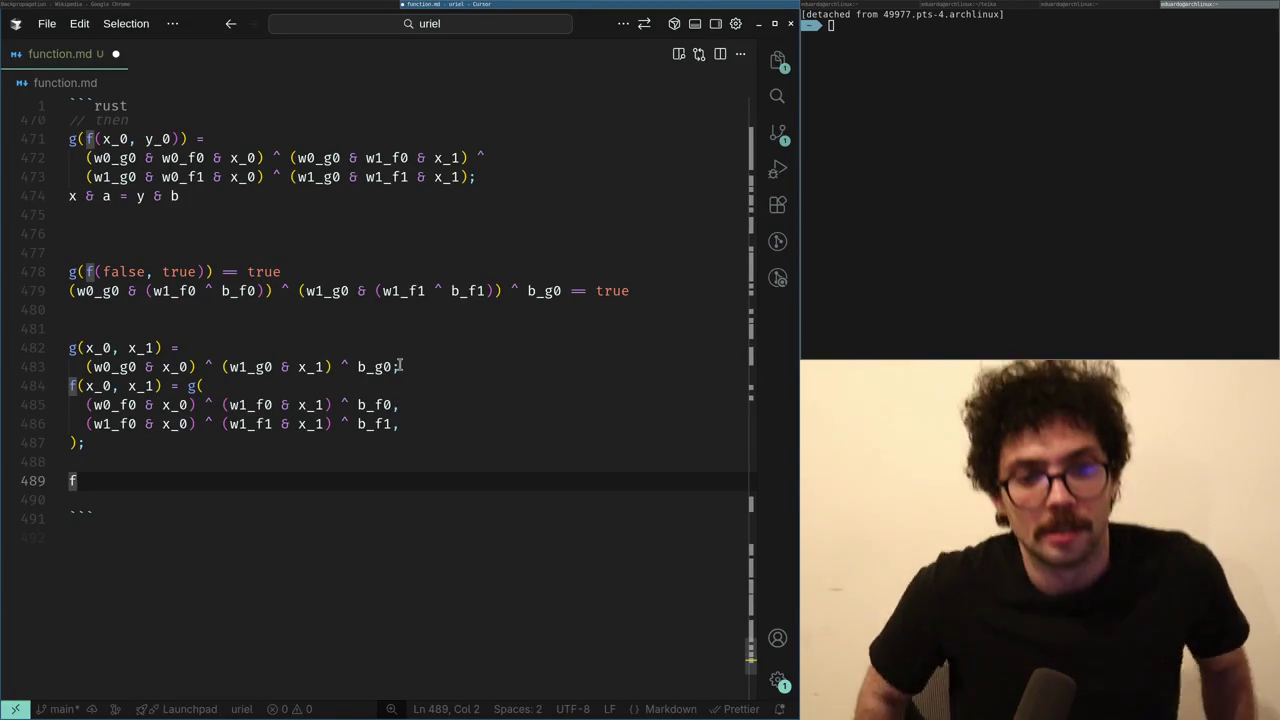
pyautogui.press('Up')
pyautogui.press('Up')
pyautogui.press('End')
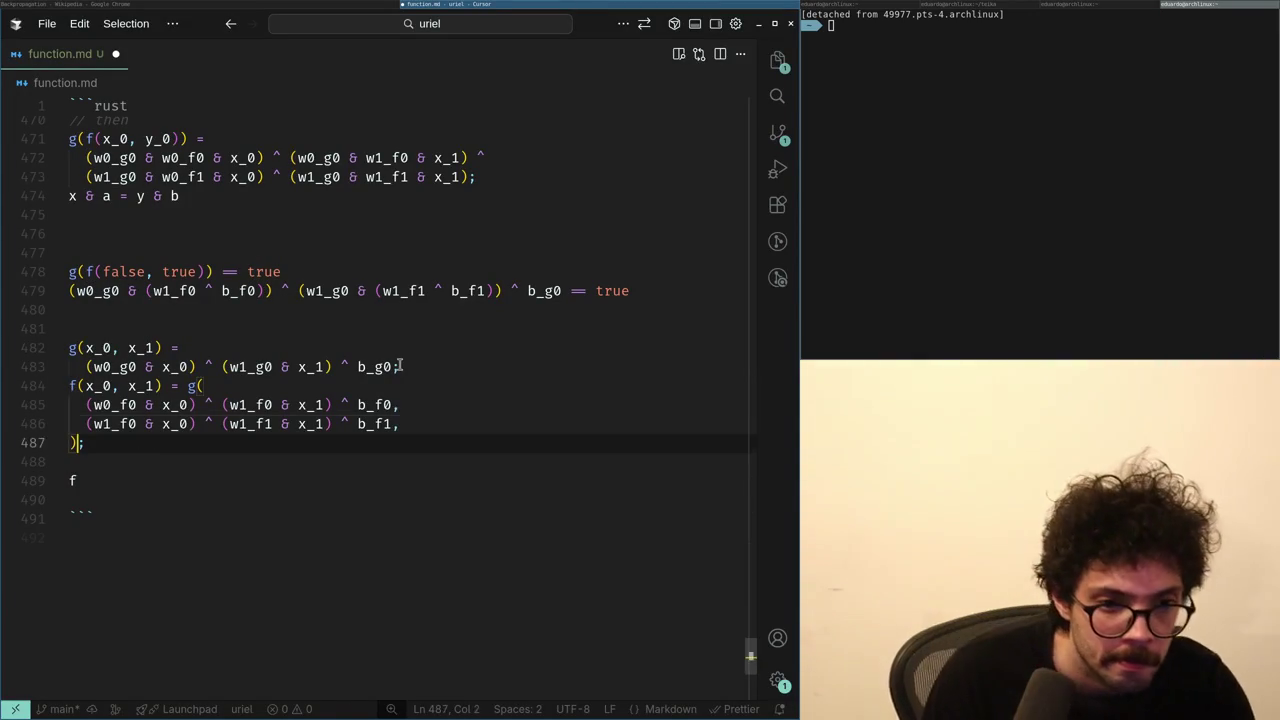
# - Paste a duplicate of the g and f formula block below the original
pyautogui.hotkey('shift', 'Up')
pyautogui.hotkey('shift', 'Up')
pyautogui.hotkey('shift', 'Up')
pyautogui.hotkey('shift', 'Up')
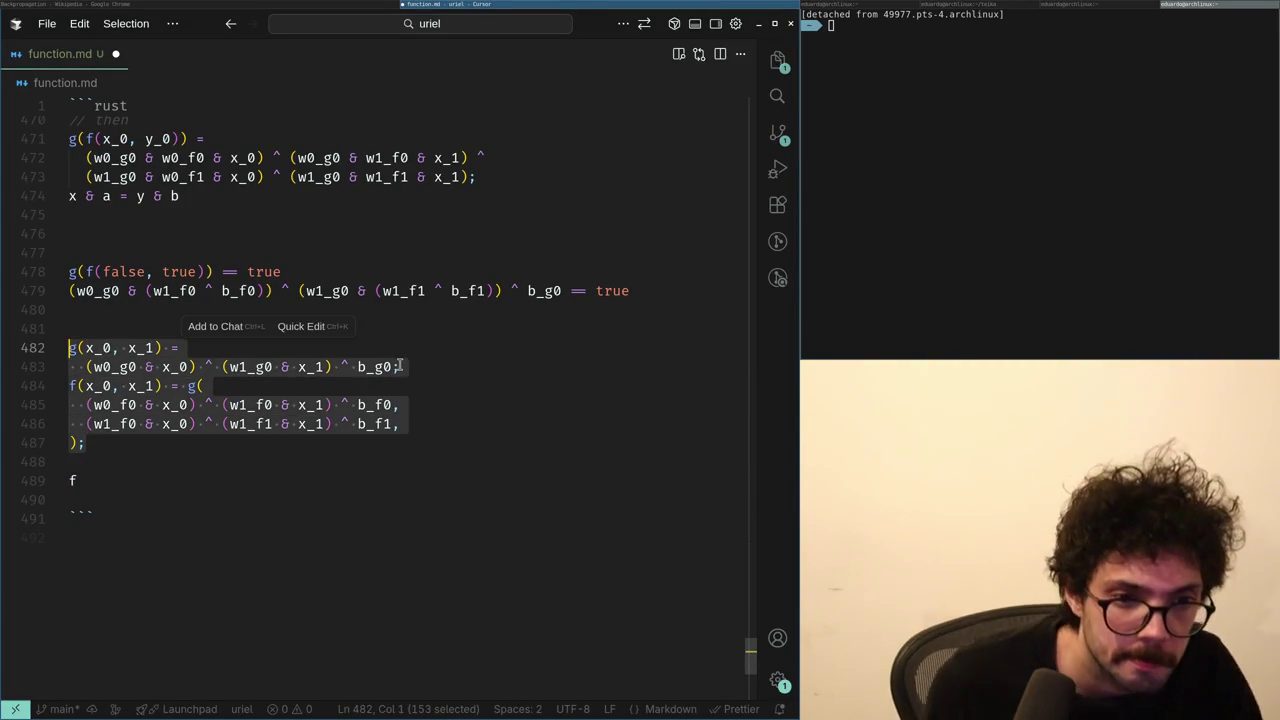
pyautogui.hotkey('ctrl', 'c')
pyautogui.press('Right')
pyautogui.press('Down')
pyautogui.press('Return')
pyautogui.hotkey('ctrl', 'v')
pyautogui.press('Return')
pyautogui.press('Up')
pyautogui.press('Up')
pyautogui.press('Up')
# - Replace the XORs after the x_0 products, including g's first, with + additions
pyautogui.press('Up')
pyautogui.press('Up')
# - Turn the x_0 ANDs in the copy into * multiplications
pyautogui.hotkey('ctrl', 'Right')
pyautogui.hotkey('ctrl', 'Right')
pyautogui.press('BackSpace')
pyautogui.write('*')
pyautogui.press('Down')
pyautogui.press('Down')
pyautogui.press('BackSpace')
pyautogui.write('*')
pyautogui.press('Down')
pyautogui.press('BackSpace')
pyautogui.write('*')
pyautogui.hotkey('ctrl', 'Right')
pyautogui.hotkey('ctrl', 'Right')
pyautogui.hotkey('ctrl', 'Right')
pyautogui.press('BackSpace')
pyautogui.write('+')
pyautogui.press('Up')
pyautogui.press('BackSpace')
pyautogui.press('Up')
pyautogui.press('Up')
pyautogui.press('BackSpace')
pyautogui.write('+')
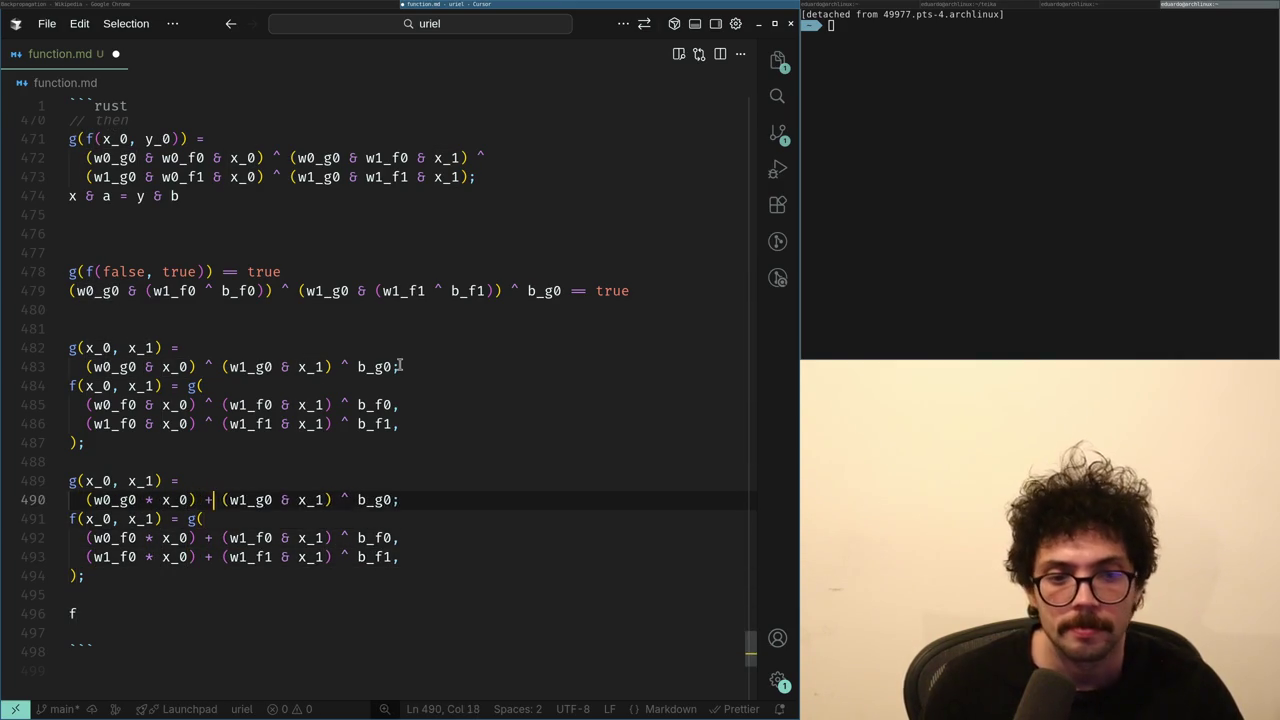
pyautogui.hotkey('ctrl', 'Right')
pyautogui.hotkey('ctrl', 'Right')
pyautogui.hotkey('ctrl', 'Right')
# - Turn the x_1 ANDs into * and add the bias terms with + instead of XOR
pyautogui.press('BackSpace')
pyautogui.write('*')
pyautogui.press('Down')
pyautogui.press('Down')
pyautogui.press('BackSpace')
pyautogui.write('*')
pyautogui.press('Down')
pyautogui.press('BackSpace')
pyautogui.write('*')
pyautogui.write('+')
pyautogui.press('Up')
pyautogui.press('BackSpace')
pyautogui.write('+')
pyautogui.press('Up')
pyautogui.press('Up')
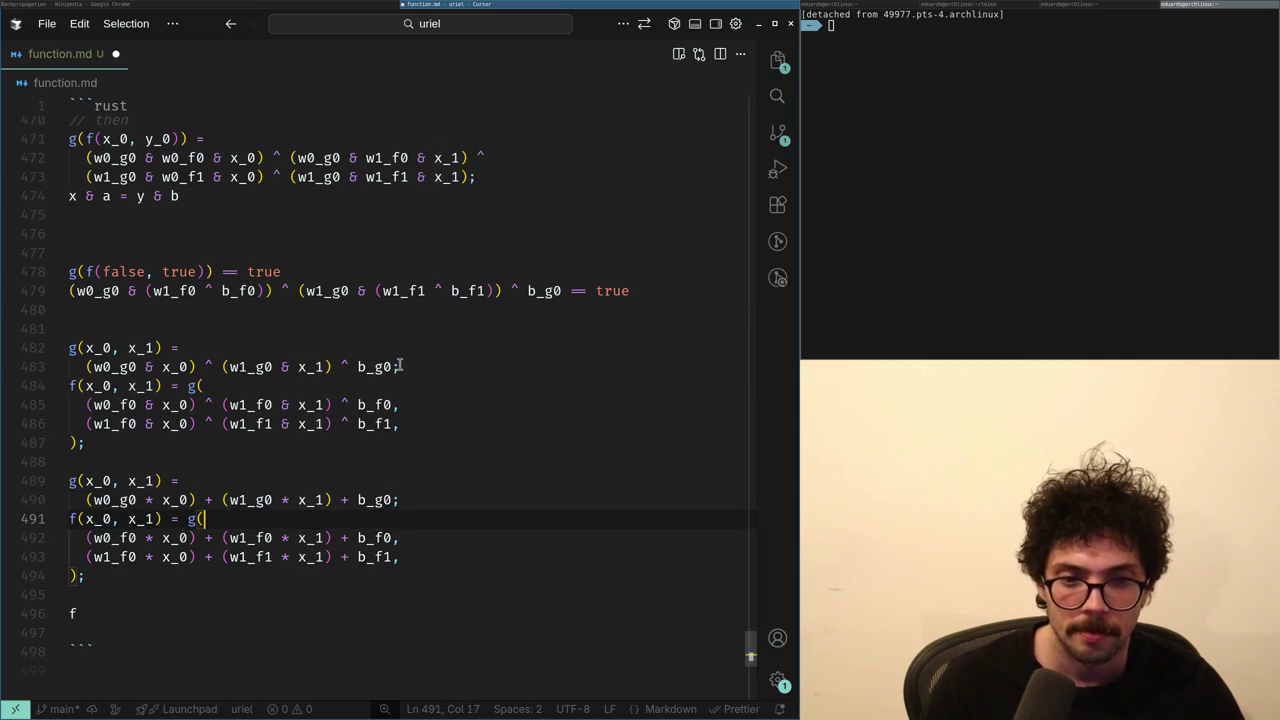
# - Open chatgpt.com in a new Chrome tab
pyautogui.press('super+Left')
pyautogui.hotkey('ctrl', 'shift', 'Tab')
pyautogui.hotkey('ctrl', 'shift', 'Tab')
pyautogui.hotkey('ctrl', 't')
pyautogui.write('cha')
pyautogui.press('Return')
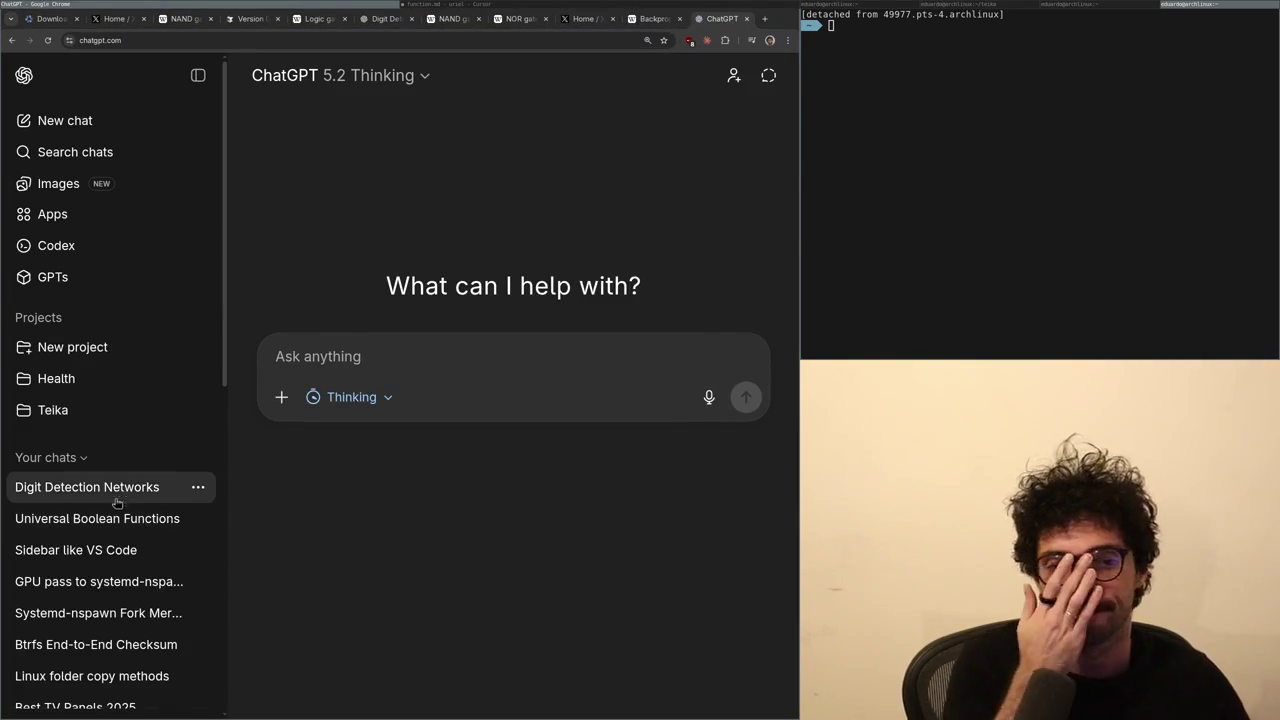
# - Read the Digit Detection Networks chat's bias answer, then return to the weighted-sum f definition
pyautogui.click(112, 487)
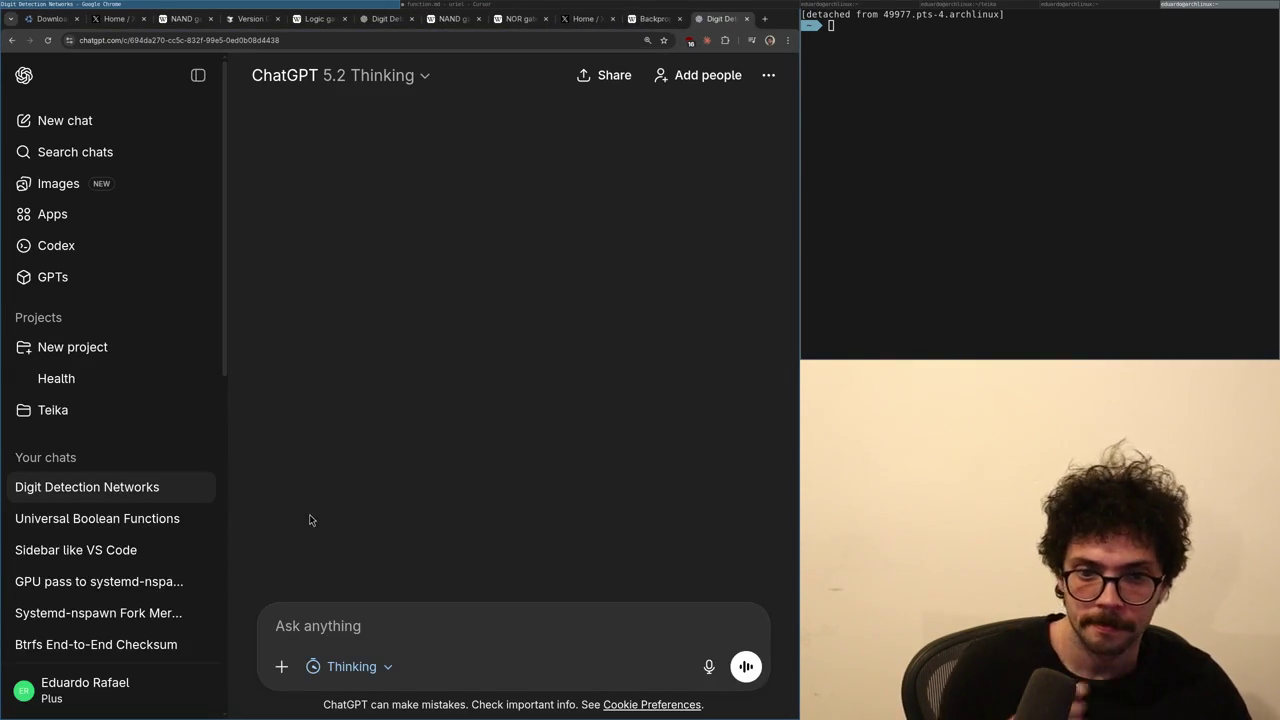
pyautogui.scroll(4, 353, 532)
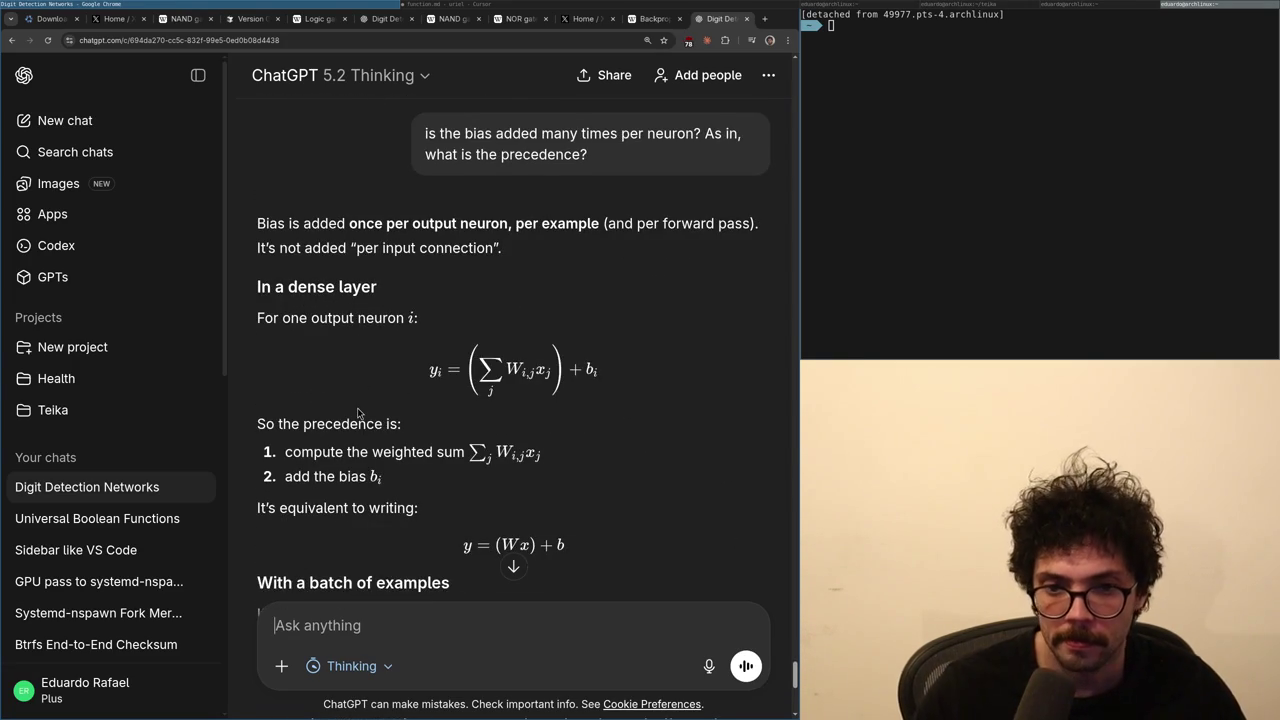
pyautogui.scroll(-8, 358, 413)
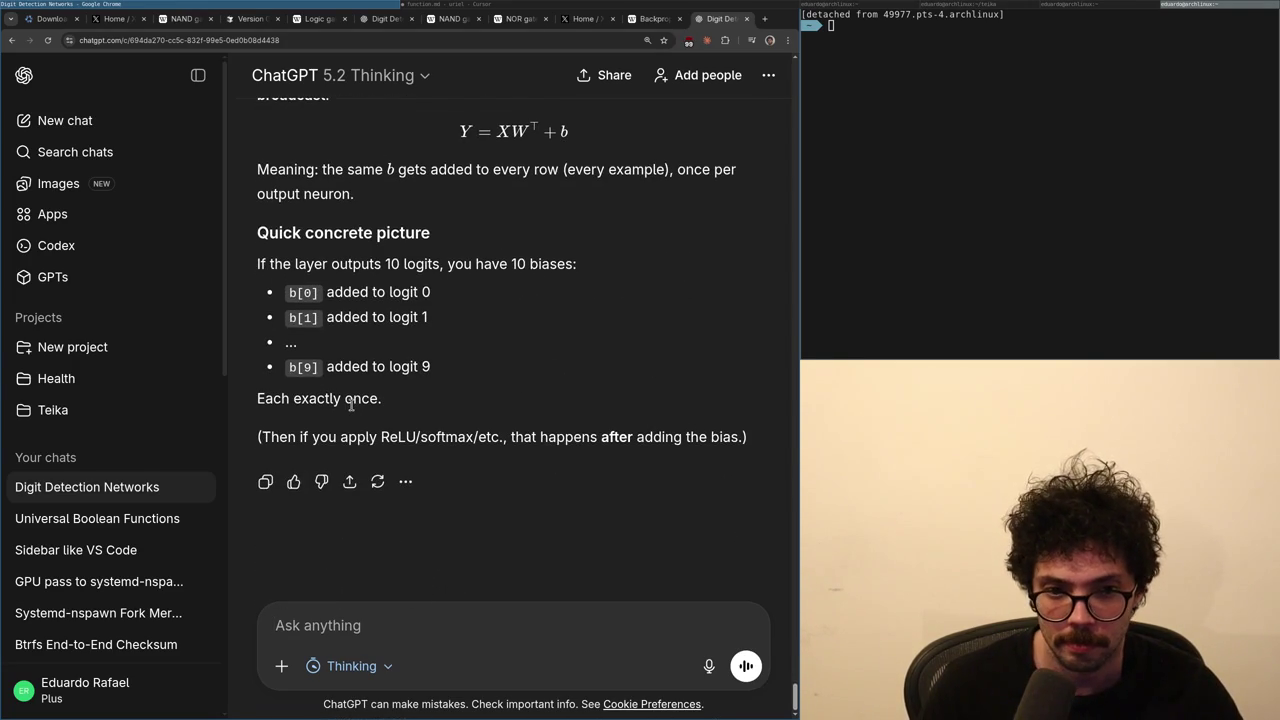
pyautogui.press('super+Right')
pyautogui.click(298, 537)
pyautogui.press('Down')
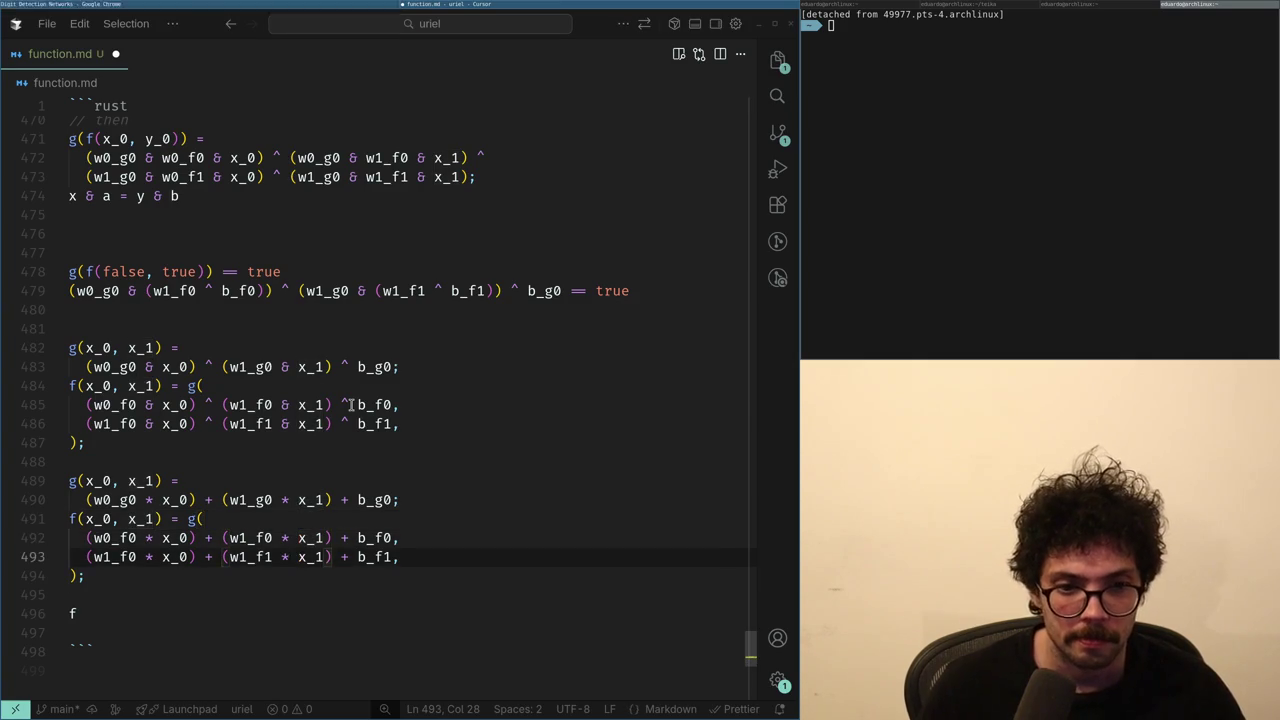
# - Rewrite line 496 as the call f(1, 1), replacing x_0 and x_1 with 1
pyautogui.press('Down')
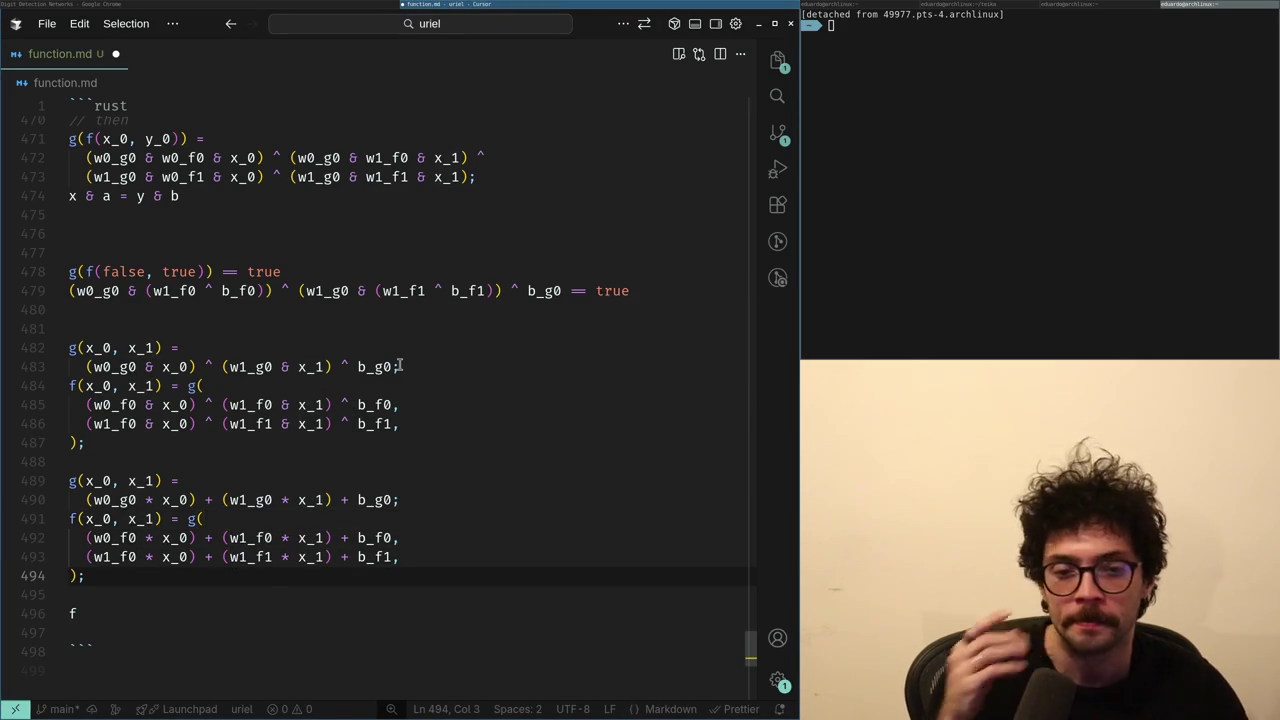
pyautogui.press('Up')
pyautogui.press('Up')
pyautogui.press('Up')
pyautogui.press('Up')
pyautogui.press('Down')
pyautogui.press('Down')
pyautogui.press('Down')
pyautogui.press('Down')
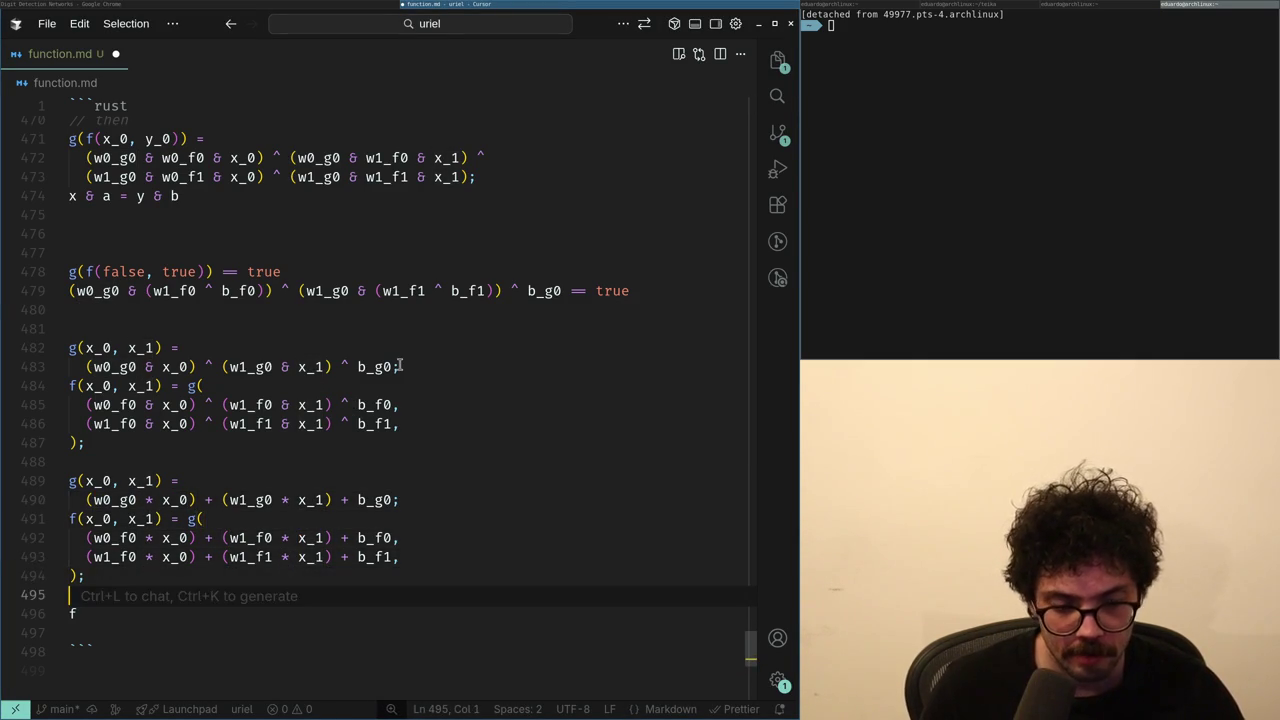
pyautogui.write('(x_0, x_1')
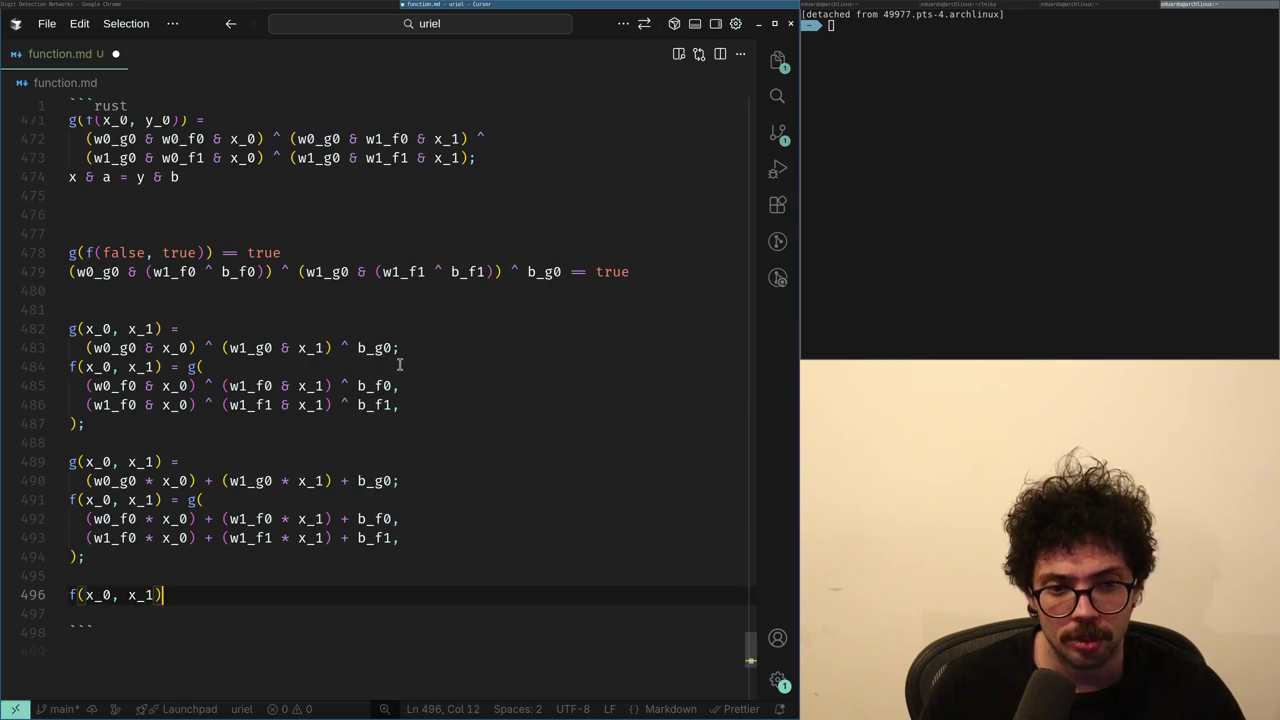
pyautogui.hotkey('ctrl', 'Left')
pyautogui.hotkey('ctrl', 'Left')
pyautogui.hotkey('ctrl', 'Left')
pyautogui.hotkey('ctrl', 'Delete')
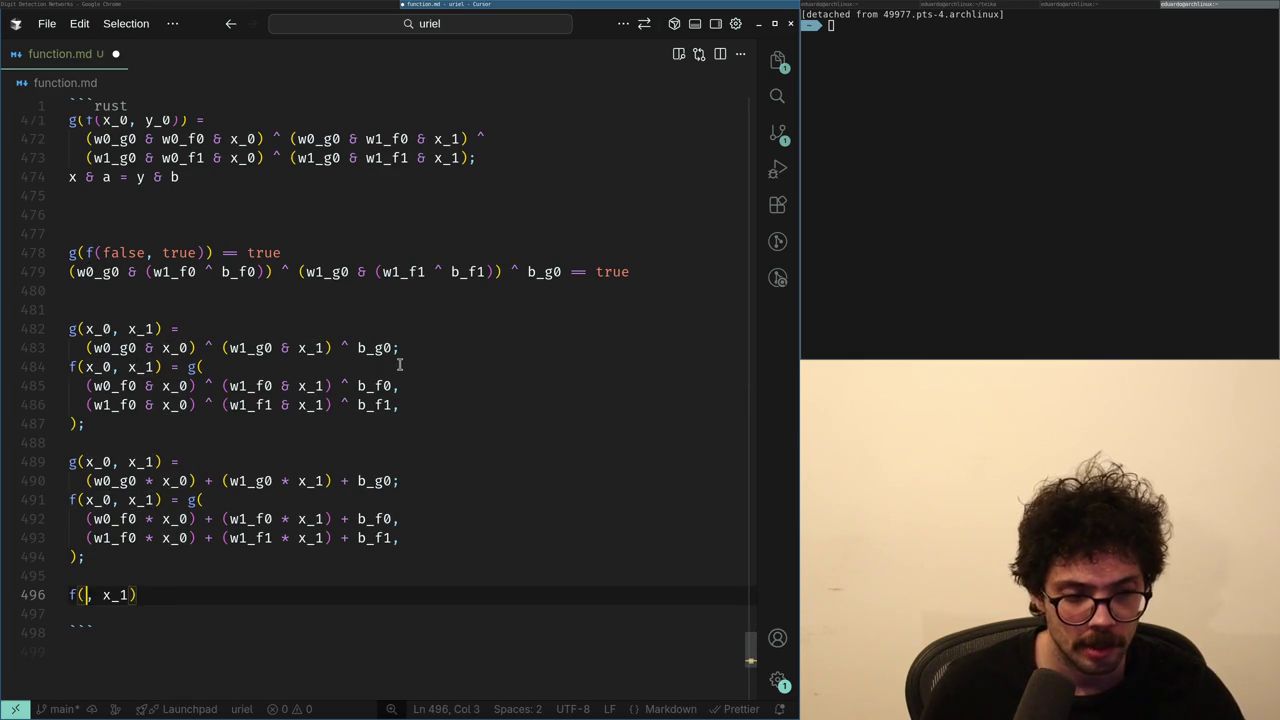
pyautogui.press('Right')
pyautogui.press('Right')
pyautogui.hotkey('ctrl', 'shift', 'Right')
pyautogui.write('1')
# - Copy f(1, 1) onto a new line above it
pyautogui.press('End')
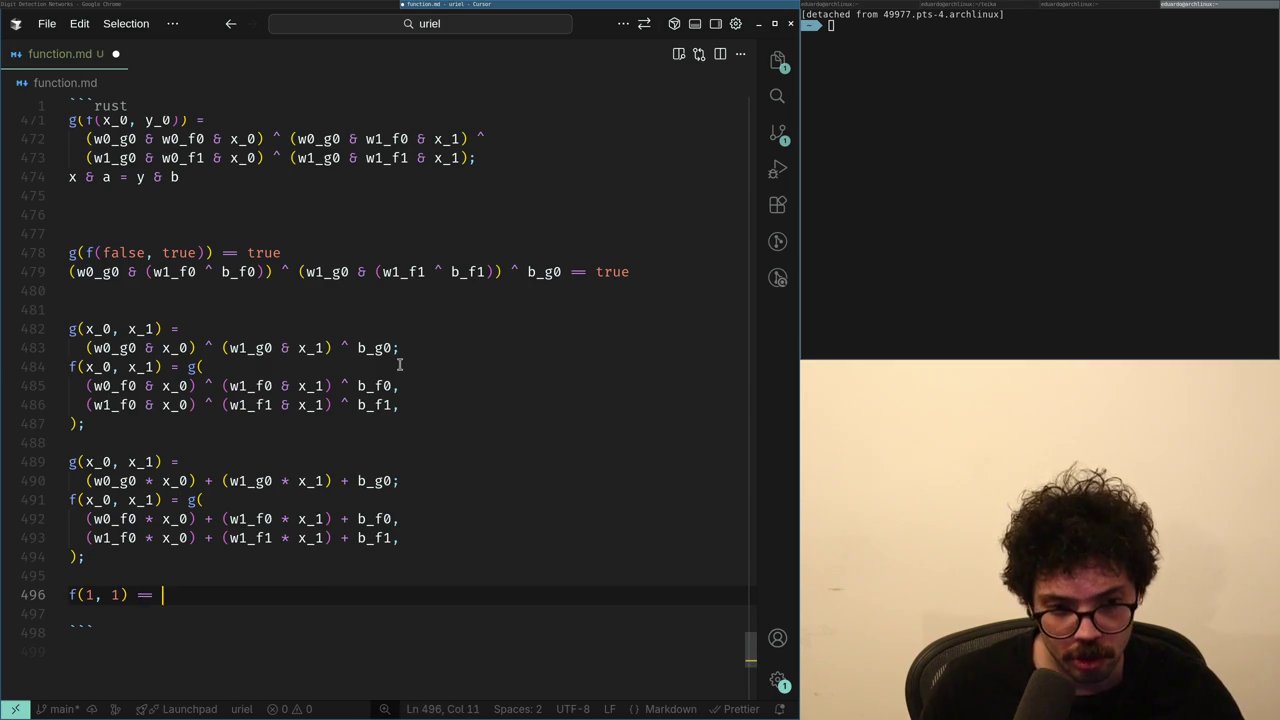
pyautogui.press('Home')
pyautogui.hotkey('shift', 'Right')
pyautogui.hotkey('shift', 'Right')
pyautogui.hotkey('shift', 'Right')
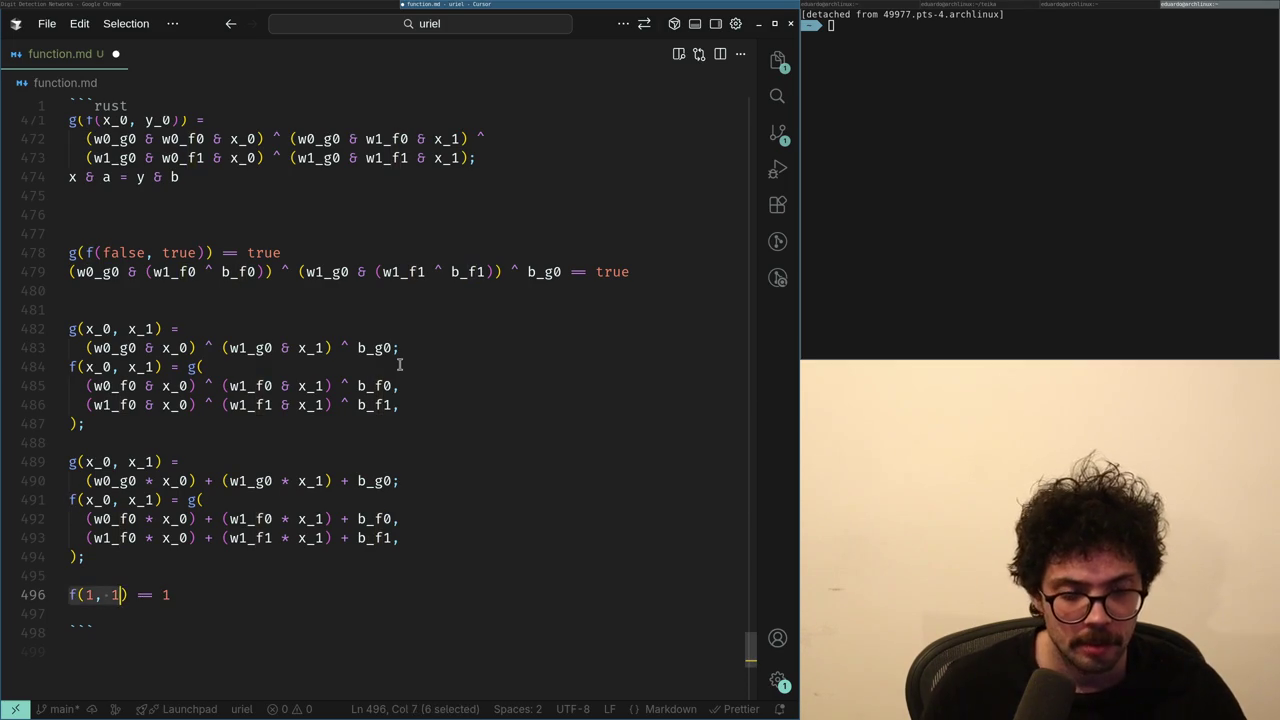
pyautogui.hotkey('ctrl', 'c')
pyautogui.press('Home')
pyautogui.press('Return')
pyautogui.press('Up')
pyautogui.hotkey('ctrl', 'v')
# - Duplicate the weighted-sum g and f definitions (lines 489–494) by pasting a copy above
pyautogui.press('Up')
pyautogui.press('Up')
pyautogui.press('Up')
pyautogui.press('Up')
pyautogui.press('Down')
pyautogui.press('Down')
pyautogui.press('Up')
pyautogui.press('Up')
pyautogui.press('Down')
pyautogui.hotkey('shift', 'Up')
pyautogui.hotkey('shift', 'Up')
pyautogui.hotkey('shift', 'Up')
pyautogui.hotkey('shift', 'Home')
pyautogui.hotkey('ctrl', 'c')
pyautogui.press('Down')
pyautogui.press('Down')
pyautogui.press('Down')
pyautogui.press('Home')
pyautogui.press('Return')
pyautogui.press('Up')
pyautogui.hotkey('ctrl', 'v')
pyautogui.press('Up')
pyautogui.press('Up')
pyautogui.press('Up')
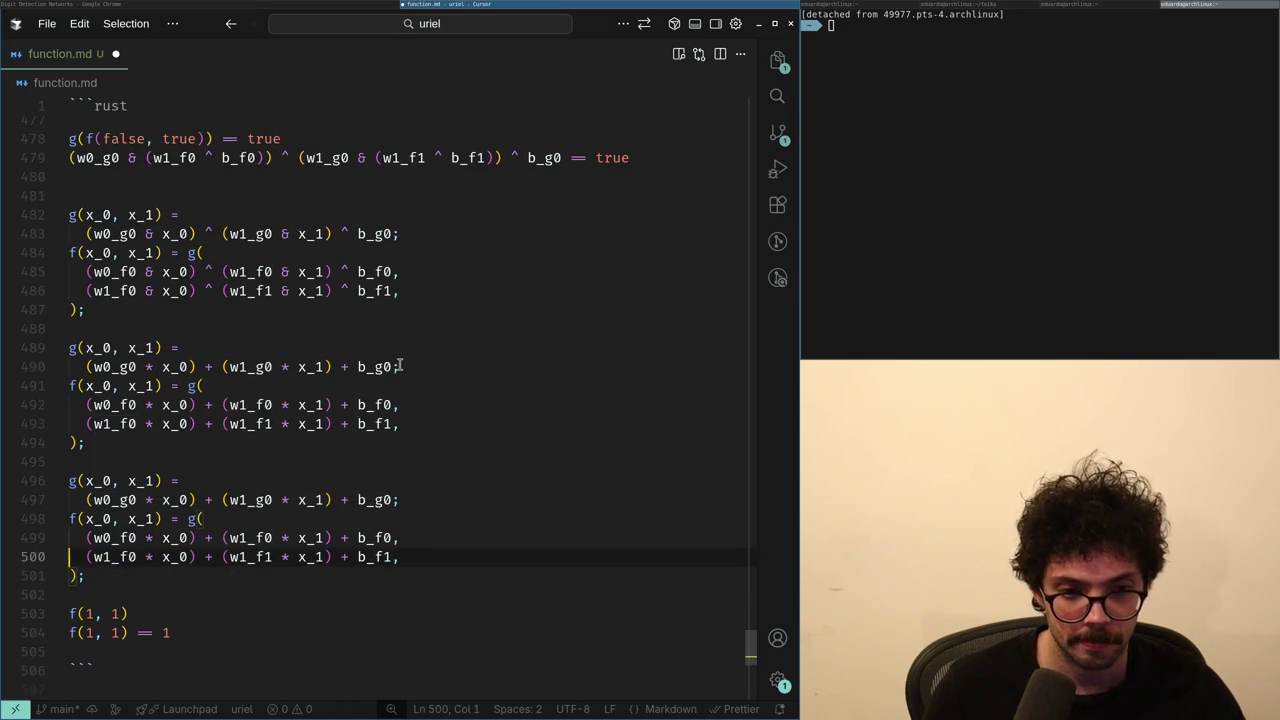
# - In the copied block, replace w0_f0, w1_f0 and the x_1 weights with 0
pyautogui.hotkey('ctrl', 'Right')
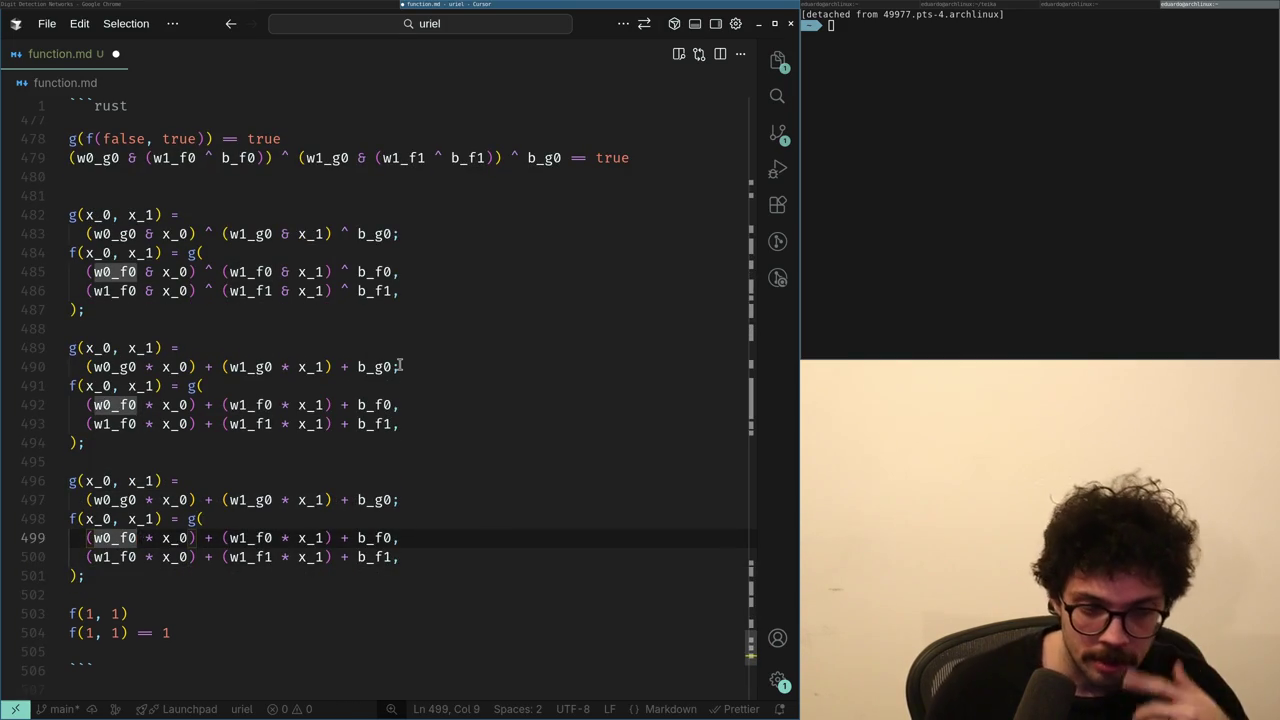
pyautogui.hotkey('ctrl', 'BackSpace')
pyautogui.write('0')
pyautogui.press('Down')
pyautogui.hotkey('ctrl', 'Right')
pyautogui.hotkey('ctrl', 'BackSpace')
pyautogui.write('0')
pyautogui.hotkey('ctrl', 'Right')
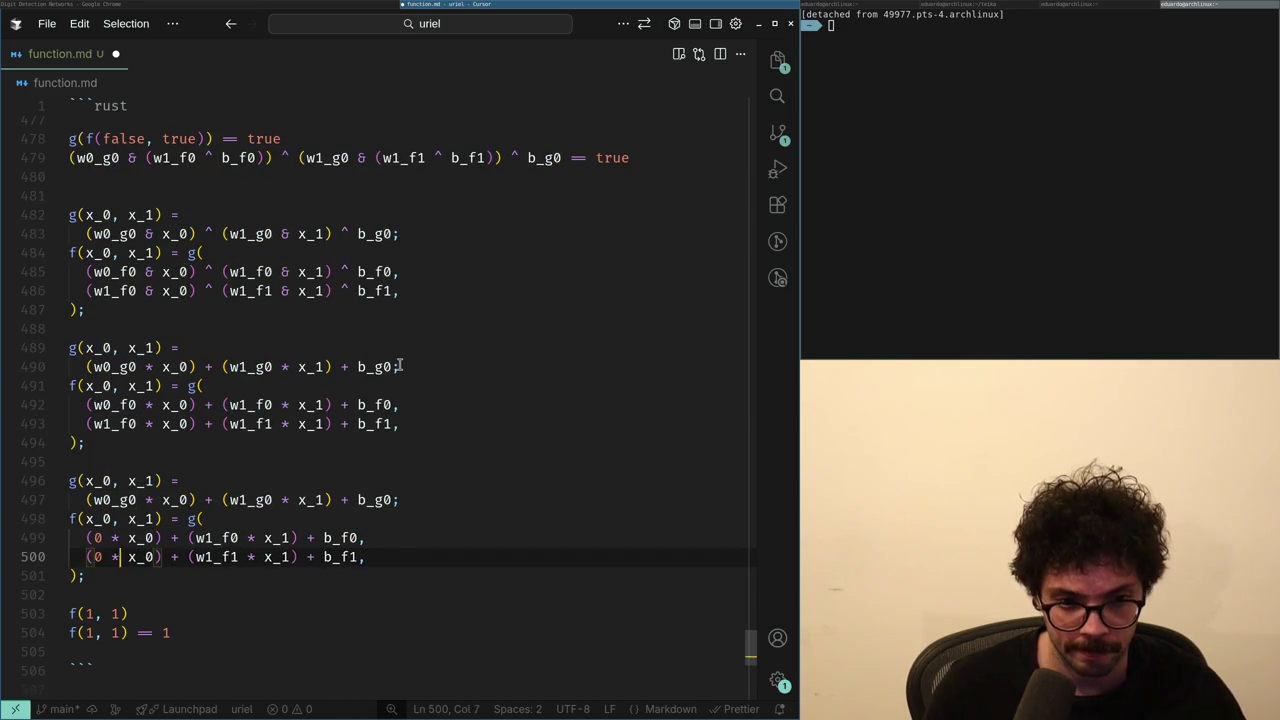
pyautogui.press('Home')
pyautogui.press('Right')
pyautogui.press('Right')
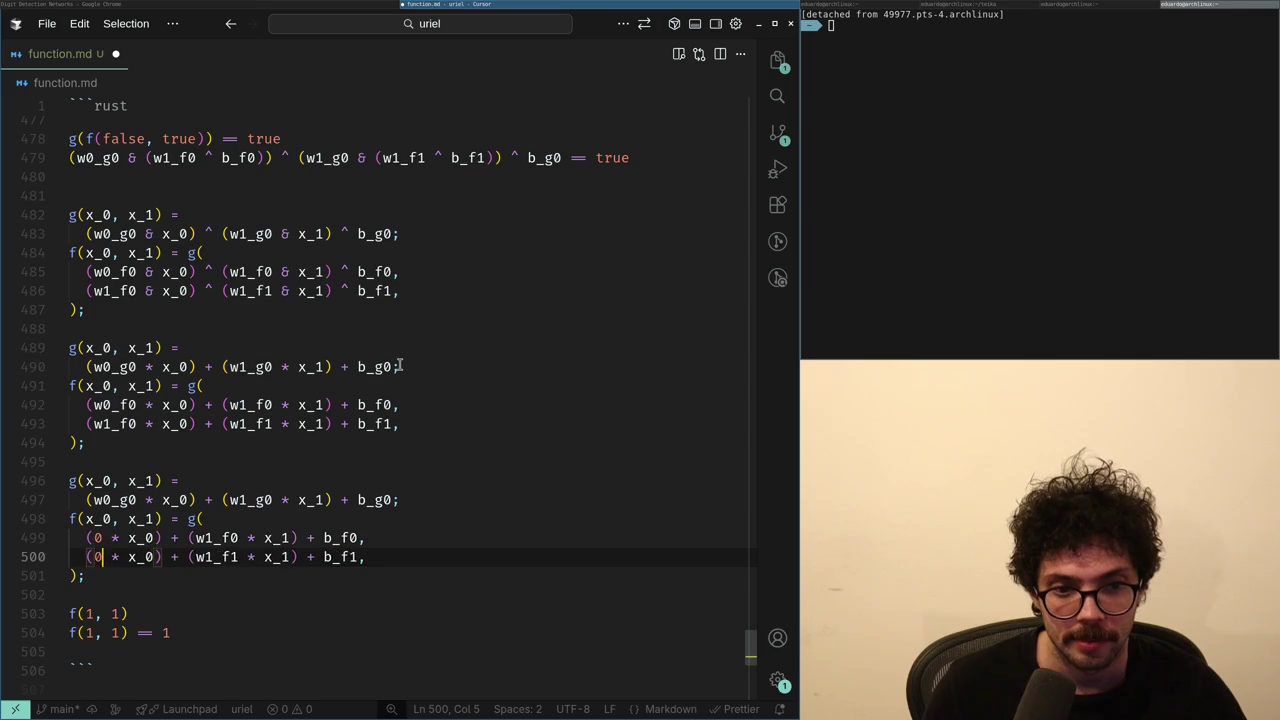
pyautogui.hotkey('ctrl', 'Right')
pyautogui.hotkey('ctrl', 'Right')
pyautogui.hotkey('ctrl', 'Right')
pyautogui.hotkey('ctrl', 'BackSpace')
pyautogui.write('0')
pyautogui.press('Up')
pyautogui.hotkey('ctrl', 'Right')
pyautogui.hotkey('ctrl', 'BackSpace')
pyautogui.write('0')
pyautogui.press('Up')
pyautogui.press('Up')
# - Zero the g weights and bias, plus the biases b_f0 and b_f1
pyautogui.press('Home')
pyautogui.hotkey('ctrl', 'Right')
pyautogui.hotkey('ctrl', 'BackSpace')
pyautogui.write('0')
pyautogui.hotkey('ctrl', 'Right')
pyautogui.hotkey('ctrl', 'Right')
pyautogui.hotkey('ctrl', 'Right')
pyautogui.write('0')
pyautogui.hotkey('ctrl', 'Right')
pyautogui.hotkey('ctrl', 'Right')
pyautogui.hotkey('ctrl', 'BackSpace')
pyautogui.write('0')
pyautogui.press('Down')
pyautogui.press('Down')
pyautogui.hotkey('ctrl', 'BackSpace')
pyautogui.write('0')
pyautogui.press('Down')
pyautogui.hotkey('ctrl', 'Right')
pyautogui.hotkey('ctrl', 'BackSpace')
pyautogui.write('0')
# - Check the zeroed block and make the first f(1, 1) check equal 0
pyautogui.press('Down')
pyautogui.press('Down')
pyautogui.press('Down')
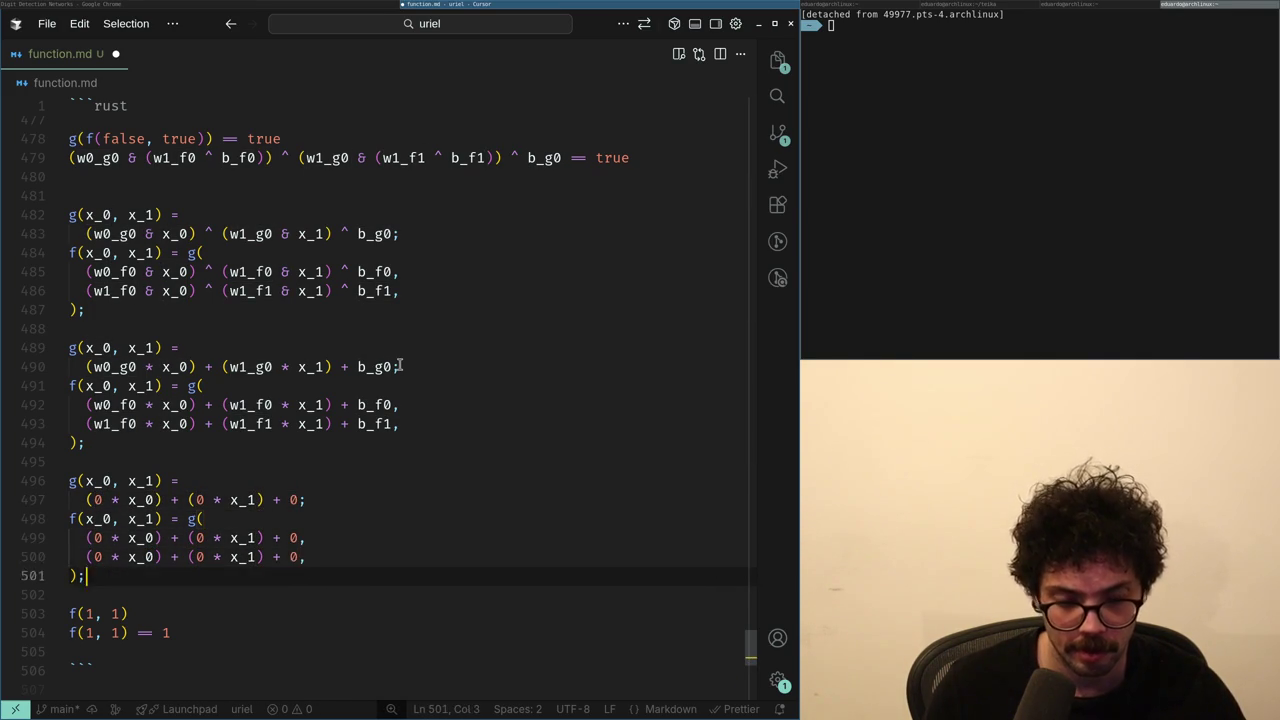
pyautogui.press('Up')
pyautogui.press('Up')
pyautogui.press('Up')
pyautogui.press('Up')
pyautogui.press('End')
pyautogui.press('Left')
pyautogui.press('Down')
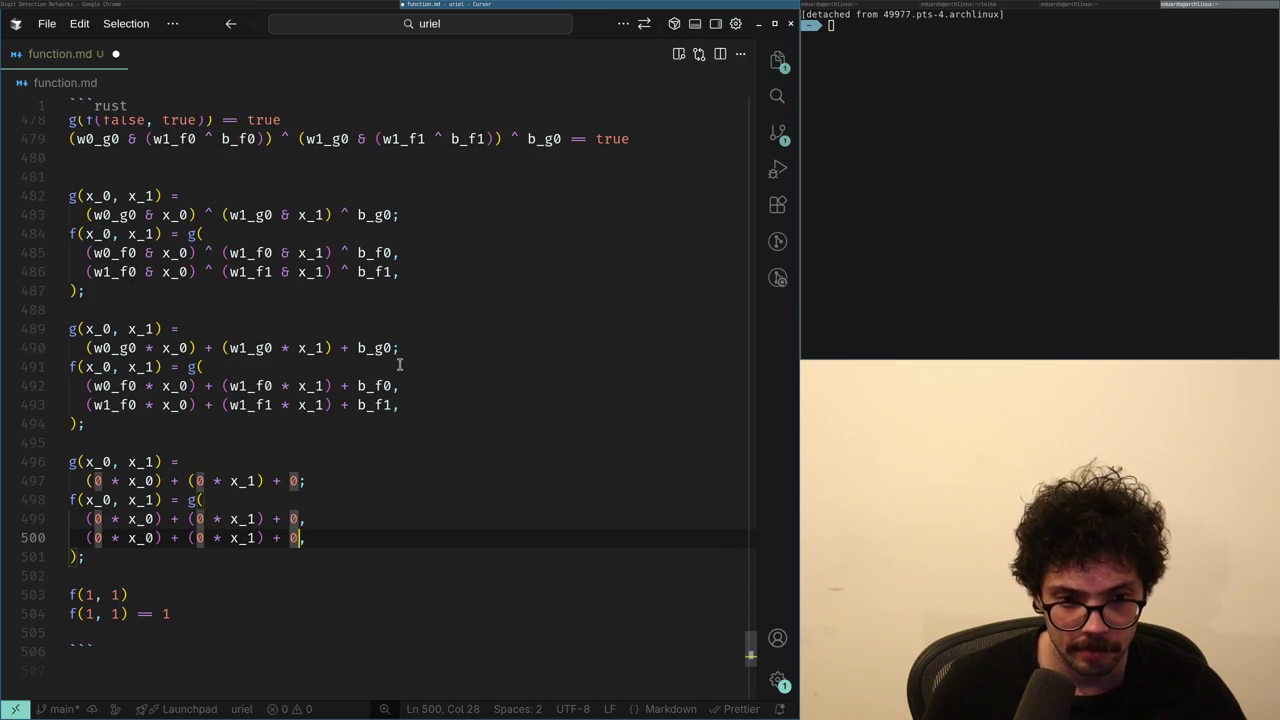
pyautogui.press('Down')
pyautogui.press('Down')
pyautogui.press('Down')
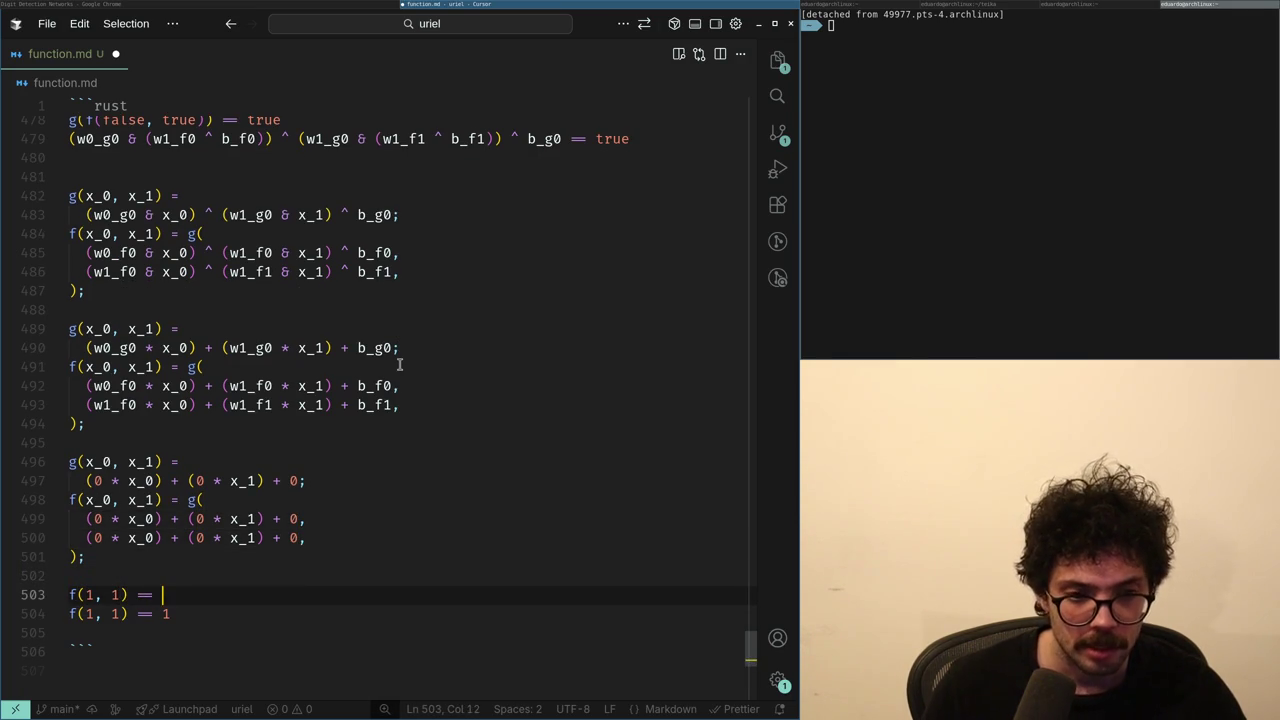
pyautogui.press('Down')
pyautogui.press('Return')
pyautogui.press('BackSpace')
pyautogui.press('Left')
pyautogui.press('Left')
pyautogui.press('Left')
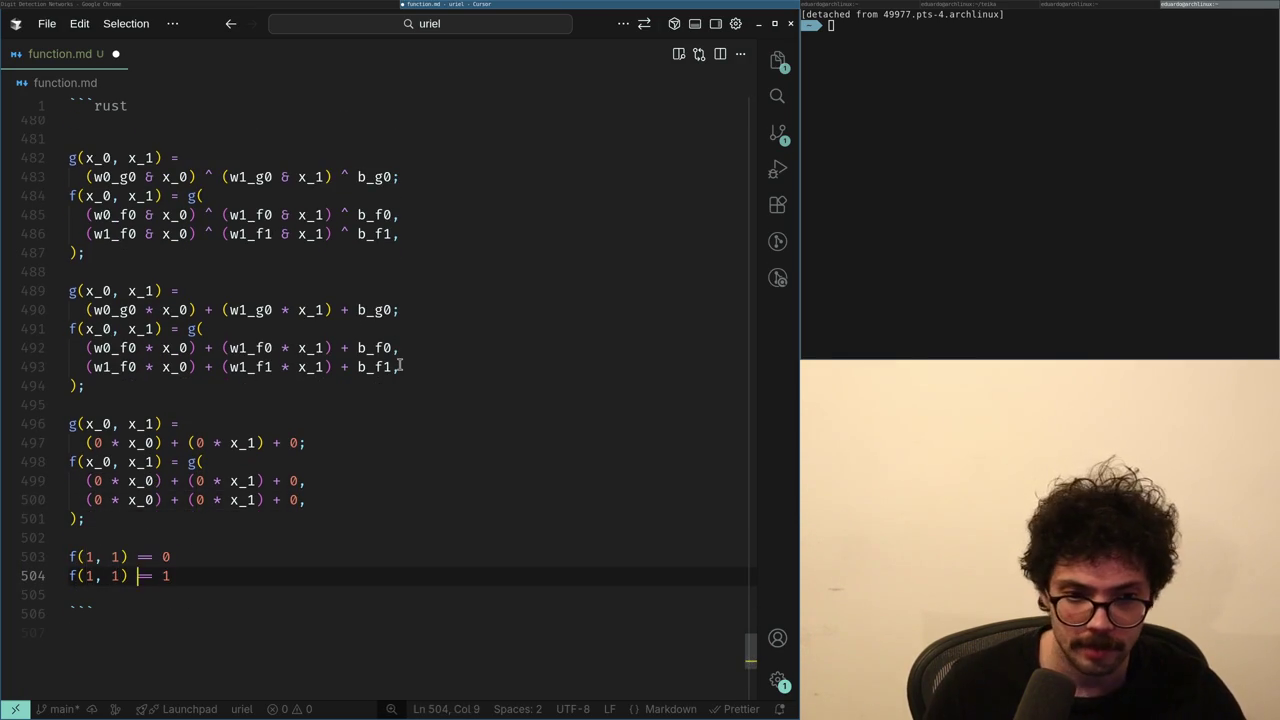
# - Paste the zeroed g and f block again below the checks
pyautogui.press('Up')
pyautogui.press('Up')
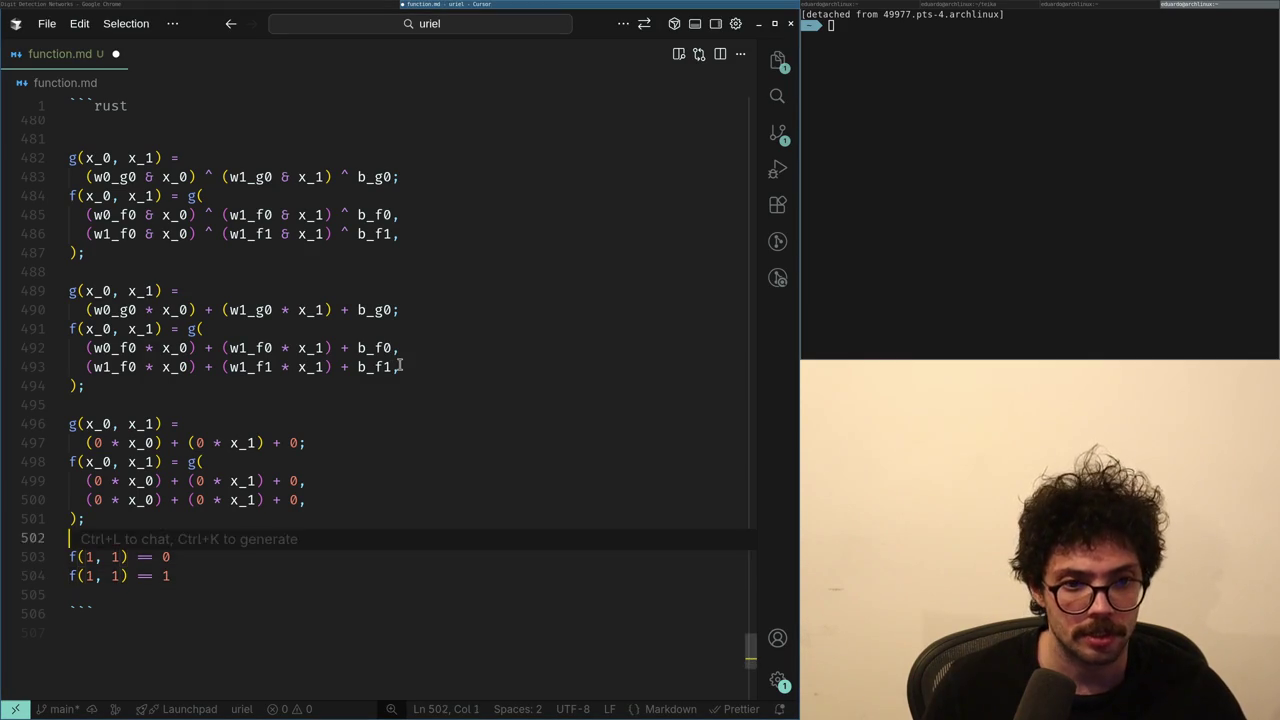
pyautogui.hotkey('shift', 'Up')
pyautogui.hotkey('shift', 'Up')
pyautogui.hotkey('shift', 'Up')
pyautogui.press('Right')
pyautogui.press('Down')
pyautogui.press('Down')
pyautogui.press('Down')
pyautogui.press('Return')
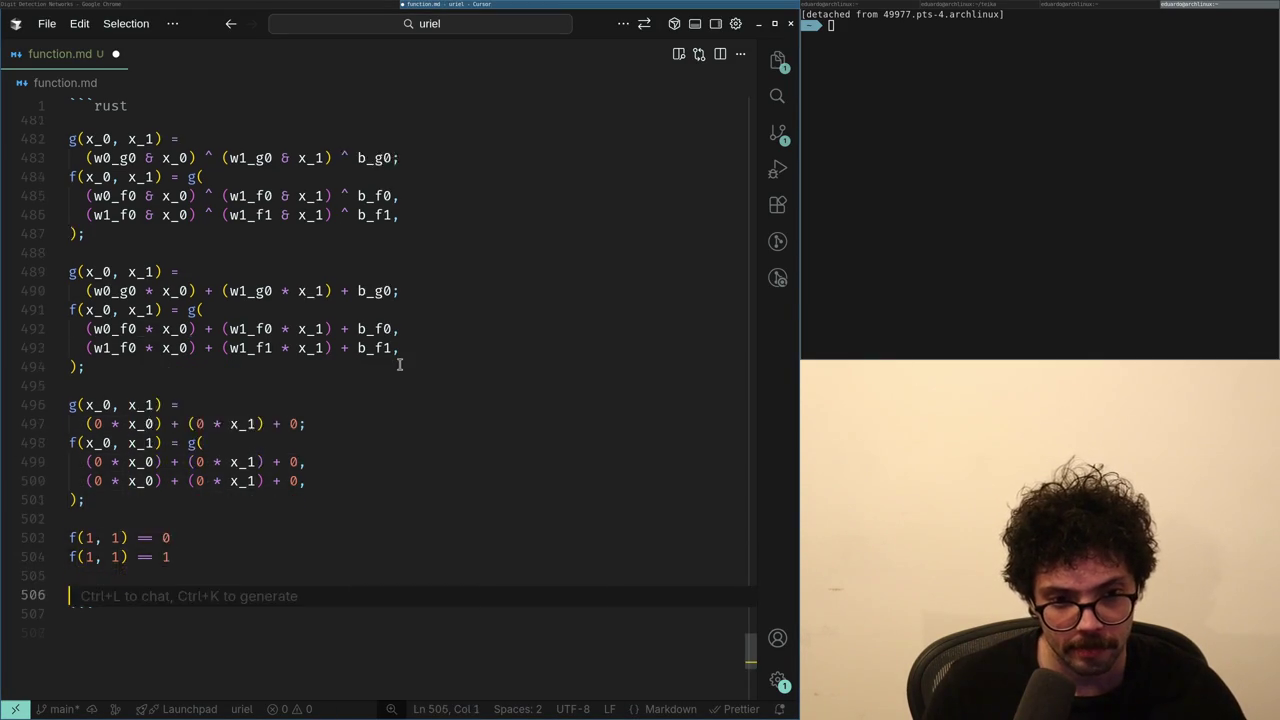
pyautogui.hotkey('ctrl', 'v')
pyautogui.press('Up')
pyautogui.press('Up')
pyautogui.press('Up')
pyautogui.press('Right')
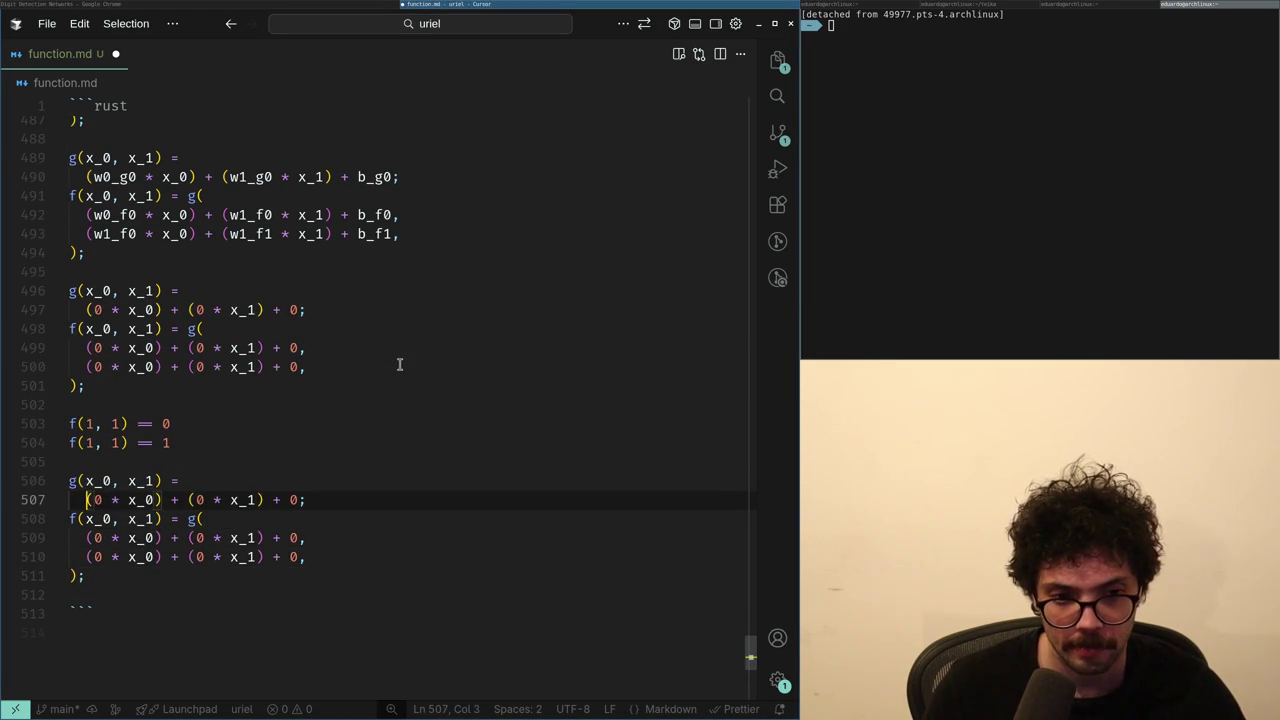
# - Copy the zeroed g expression to its own line as (0 * 1) + (0 * 1) + 0 ==
pyautogui.hotkey('shift', 'End')
pyautogui.hotkey('shift', 'Left')
pyautogui.hotkey('ctrl', 'c')
pyautogui.press('Up')
pyautogui.press('Up')
pyautogui.press('Return')
pyautogui.hotkey('ctrl', 'v')
pyautogui.press('Return')
pyautogui.press('Up')
pyautogui.hotkey('ctrl', 'Right')
pyautogui.hotkey('ctrl', 'Right')
pyautogui.hotkey('ctrl', 'shift', 'Right')
pyautogui.write('1')
pyautogui.hotkey('ctrl', 'Right')
pyautogui.hotkey('ctrl', 'Right')
pyautogui.hotkey('ctrl', 'Right')
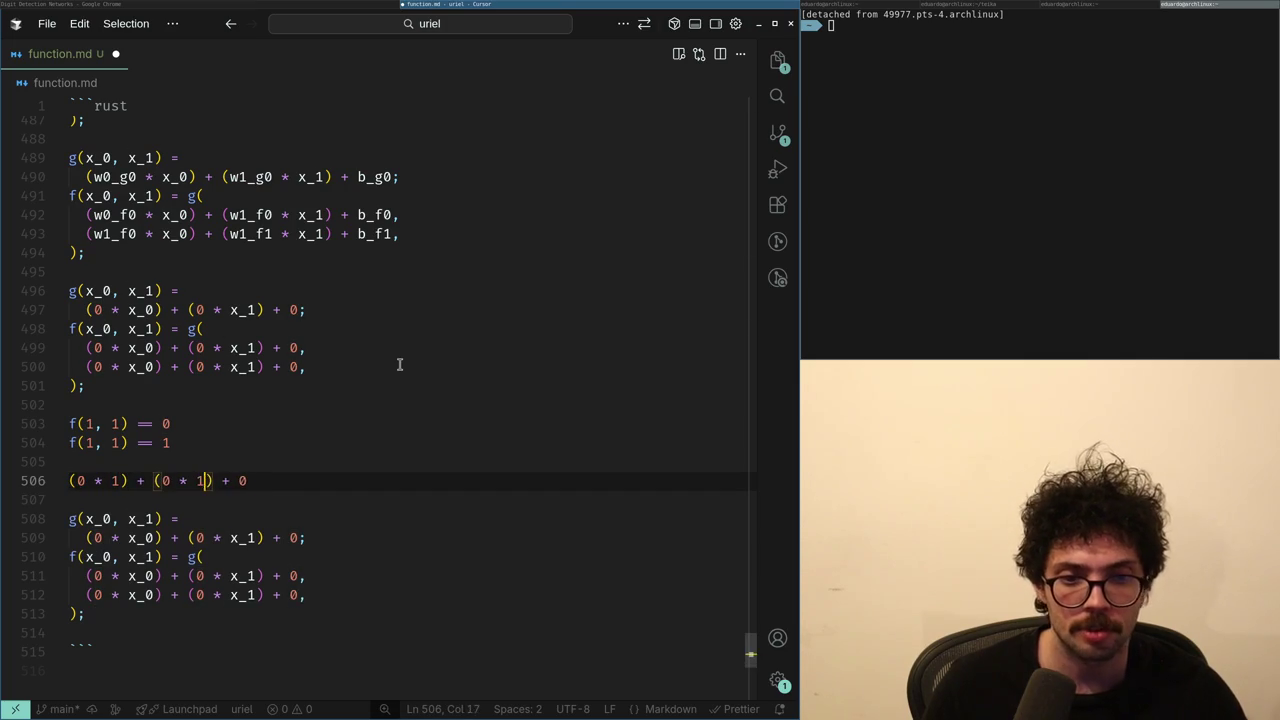
pyautogui.press('End')
pyautogui.write('==')
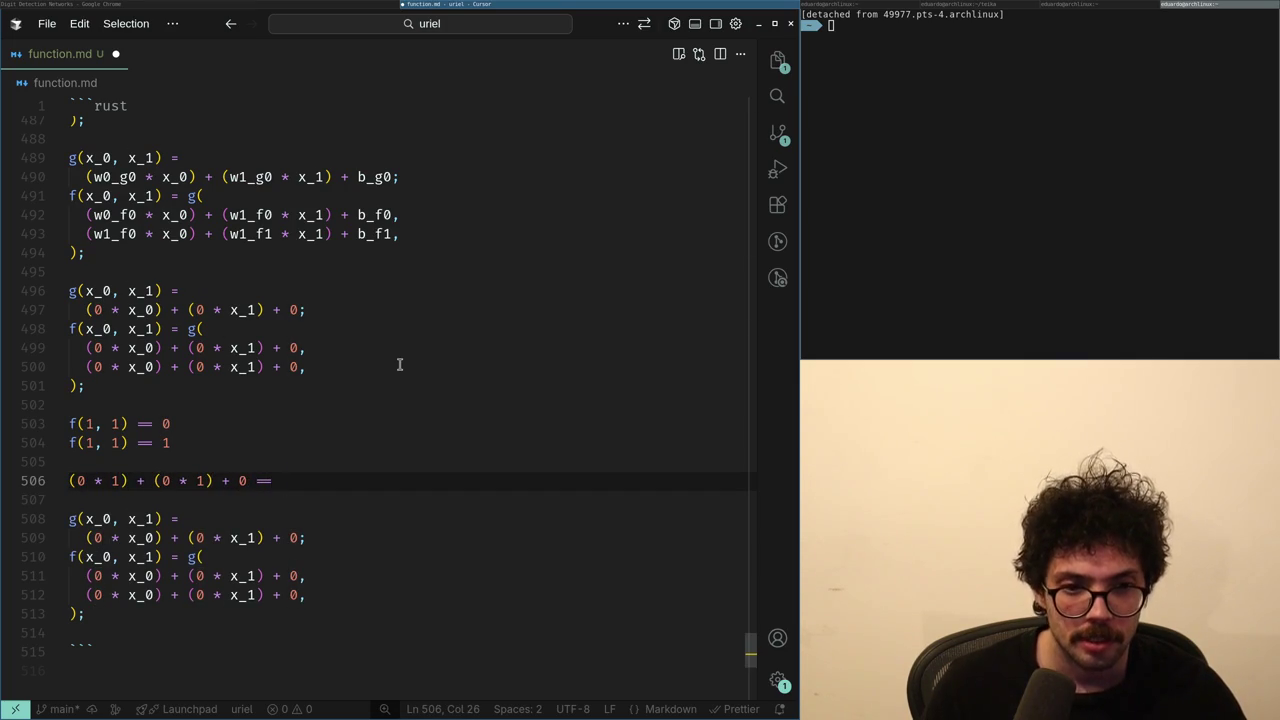
pyautogui.hotkey('alt', 'Tab')
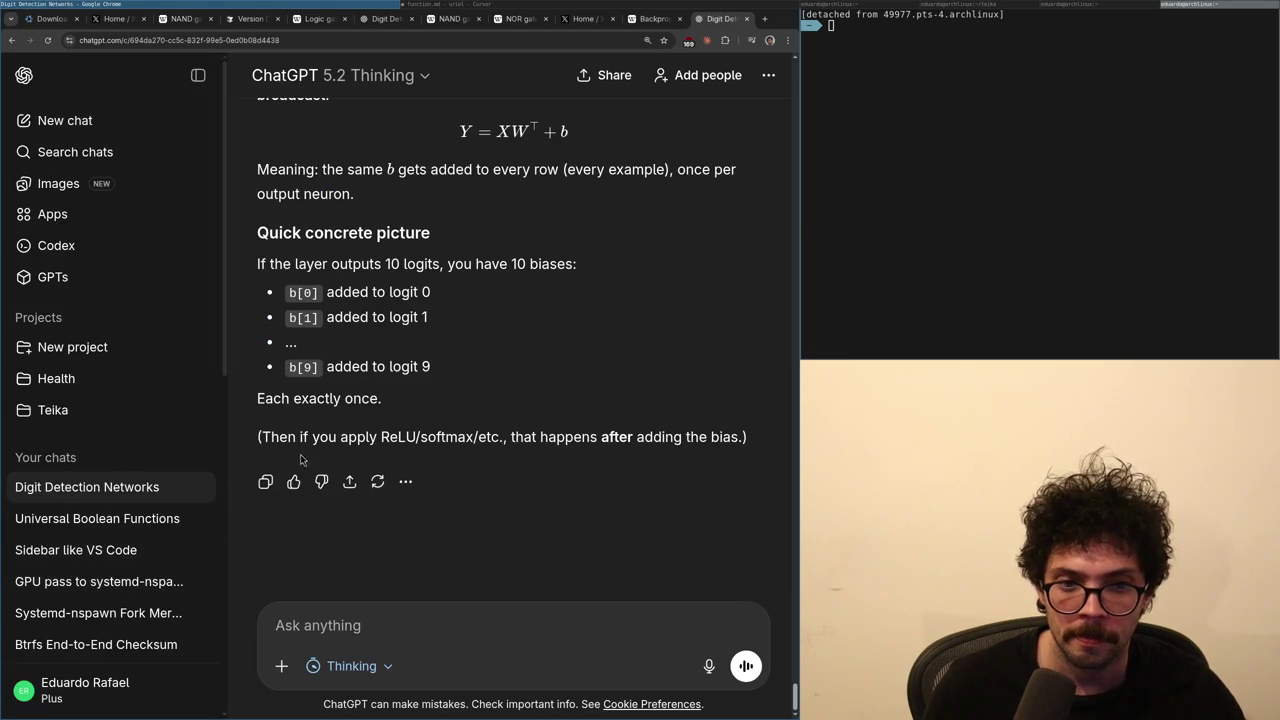
# - Scroll ChatGPT's answer to section 2 on cross-entropy's clean first gradient, then return to function.md
pyautogui.scroll(5, 311, 442)
pyautogui.scroll(10, 311, 442)
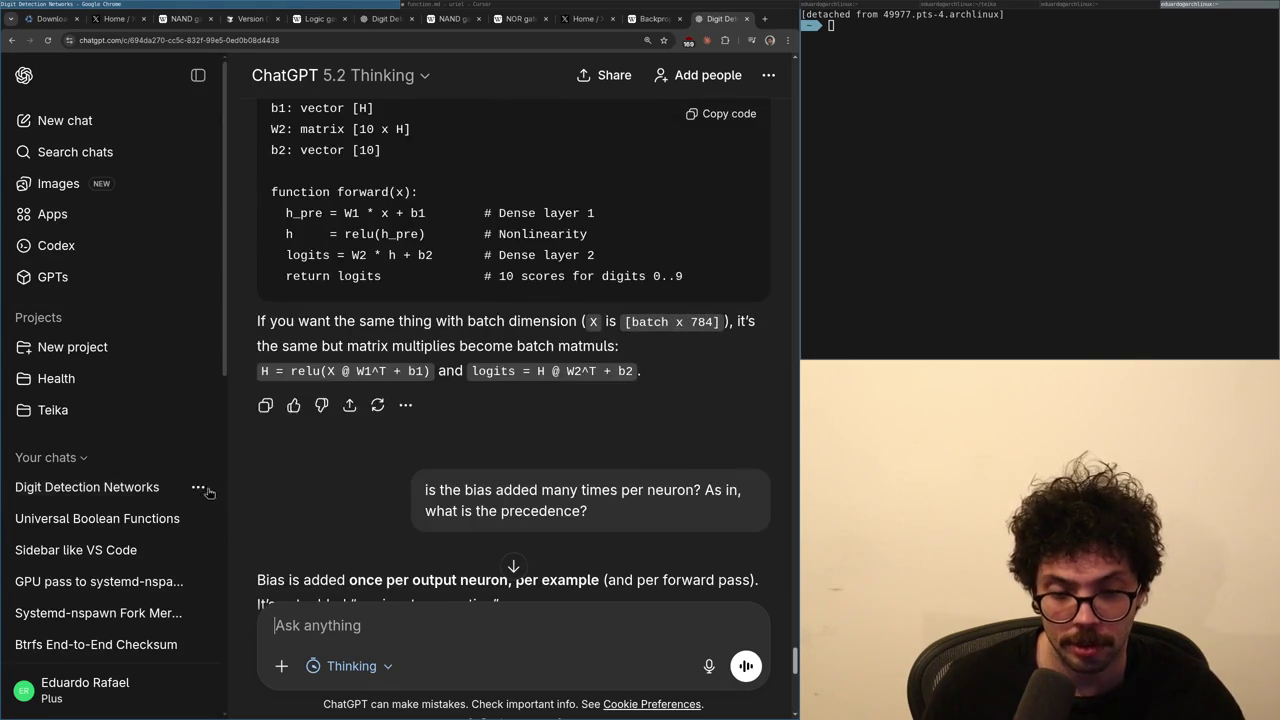
pyautogui.scroll(15, 309, 431)
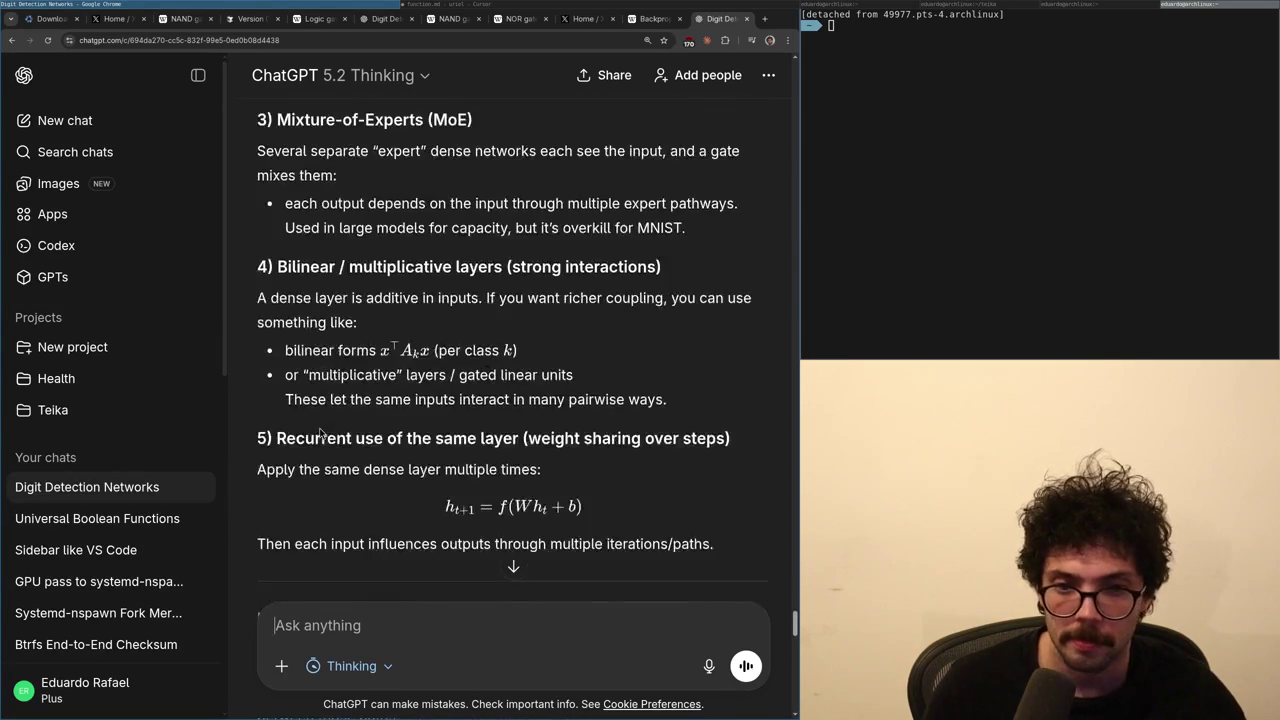
pyautogui.scroll(15, 322, 434)
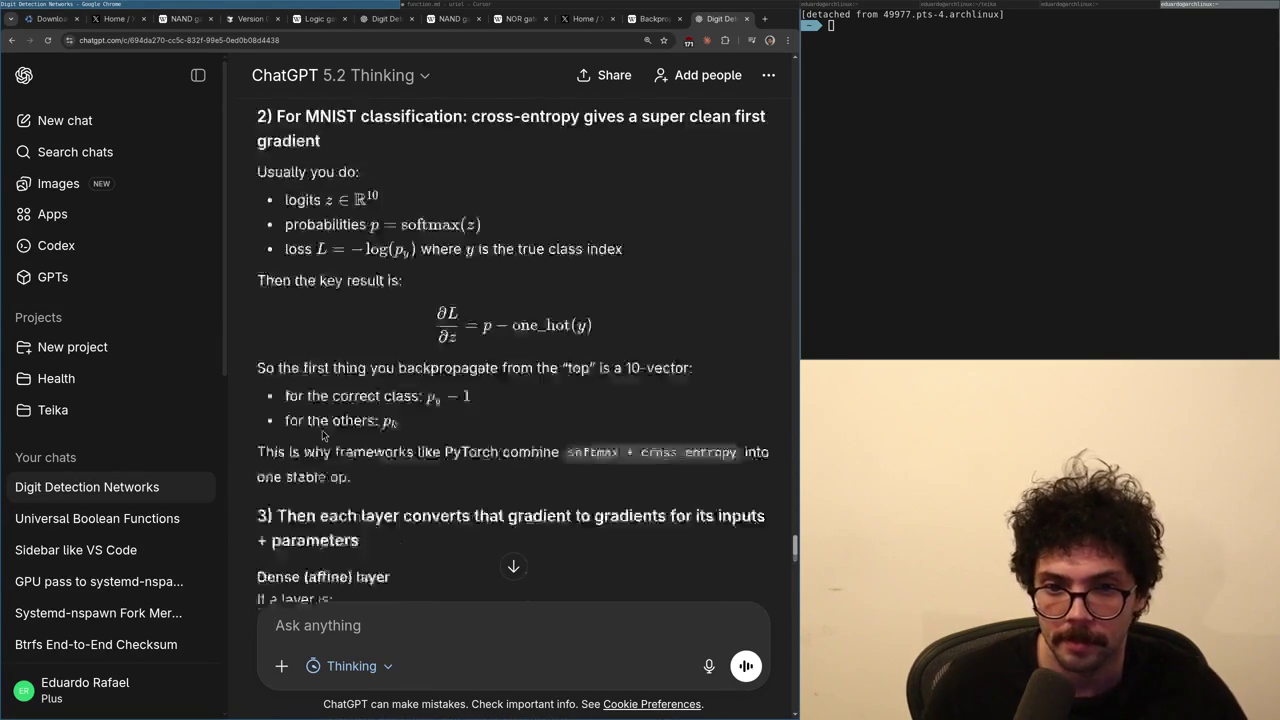
pyautogui.scroll(-5, 337, 434)
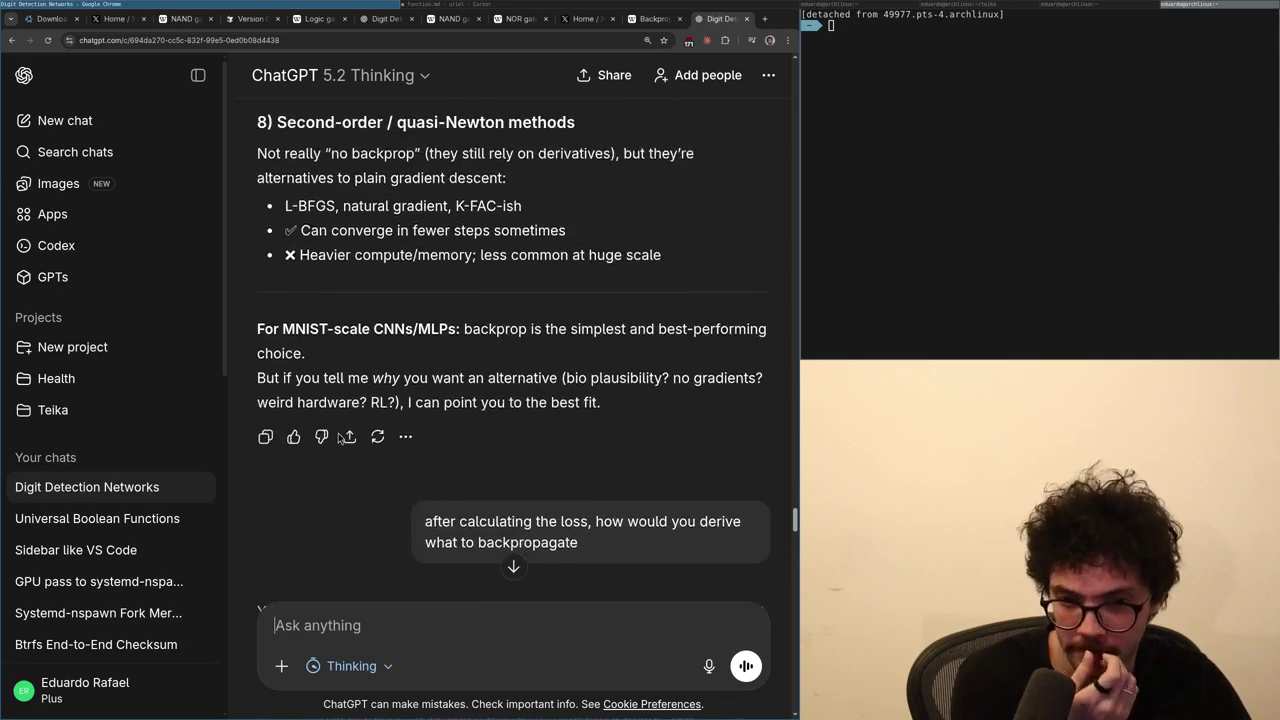
pyautogui.scroll(-3, 338, 437)
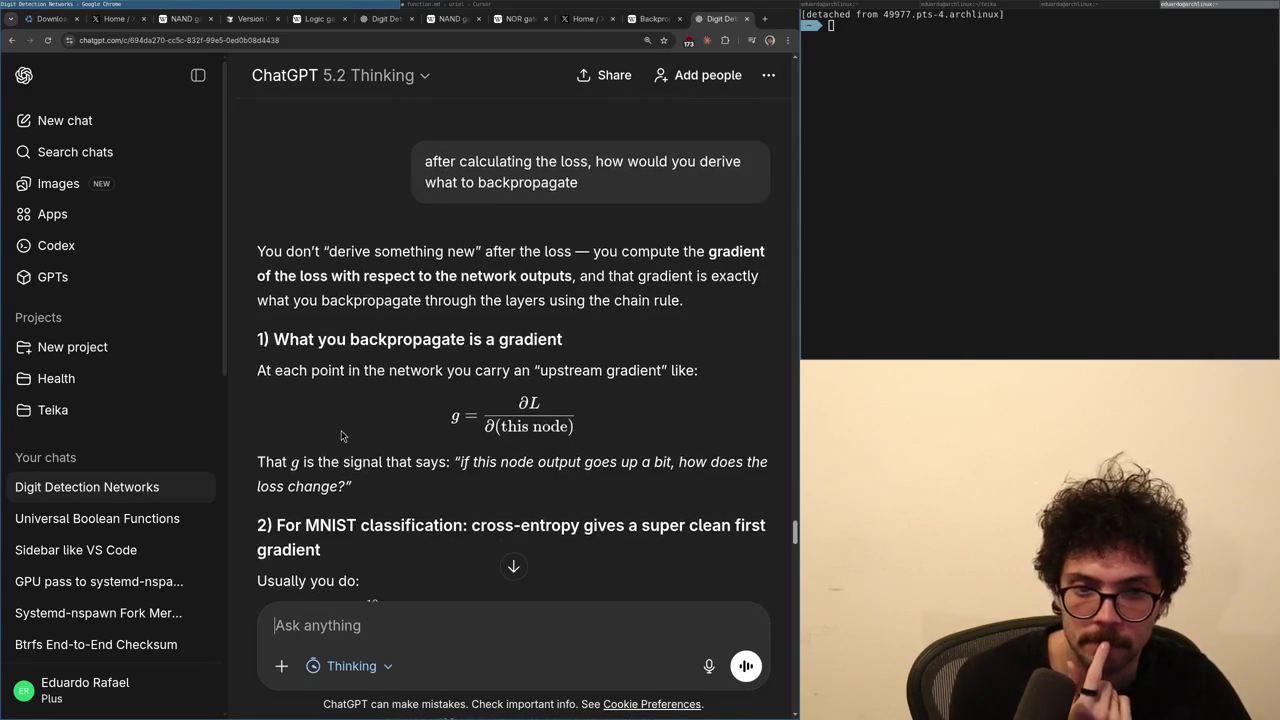
pyautogui.scroll(-3, 341, 436)
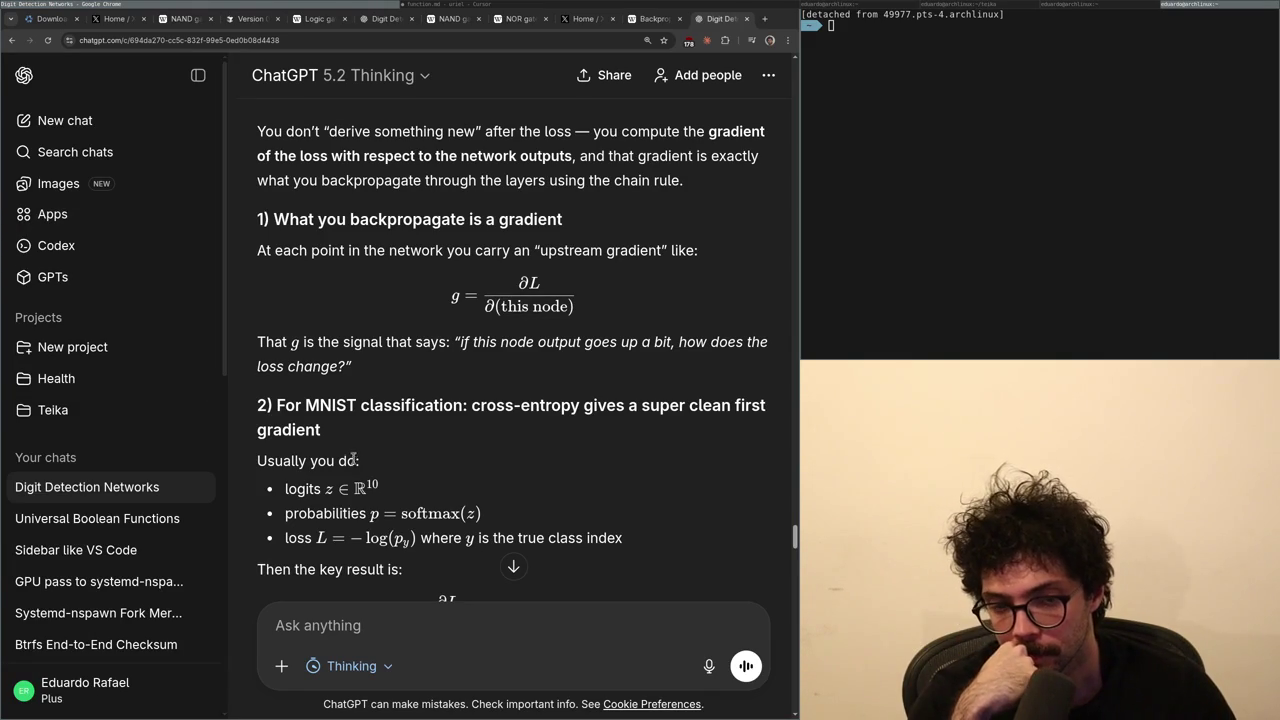
pyautogui.scroll(-3, 353, 497)
pyautogui.scroll(9, 353, 497)
pyautogui.scroll(-10, 353, 497)
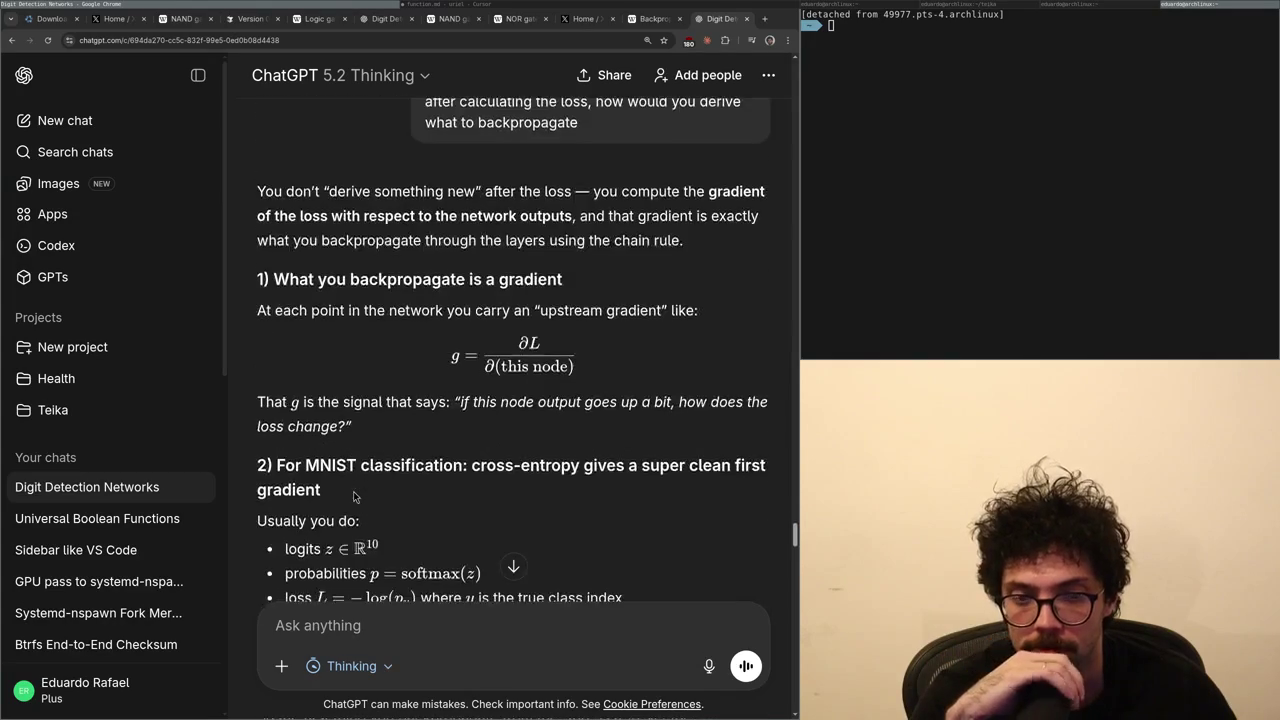
pyautogui.scroll(-3, 355, 497)
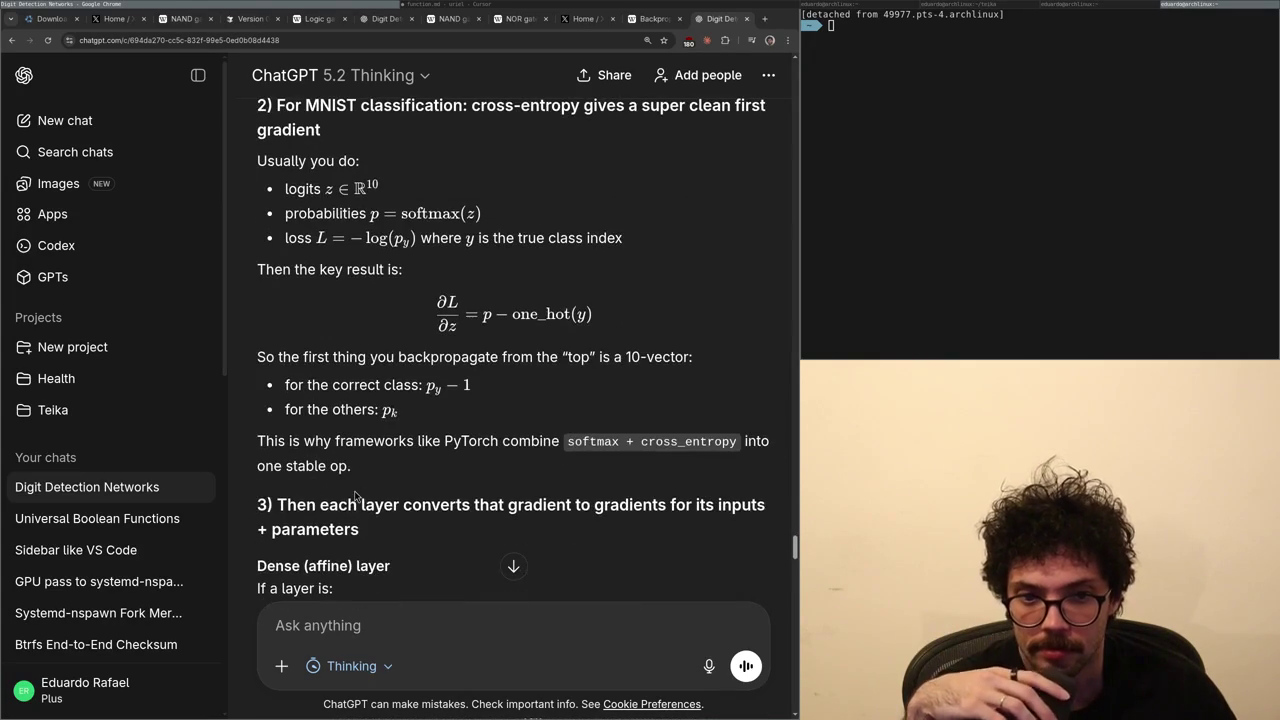
pyautogui.scroll(-3, 361, 406)
pyautogui.scroll(3, 361, 406)
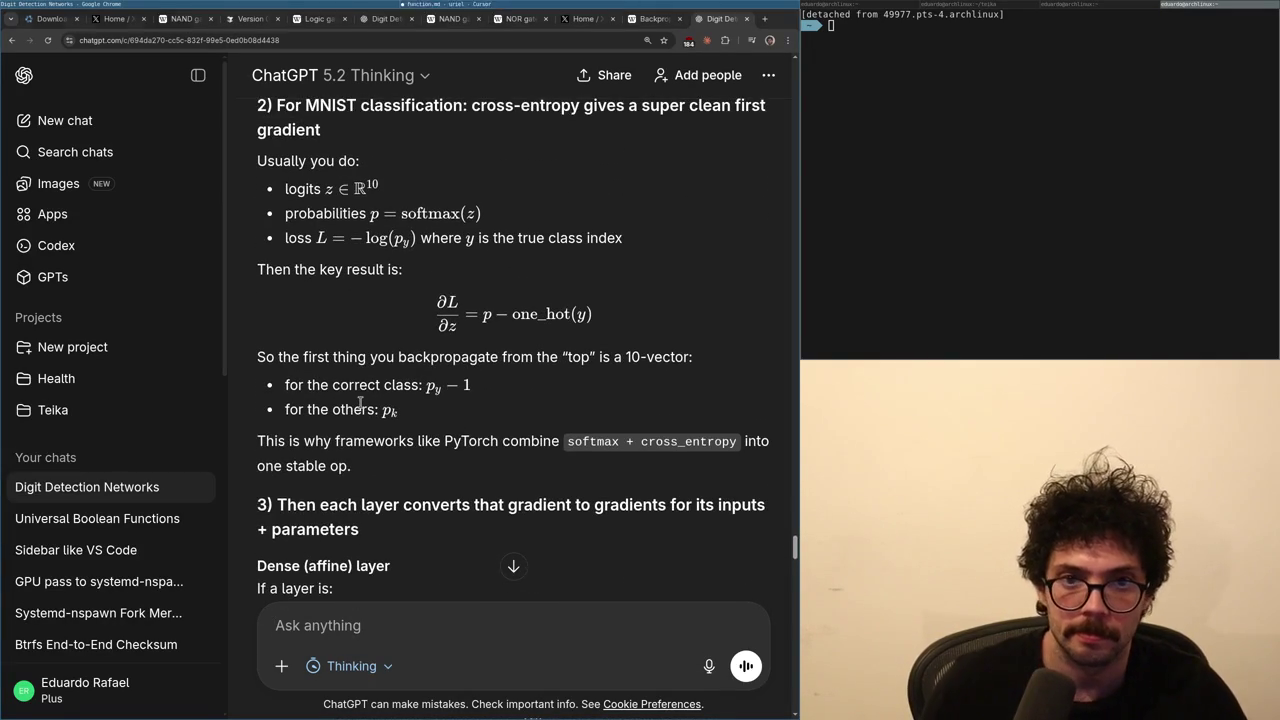
pyautogui.hotkey('alt', 'Tab')
pyautogui.press('Down')
# - Remove the trailing 1 from line 506 and delete the leftover line
pyautogui.press('Up')
pyautogui.press('Up')
pyautogui.press('End')
pyautogui.press('BackSpace')
pyautogui.press('BackSpace')
pyautogui.press('Home')
pyautogui.hotkey('ctrl', 'shift', 'k')
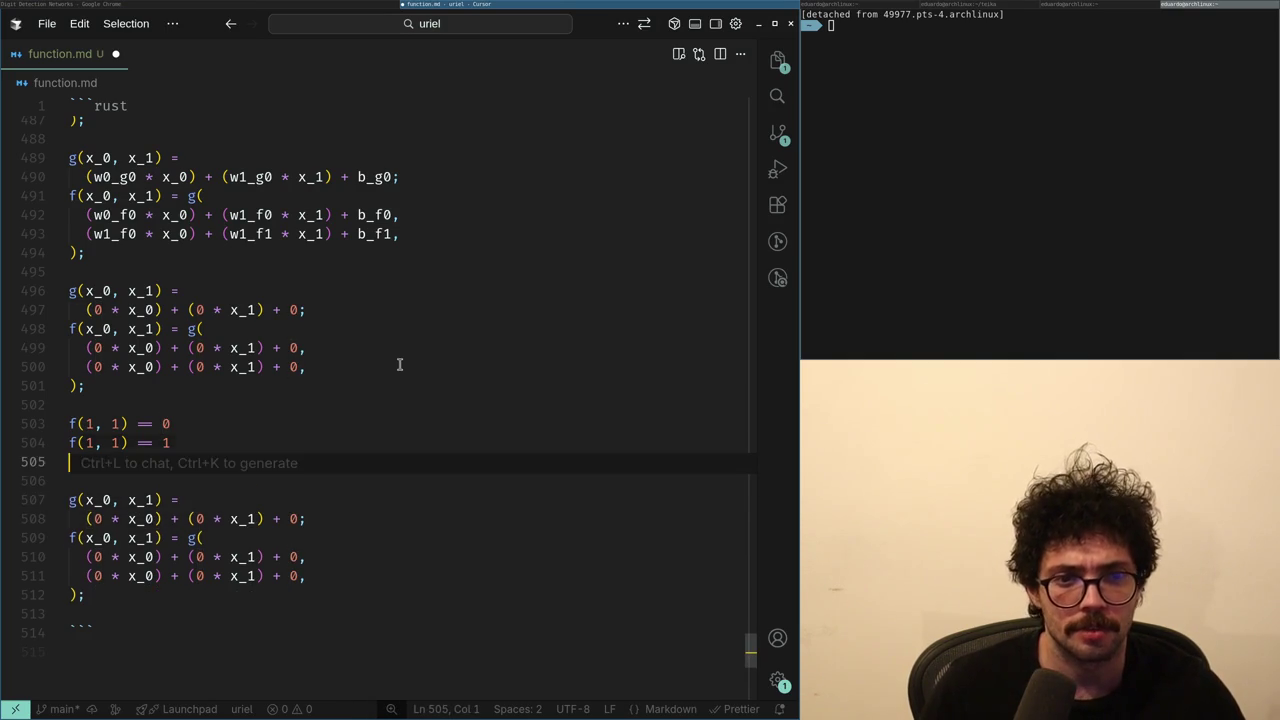
# - Change the first coefficients on lines 500, 499 and 497 from 0 to 0.1
pyautogui.press('Up')
pyautogui.press('Up')
pyautogui.press('Up')
pyautogui.press('Right')
pyautogui.press('Right')
pyautogui.press('Right')
pyautogui.write('.1')
pyautogui.hotkey('ctrl', 'shift', 'Left')
pyautogui.press('Up')
pyautogui.write('.1')
pyautogui.press('Left')
pyautogui.press('Left')
pyautogui.press('Up')
pyautogui.press('Up')
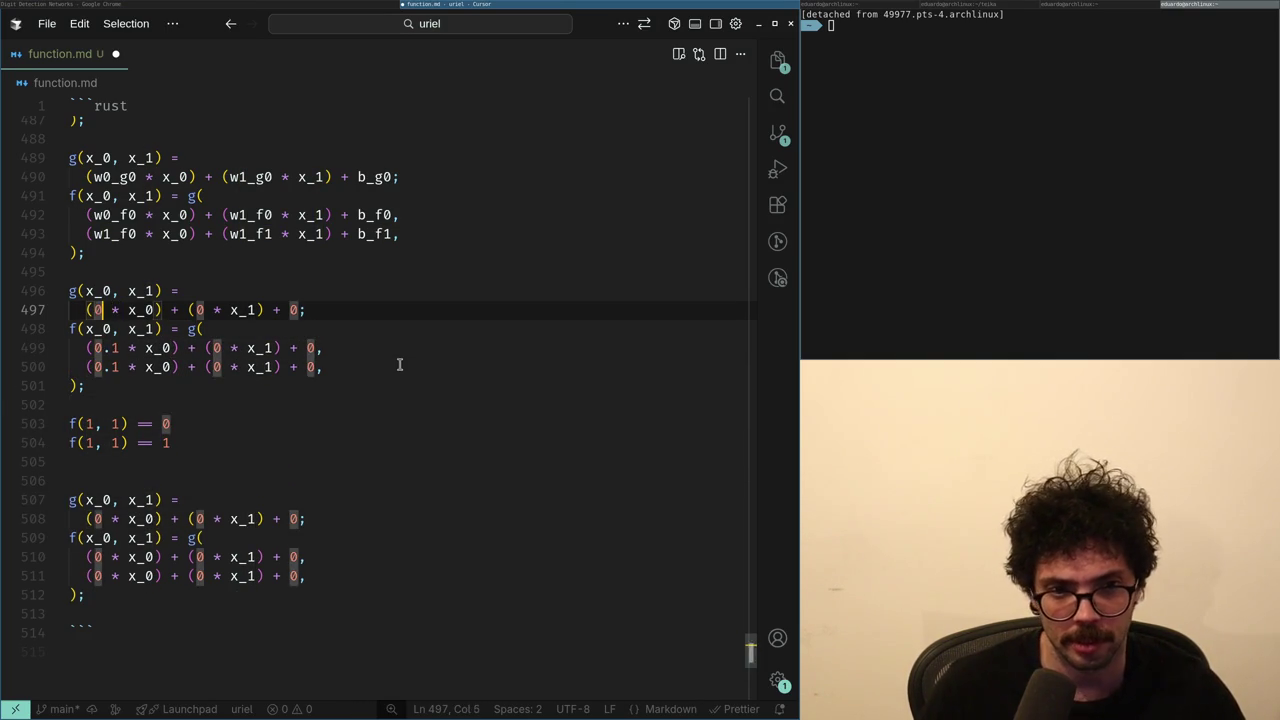
pyautogui.press('Right')
pyautogui.press('Right')
pyautogui.press('Right')
pyautogui.write('.1')
pyautogui.press('Left')
pyautogui.press('Left')
pyautogui.press('Up')
pyautogui.press('Up')
# - Change the remaining x_1 coefficients and constant terms from 0 to 0.1
pyautogui.press('Left')
pyautogui.press('Right')
pyautogui.write('.1')
pyautogui.press('Left')
pyautogui.press('Down')
pyautogui.press('Right')
pyautogui.press('Right')
pyautogui.press('Right')
pyautogui.write('.1')
pyautogui.press('Up')
pyautogui.press('Up')
pyautogui.press('Up')
pyautogui.press('Left')
pyautogui.write('.1')
# - Copy the g and f block and paste it into node in a new terminal
pyautogui.press('Down')
pyautogui.press('Down')
pyautogui.press('Down')
pyautogui.press('Down')
pyautogui.hotkey('shift', 'Up')
pyautogui.hotkey('shift', 'Up')
pyautogui.hotkey('shift', 'Up')
pyautogui.hotkey('shift', 'Up')
pyautogui.hotkey('shift', 'Up')
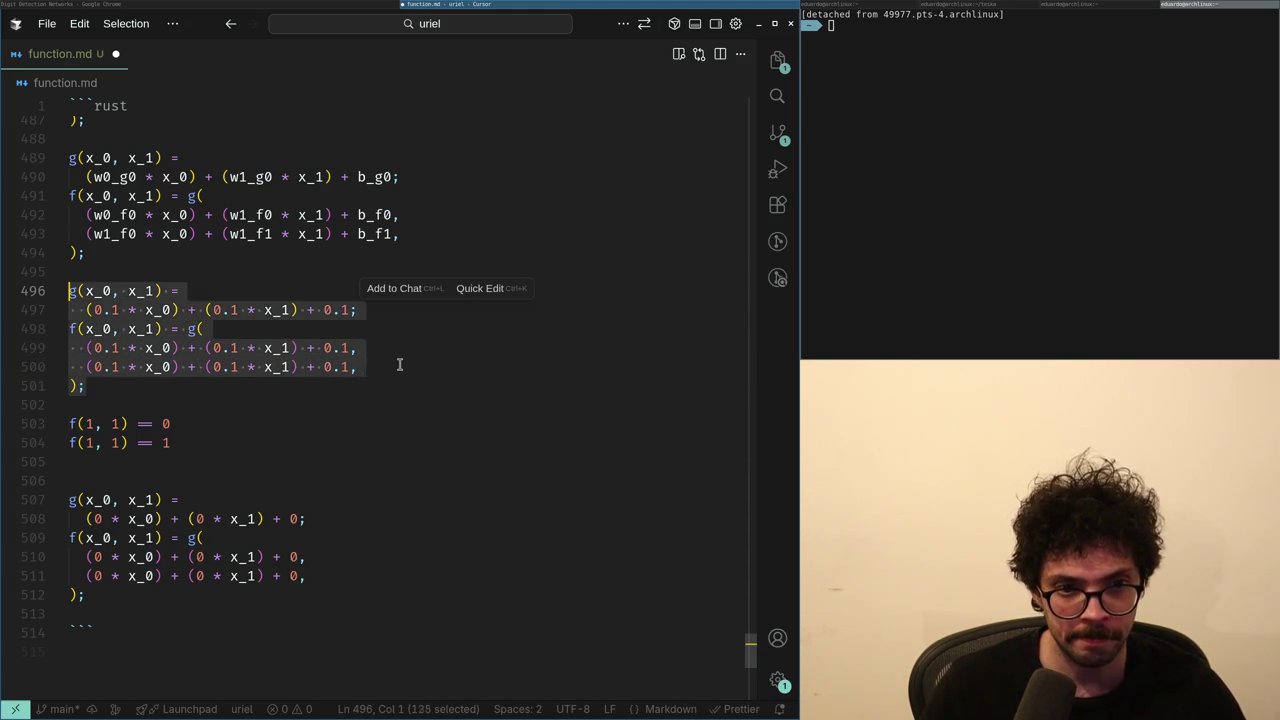
pyautogui.hotkey('ctrl', 'c')
pyautogui.press('super+Return')
pyautogui.write('node')
pyautogui.press('Return')
pyautogui.hotkey('ctrl', 'shift', 'v')
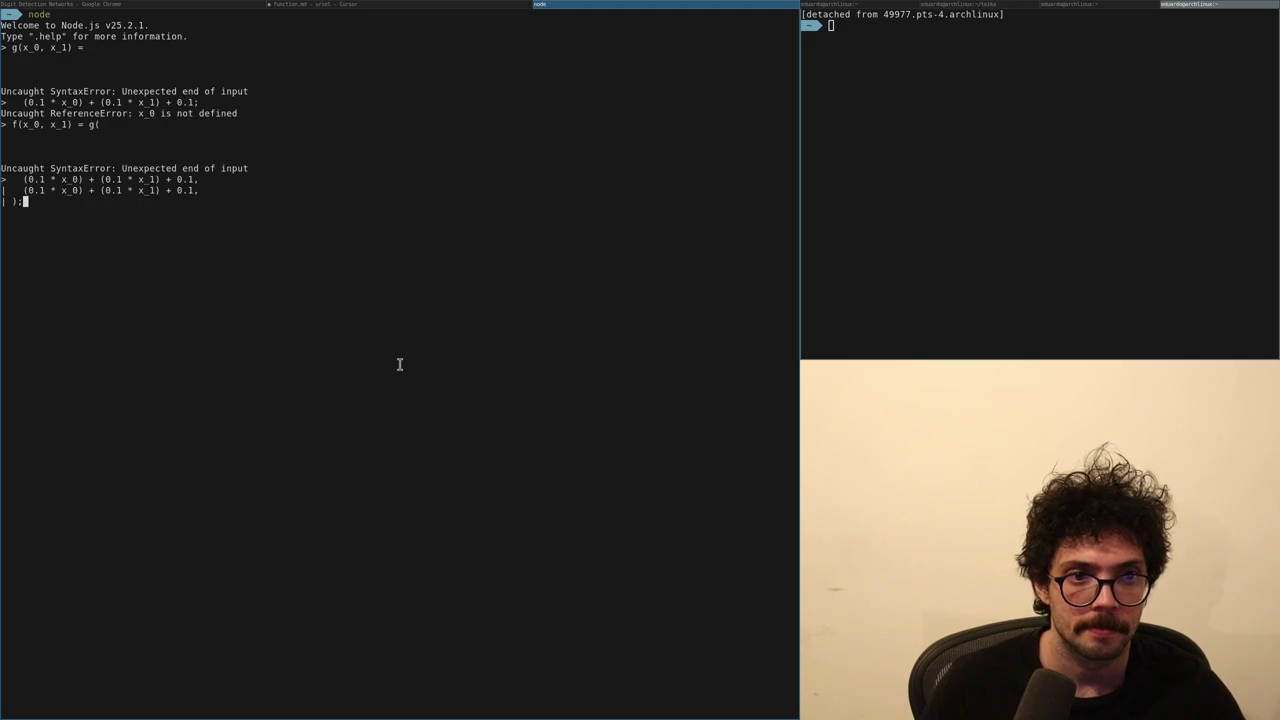
pyautogui.press('super+Left')
pyautogui.press('Down')
pyautogui.press('Down')
pyautogui.press('Down')
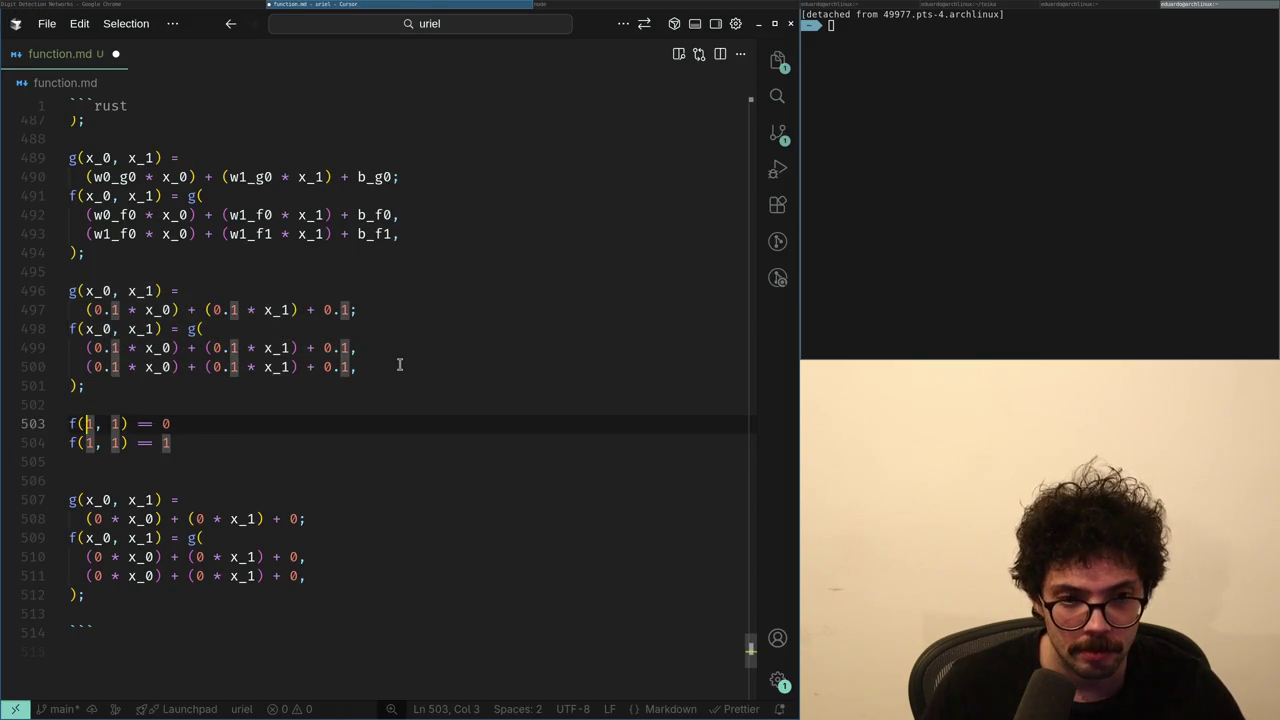
# - Select and copy the entire g and f block
pyautogui.press('Up')
pyautogui.press('Up')
pyautogui.press('Up')
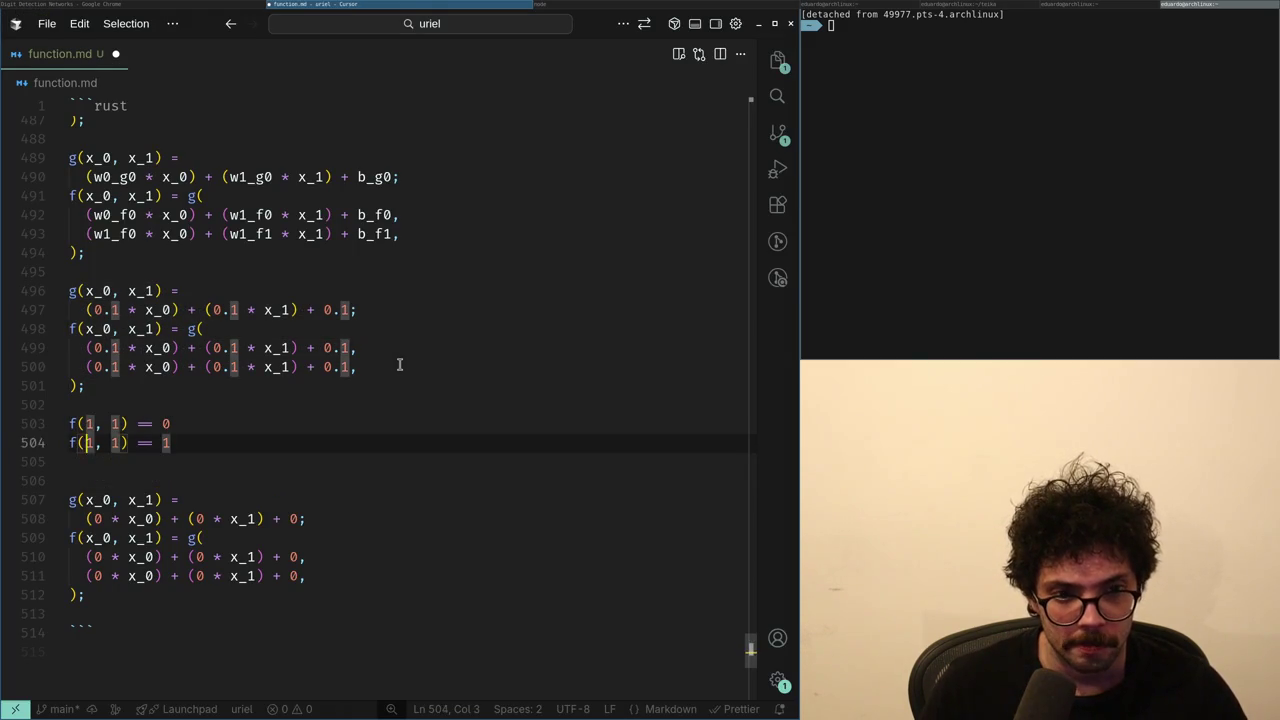
pyautogui.press('Up')
pyautogui.press('Home')
pyautogui.hotkey('shift', 'Down')
pyautogui.hotkey('shift', 'End')
pyautogui.press('Down')
pyautogui.hotkey('shift', 'Up')
pyautogui.hotkey('shift', 'Up')
pyautogui.hotkey('shift', 'Up')
pyautogui.hotkey('shift', 'Home')
pyautogui.hotkey('ctrl', 'c')
# - Paste the copied block between the two f(1, 1) tests
pyautogui.press('Down')
pyautogui.press('Down')
pyautogui.press('Down')
pyautogui.press('Return')
pyautogui.press('Up')
pyautogui.hotkey('ctrl', 'v')
pyautogui.press('Up')
pyautogui.press('Up')
pyautogui.press('Up')
pyautogui.press('Up')
# - Delete the x_0 factor and rework the parentheses on line 505
pyautogui.hotkey('ctrl', 'Right')
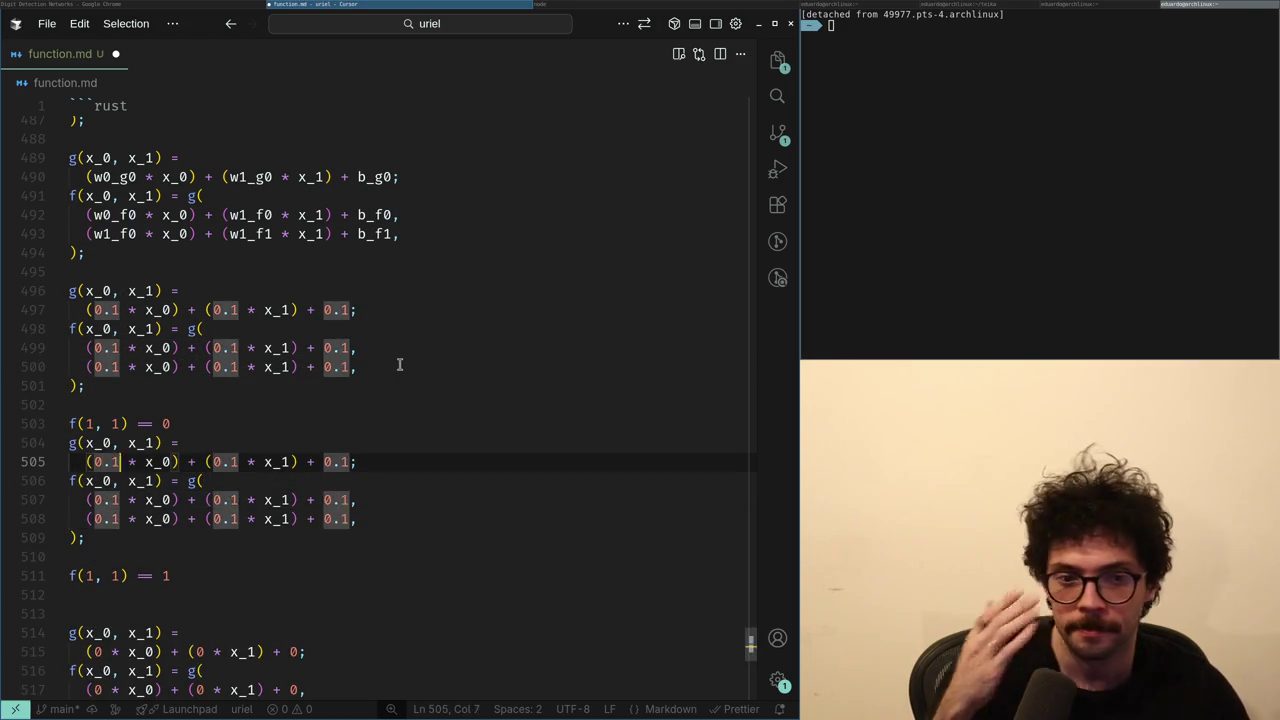
pyautogui.hotkey('ctrl', 'Right')
pyautogui.hotkey('ctrl', 'Right')
pyautogui.hotkey('ctrl', 'shift', 'Left')
pyautogui.hotkey('ctrl', 'shift', 'Left')
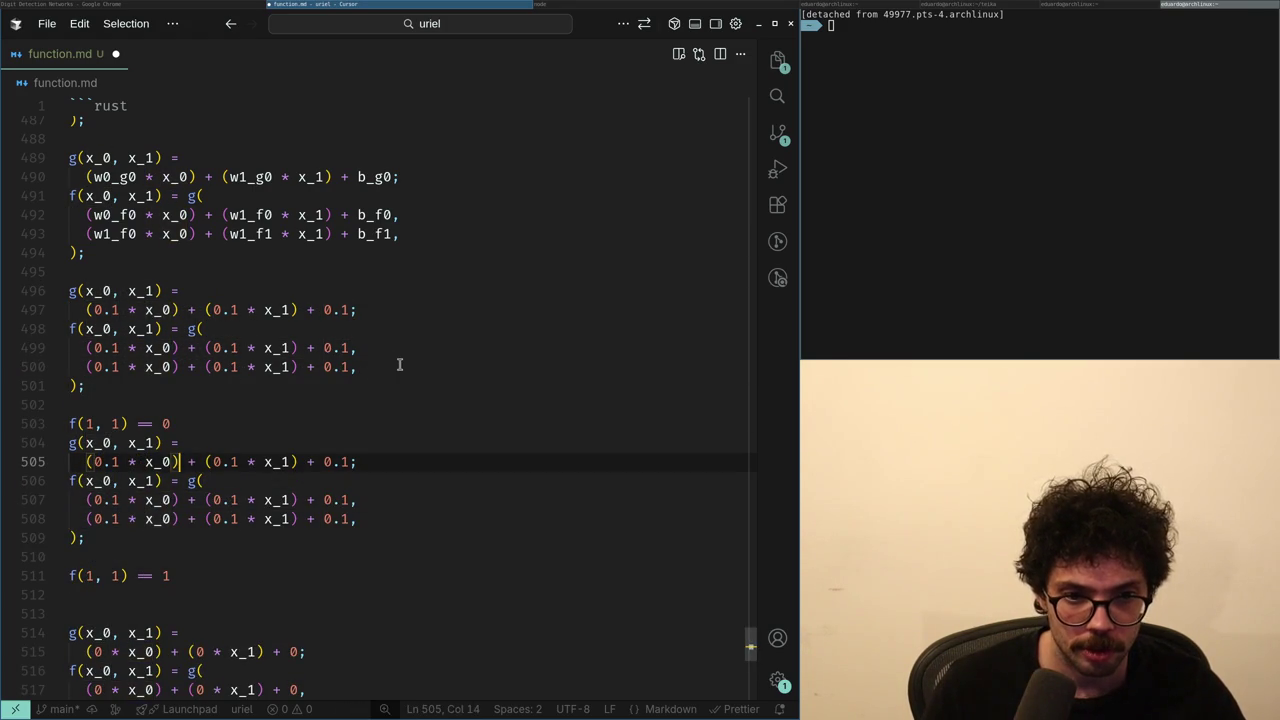
pyautogui.press('BackSpace')
pyautogui.press('BackSpace')
pyautogui.press('BackSpace')
pyautogui.press('Left')
pyautogui.press('Left')
pyautogui.press('Left')
pyautogui.press('BackSpace')
pyautogui.press('Right')
pyautogui.press('Right')
pyautogui.press('Right')
pyautogui.press('BackSpace')
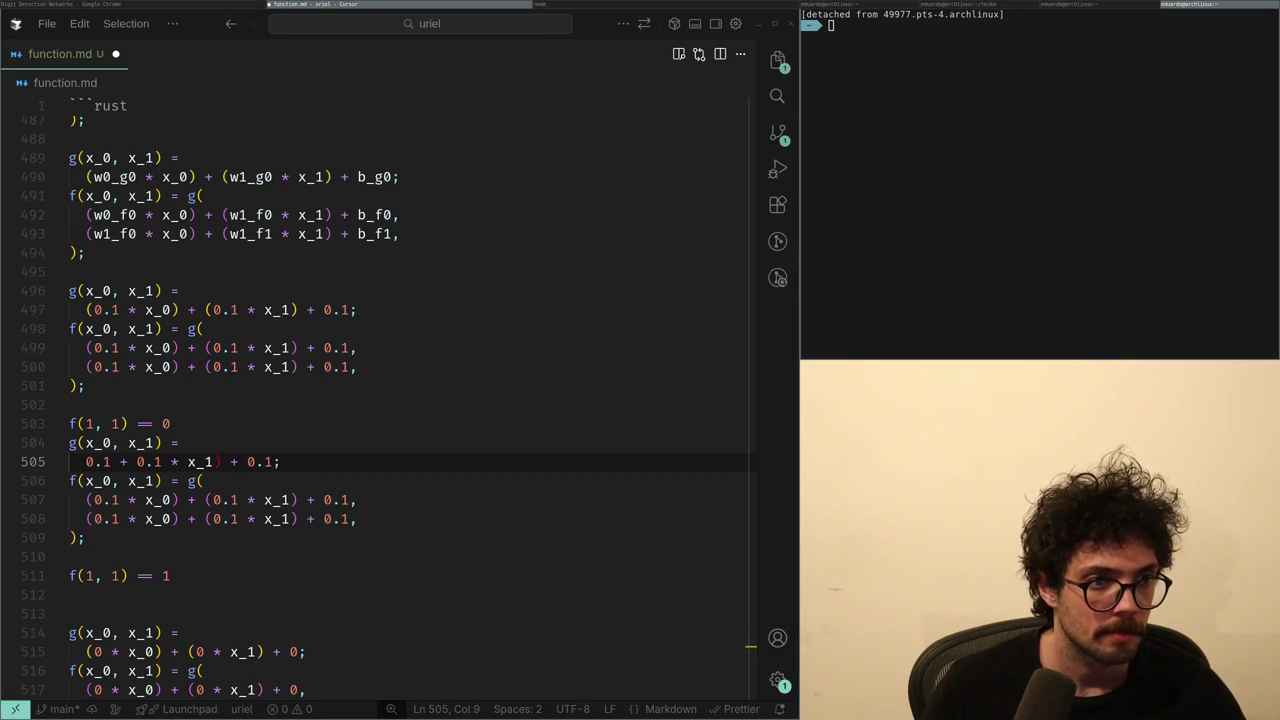
pyautogui.write('(')
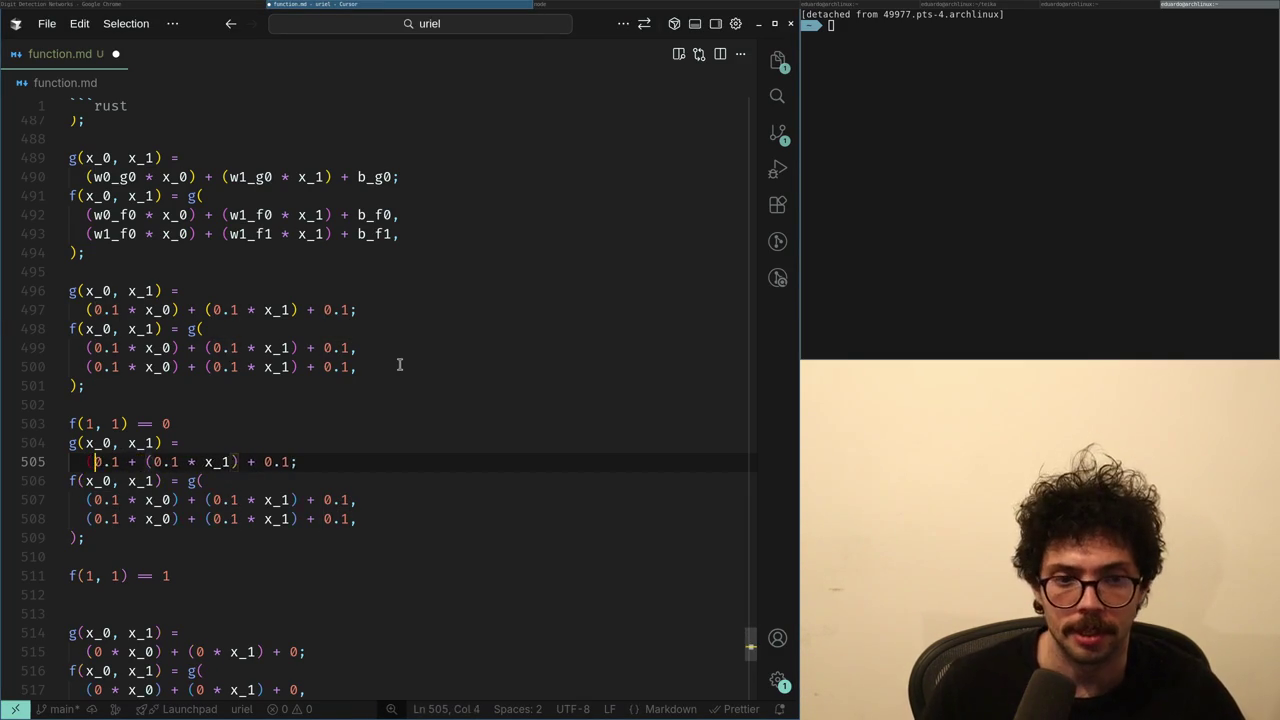
pyautogui.press('Right')
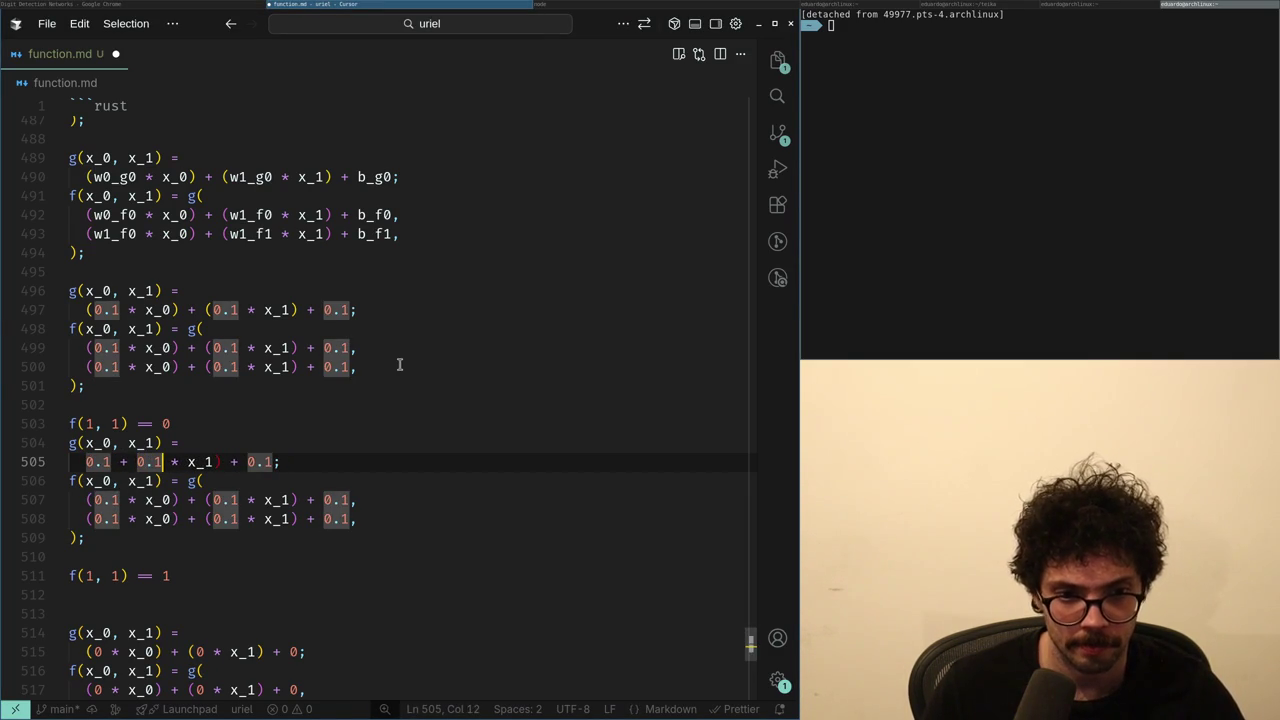
# - Strip the x_1 factor, then replace the simplified sum on line 505 with 0.1
pyautogui.hotkey('ctrl', 'Right')
pyautogui.press('Delete')
pyautogui.press('BackSpace')
pyautogui.press('BackSpace')
pyautogui.press('BackSpace')
pyautogui.press('End')
pyautogui.press('Left')
pyautogui.hotkey('shift', 'Home')
pyautogui.write('0.1')
# - Undo the pasted block and 0.1 edits back to zero coefficients
pyautogui.hotkey('ctrl', 'z')
pyautogui.press('End')
pyautogui.hotkey('shift', 'Home')
pyautogui.hotkey('ctrl', 'z')
pyautogui.hotkey('ctrl', 'shift', 'z')
pyautogui.hotkey('ctrl', 'z')
pyautogui.hotkey('ctrl', 'z')
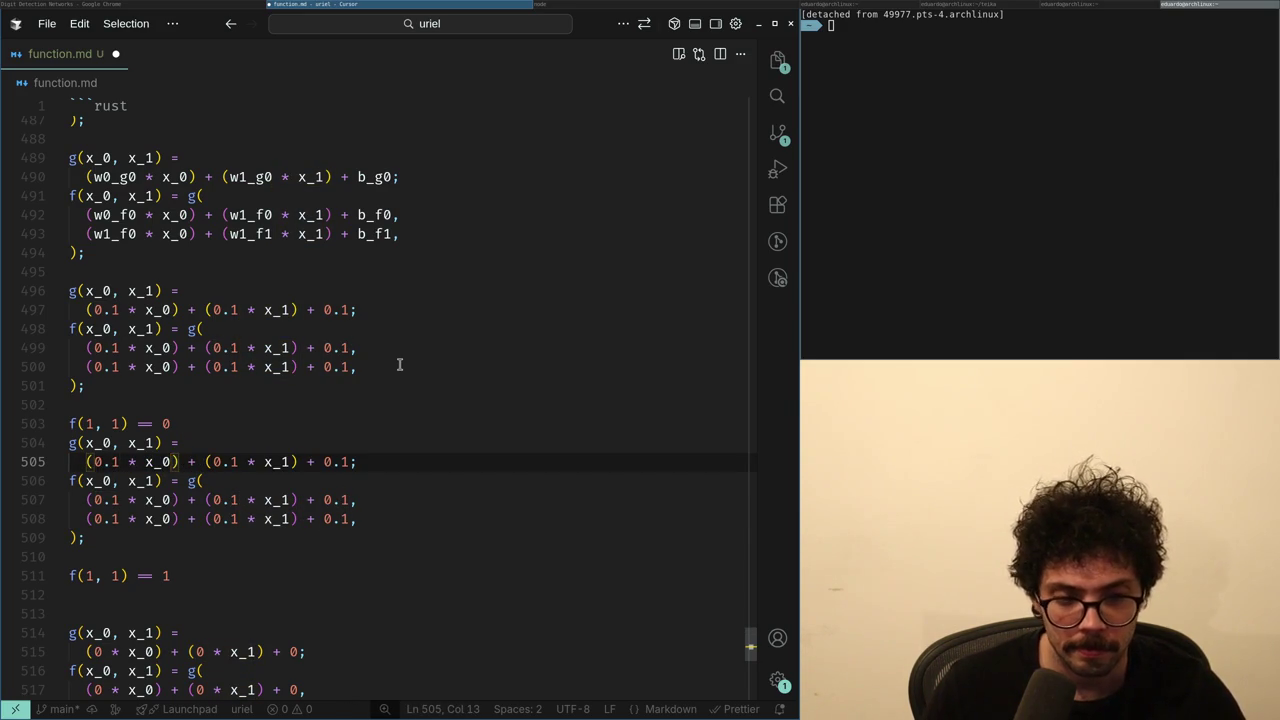
pyautogui.press('BackSpace')
pyautogui.press('BackSpace')
pyautogui.press('BackSpace')
pyautogui.hotkey('ctrl', 'z')
pyautogui.hotkey('ctrl', 'z')
pyautogui.hotkey('ctrl', 'z')
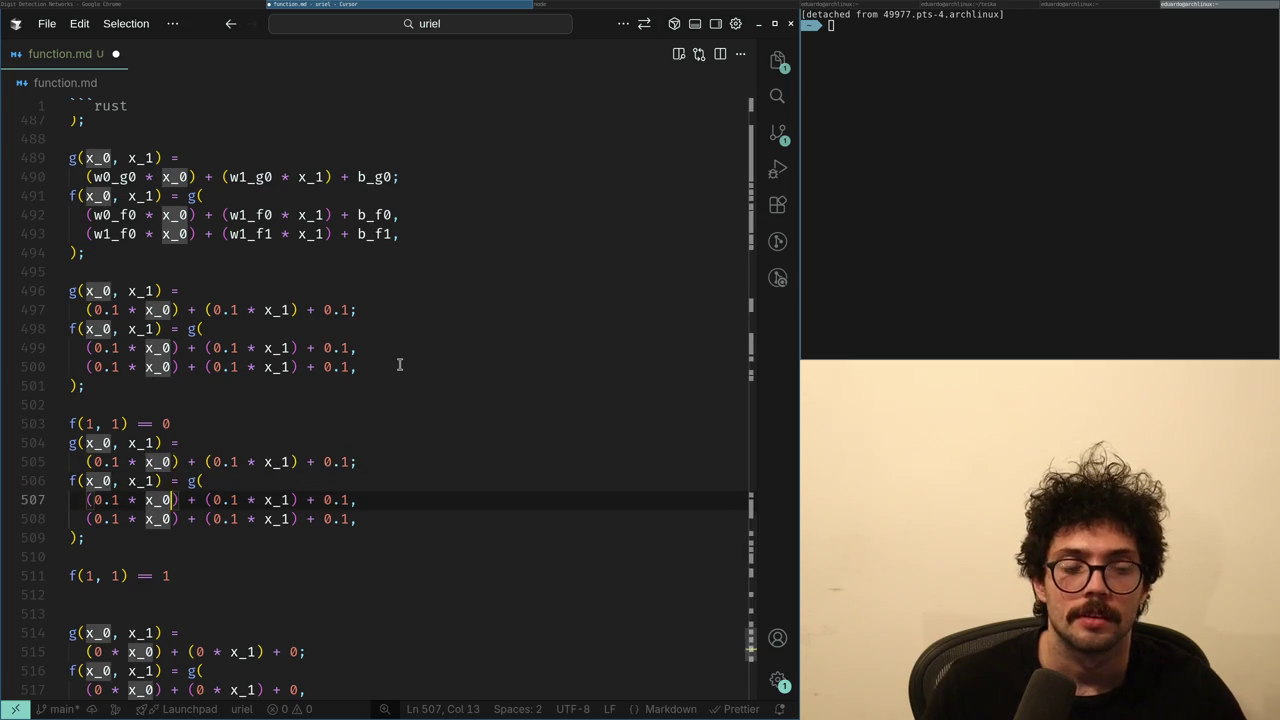
pyautogui.hotkey('ctrl', 'z')
pyautogui.hotkey('ctrl', 'z')
pyautogui.hotkey('ctrl', 'z')
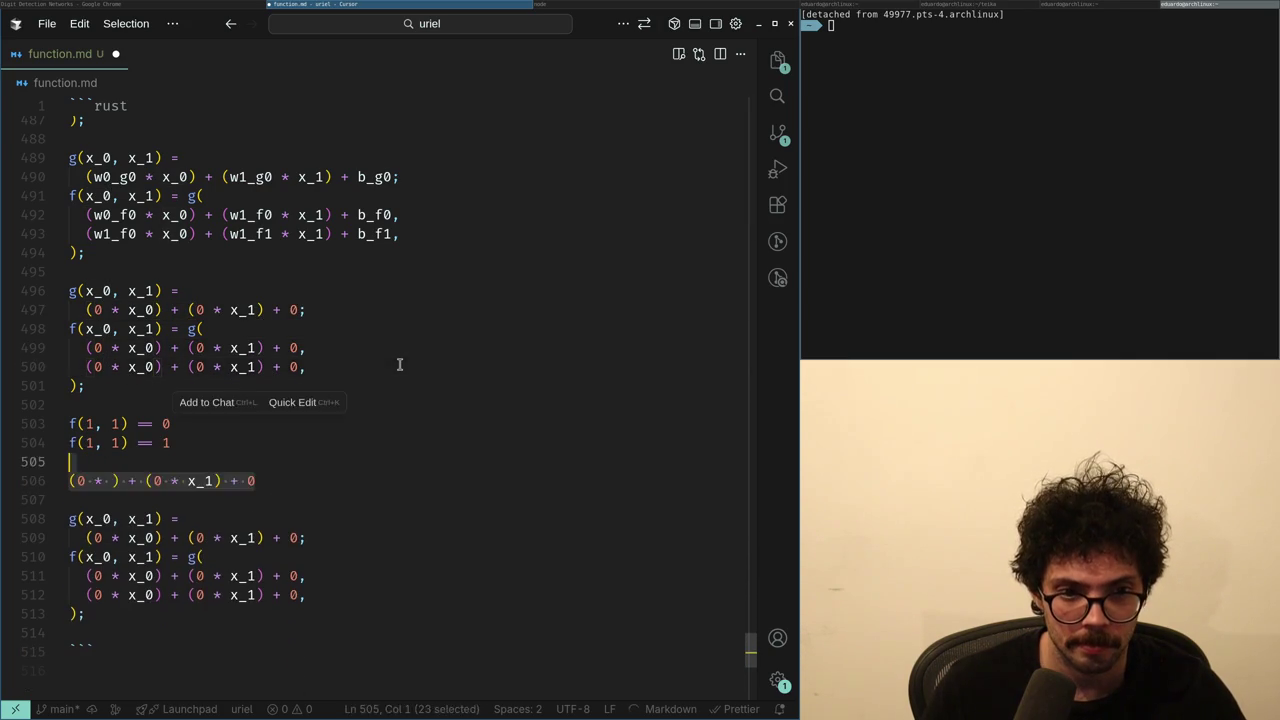
# - Undo the leftover partial line and copy the g weighted-sum line below the tests
pyautogui.hotkey('ctrl', 'z')
pyautogui.hotkey('ctrl', 'z')
pyautogui.hotkey('ctrl', 'z')
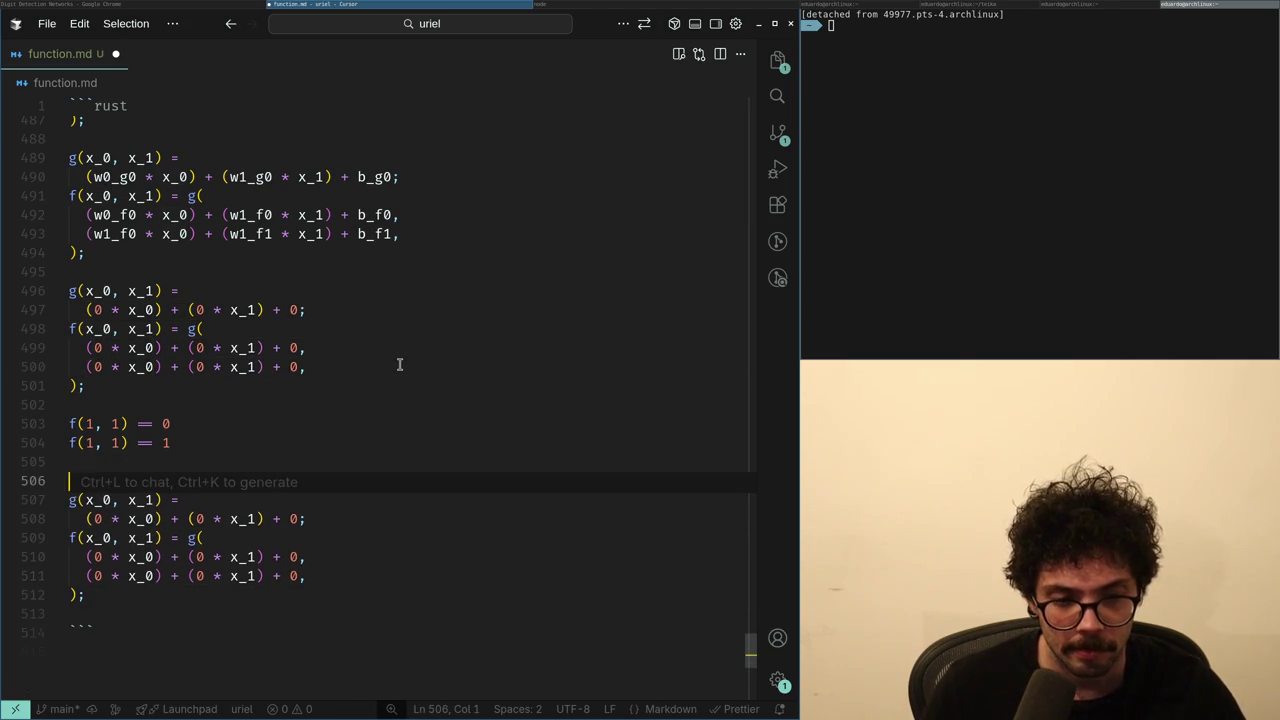
pyautogui.press('Up')
pyautogui.press('Up')
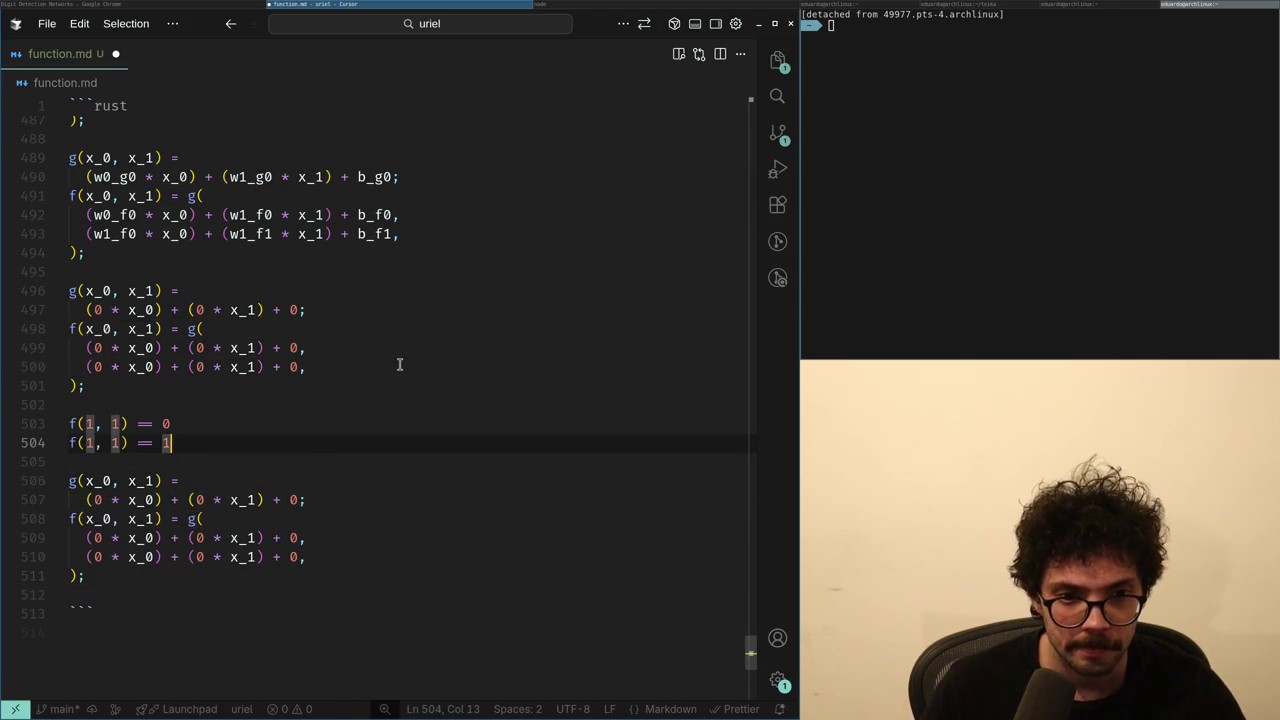
pyautogui.press('Down')
pyautogui.press('Down')
pyautogui.press('Down')
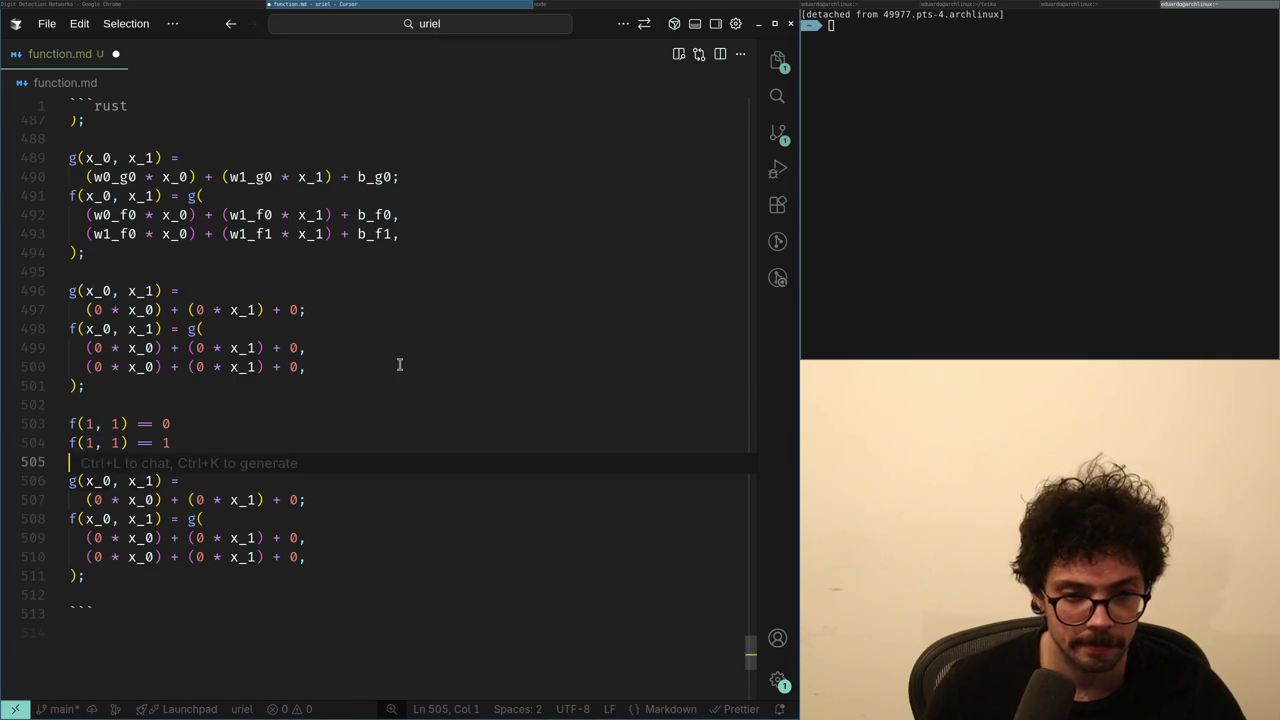
pyautogui.press('Up')
pyautogui.press('Home')
pyautogui.hotkey('shift', 'End')
pyautogui.hotkey('shift', 'Left')
pyautogui.hotkey('ctrl', 'c')
pyautogui.press('Up')
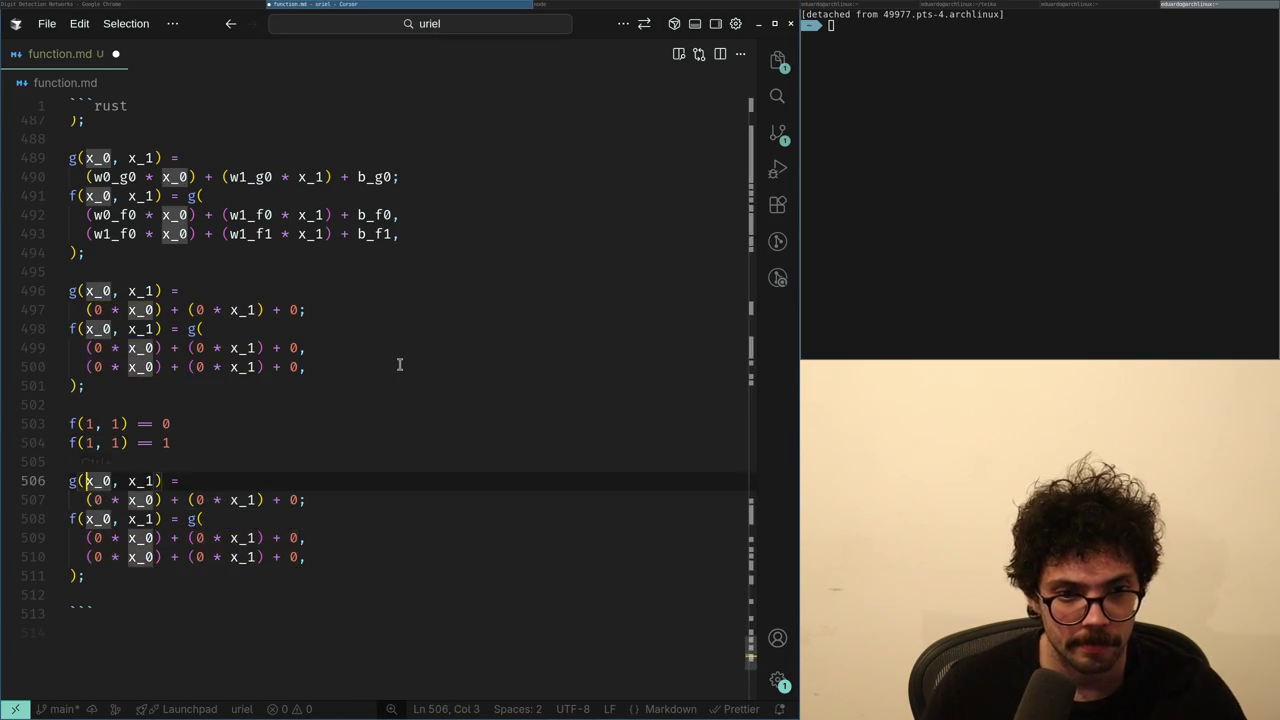
pyautogui.hotkey('ctrl', 'shift', 'Return')
pyautogui.hotkey('ctrl', 'v')
pyautogui.press('Return')
# - Replace x_0 and x_1 with 1 and trim the copied sum's extra characters
pyautogui.press('Up')
pyautogui.hotkey('ctrl', 'Right')
pyautogui.hotkey('ctrl', 'Right')
pyautogui.hotkey('ctrl', 'Right')
pyautogui.hotkey('ctrl', 'shift', 'Left')
pyautogui.write('1')
pyautogui.hotkey('ctrl', 'Left')
pyautogui.hotkey('ctrl', 'Left')
pyautogui.hotkey('ctrl', 'shift', 'Right')
pyautogui.write('1')
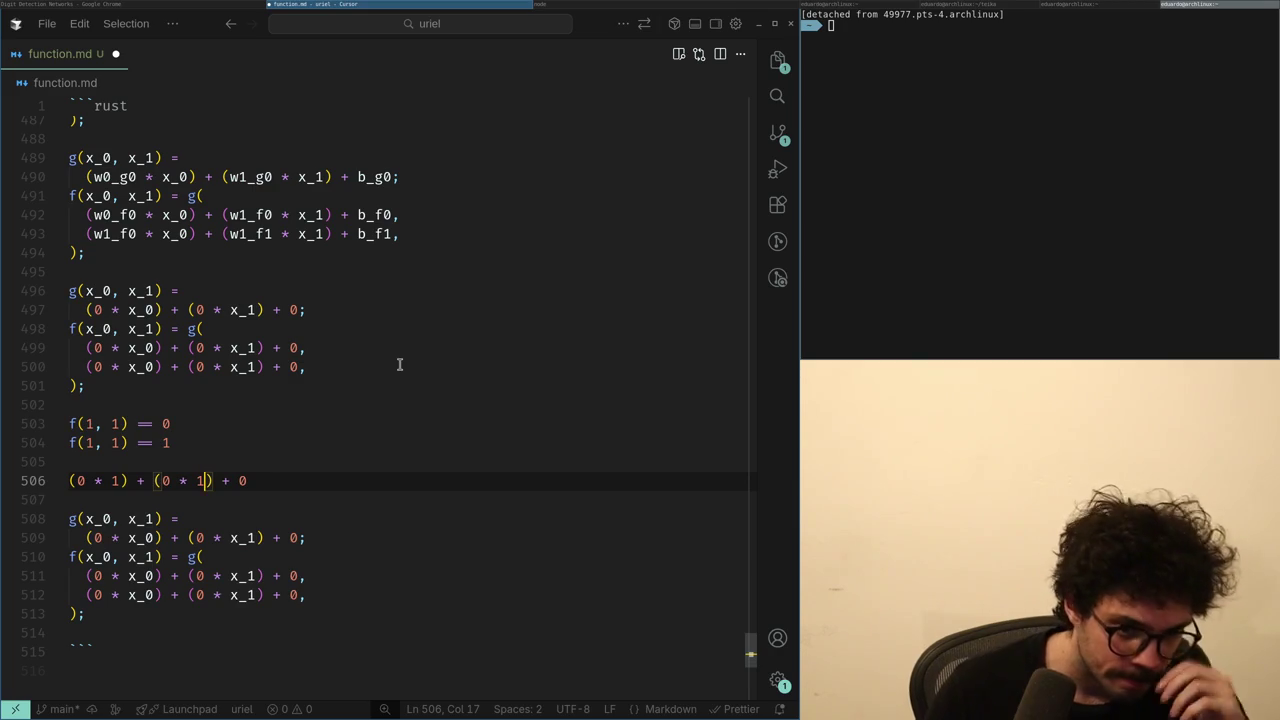
pyautogui.press('End')
pyautogui.press('Left')
pyautogui.press('Left')
pyautogui.press('Left')
pyautogui.press('BackSpace')
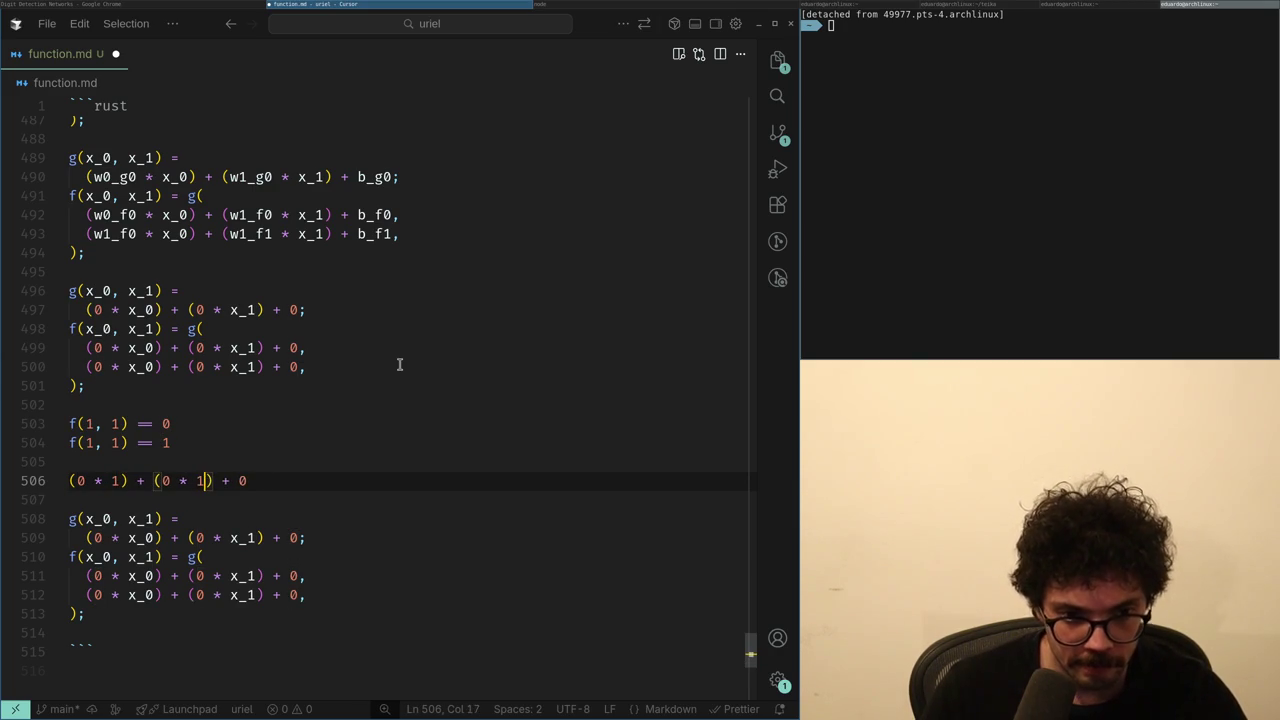
pyautogui.press('Home')
pyautogui.press('Right')
pyautogui.press('Delete')
# - Copy the weighted-sum formula from line 490 over line 506
pyautogui.press('Up')
pyautogui.press('Up')
pyautogui.press('Up')
pyautogui.hotkey('shift', 'Home')
pyautogui.hotkey('ctrl', 'c')
pyautogui.press('Down')
pyautogui.press('Down')
pyautogui.press('Down')
pyautogui.press('Home')
pyautogui.hotkey('shift', 'End')
pyautogui.hotkey('ctrl', 'v')
pyautogui.press('Home')
# - Reduce line 506 to w0_g0 + w1_g0 + b_g0 and append == 1
pyautogui.hotkey('ctrl', 'Right')
pyautogui.hotkey('ctrl', 'Right')
pyautogui.hotkey('ctrl', 'Right')
pyautogui.hotkey('ctrl', 'shift', 'Left')
pyautogui.write('1')
pyautogui.hotkey('ctrl', 'Right')
pyautogui.hotkey('ctrl', 'Right')
pyautogui.hotkey('ctrl', 'Right')
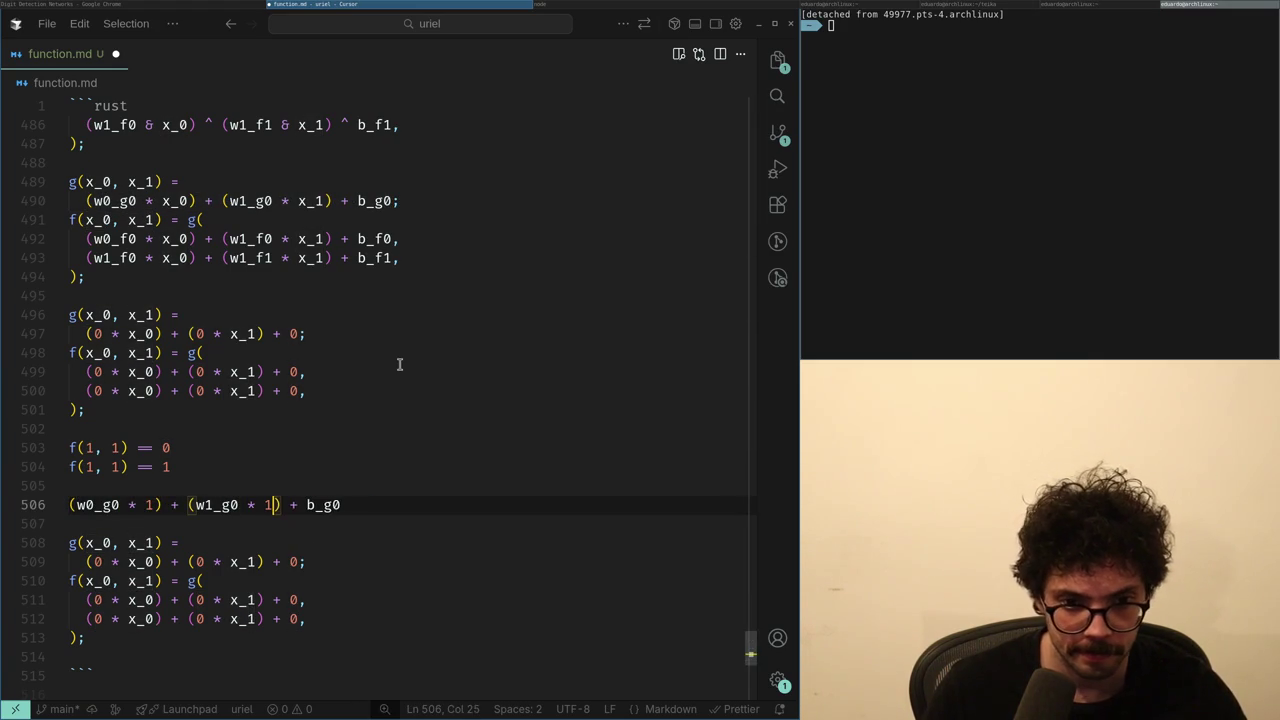
pyautogui.press('BackSpace')
pyautogui.hotkey('ctrl', 'Left')
pyautogui.hotkey('ctrl', 'Left')
pyautogui.hotkey('ctrl', 'Left')
pyautogui.press('BackSpace')
pyautogui.press('BackSpace')
pyautogui.press('BackSpace')
pyautogui.press('BackSpace')
pyautogui.hotkey('ctrl', 'Right')
pyautogui.hotkey('ctrl', 'Right')
pyautogui.hotkey('ctrl', 'Right')
pyautogui.press('BackSpace')
pyautogui.hotkey('ctrl', 'Right')
pyautogui.hotkey('ctrl', 'Right')
pyautogui.press('BackSpace')
pyautogui.write('==')
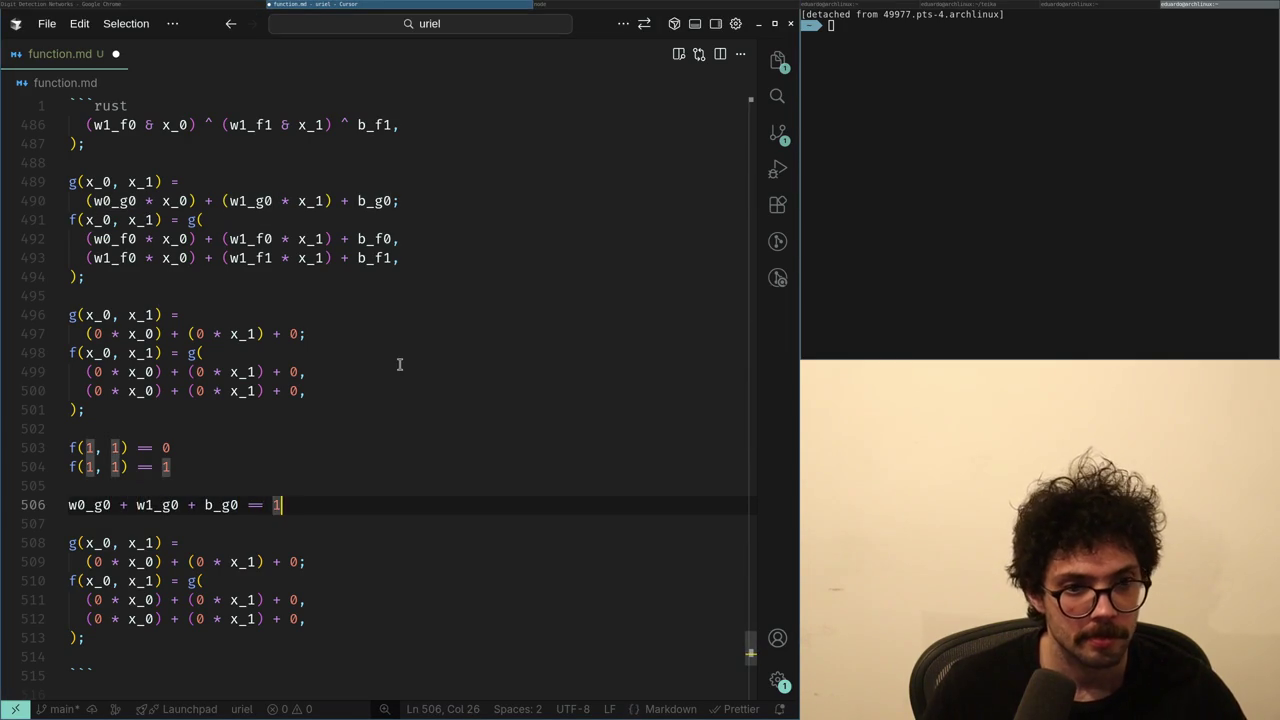
# - Start a new line below the constraint and glance at the ChatGPT conversation
pyautogui.press('End')
pyautogui.press('Return')
pyautogui.press('super+Left')
pyautogui.press('super+Right')
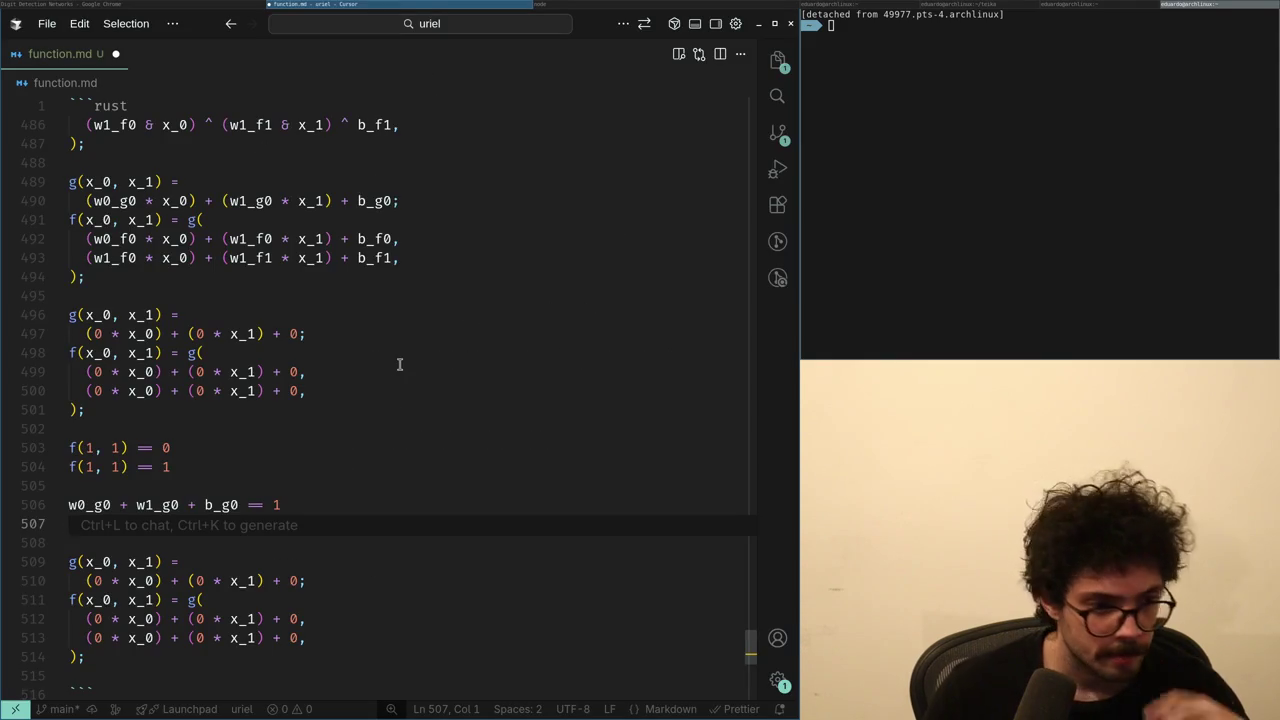
# - Send ChatGPT 'give me an example how backpropagation works on a very simple network'
pyautogui.press('super+Left')
pyautogui.scroll(2, 399, 364)
pyautogui.scroll(5, 401, 370)
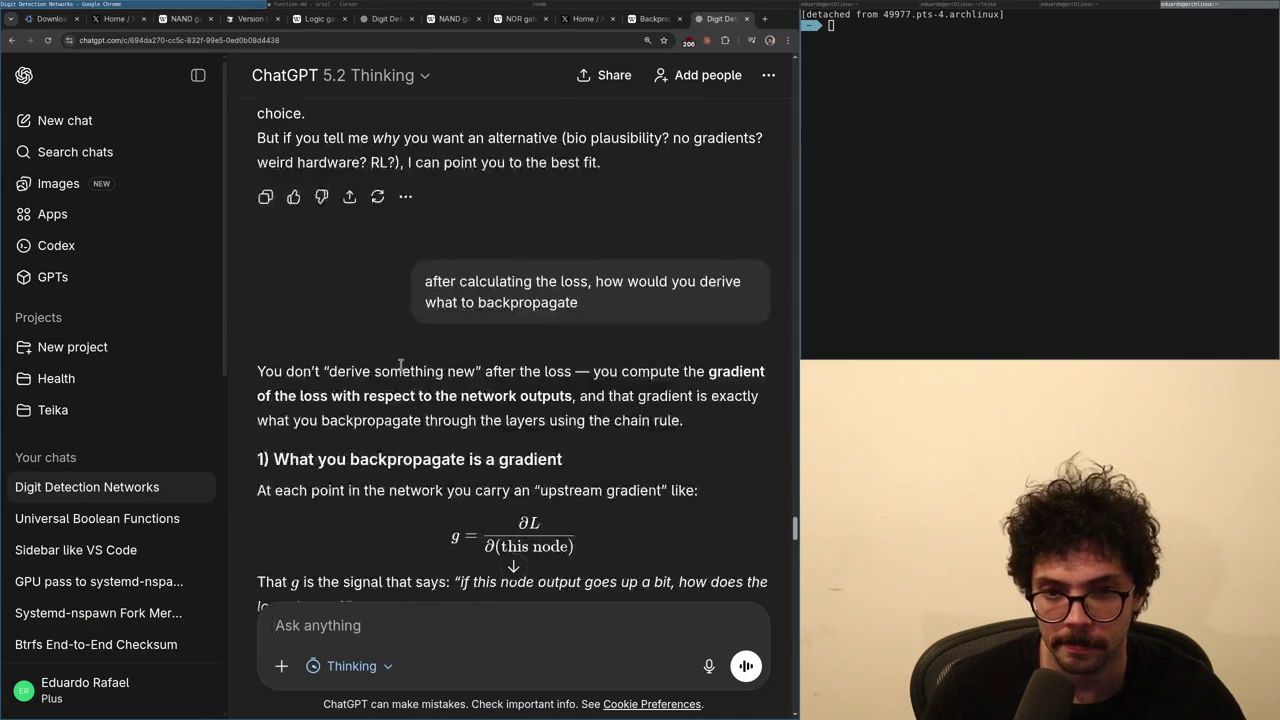
pyautogui.scroll(4, 403, 369)
pyautogui.write('give m')
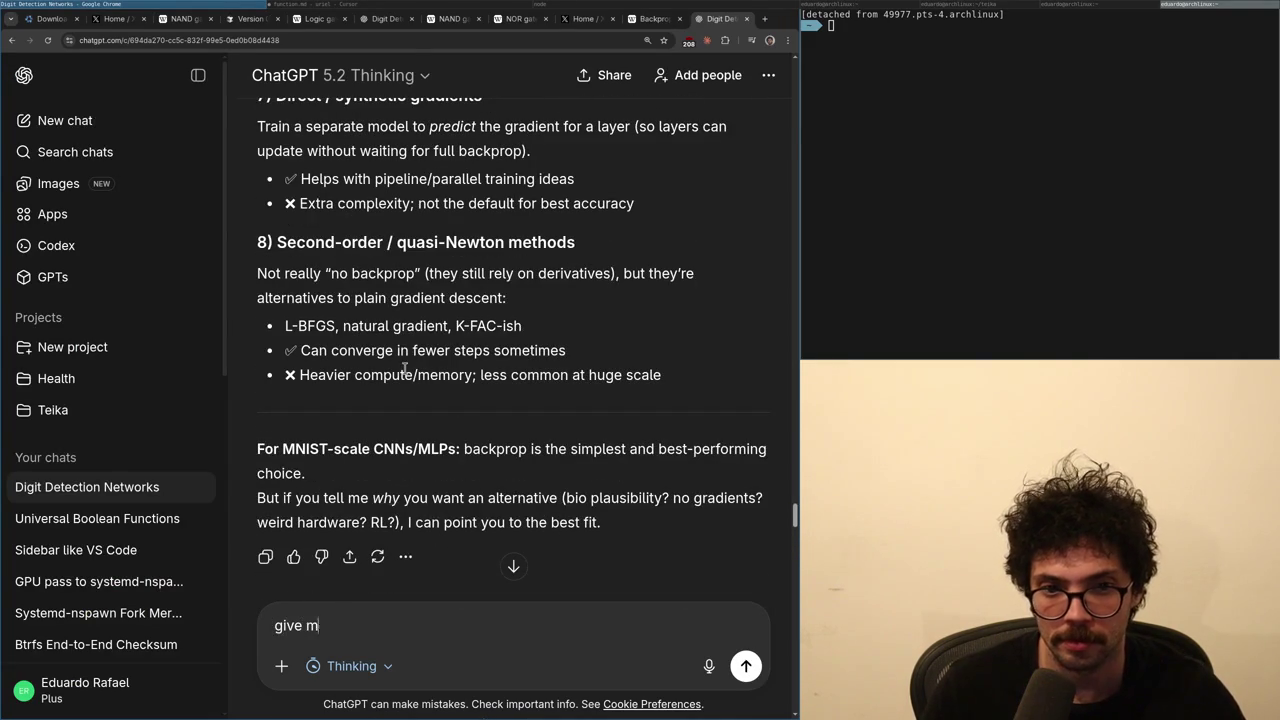
pyautogui.write('e an exampleho')
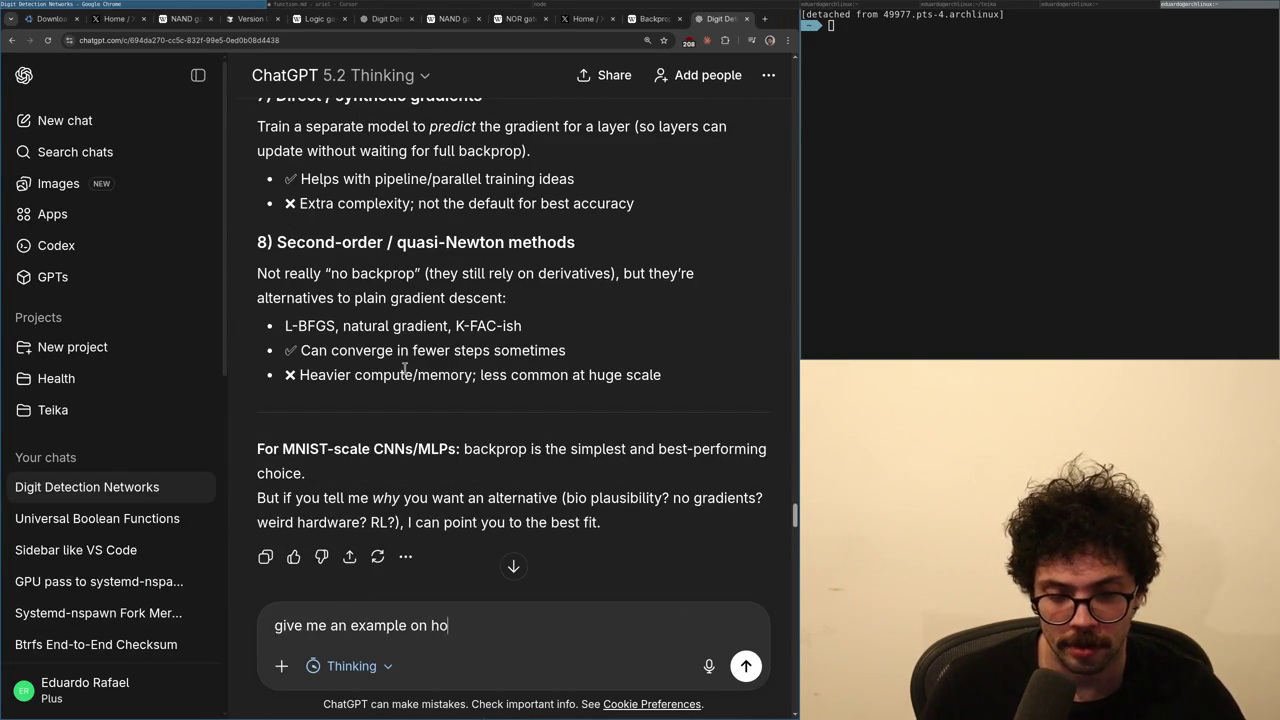
pyautogui.write('w backrppropaga')
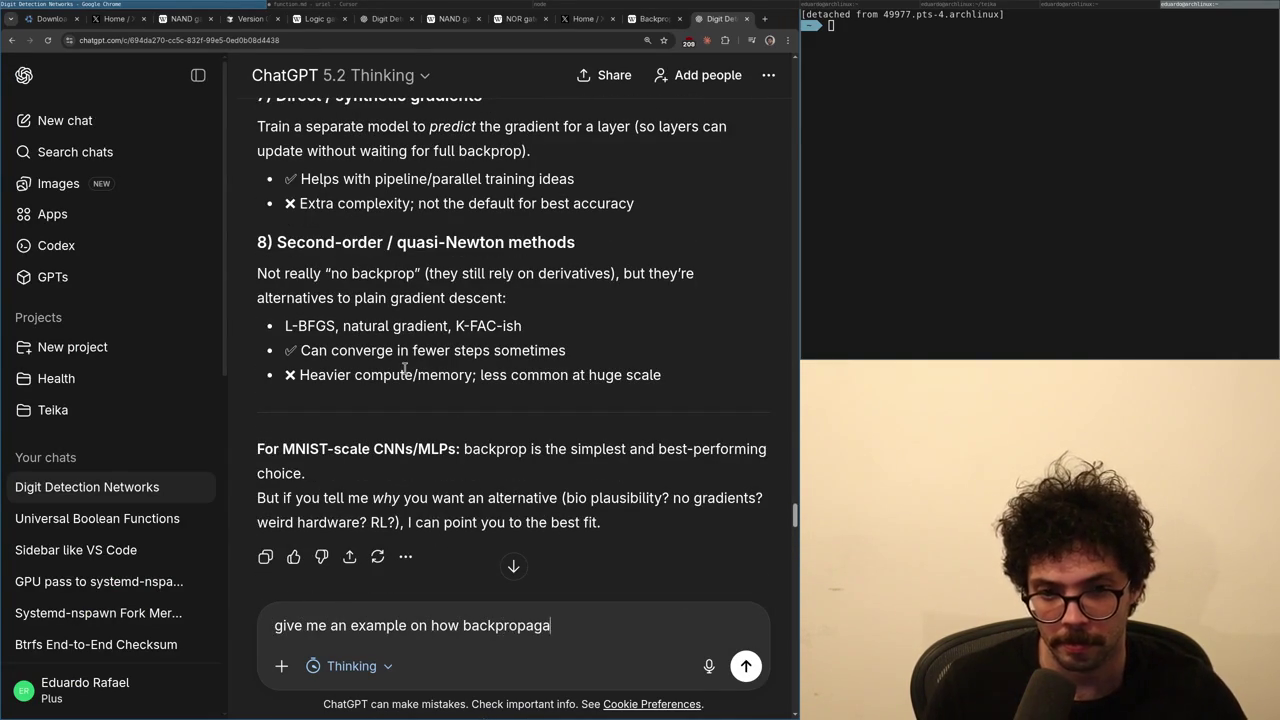
pyautogui.write('tion wroks')
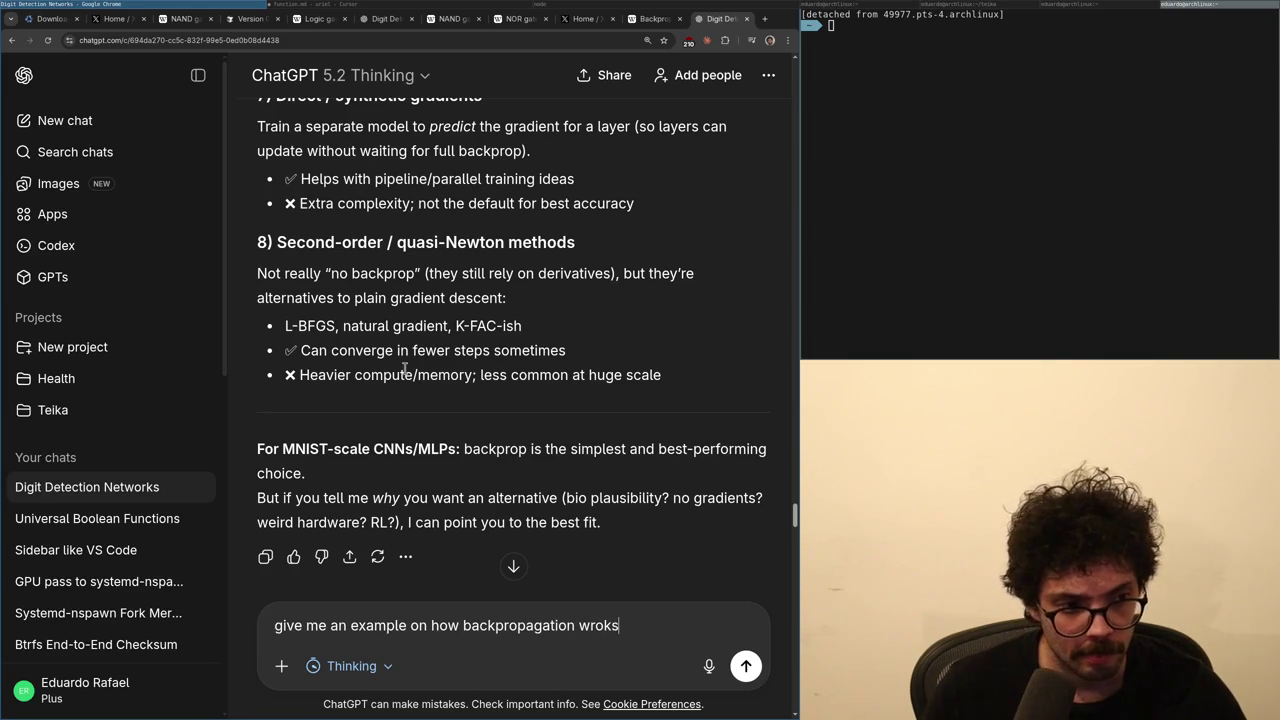
pyautogui.press('BackSpace')
pyautogui.press('BackSpace')
pyautogui.press('BackSpace')
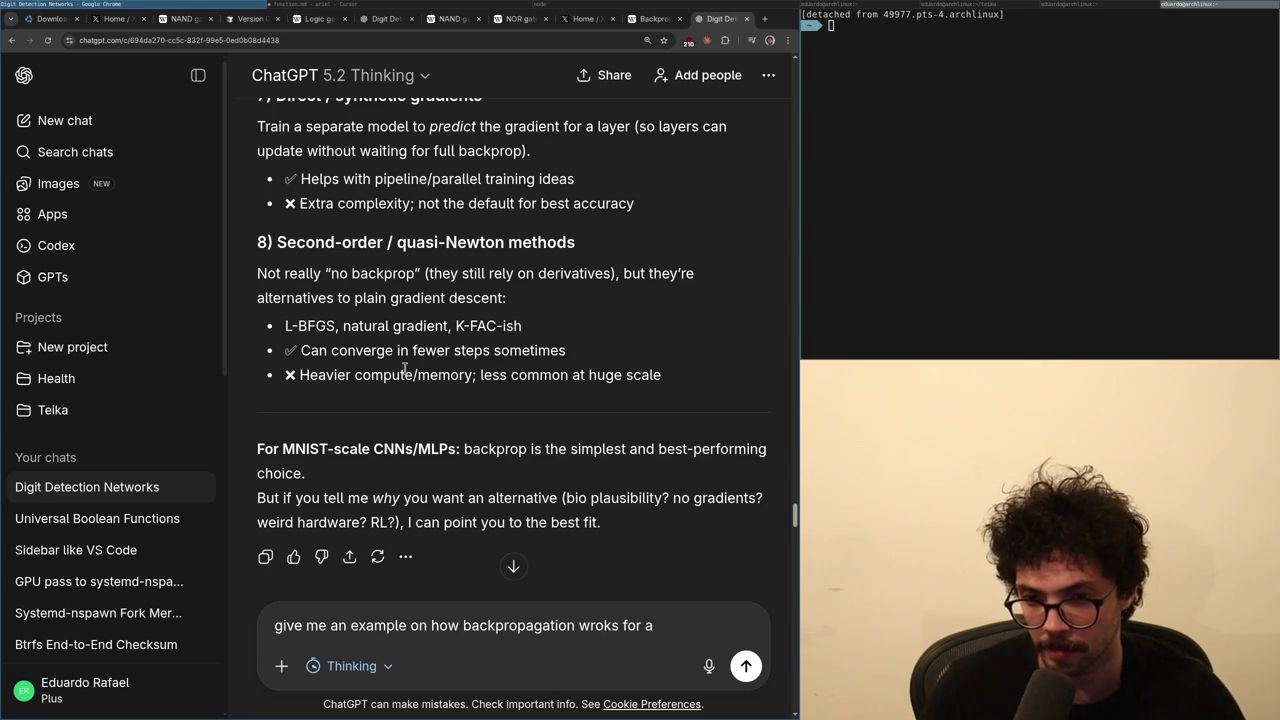
pyautogui.write('very na')
pyautogui.press('BackSpace')
pyautogui.write('simple network, like')
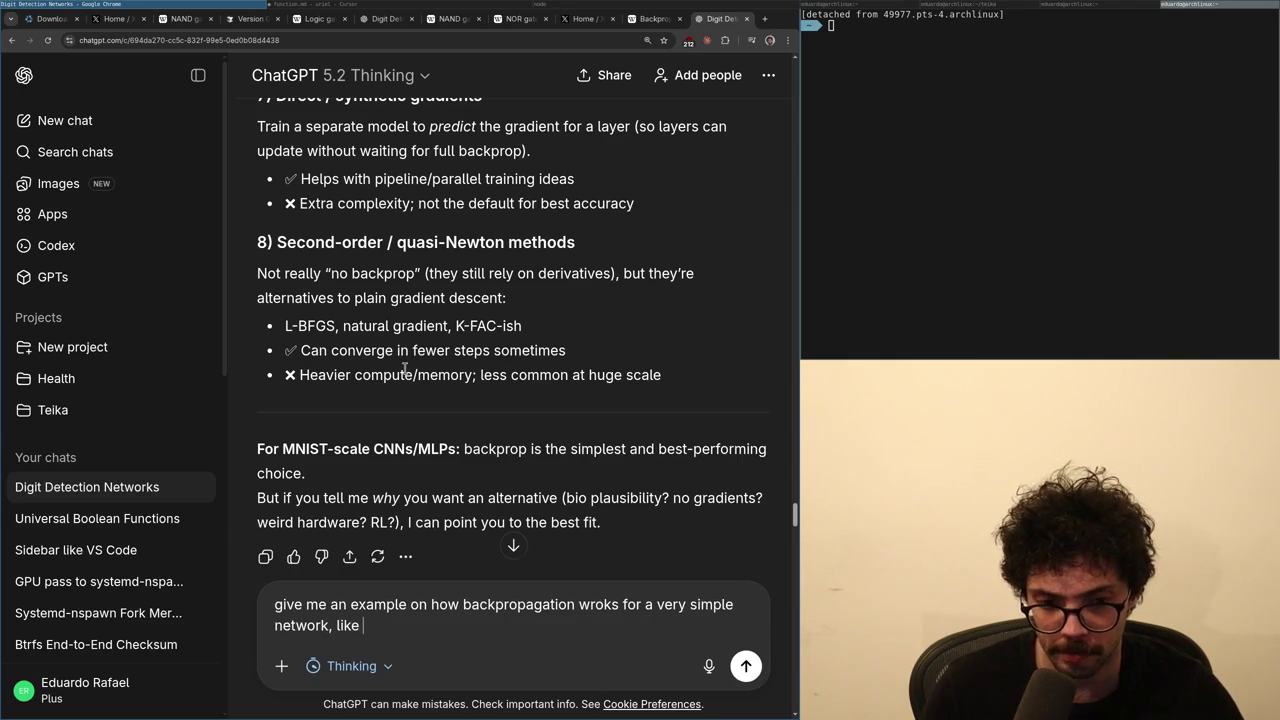
pyautogui.press('BackSpace')
pyautogui.press('BackSpace')
pyautogui.press('BackSpace')
pyautogui.write('like')
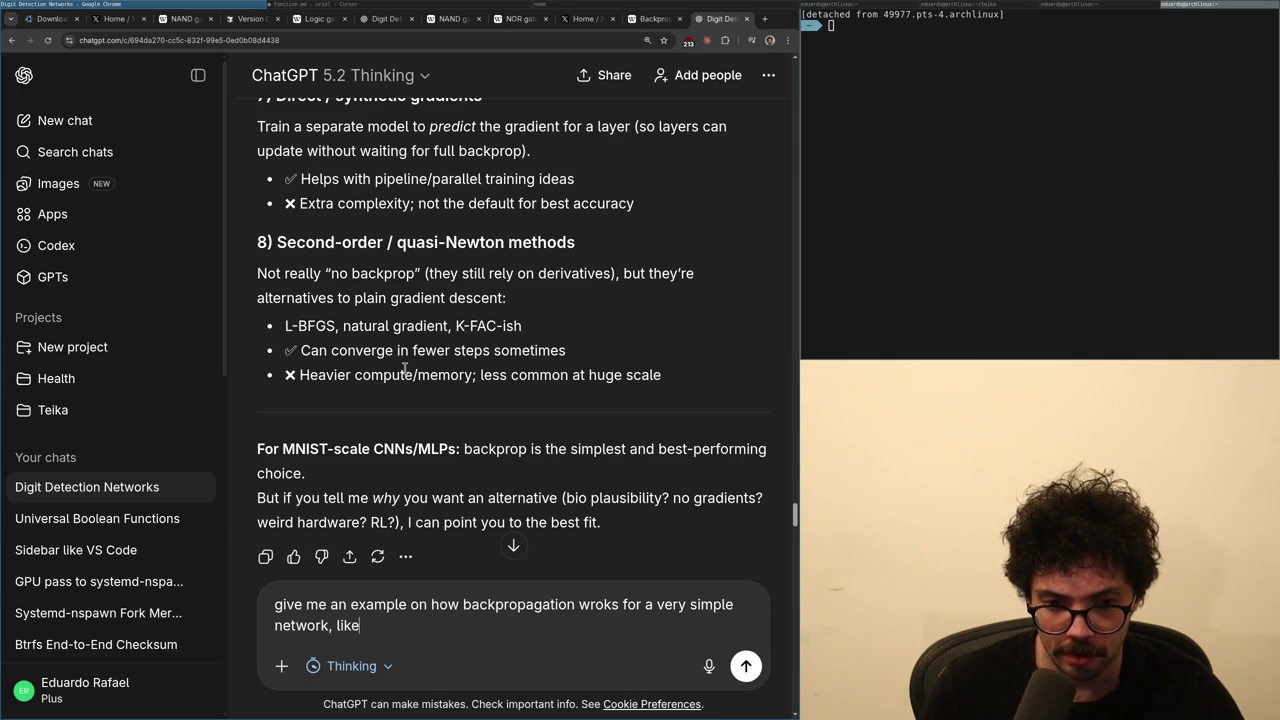
pyautogui.write('XOR')
pyautogui.press('BackSpace')
pyautogui.press('BackSpace')
pyautogui.press('BackSpace')
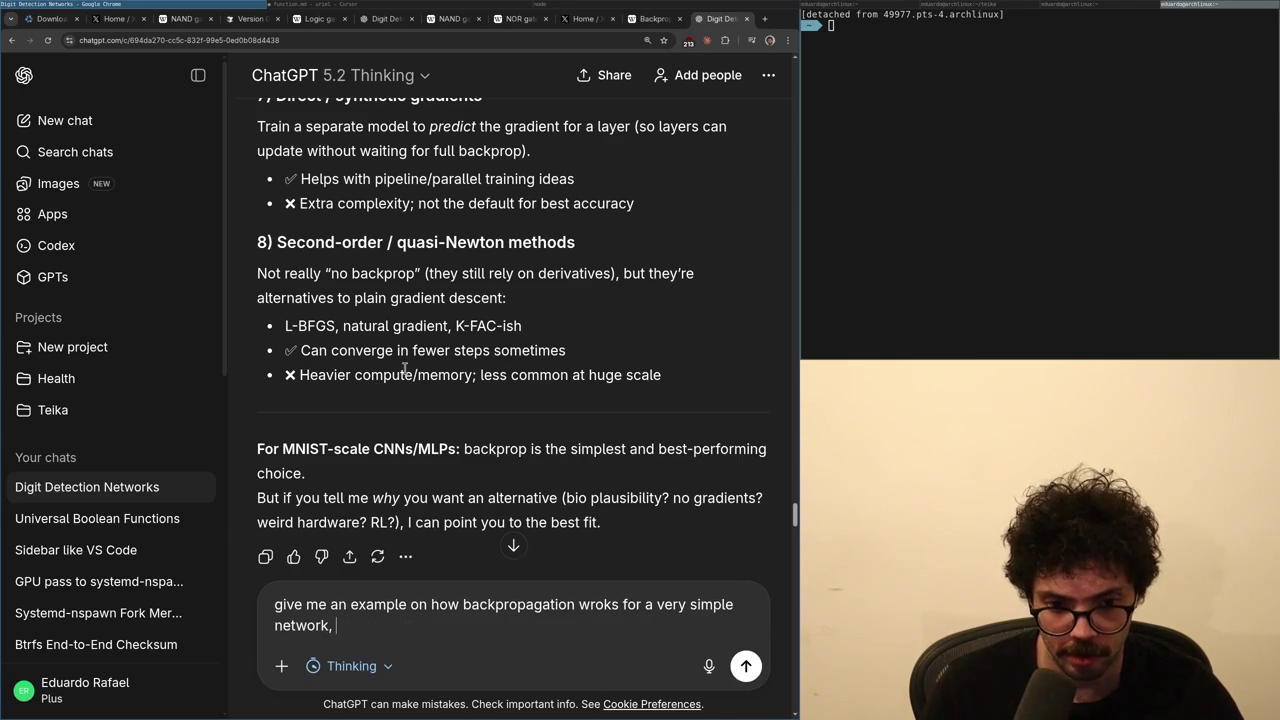
pyautogui.press('Return')
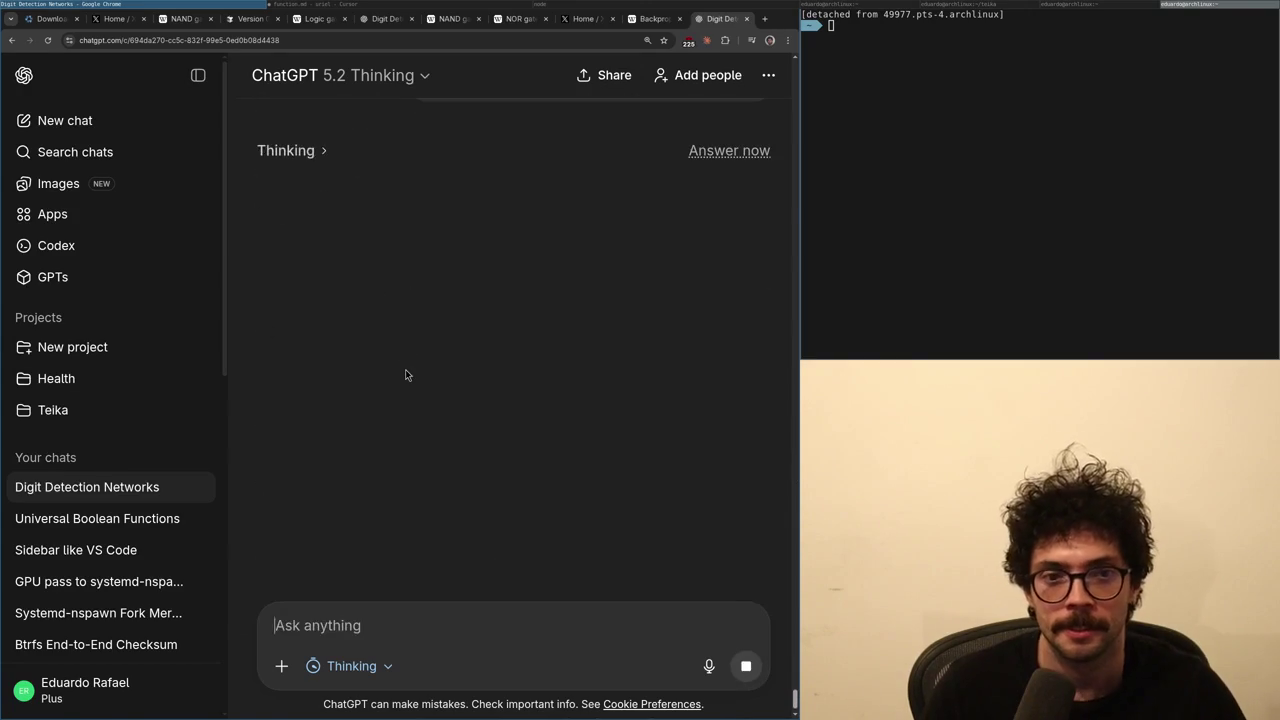
# - Back in function.md, move the caret to the w1_g0 term of the constraint line
pyautogui.press('super+Right')
pyautogui.press('Up')
pyautogui.hotkey('ctrl', 'Right')
pyautogui.hotkey('ctrl', 'Right')
pyautogui.hotkey('ctrl', 'Right')
pyautogui.hotkey('ctrl', 'Left')
pyautogui.hotkey('ctrl', 'Right')
# - Inspect the constraint's left side up to b_g0, glancing at ChatGPT's answer in between
pyautogui.hotkey('ctrl', 'Left')
pyautogui.hotkey('ctrl', 'Right')
pyautogui.hotkey('ctrl', 'Left')
pyautogui.hotkey('ctrl', 'Left')
pyautogui.hotkey('ctrl', 'Left')
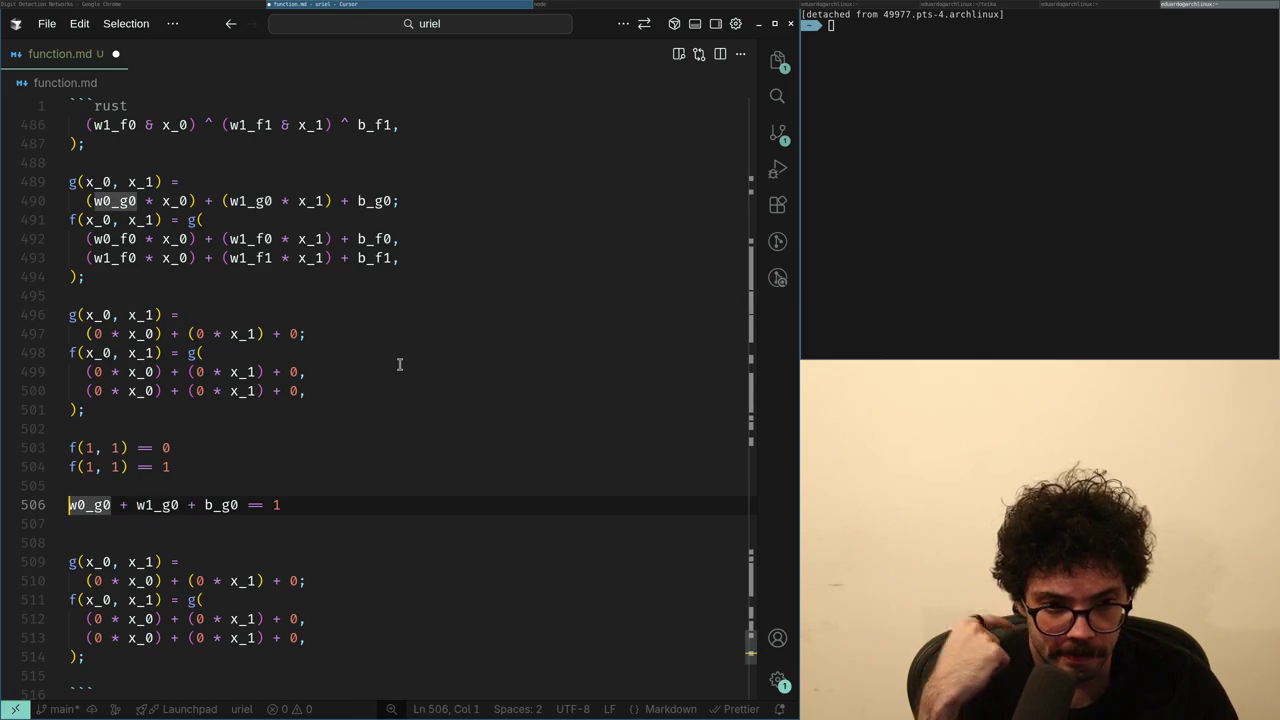
pyautogui.hotkey('ctrl', 'shift', 'Right')
pyautogui.hotkey('ctrl', 'shift', 'Right')
pyautogui.hotkey('ctrl', 'shift', 'Right')
pyautogui.hotkey('ctrl', 'shift', 'Right')
pyautogui.hotkey('ctrl', 'x')
pyautogui.hotkey('ctrl', 'z')
pyautogui.hotkey('alt', 'Tab')
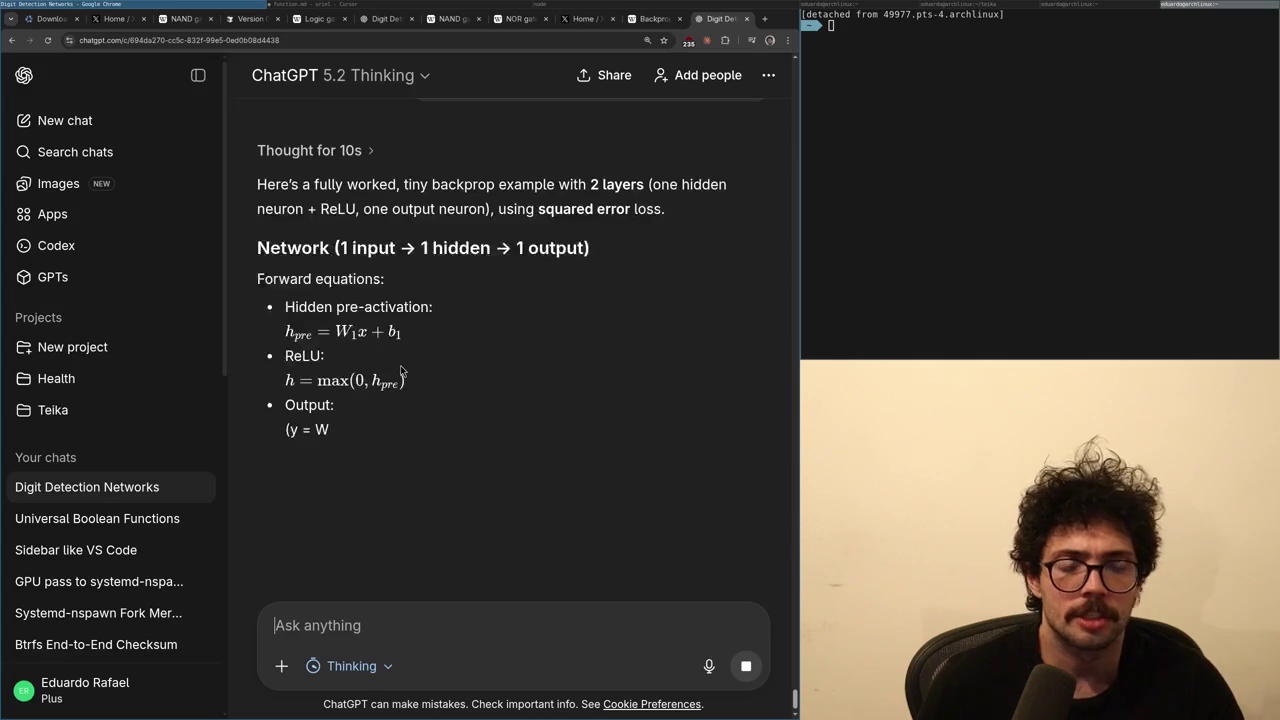
pyautogui.hotkey('alt', 'Tab')
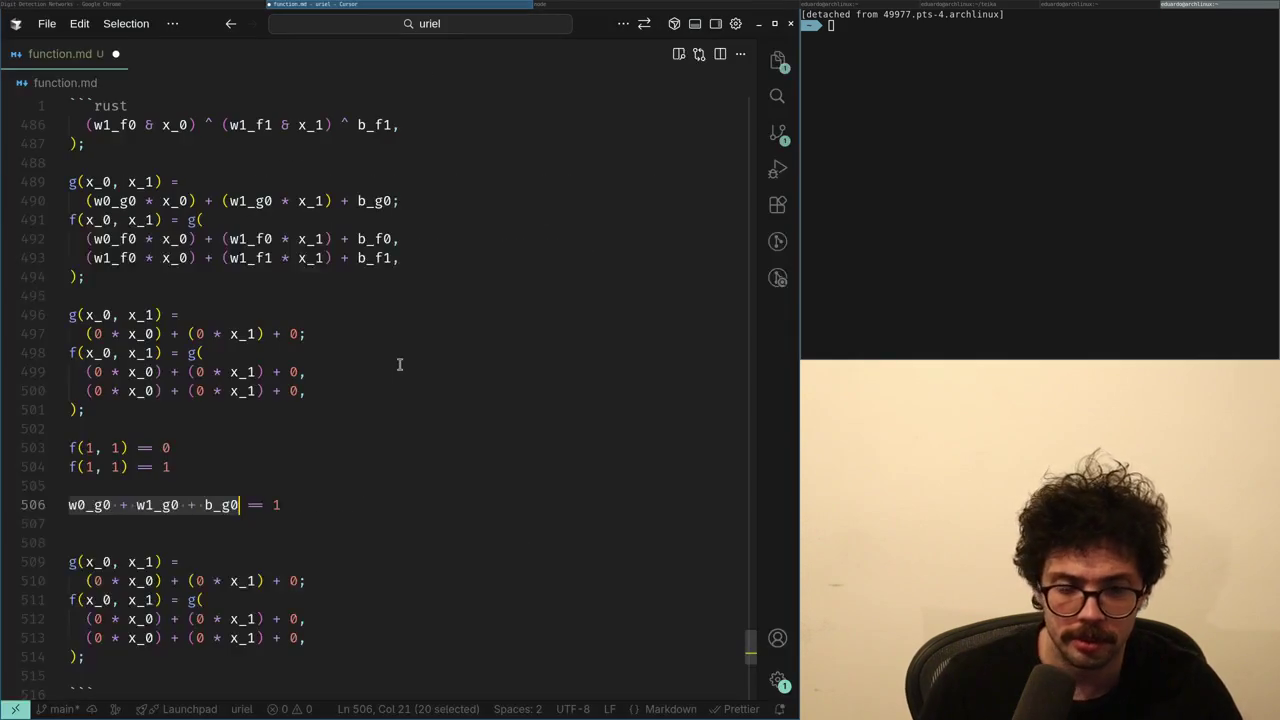
pyautogui.press('Home')
pyautogui.hotkey('ctrl', 'shift', 'Right')
pyautogui.hotkey('ctrl', 'Right')
pyautogui.hotkey('ctrl', 'Right')
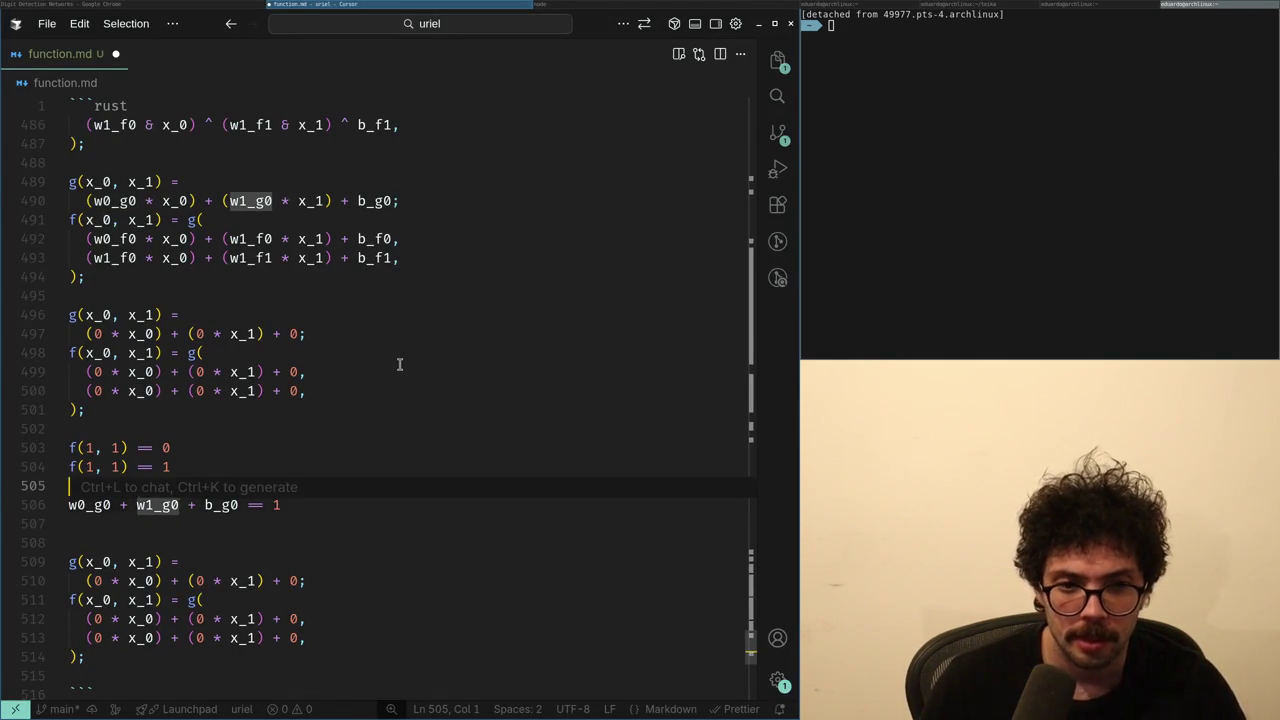
pyautogui.press('Up')
pyautogui.press('Up')
pyautogui.press('Up')
pyautogui.press('Down')
pyautogui.press('Down')
pyautogui.press('Down')
pyautogui.press('Down')
pyautogui.press('Down')
# - Copy the g gate's weighted-sum formula onto the constraint line
pyautogui.press('Up')
pyautogui.press('Up')
pyautogui.press('Up')
pyautogui.press('Right')
pyautogui.press('Right')
pyautogui.press('Right')
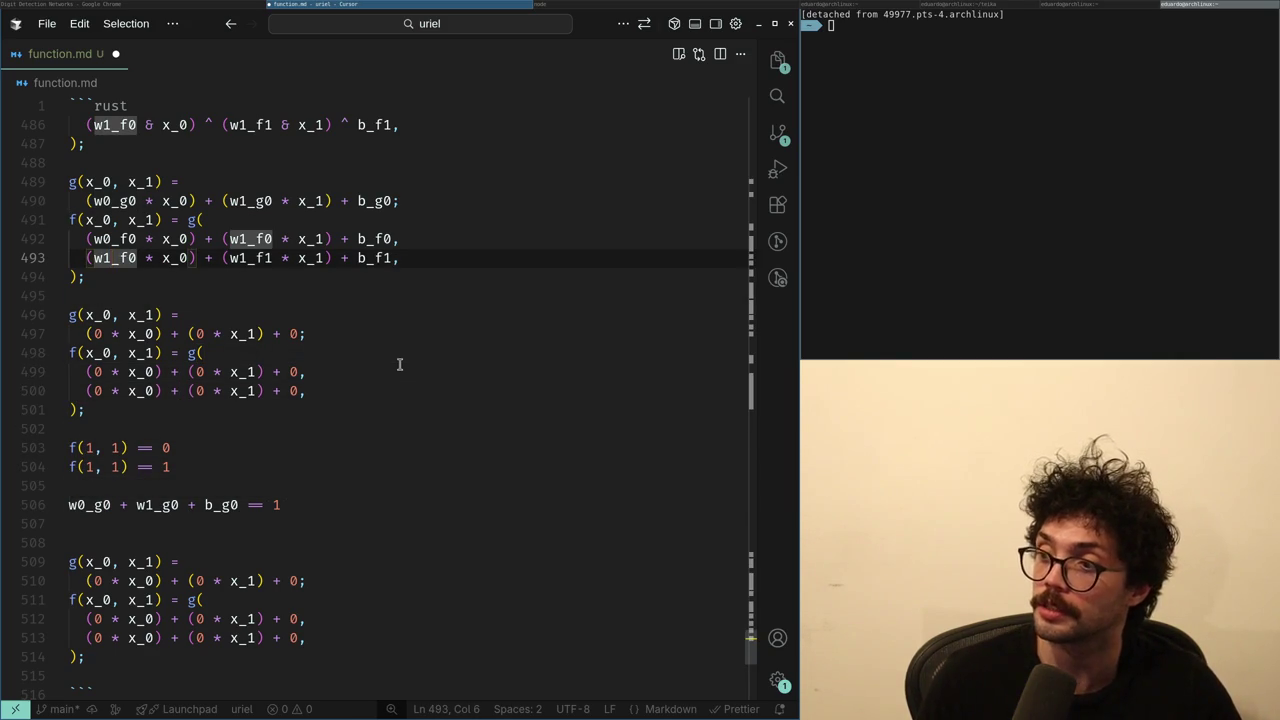
pyautogui.press('Up')
pyautogui.press('Up')
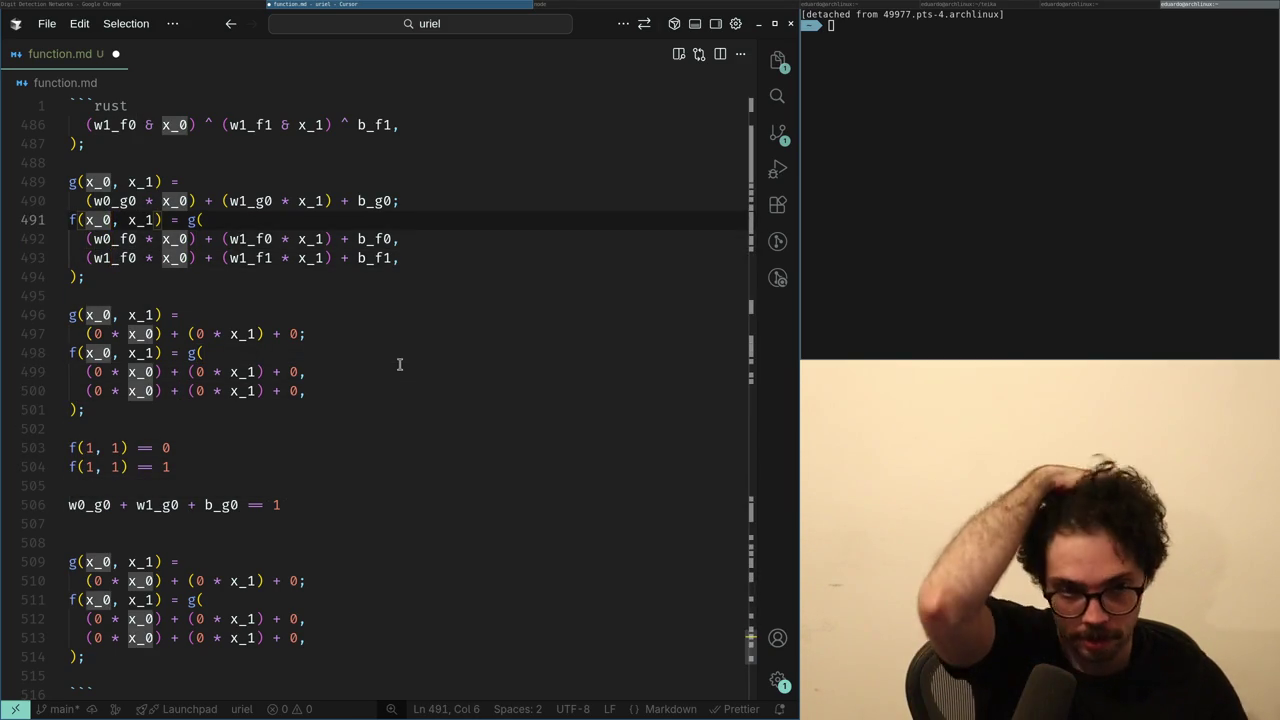
pyautogui.press('Down')
pyautogui.press('Down')
pyautogui.press('Down')
pyautogui.press('Up')
pyautogui.press('Up')
pyautogui.press('Down')
pyautogui.press('Up')
pyautogui.press('Up')
pyautogui.press('Up')
pyautogui.press('Up')
pyautogui.press('Up')
pyautogui.press('Up')
pyautogui.press('Right')
pyautogui.press('Right')
pyautogui.press('Right')
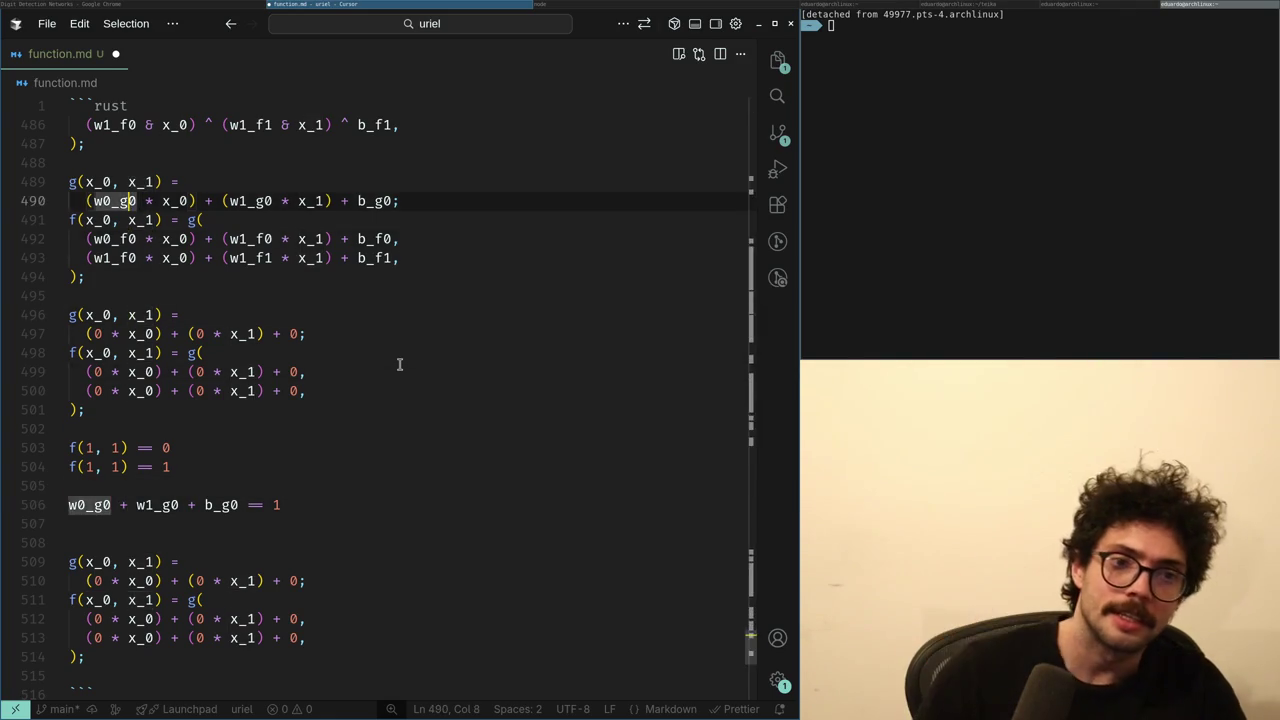
pyautogui.hotkey('ctrl', 'd')
pyautogui.hotkey('shift', 'End')
pyautogui.press('Down')
pyautogui.press('Down')
pyautogui.press('Down')
pyautogui.press('Down')
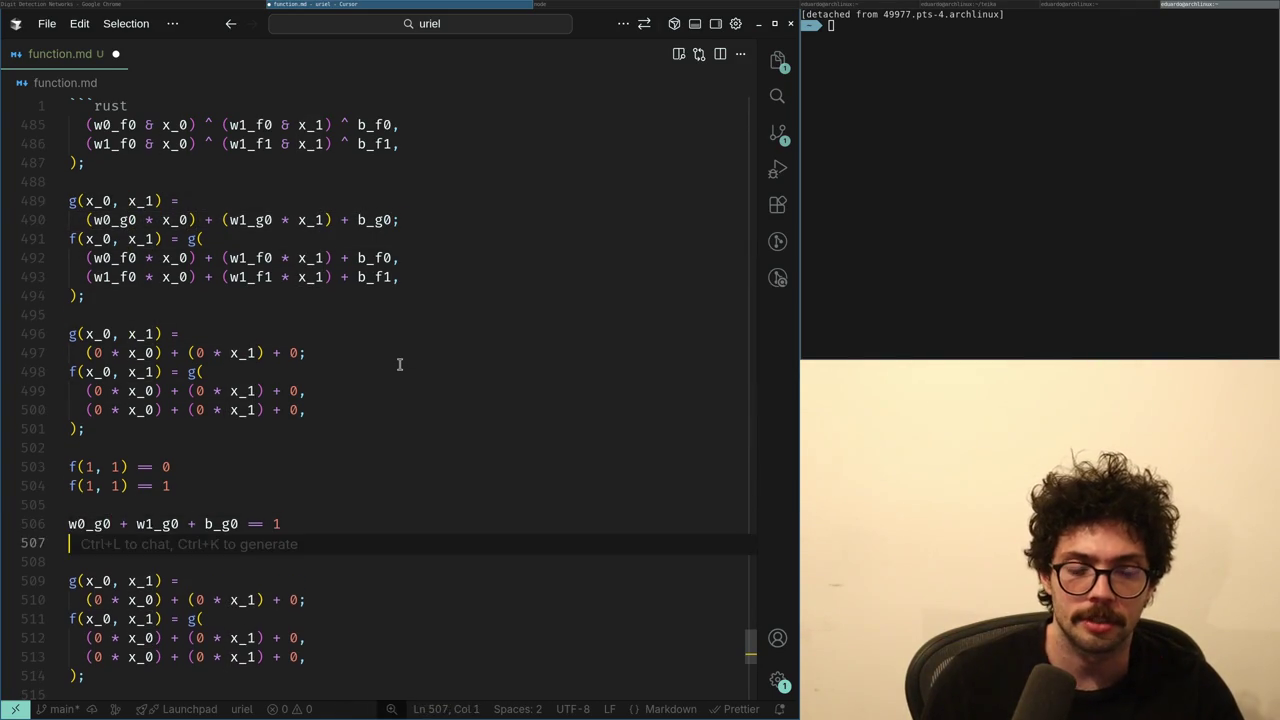
pyautogui.press('Tab')
pyautogui.press('Up')
pyautogui.press('Down')
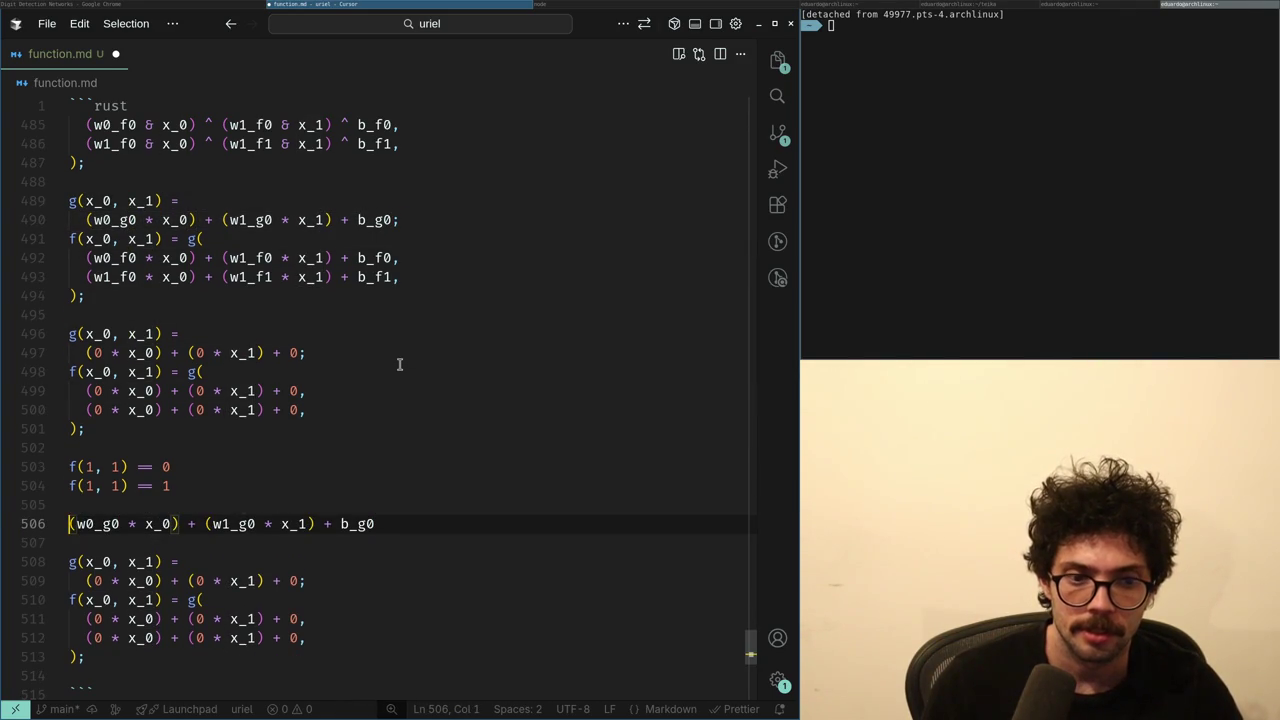
# - Substitute the first f weighted sum for x_0 in the g expression
pyautogui.hotkey('ctrl', 'Right')
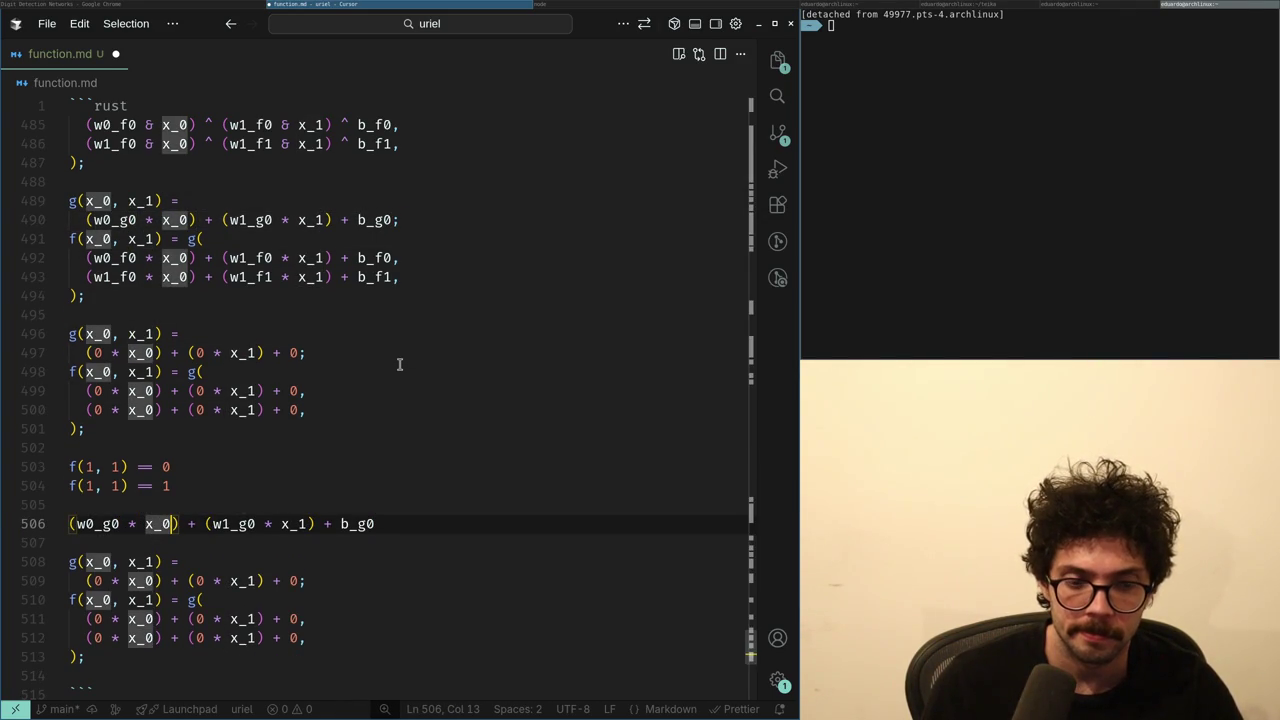
pyautogui.press('Down')
pyautogui.press('Up')
pyautogui.press('Up')
pyautogui.press('Up')
pyautogui.press('End')
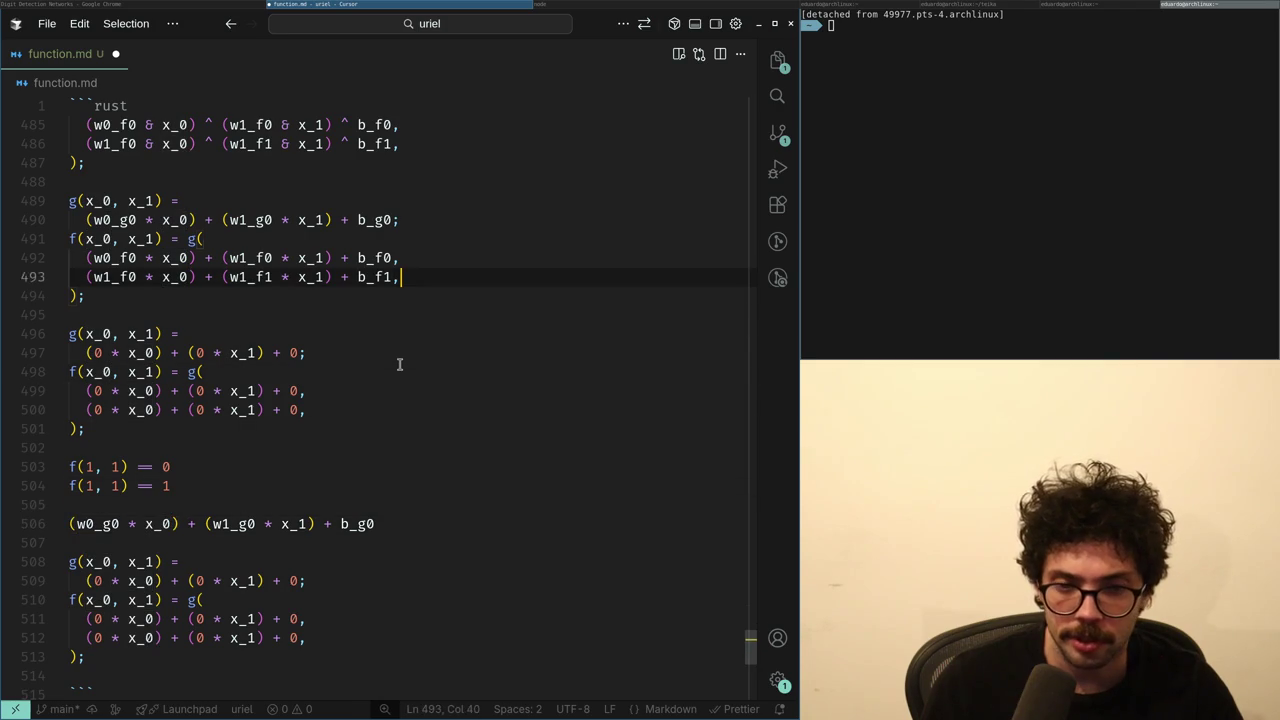
pyautogui.press('Up')
pyautogui.hotkey('shift', 'Home')
pyautogui.hotkey('ctrl', 'c')
pyautogui.press('Down')
pyautogui.press('Down')
pyautogui.press('Down')
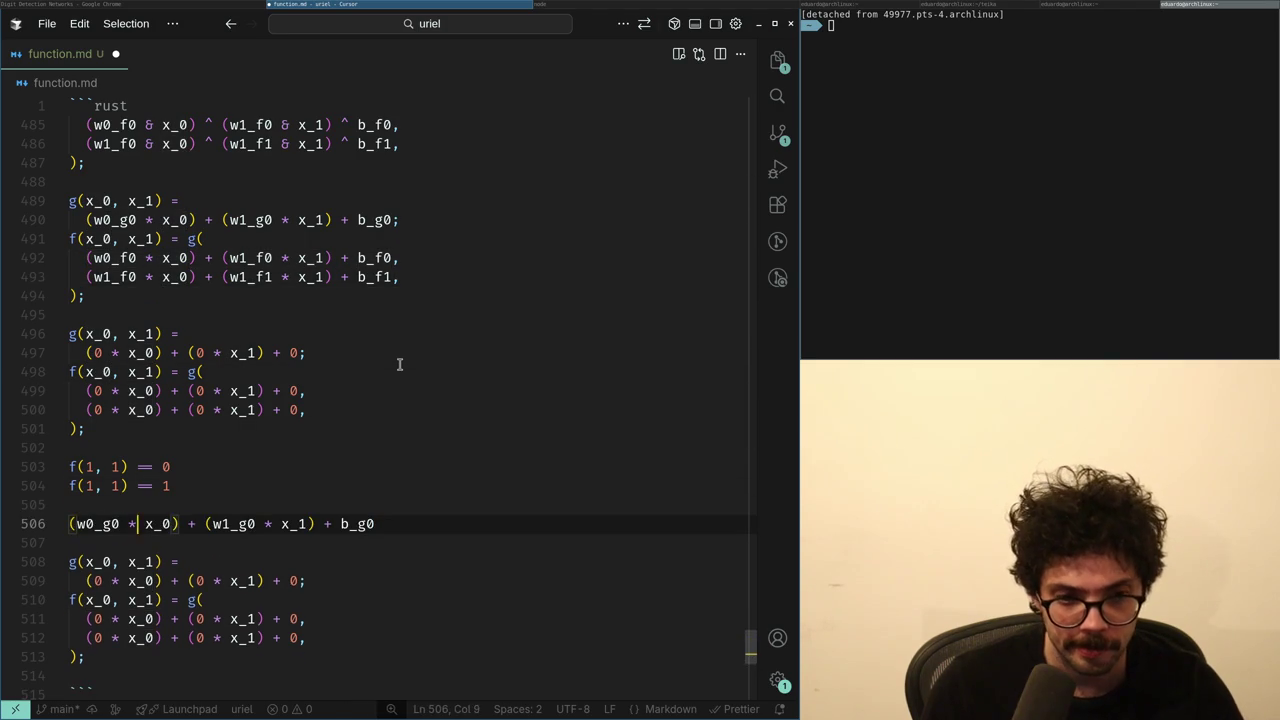
pyautogui.hotkey('ctrl', 'shift', 'Left')
pyautogui.hotkey('ctrl', 'v')
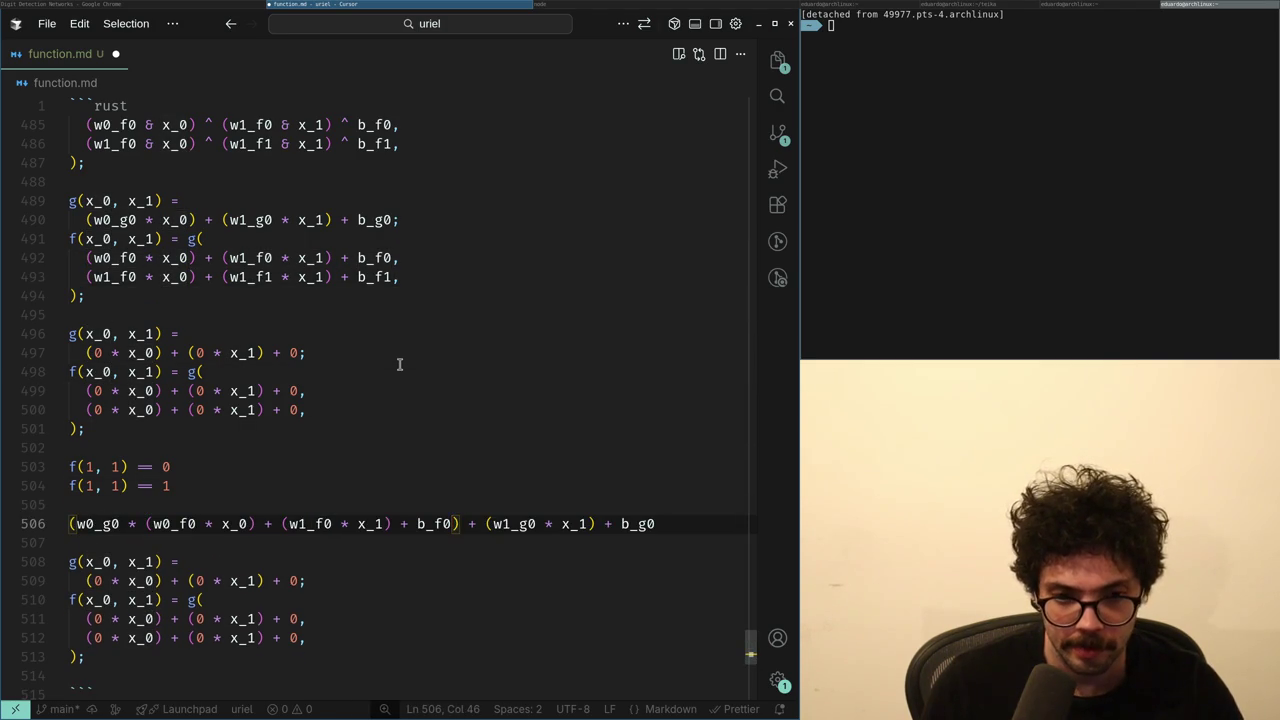
pyautogui.hotkey('ctrl', 'z')
pyautogui.hotkey('ctrl', 'shift', 'z')
pyautogui.hotkey('ctrl', 'z')
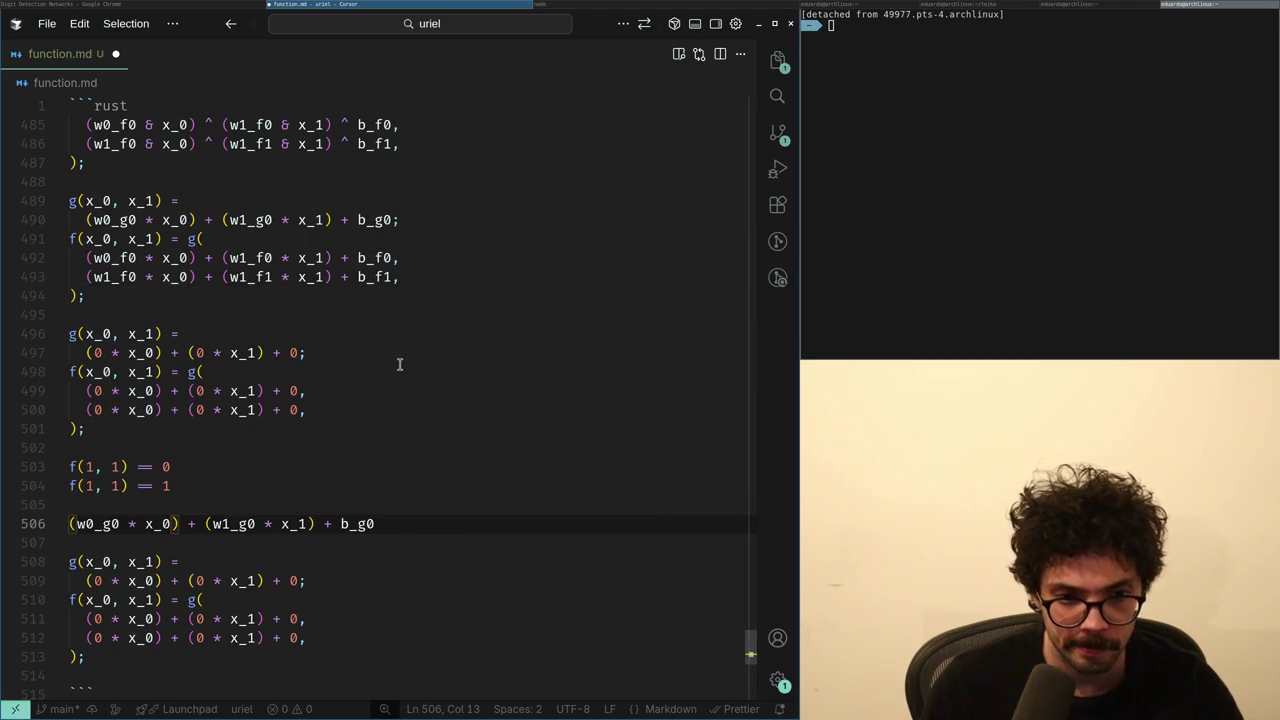
pyautogui.hotkey('ctrl', 'shift', 'z')
# - Split the expression before w1_g0, accept the second f sum substitution, and append '== 1'
pyautogui.press('Right')
pyautogui.press('Right')
pyautogui.press('Right')
pyautogui.press('Return')
pyautogui.press('Up')
pyautogui.press('Up')
pyautogui.press('Up')
pyautogui.press('Up')
pyautogui.press('Up')
pyautogui.press('Up')
pyautogui.press('Down')
pyautogui.press('Down')
pyautogui.press('Down')
pyautogui.hotkey('ctrl', 'Right')
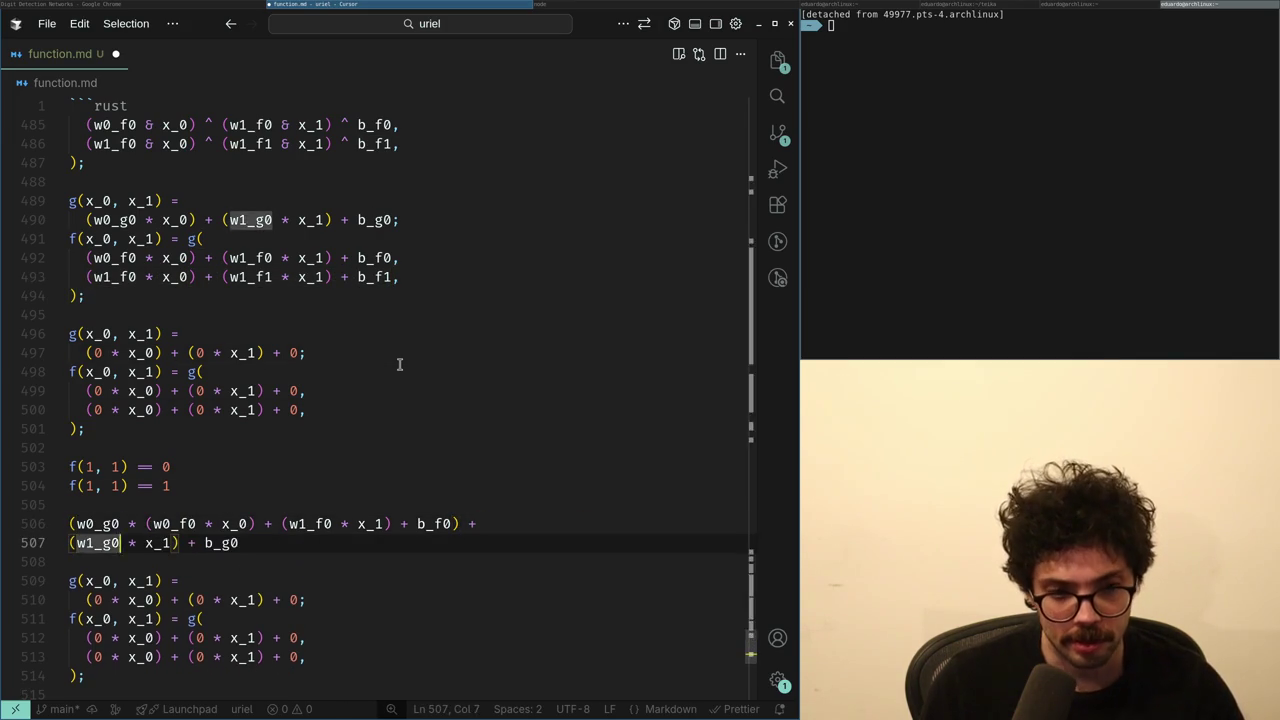
pyautogui.press('Tab')
pyautogui.press('Tab')
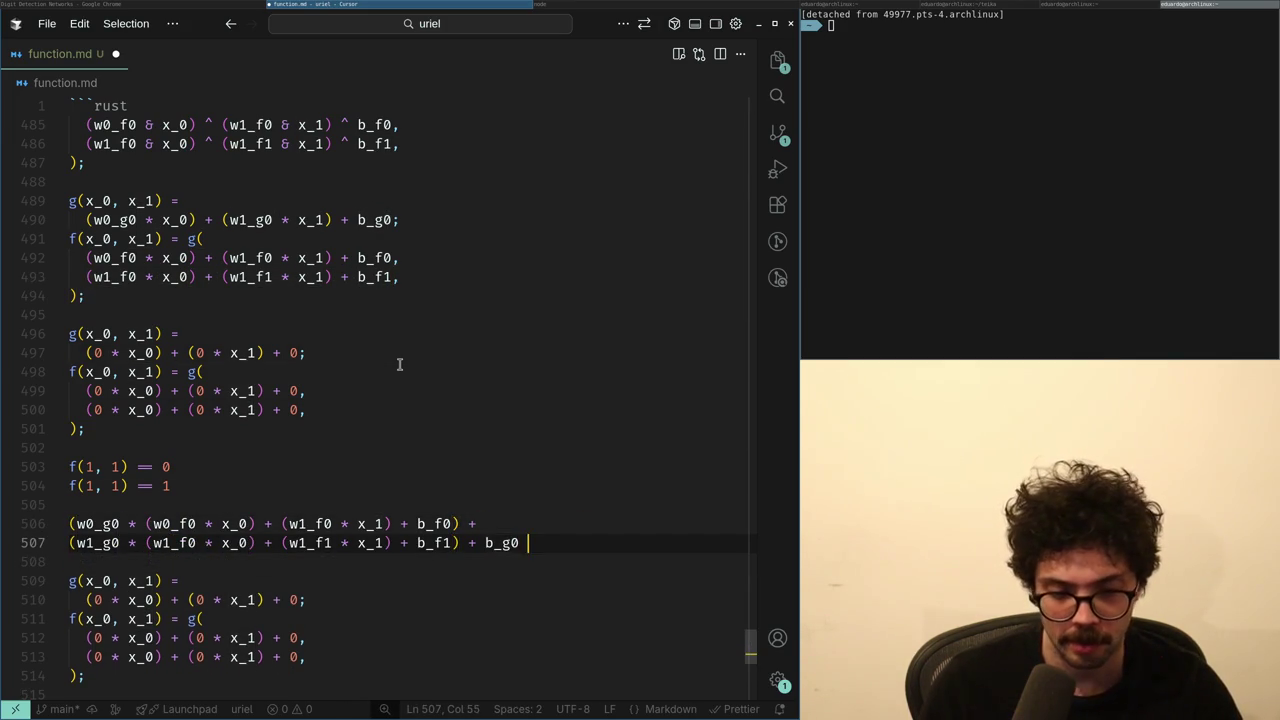
pyautogui.write('== 1')
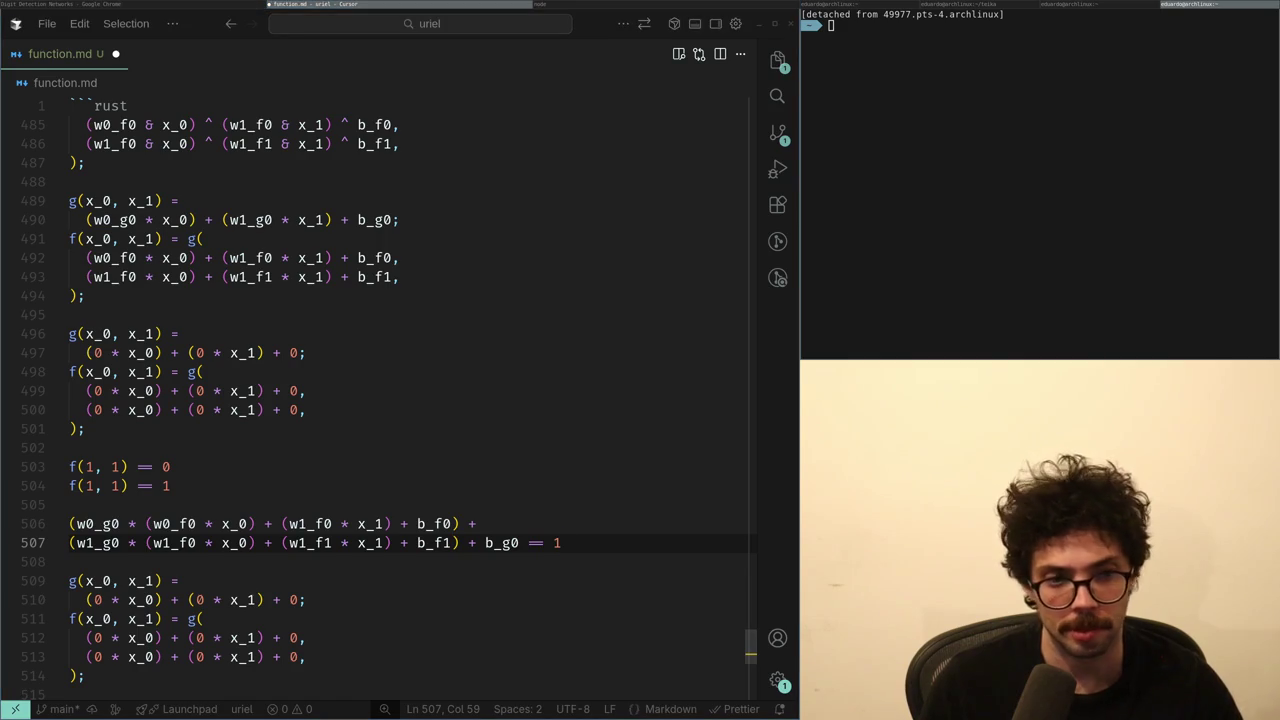
# - Review the second line of the expanded constraint around the equals sign and w1_g0
pyautogui.press('Left')
pyautogui.press('Left')
pyautogui.press('Left')
pyautogui.press('Left')
pyautogui.press('Right')
pyautogui.press('Right')
pyautogui.press('Right')
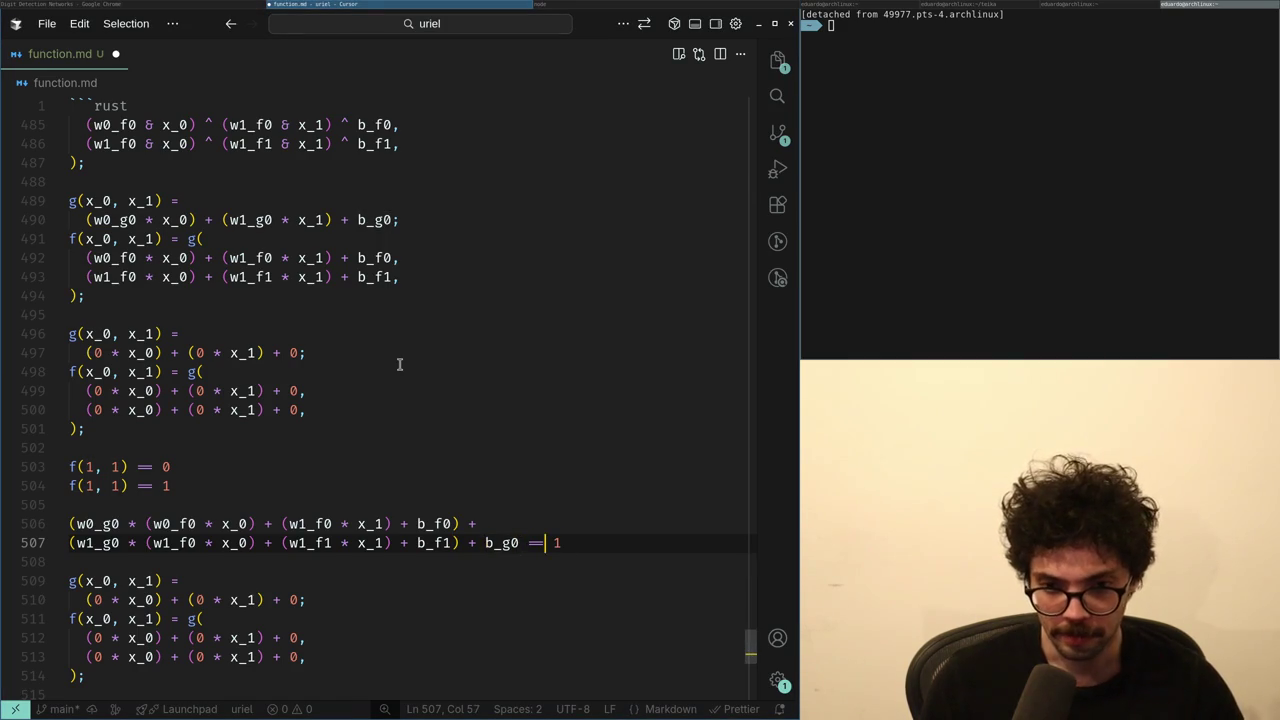
pyautogui.hotkey('ctrl', 'Left')
pyautogui.hotkey('ctrl', 'Left')
pyautogui.hotkey('ctrl', 'Left')
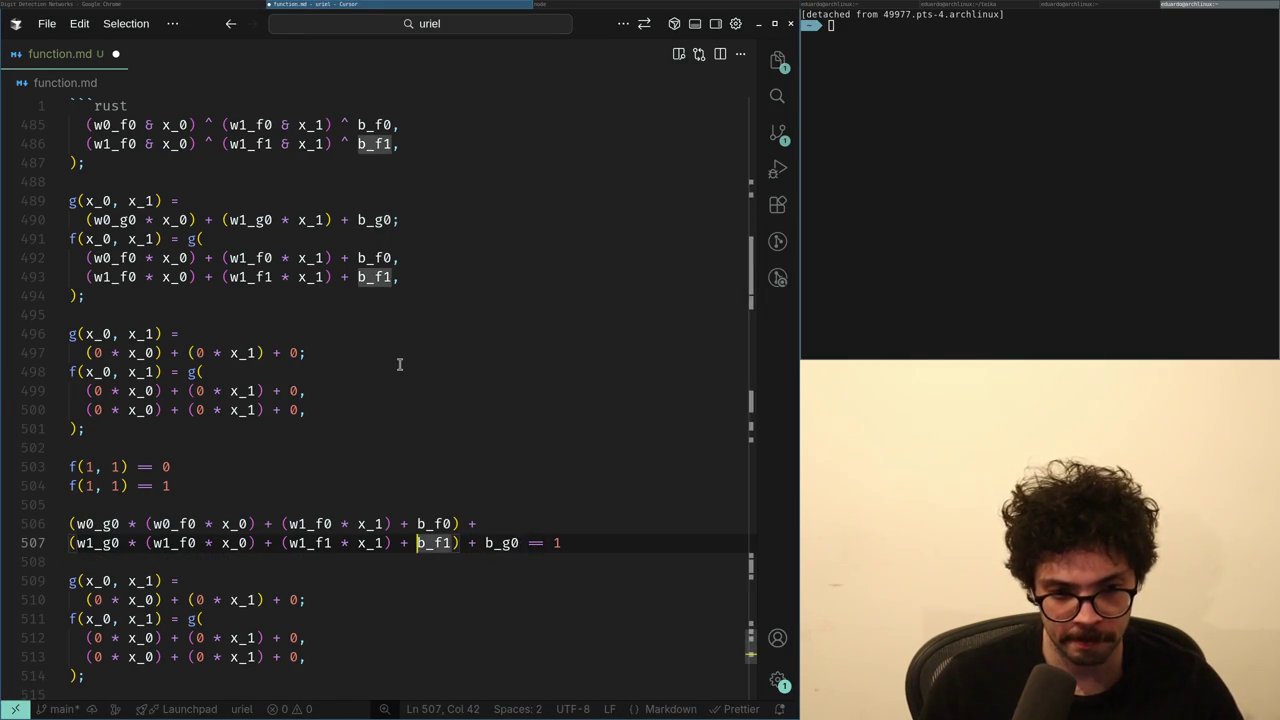
pyautogui.press('Left')
pyautogui.press('Left')
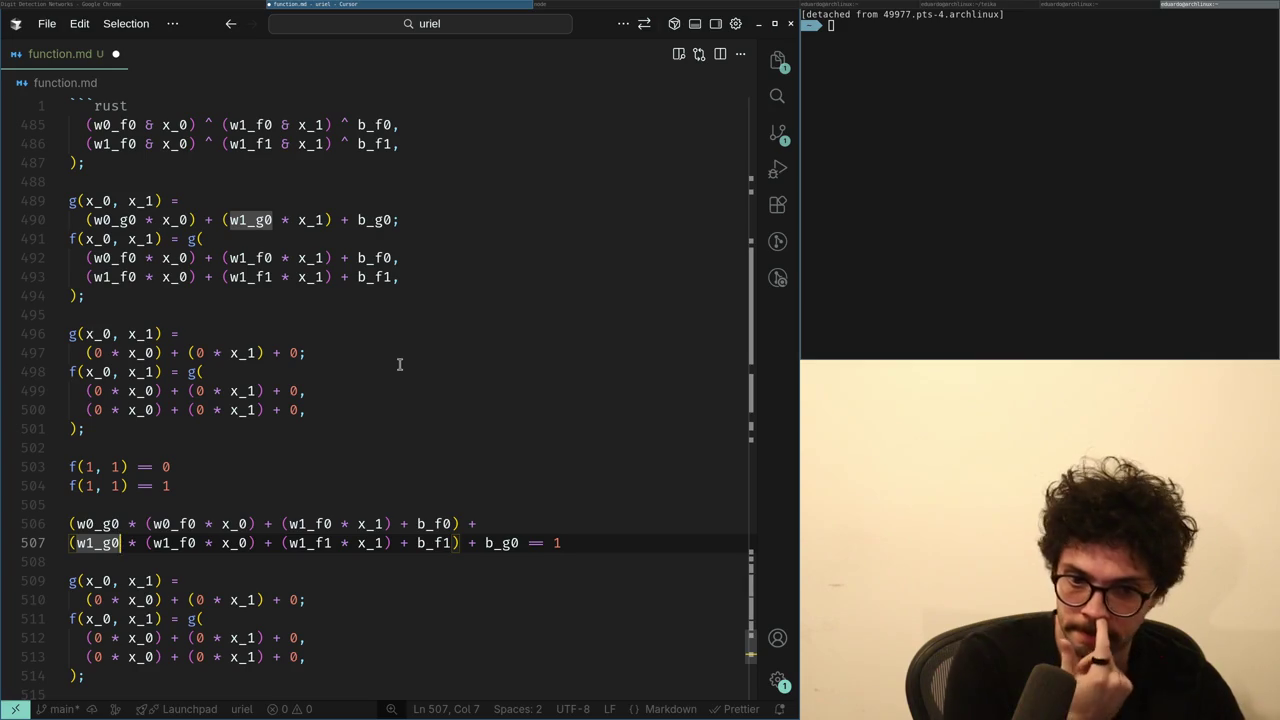
pyautogui.hotkey('alt', 'Tab')
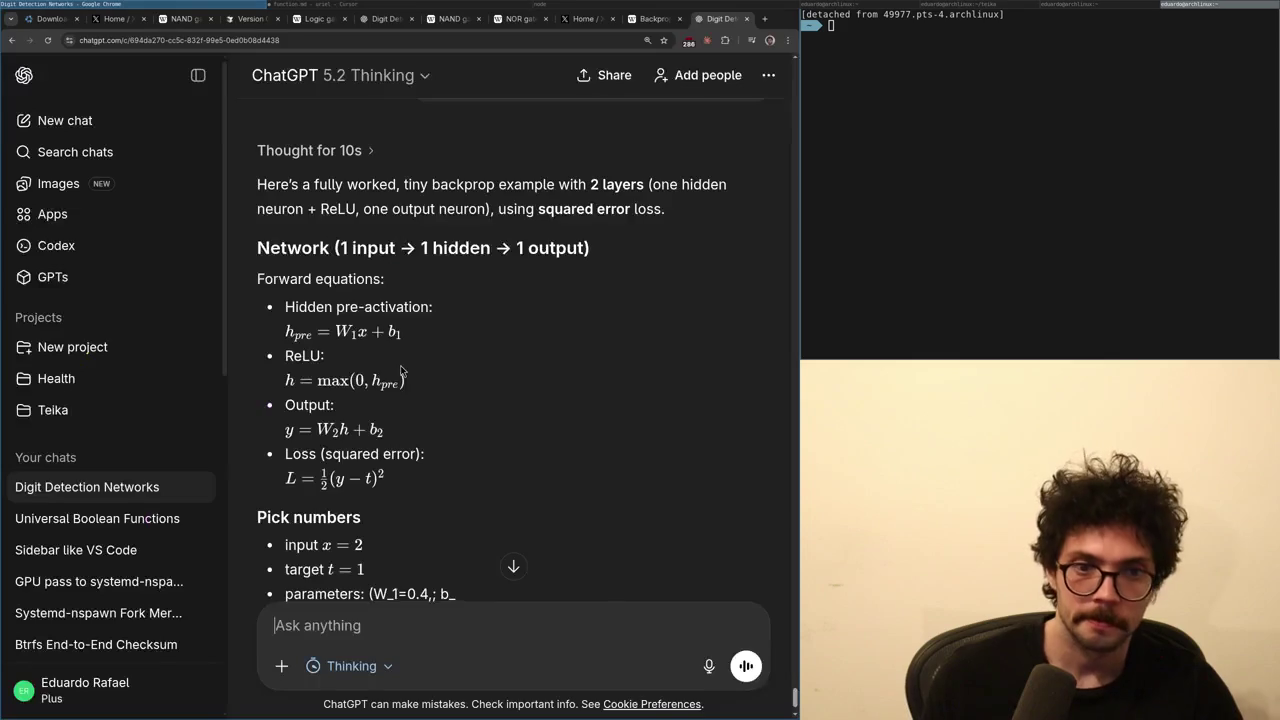
# - Read the reply through the forward pass to Step A: loss 0.02, output gradient −0.2, W₂ gradient −0.16
pyautogui.scroll(1, 369, 361)
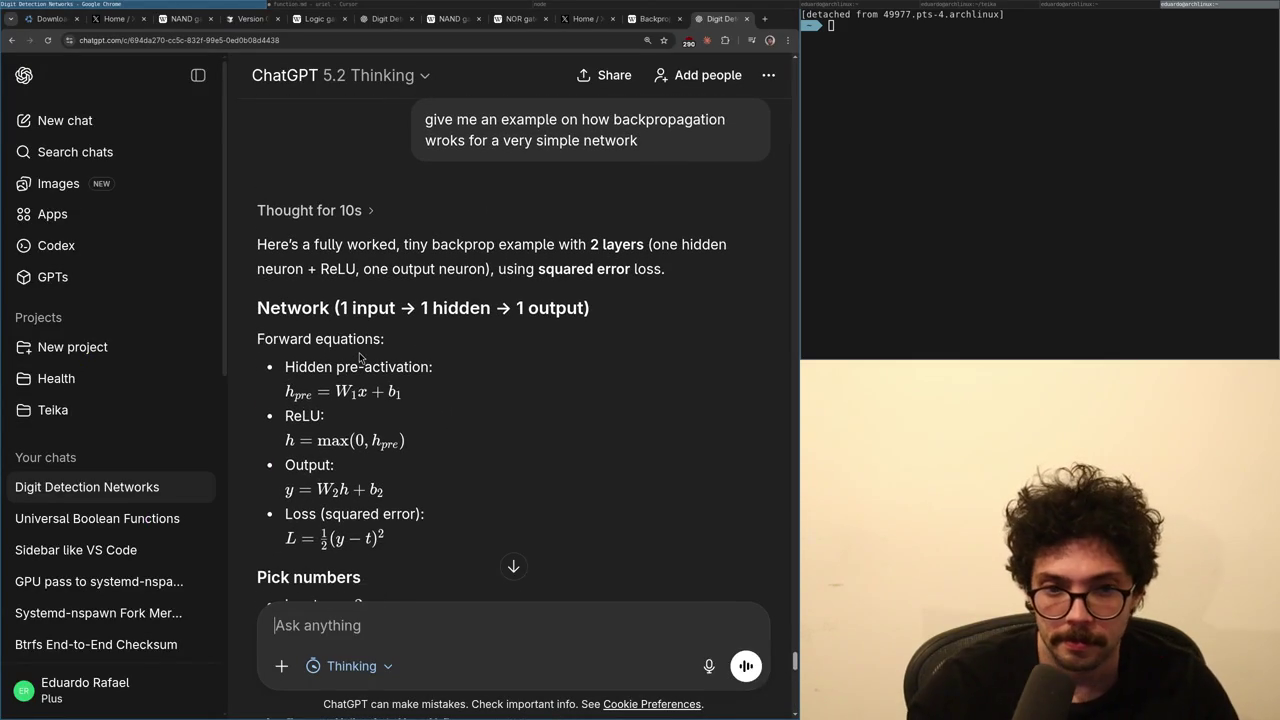
pyautogui.scroll(-2, 359, 355)
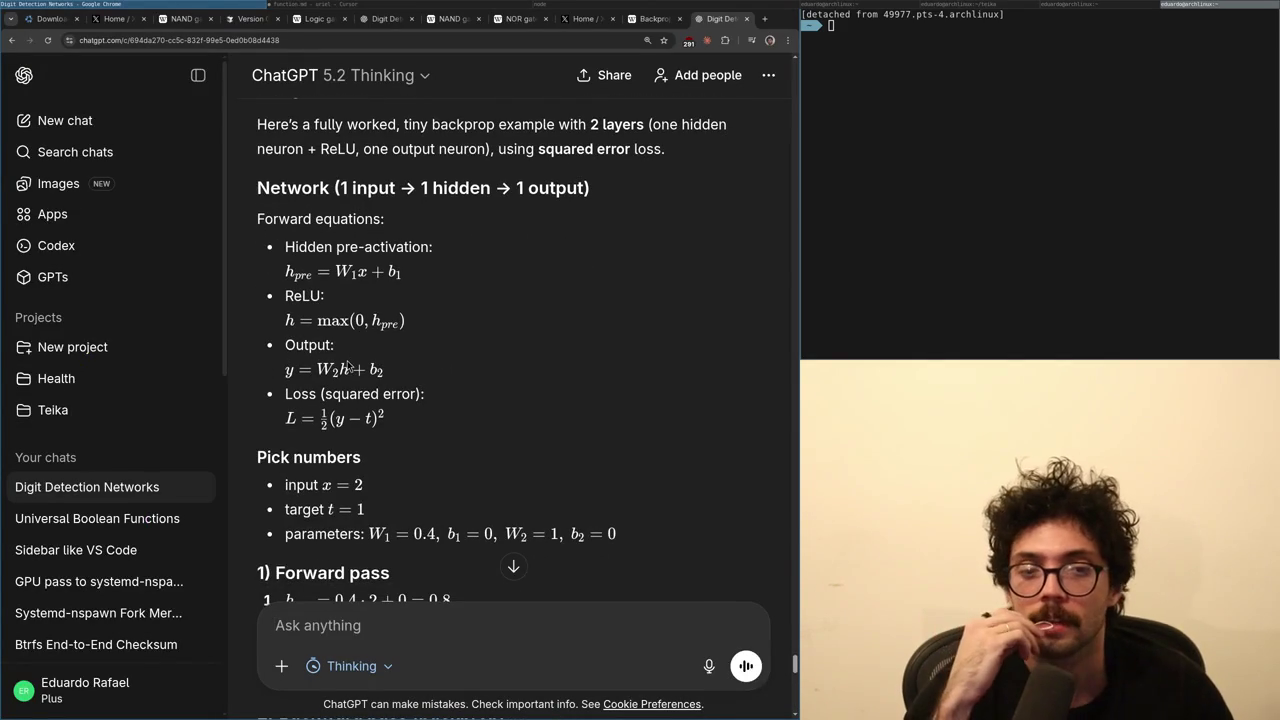
pyautogui.scroll(-4, 347, 366)
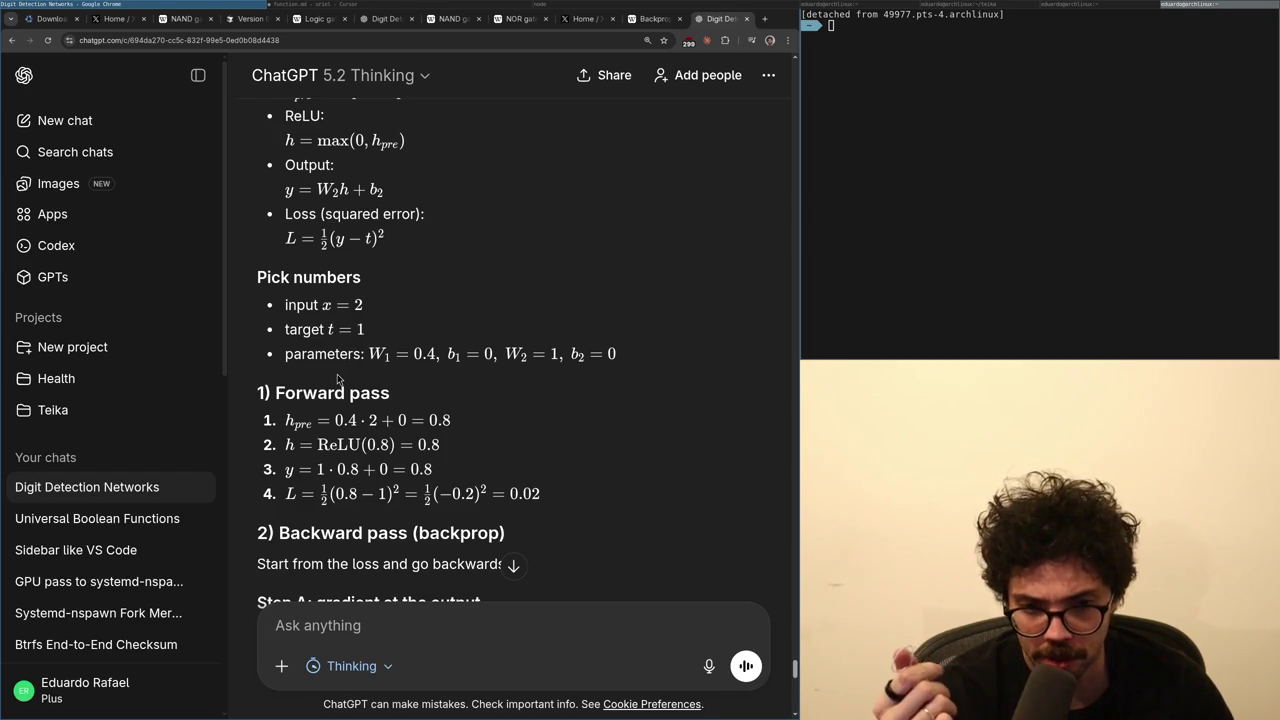
pyautogui.scroll(-3, 338, 378)
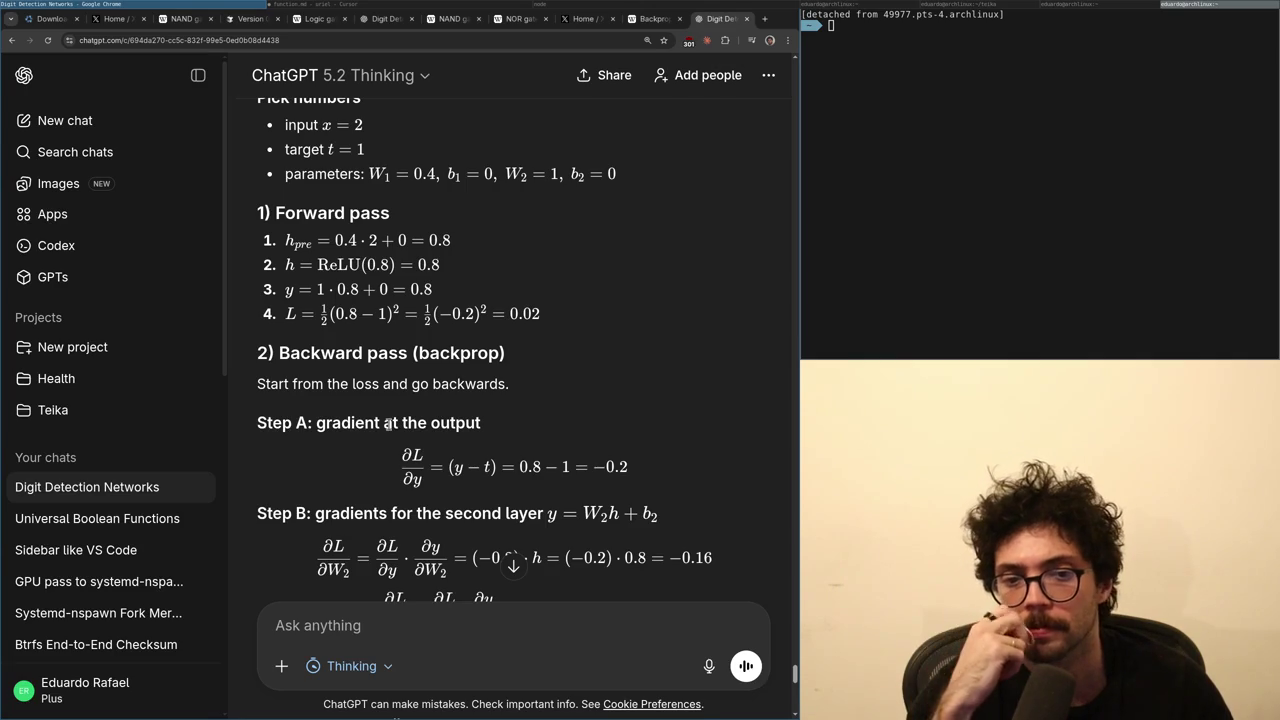
pyautogui.scroll(4, 392, 423)
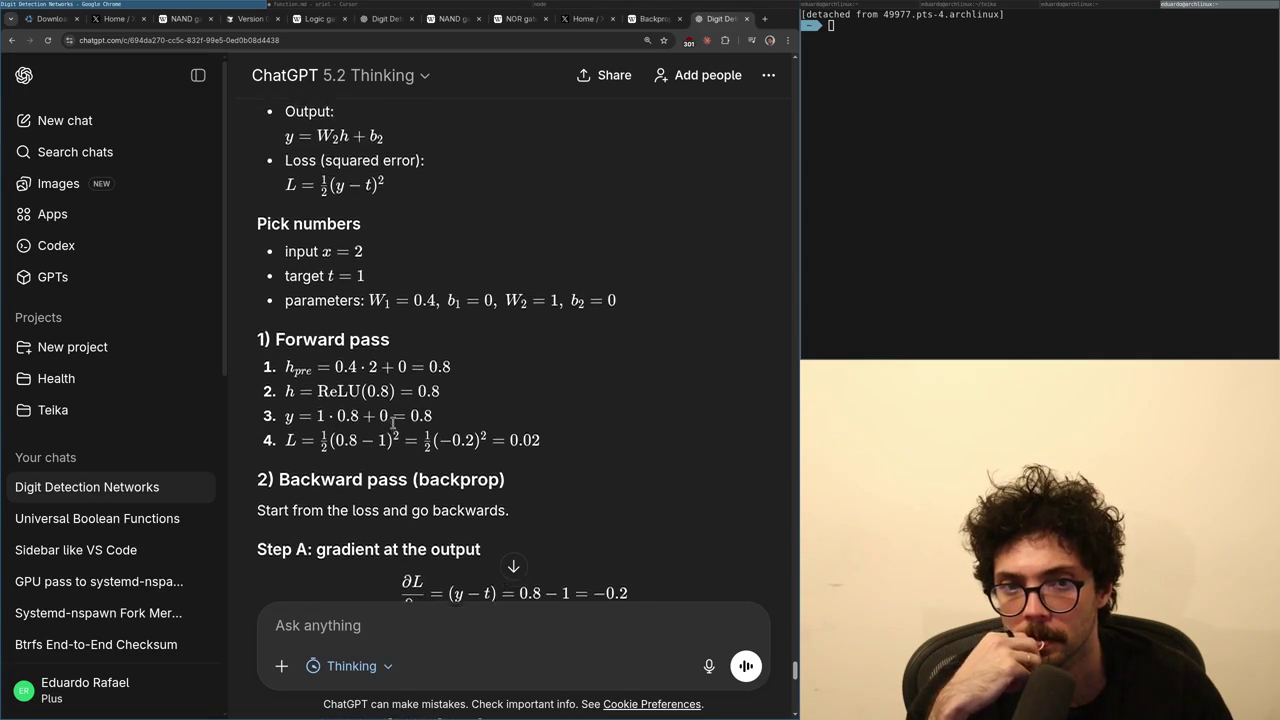
pyautogui.scroll(-4, 392, 423)
pyautogui.scroll(2, 392, 423)
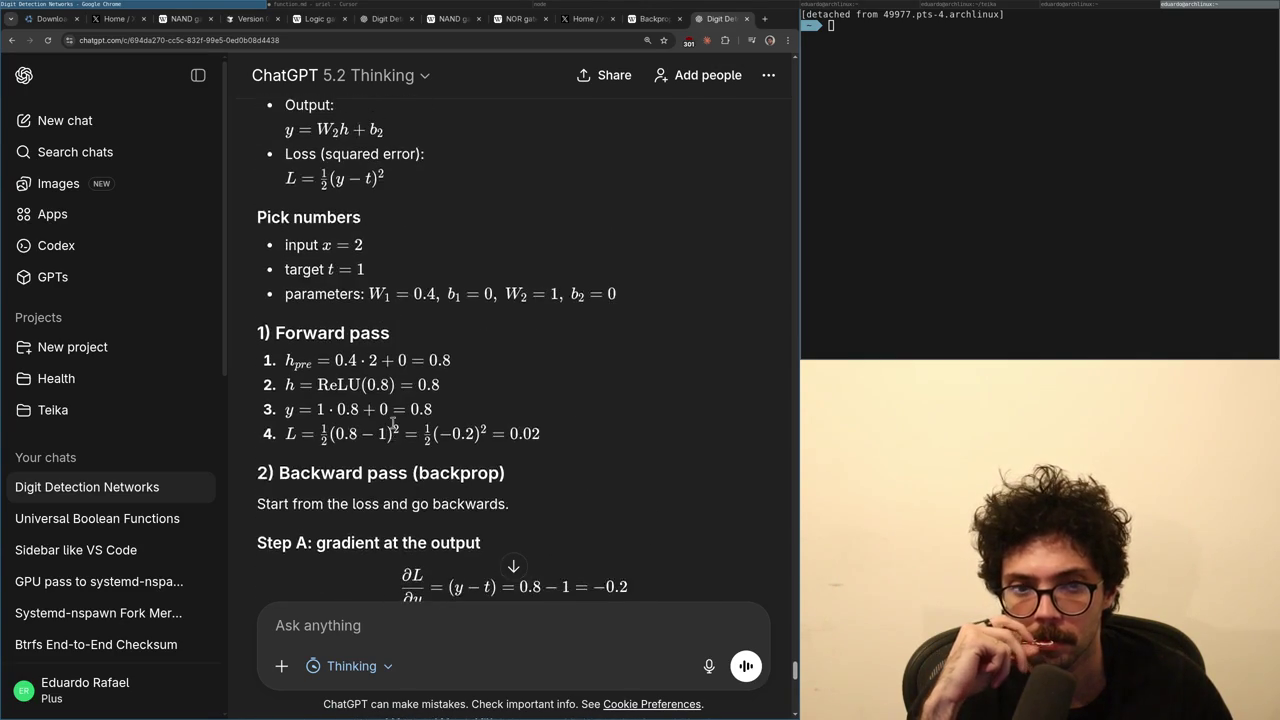
pyautogui.scroll(-1, 380, 417)
pyautogui.scroll(-1, 392, 470)
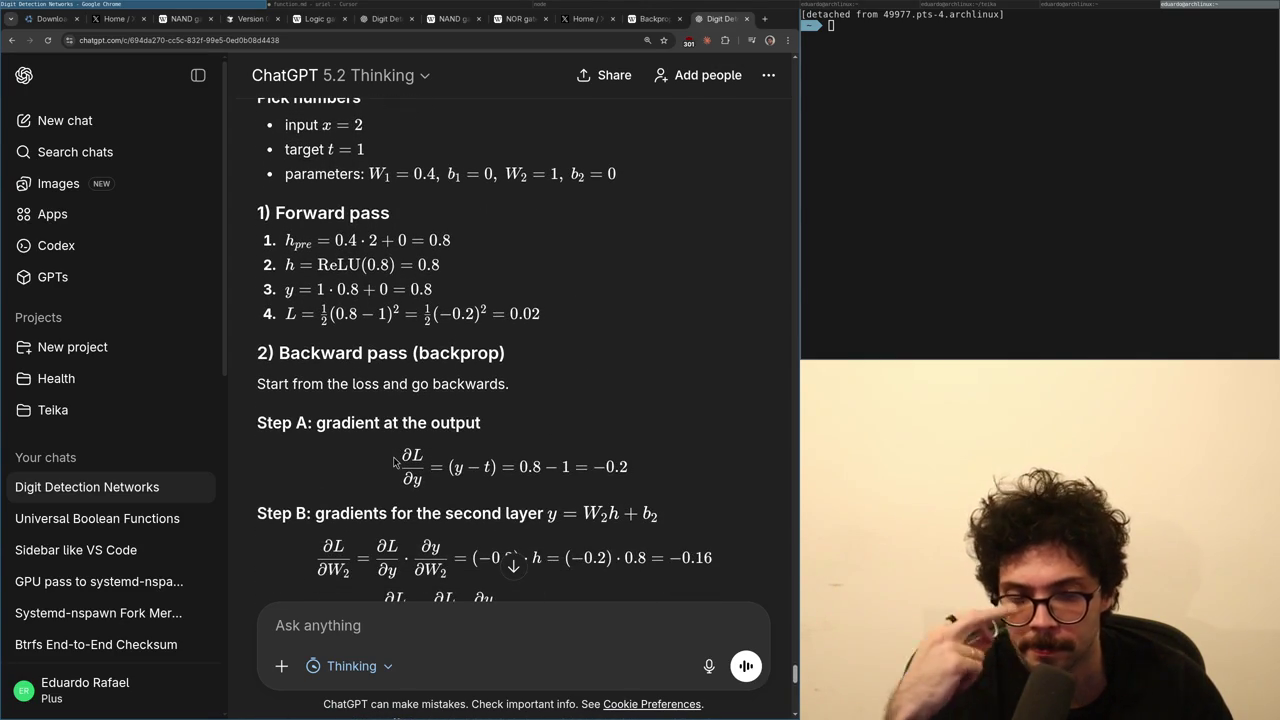
pyautogui.scroll(1, 394, 461)
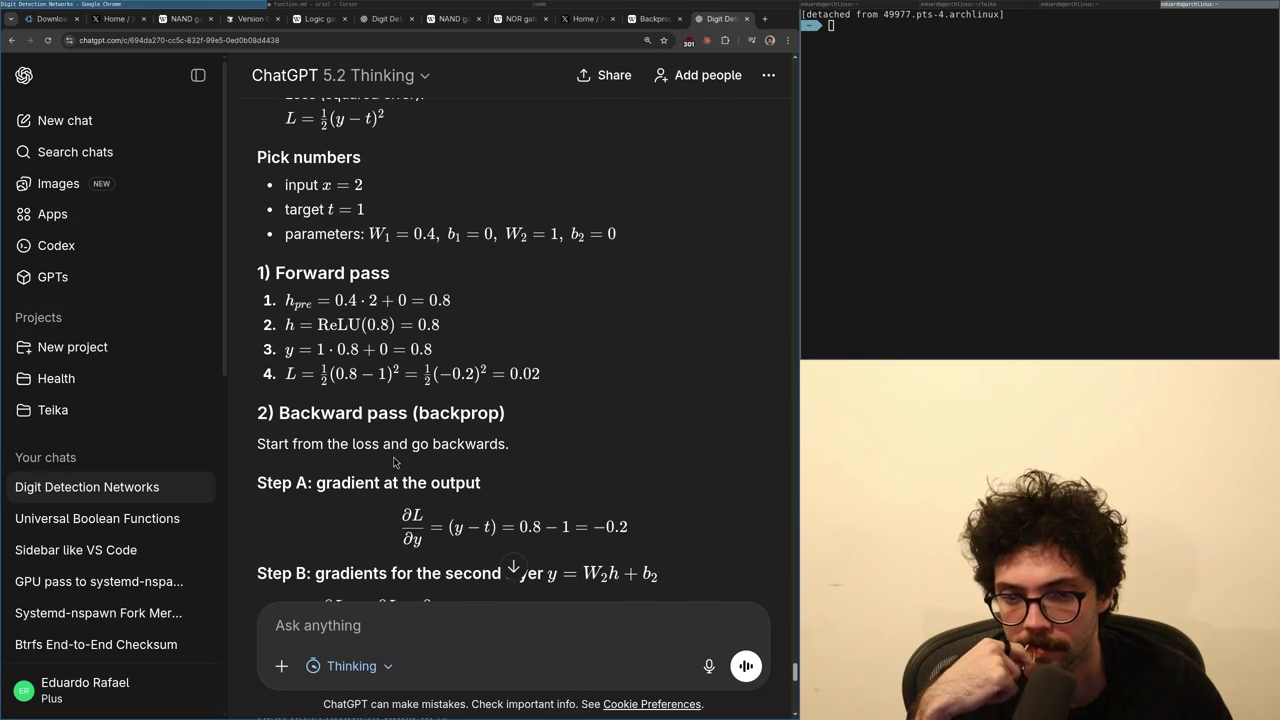
pyautogui.scroll(5, 393, 462)
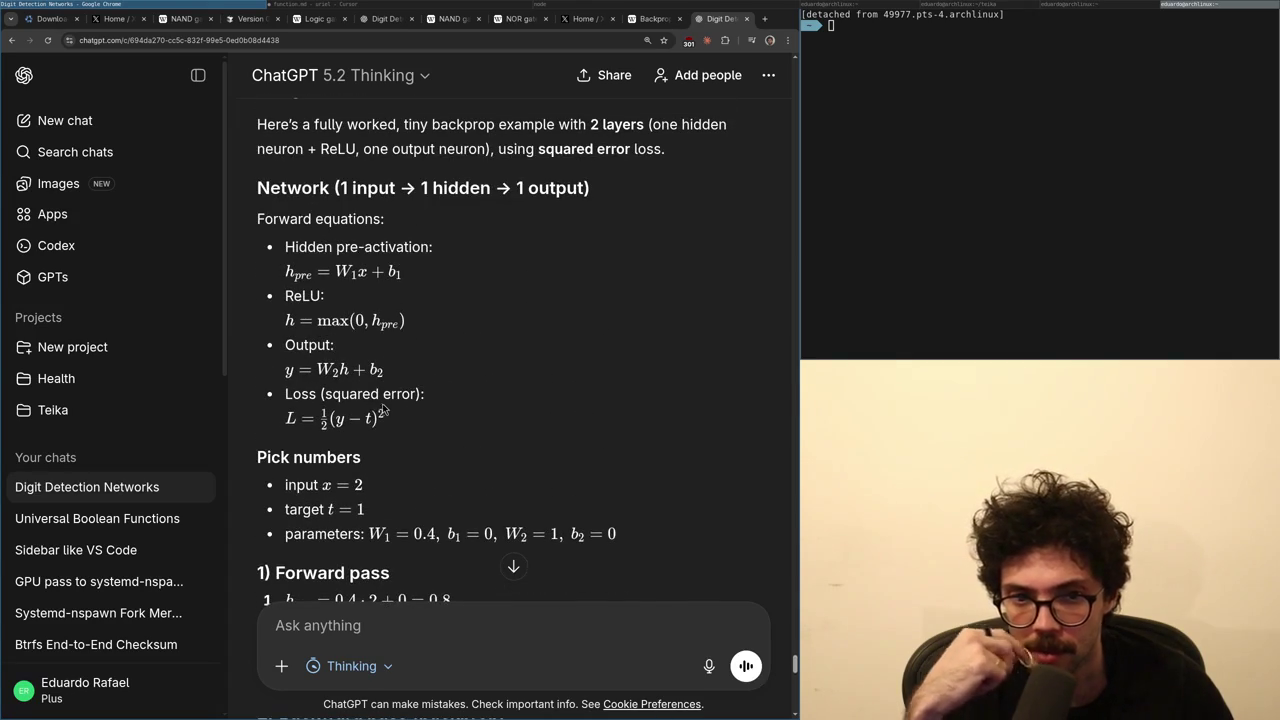
pyautogui.scroll(1, 373, 389)
pyautogui.scroll(-2, 388, 403)
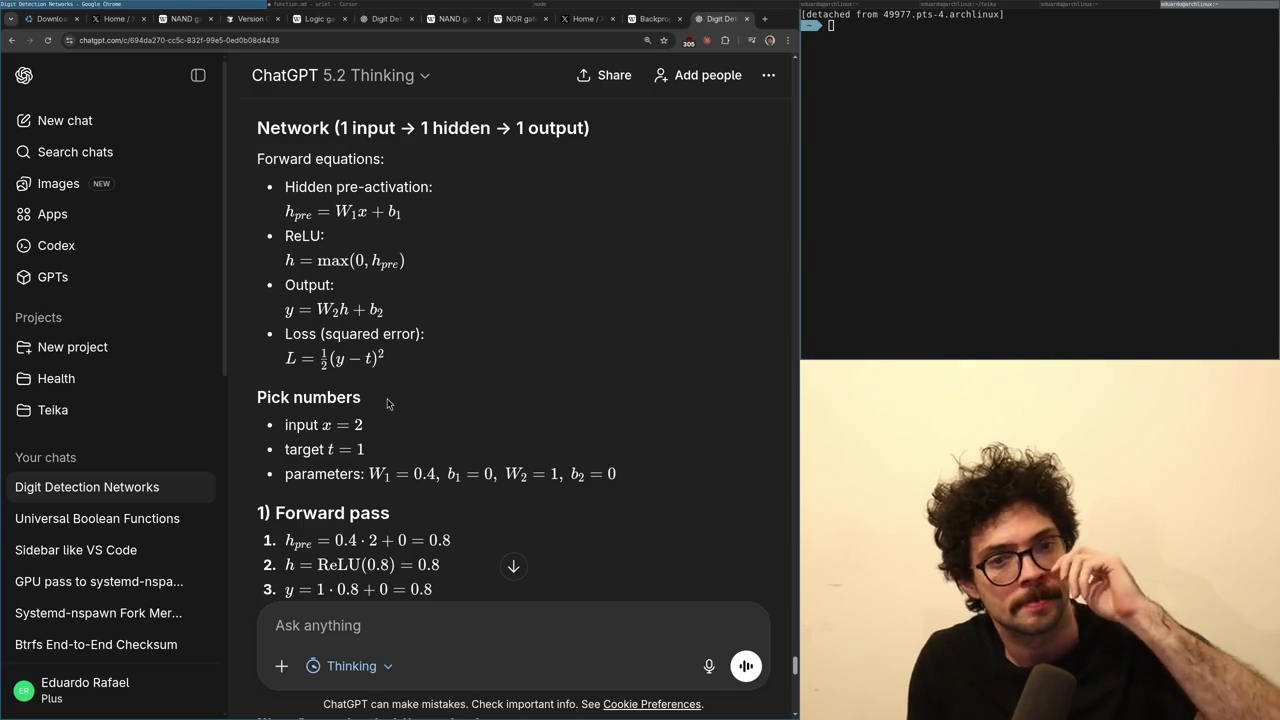
pyautogui.scroll(-5, 363, 440)
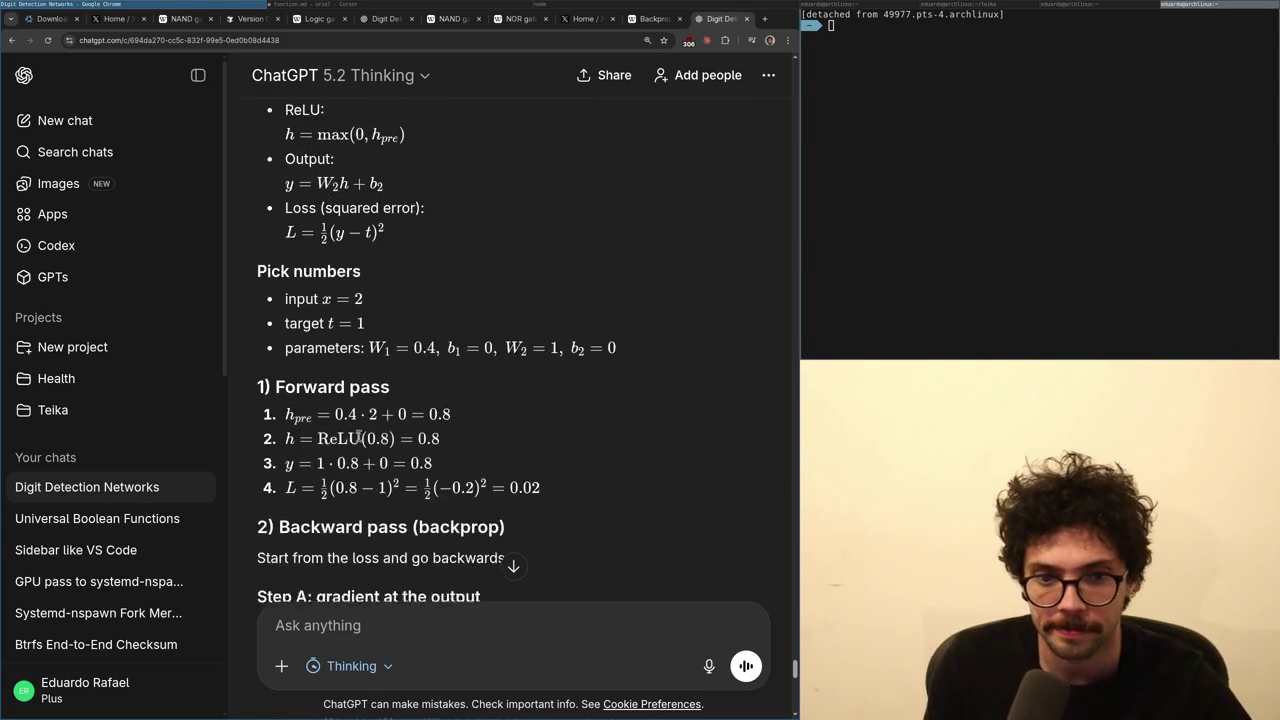
pyautogui.scroll(3, 363, 445)
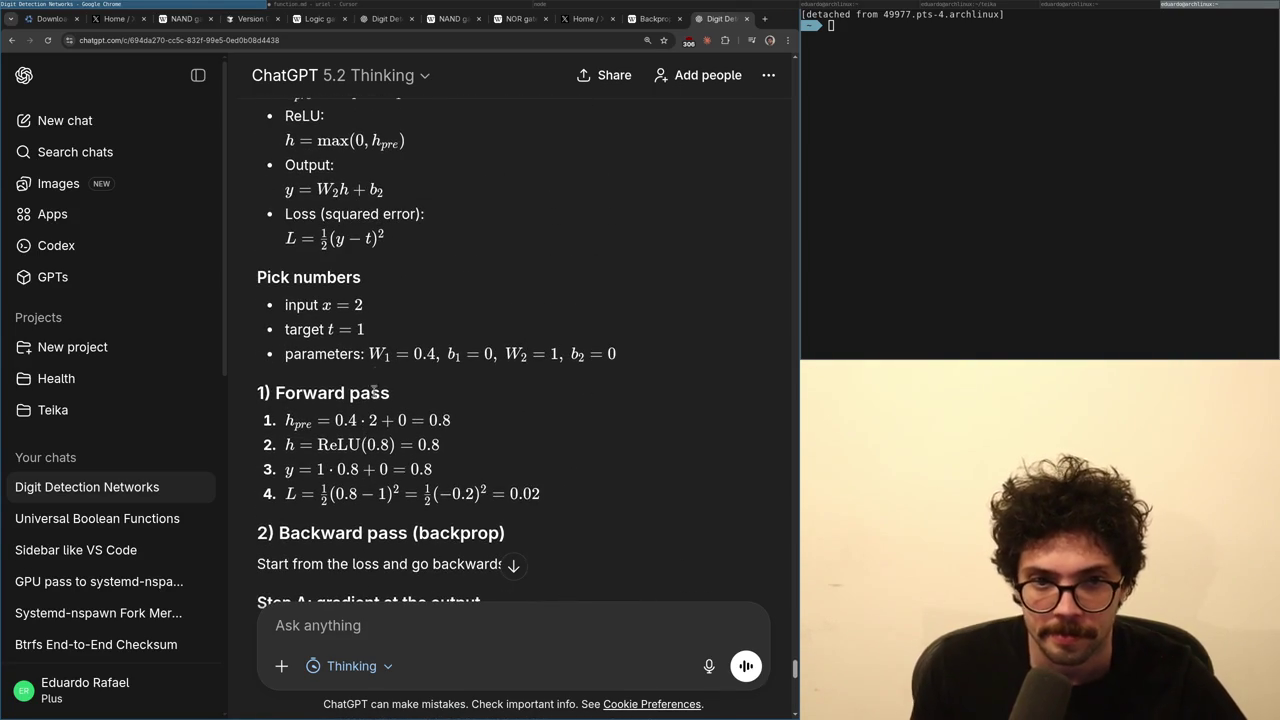
pyautogui.scroll(-2, 377, 383)
pyautogui.scroll(1, 377, 385)
pyautogui.scroll(-1, 375, 386)
pyautogui.scroll(-1, 376, 386)
pyautogui.scroll(-1, 387, 425)
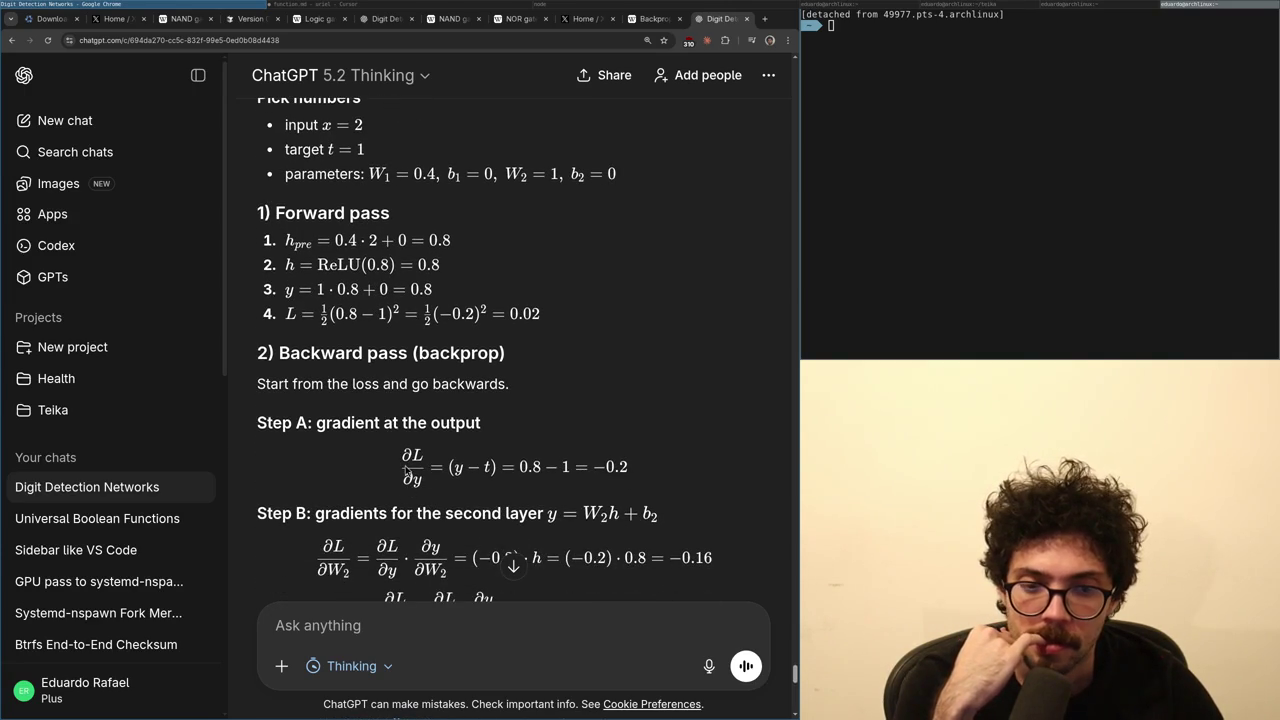
pyautogui.doubleClick(408, 460)
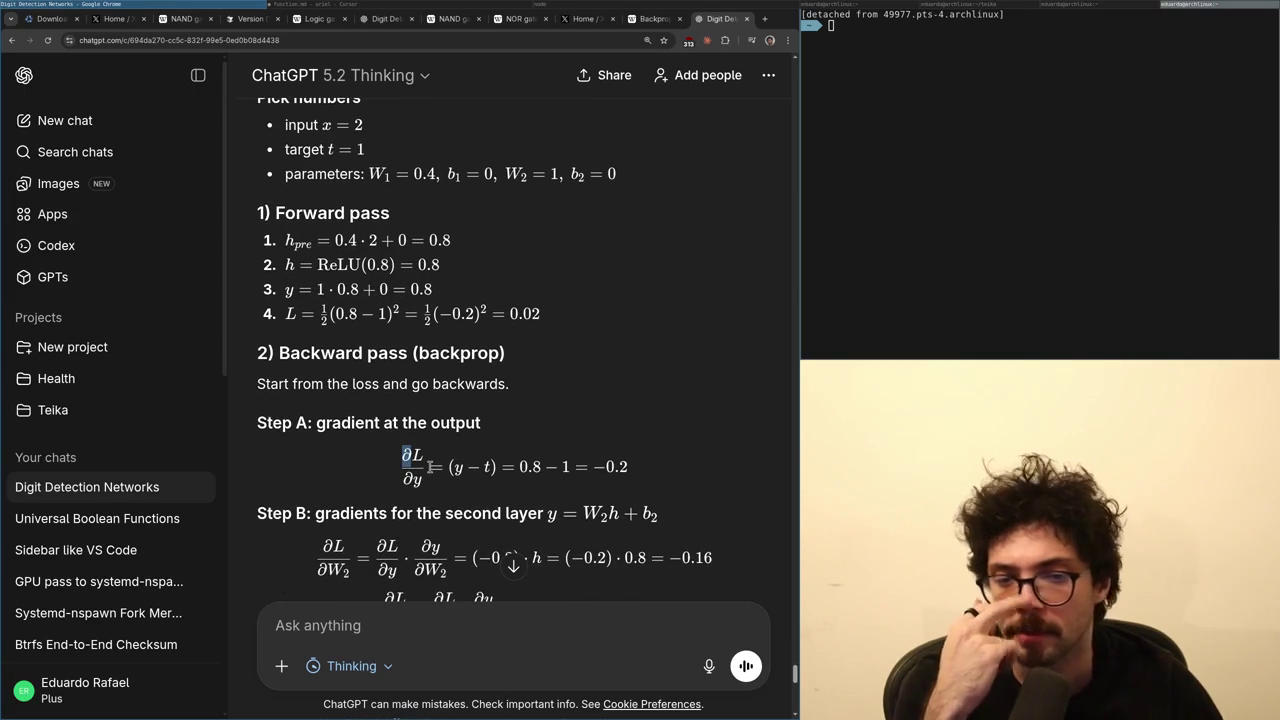
pyautogui.click(416, 486)
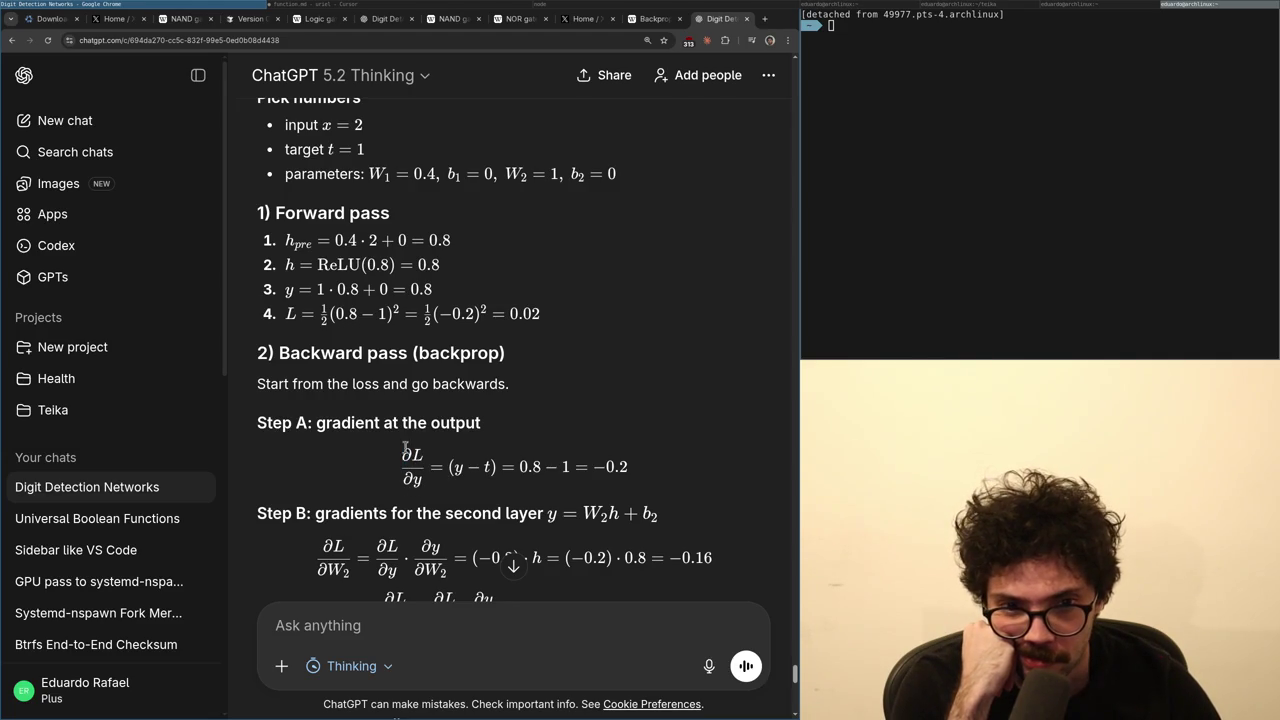
pyautogui.scroll(3, 410, 452)
pyautogui.scroll(-2, 373, 405)
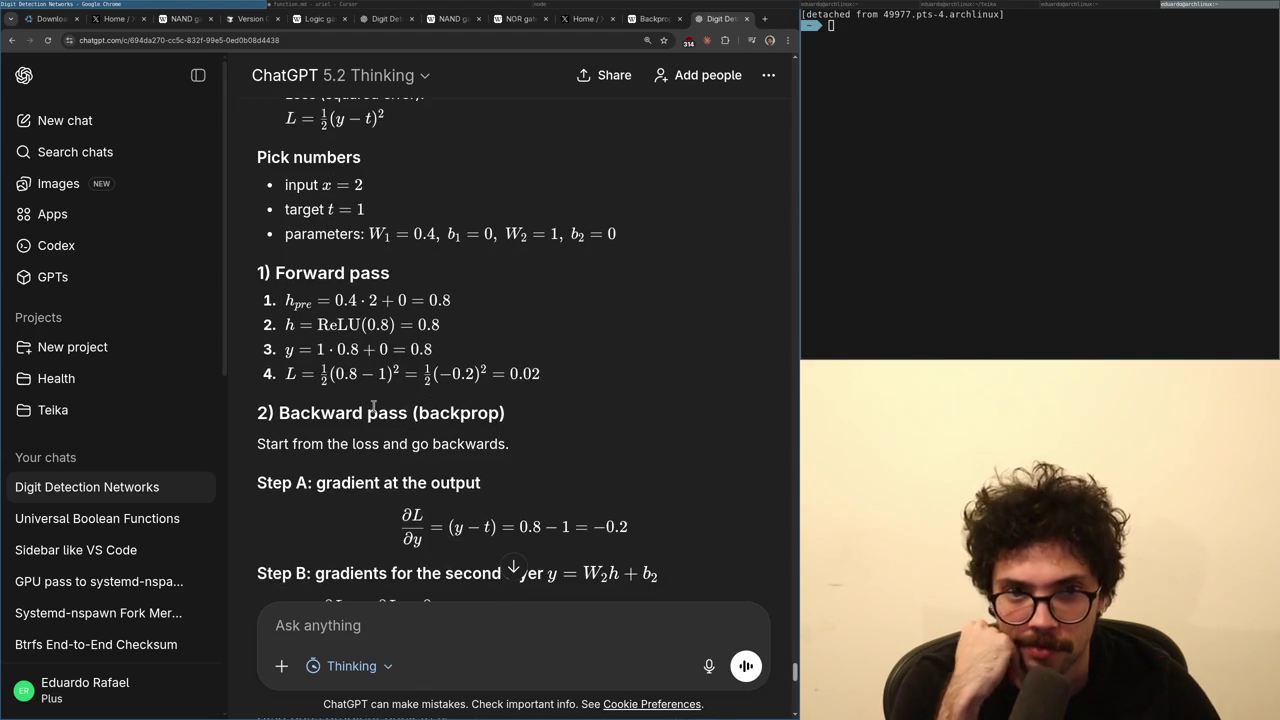
pyautogui.scroll(6, 401, 449)
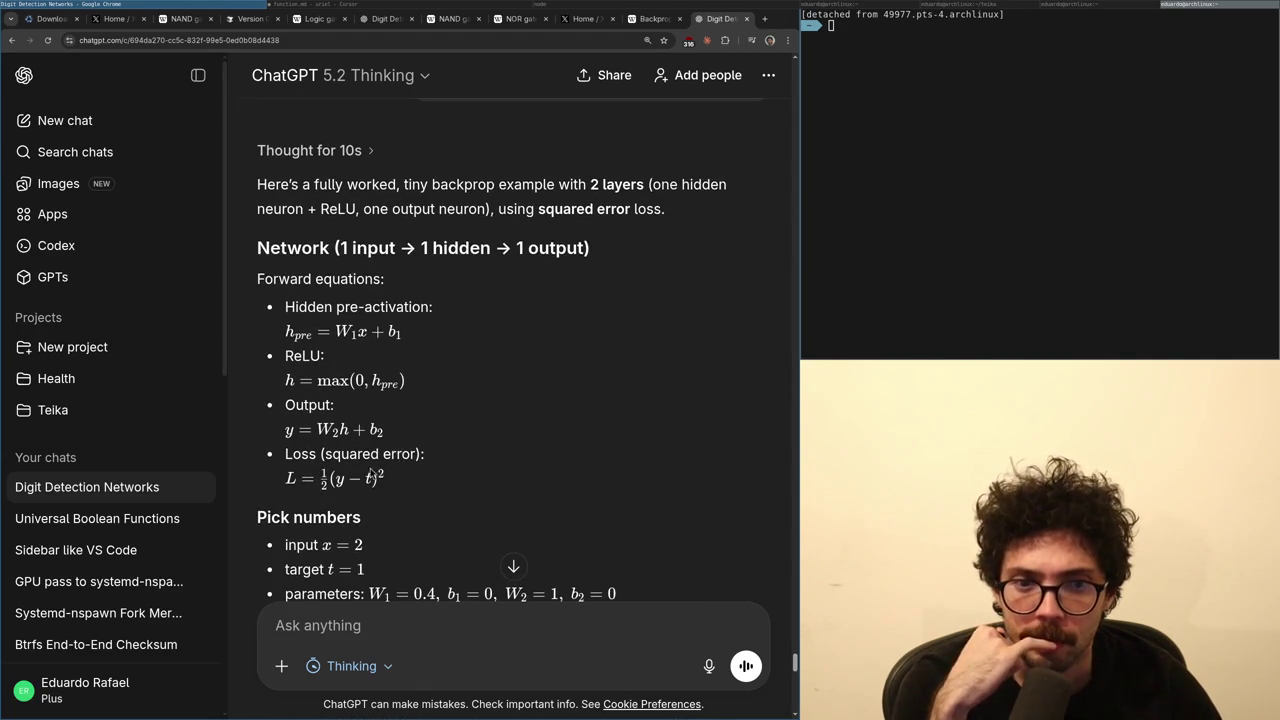
pyautogui.scroll(-2, 372, 479)
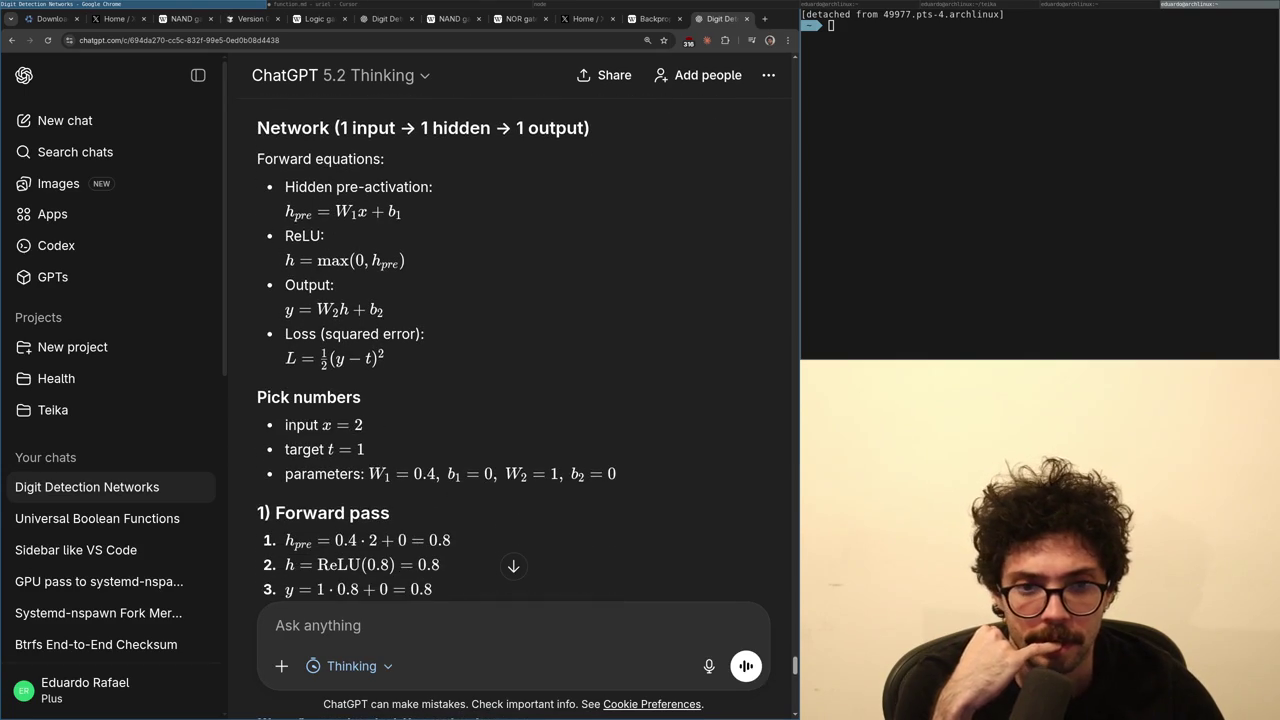
pyautogui.scroll(-4, 366, 374)
pyautogui.scroll(1, 467, 530)
pyautogui.scroll(-1, 467, 530)
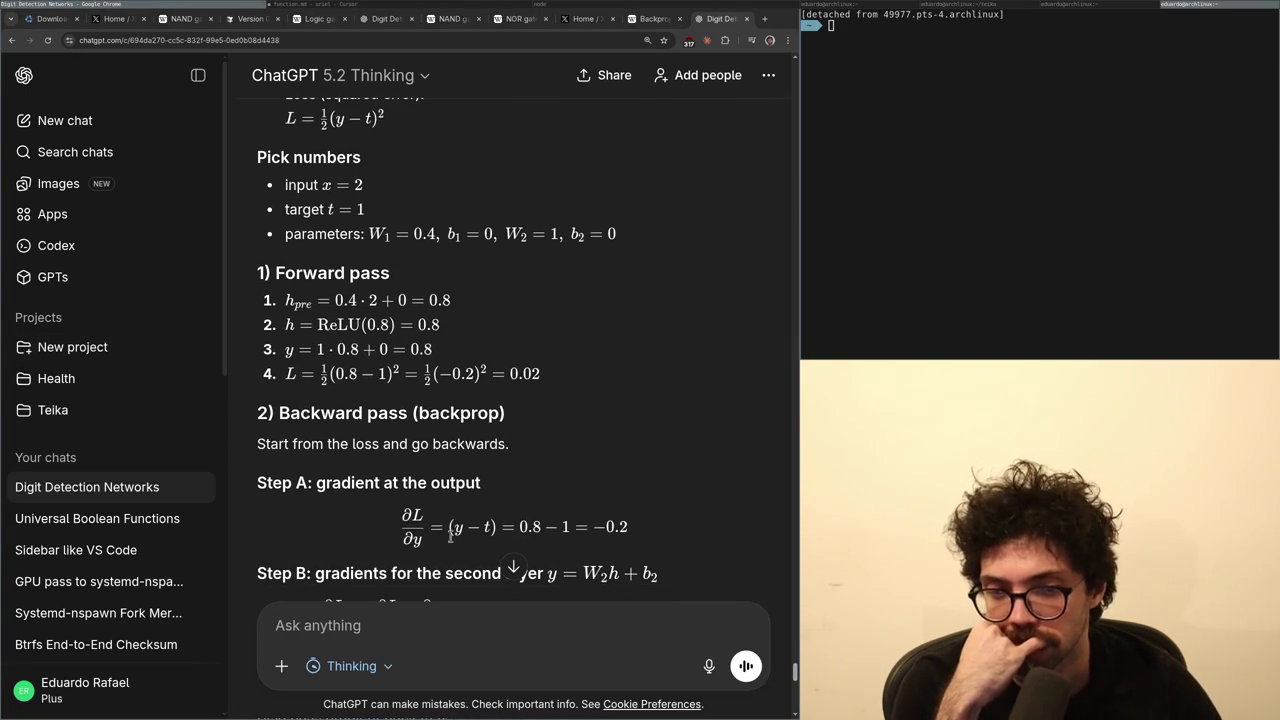
pyautogui.scroll(-2, 412, 548)
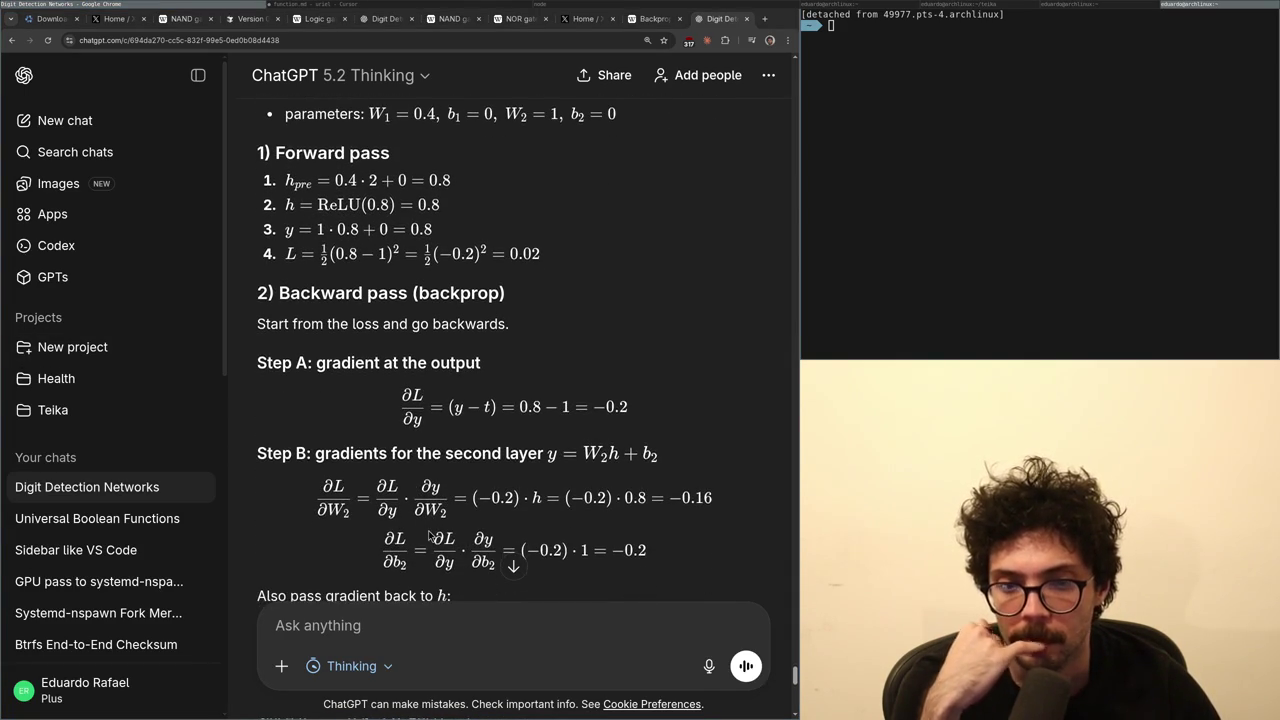
pyautogui.scroll(5, 430, 537)
pyautogui.scroll(-5, 430, 530)
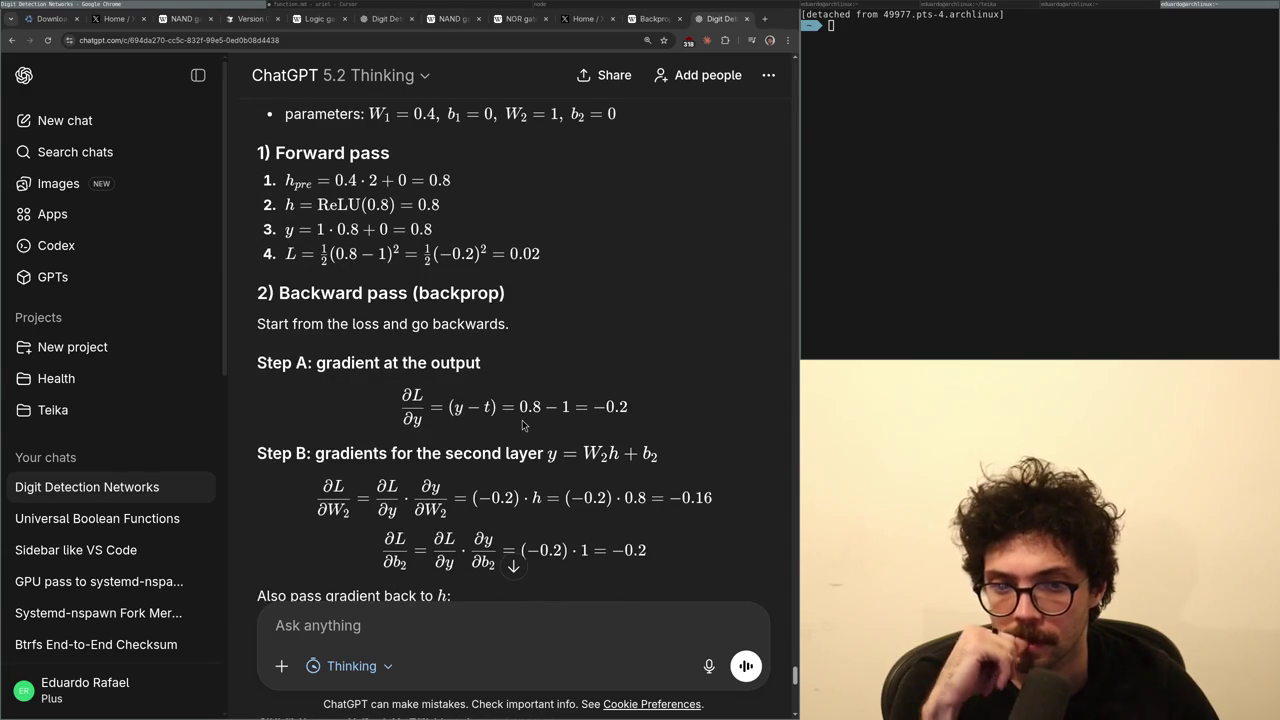
pyautogui.moveTo(522, 500); pyautogui.dragTo(478, 500)
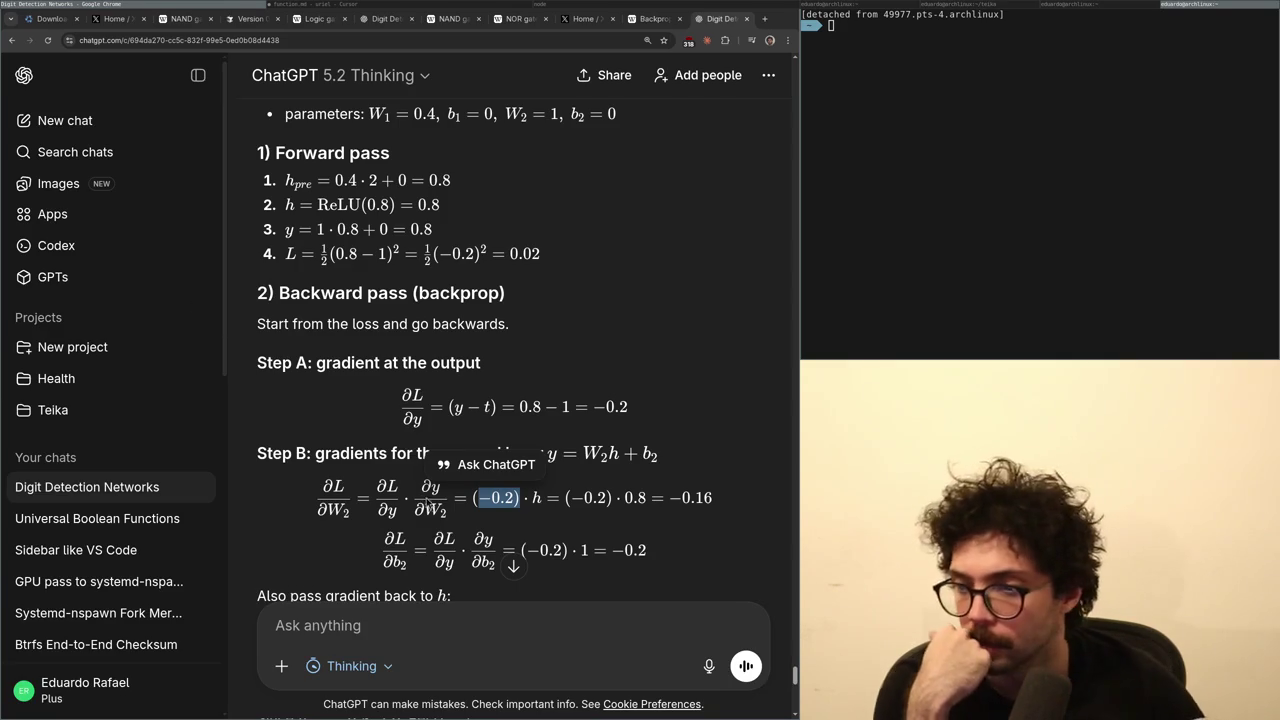
pyautogui.scroll(3, 344, 440)
pyautogui.scroll(3, 344, 440)
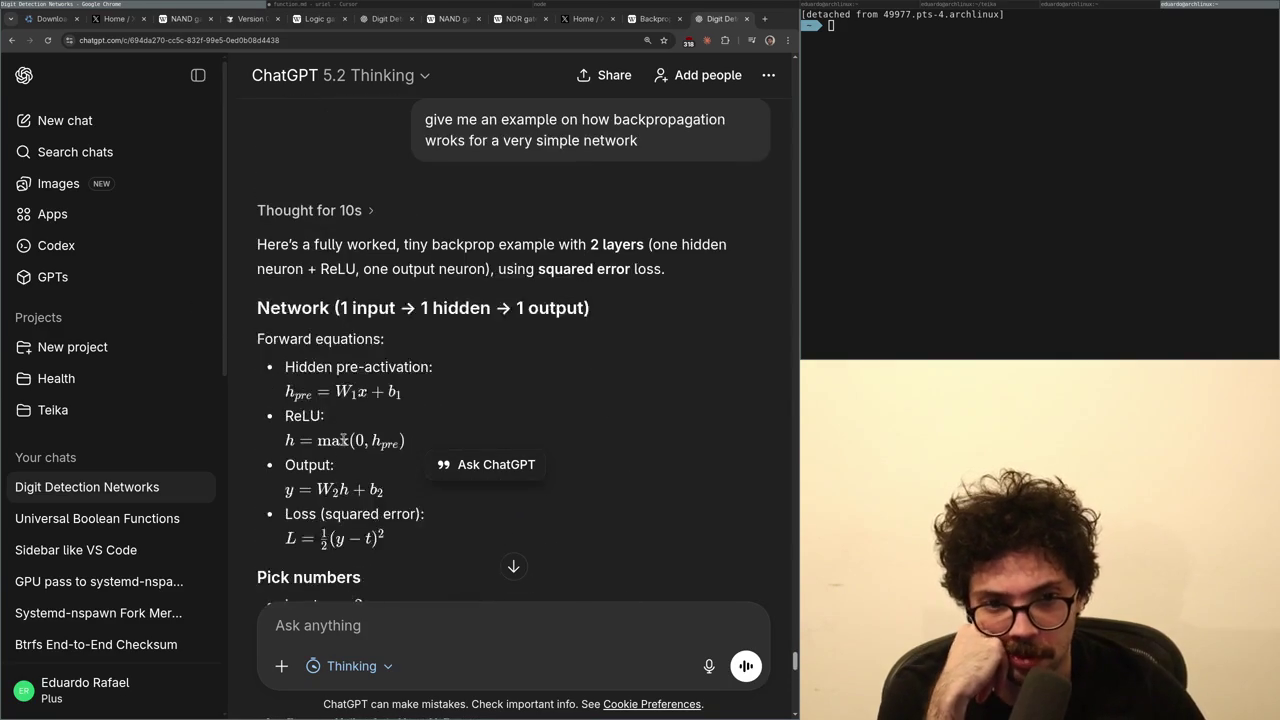
pyautogui.scroll(-5, 344, 440)
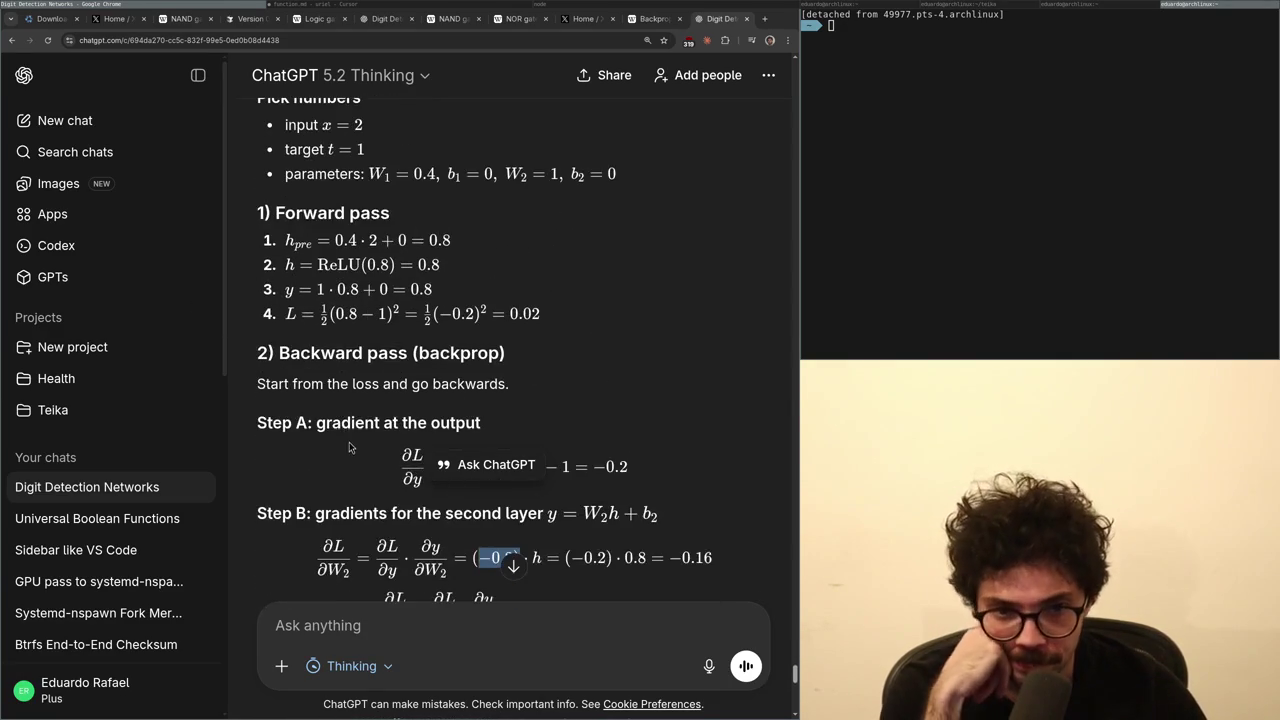
pyautogui.moveTo(424, 452); pyautogui.dragTo(400, 456)
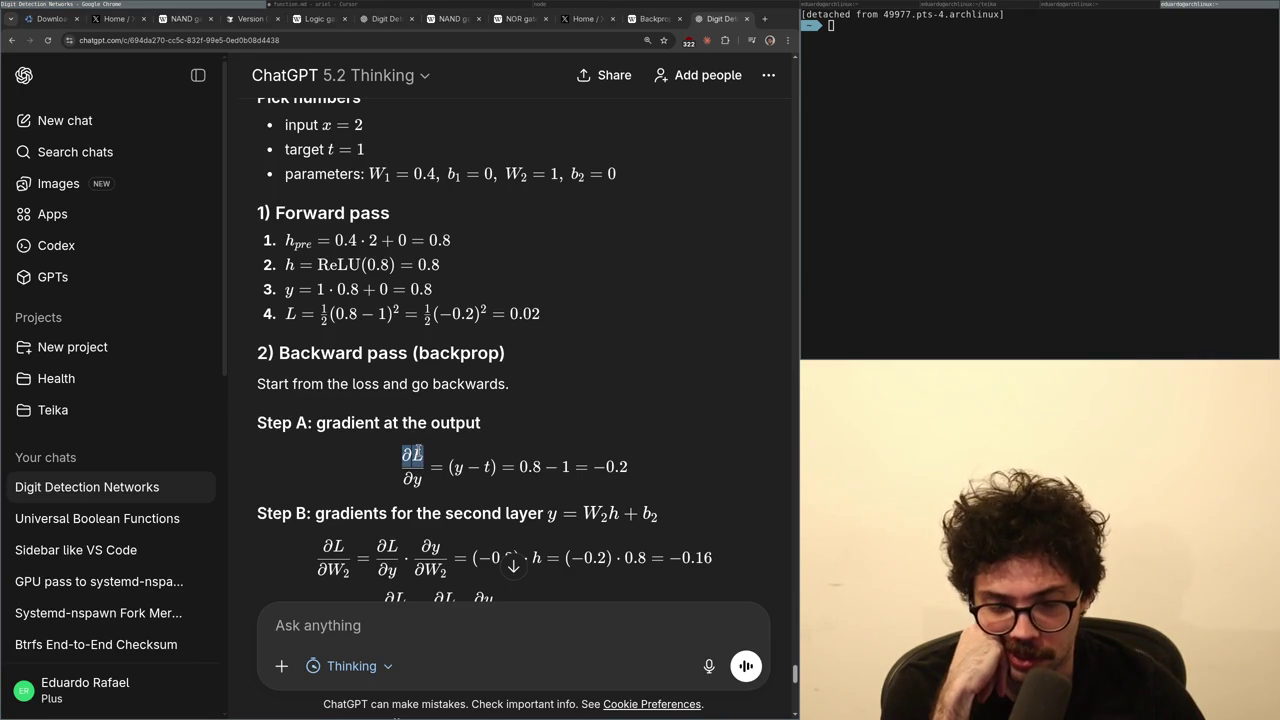
pyautogui.moveTo(448, 479); pyautogui.dragTo(498, 487)
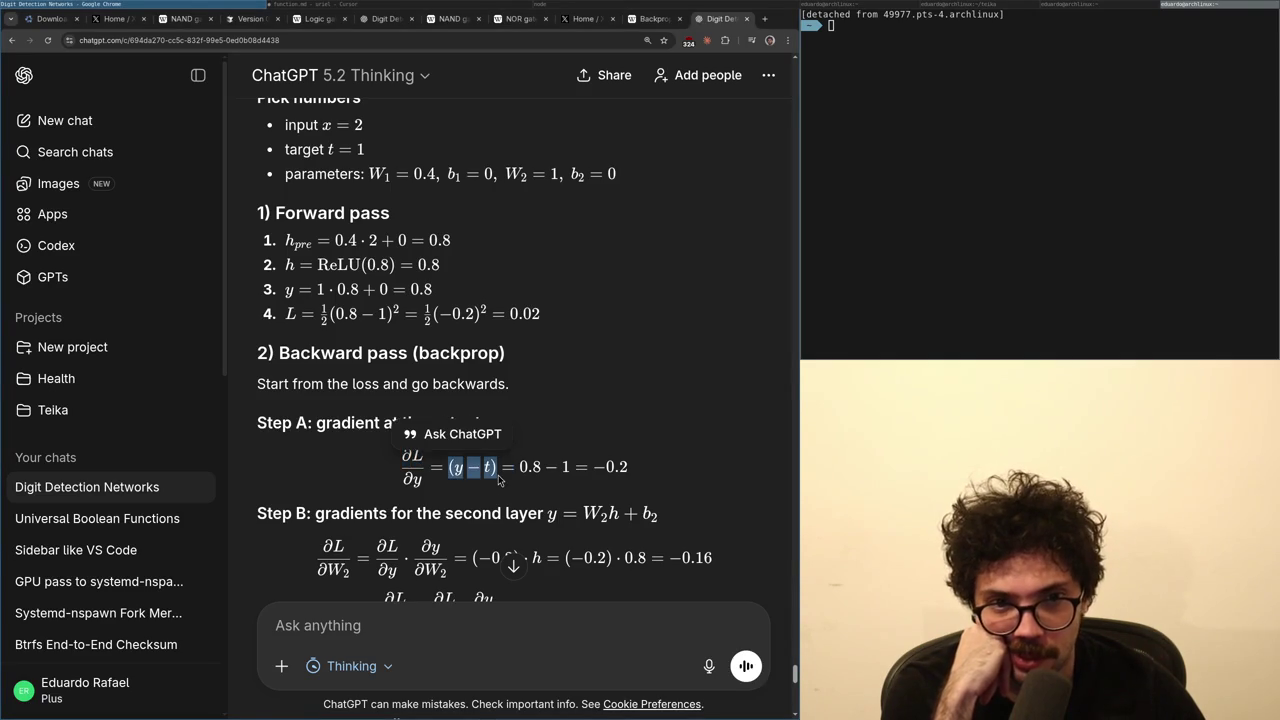
pyautogui.scroll(1, 494, 474)
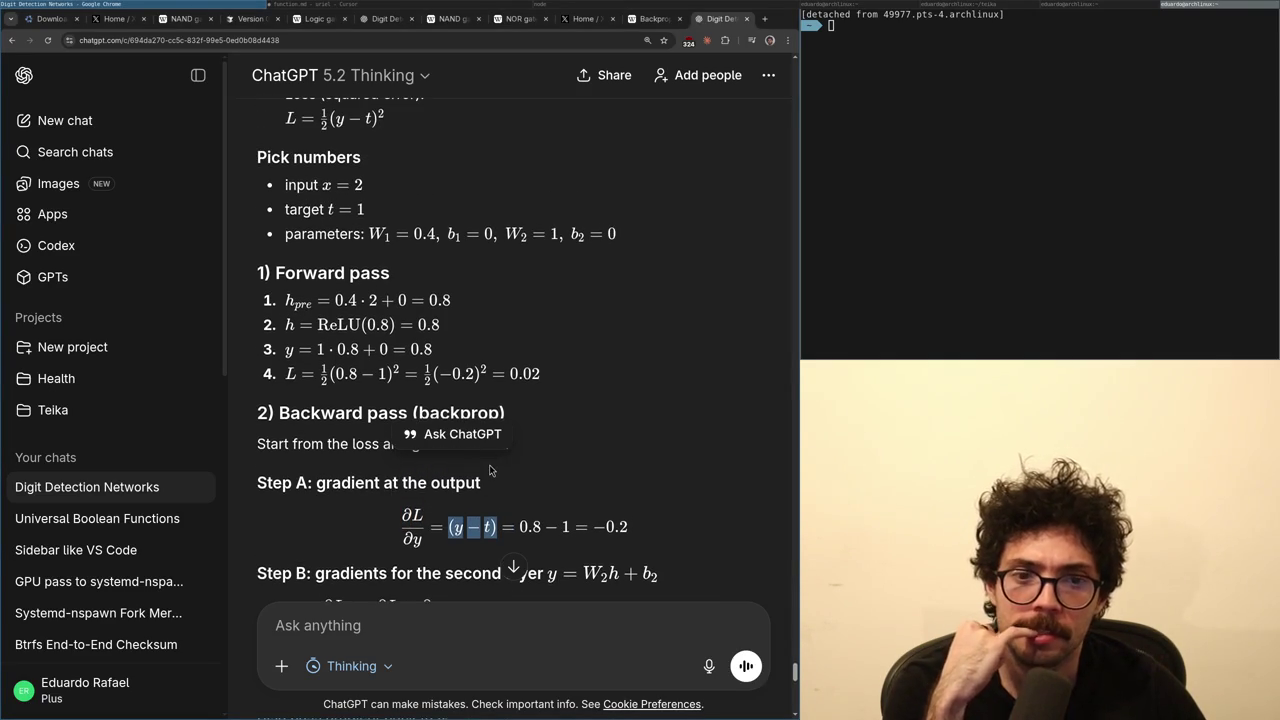
pyautogui.scroll(-1, 487, 467)
pyautogui.click(418, 494)
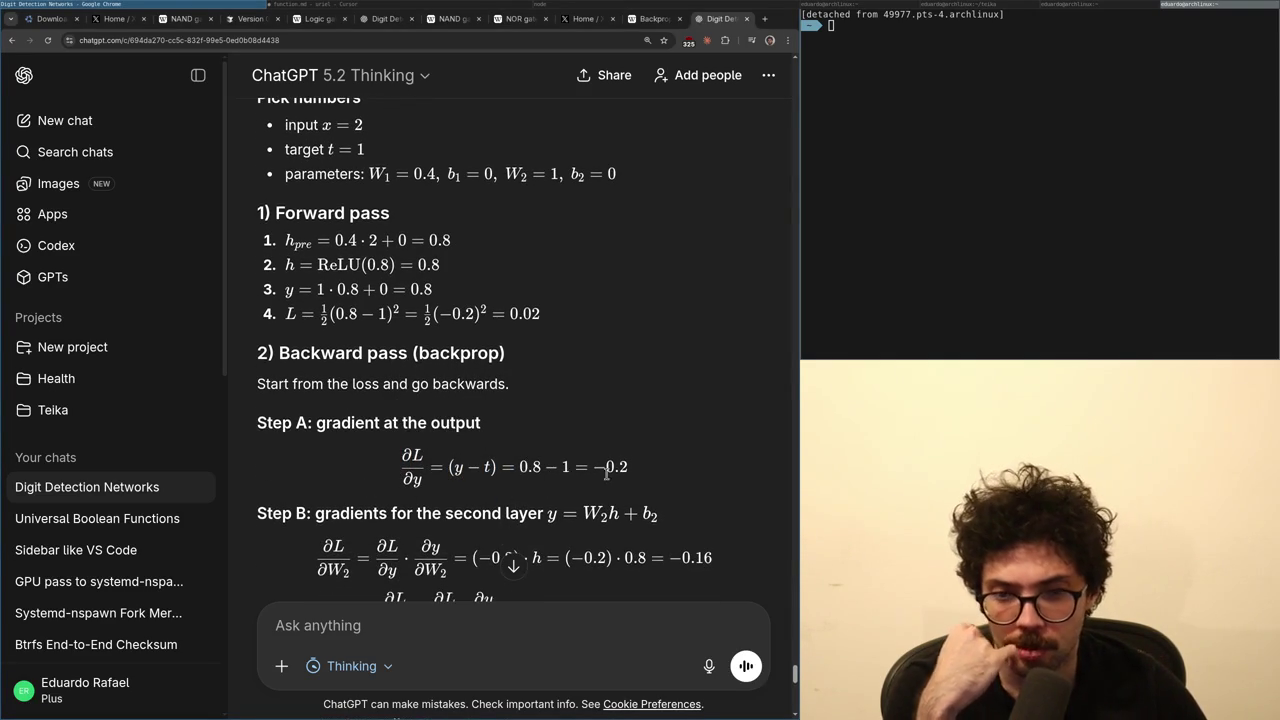
pyautogui.scroll(1, 577, 473)
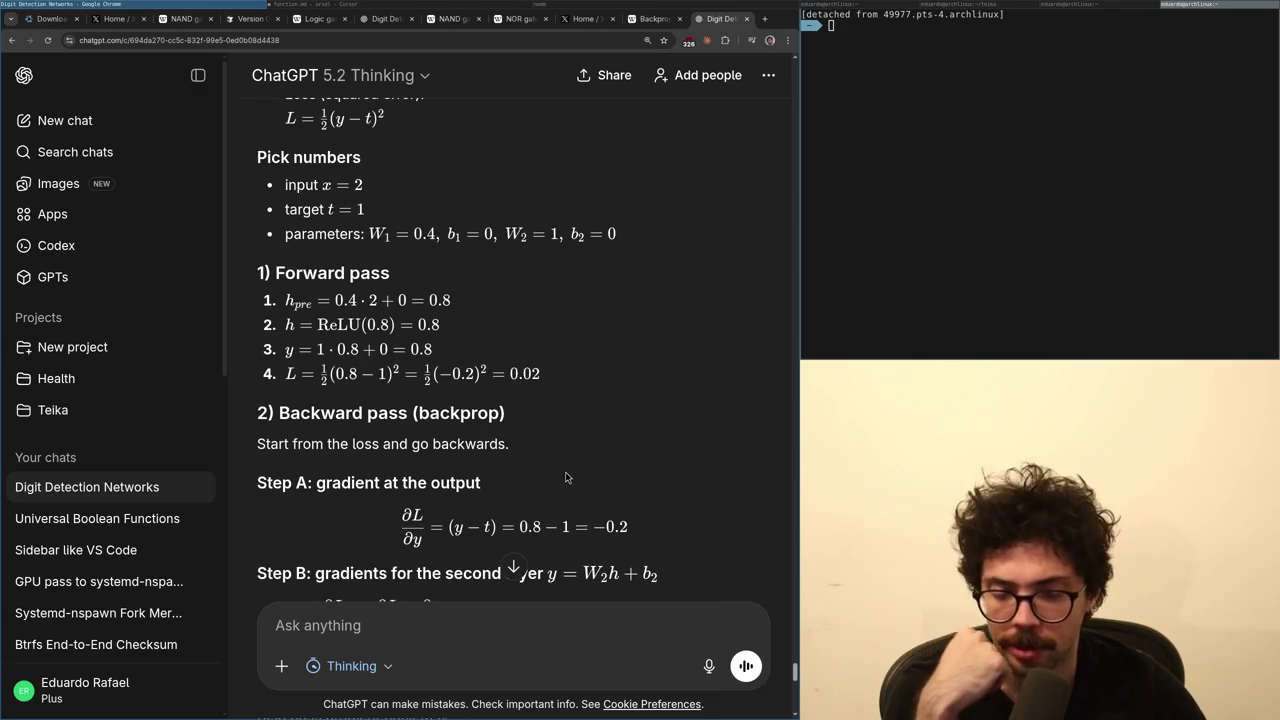
pyautogui.press('super+Right')
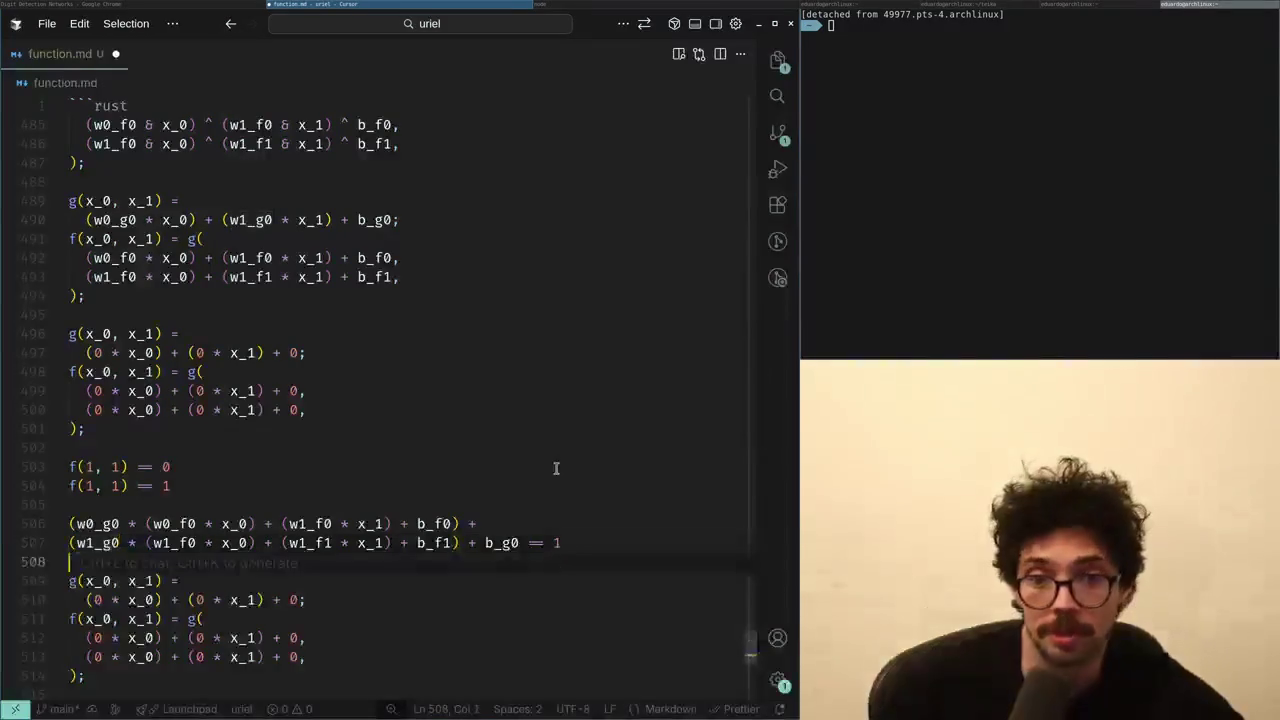
pyautogui.press('super+Left')
pyautogui.scroll(-3, 521, 478)
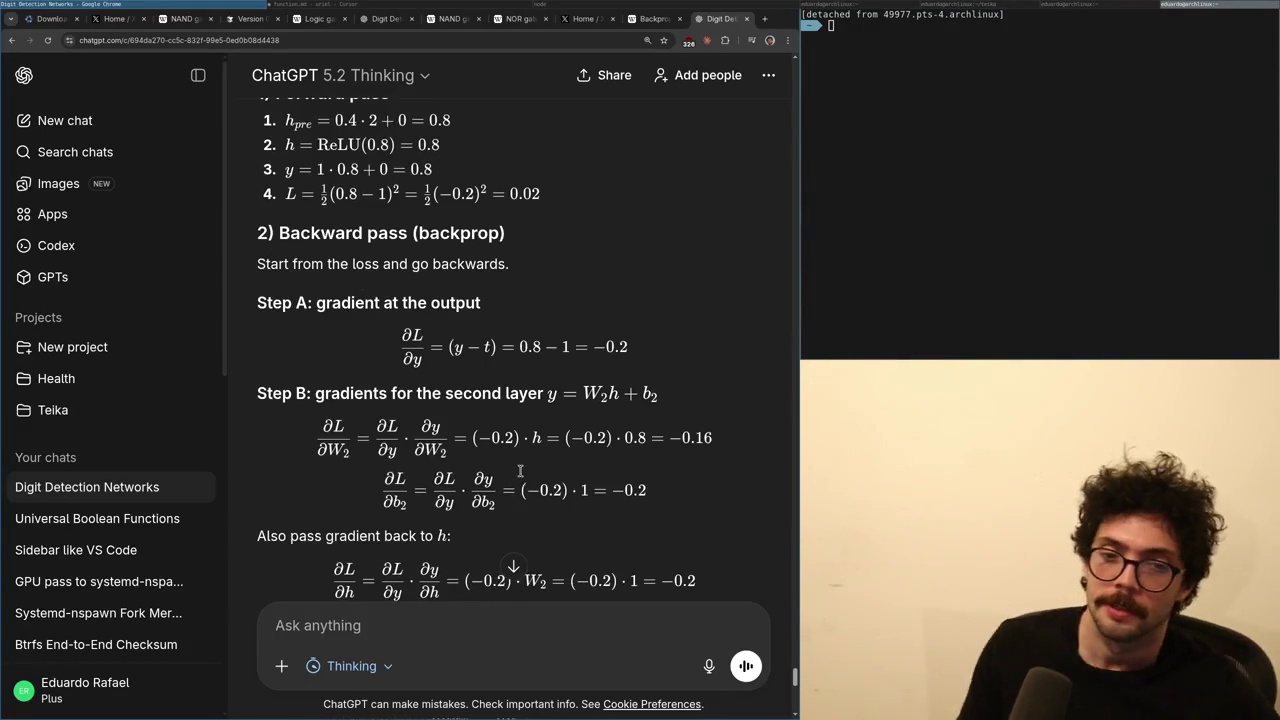
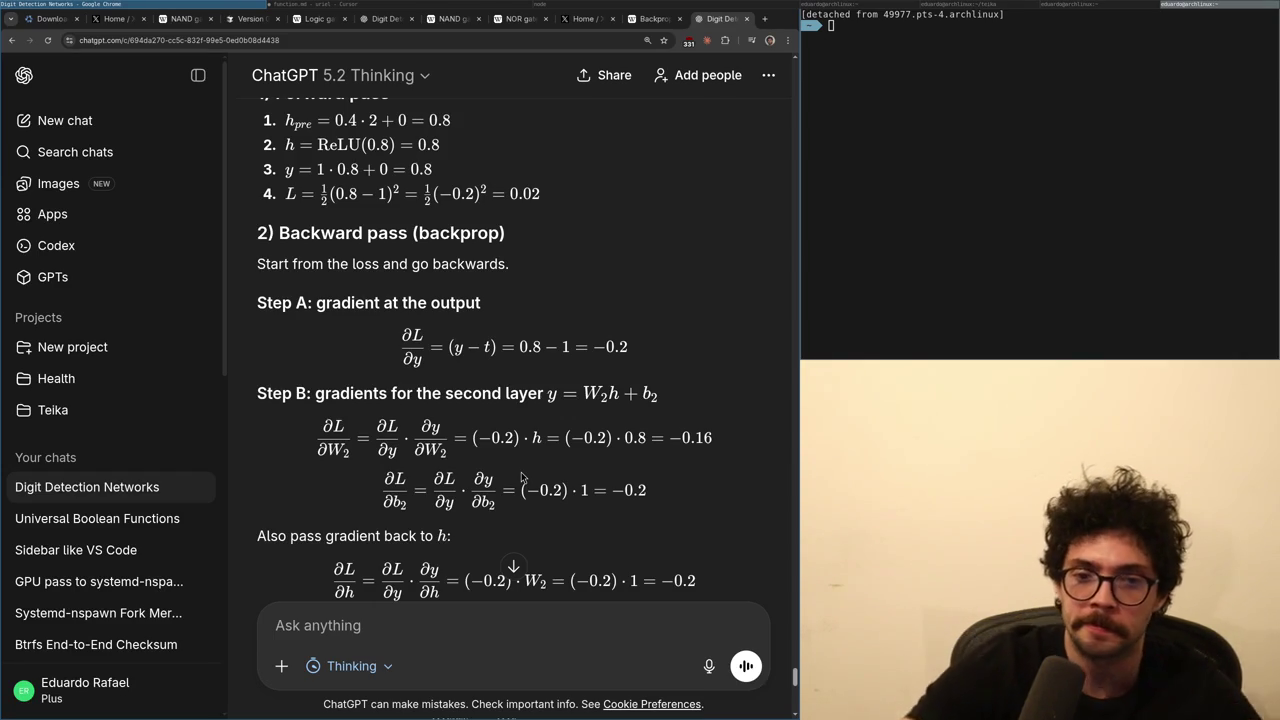
# - In function.md, glance at the f(1, 1) lines and select b_g0 on line 507
pyautogui.hotkey('alt', 'Tab')
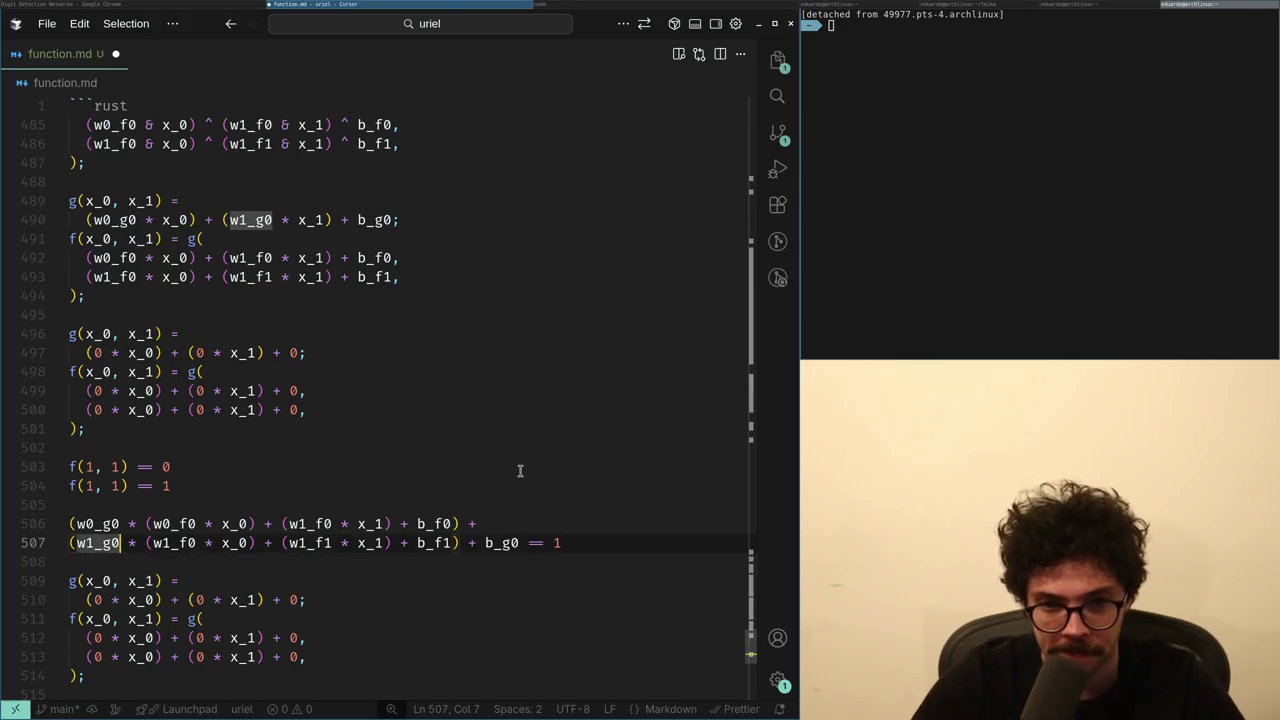
pyautogui.press('End')
pyautogui.press('Up')
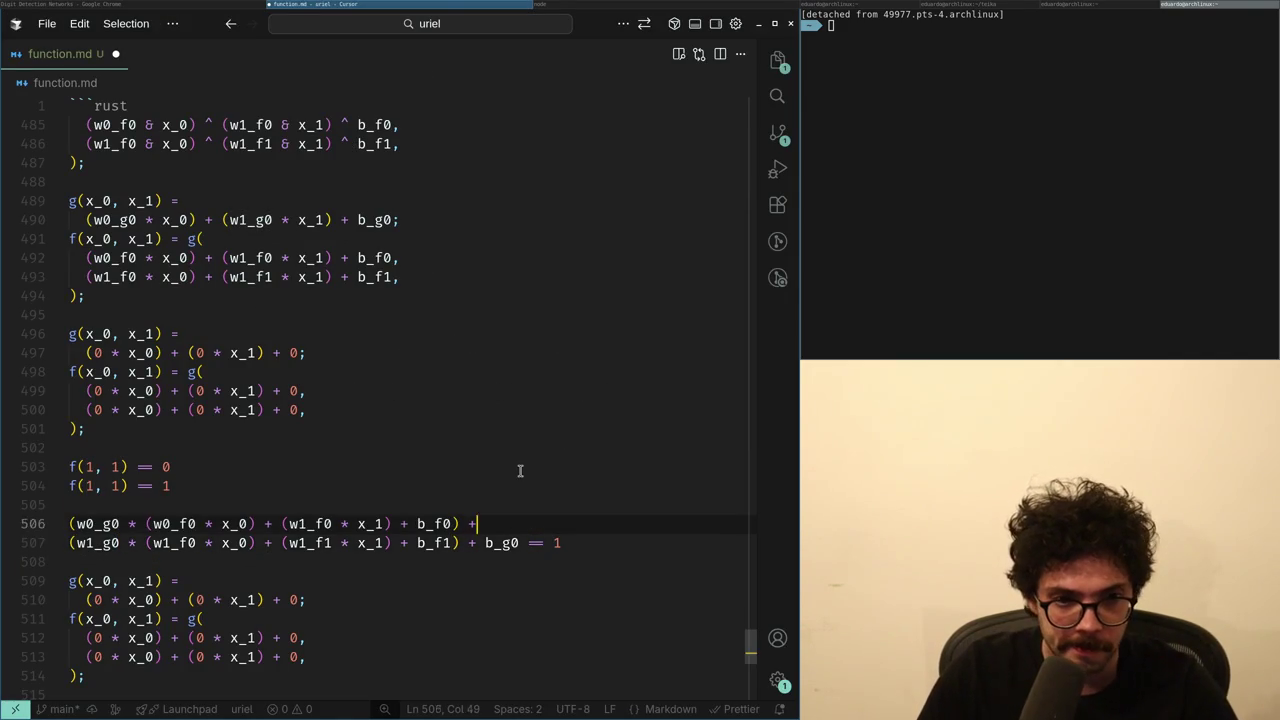
pyautogui.press('Up')
pyautogui.press('Down')
pyautogui.press('Up')
pyautogui.press('Up')
pyautogui.press('Up')
pyautogui.press('Down')
pyautogui.press('Down')
pyautogui.press('Down')
pyautogui.press('Down')
pyautogui.press('End')
pyautogui.hotkey('ctrl', 'Left')
pyautogui.hotkey('ctrl', 'Left')
pyautogui.hotkey('ctrl', 'shift', 'Left')
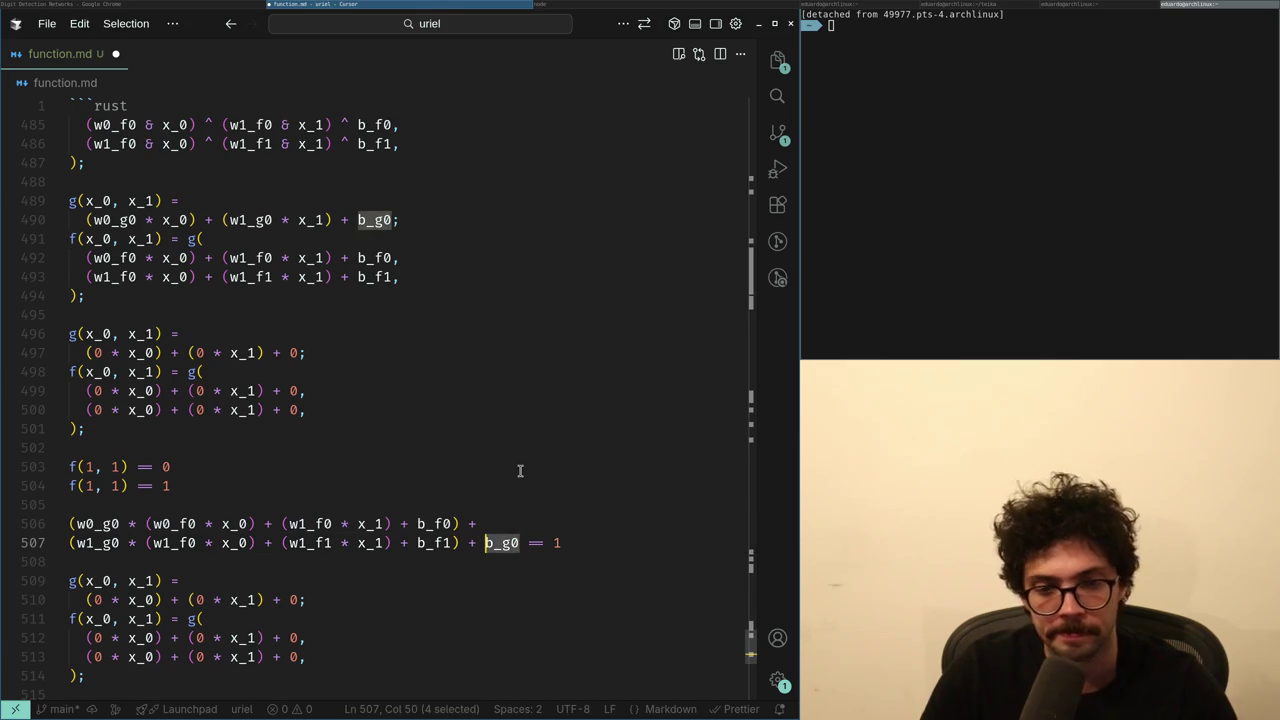
# - Reread the loss formula ½(0.8 − 1)² in ChatGPT's backprop answer
pyautogui.hotkey('alt', 'Tab')
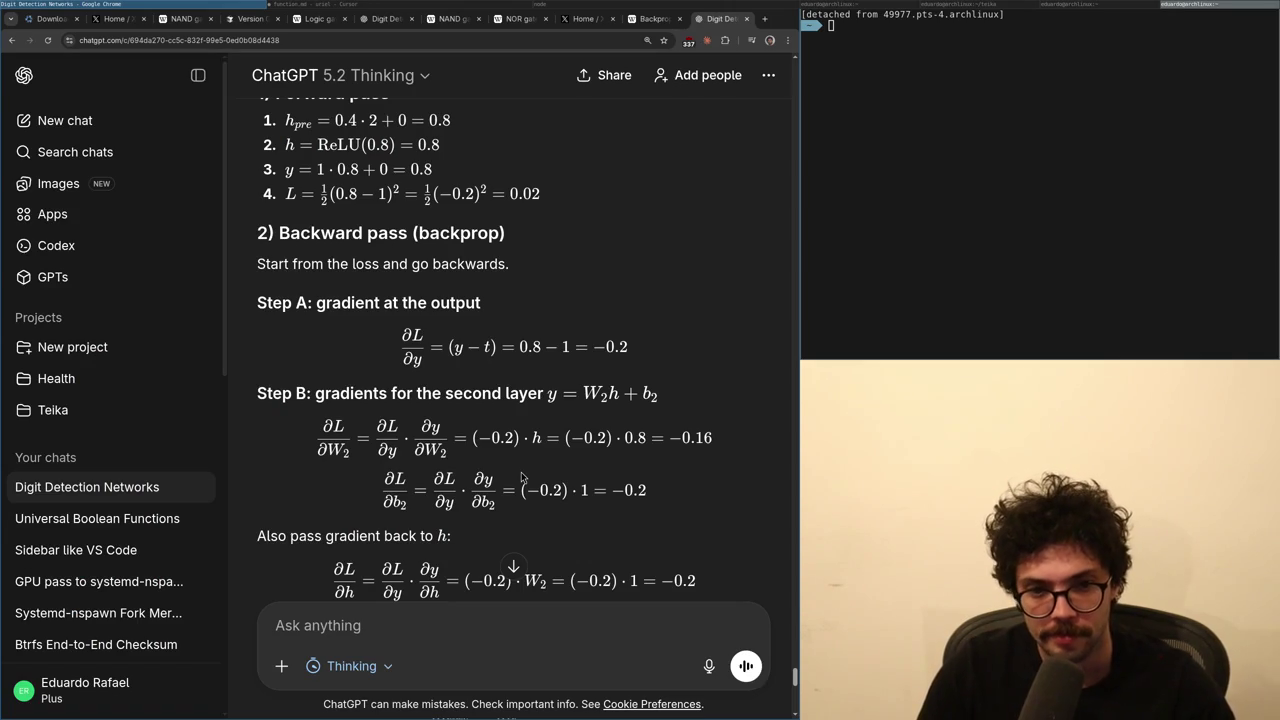
pyautogui.scroll(3, 545, 459)
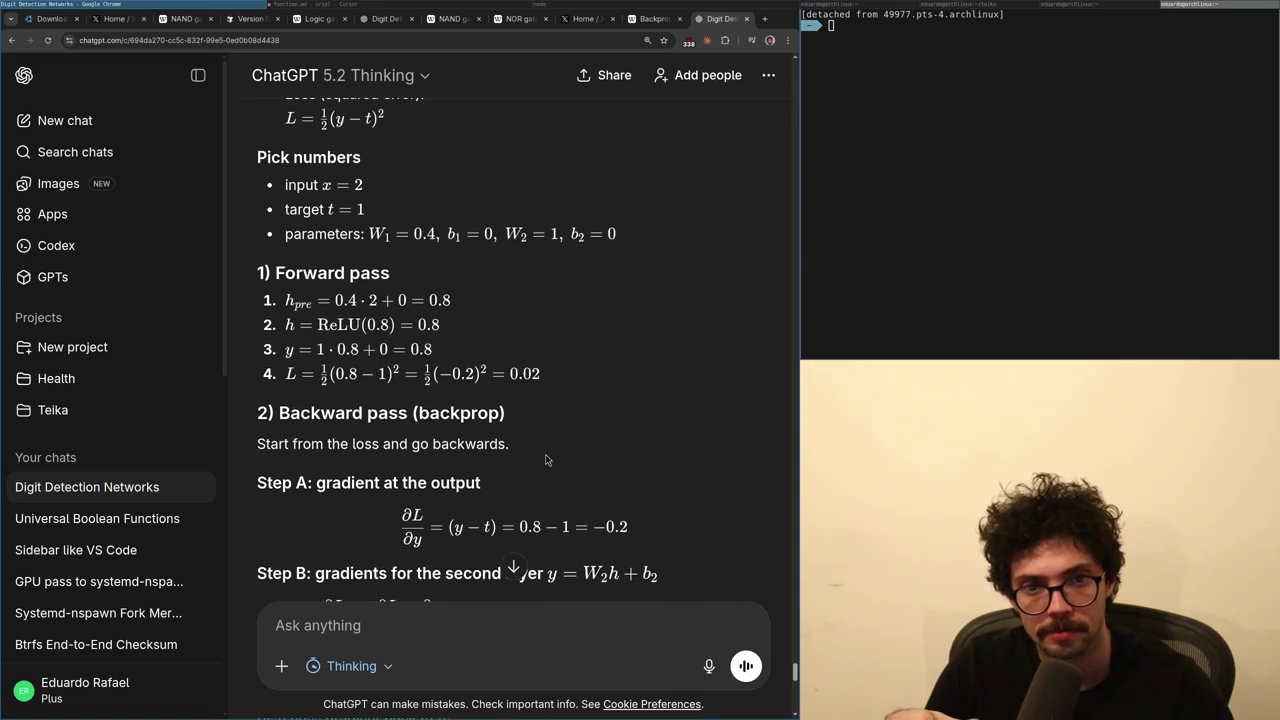
pyautogui.scroll(1, 545, 459)
pyautogui.scroll(-3, 545, 459)
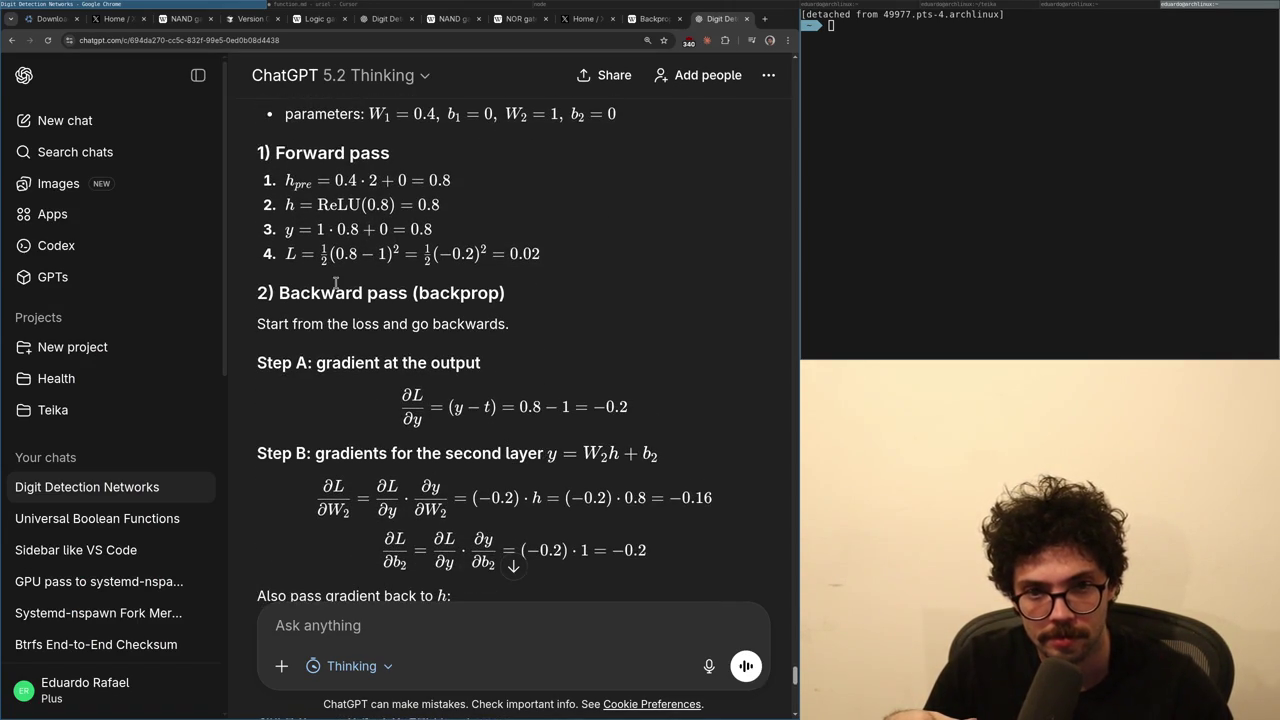
pyautogui.moveTo(321, 256); pyautogui.dragTo(402, 258)
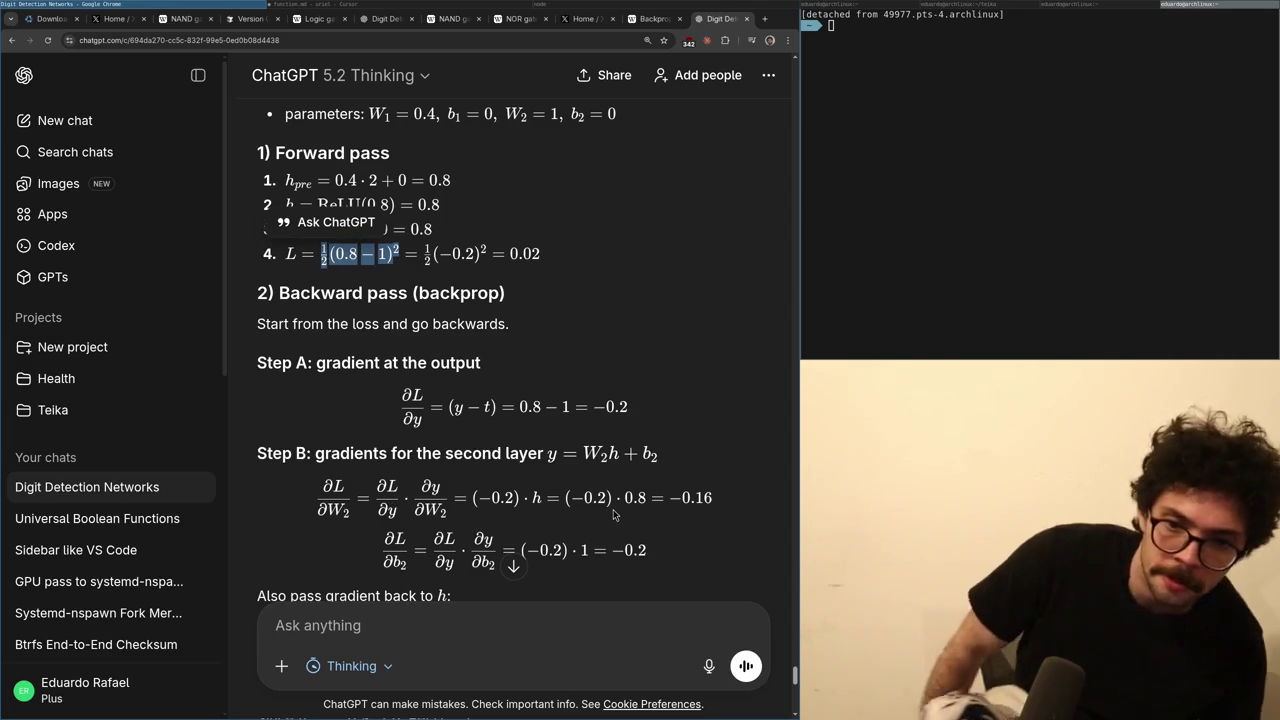
pyautogui.click(525, 493)
pyautogui.scroll(-1, 400, 441)
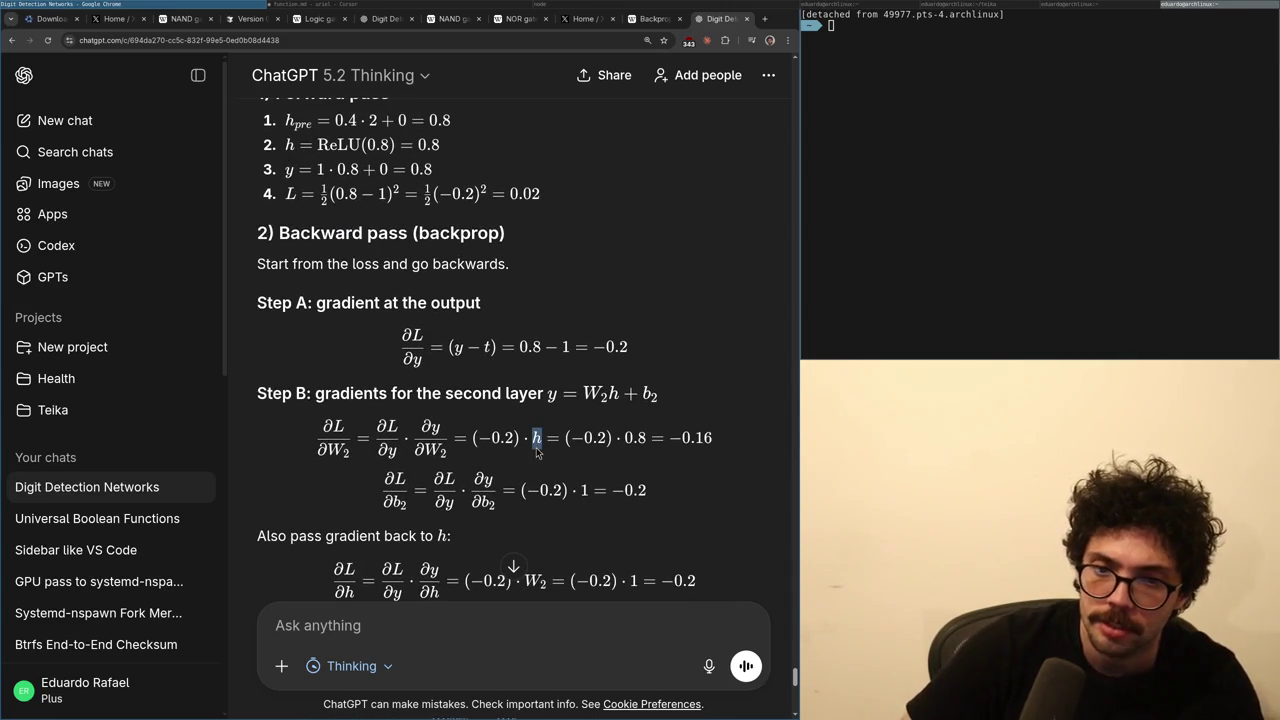
# - Compare the function.md notes against ChatGPT's worked backprop gradient steps
pyautogui.press('super+Right')
pyautogui.click(172, 5)
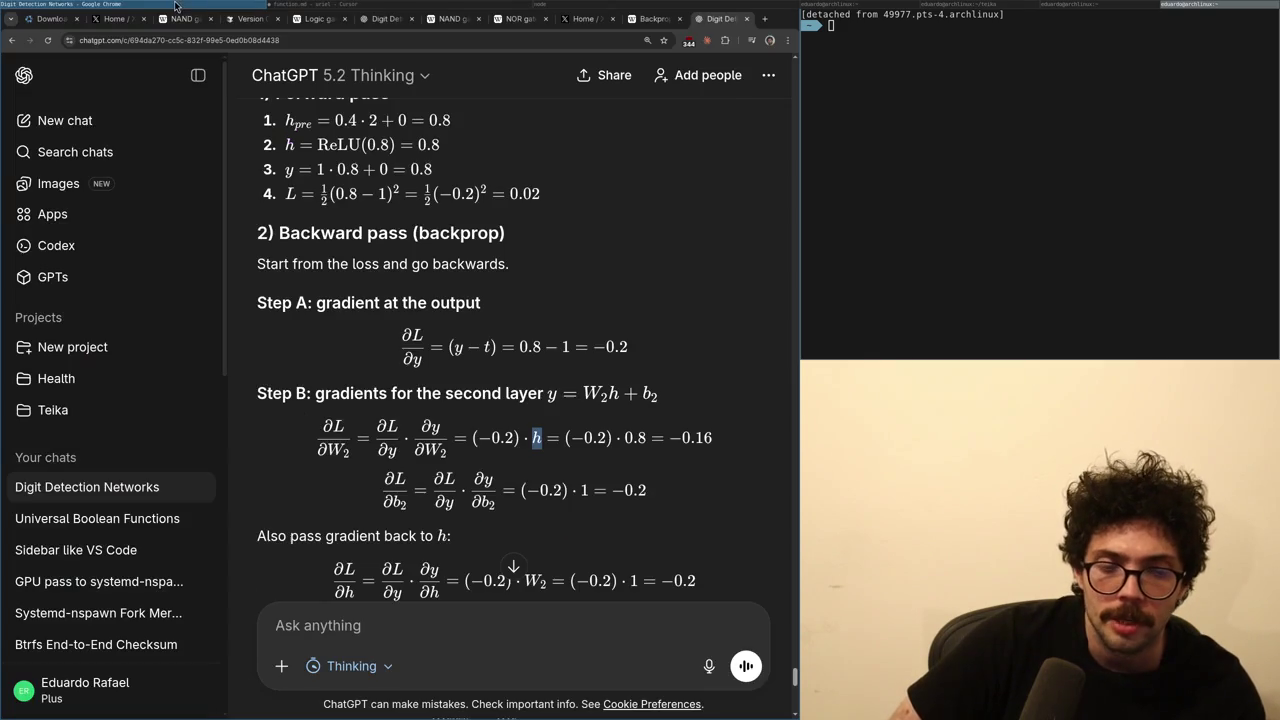
pyautogui.click(310, 6)
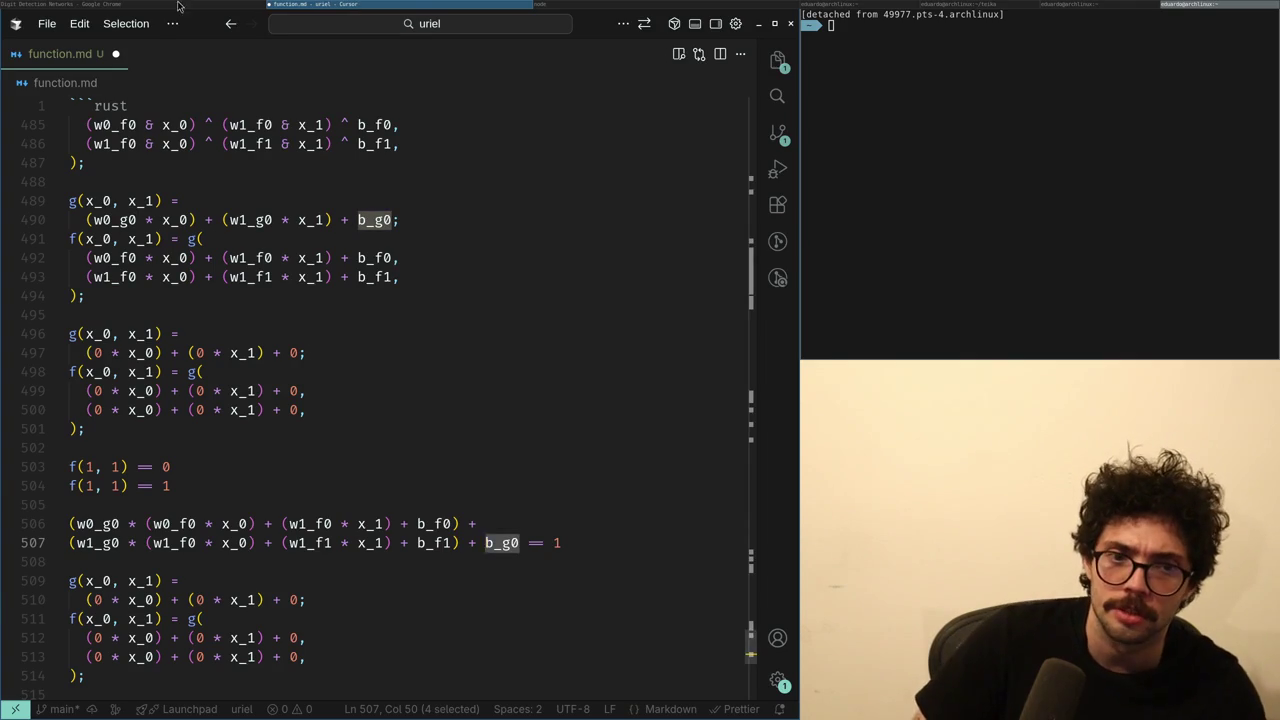
pyautogui.click(177, 6)
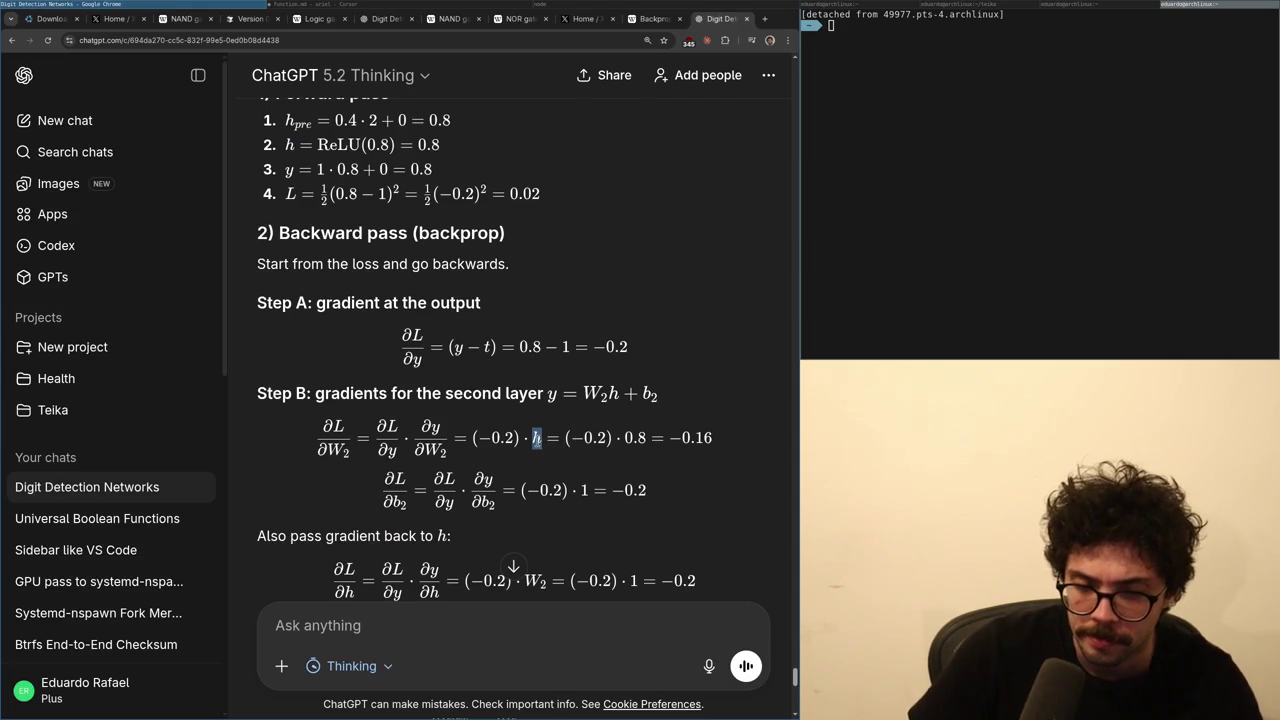
pyautogui.scroll(3, 538, 442)
pyautogui.scroll(2, 536, 445)
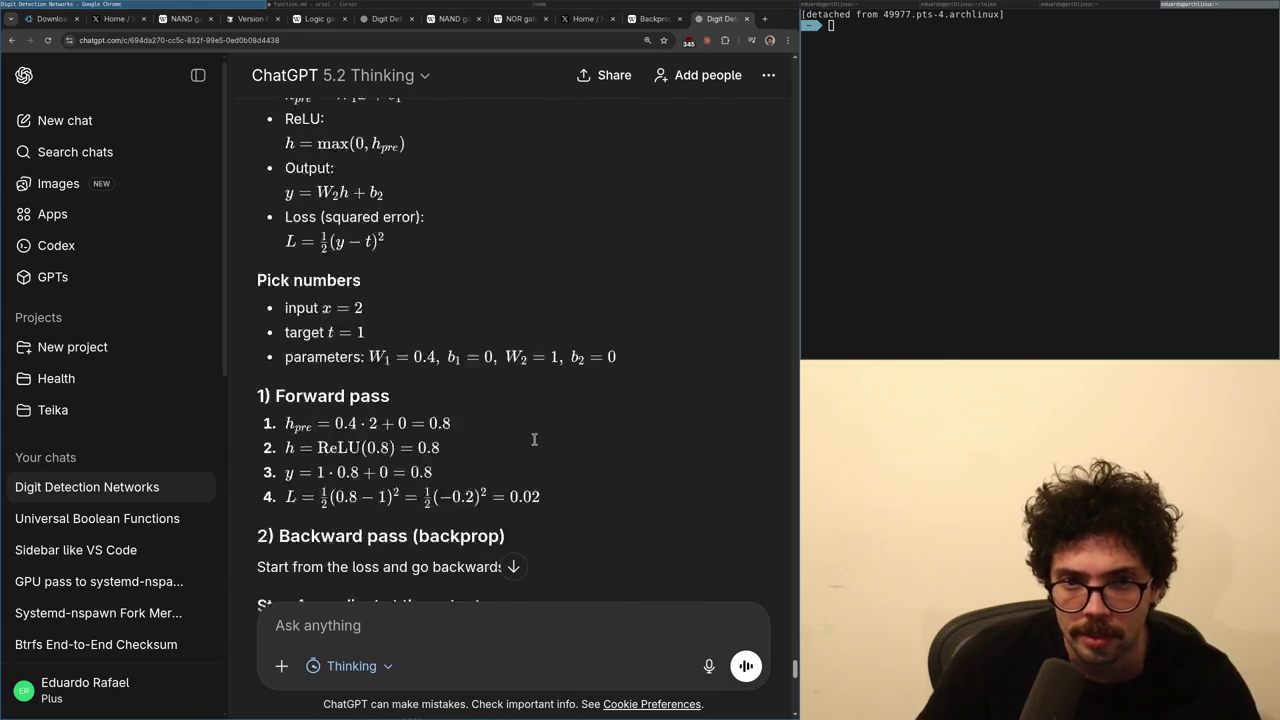
pyautogui.scroll(-5, 535, 443)
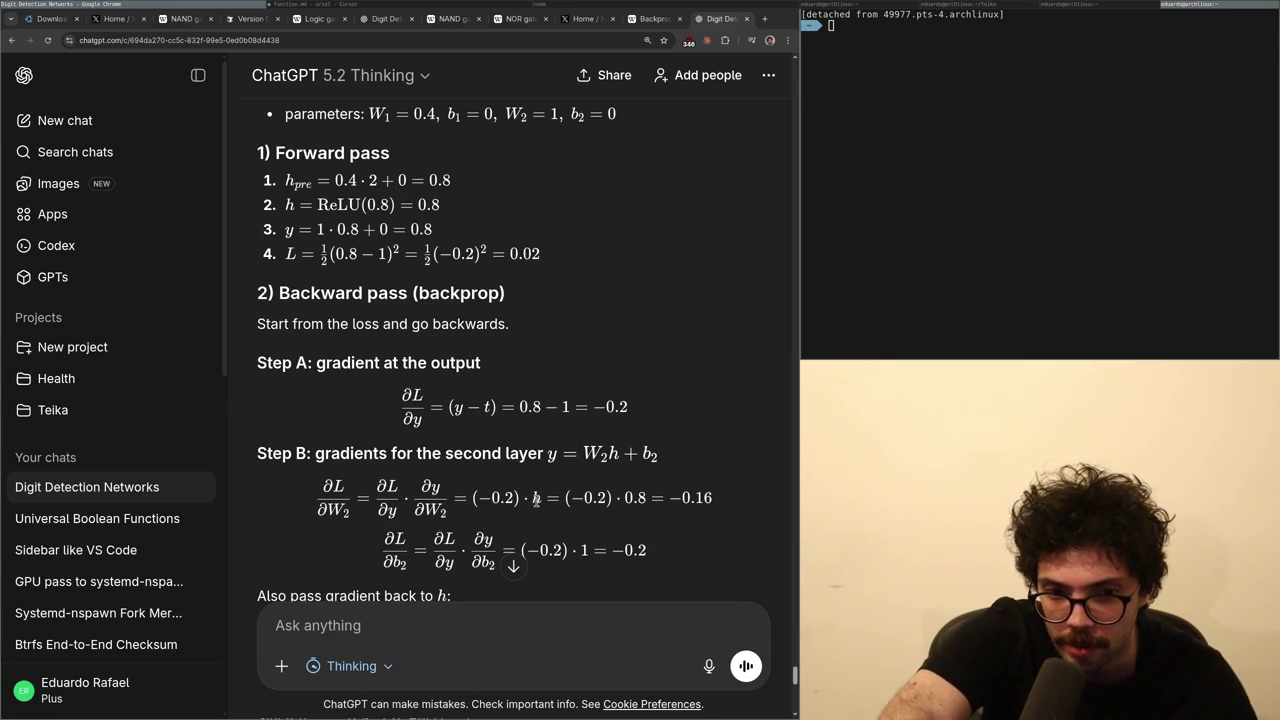
pyautogui.scroll(-3, 530, 495)
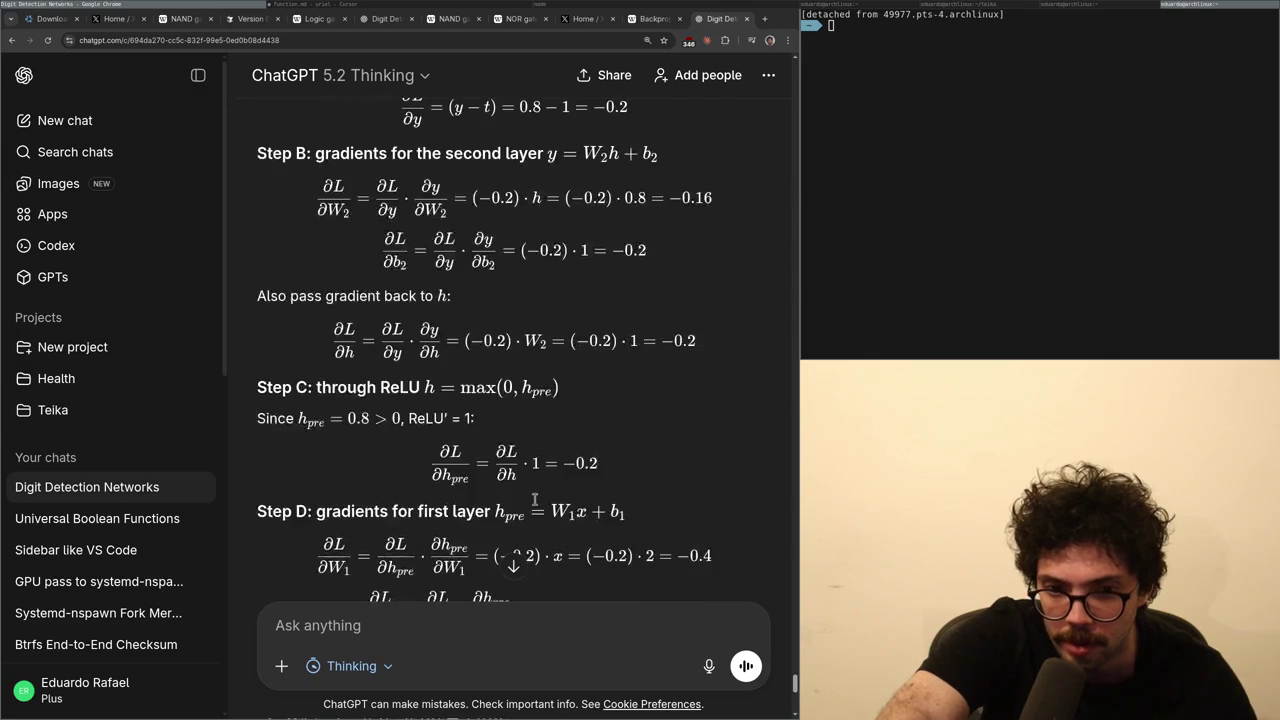
pyautogui.scroll(-3, 512, 490)
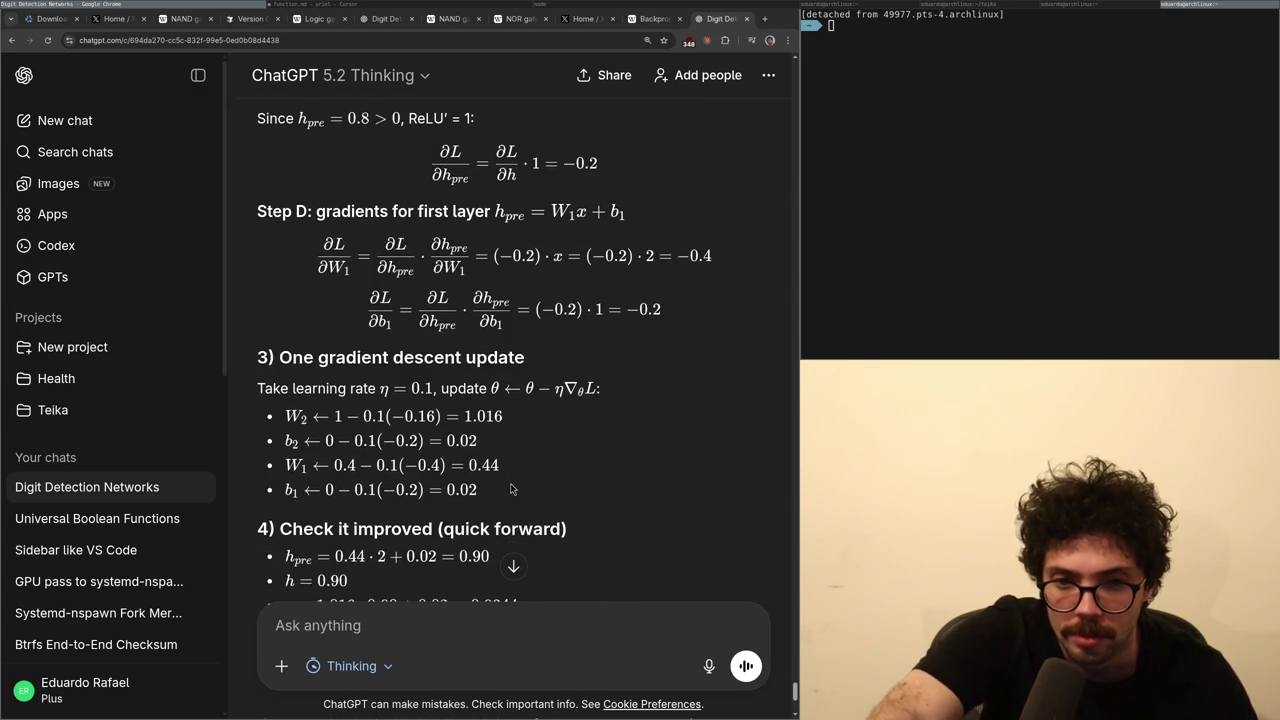
pyautogui.scroll(-1, 507, 487)
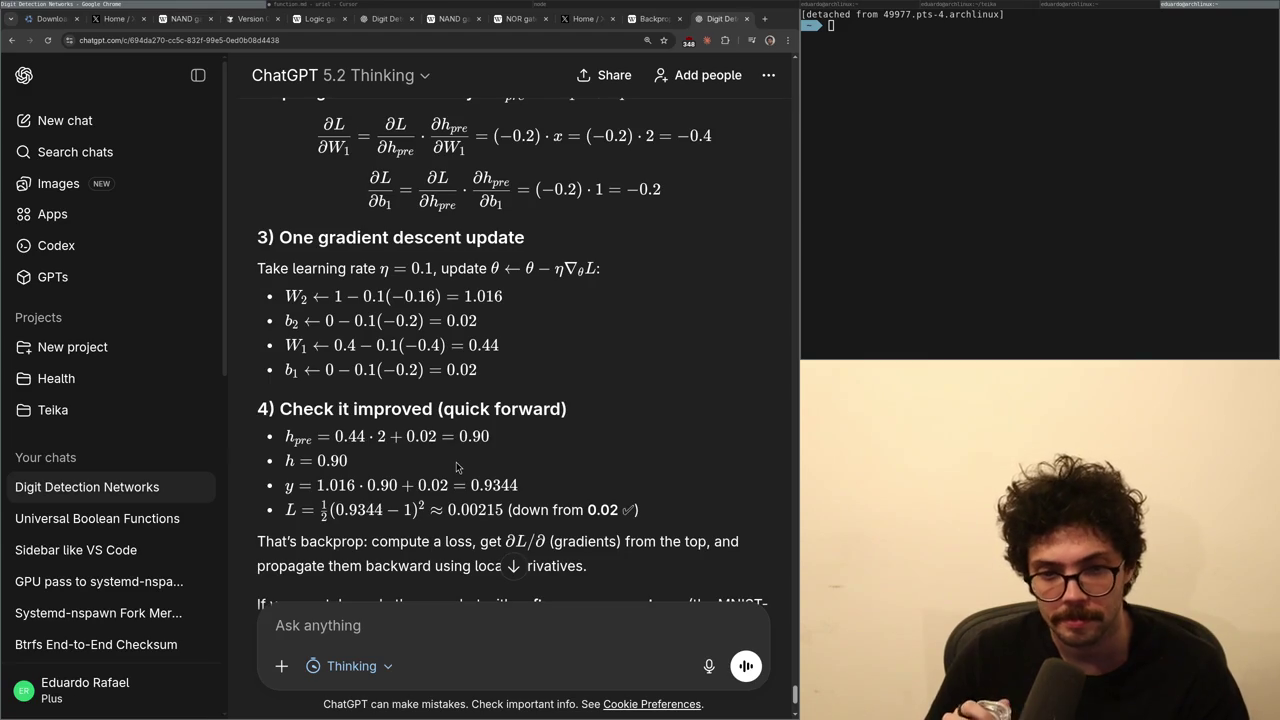
pyautogui.scroll(-2, 455, 468)
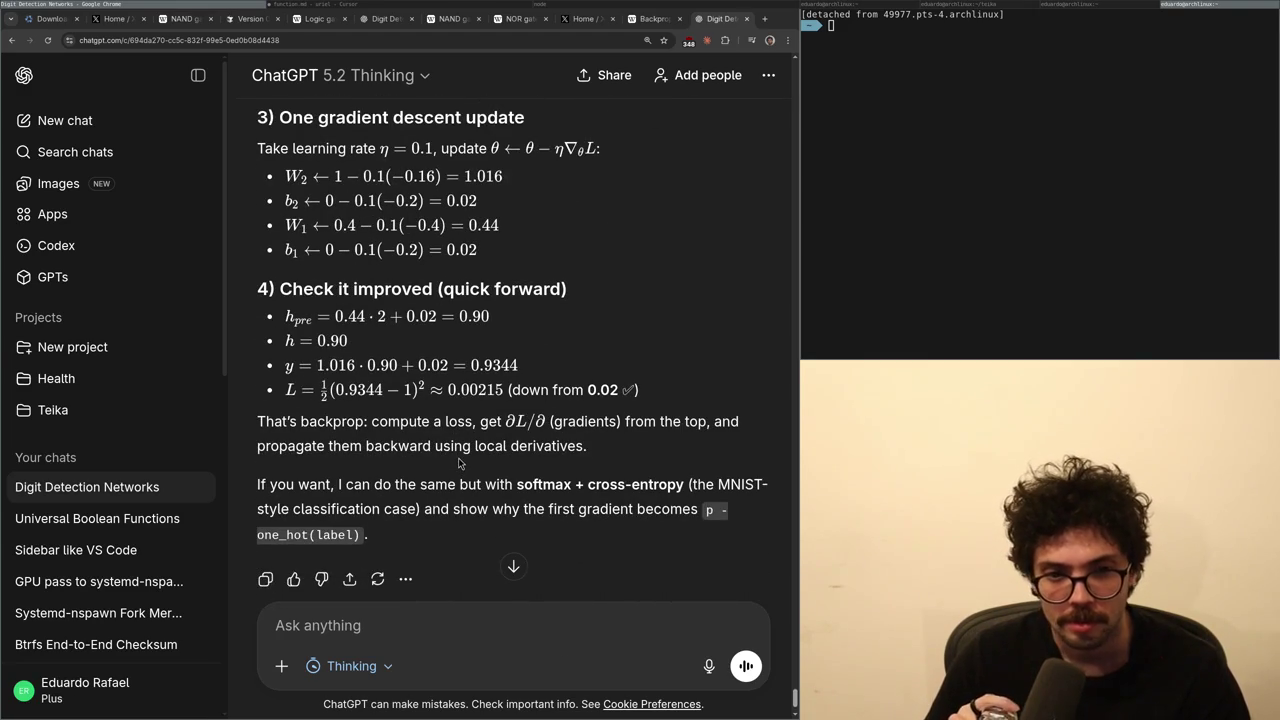
pyautogui.scroll(4, 458, 457)
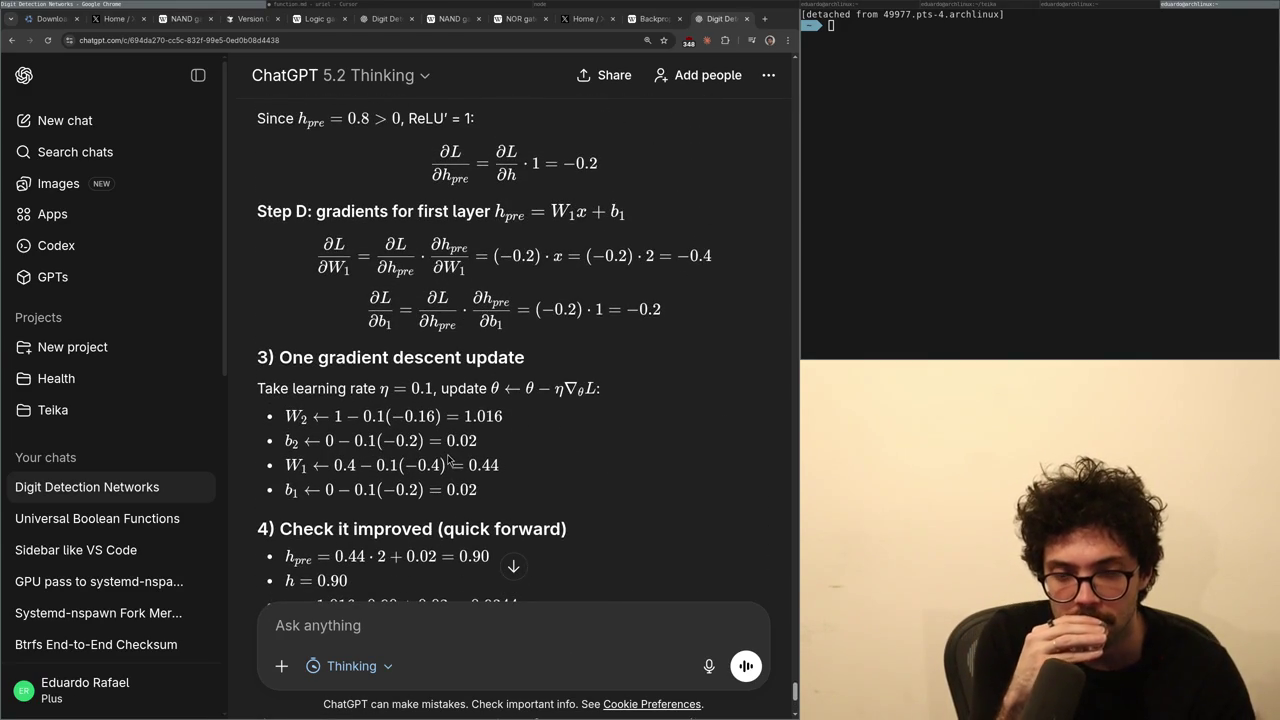
pyautogui.scroll(15, 443, 458)
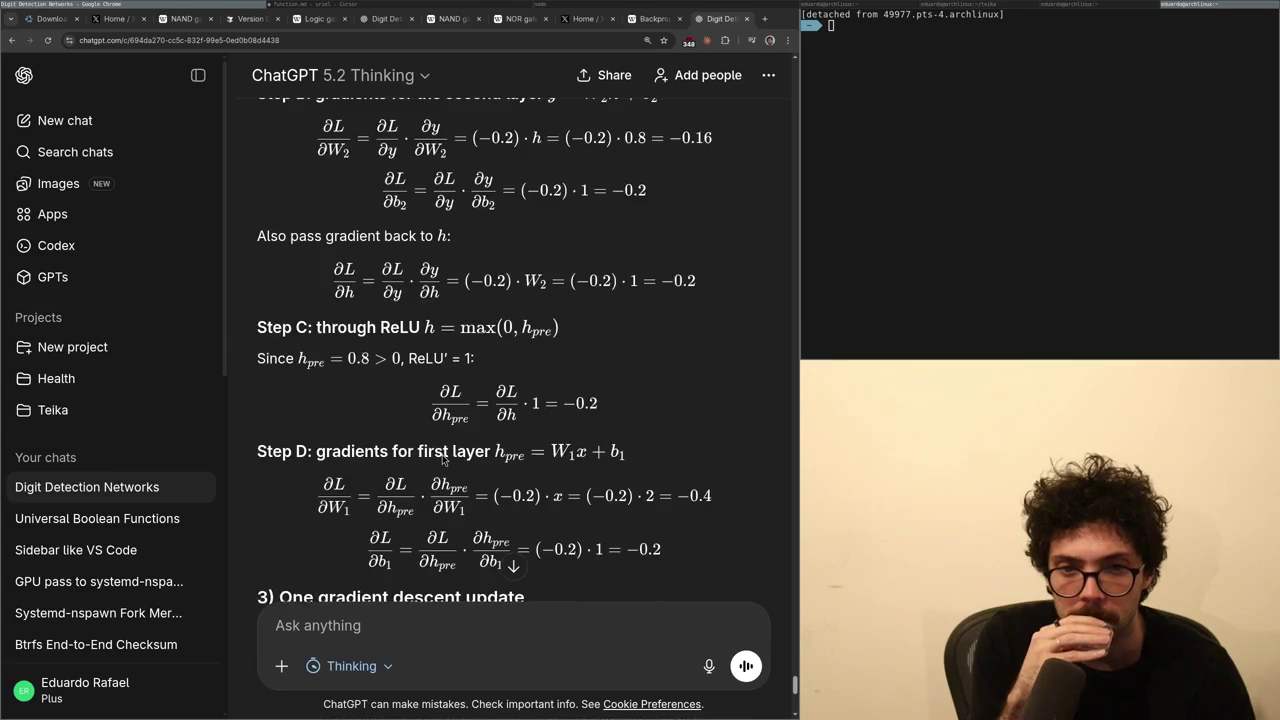
pyautogui.scroll(3, 443, 458)
pyautogui.scroll(-15, 440, 470)
pyautogui.scroll(-3, 436, 484)
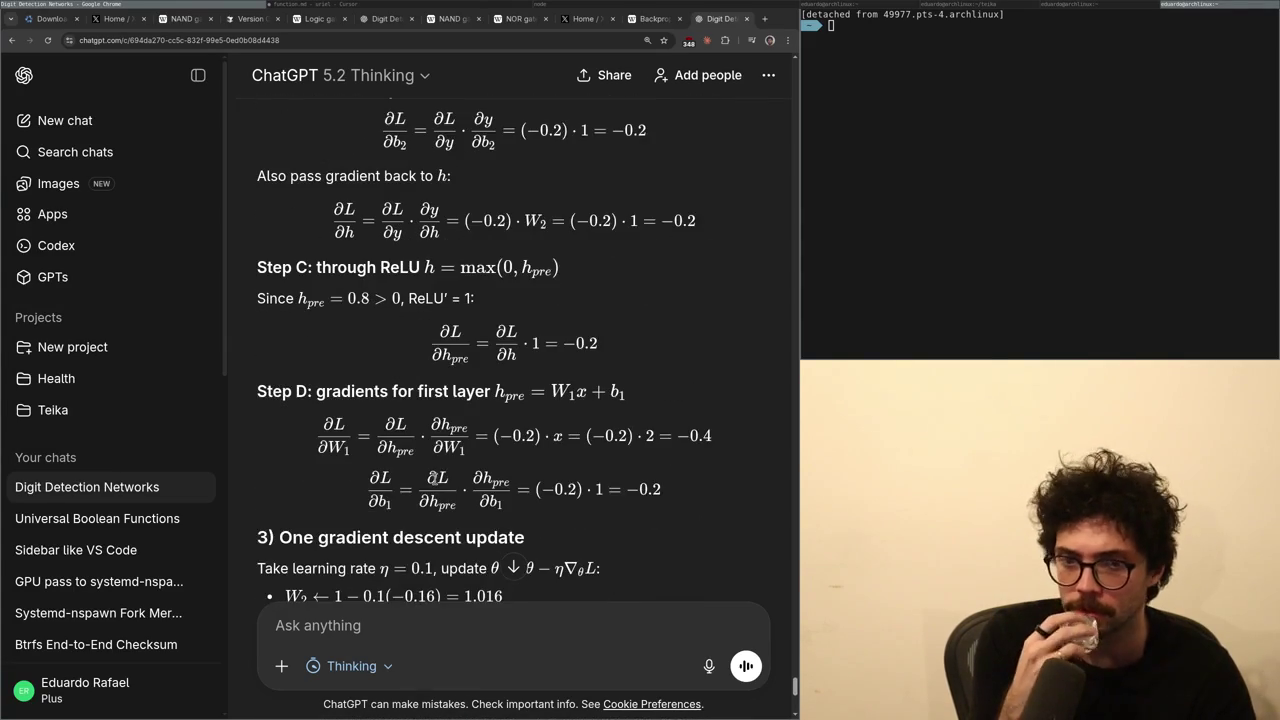
pyautogui.scroll(6, 443, 480)
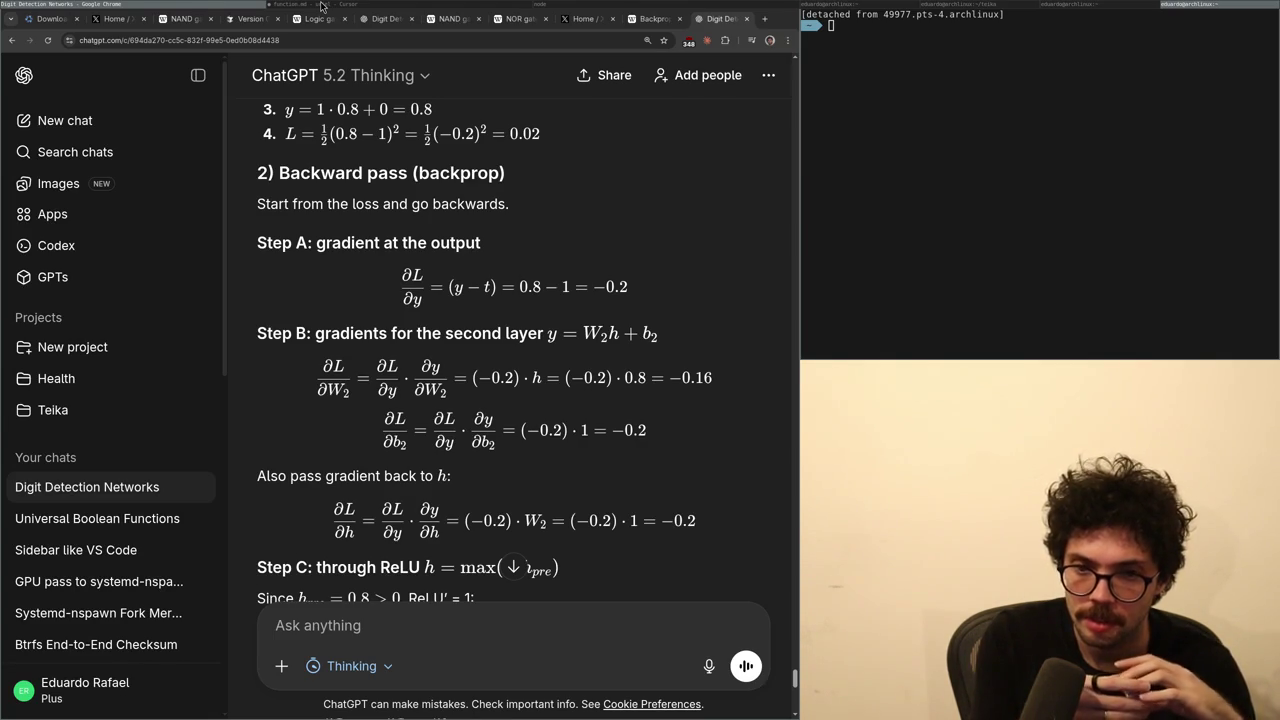
# - Flip between the notes and the ChatGPT backprop answer, rereading its earlier steps
pyautogui.click(321, 6)
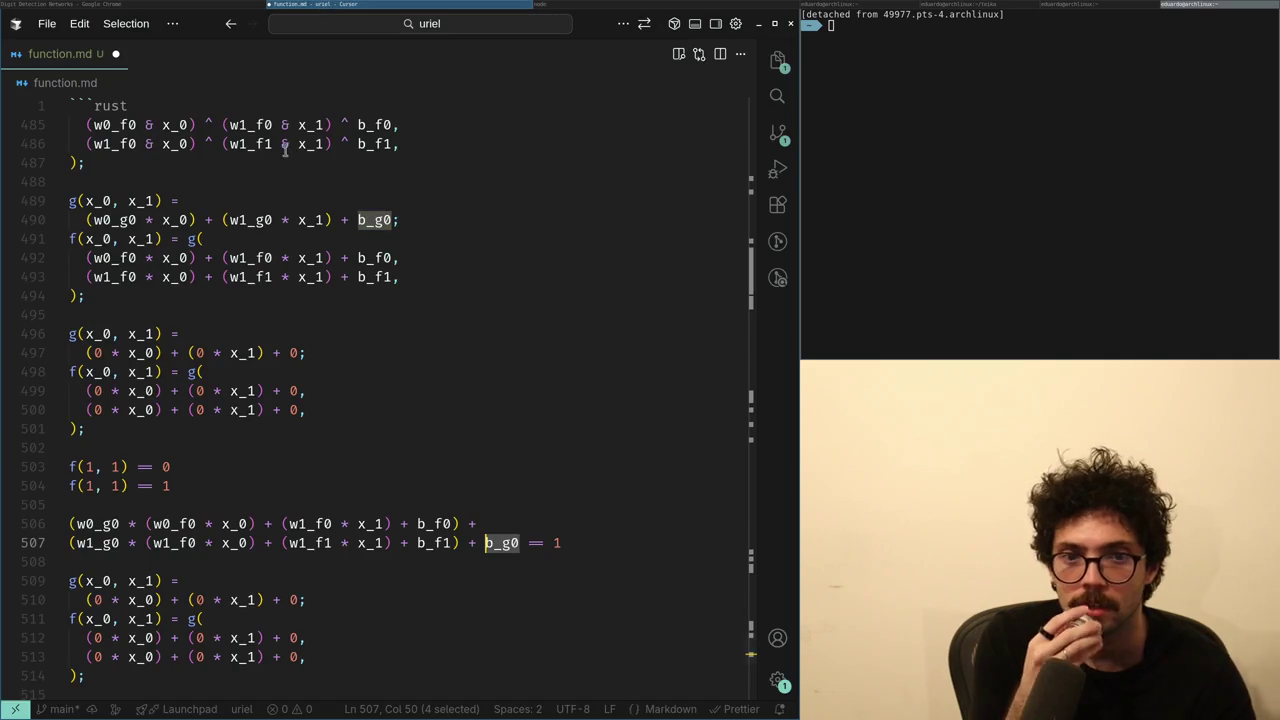
pyautogui.click(168, 7)
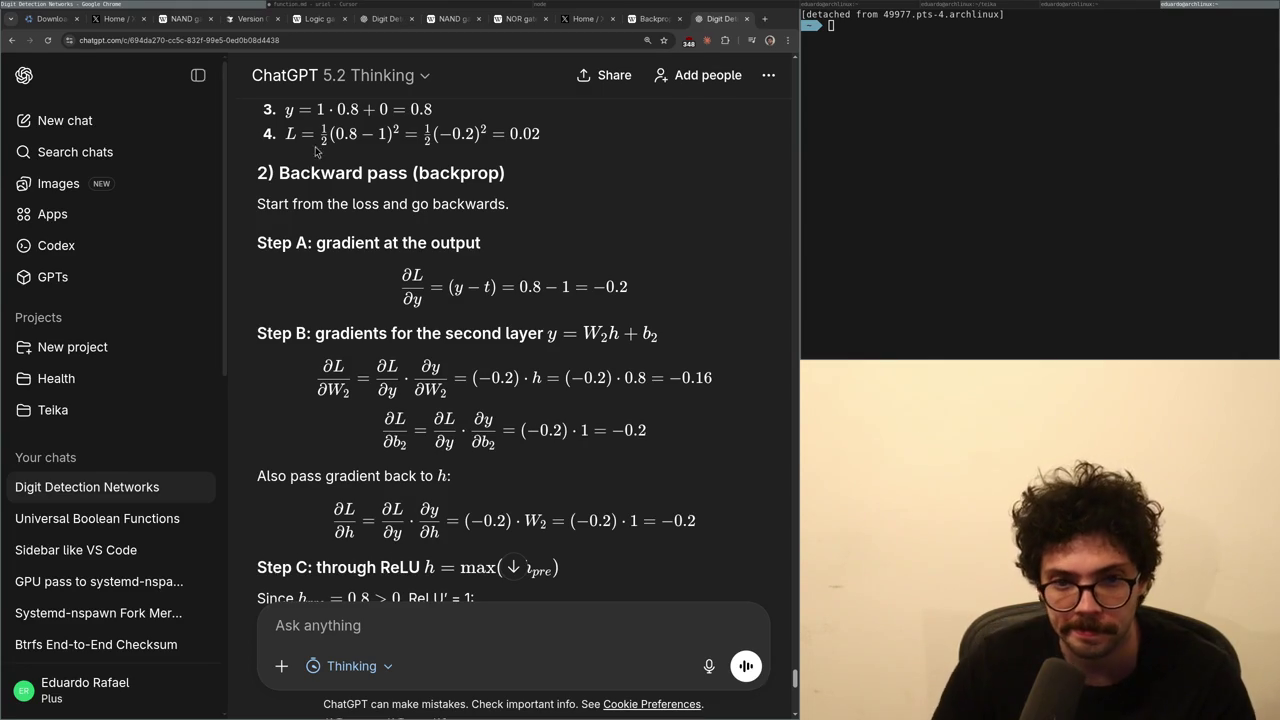
pyautogui.click(308, 8)
pyautogui.click(195, 7)
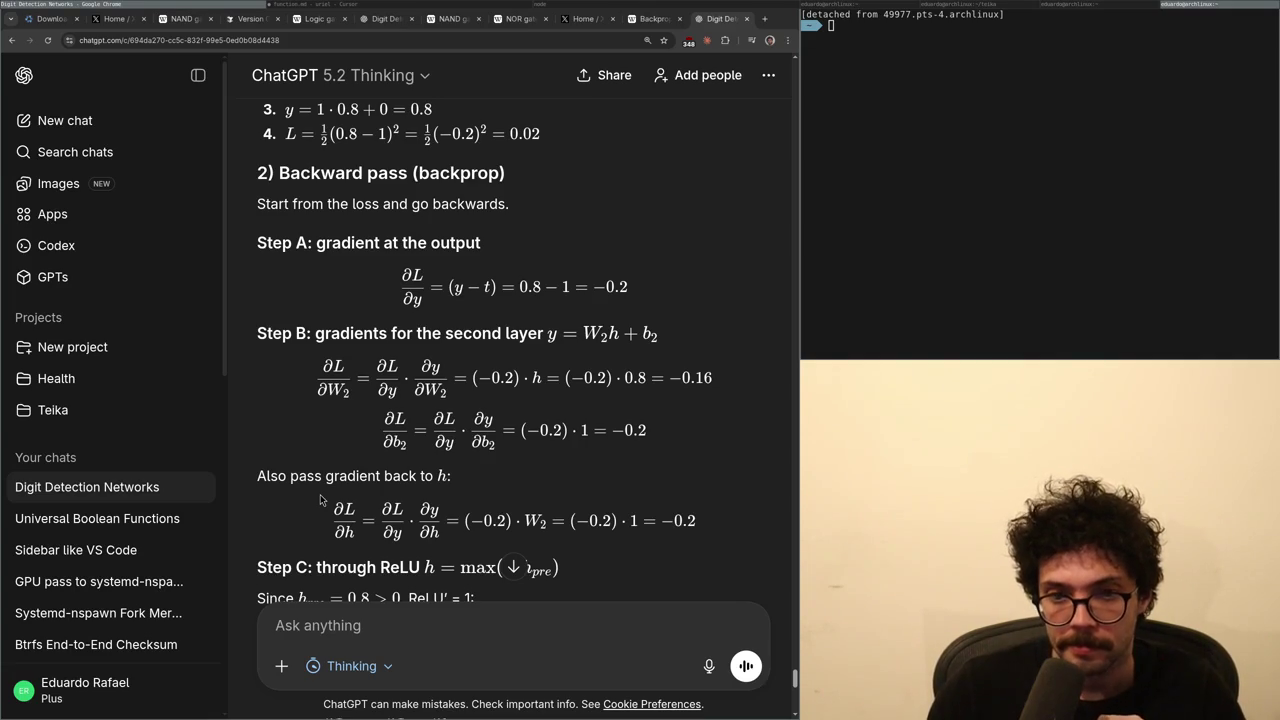
pyautogui.scroll(5, 571, 346)
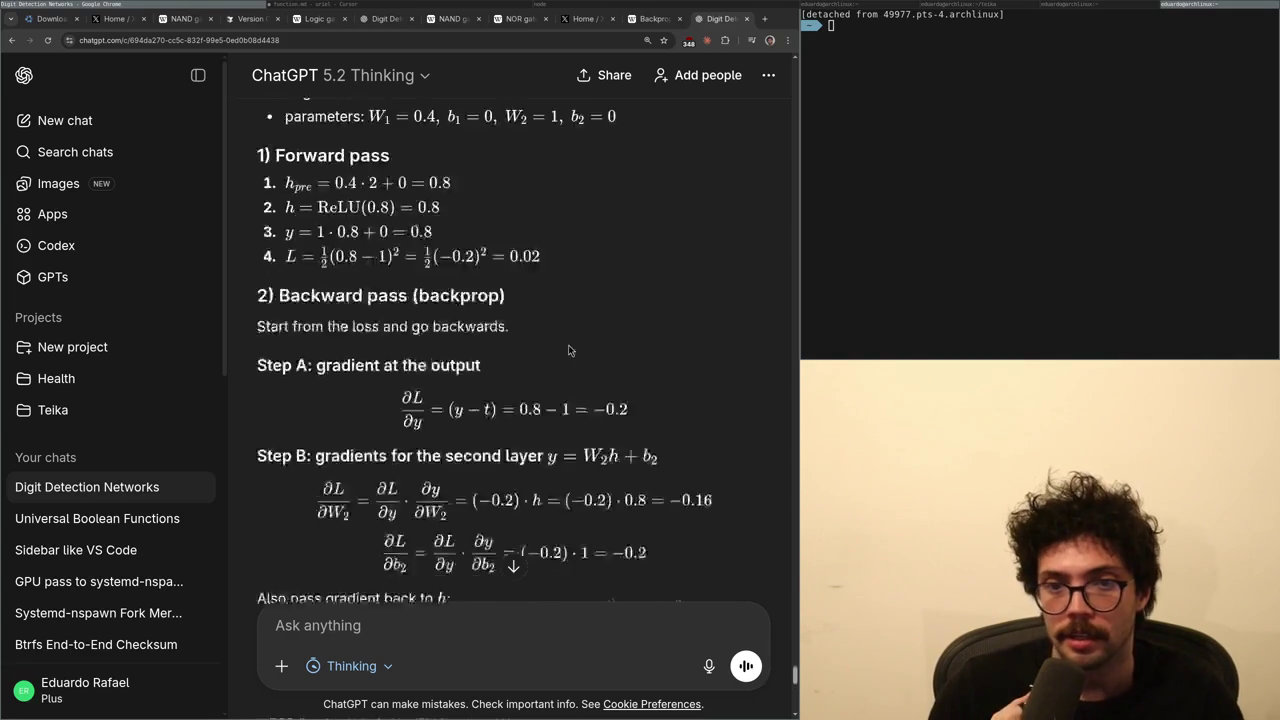
pyautogui.scroll(1, 560, 345)
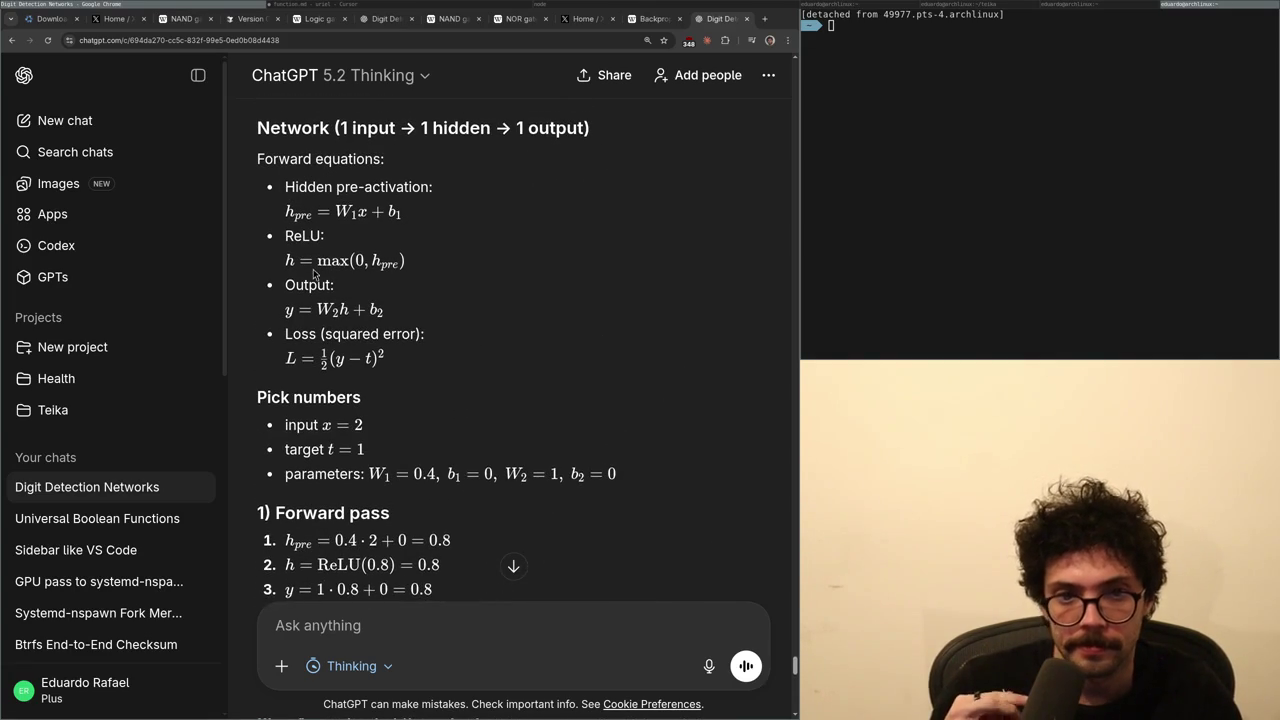
pyautogui.scroll(-4, 320, 275)
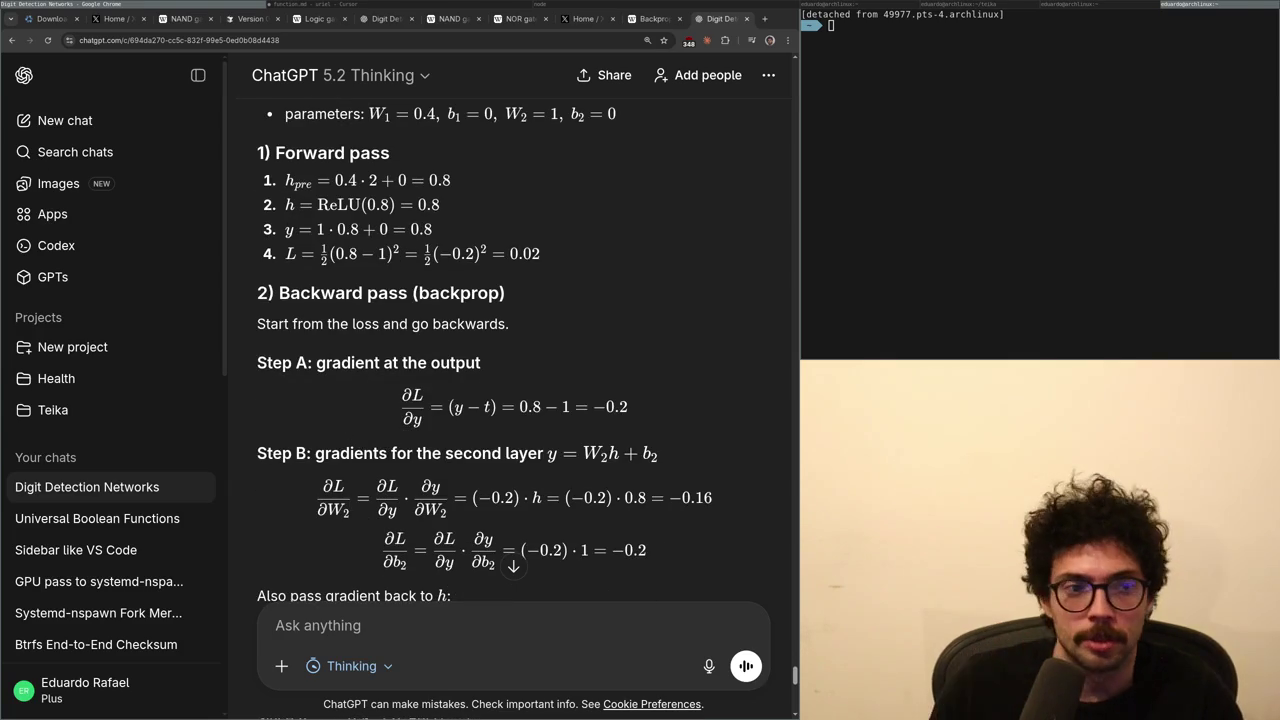
# - Select the h in ChatGPT's ∂L/∂W2 equation
pyautogui.hotkey('alt', 'Tab')
pyautogui.scroll(-1, 211, 505)
pyautogui.hotkey('alt', 'Tab')
pyautogui.hotkey('alt', 'Tab')
pyautogui.scroll(2, 283, 309)
pyautogui.hotkey('alt', 'Tab')
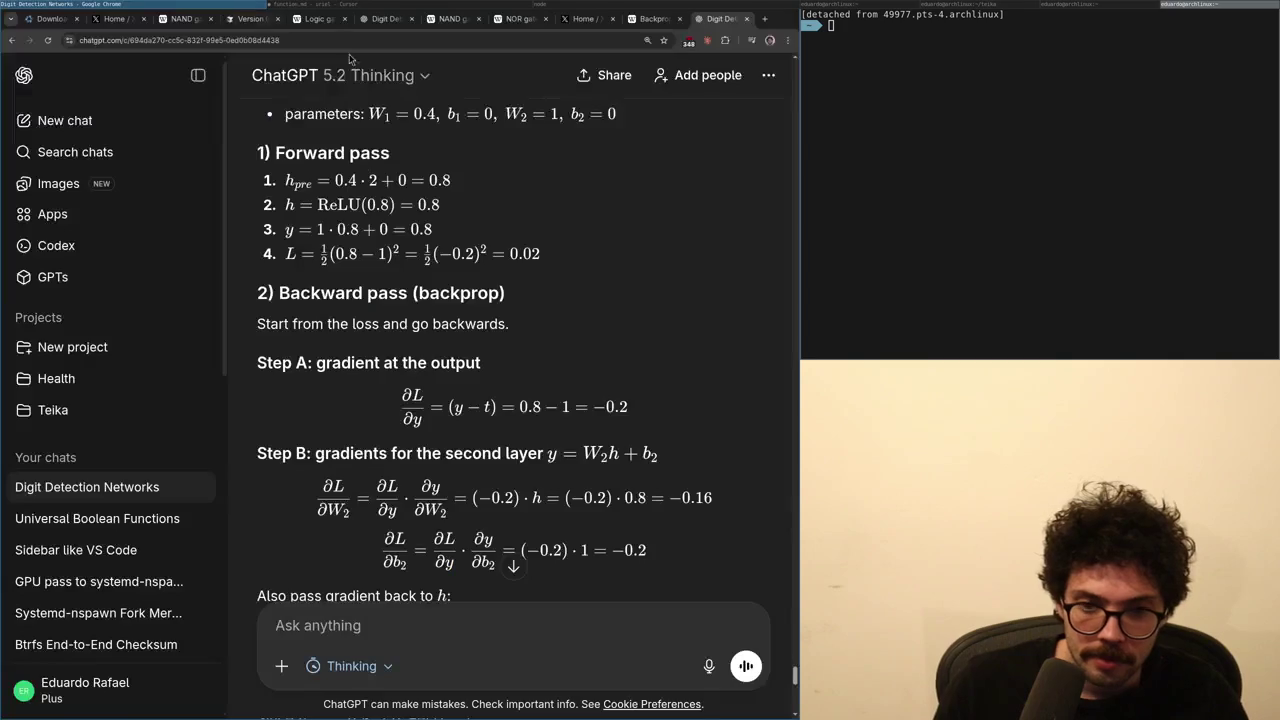
pyautogui.doubleClick(535, 499)
pyautogui.click(537, 502)
pyautogui.doubleClick(536, 498)
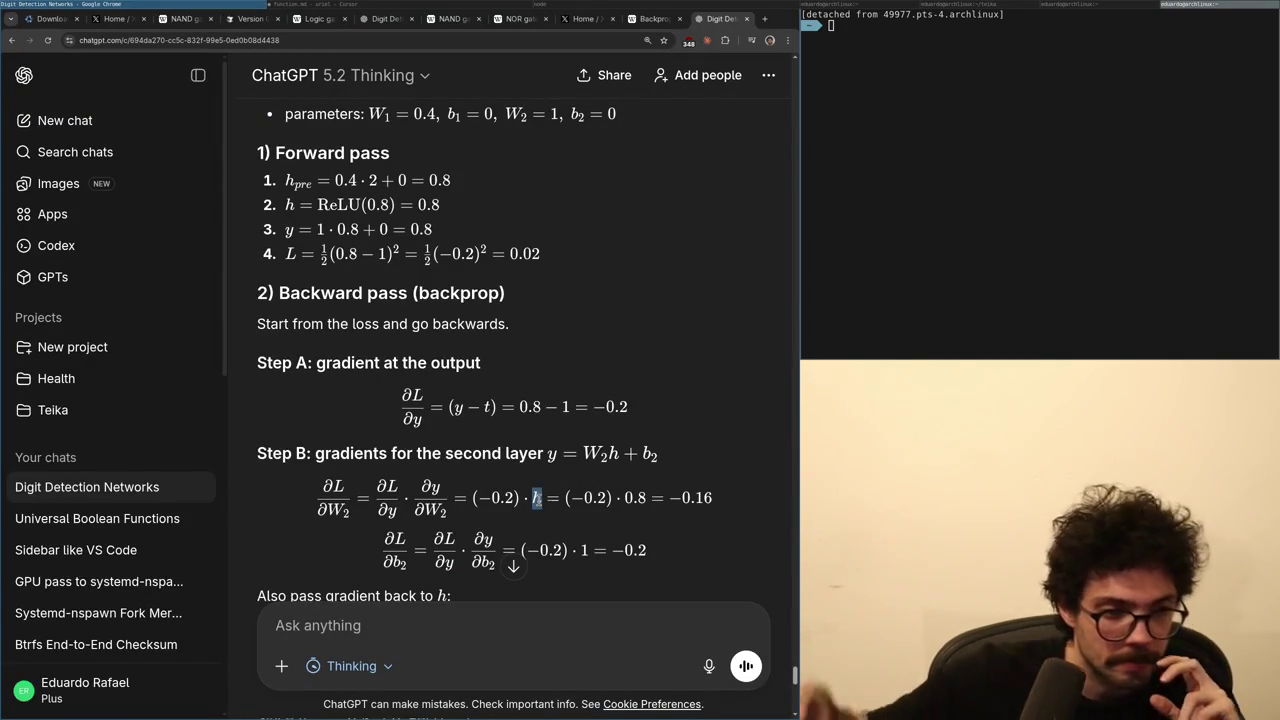
pyautogui.write('i')
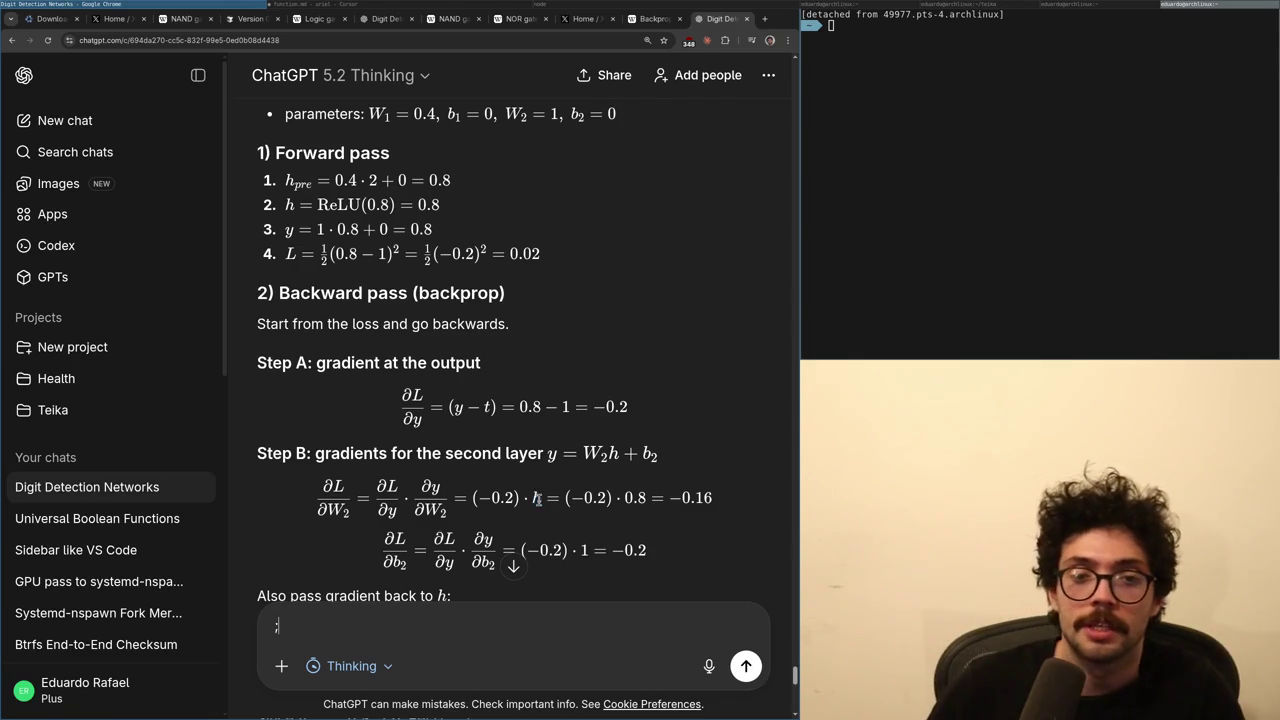
# - Add a decimal point after the first 0 weight on line 510 of function.md
pyautogui.hotkey('alt', 'Tab')
pyautogui.press('Up')
pyautogui.press('Up')
pyautogui.press('Down')
pyautogui.press('Home')
pyautogui.press('Right')
pyautogui.press('Right')
pyautogui.press('Right')
pyautogui.write('.')
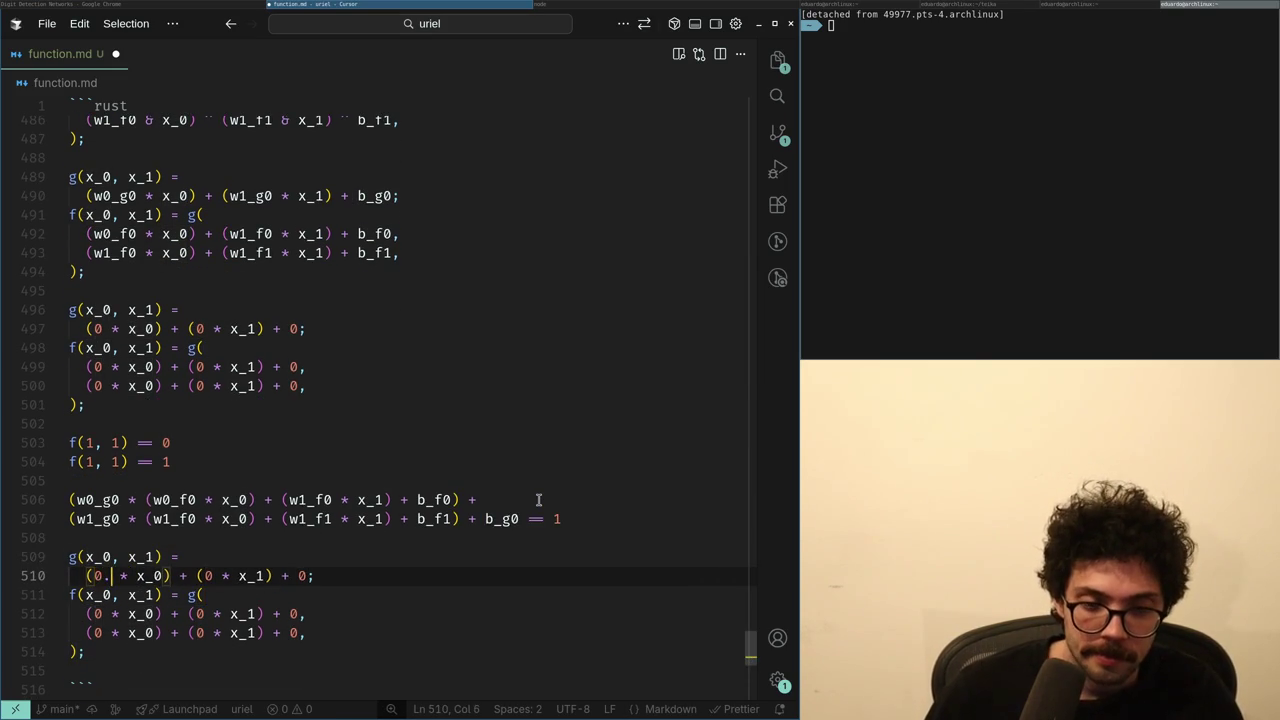
# - Scroll through ChatGPT's backprop Steps B–D
pyautogui.hotkey('alt', 'Tab')
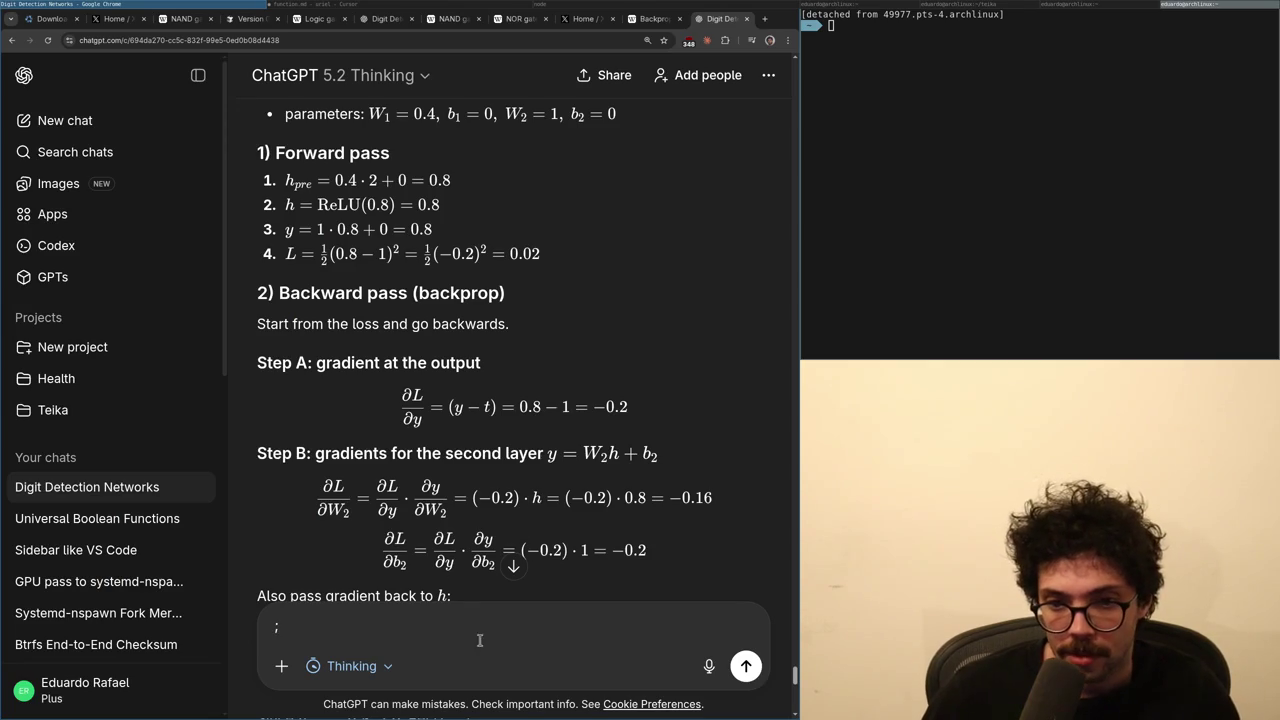
pyautogui.scroll(-5, 537, 498)
pyautogui.scroll(-2, 430, 527)
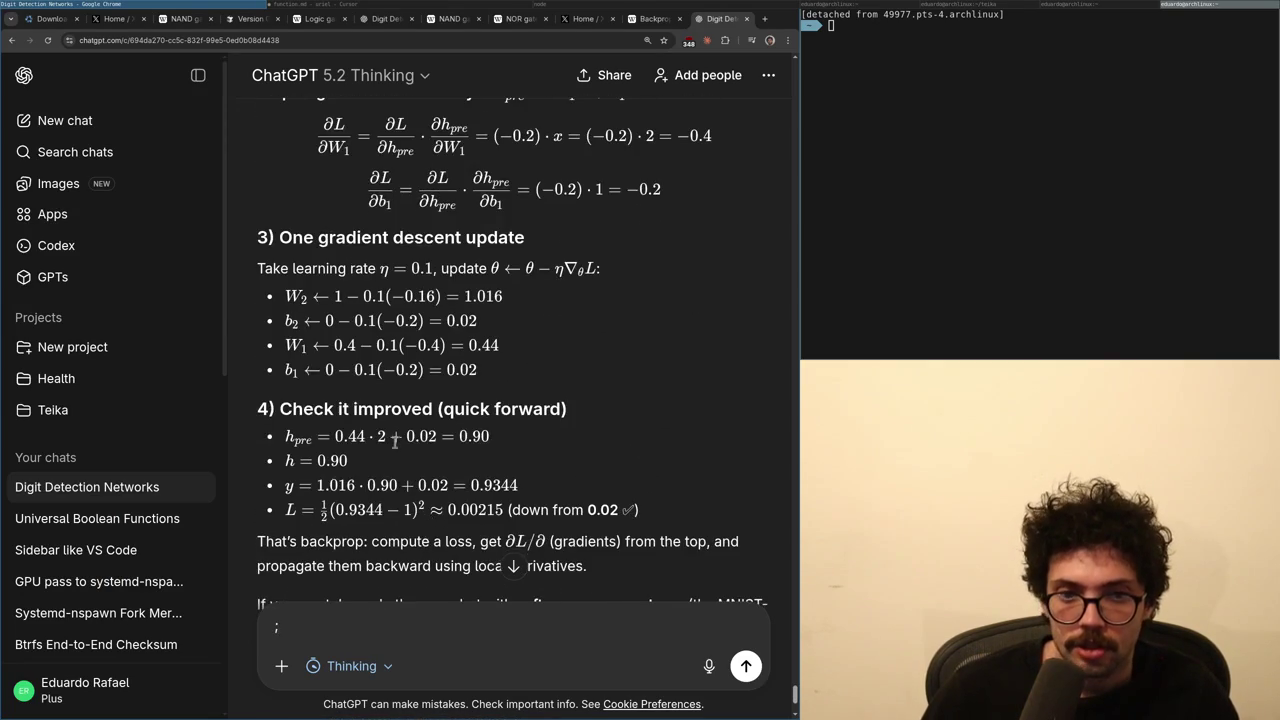
pyautogui.scroll(5, 466, 348)
pyautogui.scroll(-4, 474, 362)
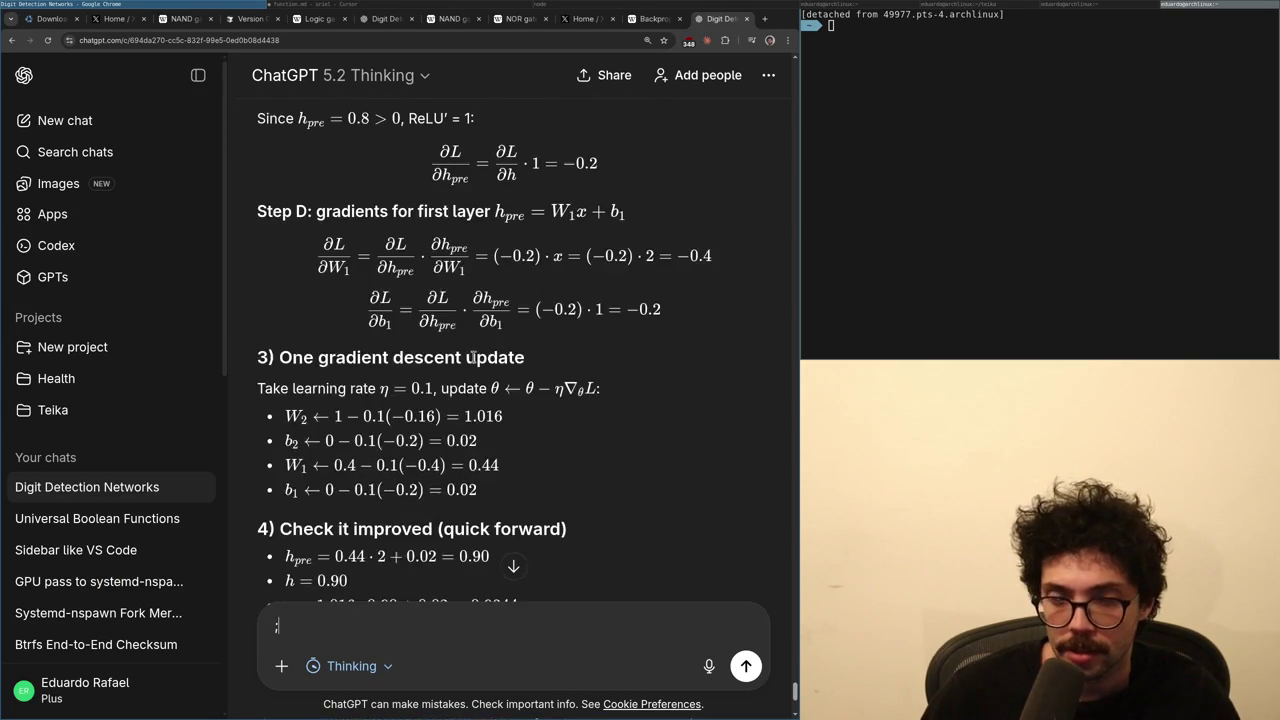
pyautogui.scroll(1, 480, 418)
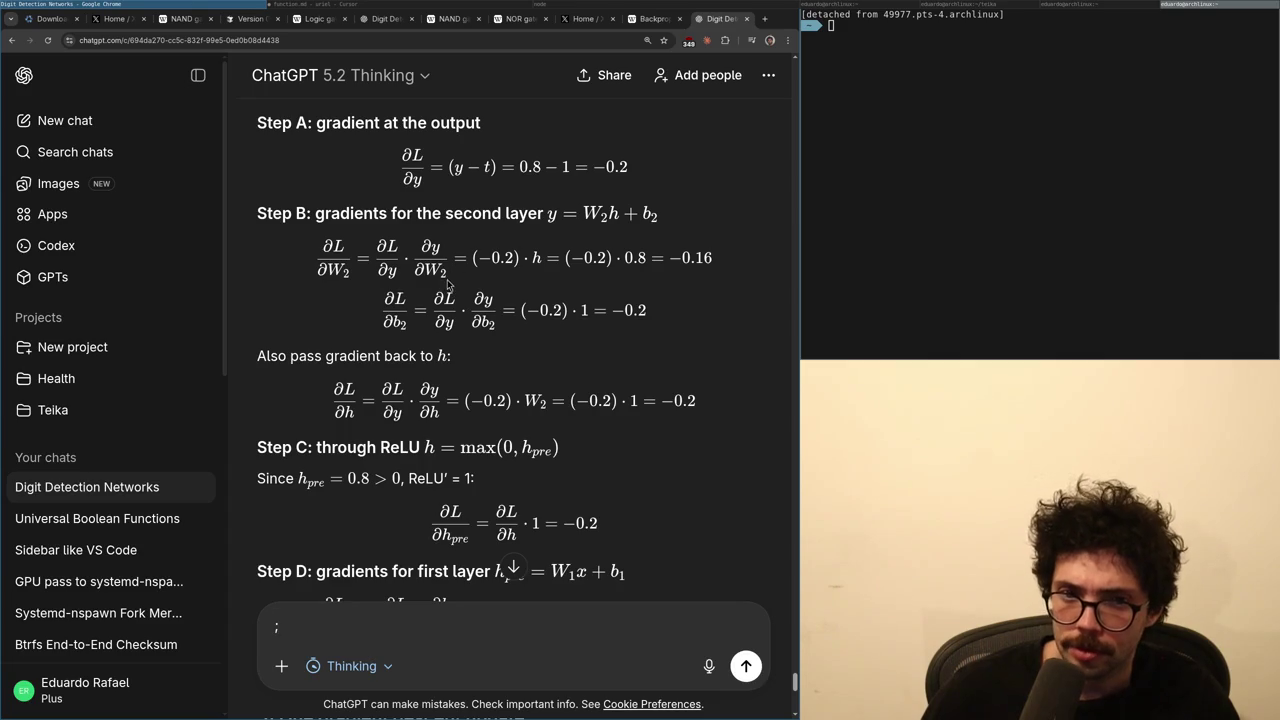
pyautogui.scroll(-3, 445, 295)
pyautogui.scroll(-3, 437, 315)
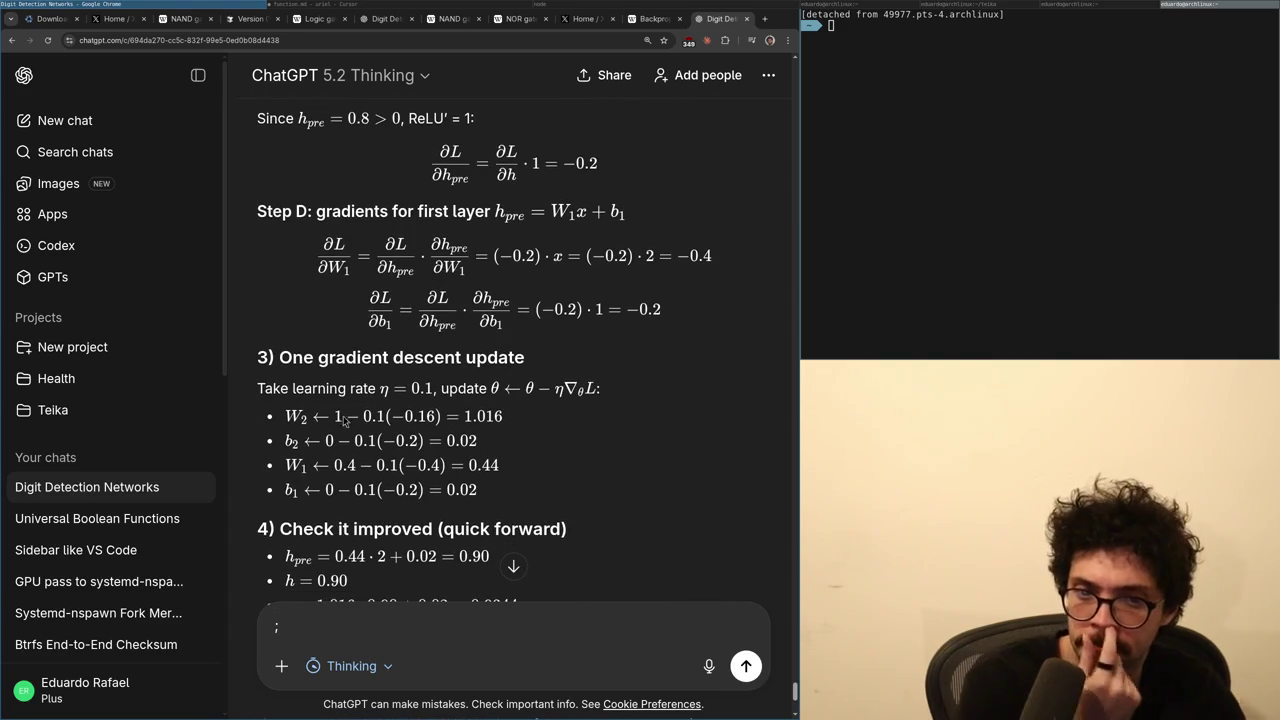
pyautogui.scroll(1, 370, 420)
pyautogui.scroll(-1, 372, 420)
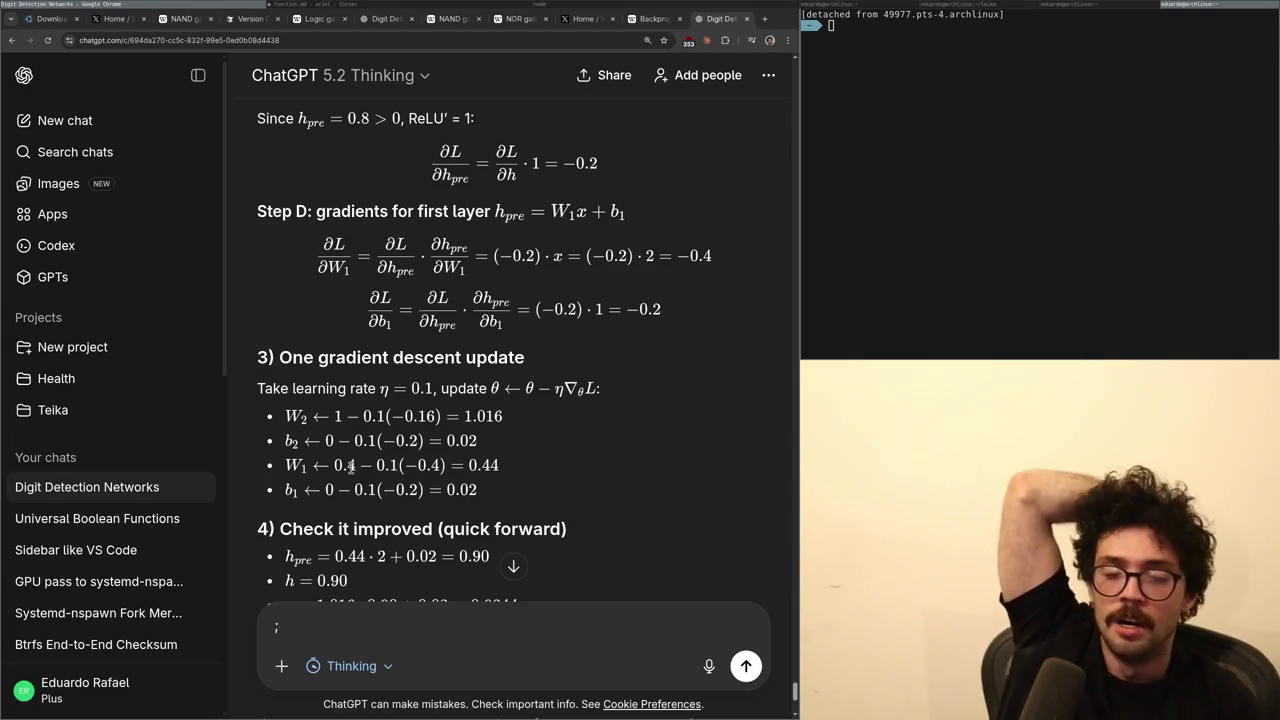
pyautogui.scroll(3, 351, 465)
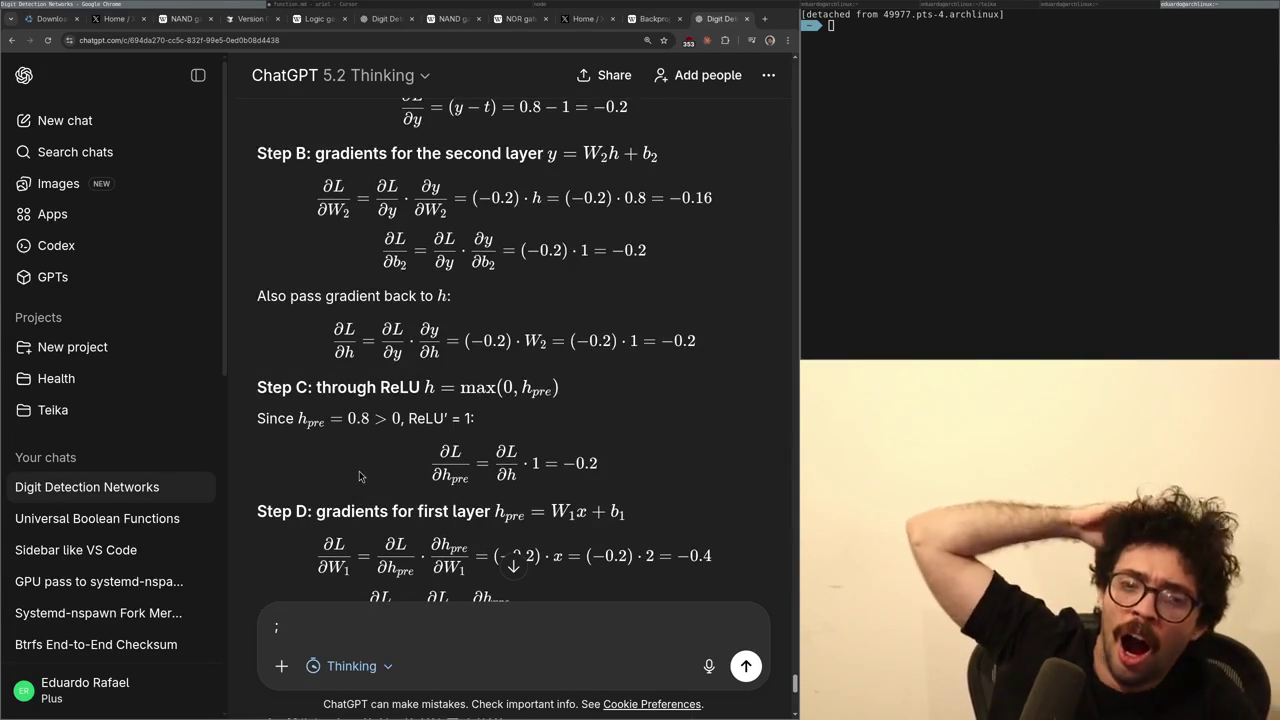
pyautogui.scroll(-1, 373, 445)
pyautogui.scroll(-1, 373, 445)
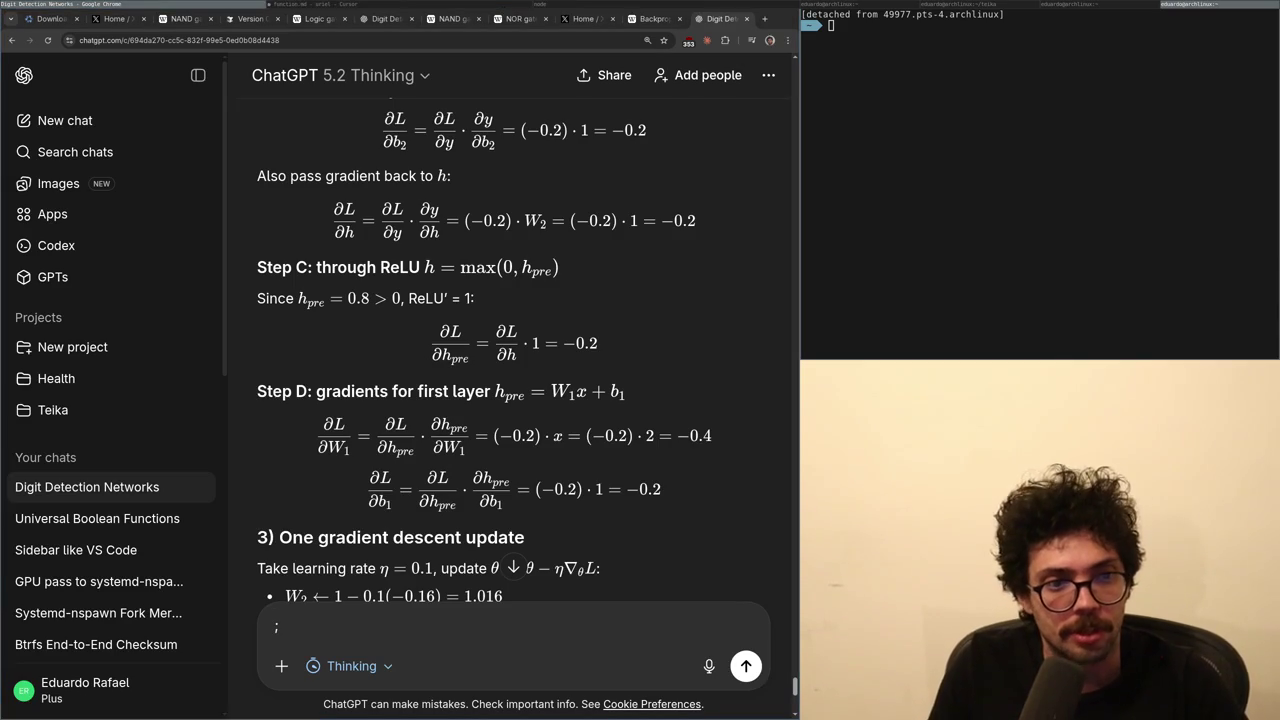
pyautogui.hotkey('ctrl', 't')
# - Search 'sudoku' and start a new Extreme difficulty puzzle on Sudoku.com
pyautogui.write('sudoku')
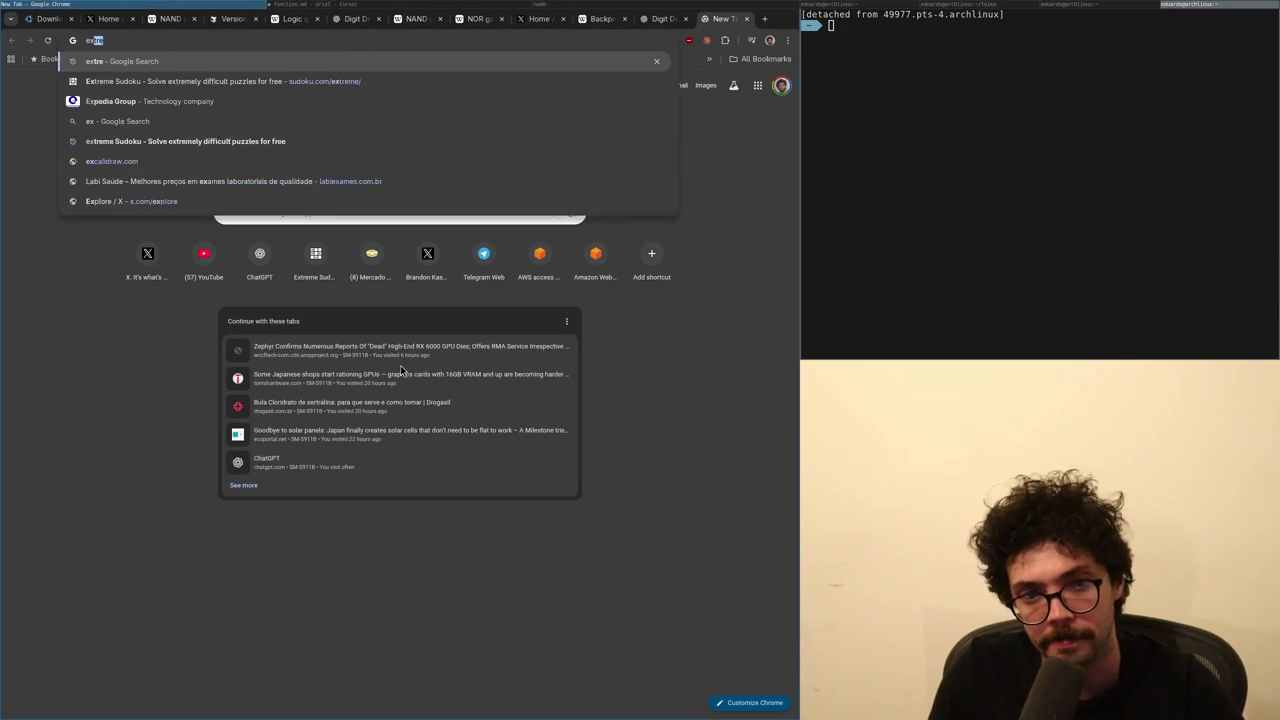
pyautogui.press('Return')
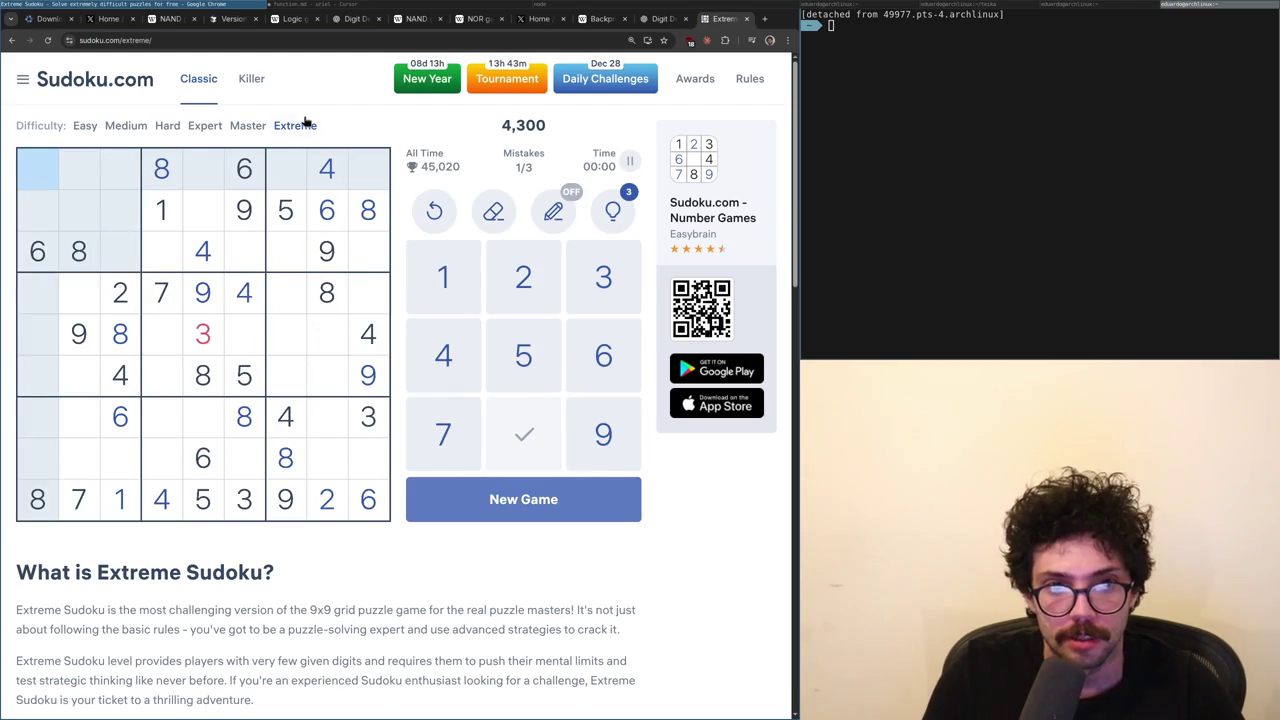
pyautogui.click(304, 124)
pyautogui.click(295, 342)
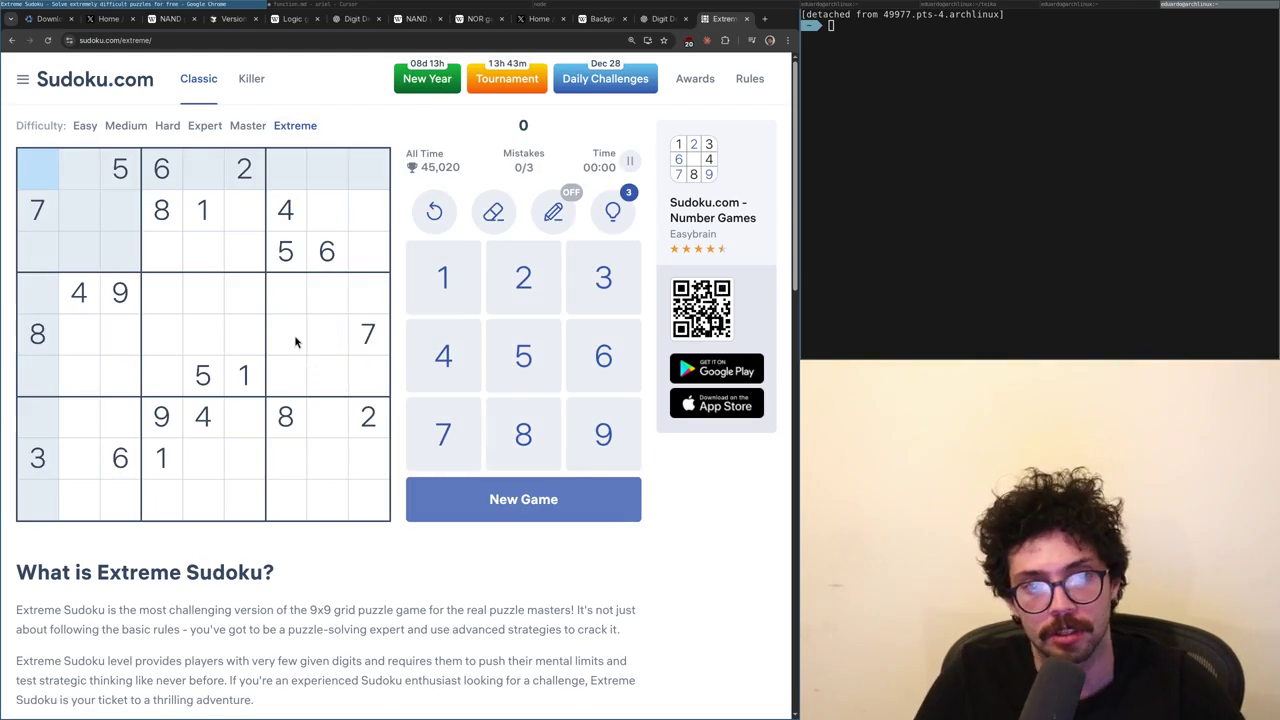
# - Check where the 1s and 2s sit, then place a 2 in row 2, column 7
pyautogui.click(244, 373)
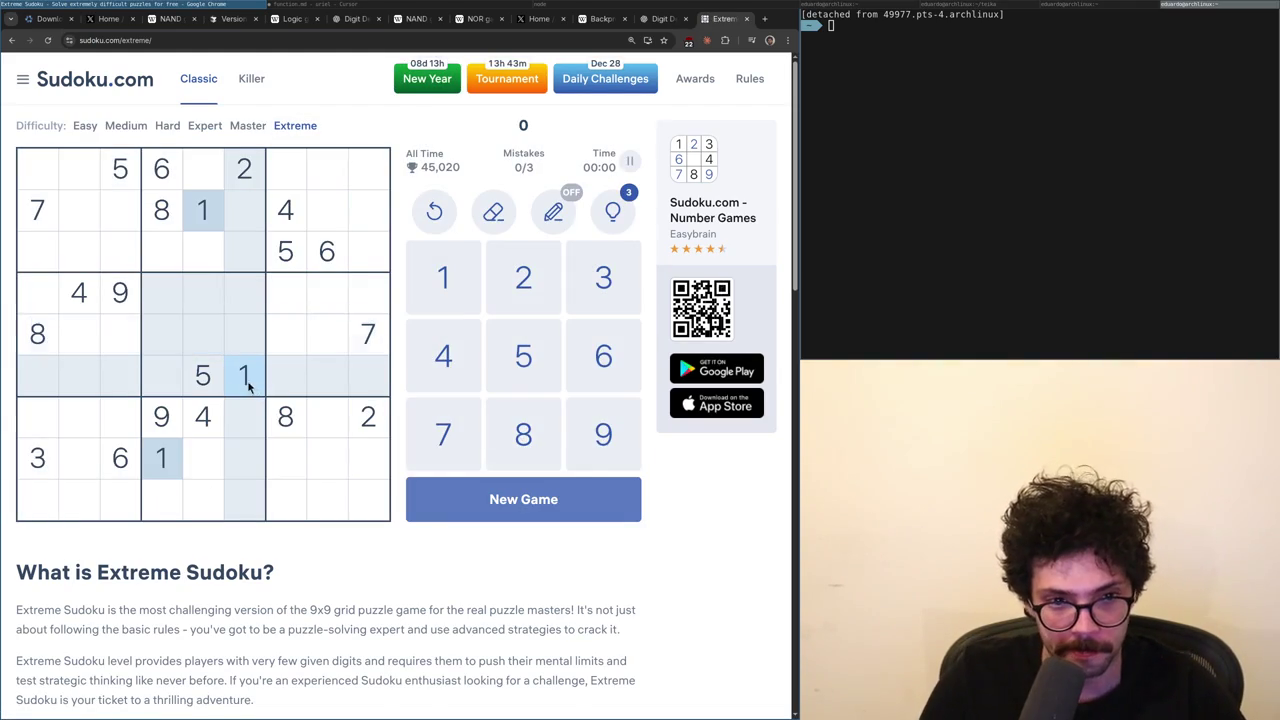
pyautogui.click(244, 170)
pyautogui.click(318, 214)
pyautogui.write('2')
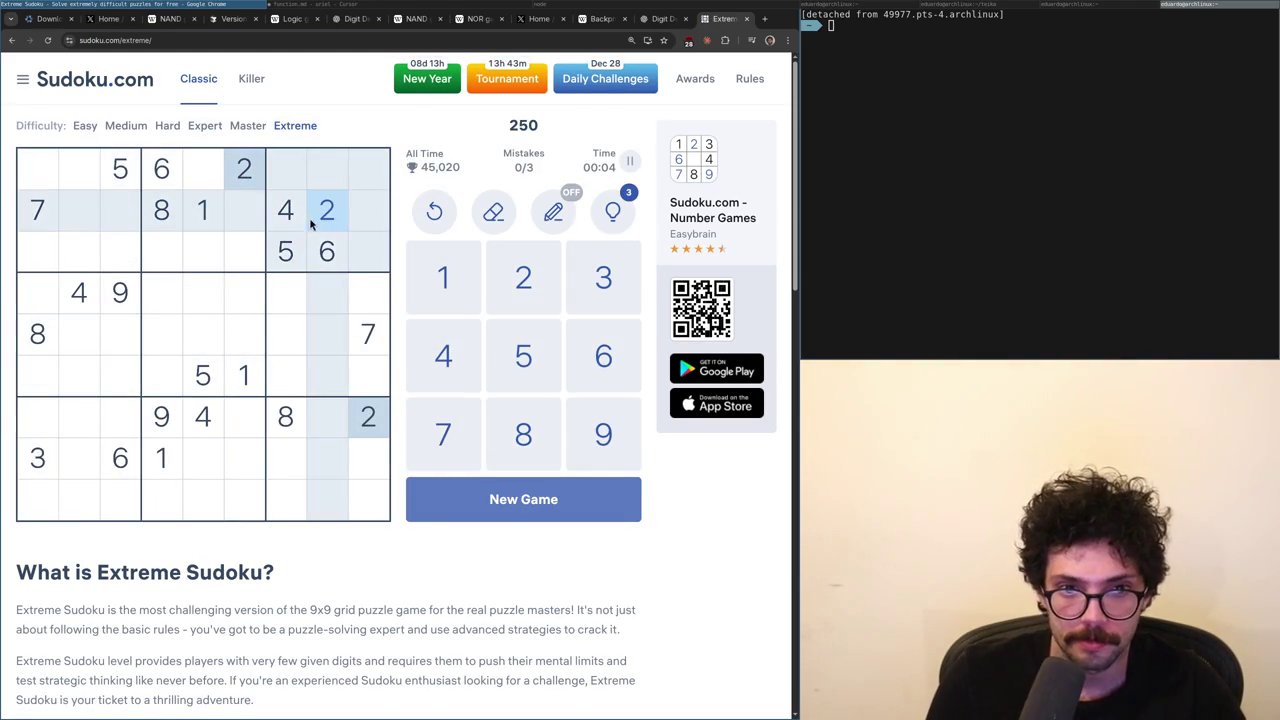
# - Place 5s in row 2, column 6 and row 9, column 4
pyautogui.click(80, 300)
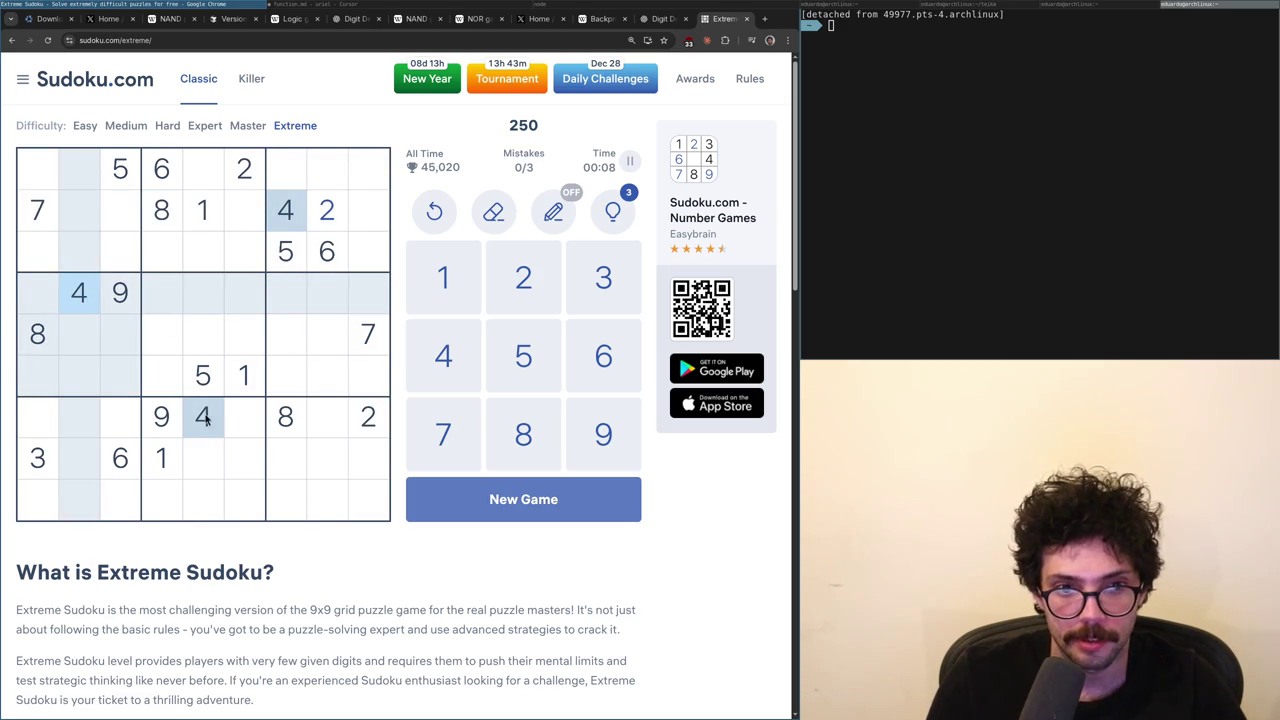
pyautogui.click(203, 372)
pyautogui.click(203, 431)
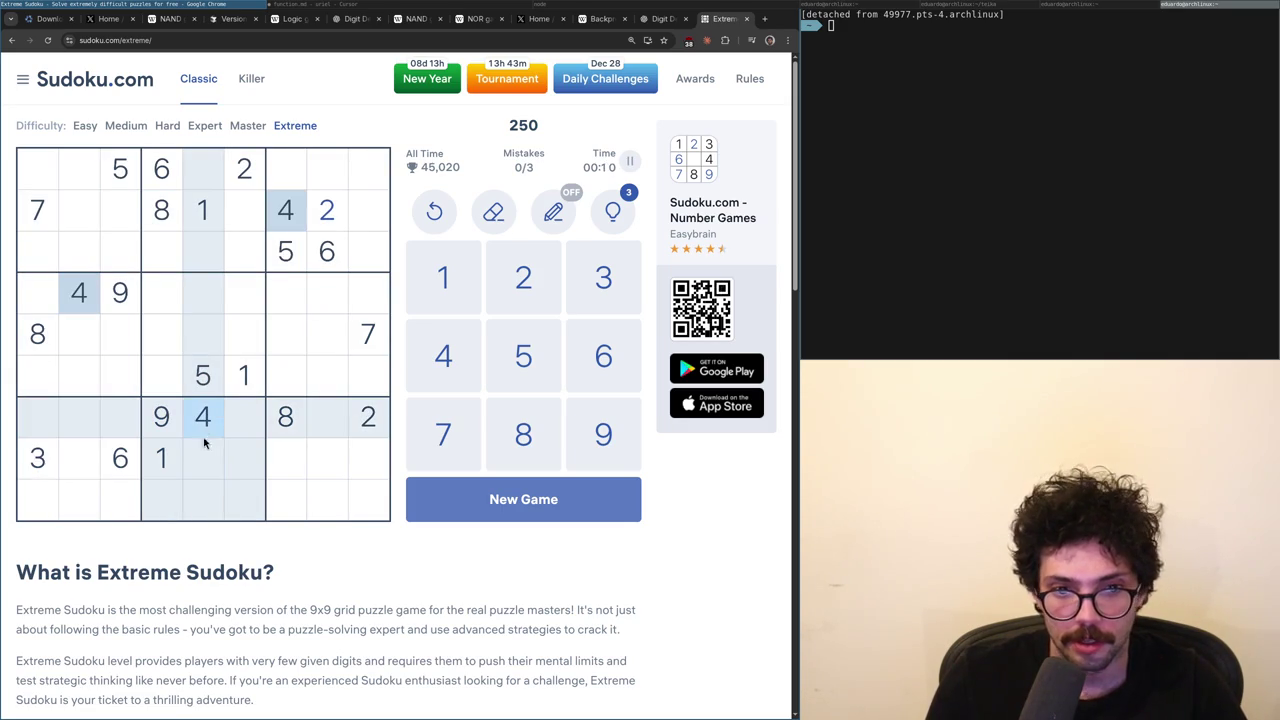
pyautogui.click(282, 268)
pyautogui.click(260, 222)
pyautogui.press('5')
pyautogui.click(163, 505)
pyautogui.press('5')
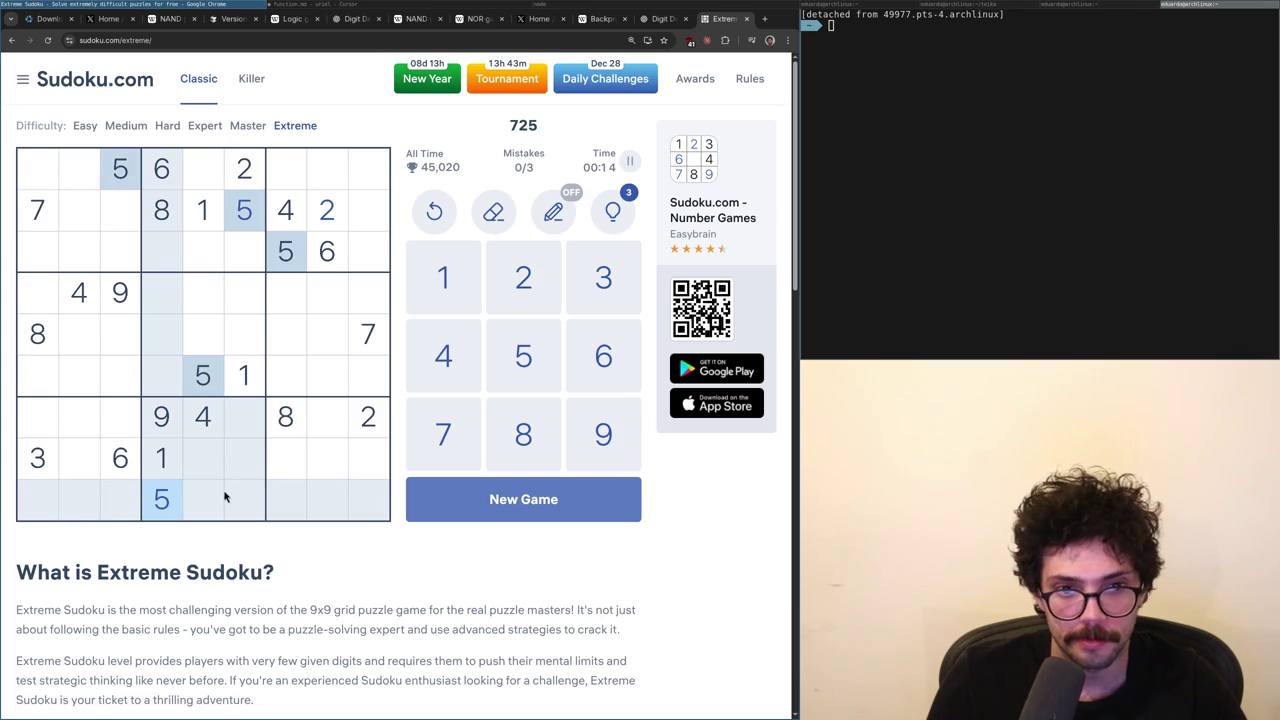
# - Place 6s in row 2, column 2 and row 7, column 6
pyautogui.click(331, 256)
pyautogui.click(80, 212)
pyautogui.write('6')
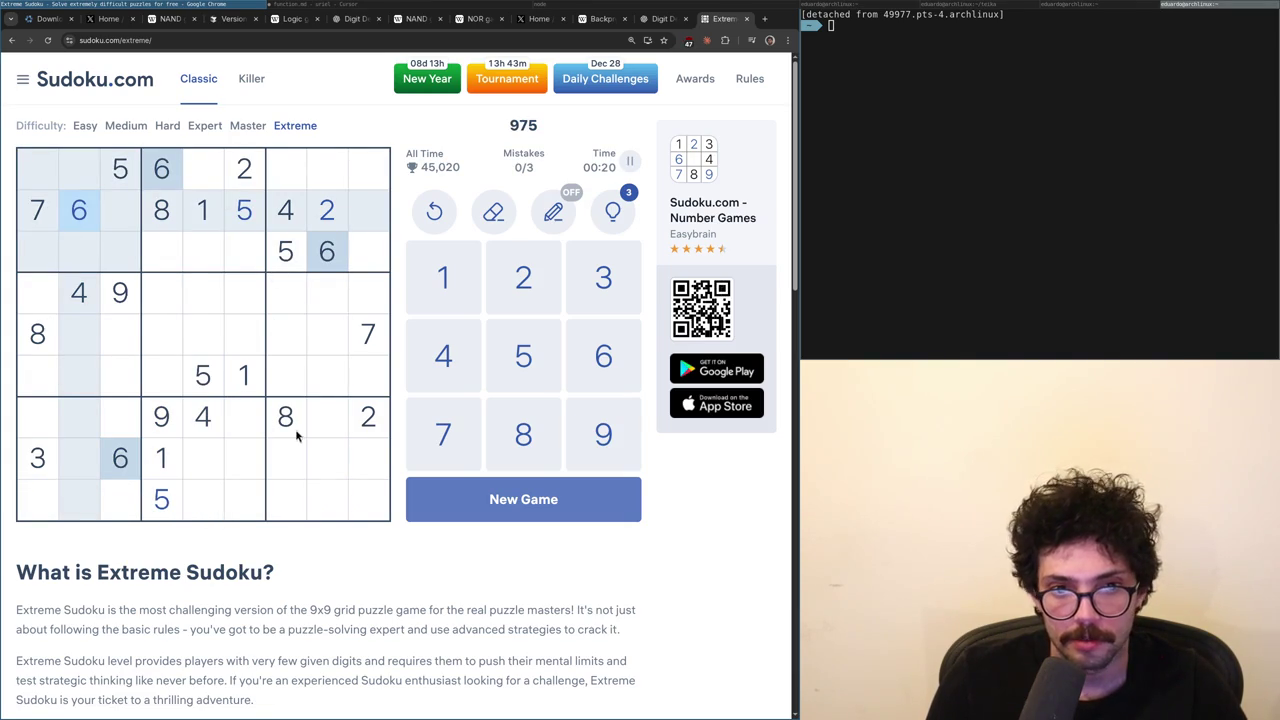
pyautogui.click(249, 430)
pyautogui.write('6')
# - Scan where the 7s, 8s, 9s, 4s and 6s sit on the grid
pyautogui.click(366, 336)
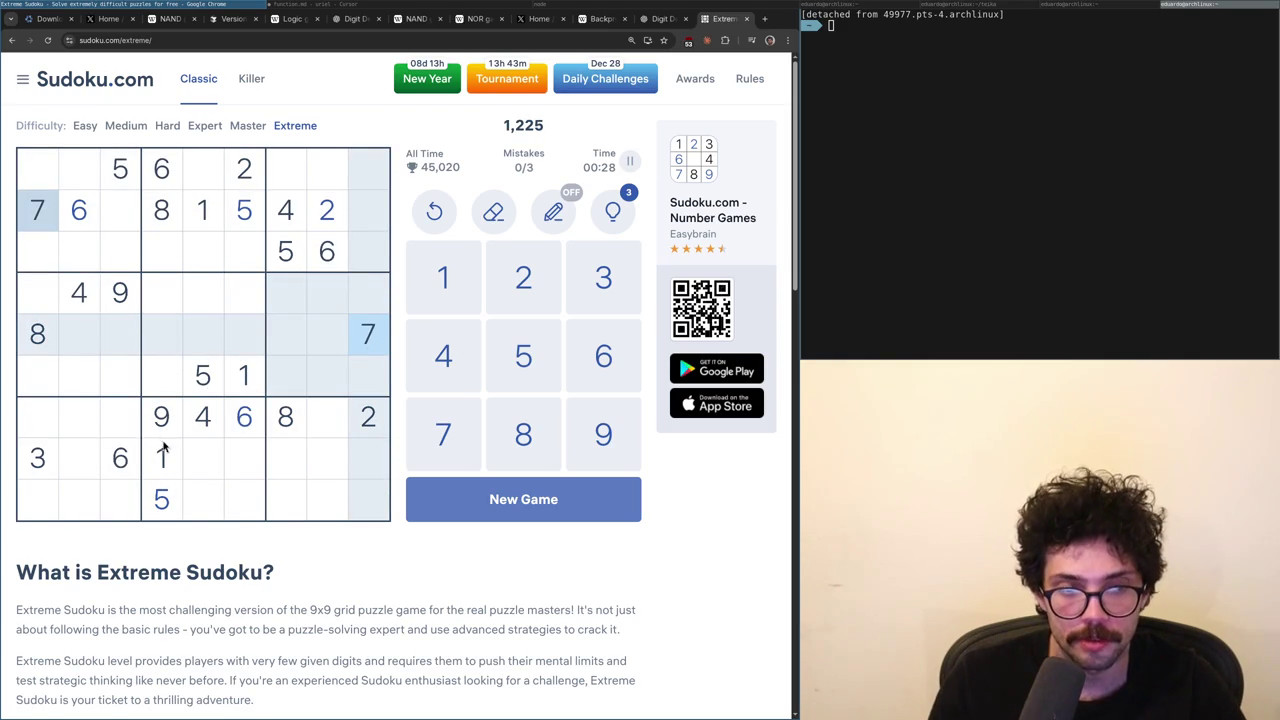
pyautogui.click(162, 209)
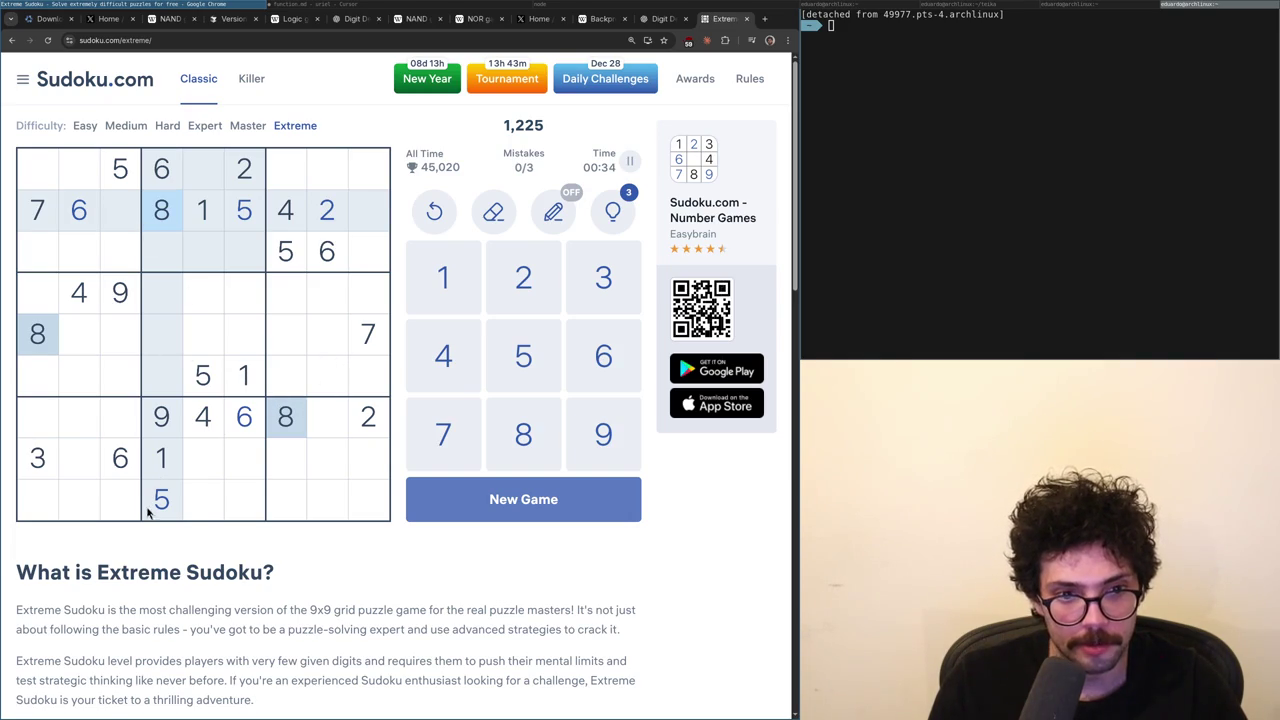
pyautogui.click(119, 289)
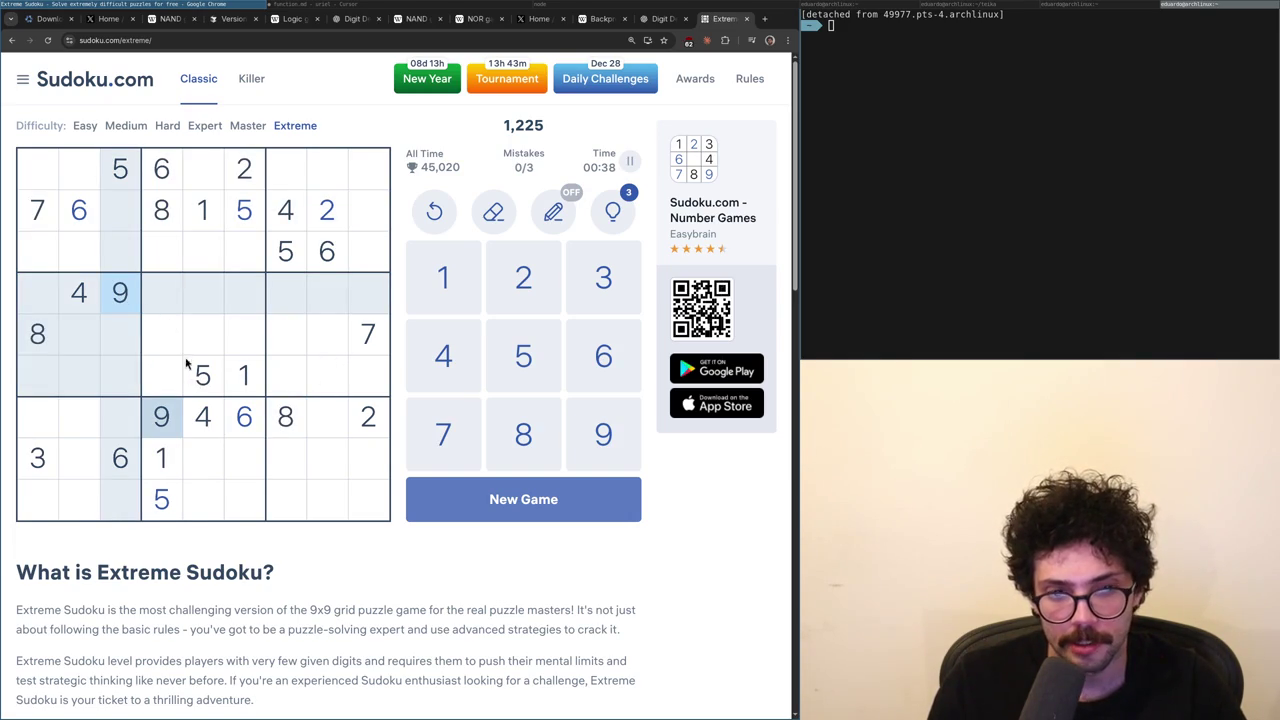
pyautogui.click(82, 309)
pyautogui.click(162, 416)
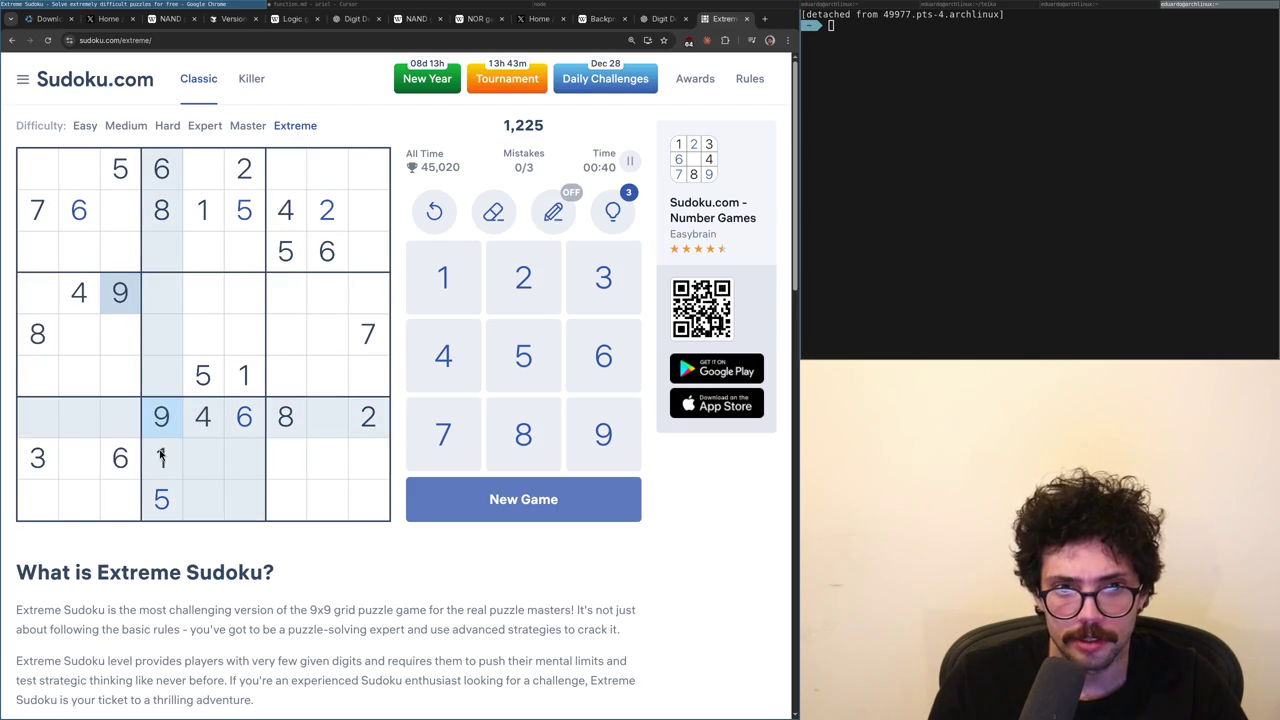
pyautogui.click(163, 173)
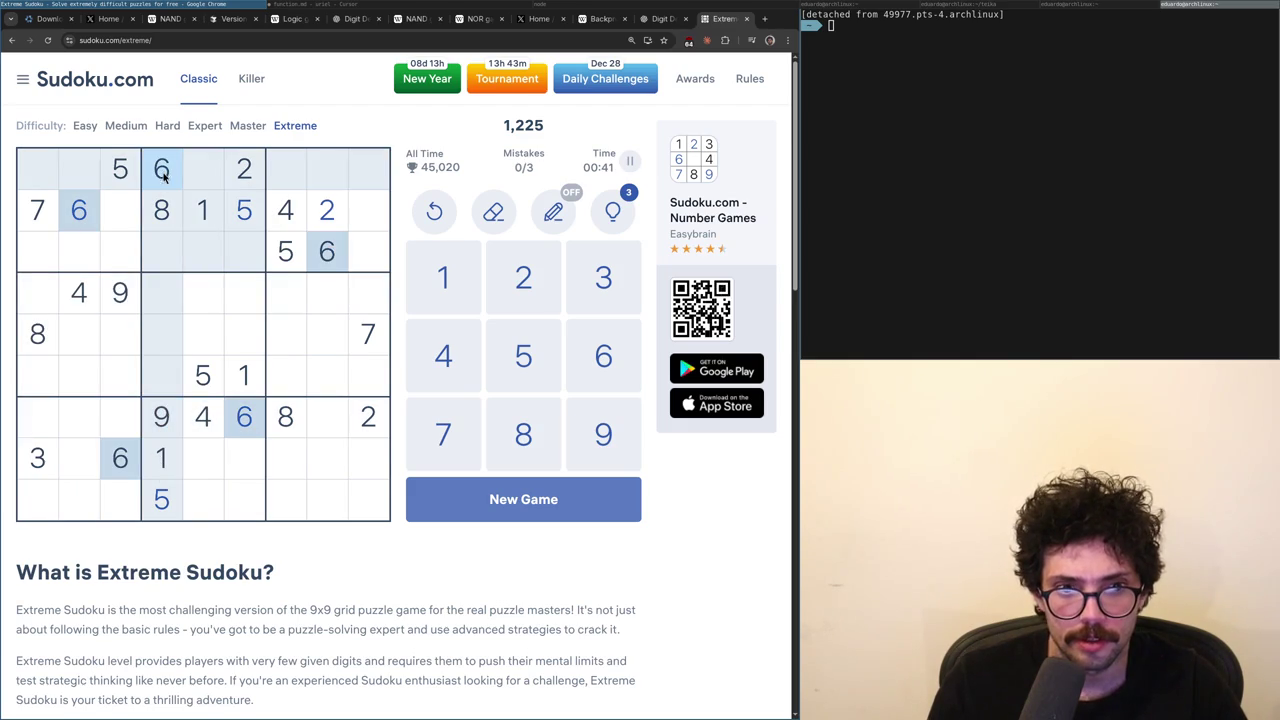
pyautogui.click(171, 410)
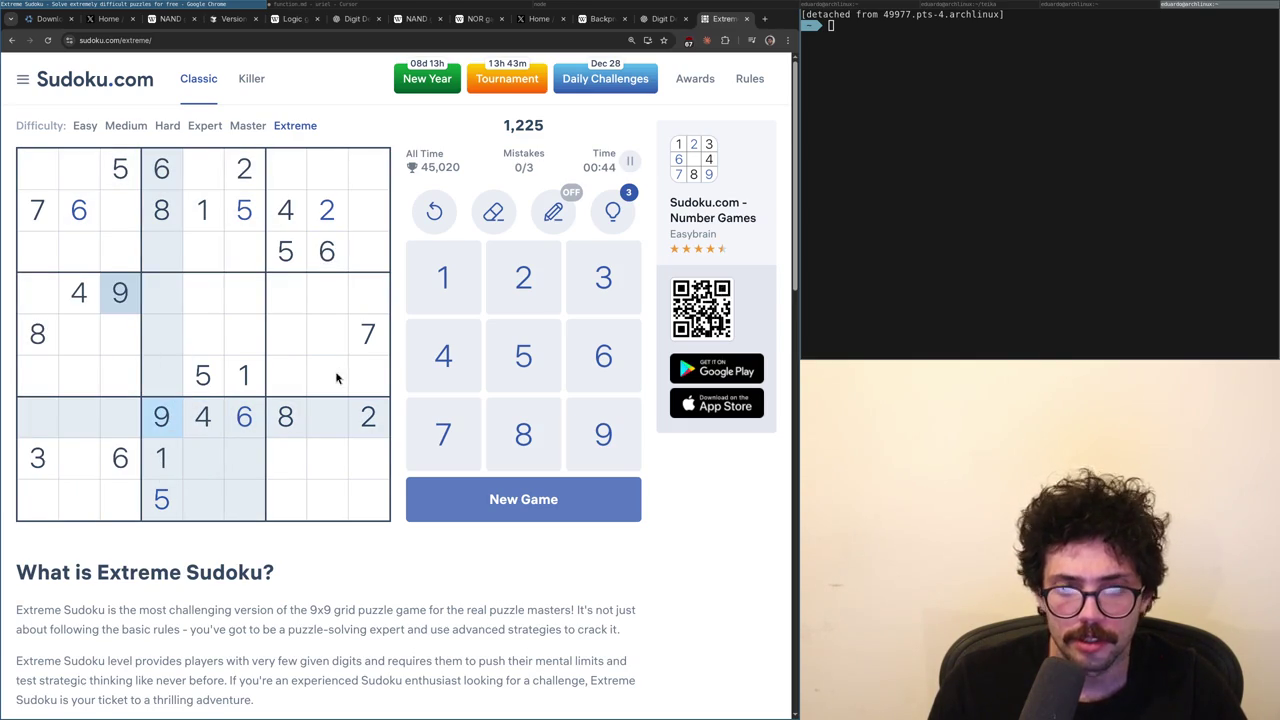
pyautogui.click(104, 306)
pyautogui.click(97, 309)
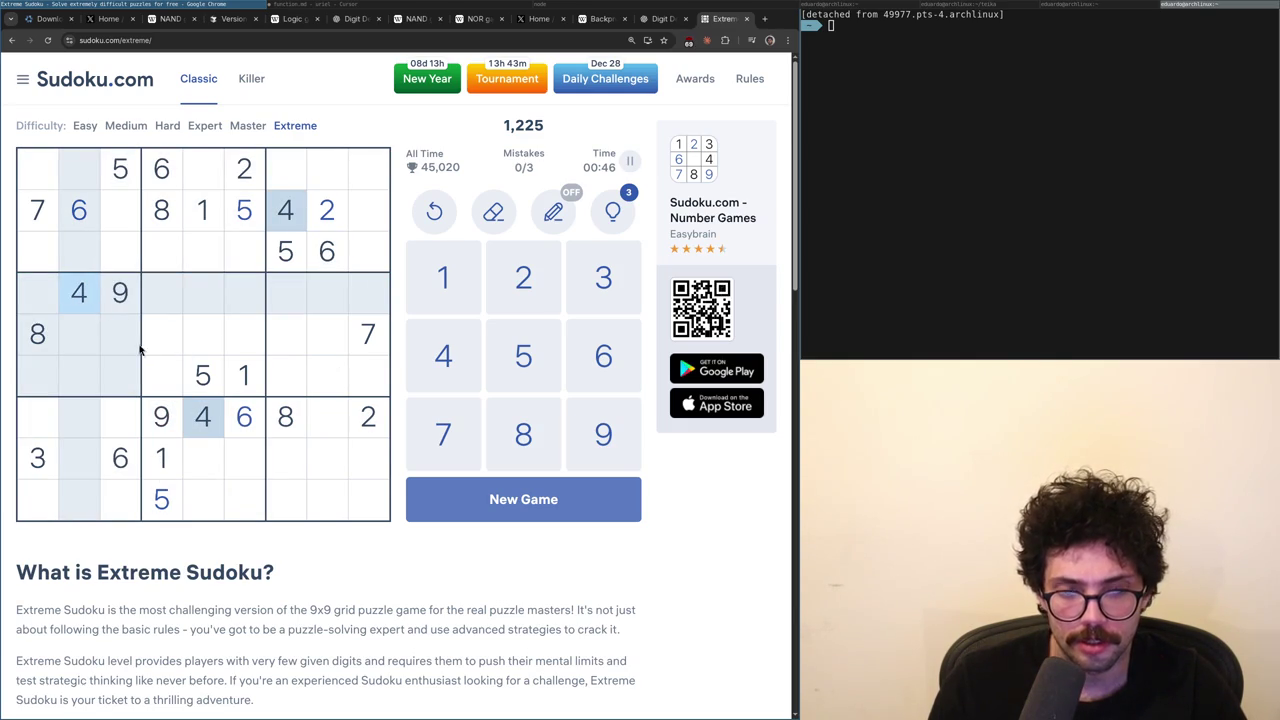
pyautogui.click(118, 300)
pyautogui.click(35, 345)
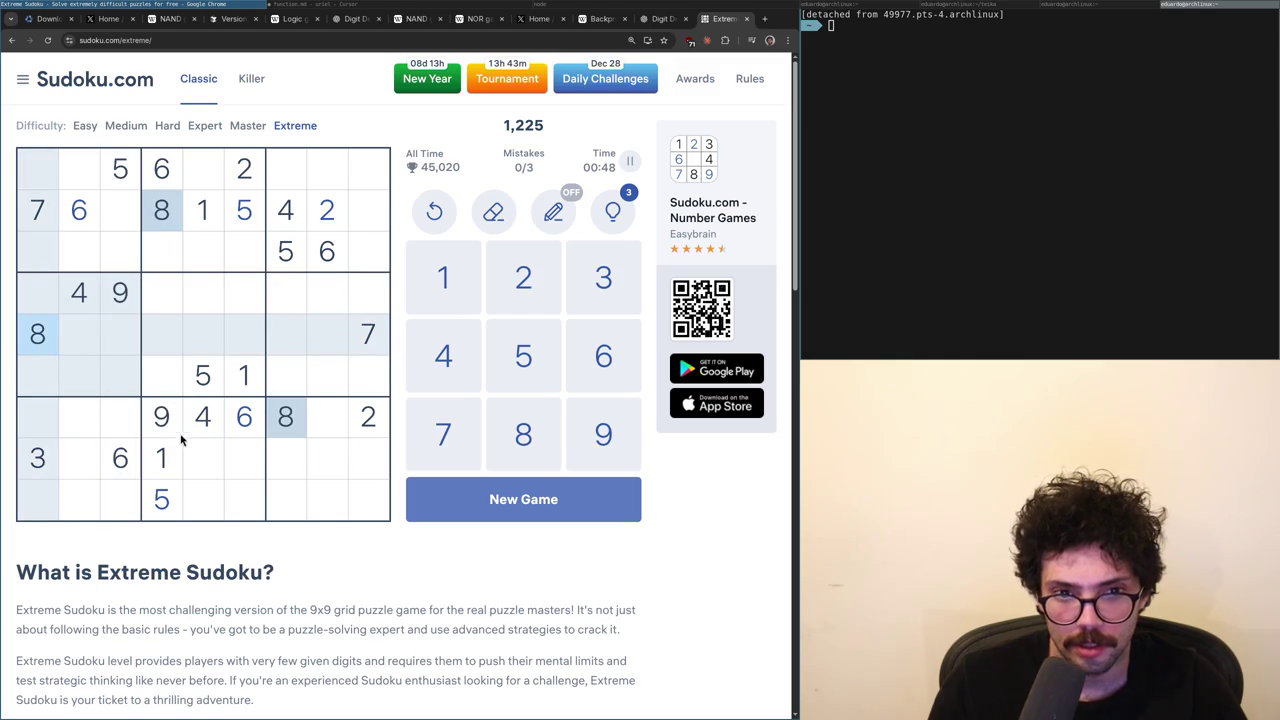
pyautogui.click(116, 290)
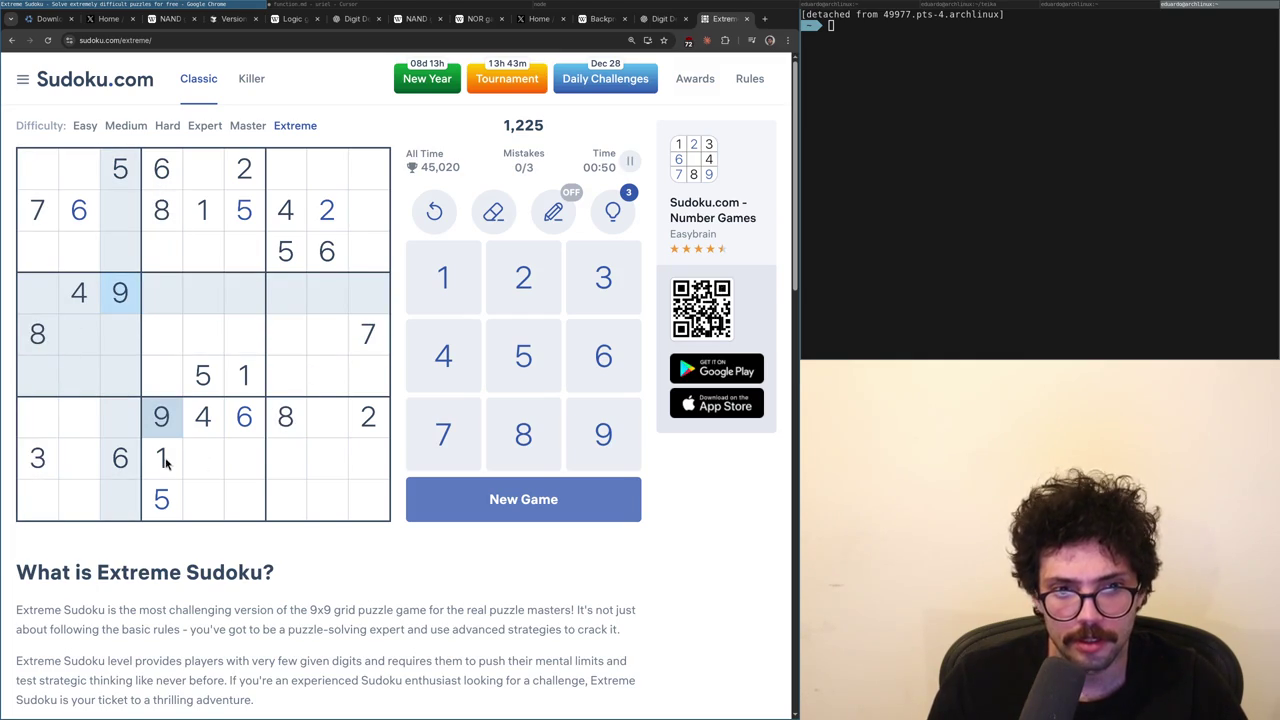
# - Recheck the 1s, 6s, 4s, 8s and the 3 in row 8 against row 2
pyautogui.click(160, 499)
pyautogui.click(163, 462)
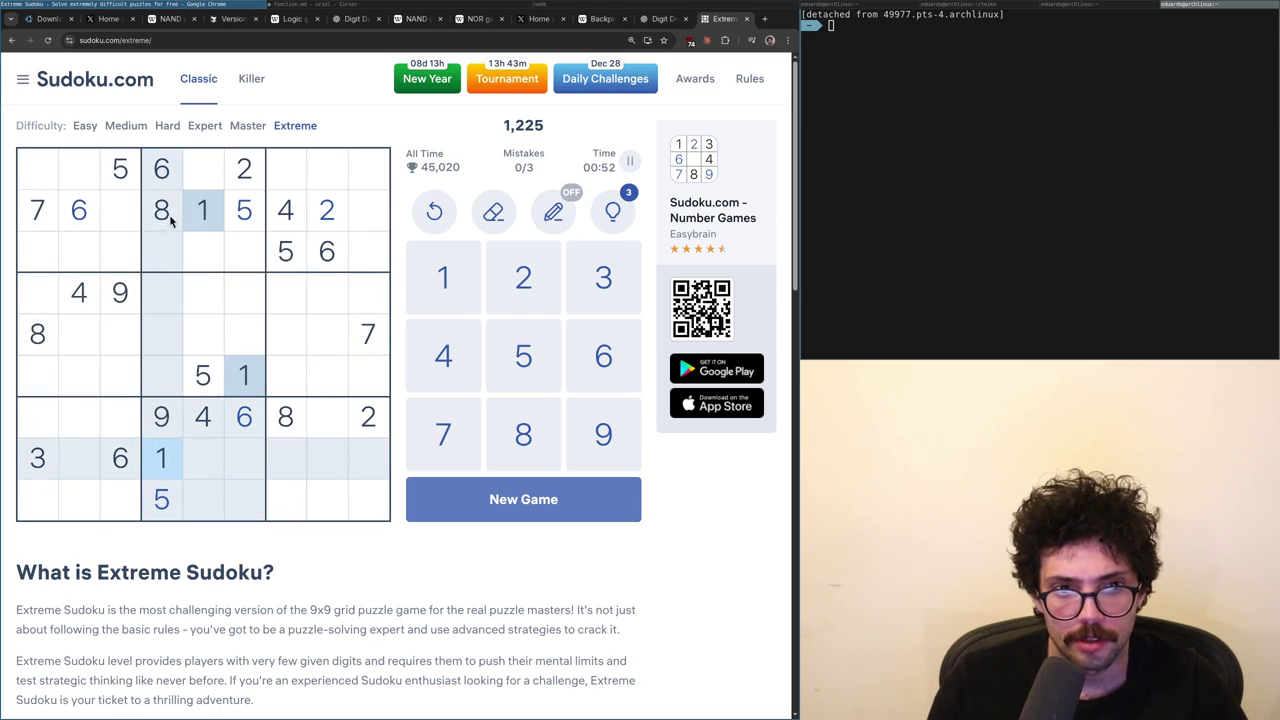
pyautogui.click(163, 181)
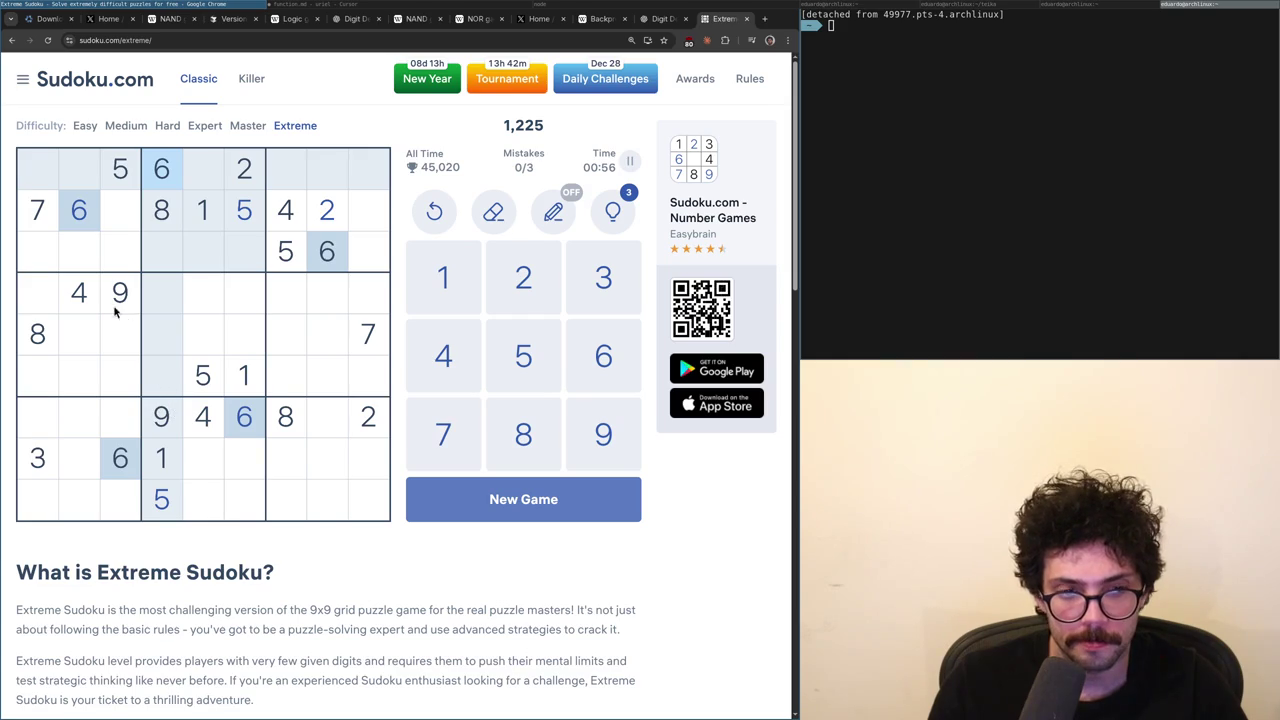
pyautogui.click(85, 289)
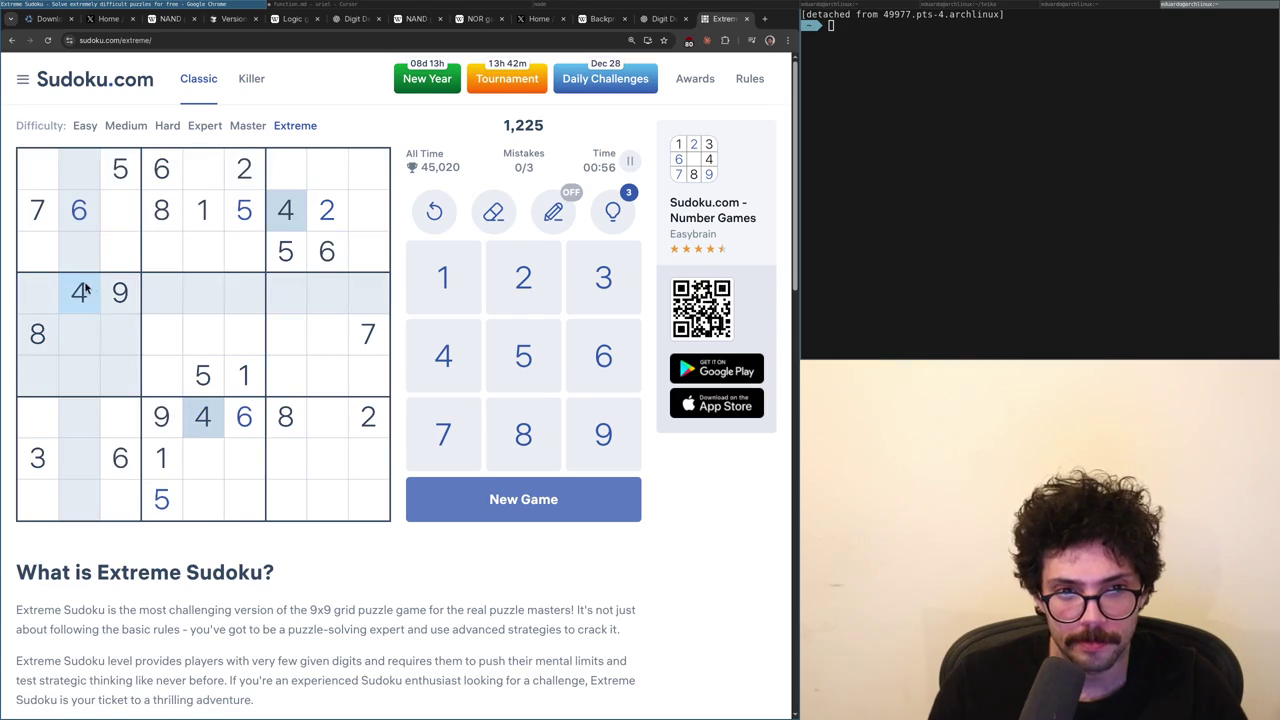
pyautogui.click(164, 216)
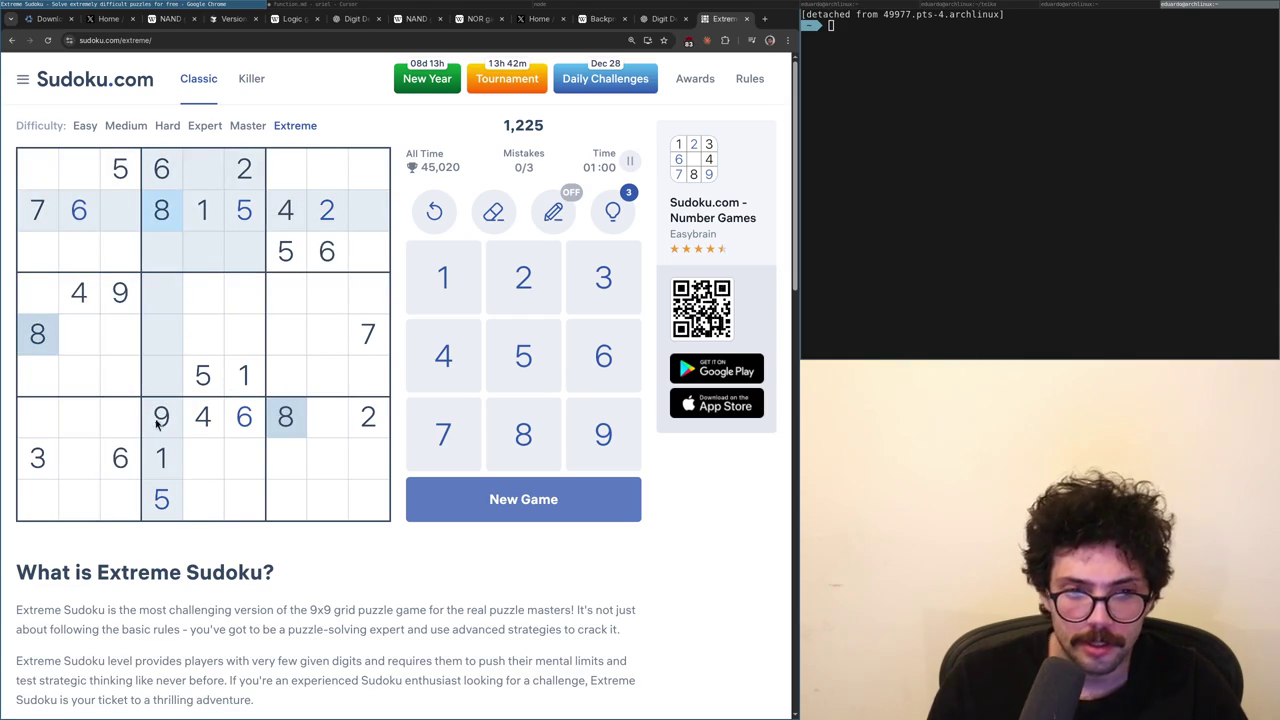
pyautogui.click(52, 458)
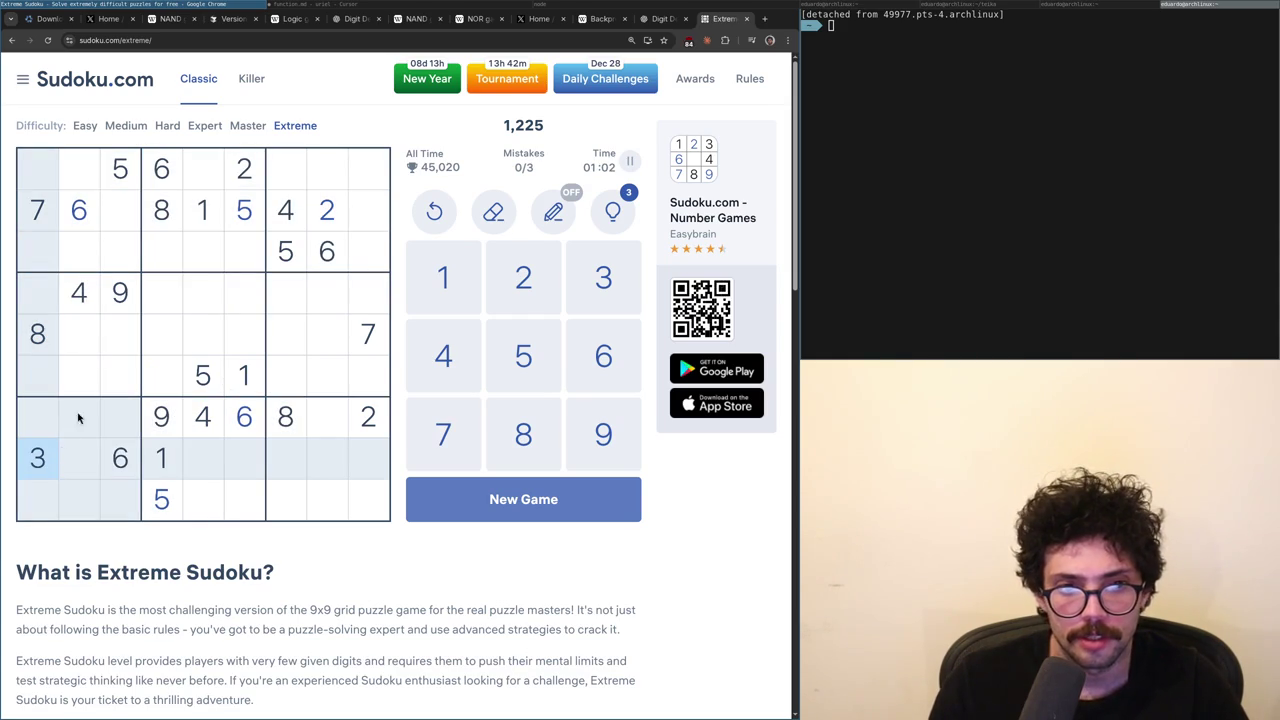
pyautogui.click(318, 218)
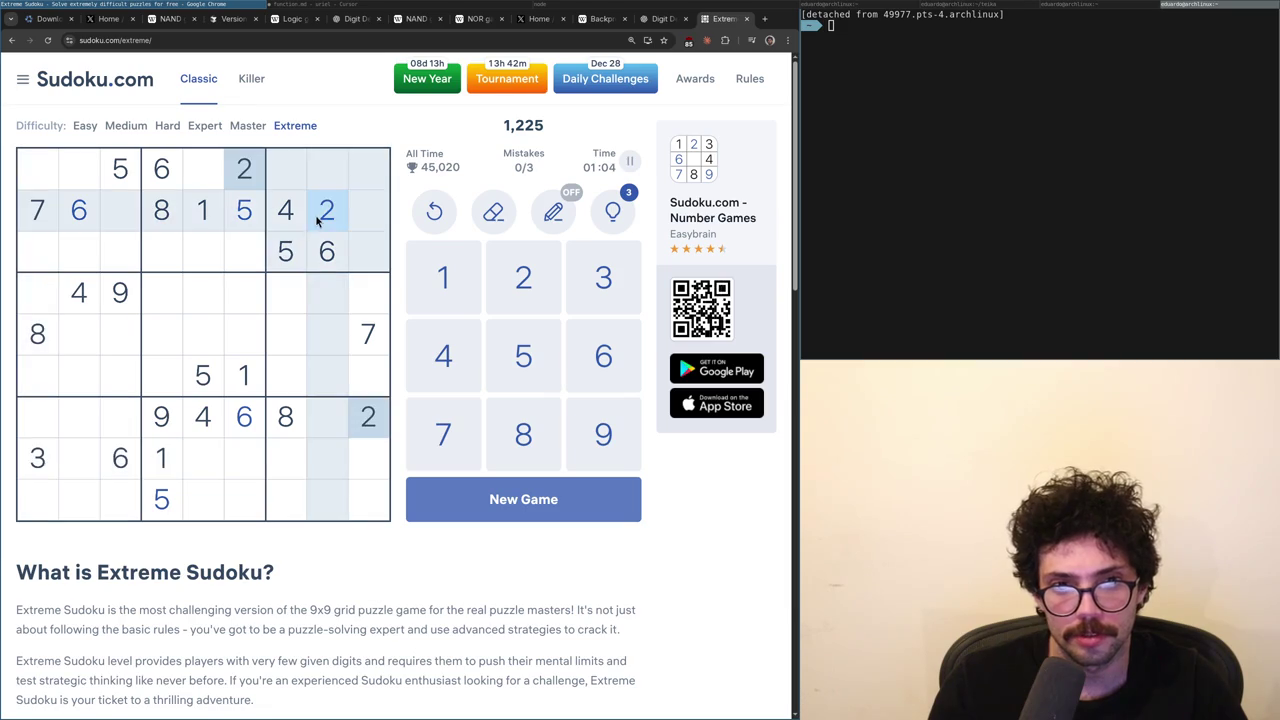
pyautogui.click(165, 226)
pyautogui.click(133, 256)
pyautogui.click(37, 458)
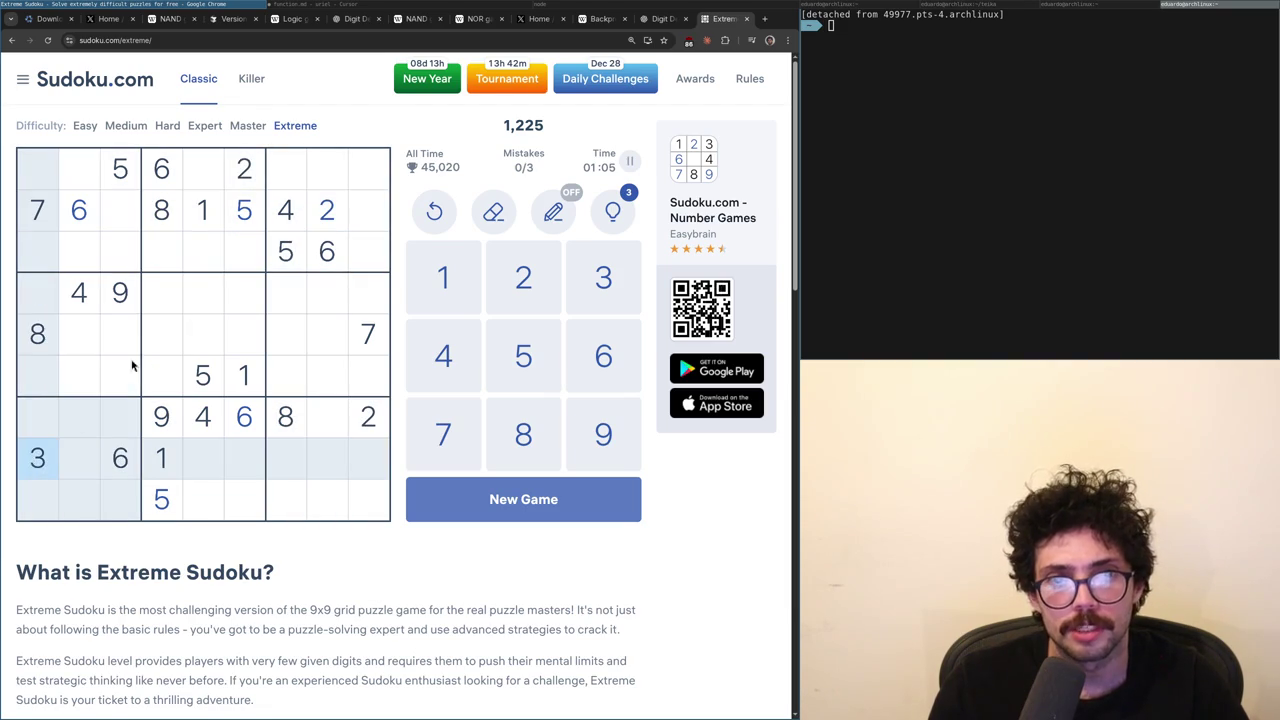
pyautogui.click(134, 305)
# - Place 9 in row 2 column 9, 3 in row 2 column 3, and 3 in row 7 column 8
pyautogui.click(378, 215)
pyautogui.write('9')
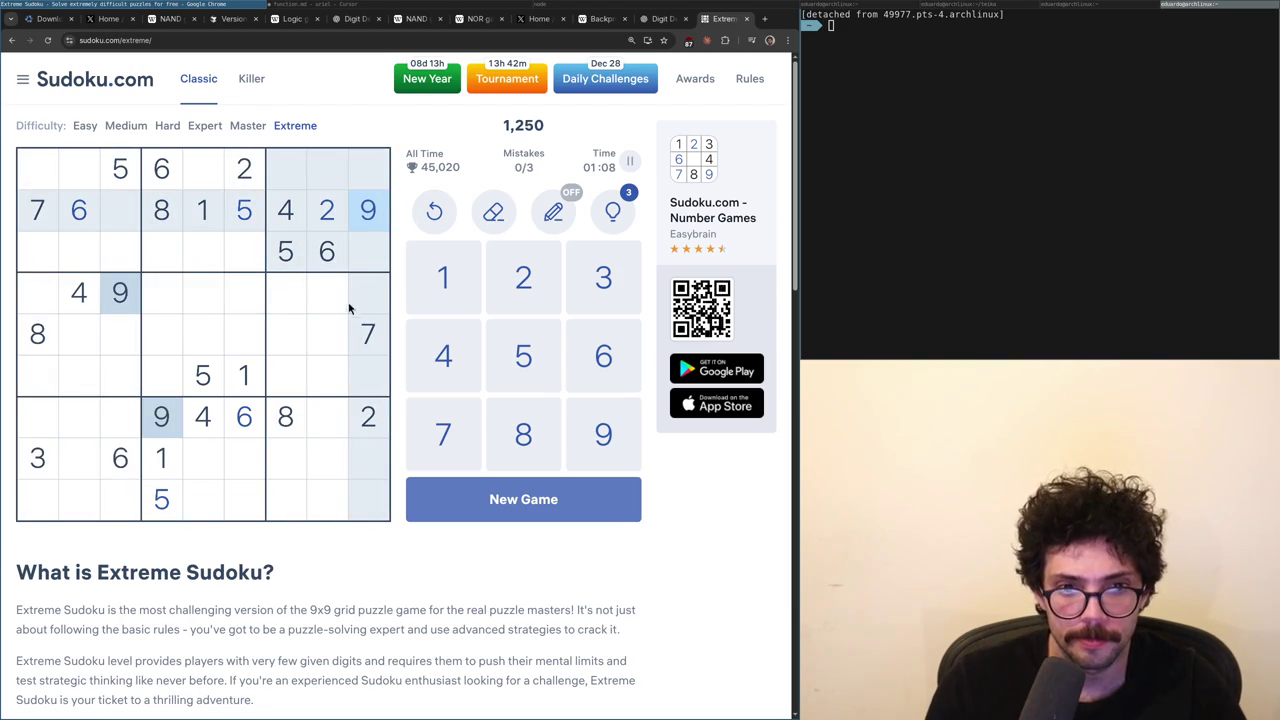
pyautogui.click(117, 210)
pyautogui.write('3')
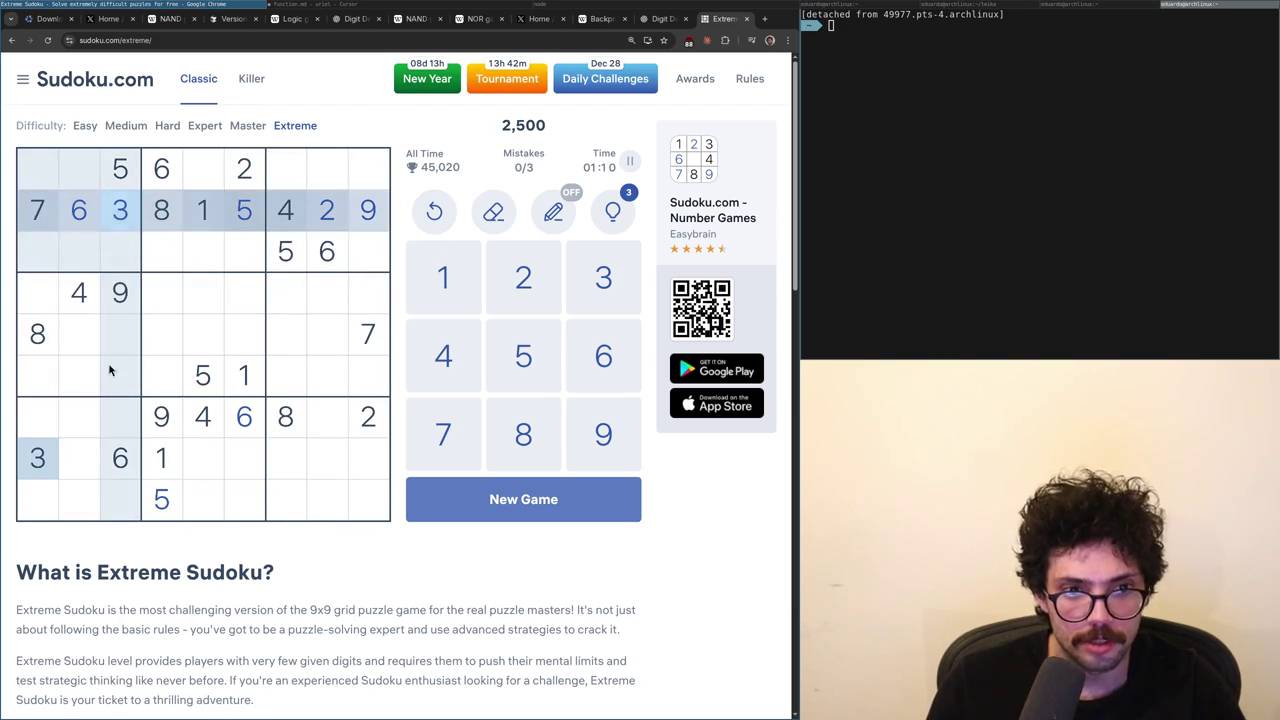
pyautogui.click(316, 420)
pyautogui.write('3')
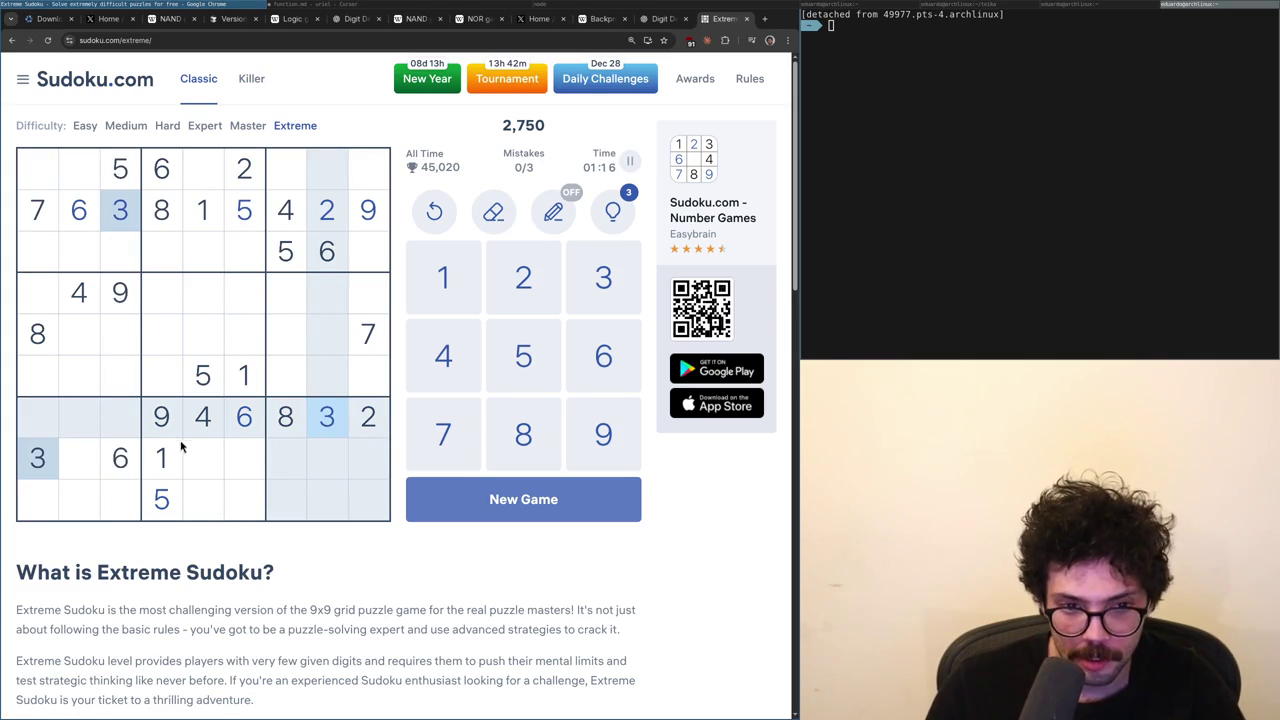
# - Highlight the 2s, 3s, 4s, 8s, 6s, 9s and 1s to see where each digit sits
pyautogui.click(245, 173)
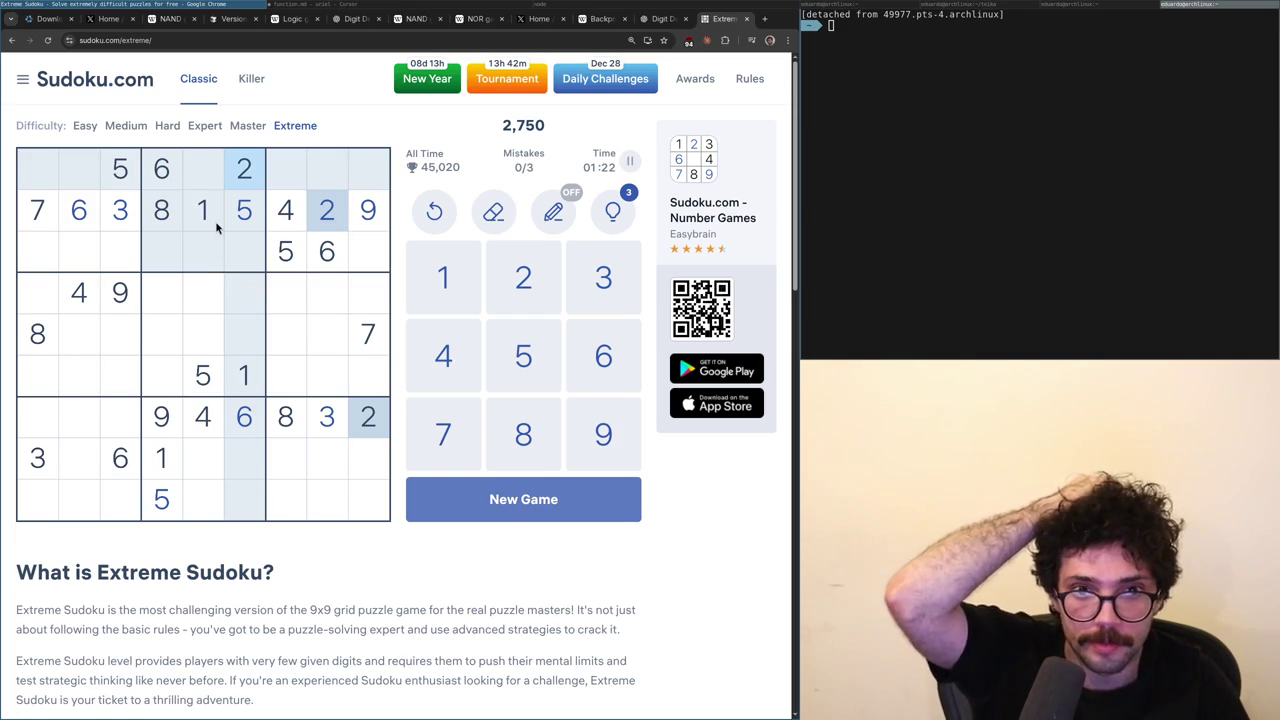
pyautogui.click(120, 220)
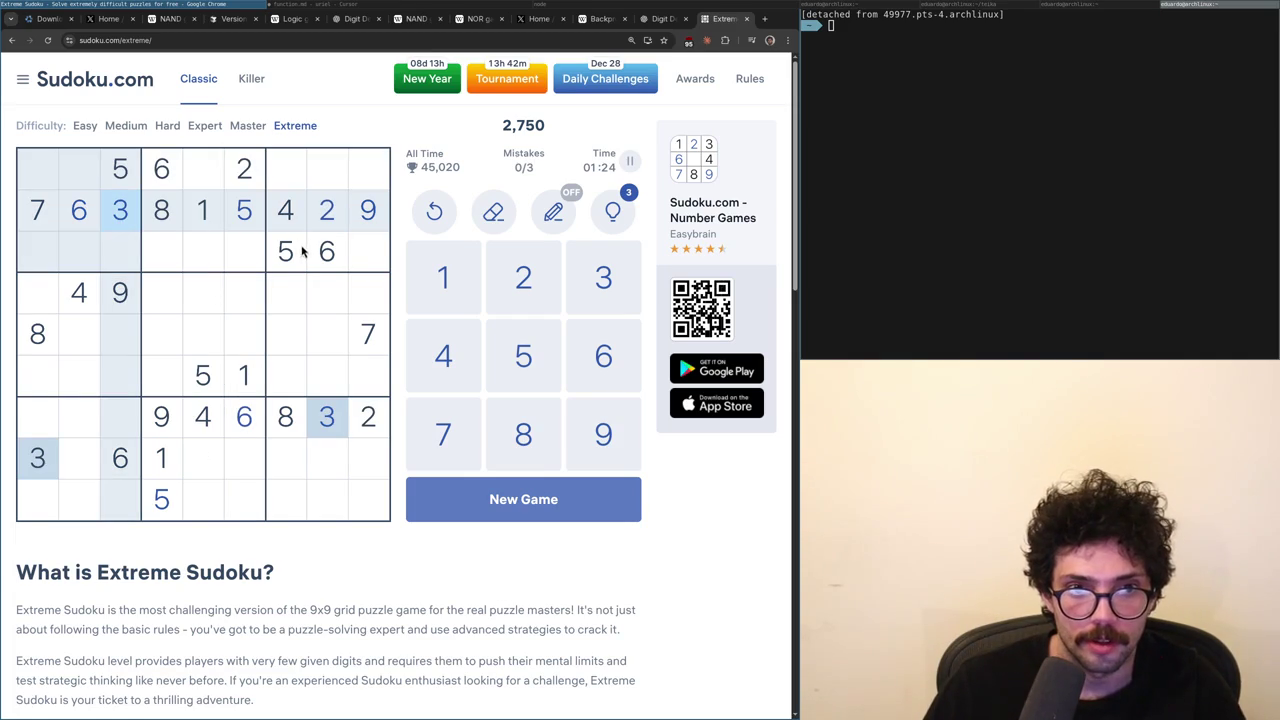
pyautogui.click(86, 296)
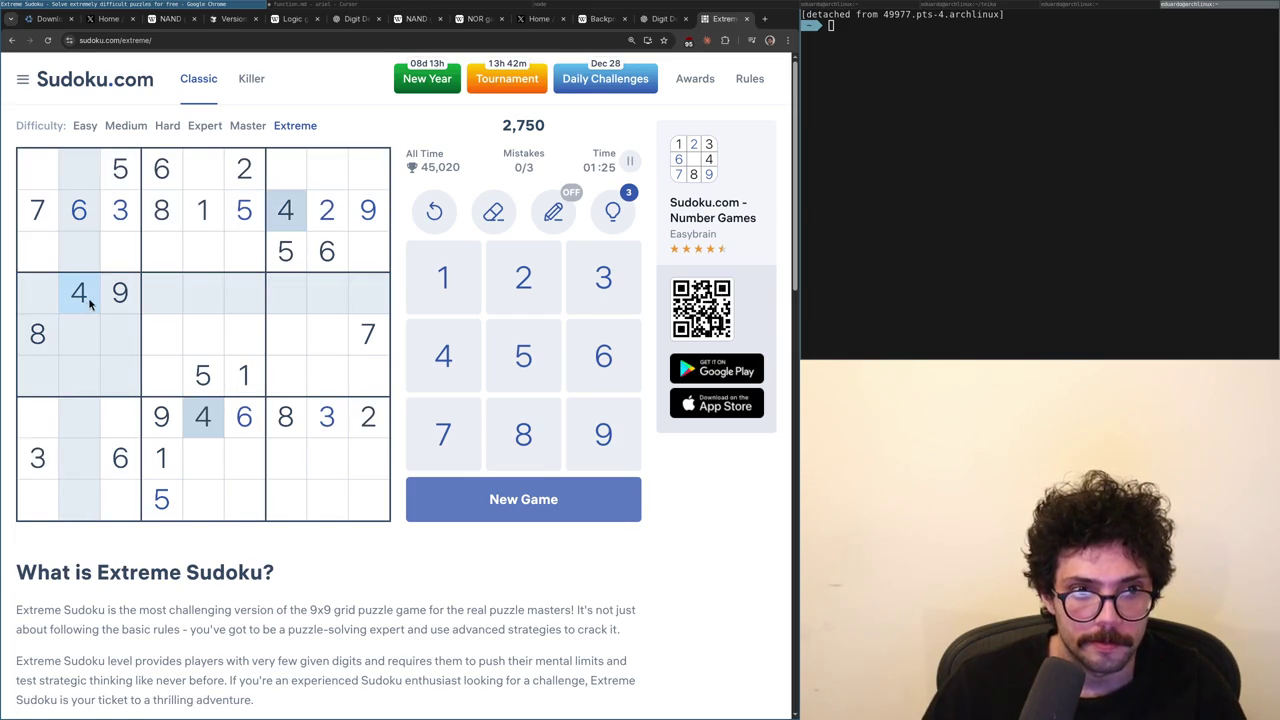
pyautogui.click(54, 338)
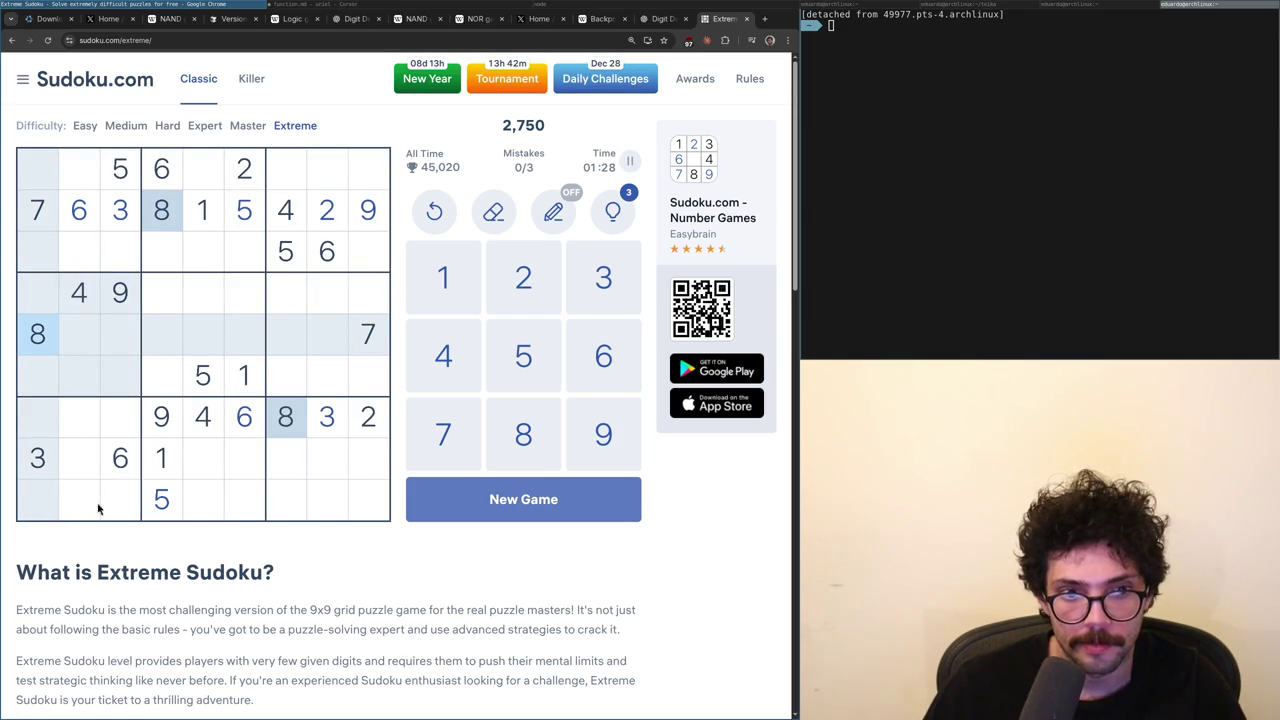
pyautogui.click(130, 464)
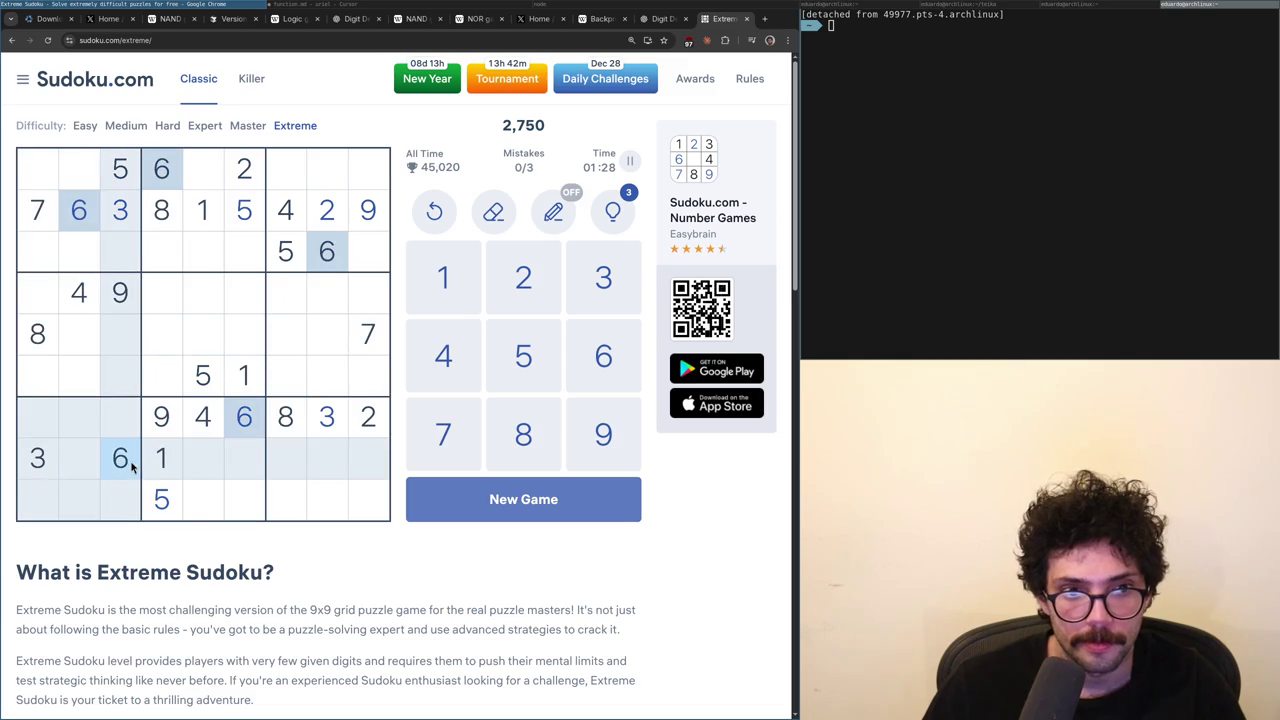
pyautogui.click(46, 214)
pyautogui.click(88, 289)
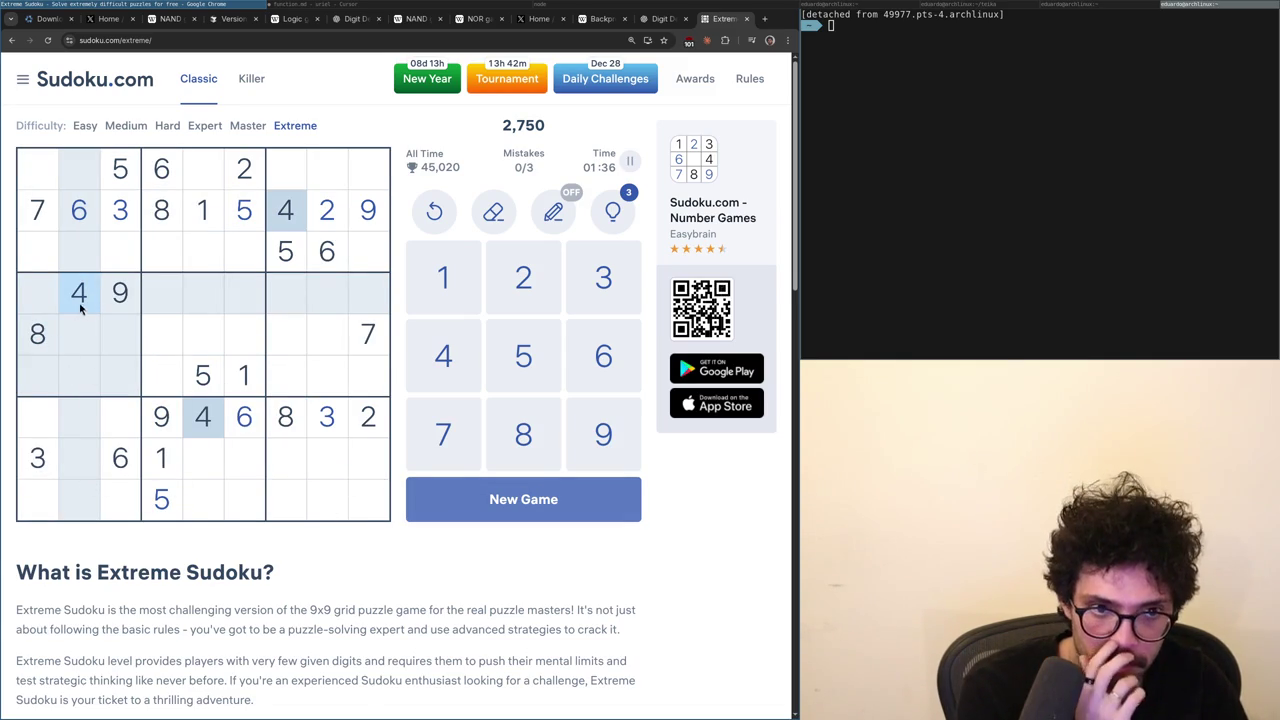
pyautogui.click(84, 210)
pyautogui.click(55, 334)
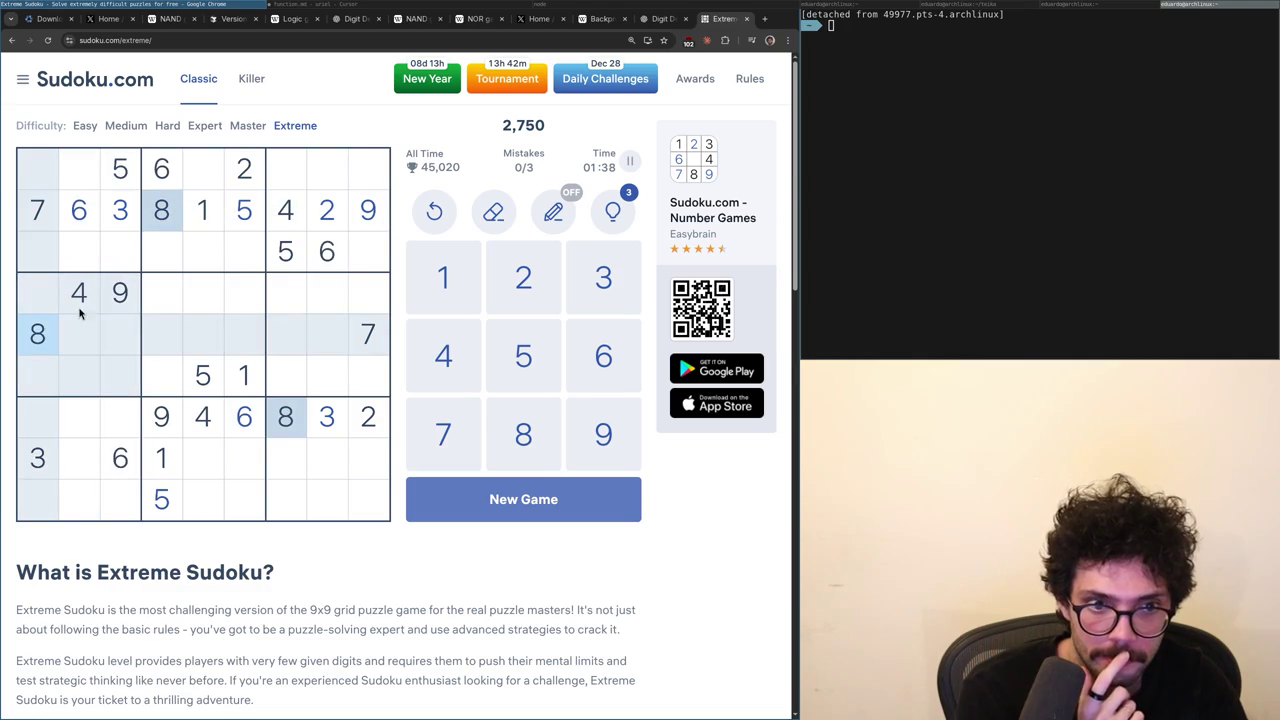
pyautogui.click(120, 295)
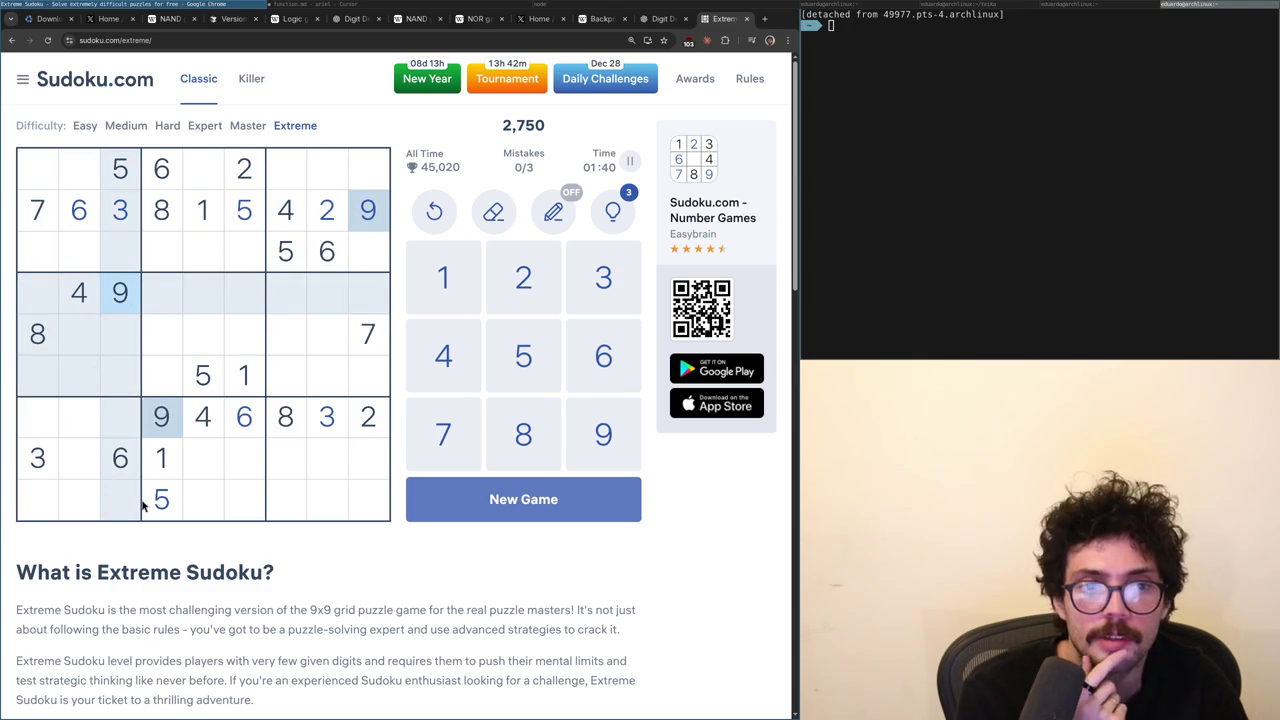
pyautogui.click(258, 388)
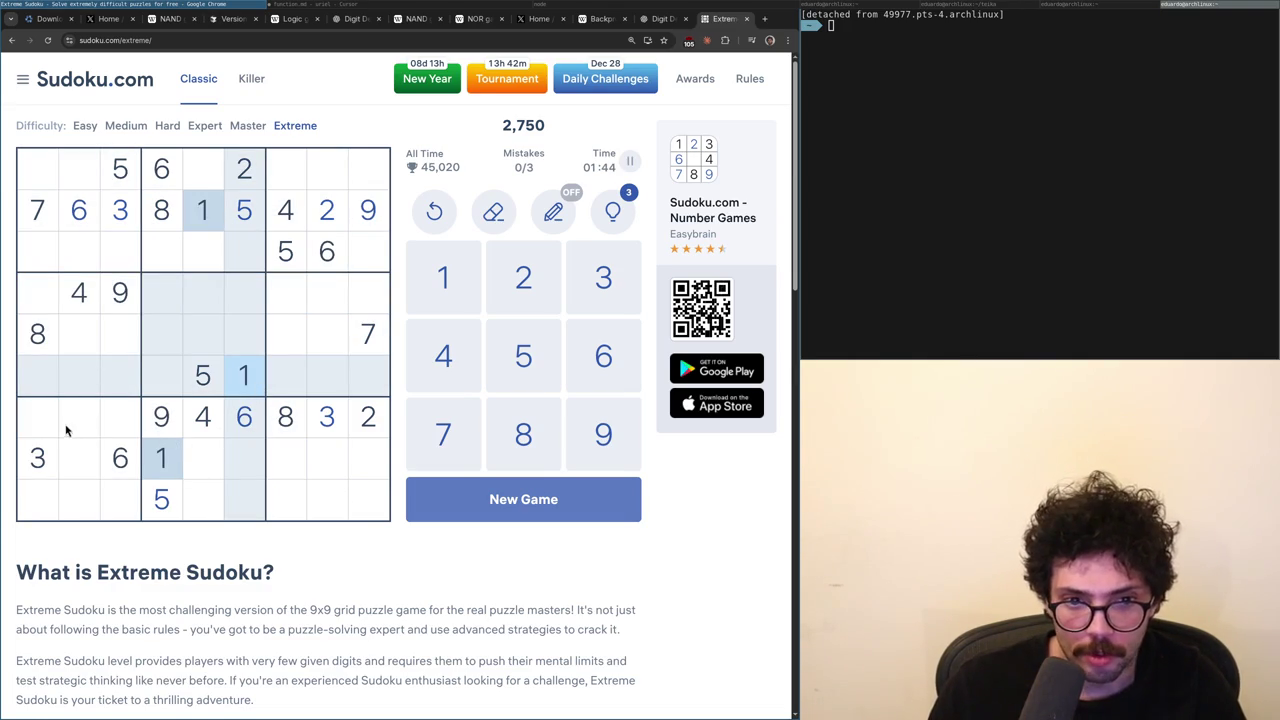
pyautogui.click(40, 334)
# - Weigh candidates for row 3 column 1 and row 7 column 3 against the 6s, 5s and 1s
pyautogui.click(32, 220)
pyautogui.click(36, 320)
pyautogui.click(42, 242)
pyautogui.click(82, 226)
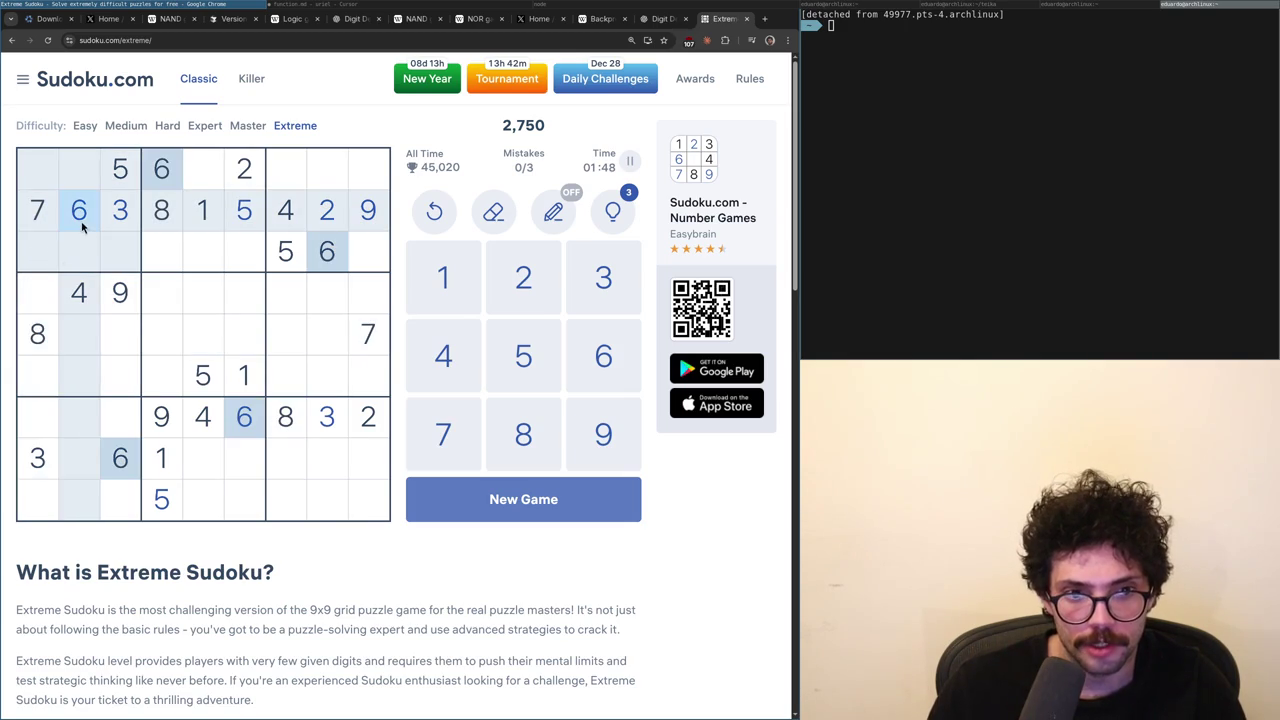
pyautogui.click(110, 175)
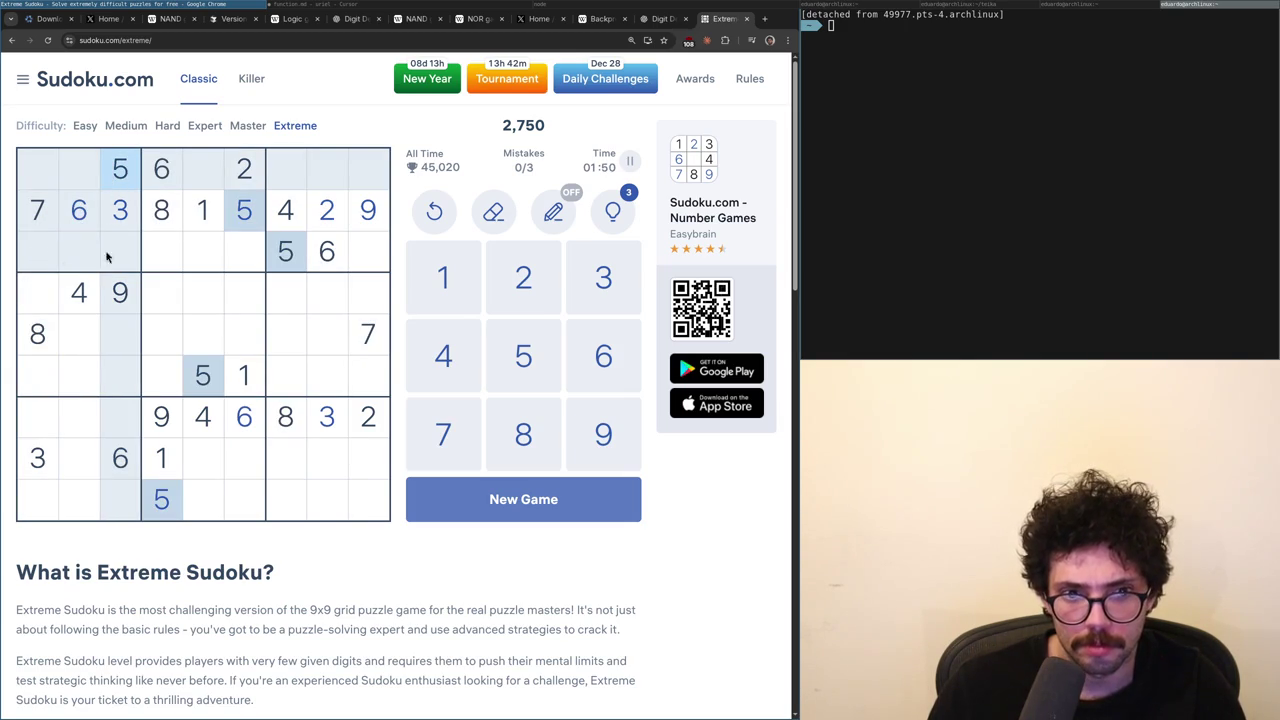
pyautogui.click(40, 427)
pyautogui.click(85, 430)
pyautogui.click(111, 429)
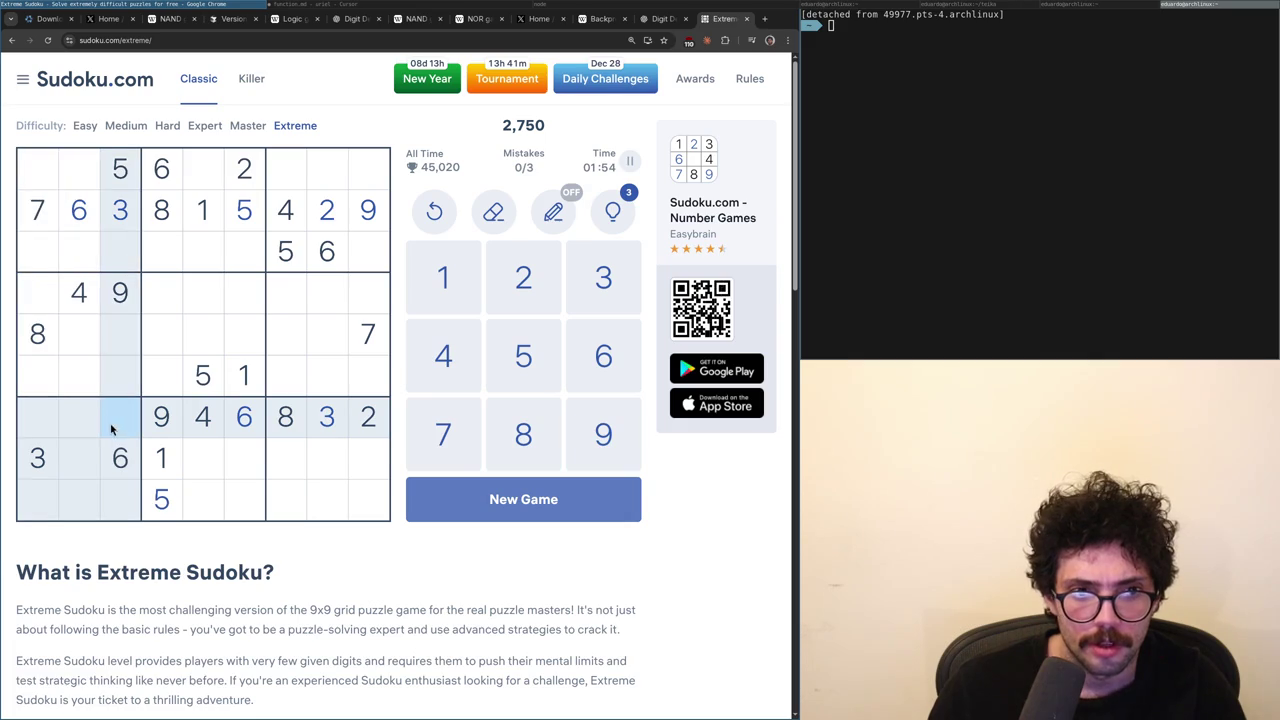
pyautogui.click(236, 381)
pyautogui.click(204, 375)
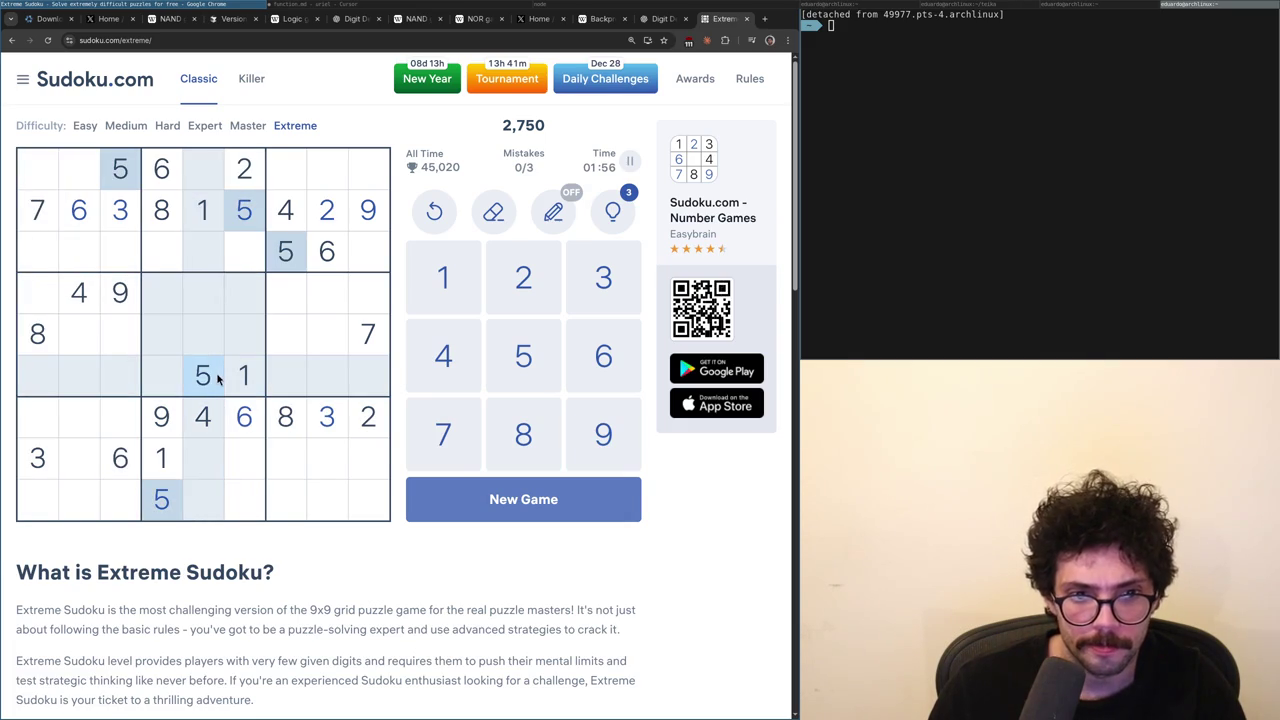
# - Check candidates for the empty column-2 cells in rows 8, 9 and 3 against 8s, 4s, 6s and 9s
pyautogui.click(81, 457)
pyautogui.click(38, 336)
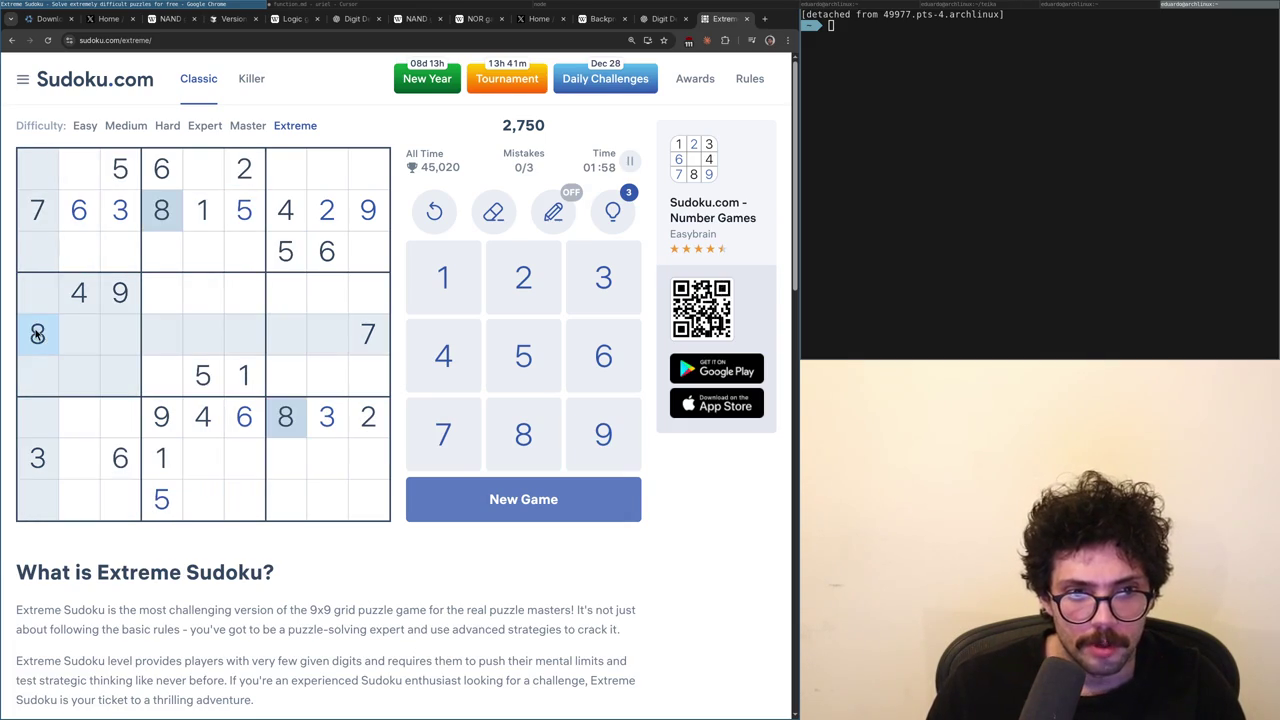
pyautogui.click(84, 297)
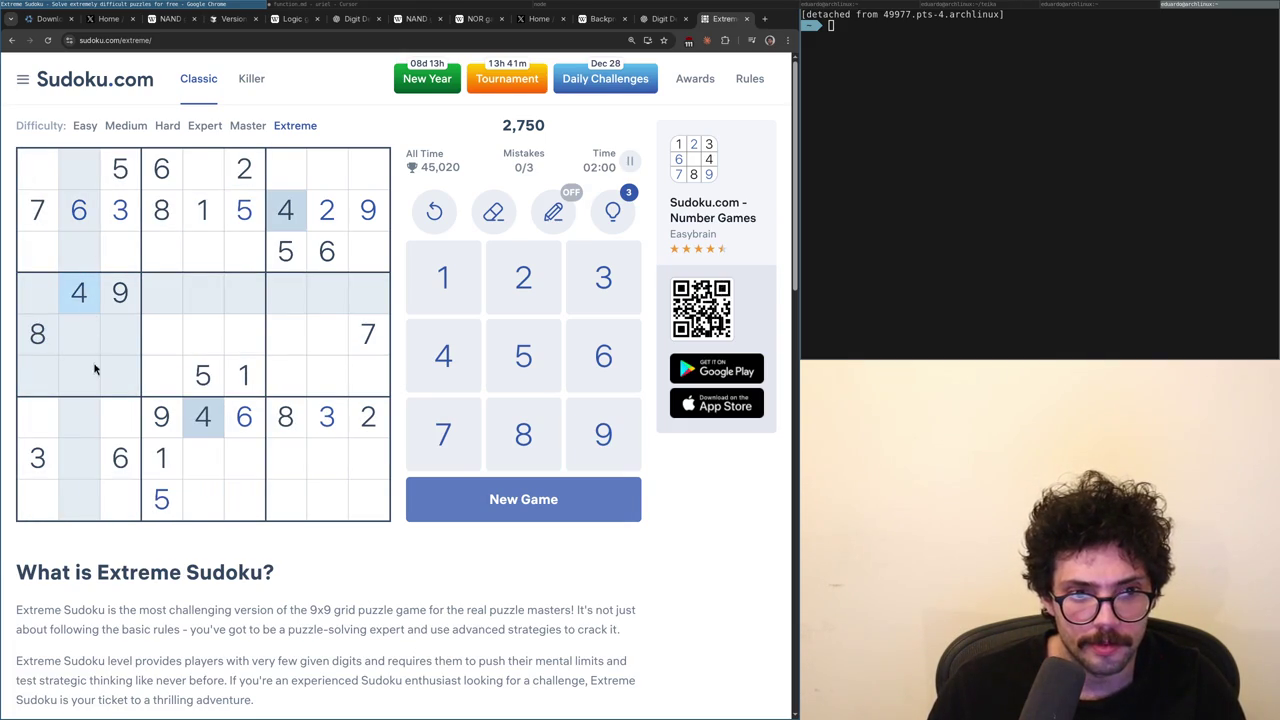
pyautogui.click(77, 222)
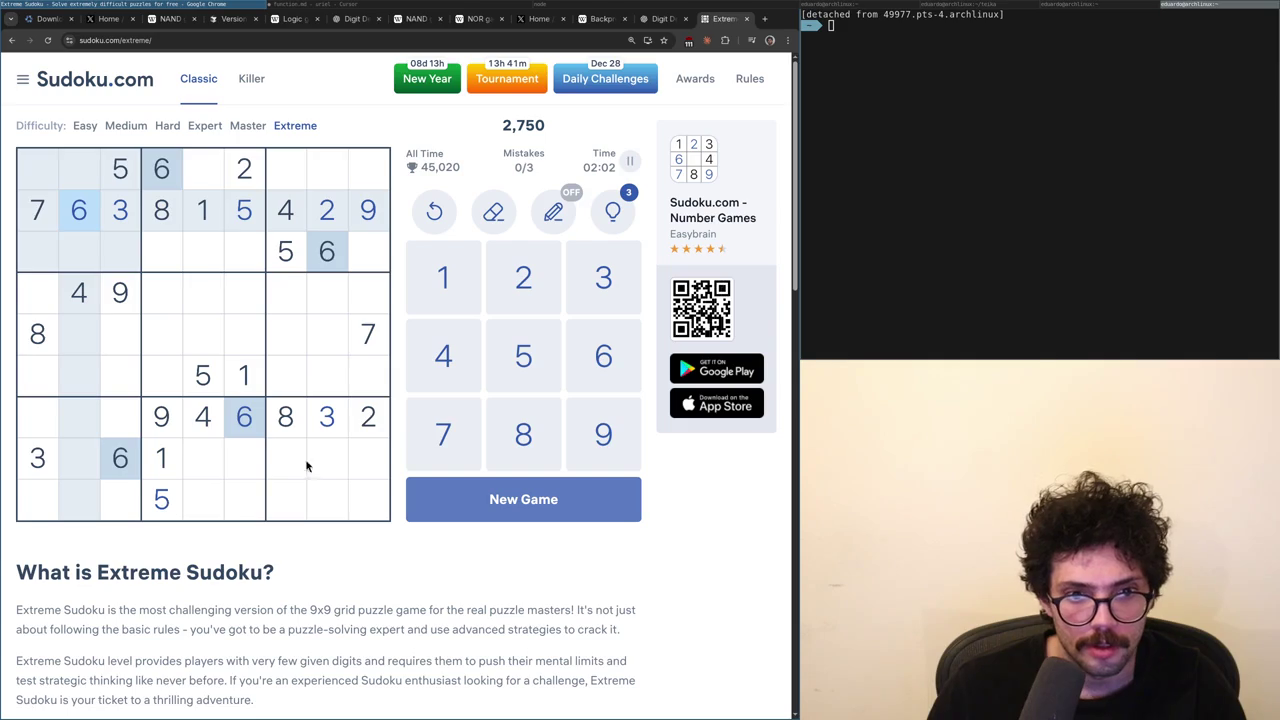
pyautogui.click(364, 418)
pyautogui.click(68, 472)
pyautogui.click(79, 494)
pyautogui.click(86, 473)
pyautogui.click(91, 489)
pyautogui.click(113, 305)
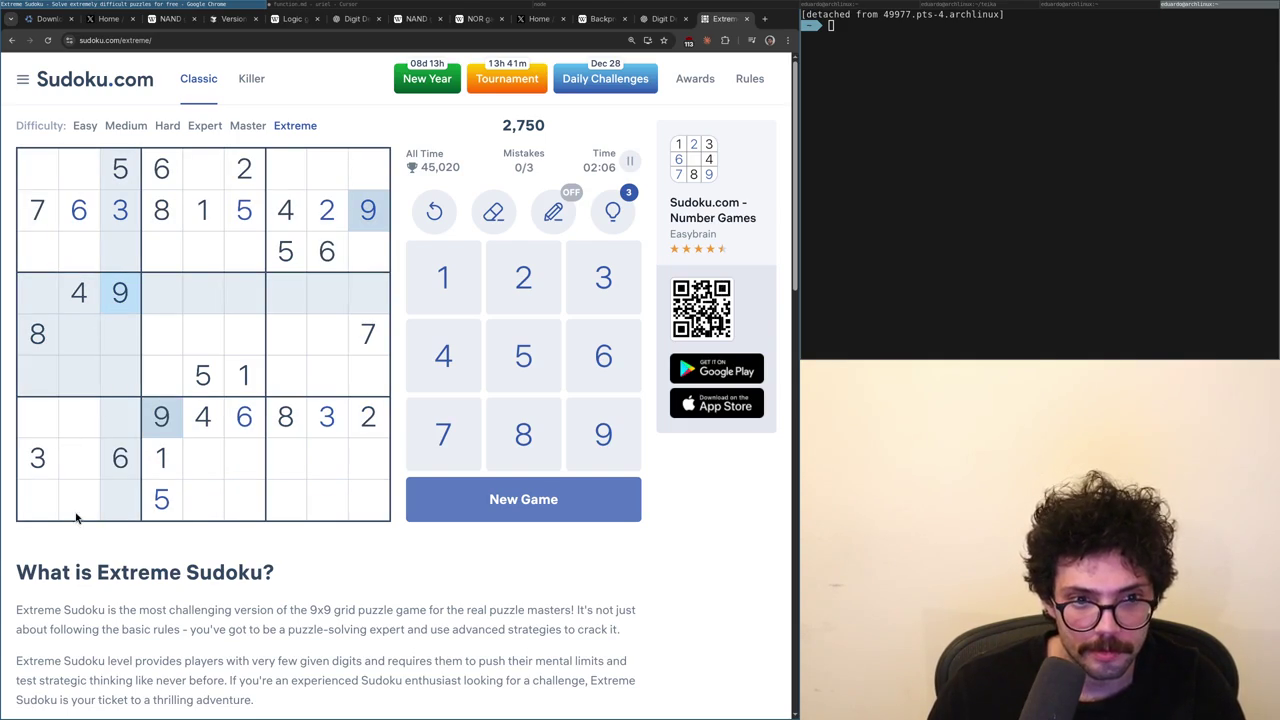
pyautogui.click(39, 346)
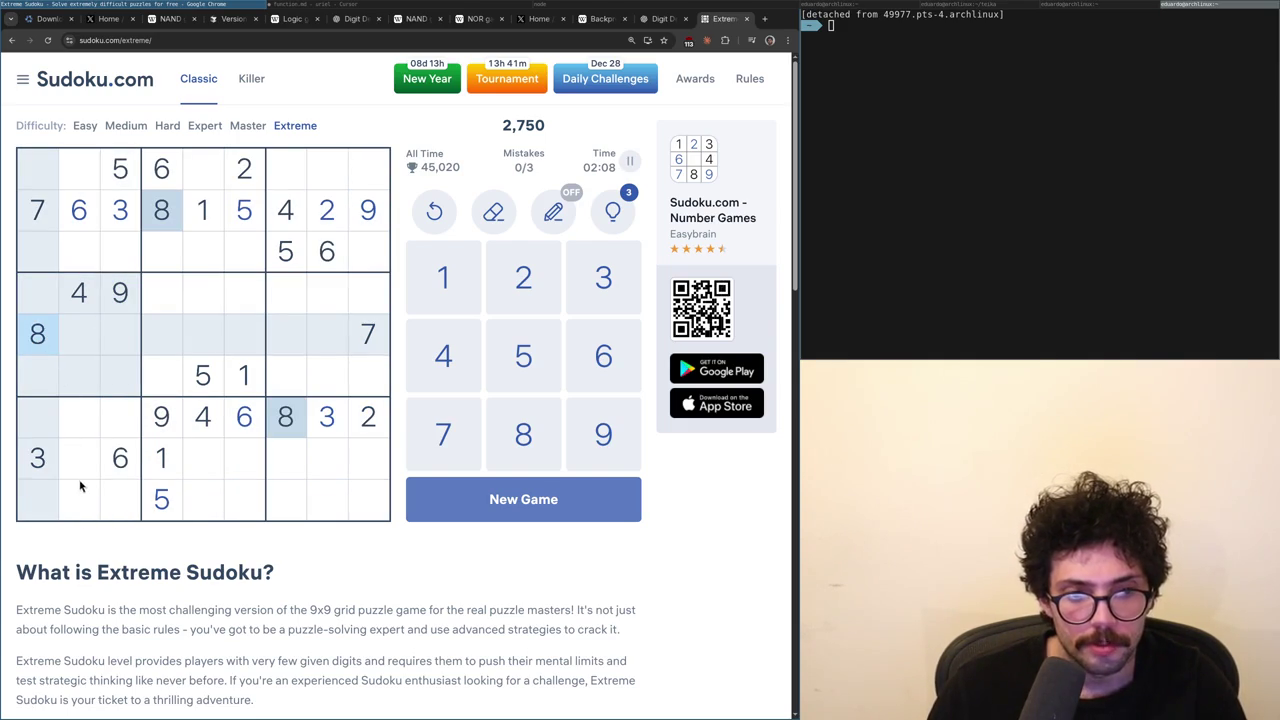
pyautogui.click(91, 264)
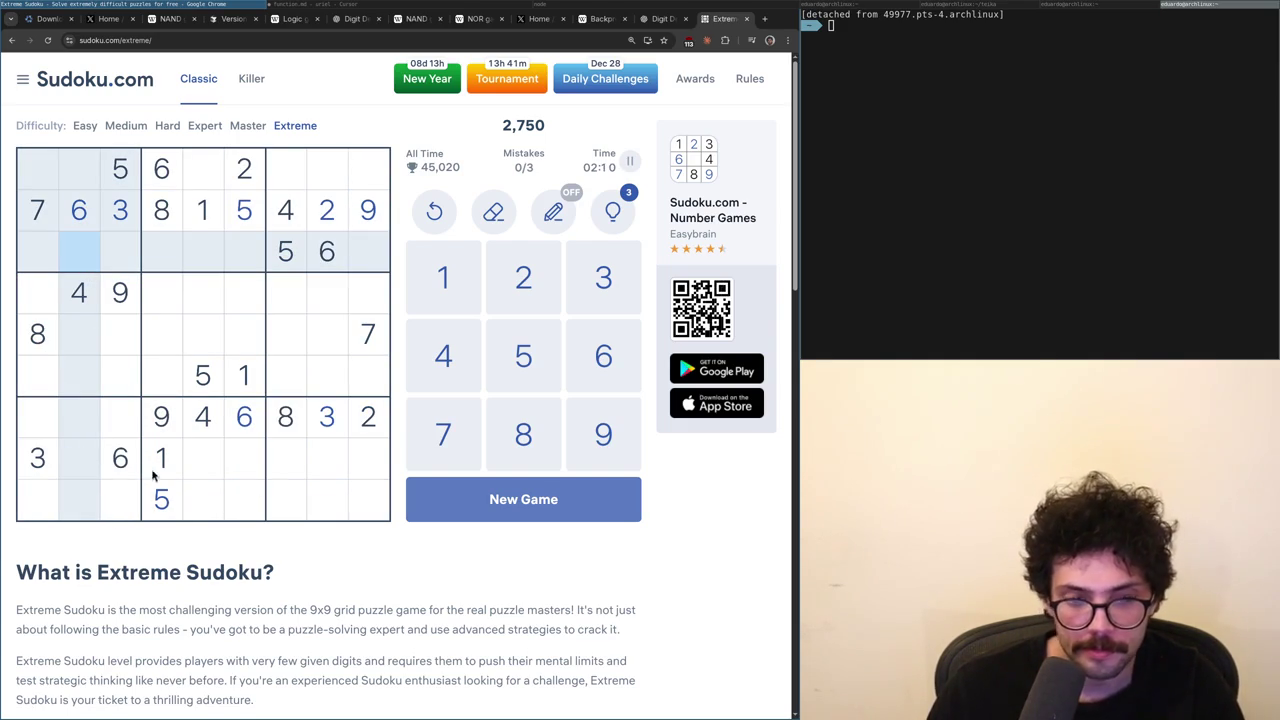
# - Place 4s in the top-left cell and at row 9, column 3
pyautogui.click(83, 293)
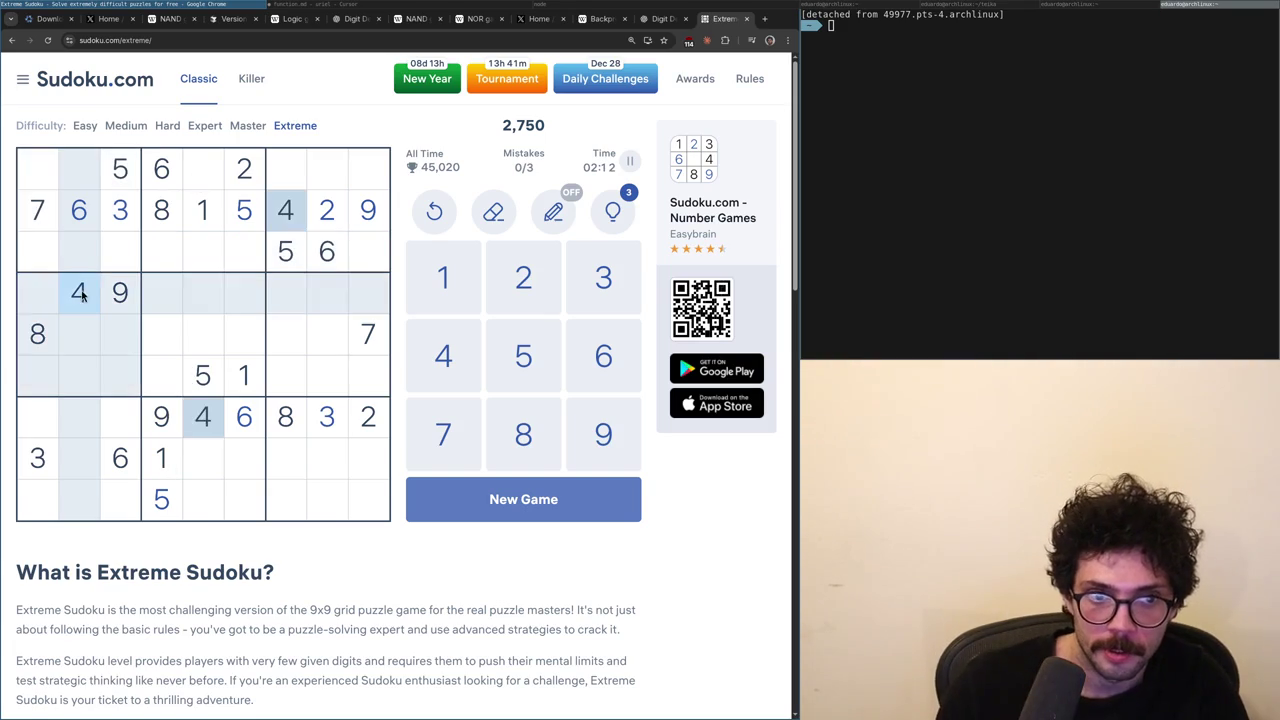
pyautogui.click(43, 174)
pyautogui.press('4')
pyautogui.click(110, 508)
pyautogui.press('4')
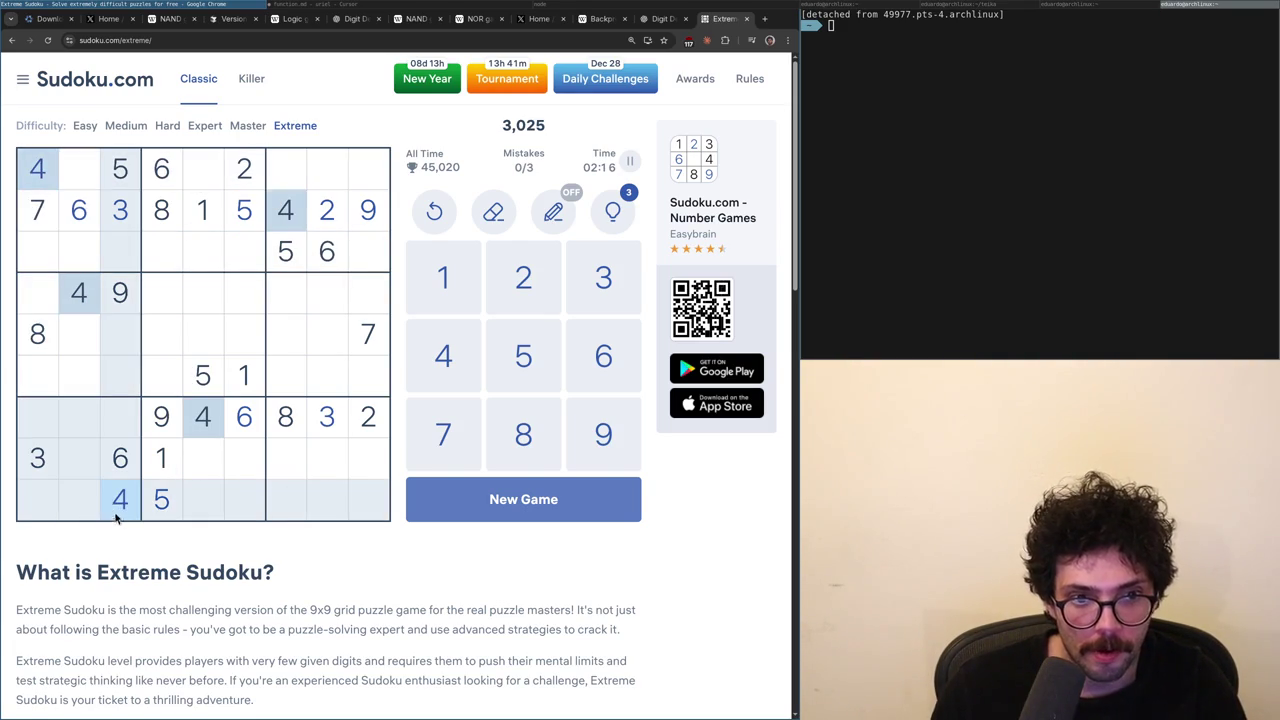
# - Enter 8 at row 3, column 3, then highlight the 3s, 1s and 2s
pyautogui.click(46, 352)
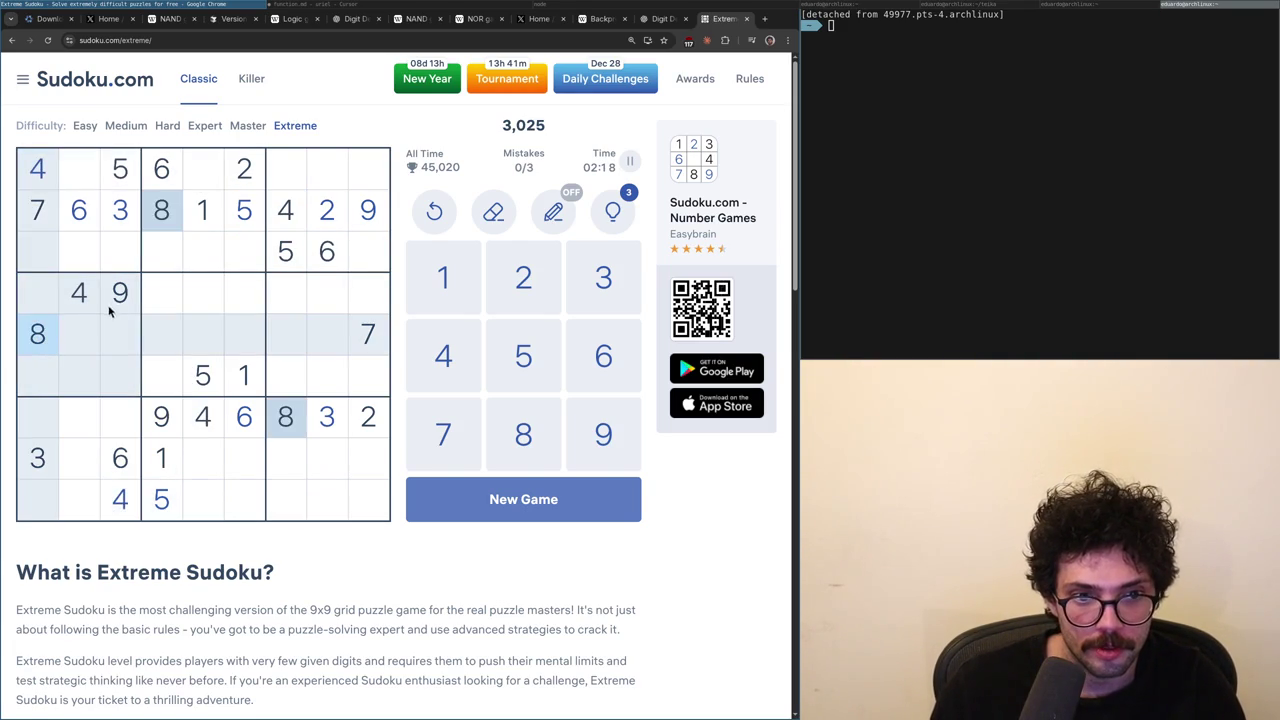
pyautogui.click(120, 254)
pyautogui.press('8')
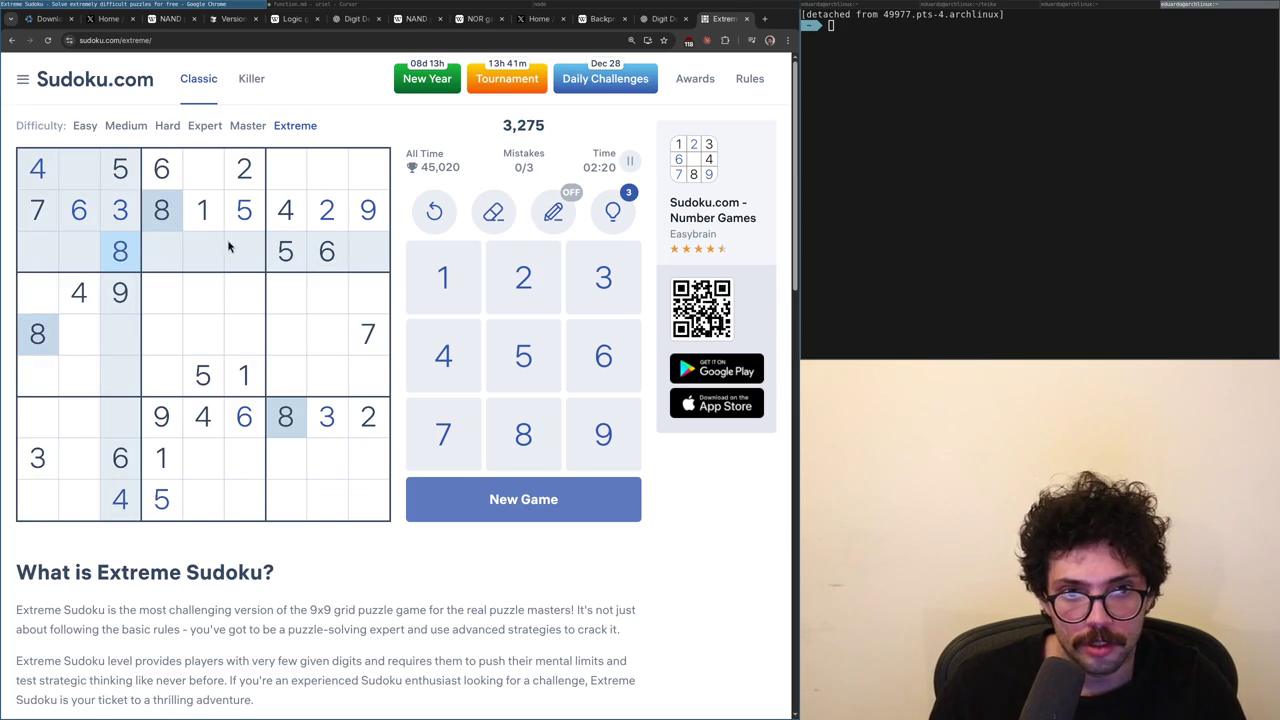
pyautogui.click(32, 452)
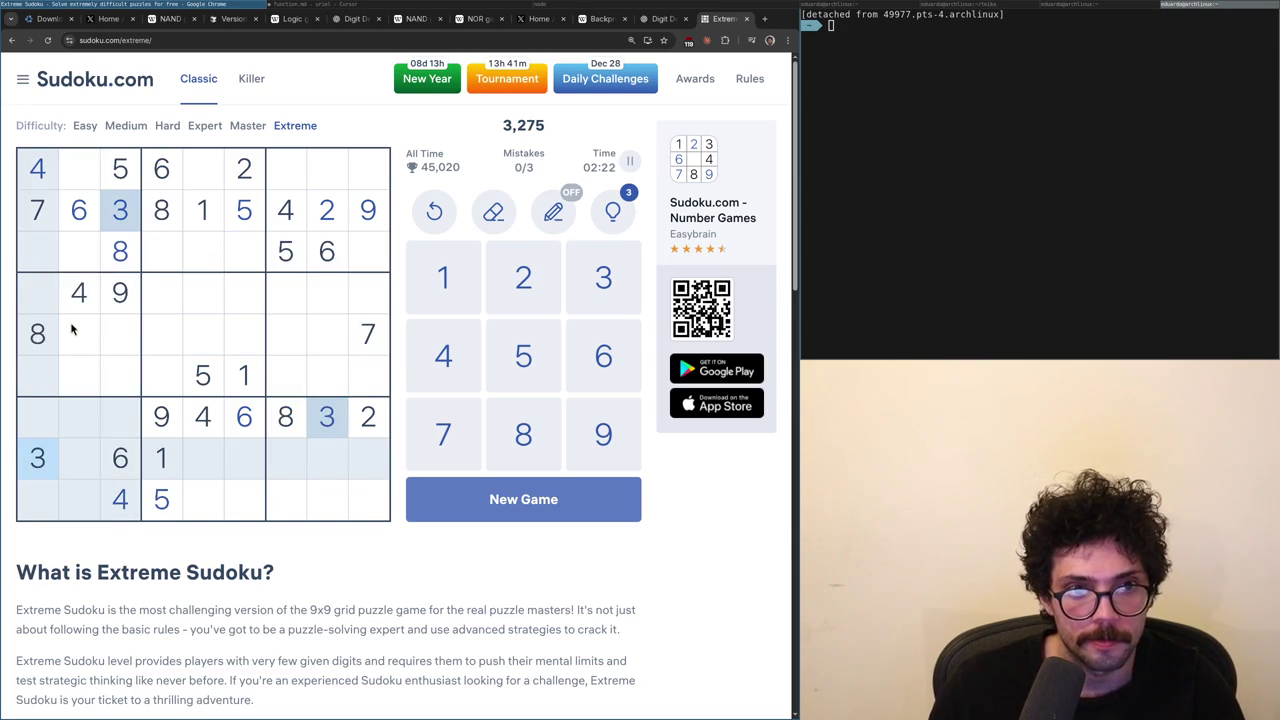
pyautogui.click(207, 206)
pyautogui.click(245, 183)
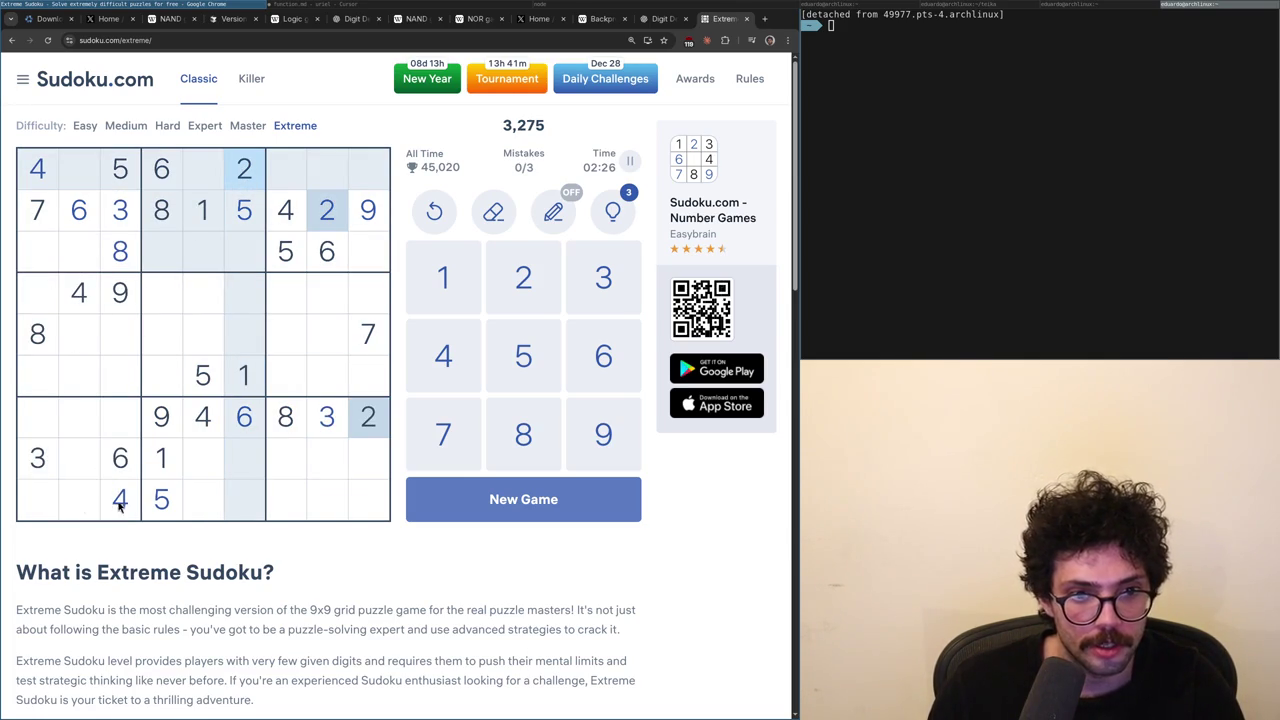
pyautogui.click(216, 380)
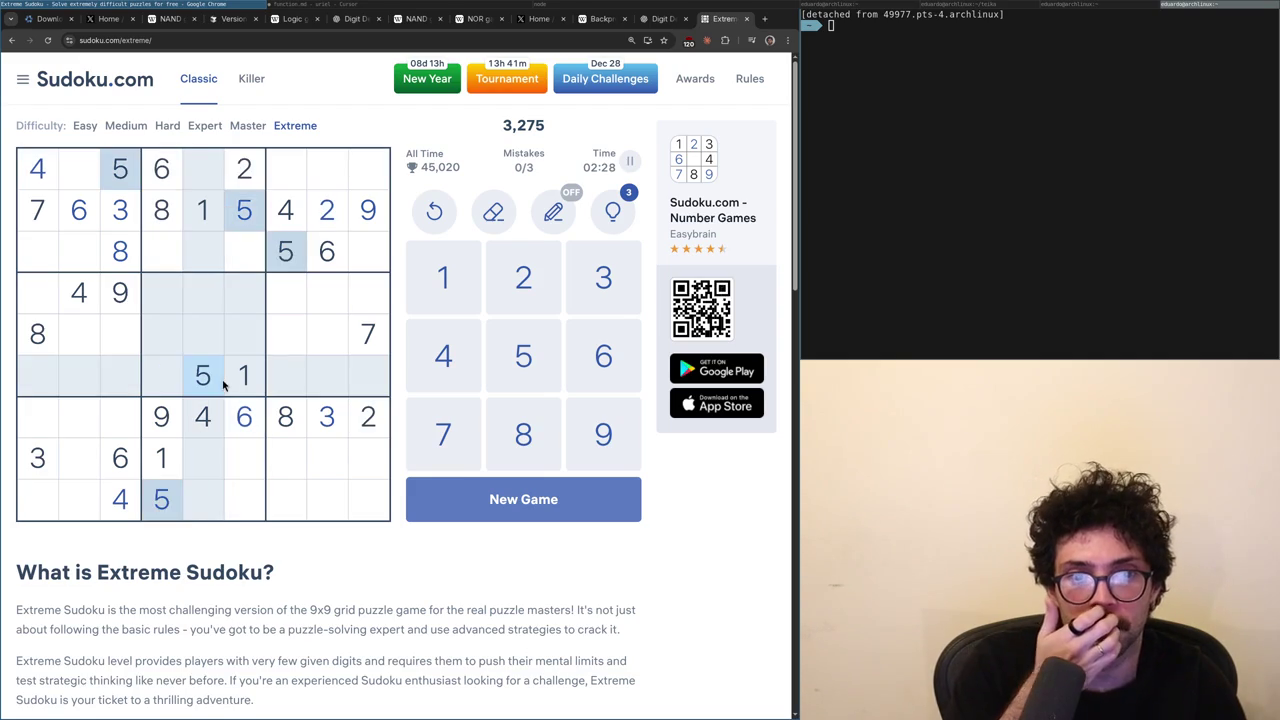
pyautogui.click(240, 378)
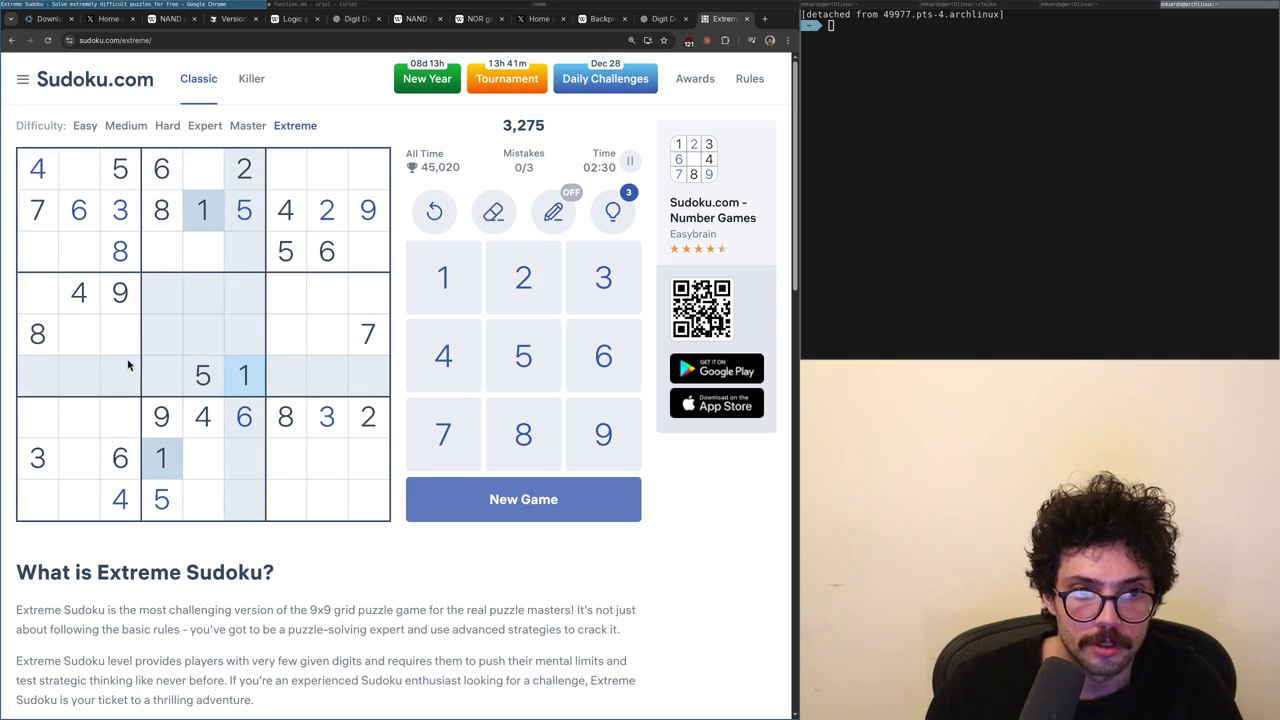
pyautogui.click(83, 304)
pyautogui.click(117, 494)
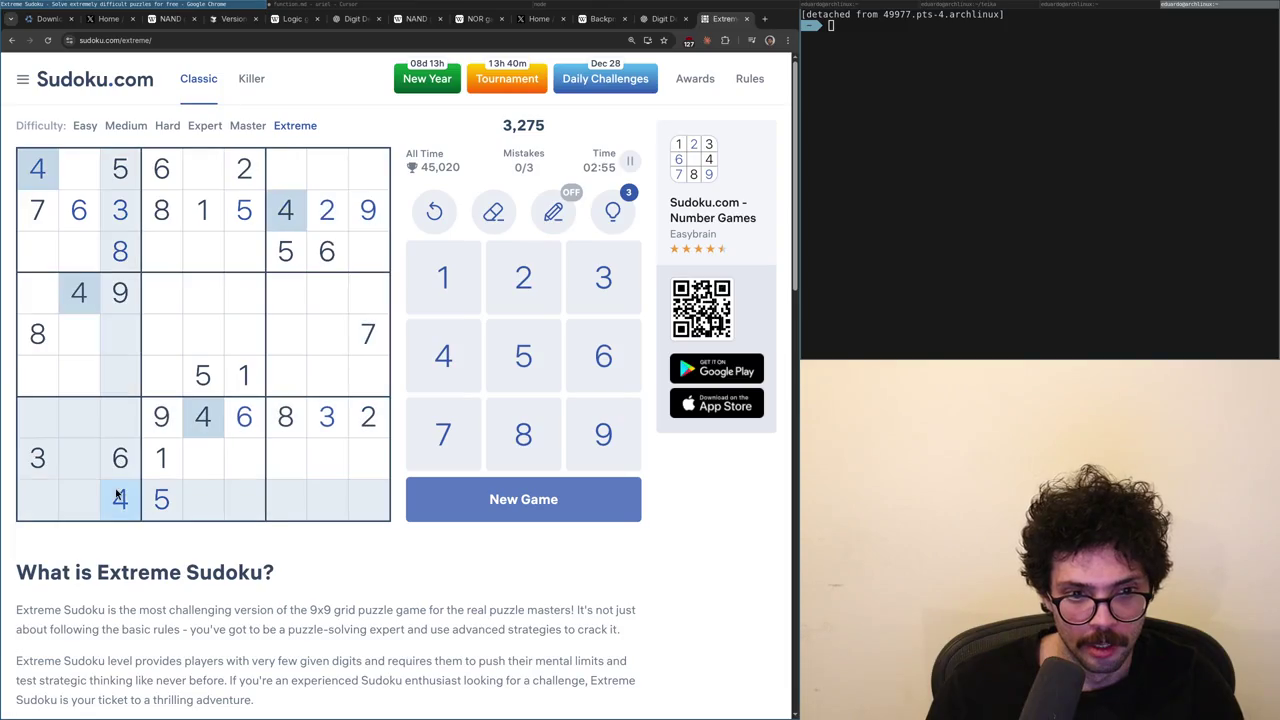
pyautogui.click(37, 334)
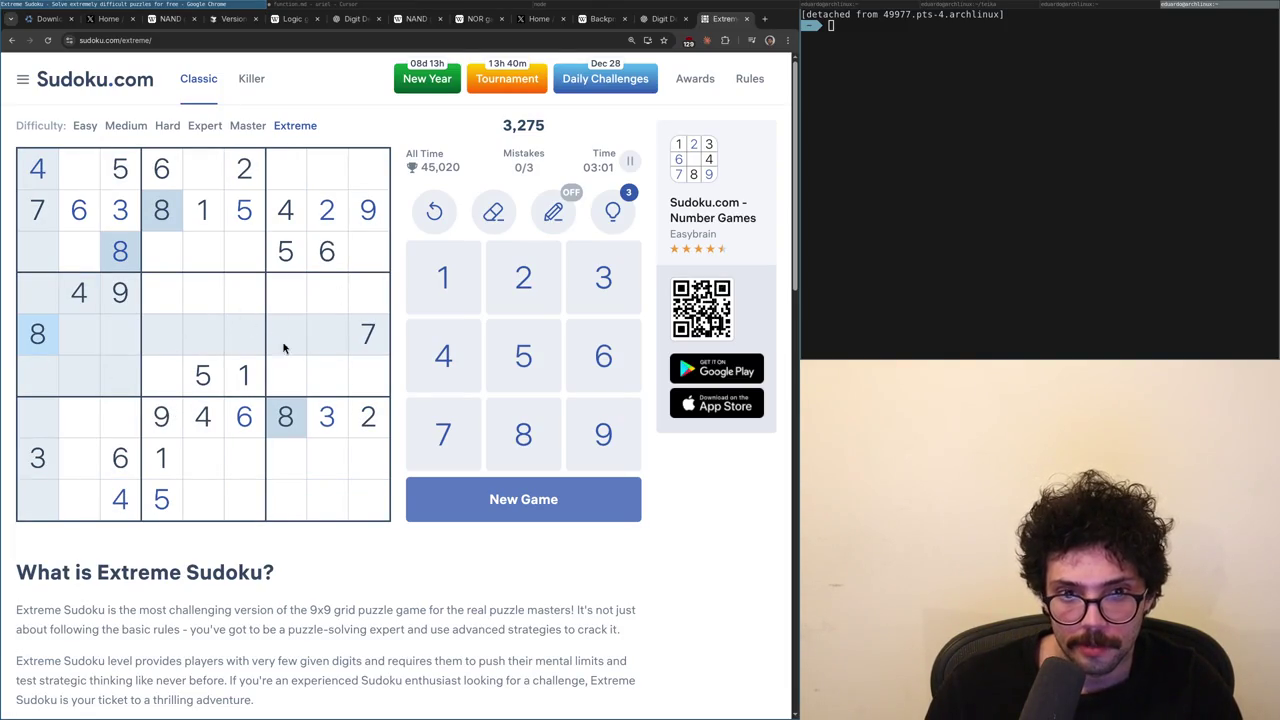
pyautogui.click(164, 420)
pyautogui.click(89, 308)
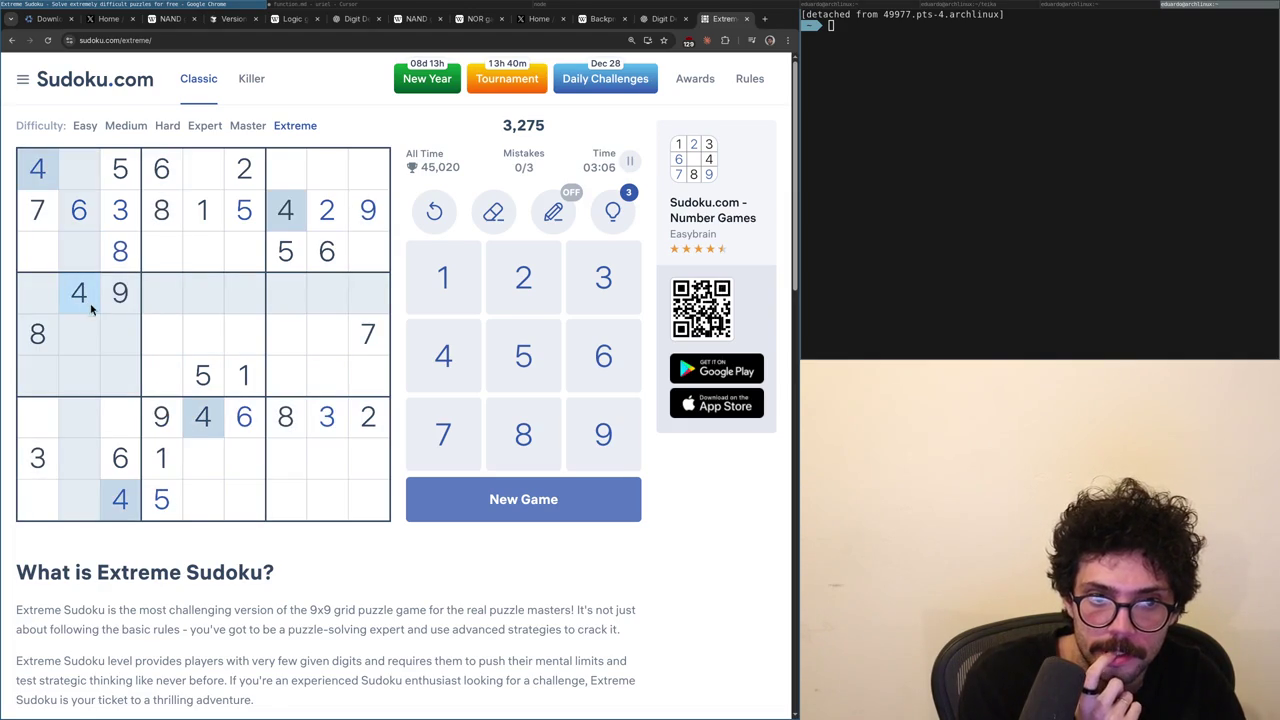
pyautogui.click(38, 225)
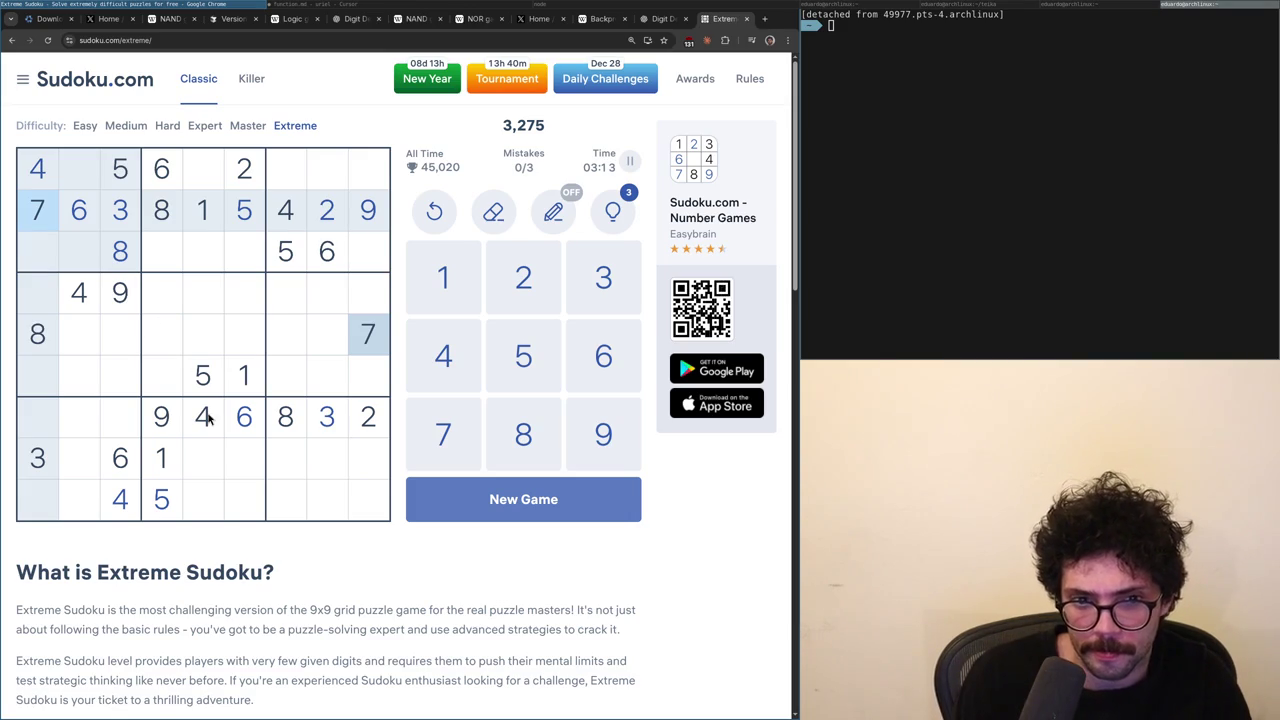
pyautogui.click(353, 422)
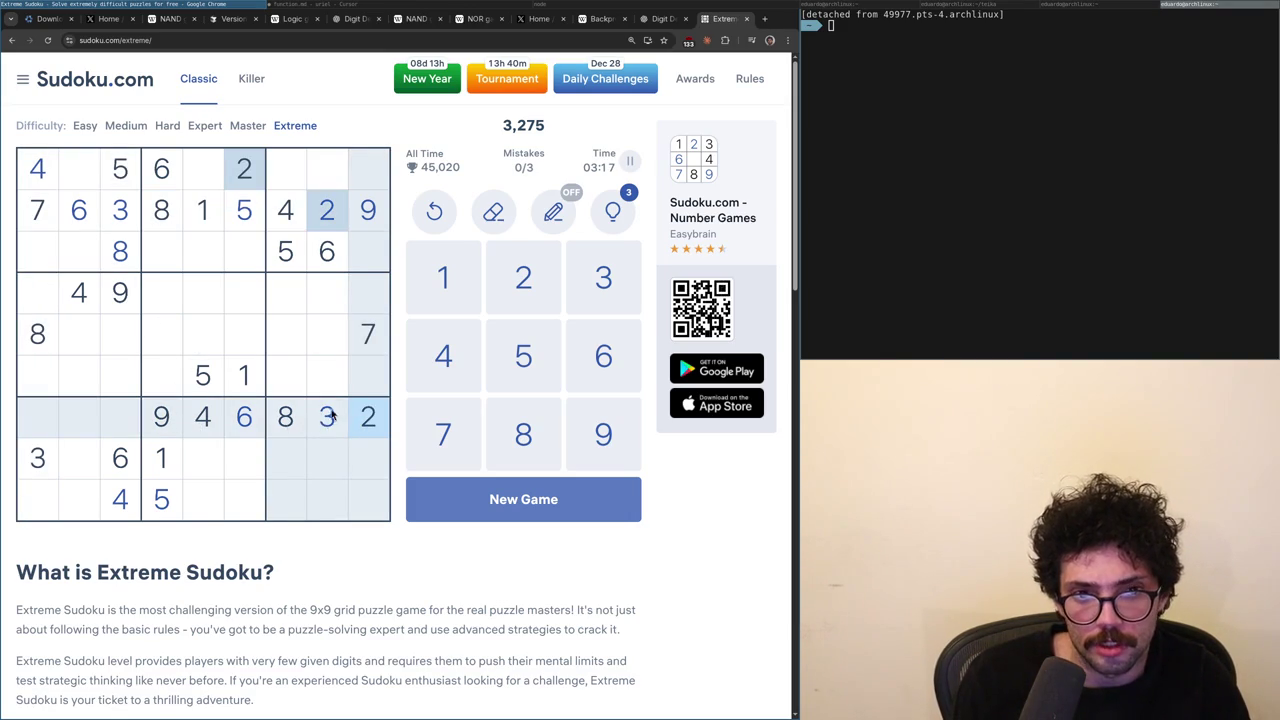
pyautogui.click(331, 416)
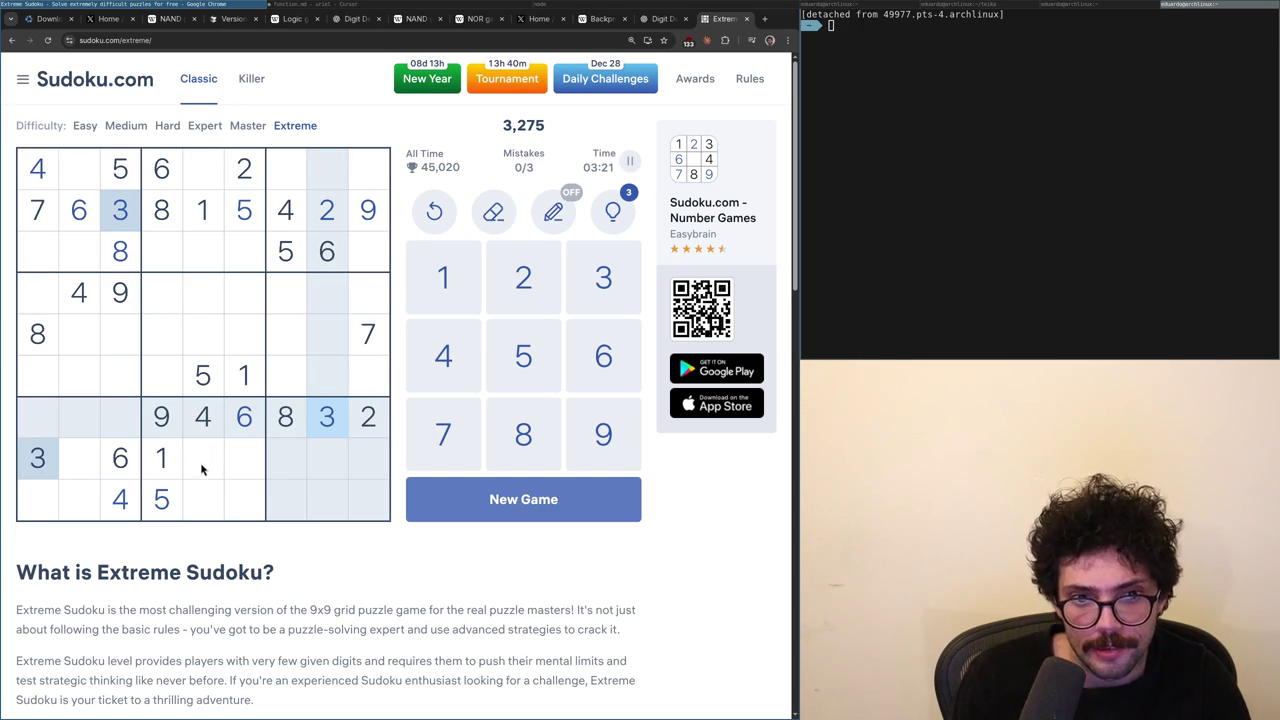
pyautogui.click(372, 338)
pyautogui.click(298, 413)
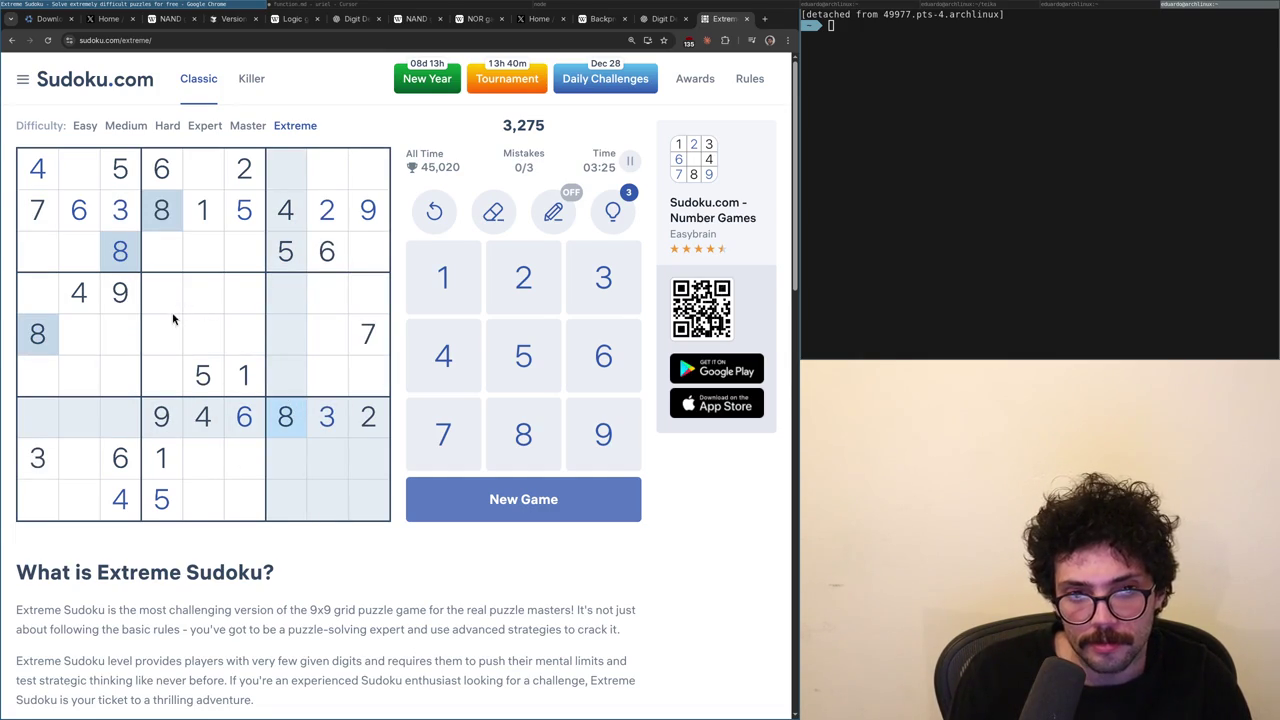
pyautogui.click(245, 377)
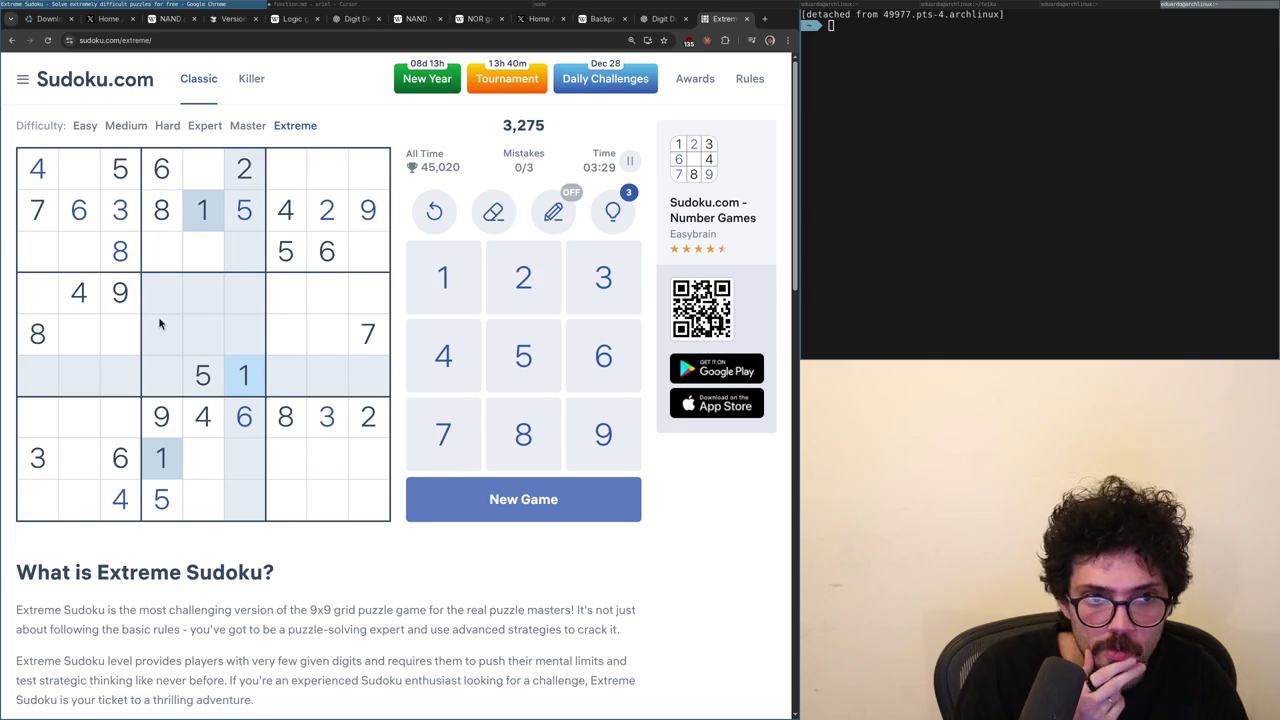
pyautogui.click(238, 178)
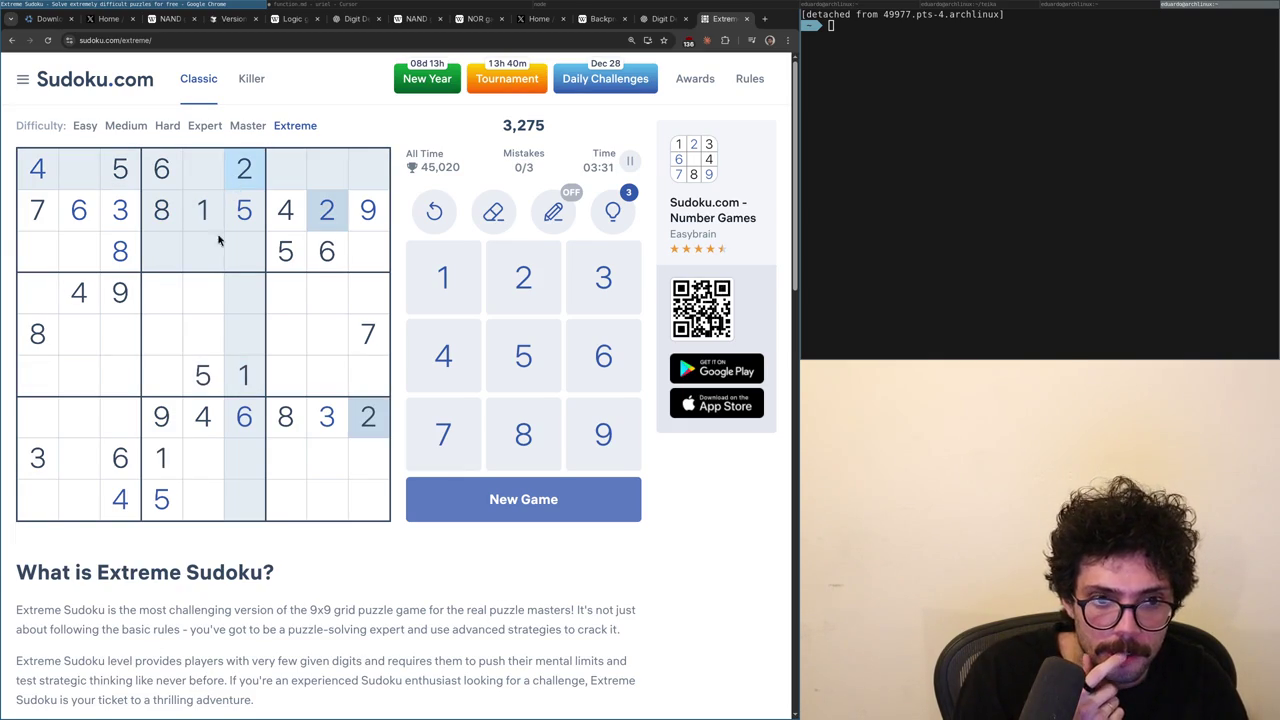
pyautogui.click(38, 476)
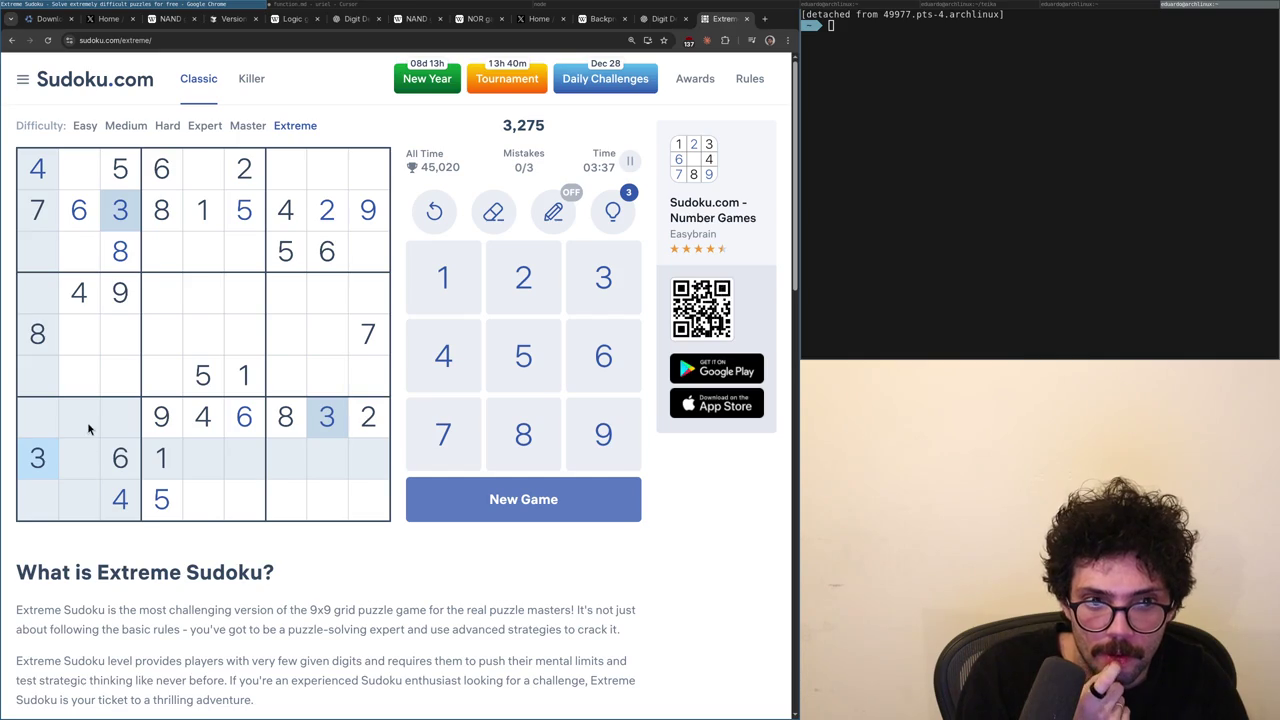
pyautogui.click(122, 470)
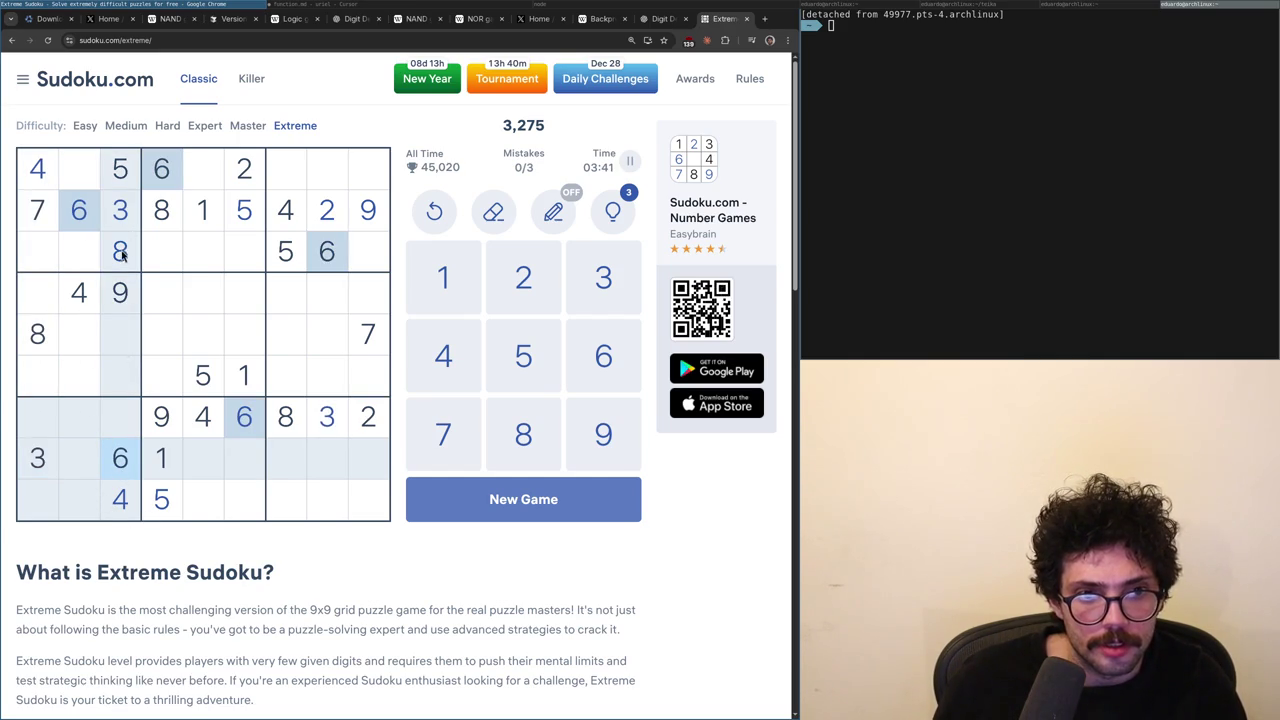
pyautogui.click(116, 494)
pyautogui.click(116, 474)
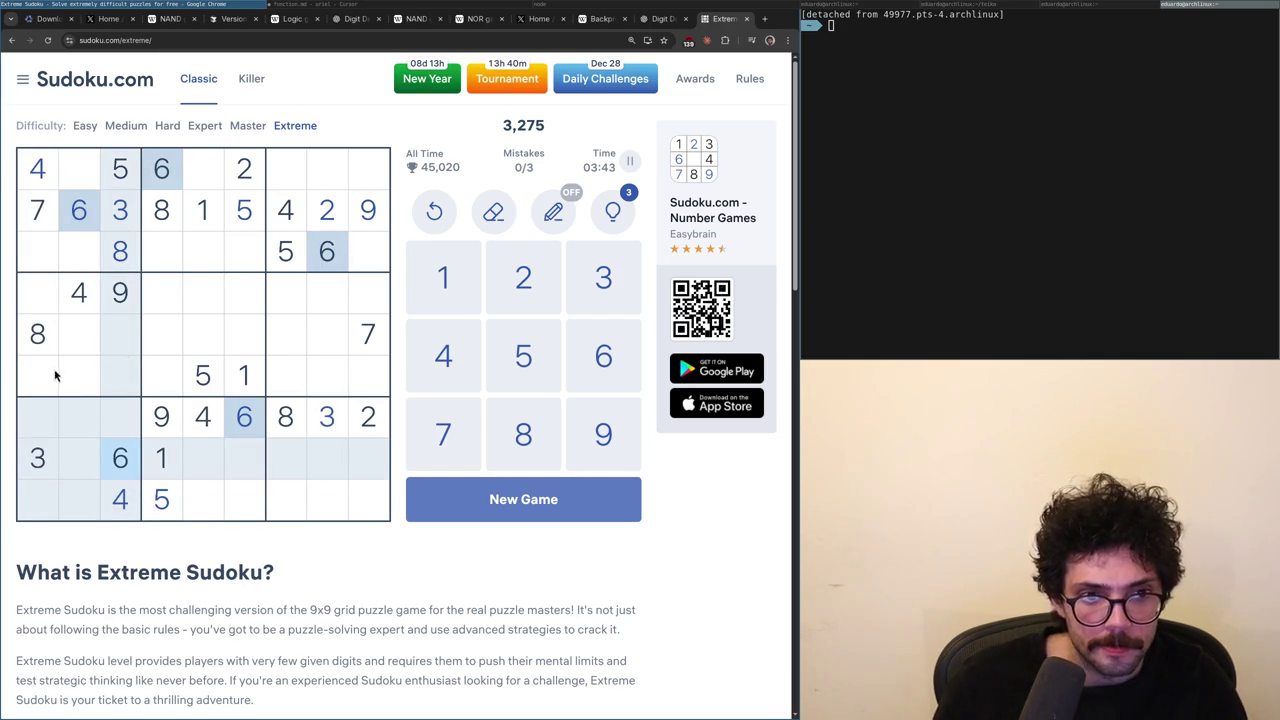
pyautogui.click(113, 249)
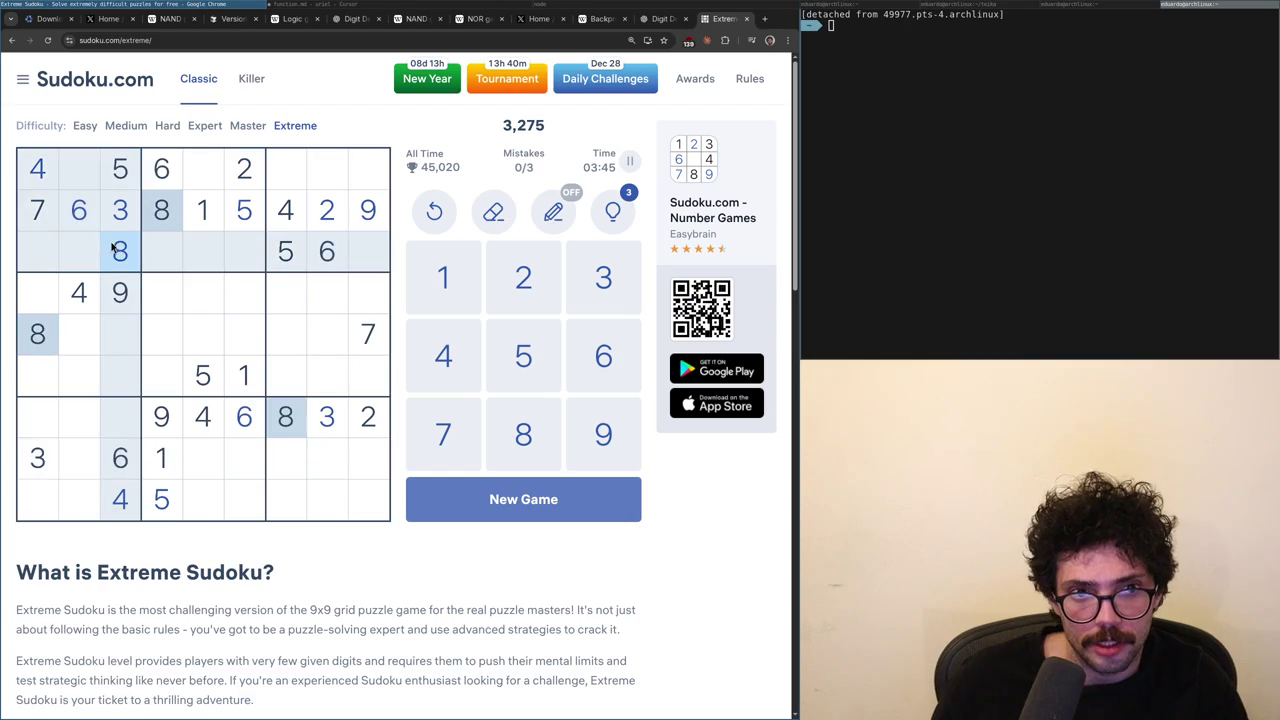
pyautogui.click(120, 214)
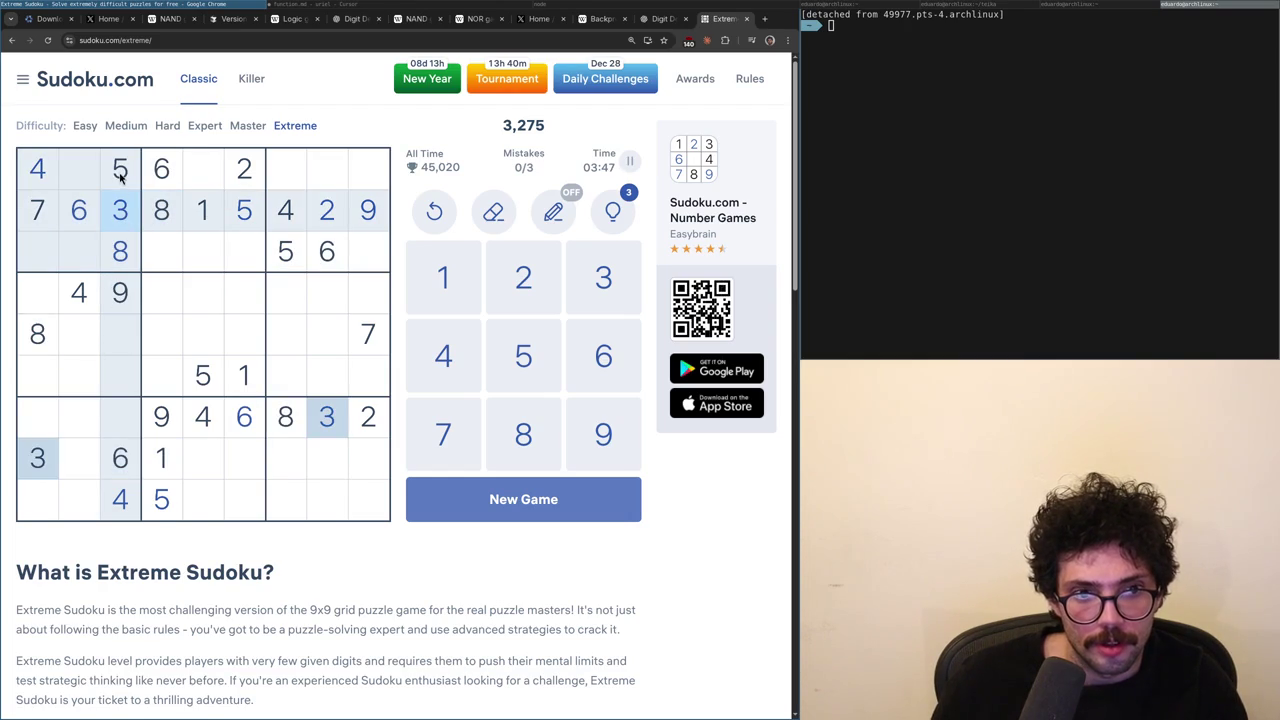
pyautogui.click(120, 176)
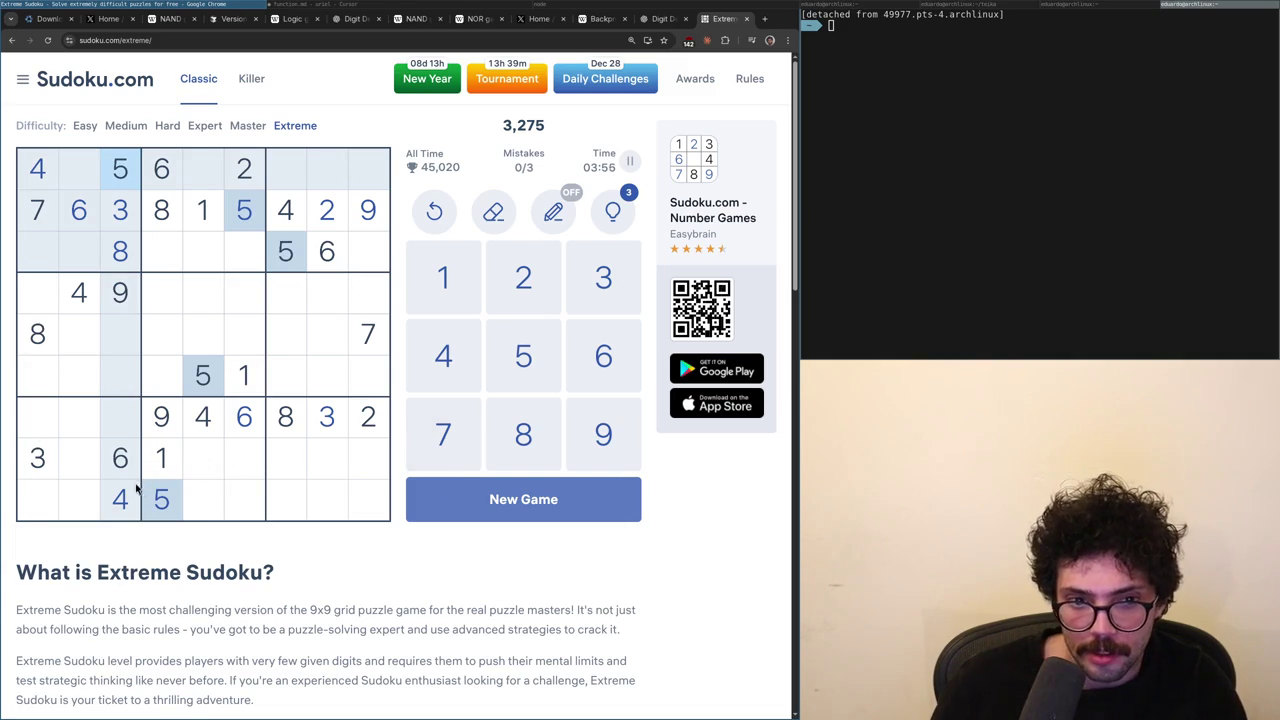
pyautogui.click(366, 346)
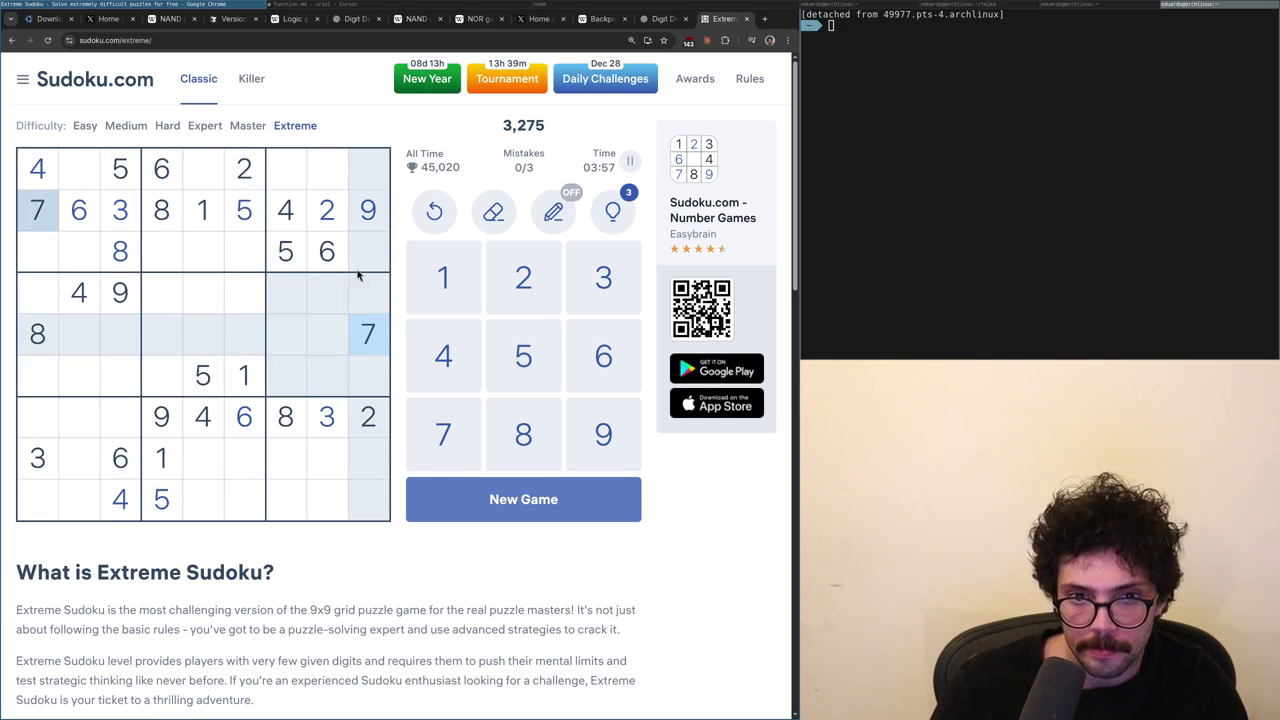
pyautogui.click(369, 209)
pyautogui.click(369, 328)
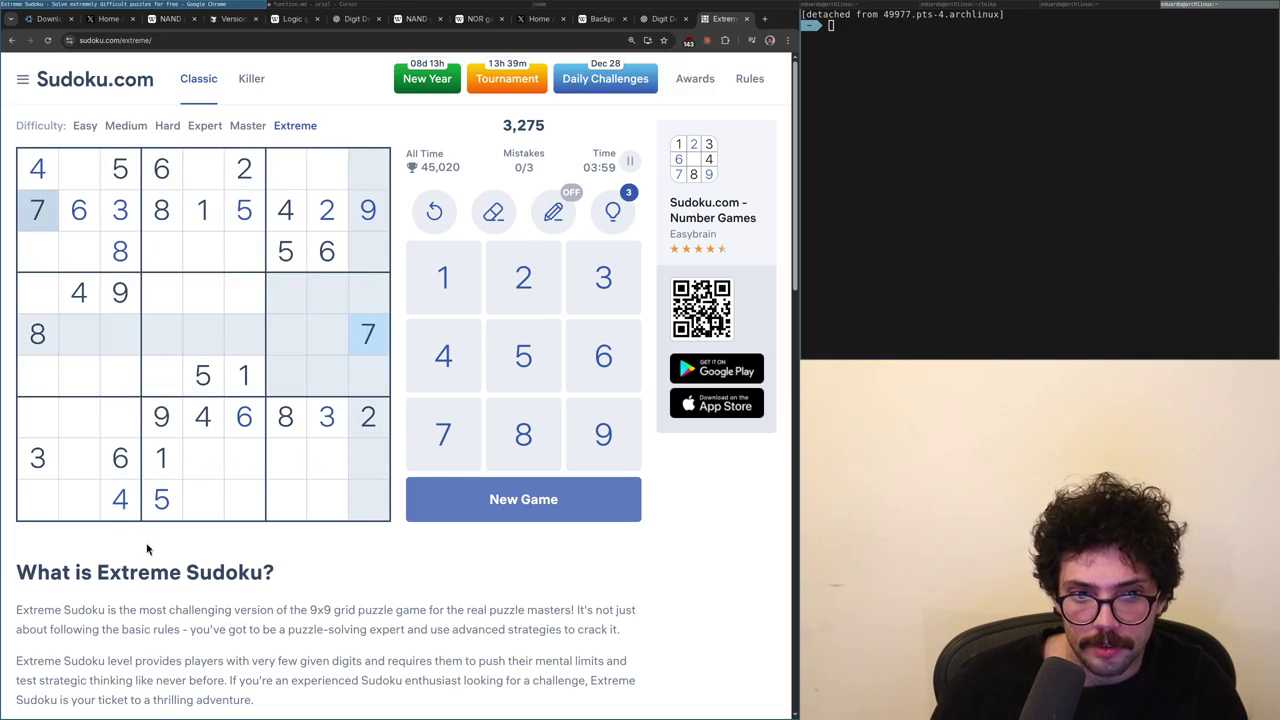
pyautogui.click(168, 457)
pyautogui.click(121, 466)
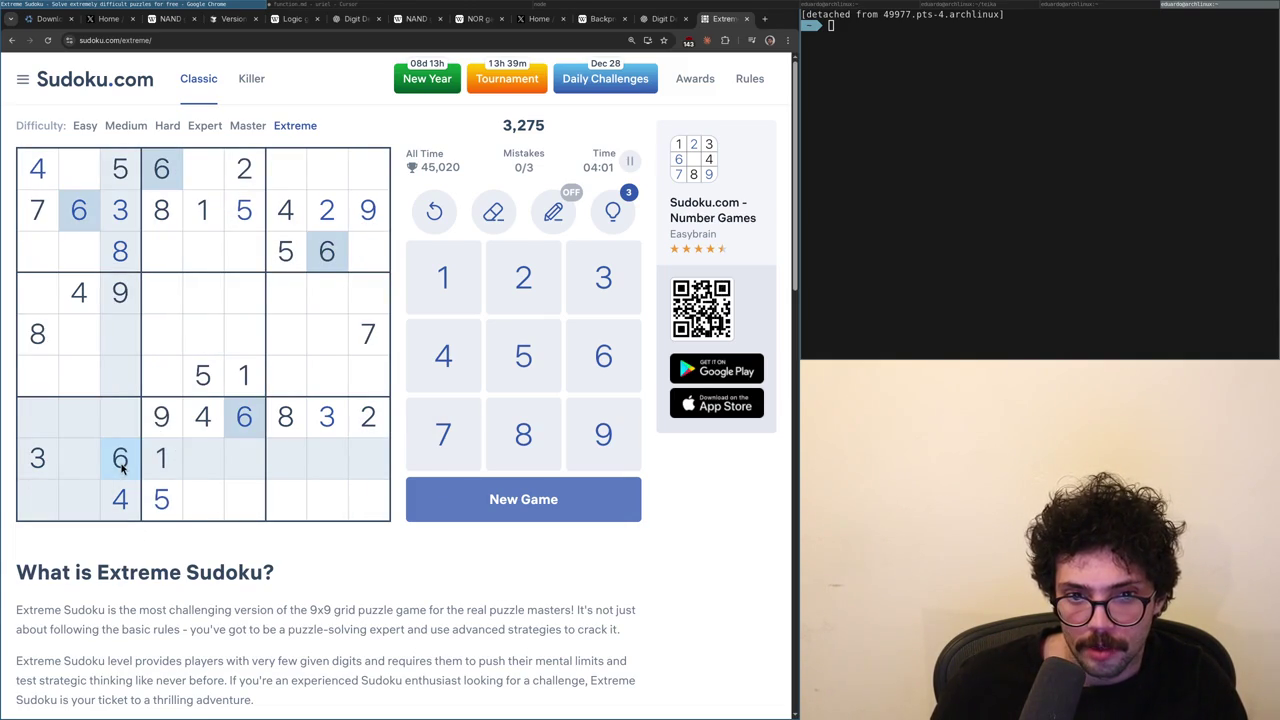
pyautogui.click(149, 467)
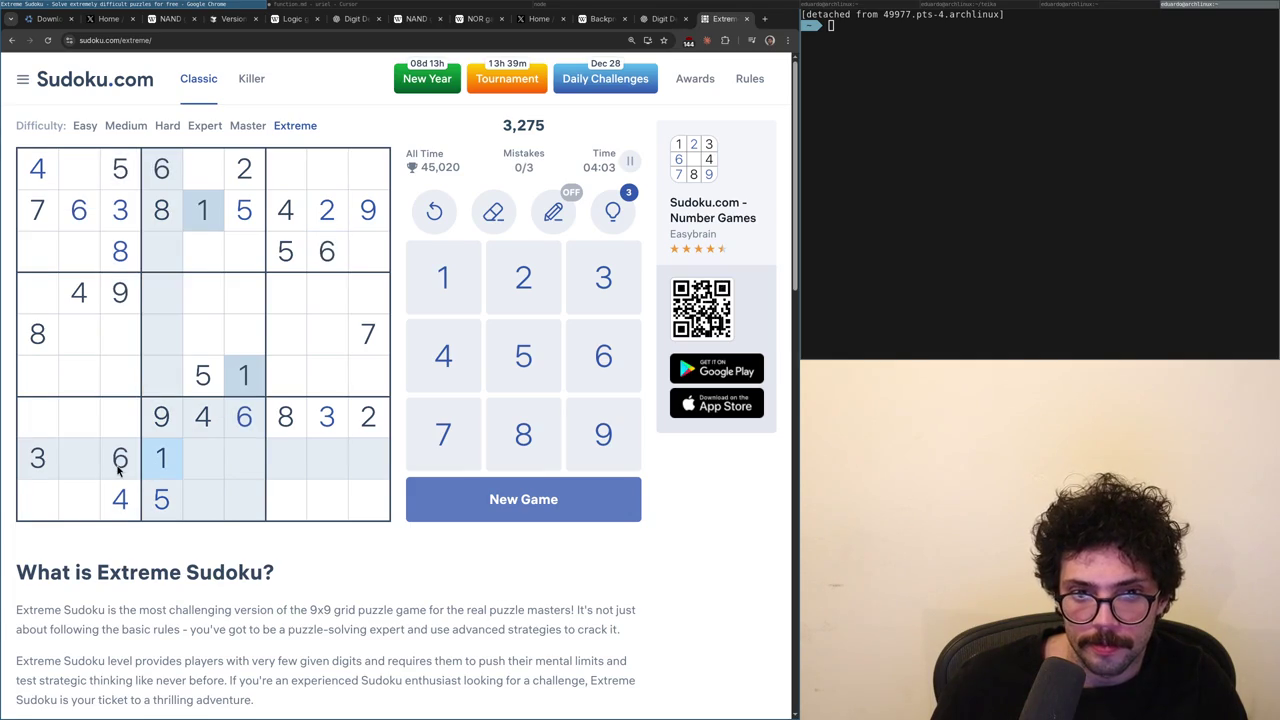
pyautogui.click(117, 473)
pyautogui.click(165, 470)
pyautogui.click(119, 478)
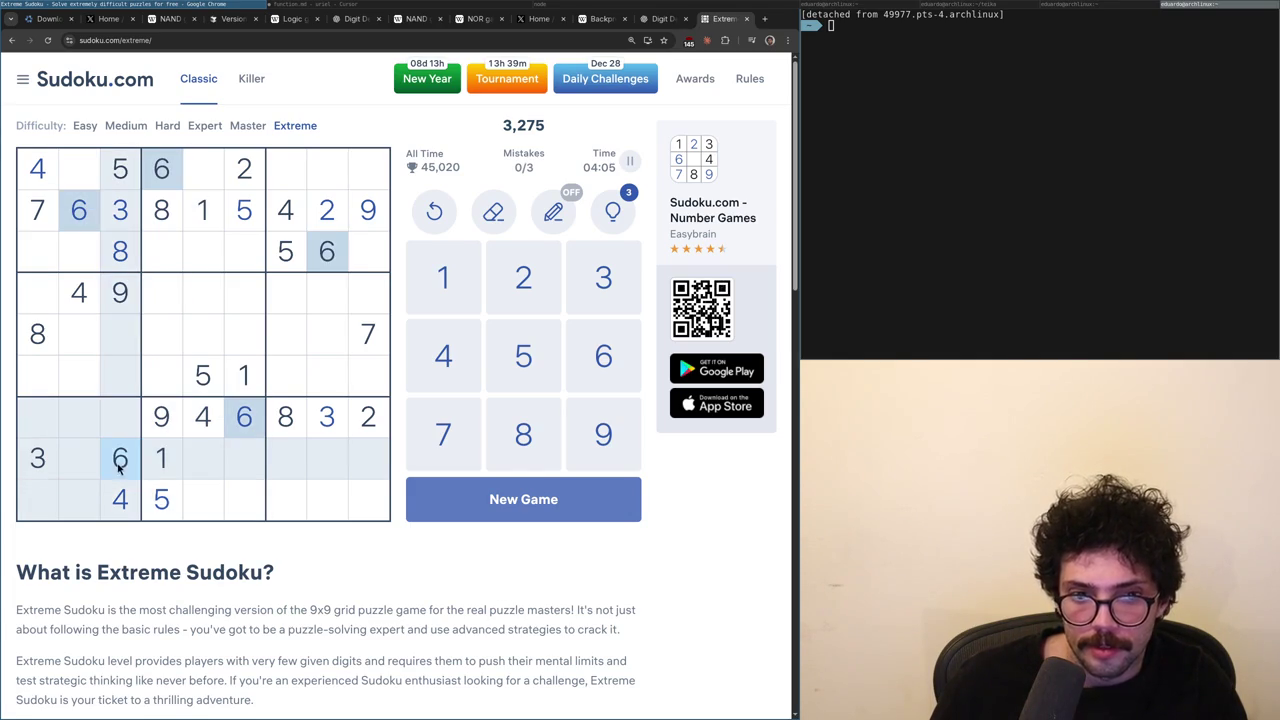
pyautogui.click(116, 500)
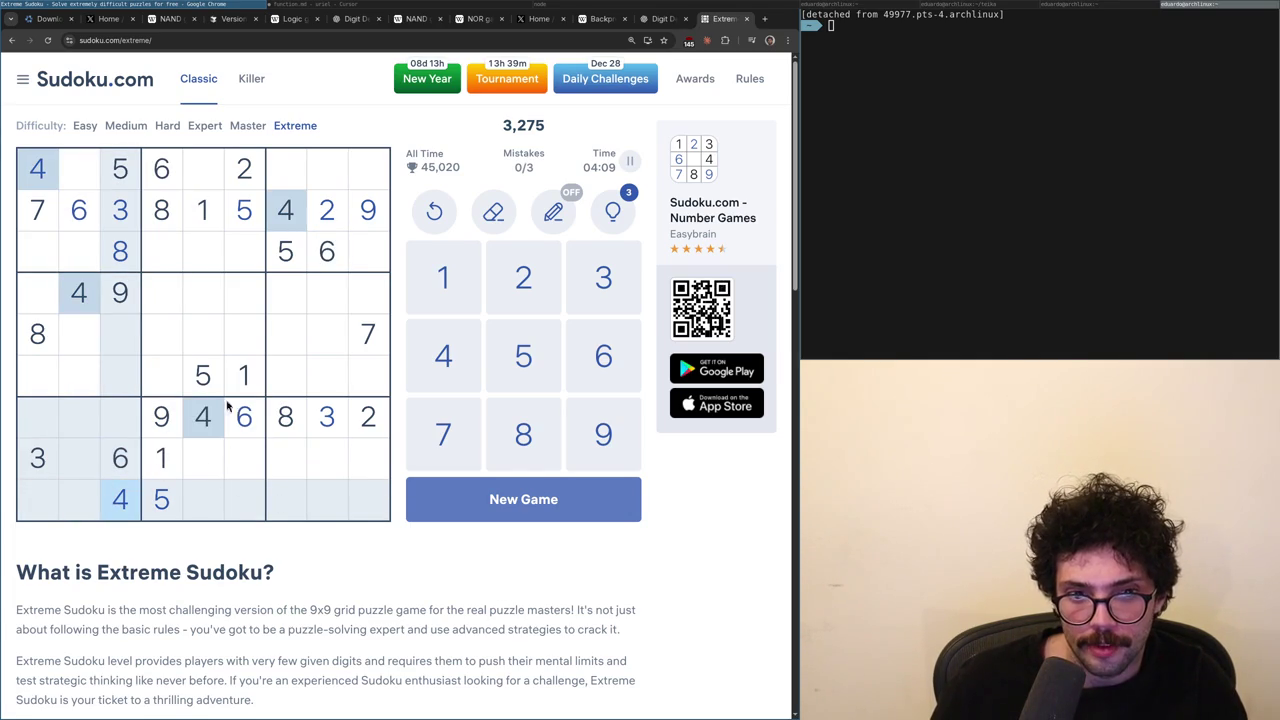
pyautogui.click(151, 510)
pyautogui.click(133, 511)
pyautogui.click(145, 512)
pyautogui.click(155, 514)
pyautogui.click(346, 460)
pyautogui.click(352, 464)
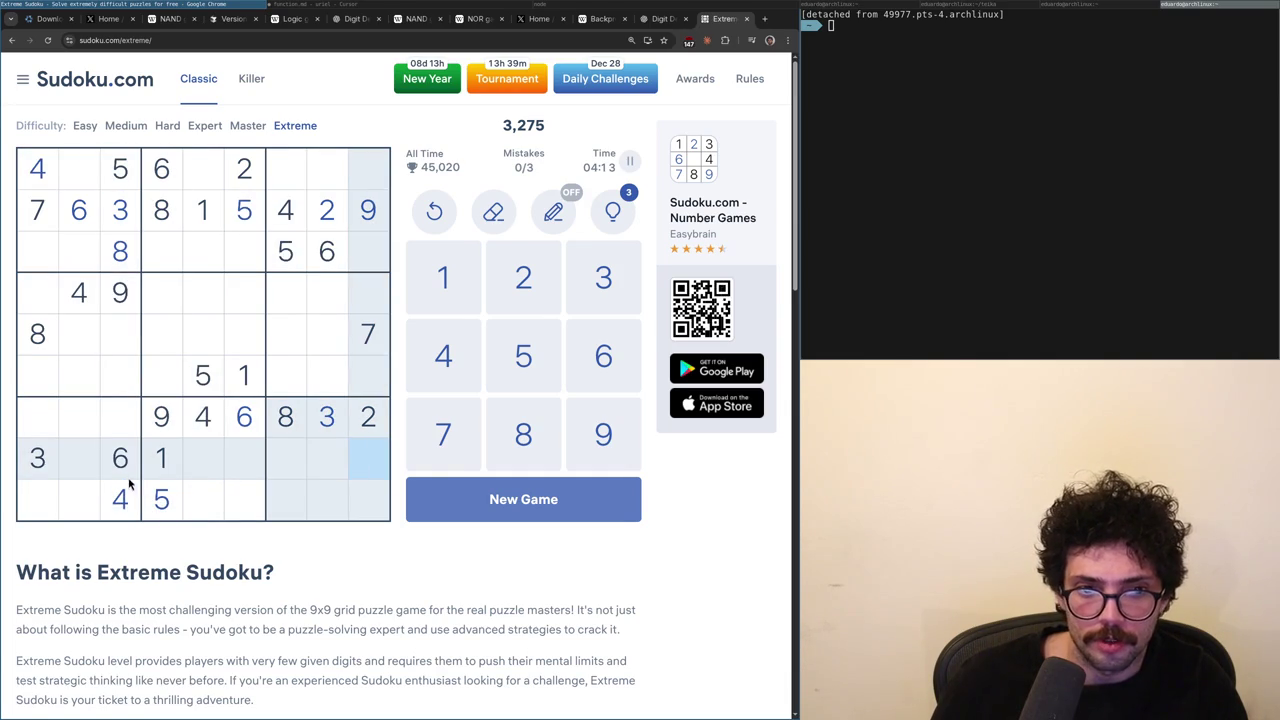
pyautogui.click(149, 466)
pyautogui.click(138, 469)
pyautogui.click(151, 476)
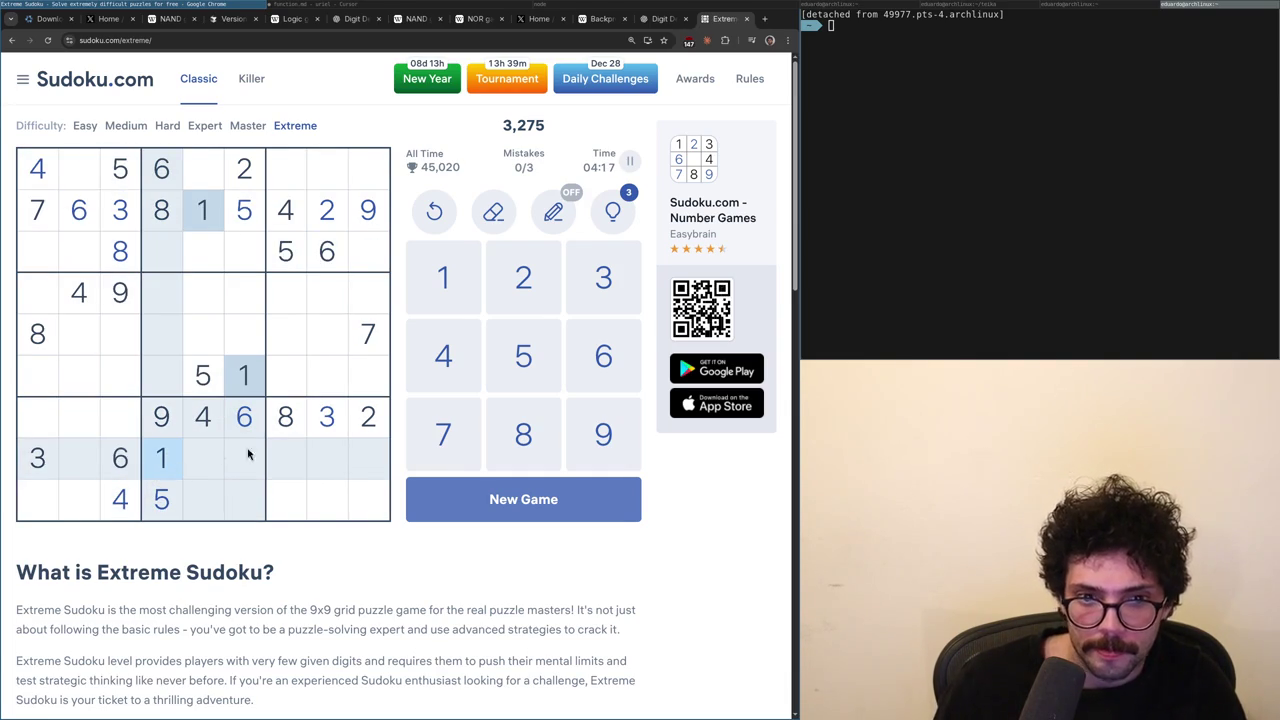
pyautogui.click(162, 420)
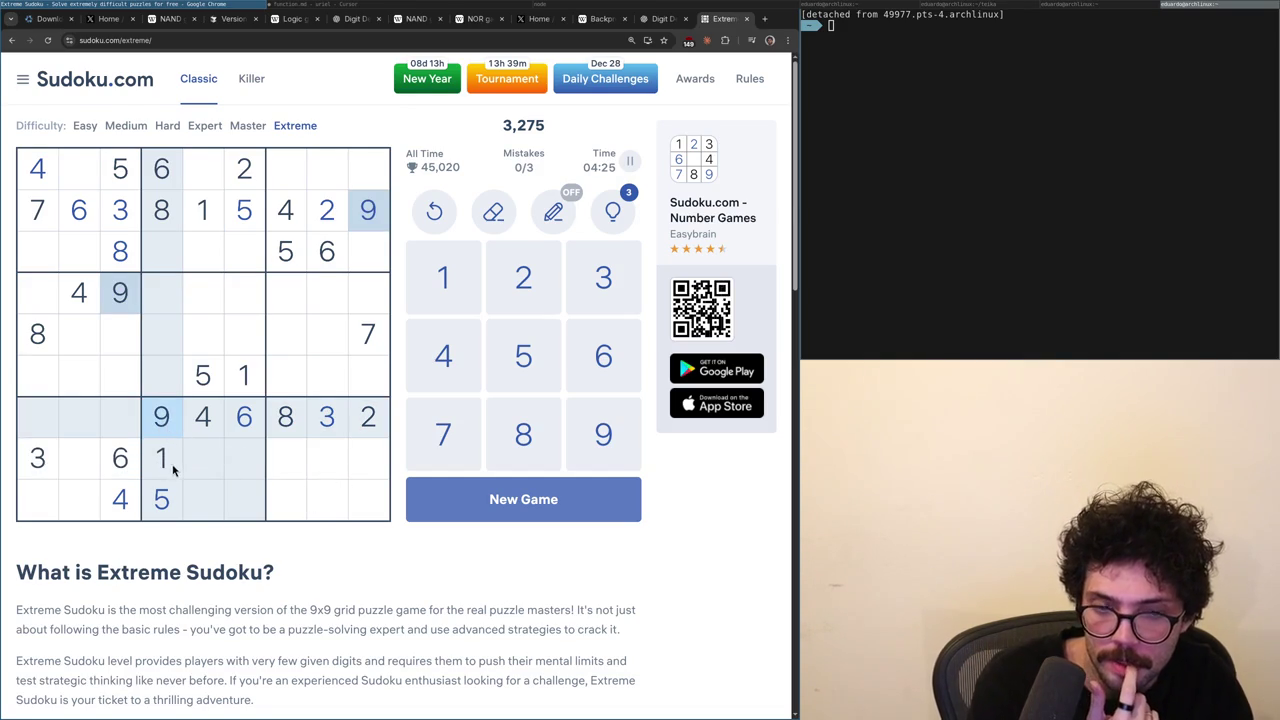
pyautogui.click(246, 418)
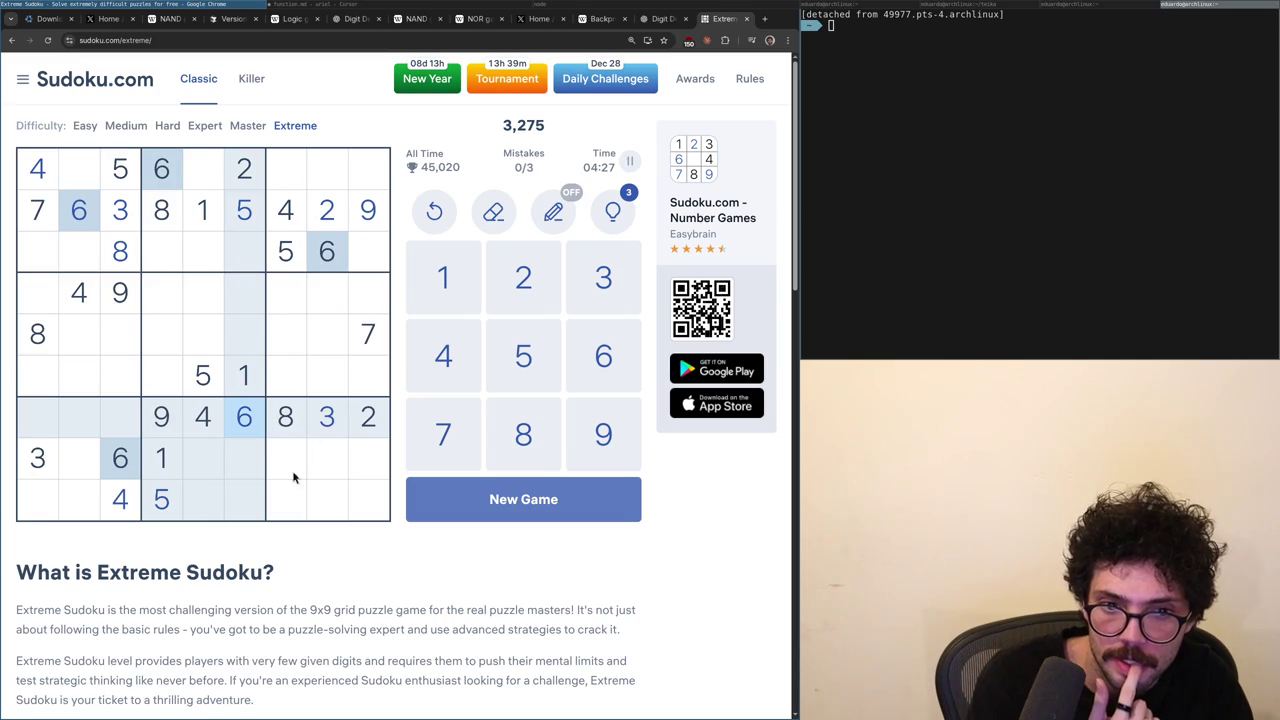
pyautogui.click(139, 503)
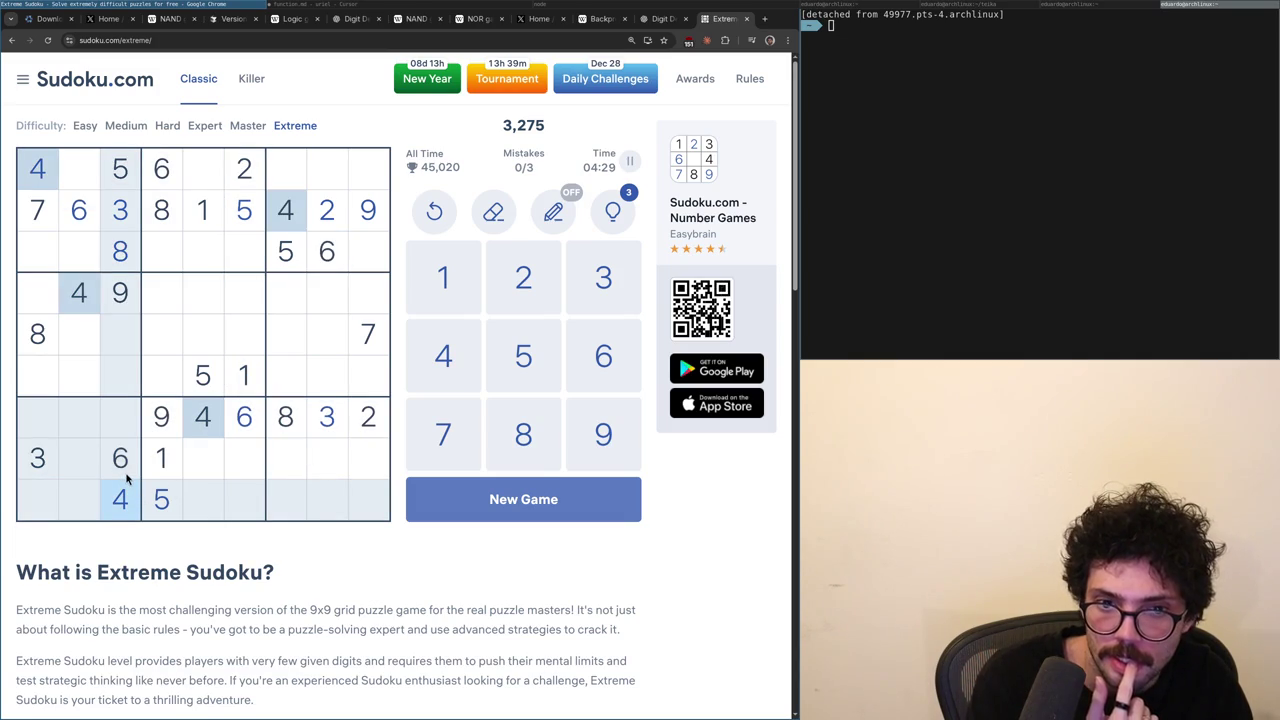
pyautogui.click(161, 499)
pyautogui.click(132, 503)
pyautogui.click(158, 503)
pyautogui.click(386, 333)
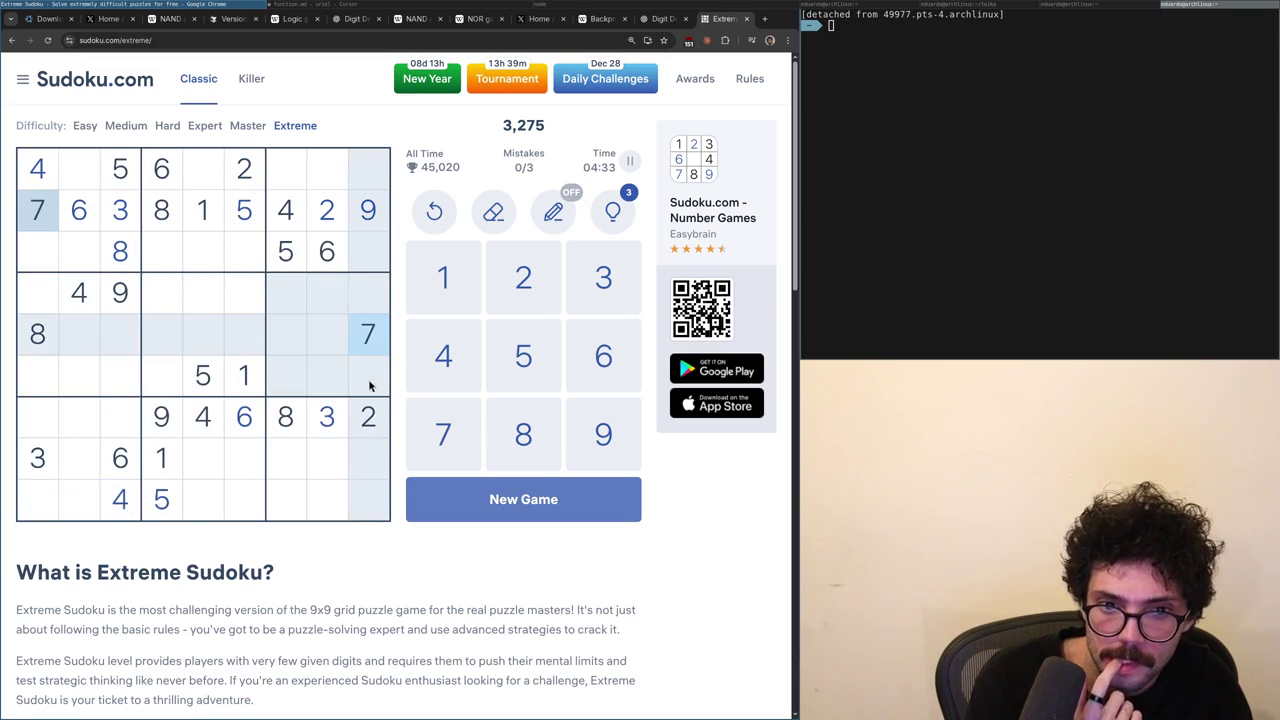
pyautogui.click(365, 226)
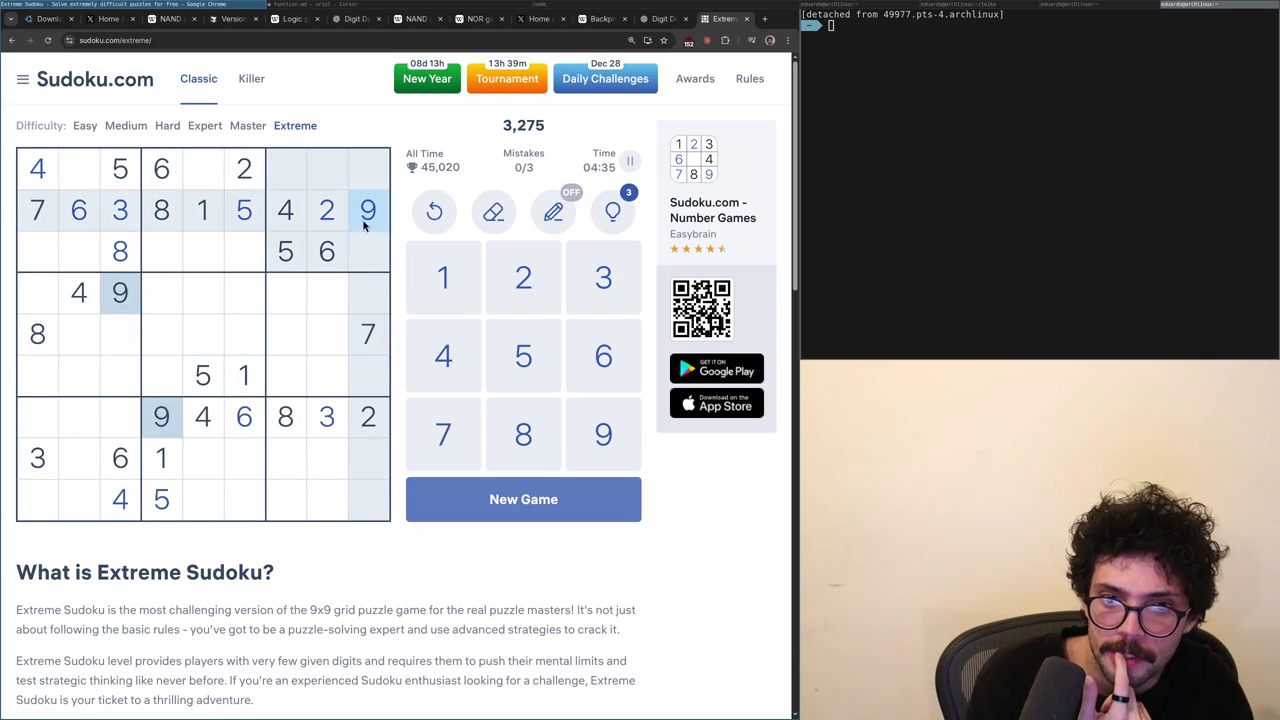
pyautogui.click(360, 343)
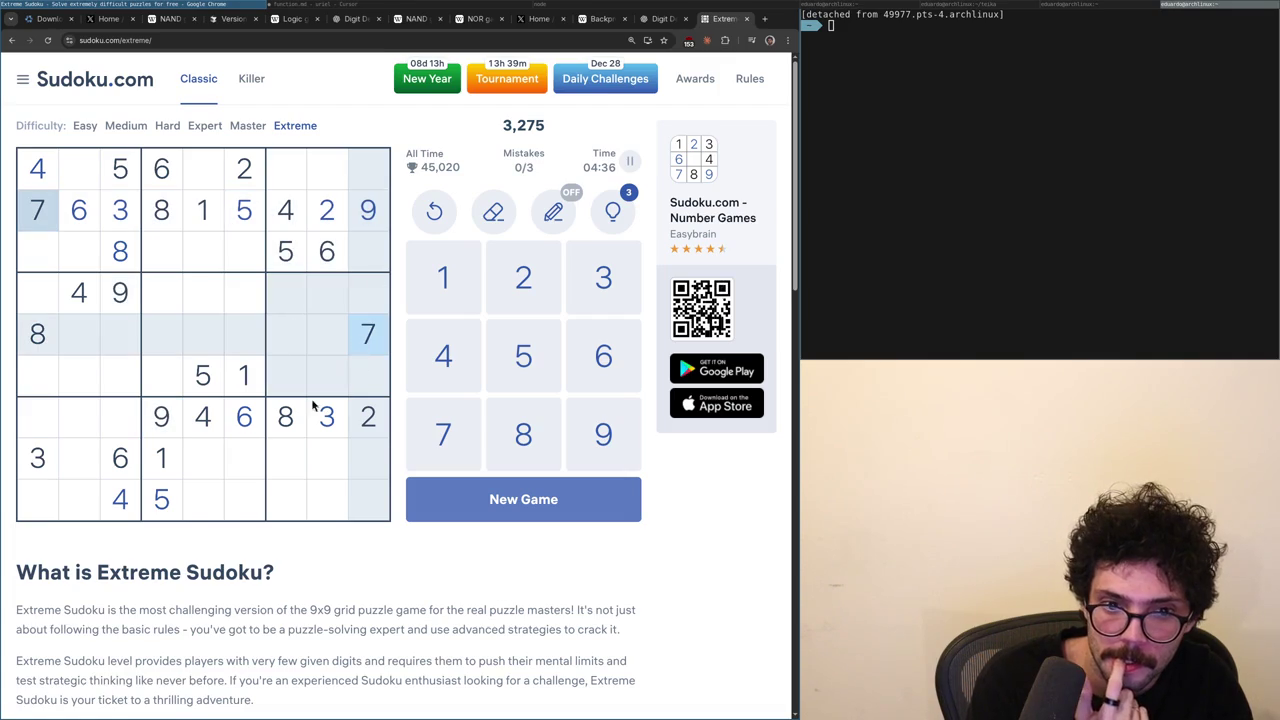
pyautogui.click(160, 468)
pyautogui.click(138, 467)
pyautogui.click(157, 474)
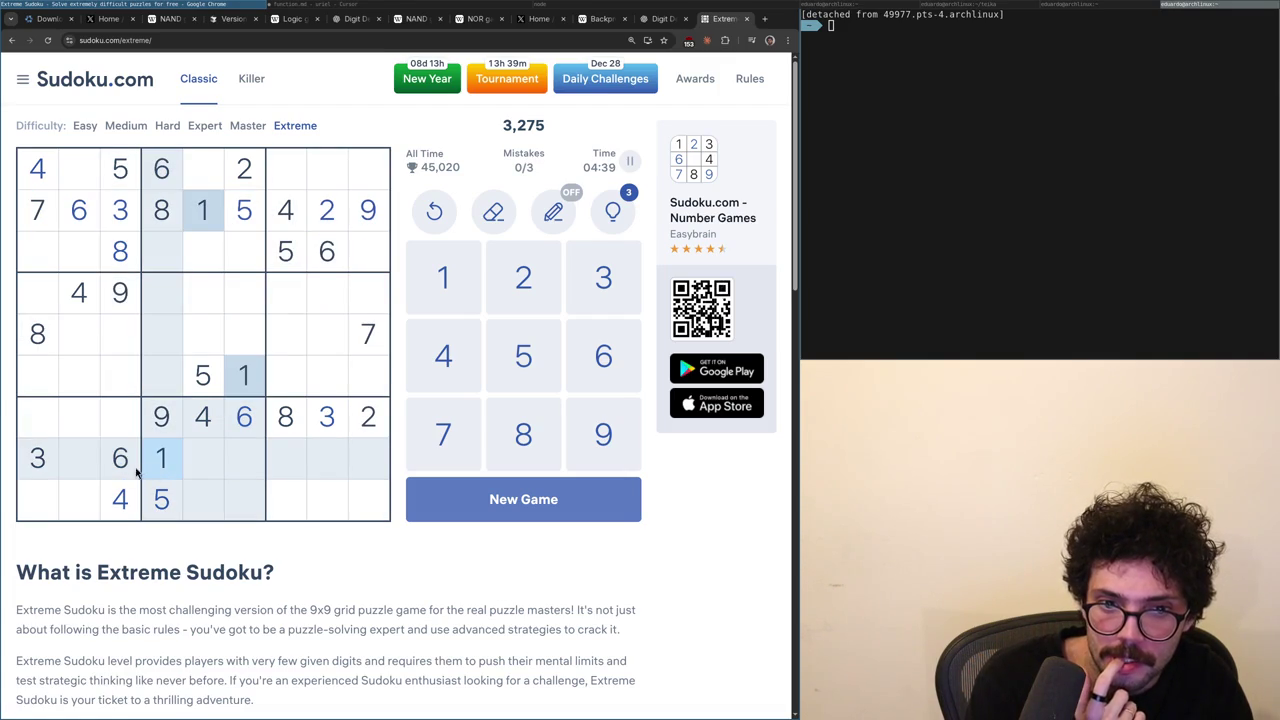
pyautogui.click(130, 477)
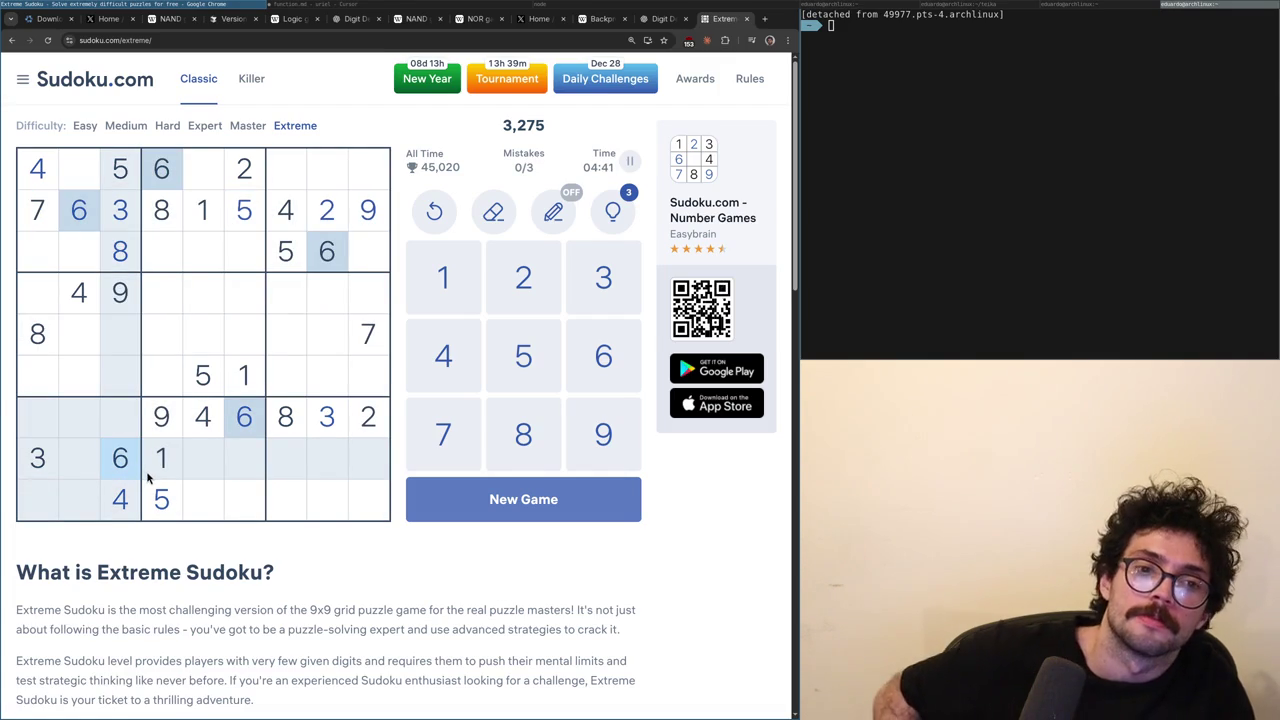
pyautogui.click(364, 345)
pyautogui.click(208, 252)
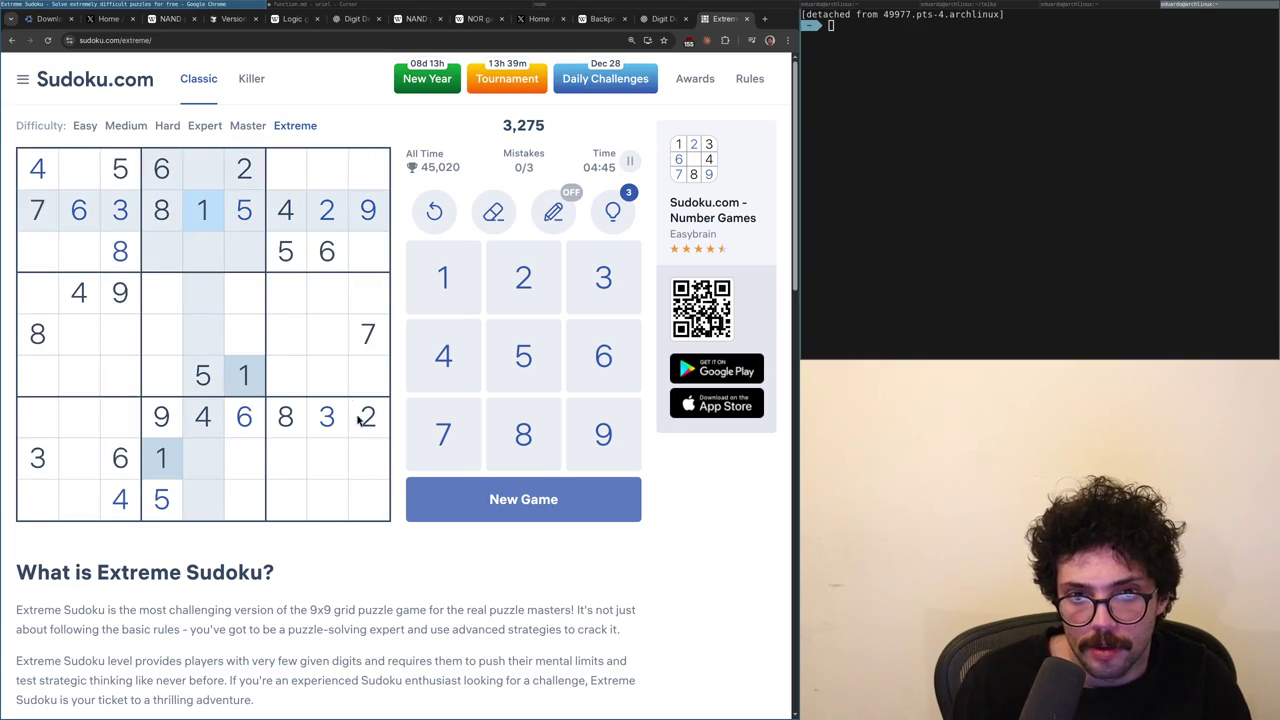
pyautogui.click(327, 420)
pyautogui.click(164, 212)
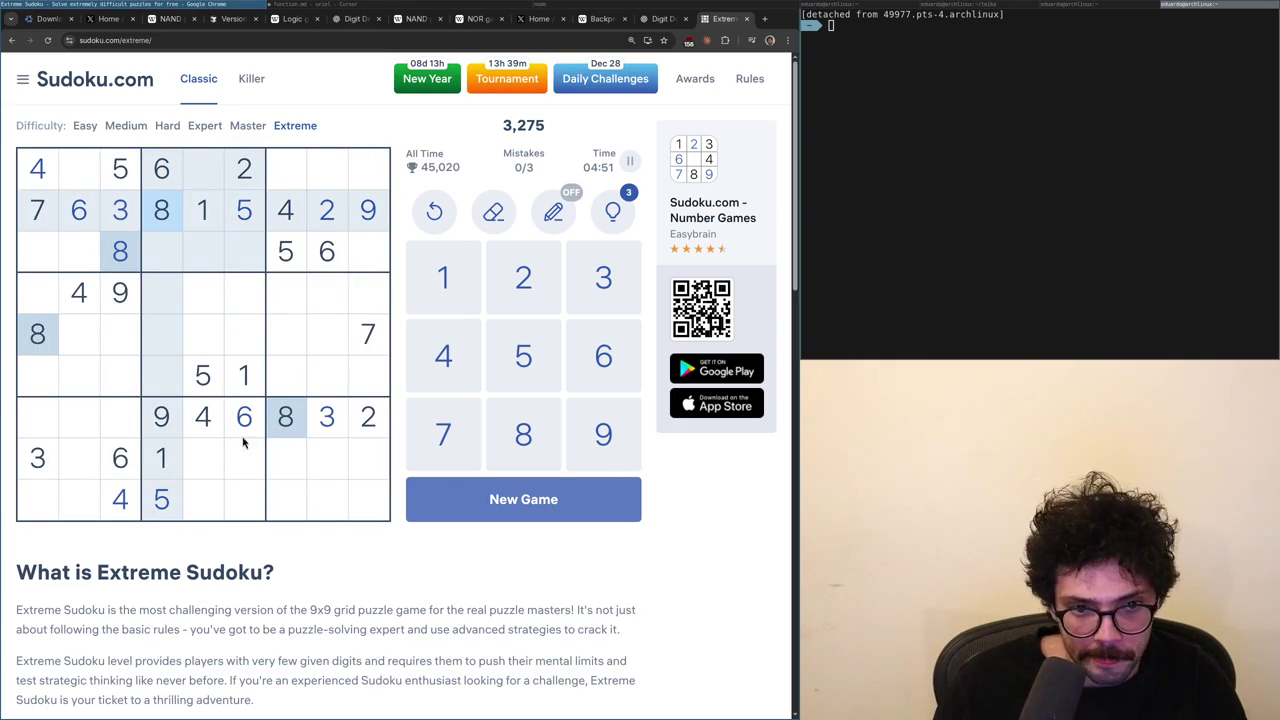
pyautogui.click(192, 226)
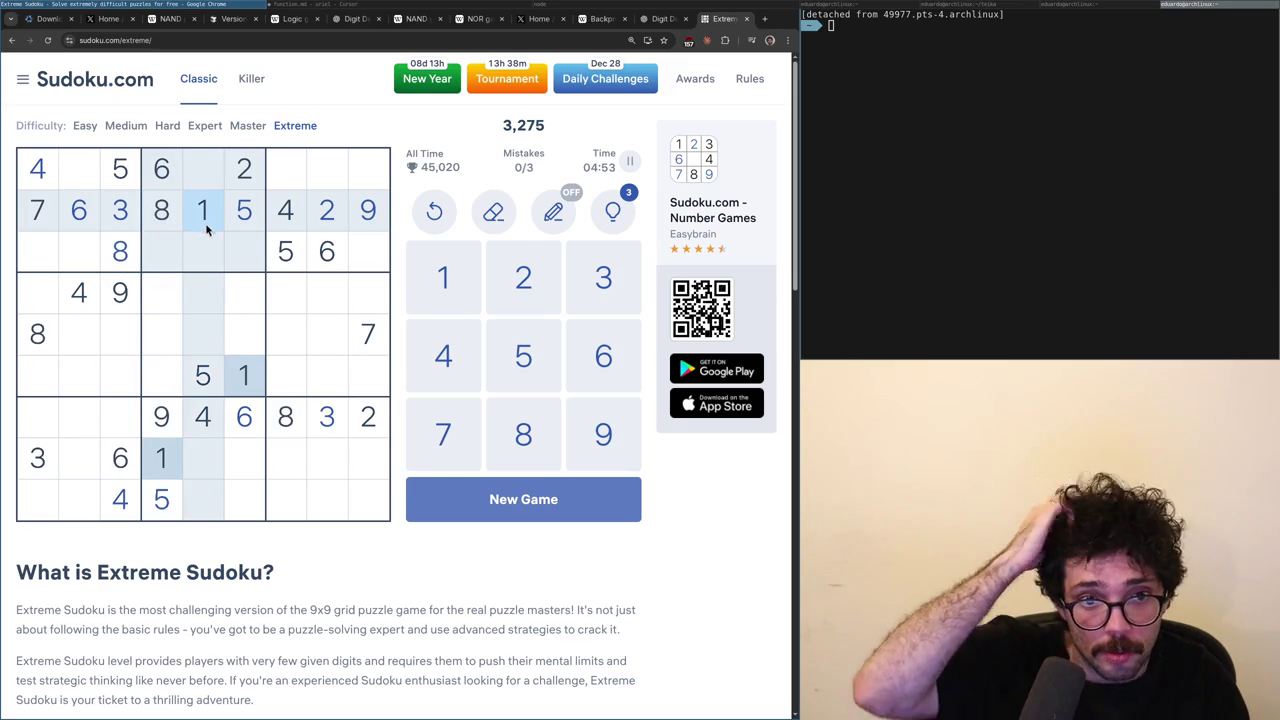
pyautogui.click(255, 175)
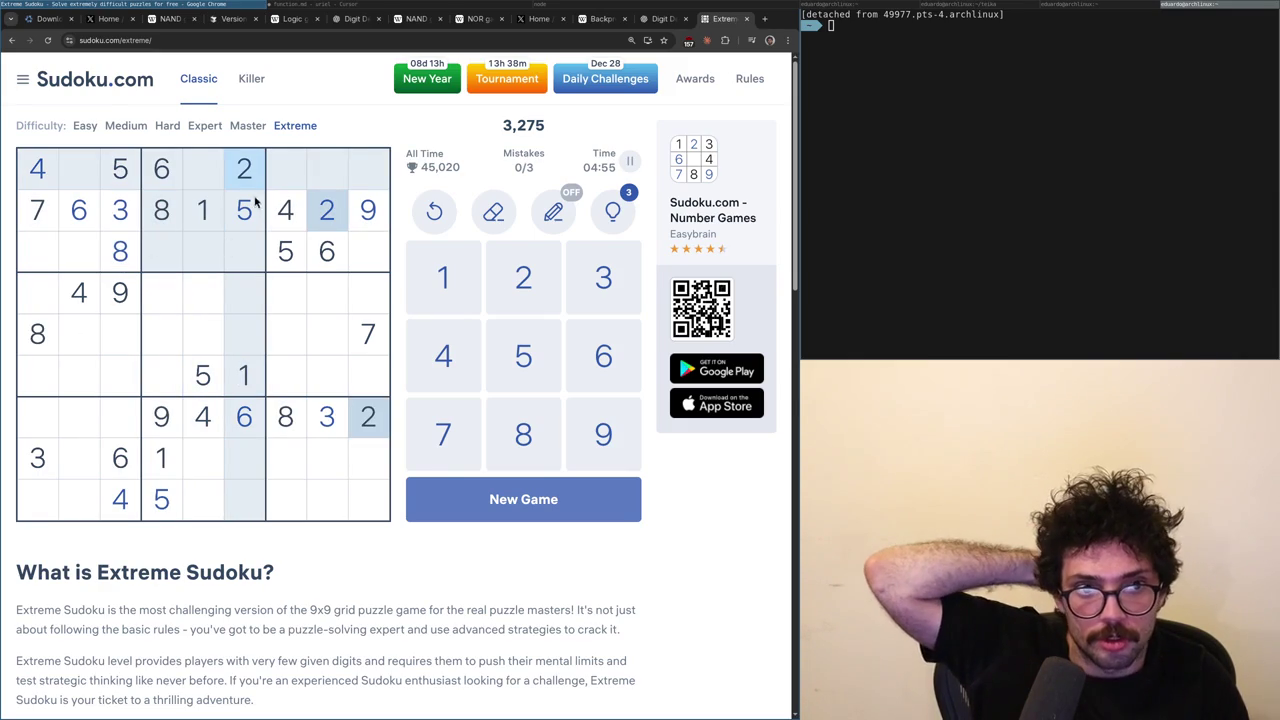
pyautogui.click(119, 292)
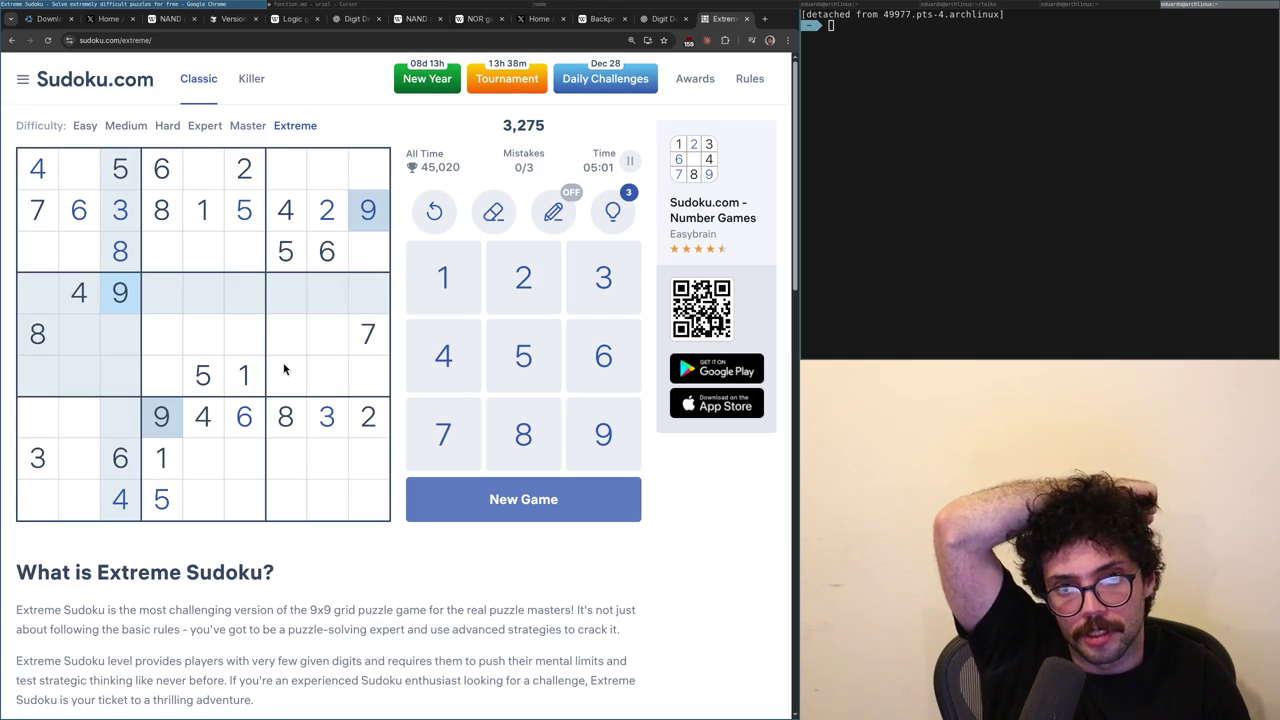
pyautogui.click(171, 251)
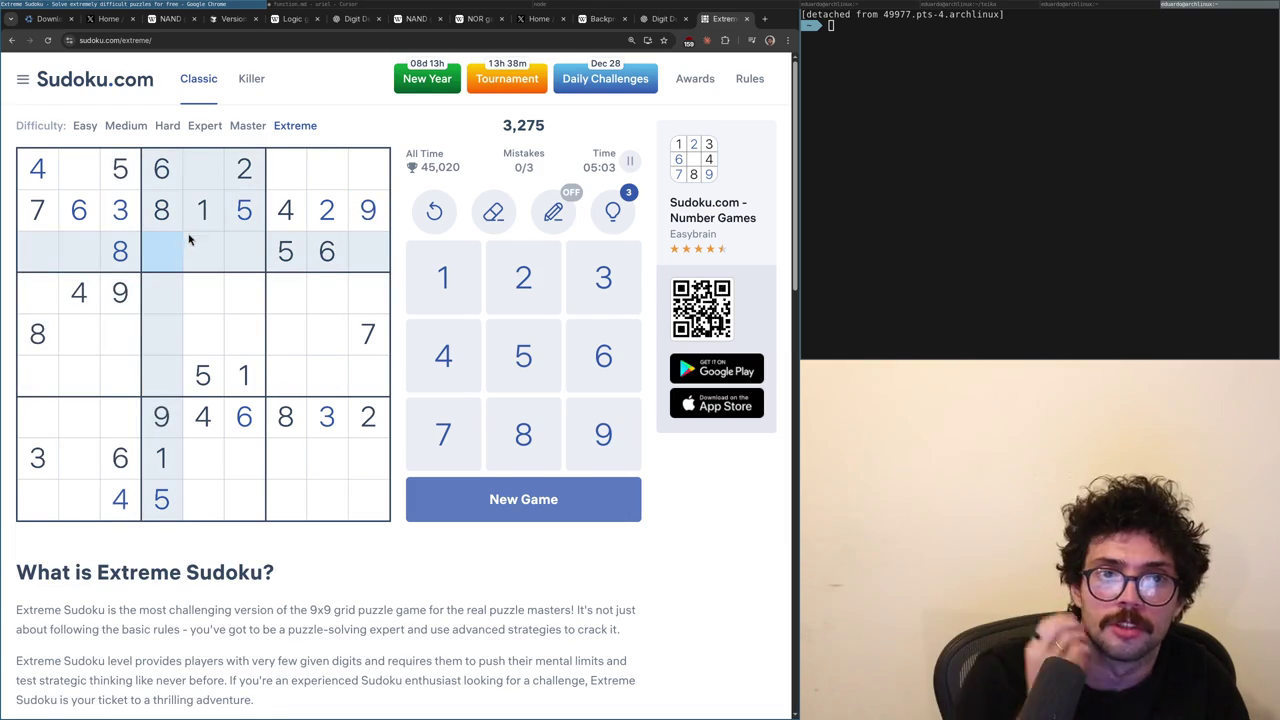
pyautogui.click(118, 212)
pyautogui.click(160, 253)
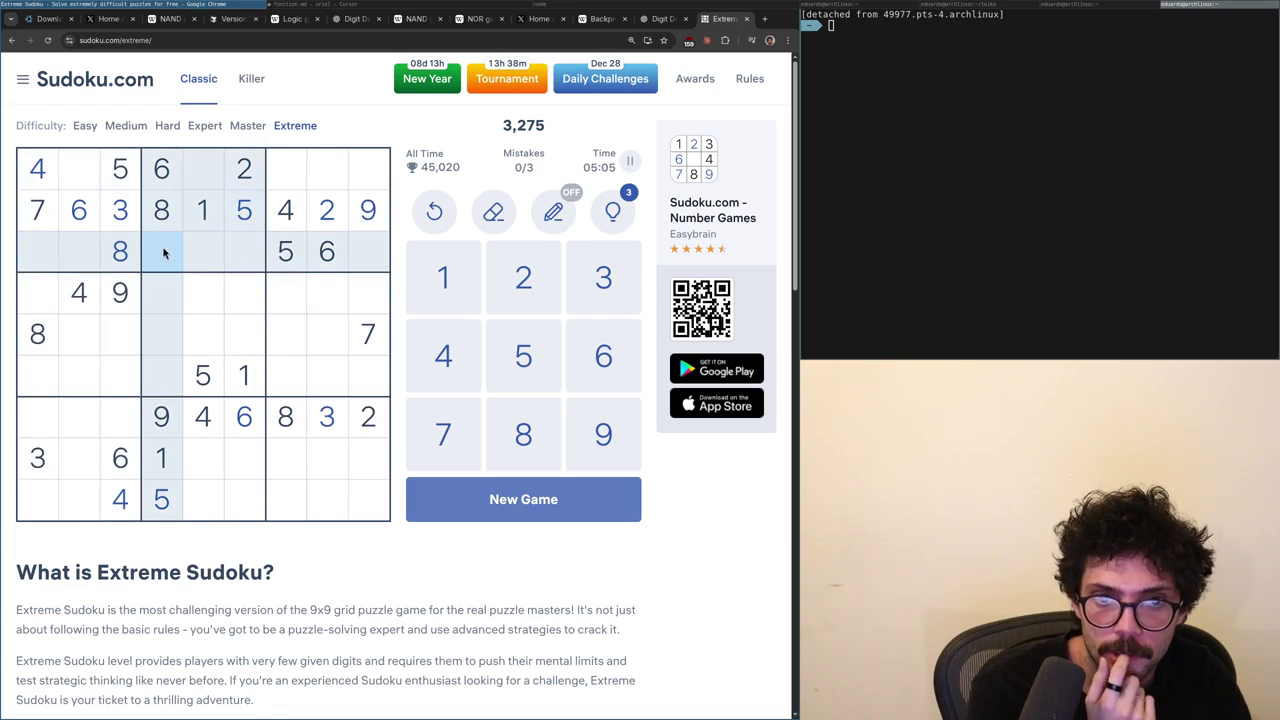
pyautogui.click(271, 228)
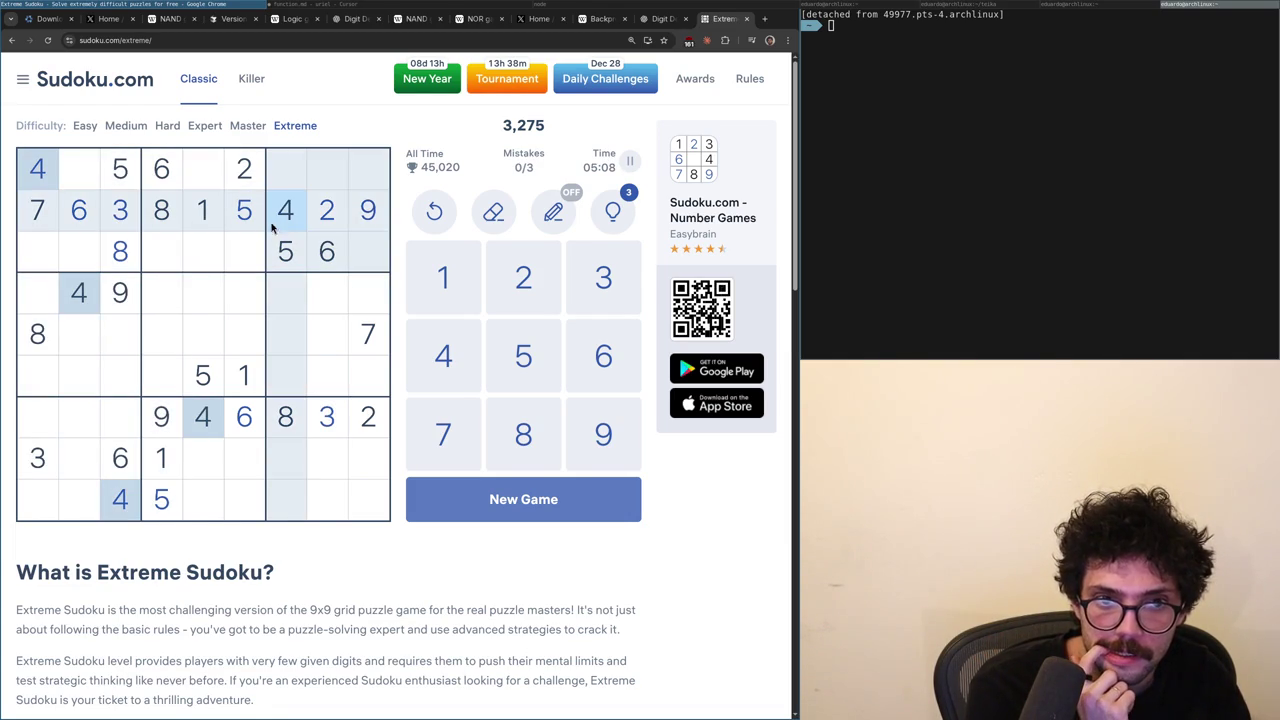
pyautogui.click(177, 250)
pyautogui.click(229, 256)
pyautogui.click(211, 256)
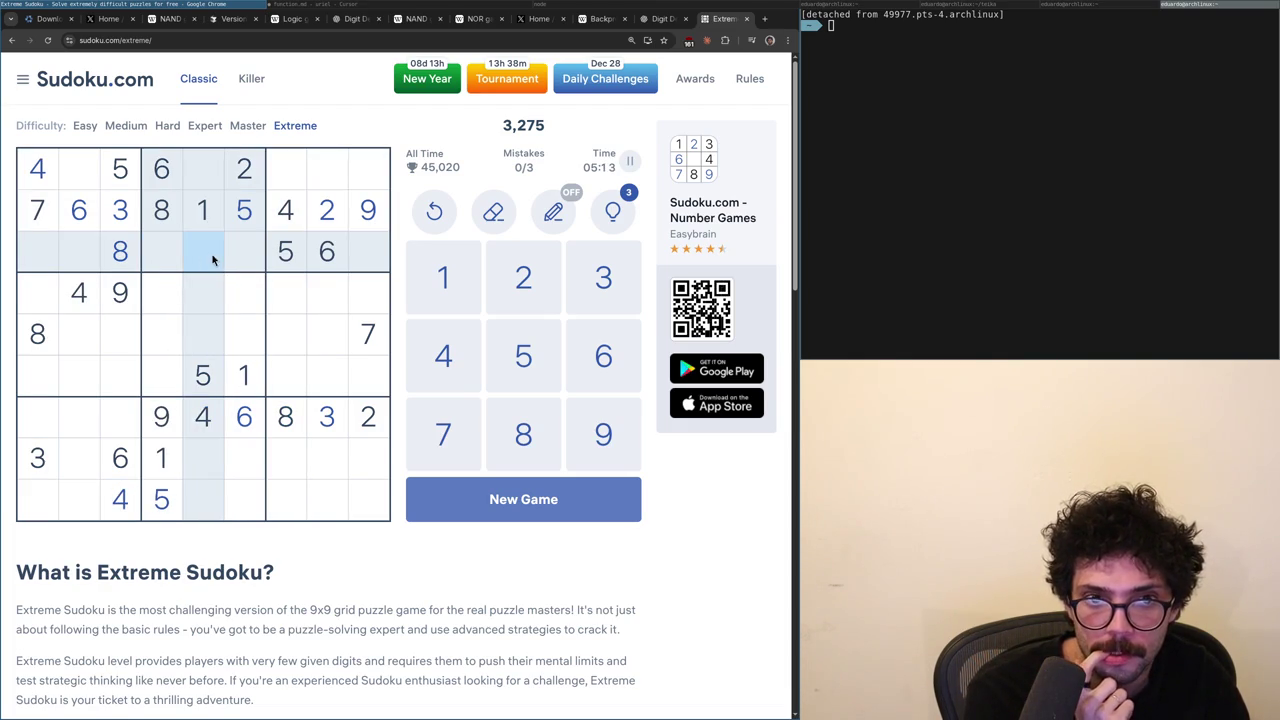
pyautogui.click(212, 189)
pyautogui.click(115, 213)
pyautogui.click(205, 182)
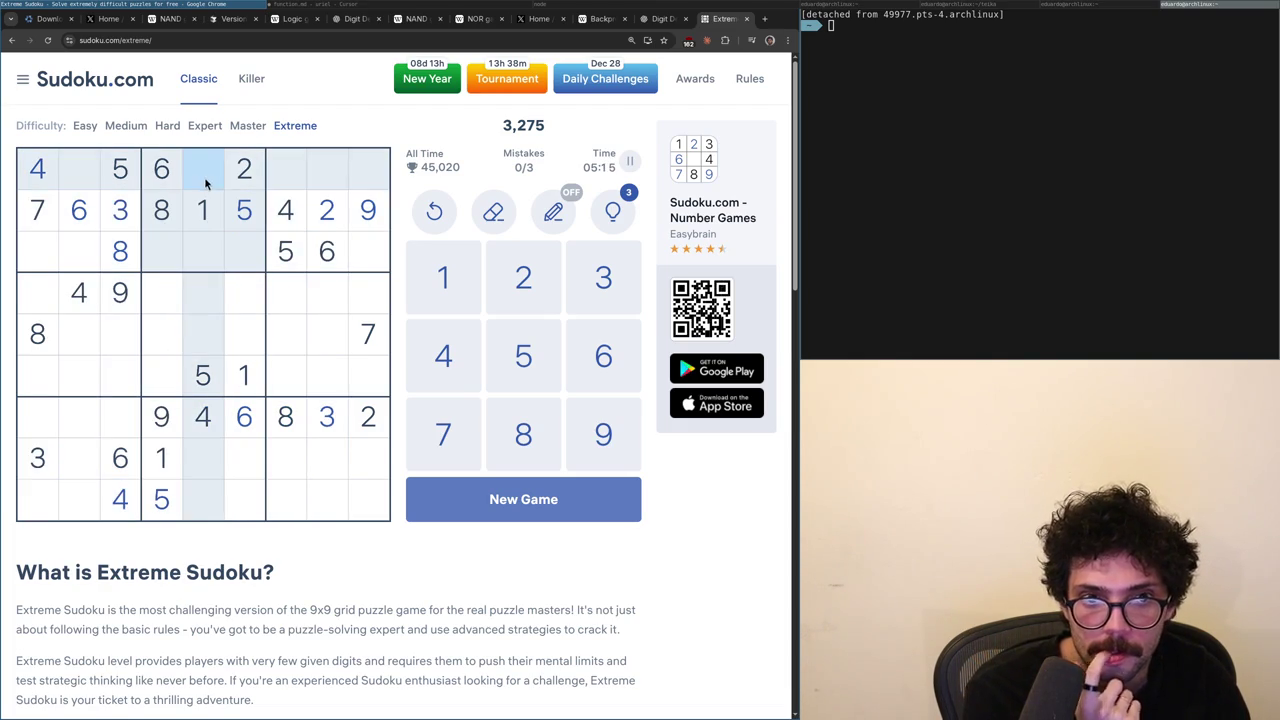
pyautogui.click(121, 291)
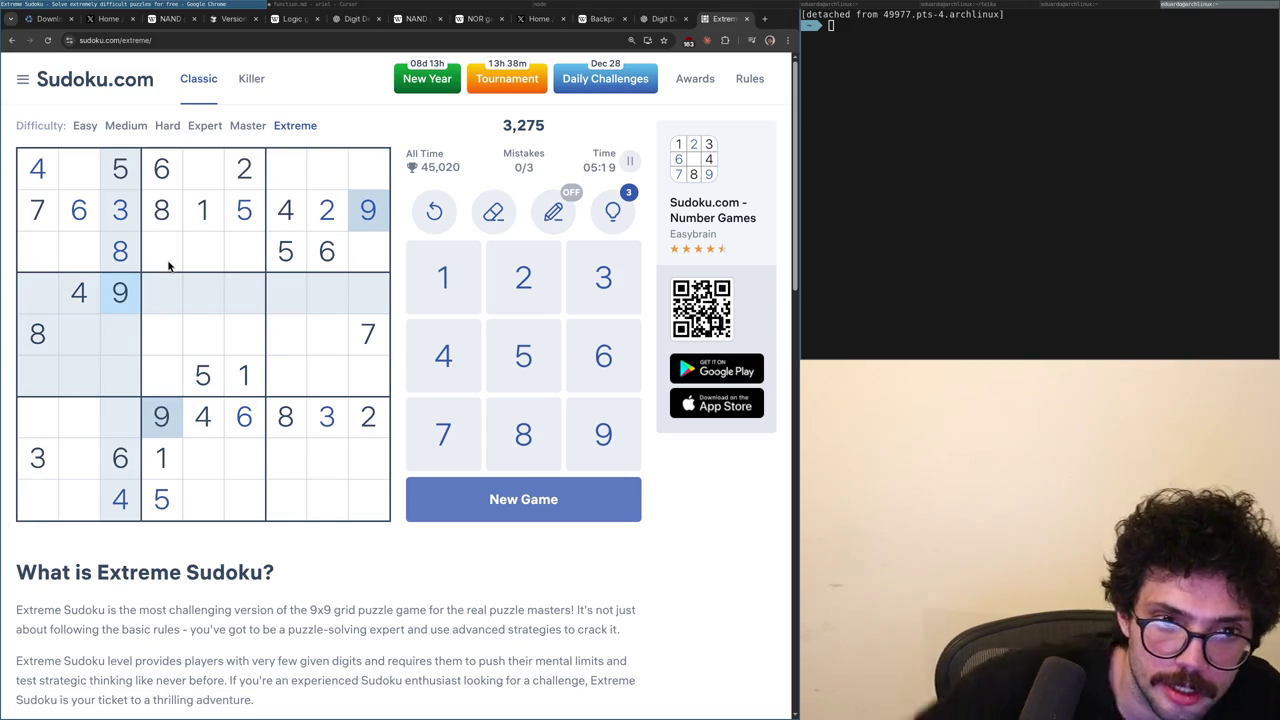
pyautogui.click(168, 265)
pyautogui.click(128, 226)
pyautogui.click(152, 248)
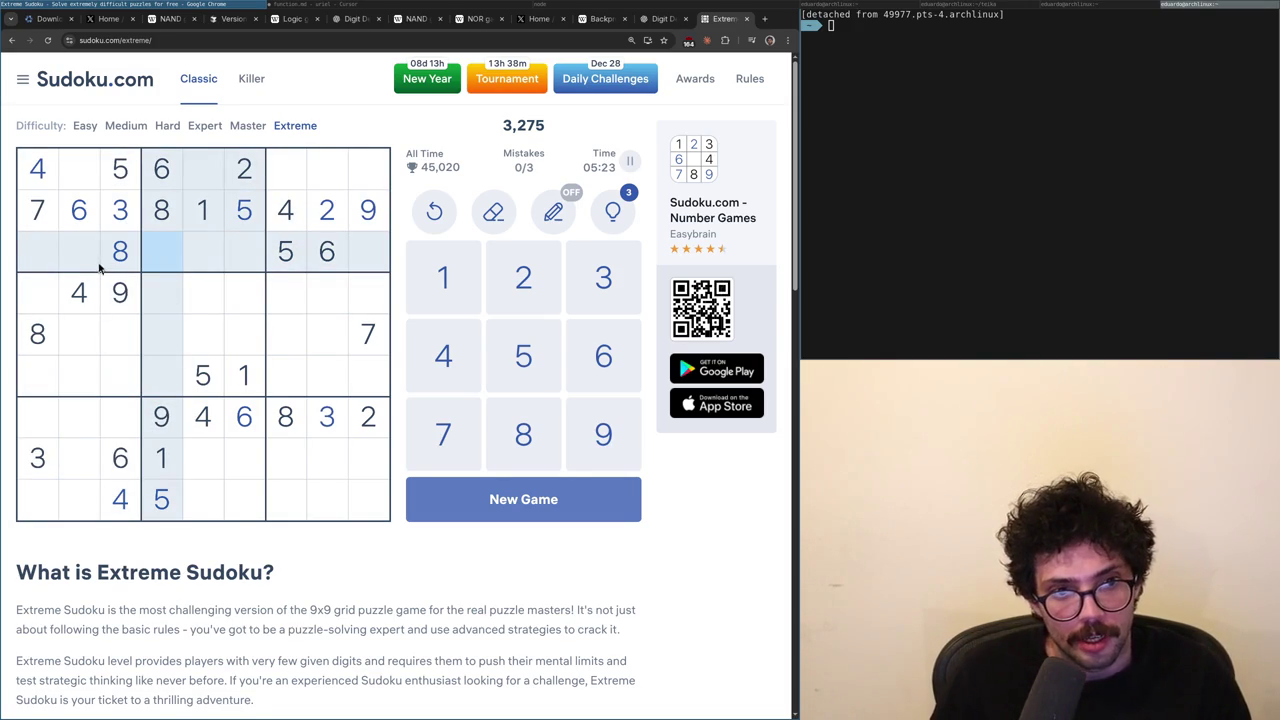
pyautogui.click(42, 217)
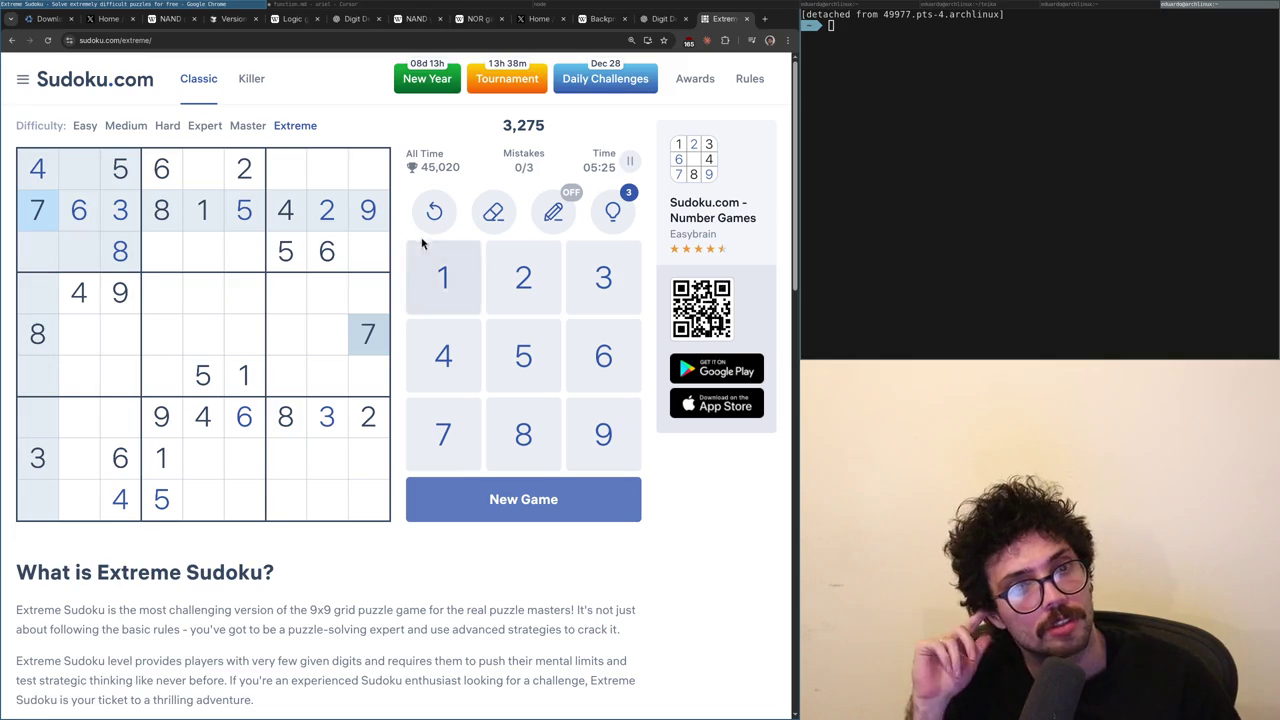
pyautogui.click(222, 183)
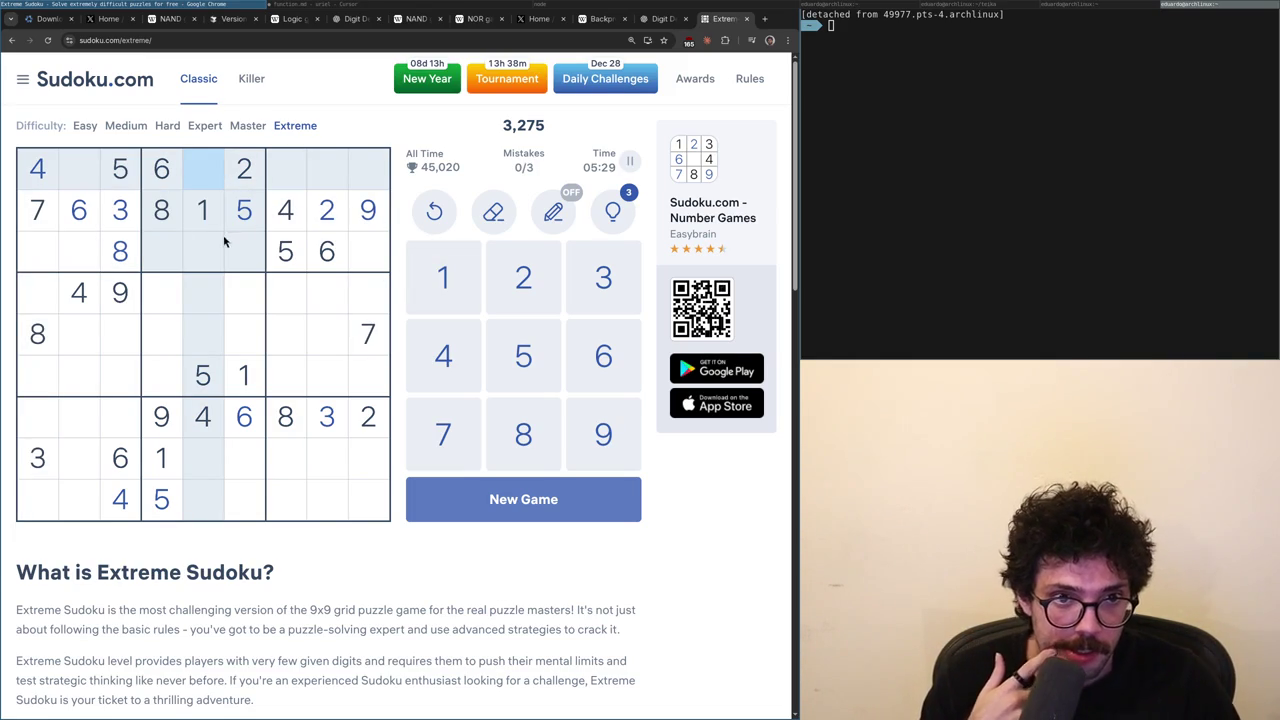
pyautogui.click(119, 222)
pyautogui.click(198, 187)
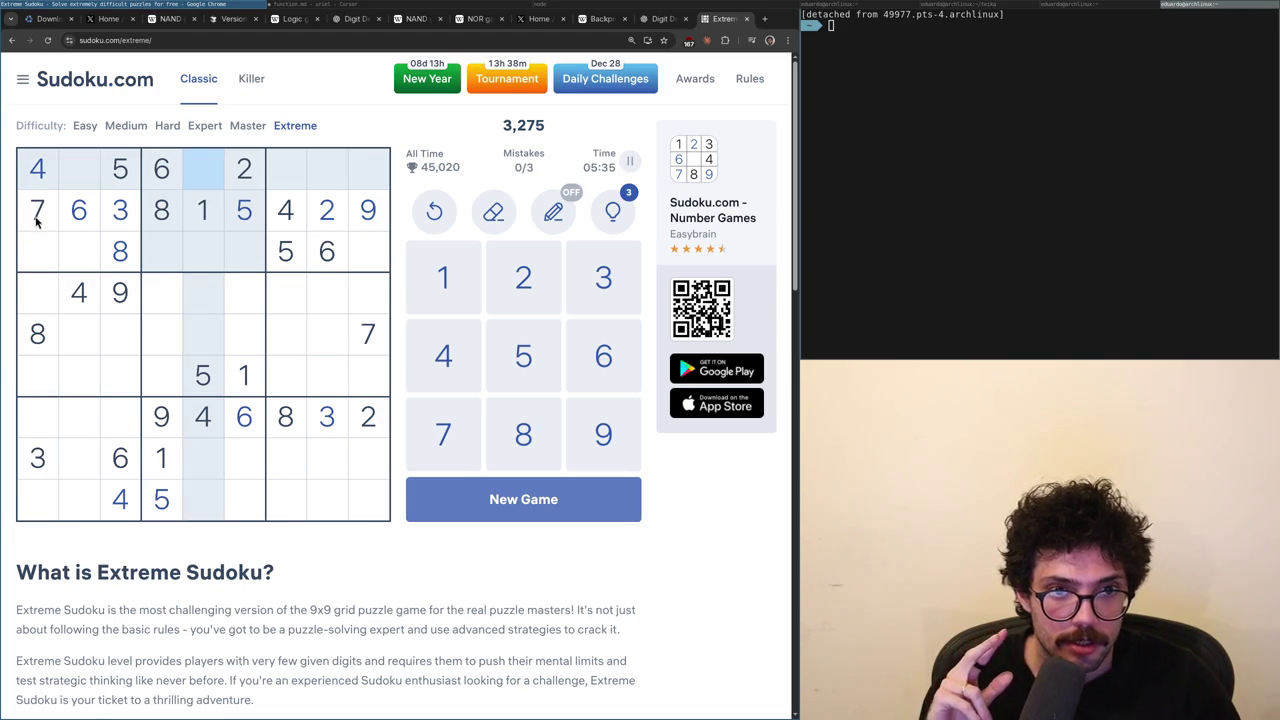
pyautogui.click(368, 213)
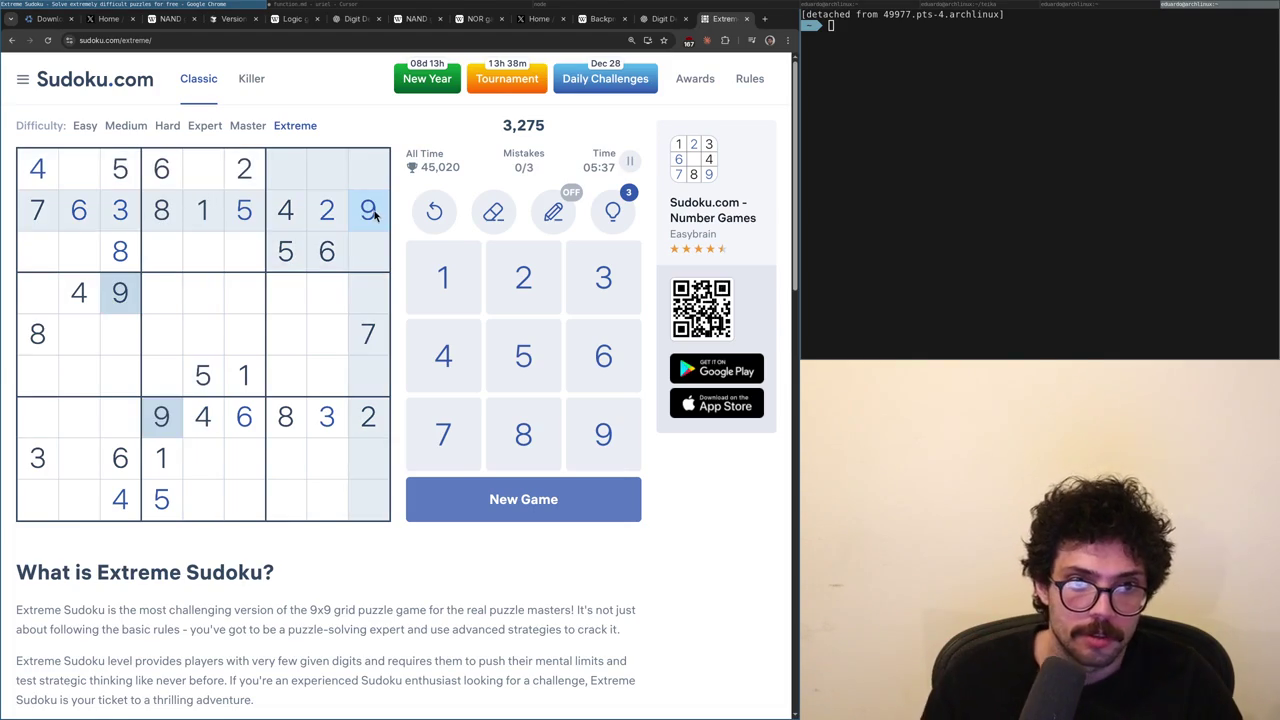
pyautogui.click(198, 174)
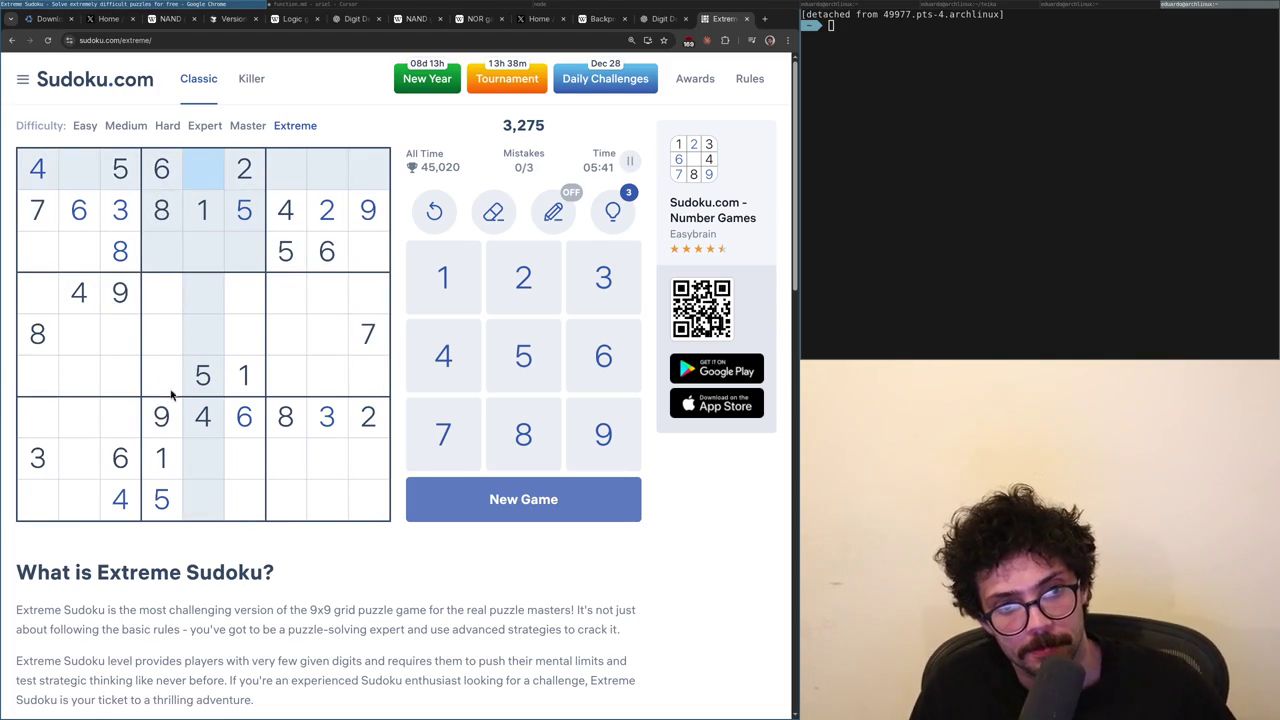
pyautogui.click(327, 416)
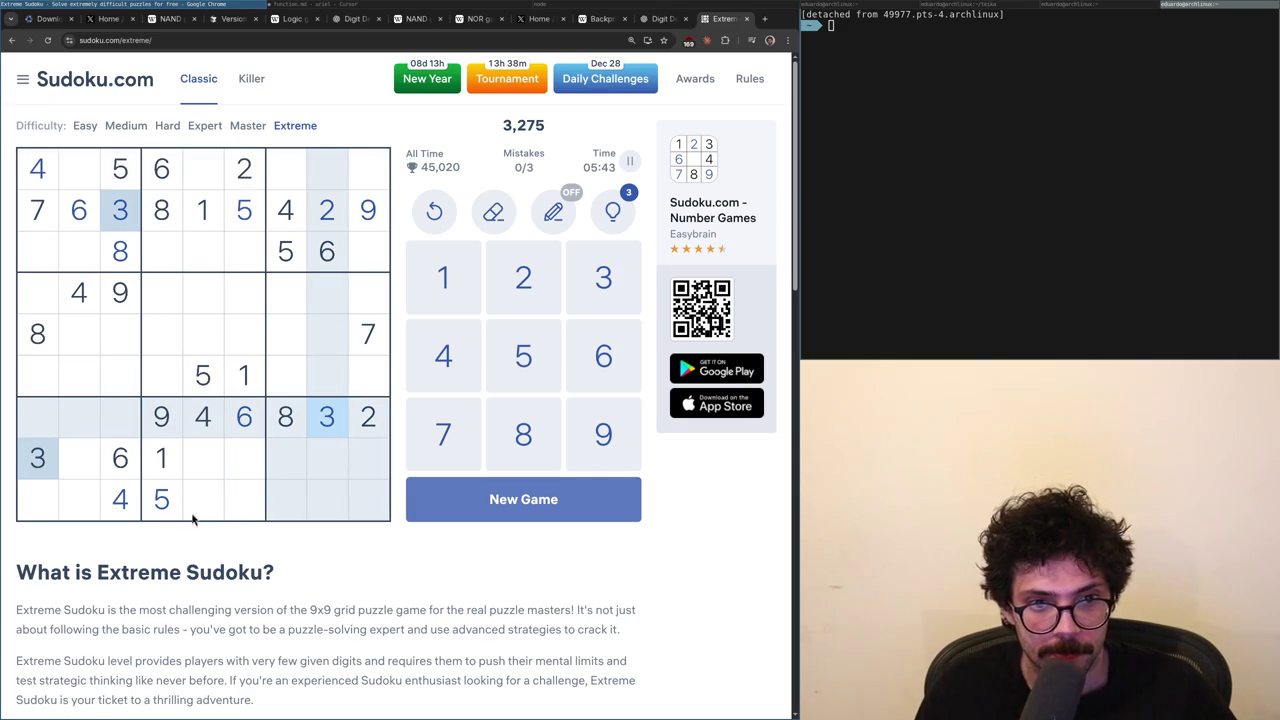
pyautogui.click(245, 505)
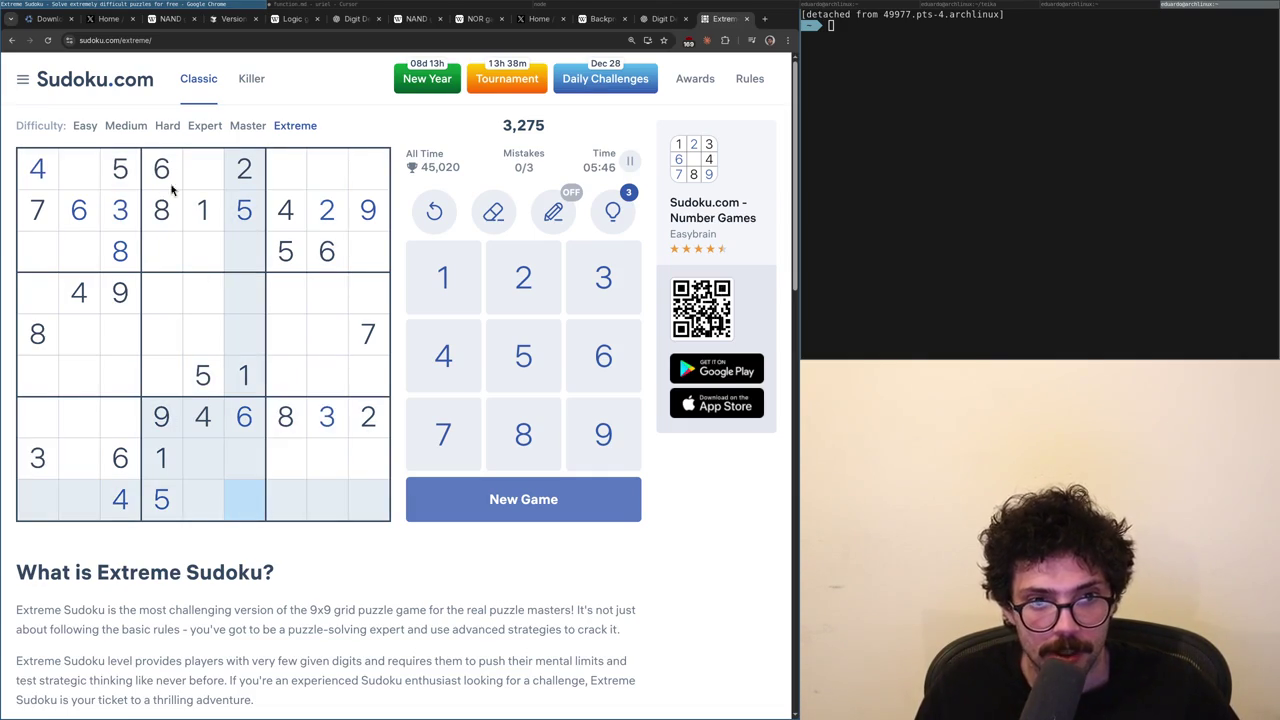
pyautogui.click(222, 206)
pyautogui.press('Up')
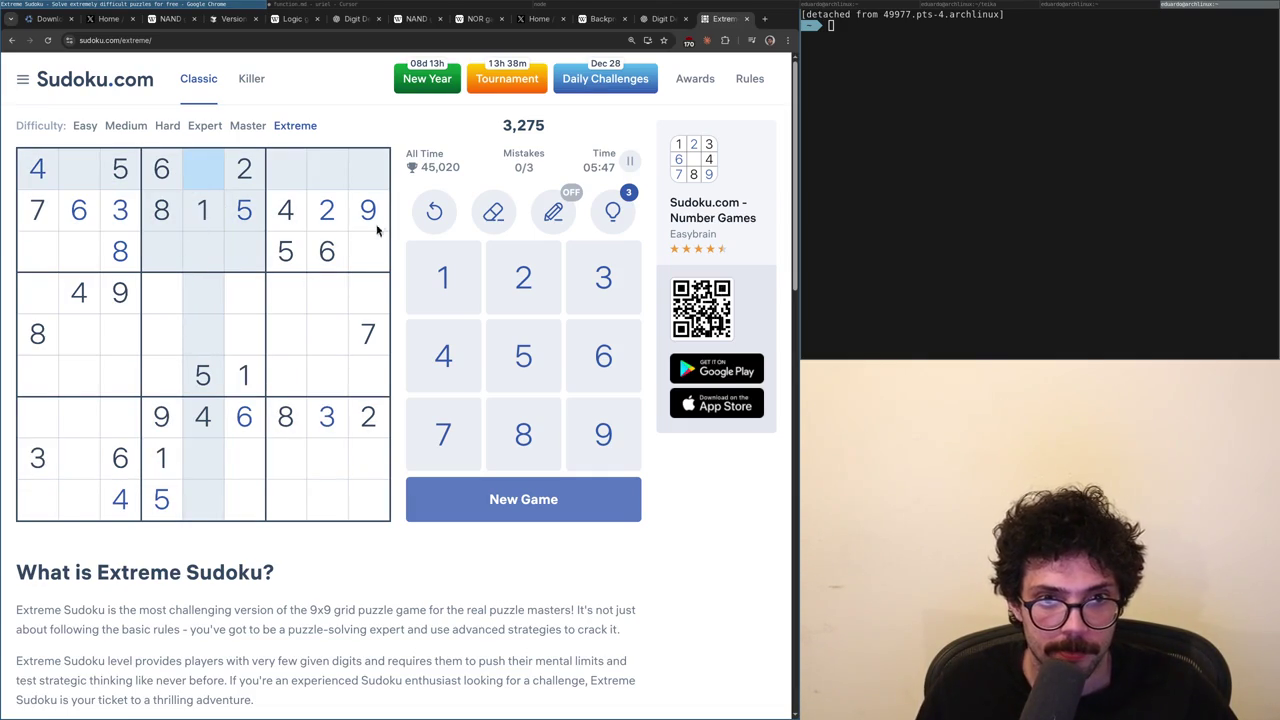
pyautogui.click(377, 220)
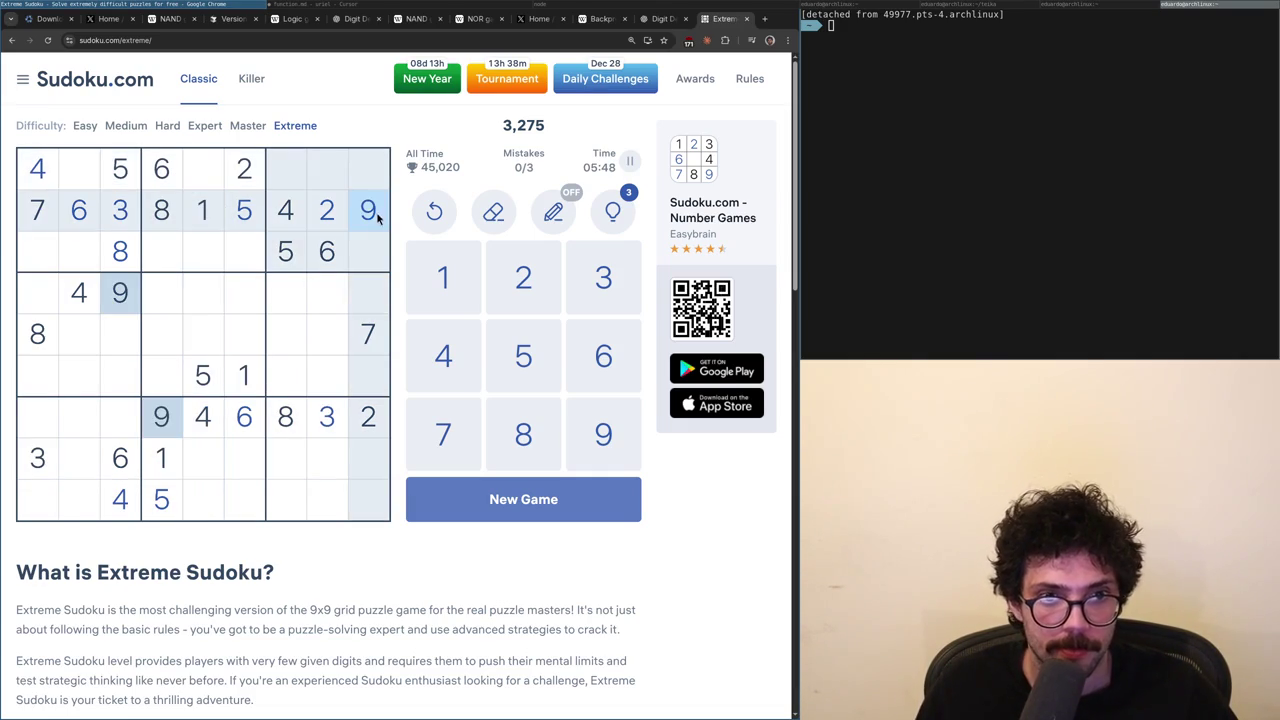
pyautogui.click(81, 180)
pyautogui.click(124, 289)
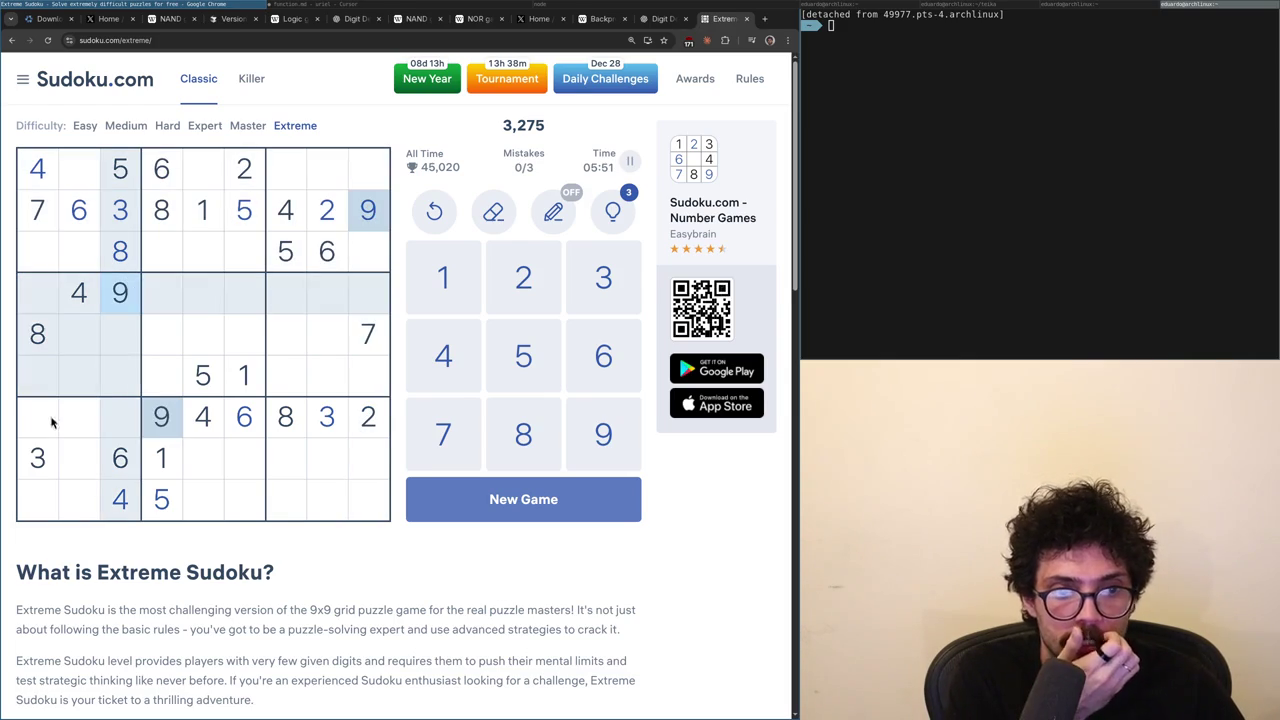
pyautogui.click(40, 505)
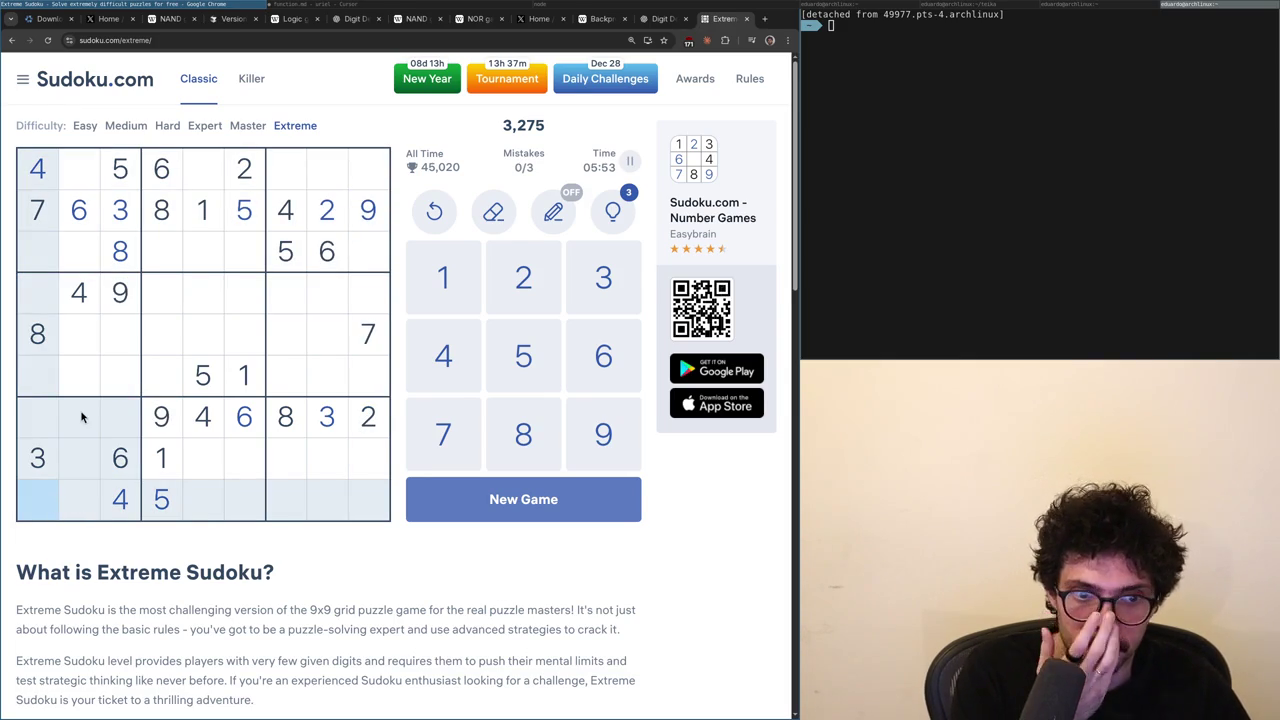
pyautogui.click(88, 468)
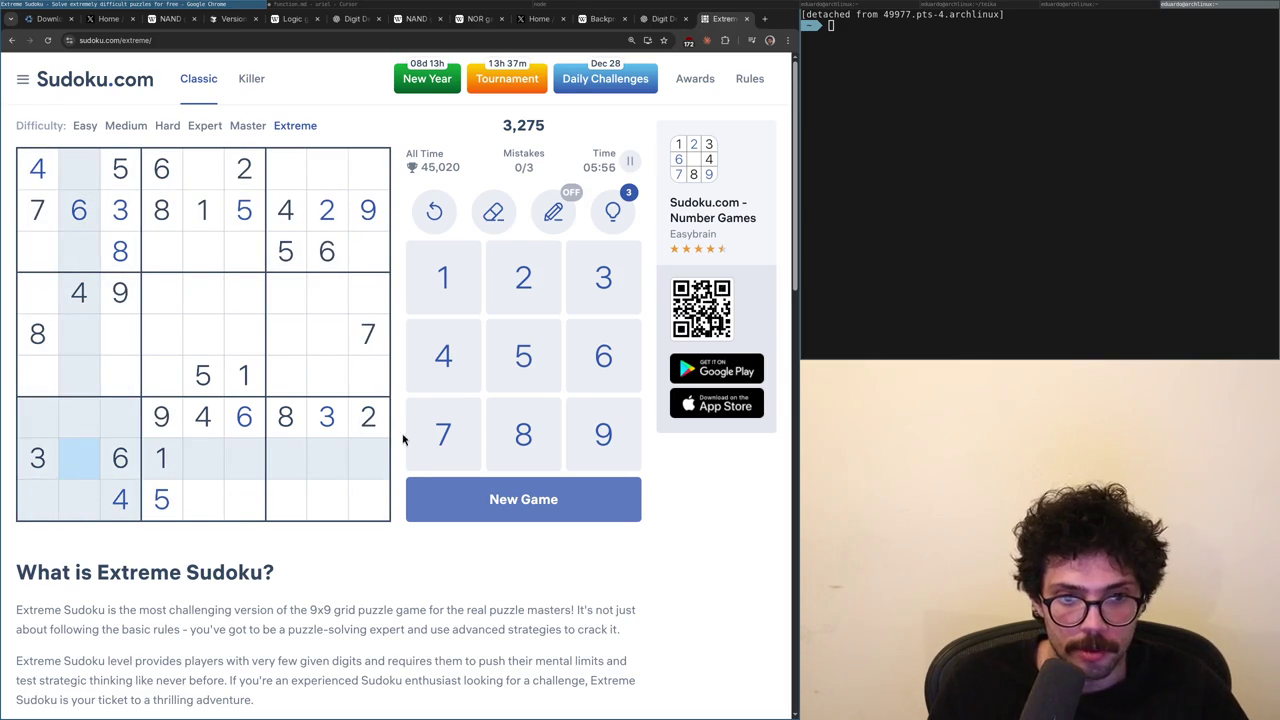
pyautogui.click(385, 432)
pyautogui.click(96, 474)
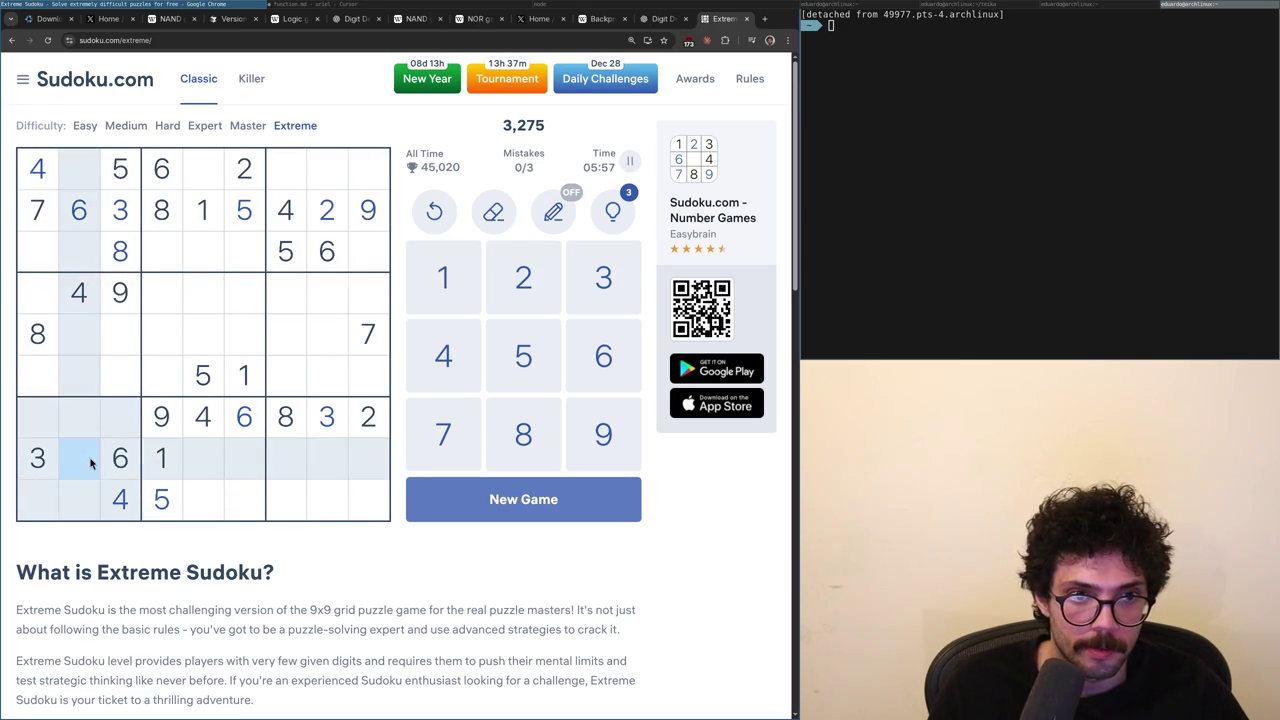
pyautogui.click(74, 181)
pyautogui.click(48, 262)
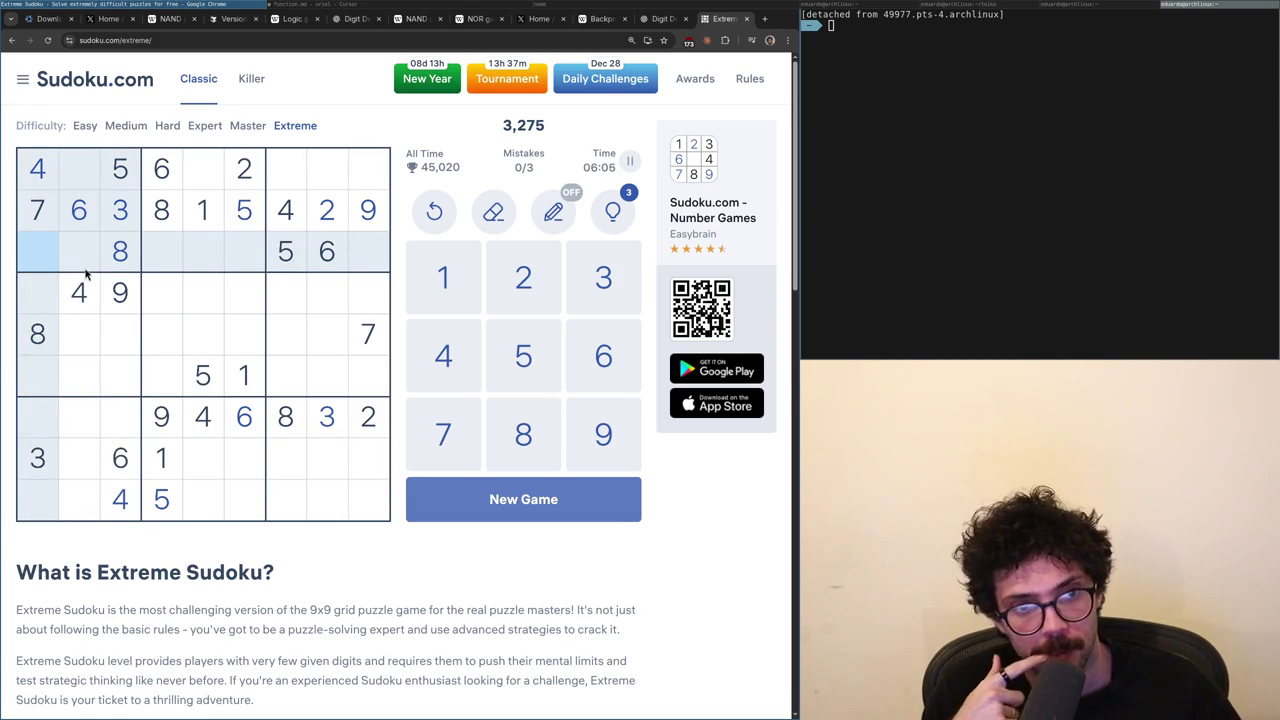
pyautogui.click(198, 216)
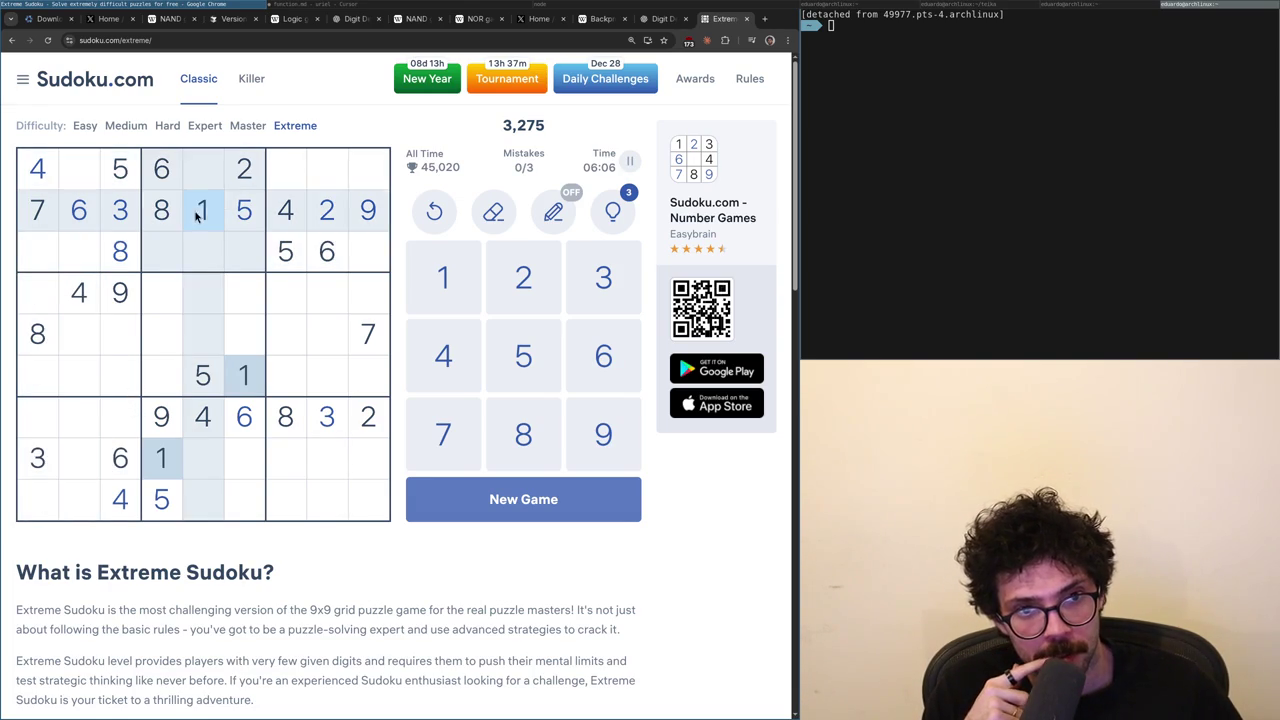
pyautogui.click(88, 250)
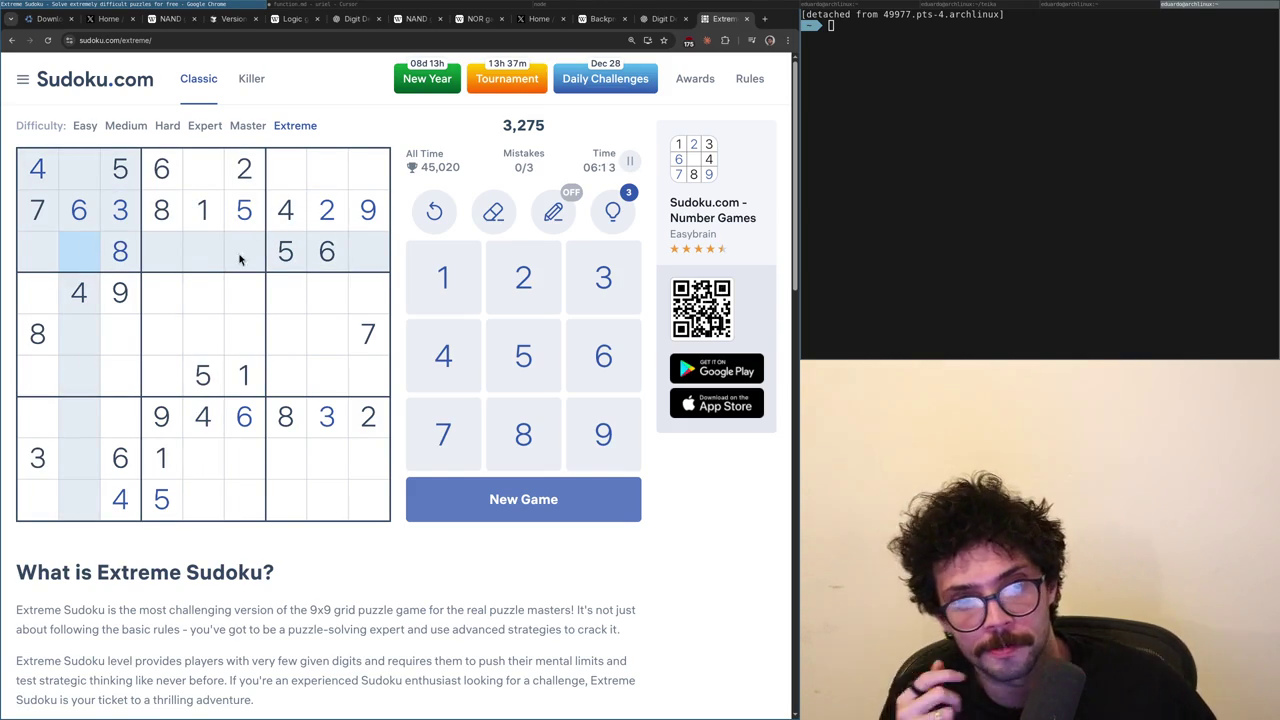
pyautogui.click(201, 184)
pyautogui.click(362, 258)
pyautogui.click(315, 412)
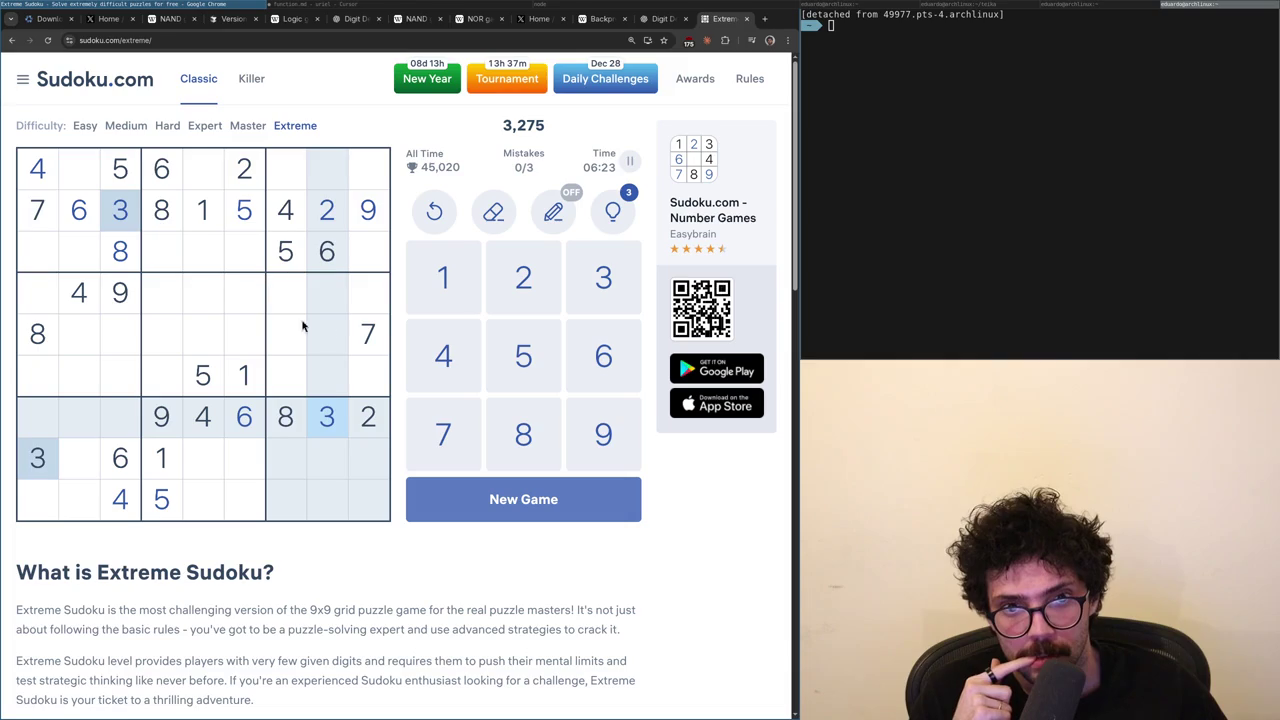
pyautogui.click(282, 414)
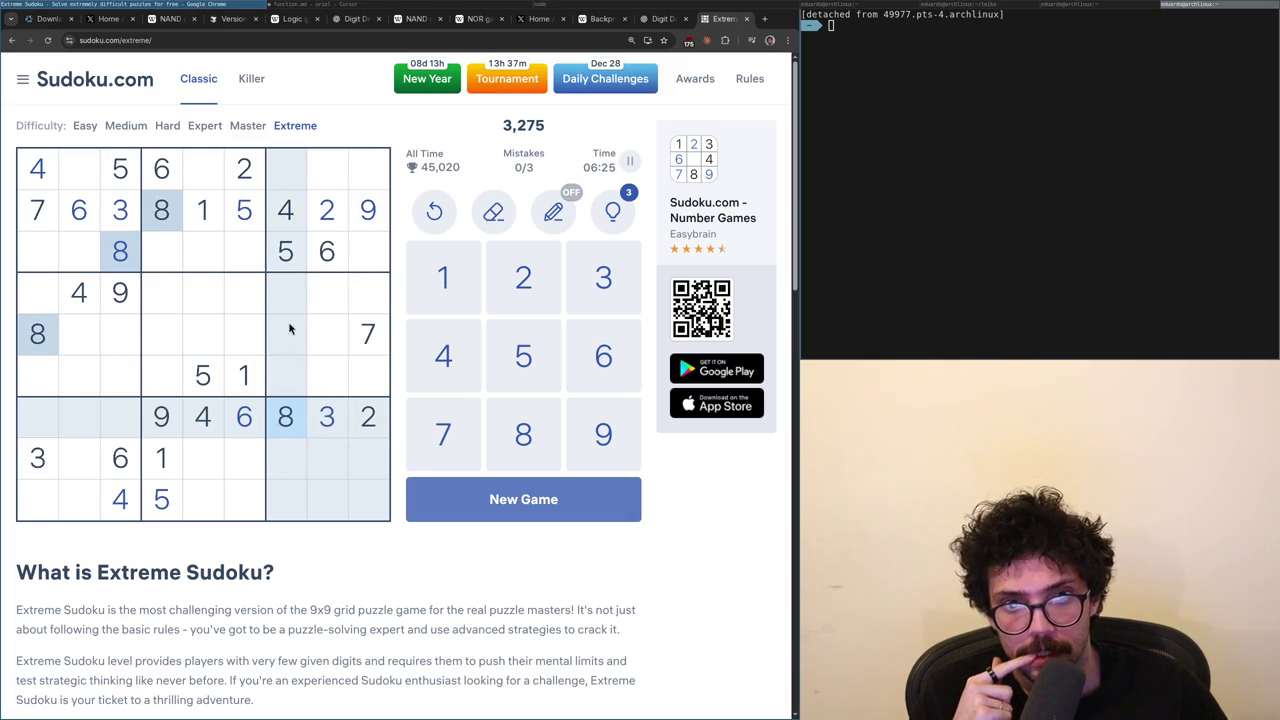
pyautogui.click(366, 330)
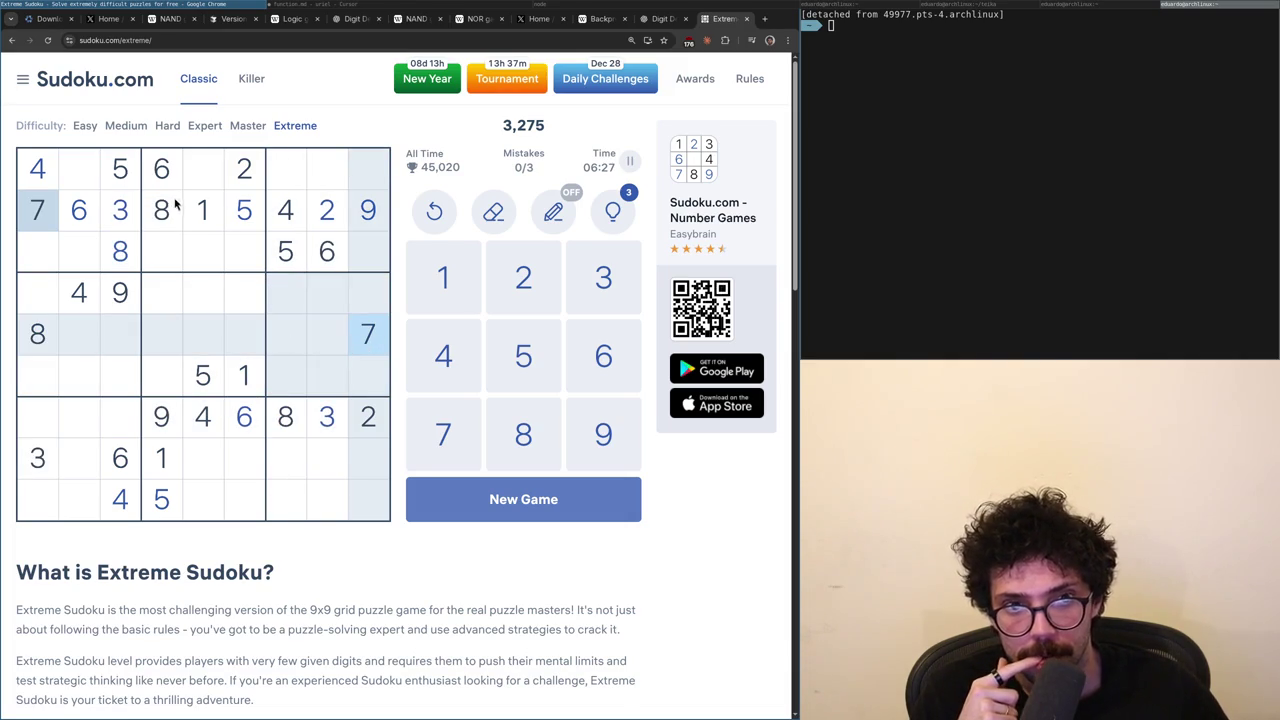
pyautogui.click(131, 305)
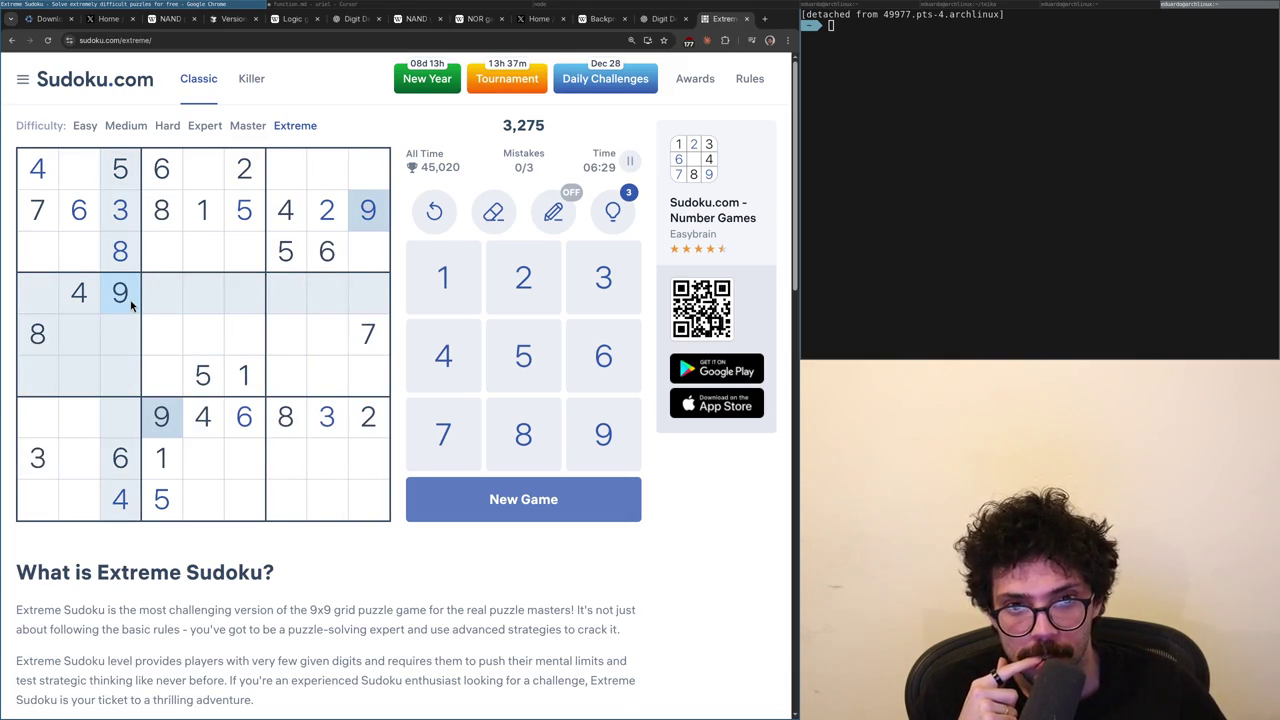
pyautogui.click(197, 203)
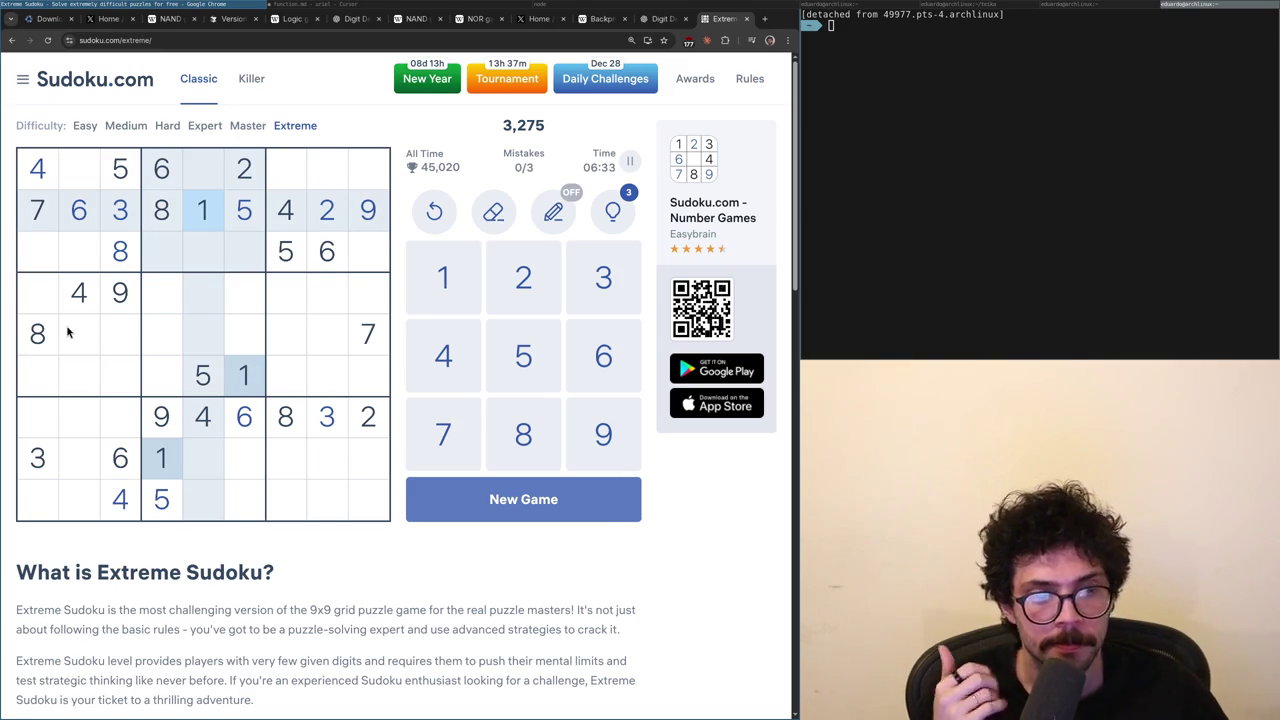
pyautogui.click(71, 488)
pyautogui.click(80, 472)
pyautogui.click(86, 491)
pyautogui.click(82, 472)
pyautogui.click(84, 489)
pyautogui.click(83, 474)
pyautogui.click(45, 263)
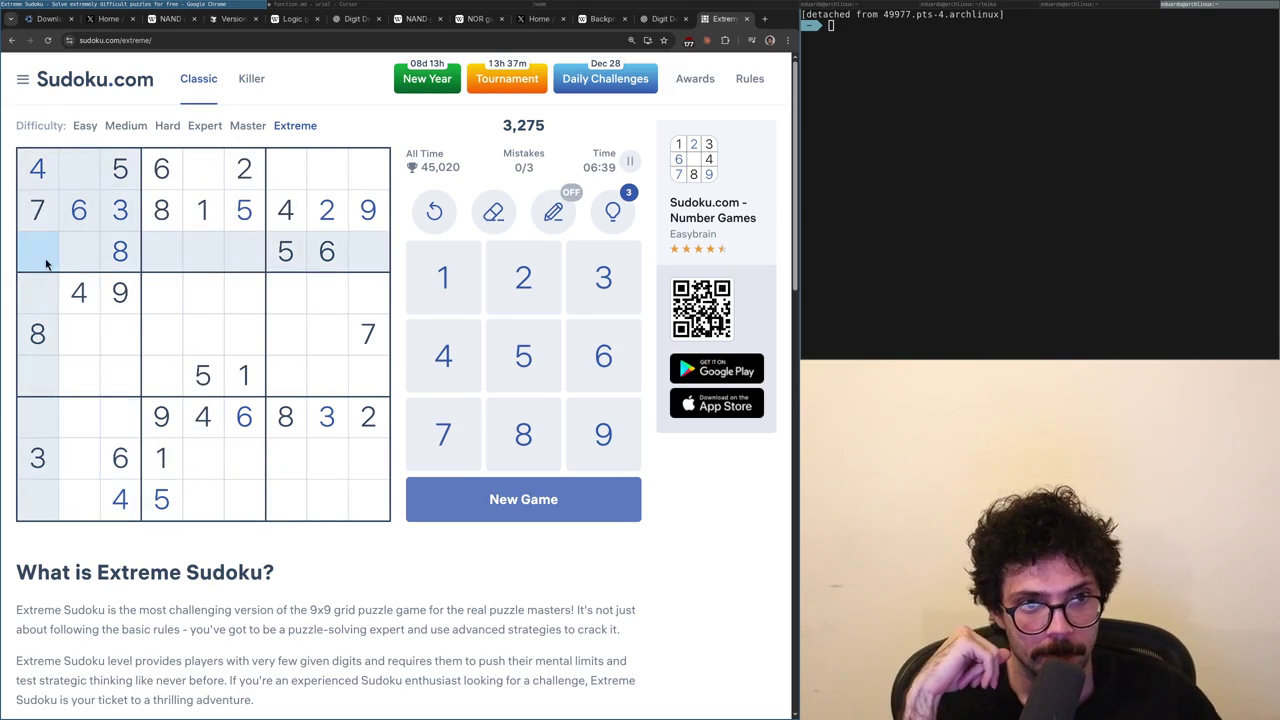
pyautogui.click(117, 349)
pyautogui.click(124, 365)
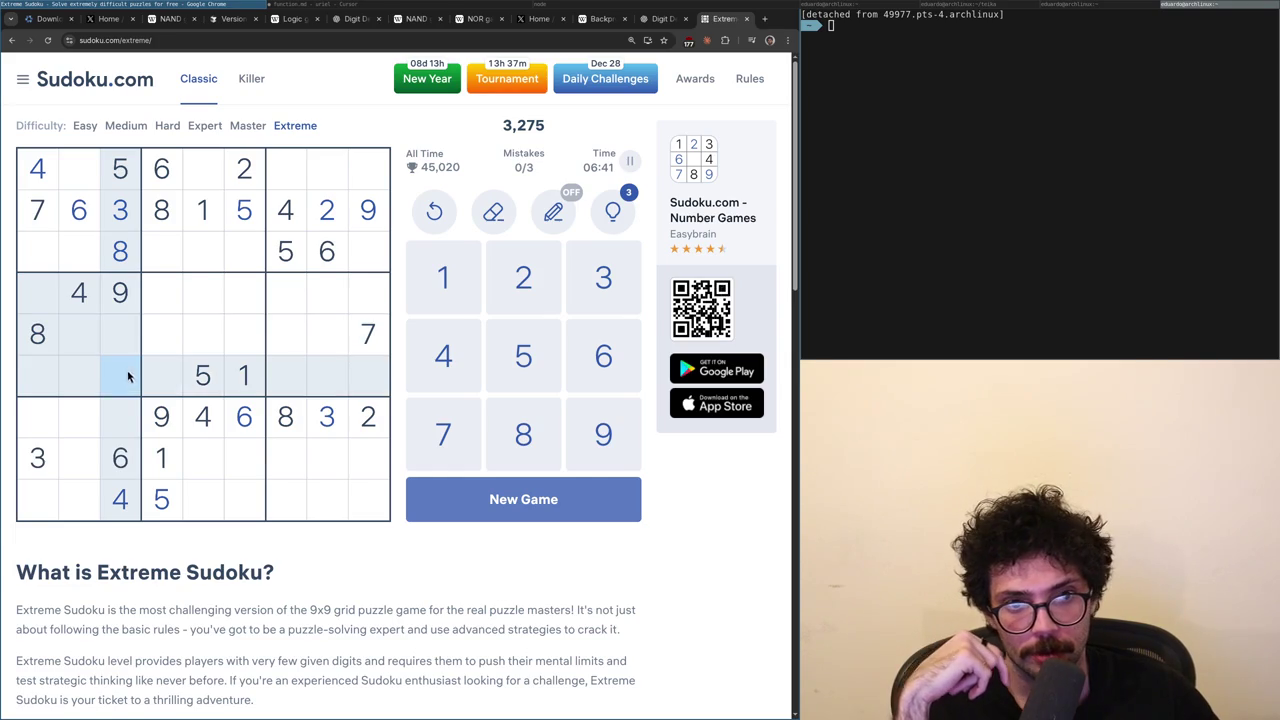
pyautogui.click(252, 169)
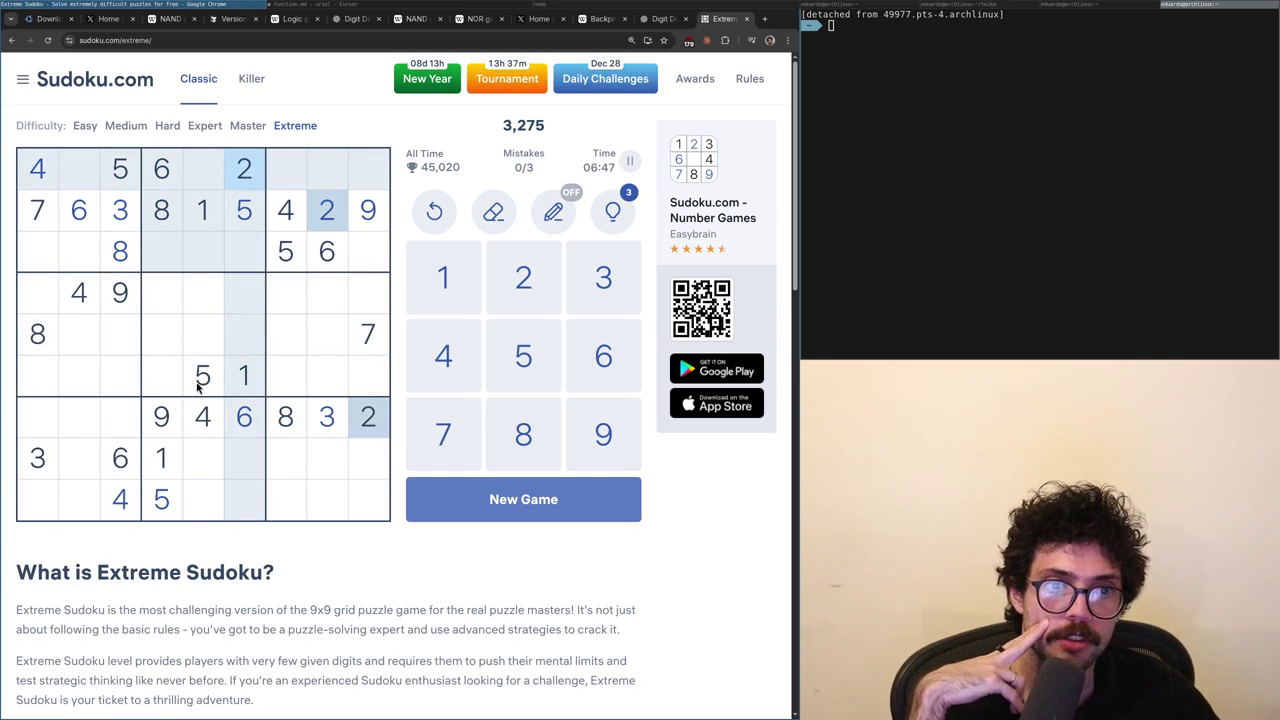
pyautogui.click(204, 420)
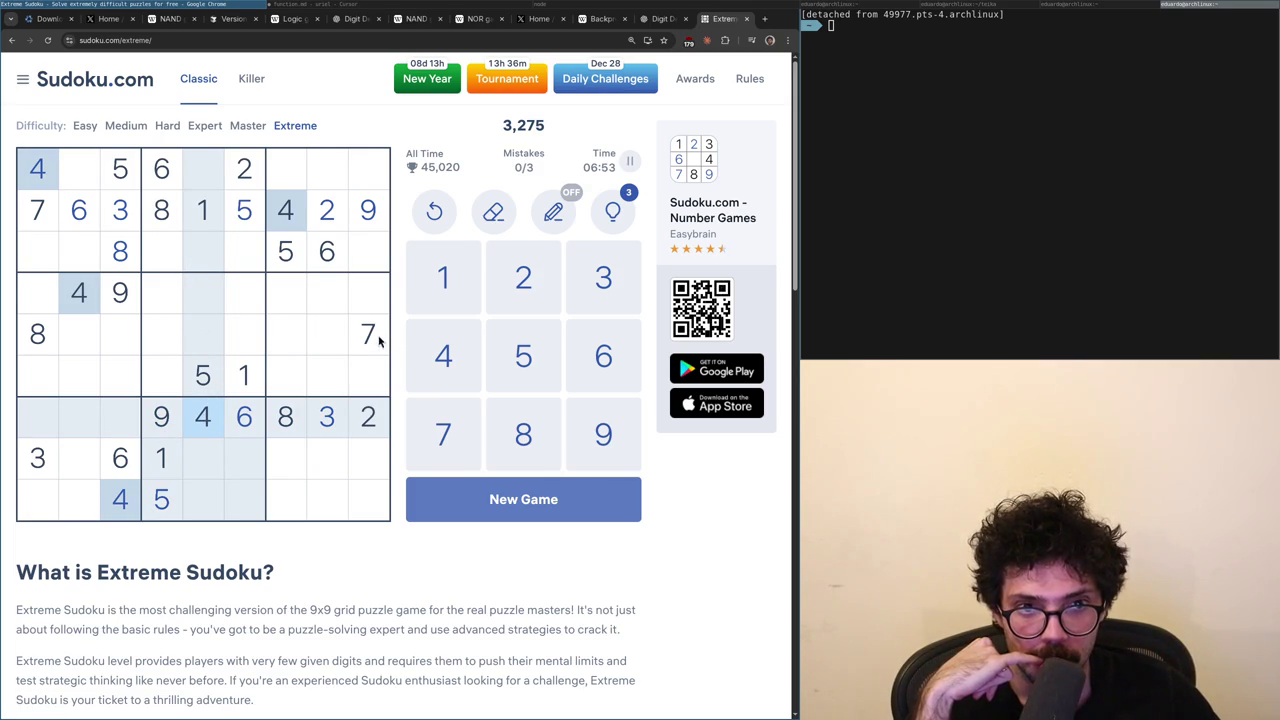
pyautogui.click(166, 428)
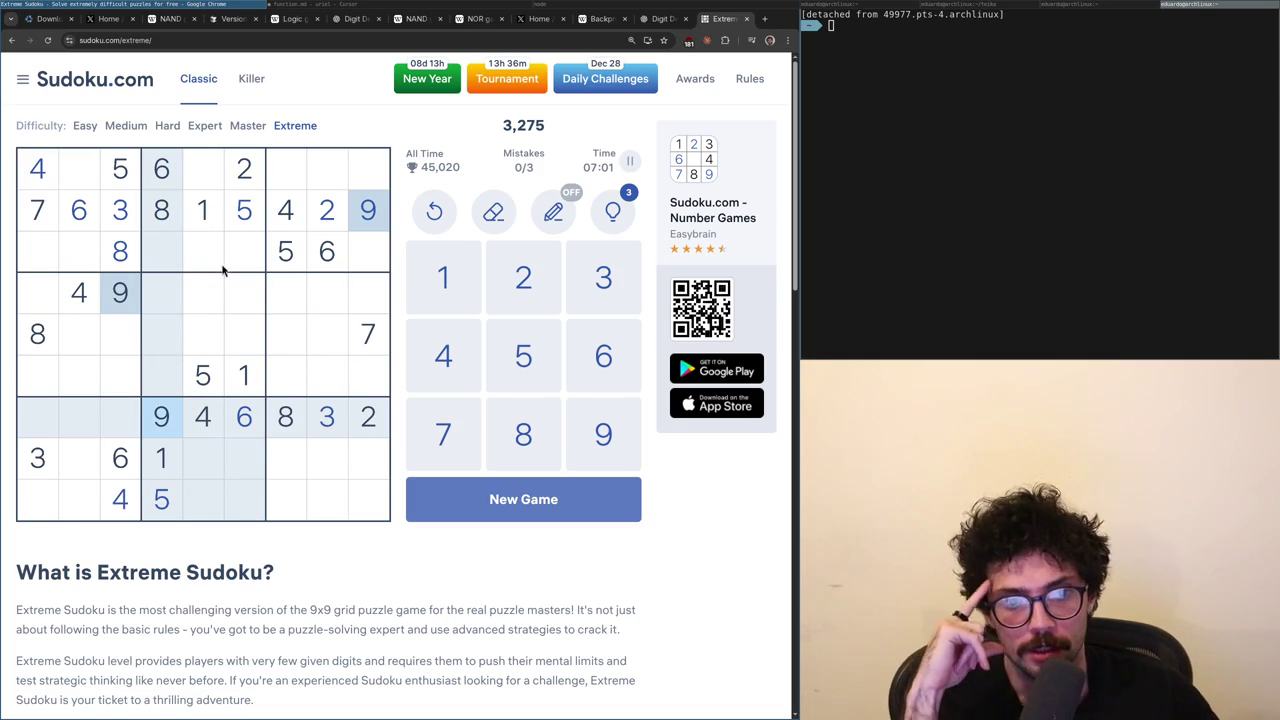
pyautogui.click(386, 349)
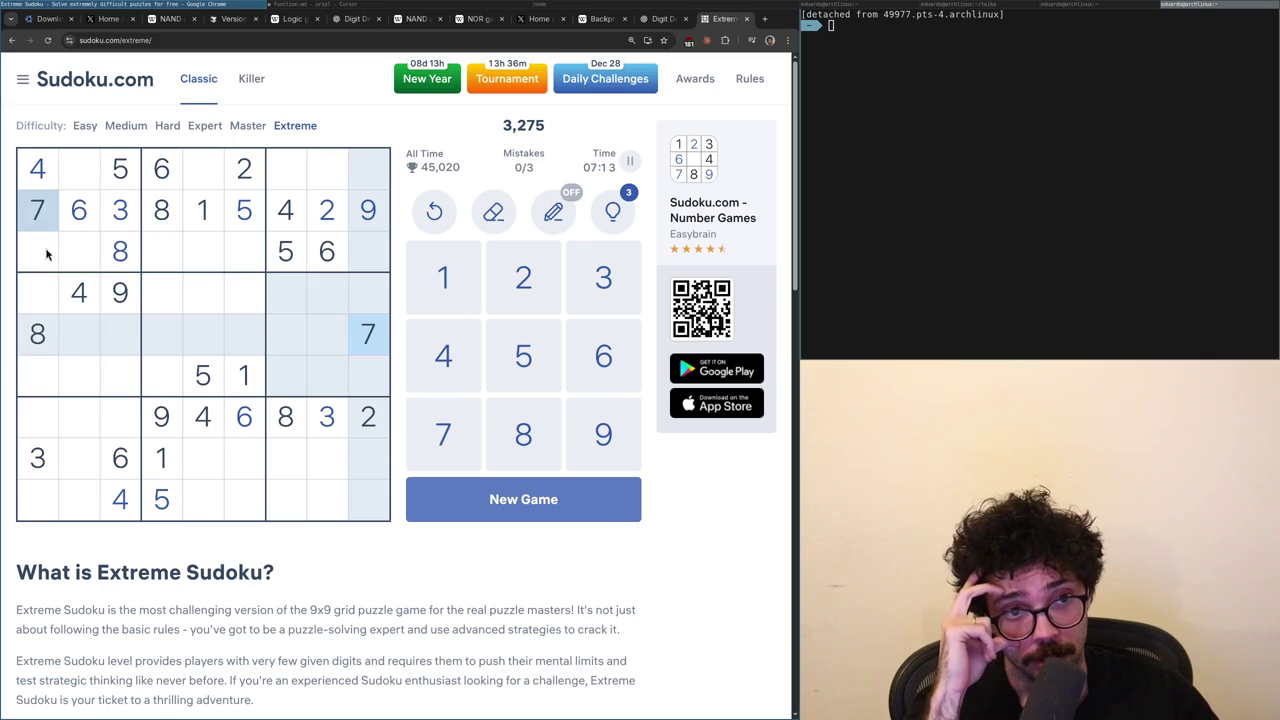
pyautogui.click(37, 178)
pyautogui.click(37, 224)
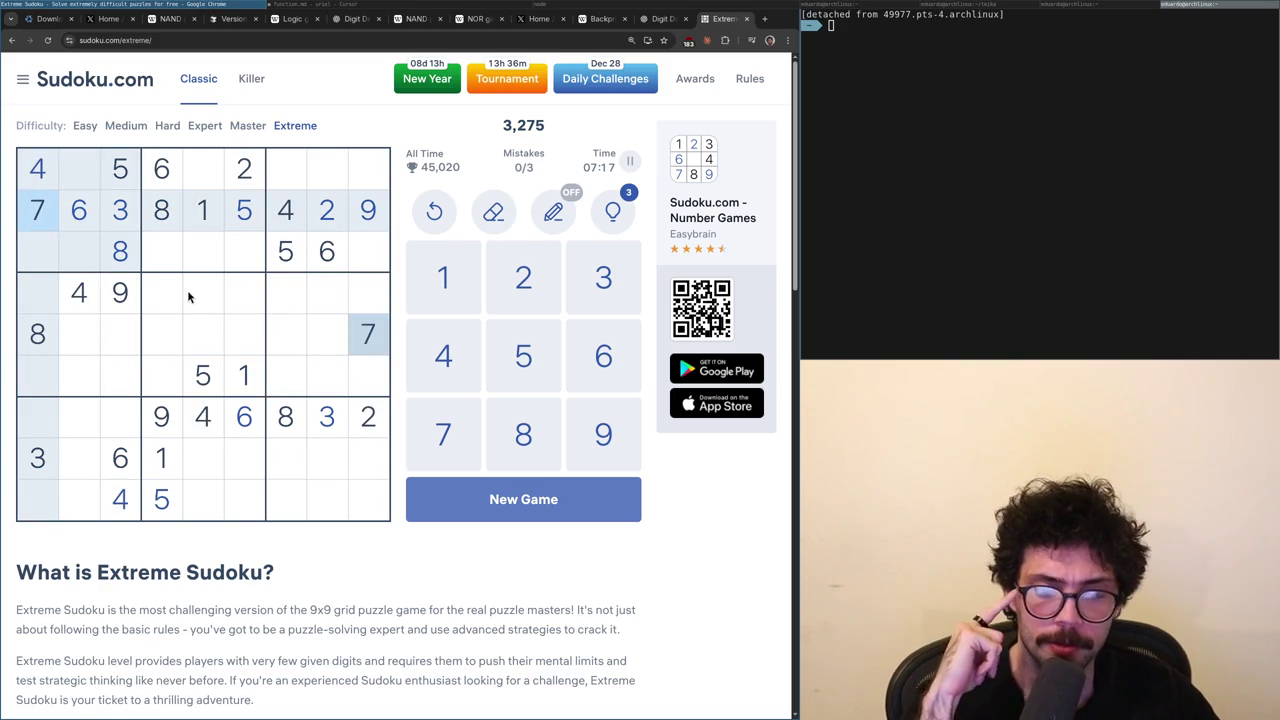
pyautogui.click(35, 322)
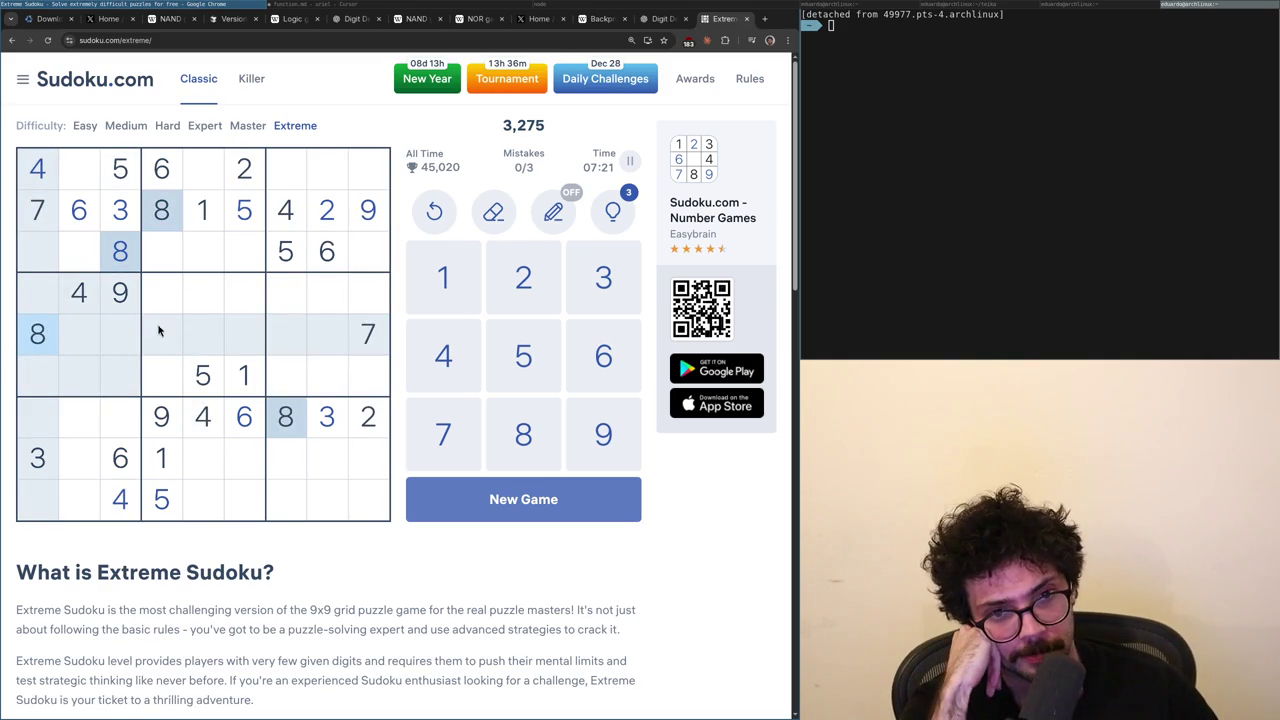
pyautogui.click(163, 420)
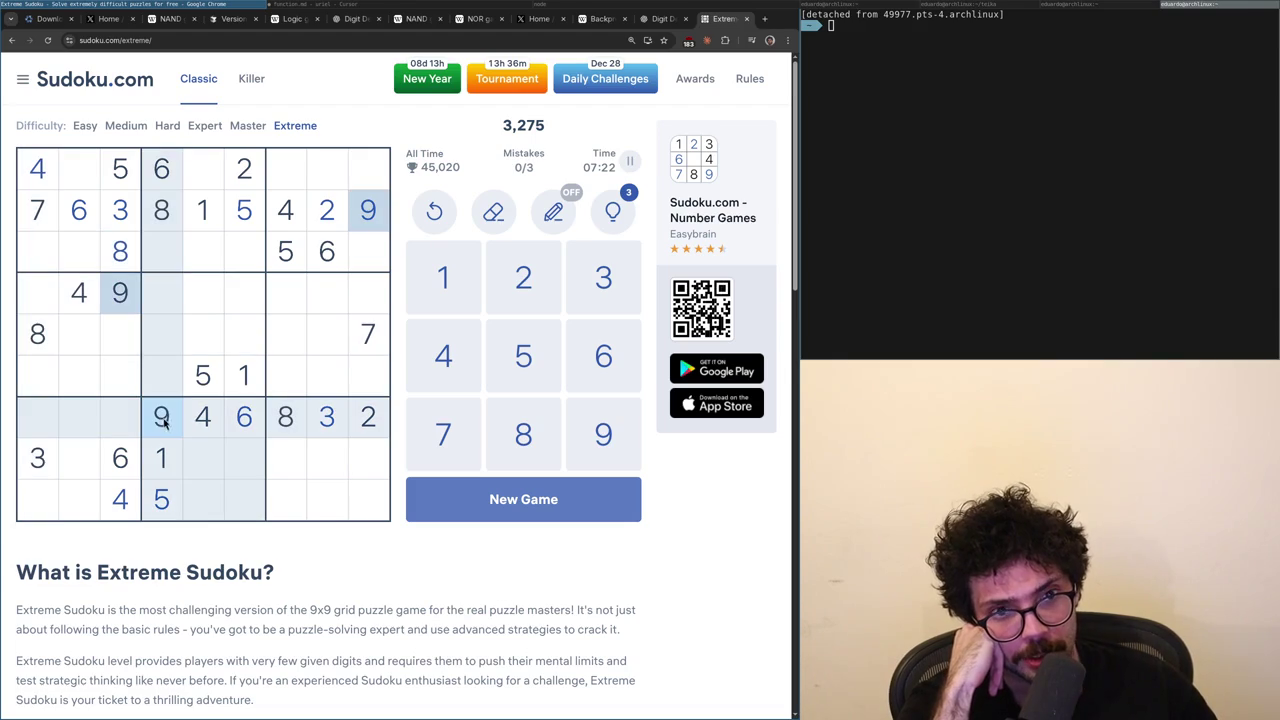
pyautogui.click(89, 307)
pyautogui.click(163, 419)
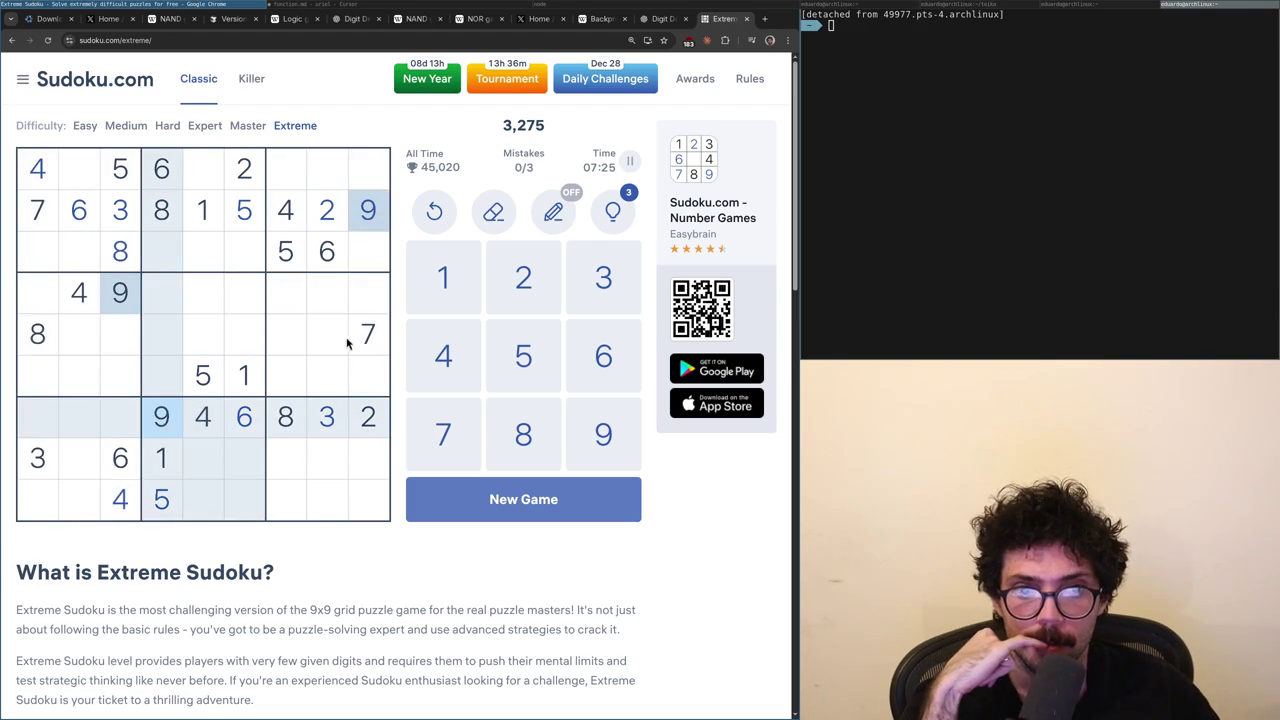
pyautogui.click(350, 340)
pyautogui.click(143, 309)
pyautogui.click(219, 295)
pyautogui.click(246, 305)
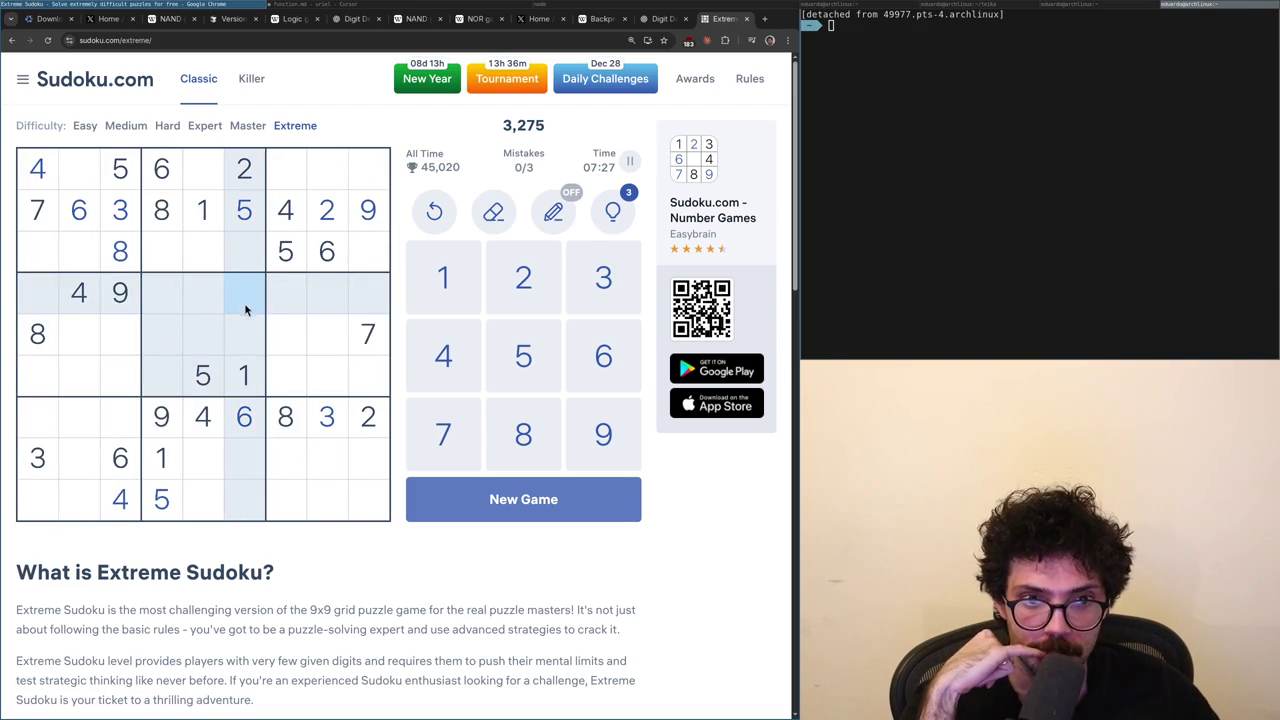
pyautogui.click(352, 337)
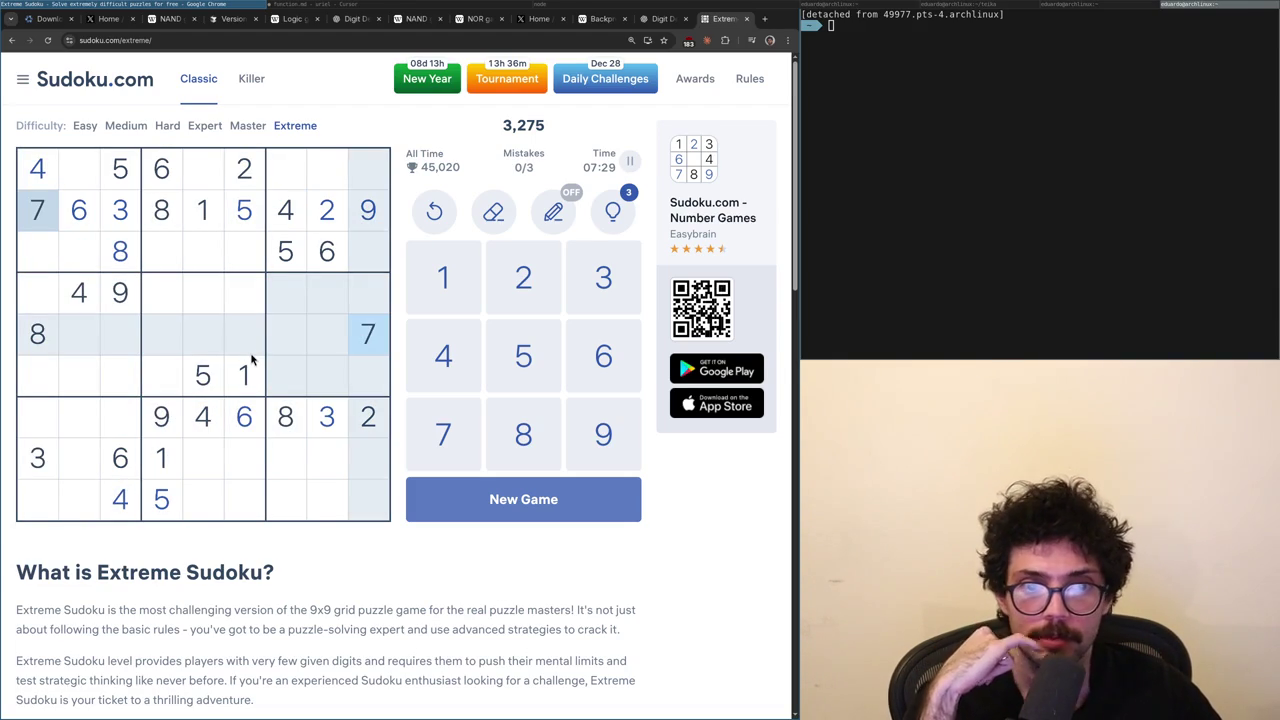
pyautogui.click(167, 392)
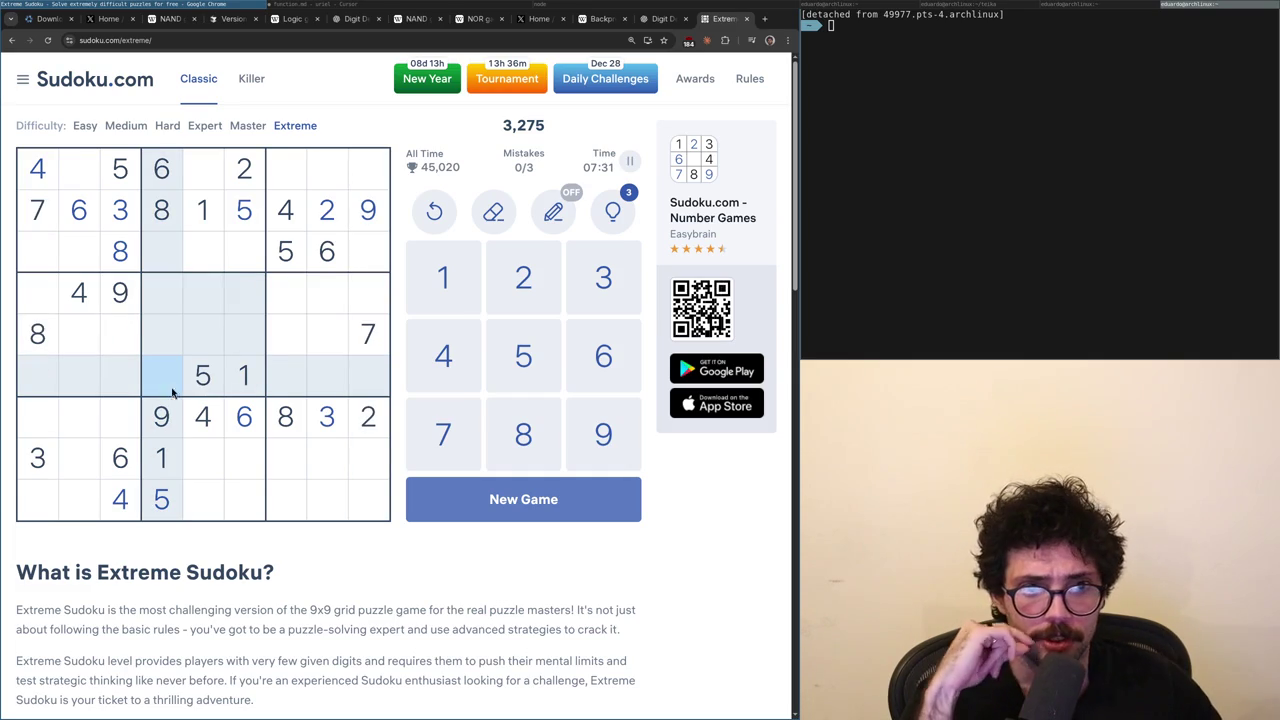
pyautogui.click(242, 162)
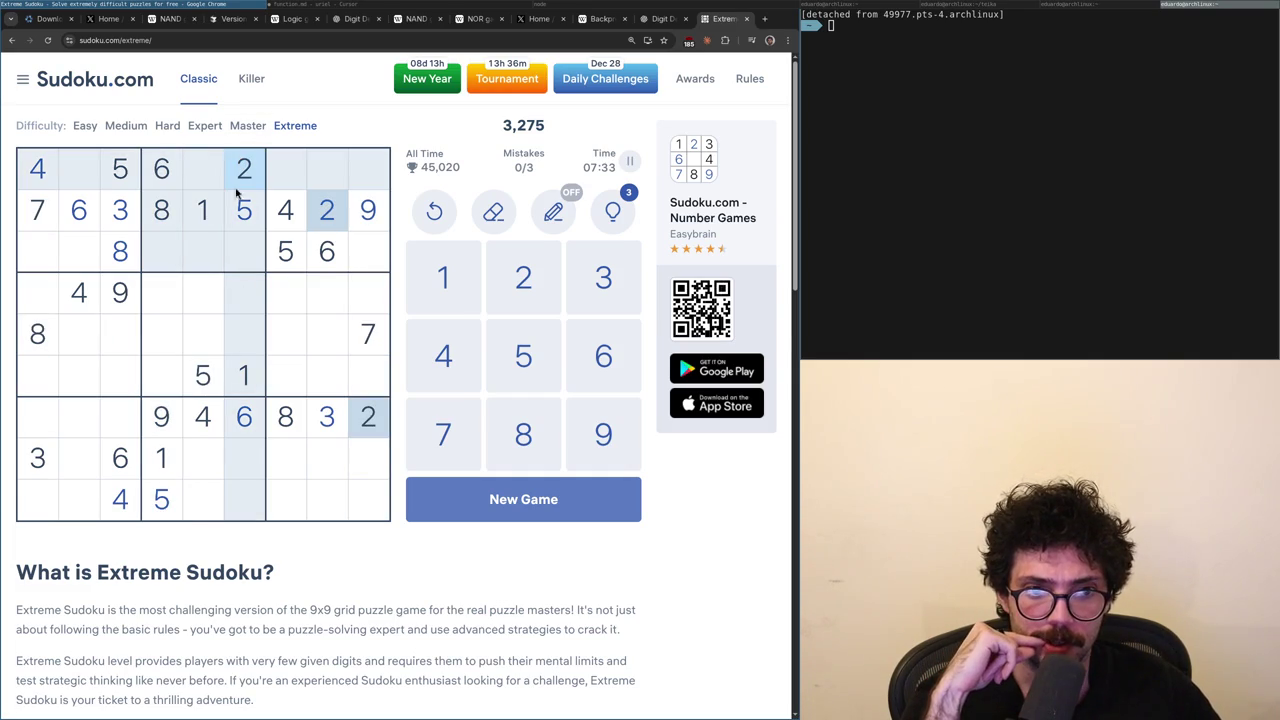
pyautogui.click(203, 415)
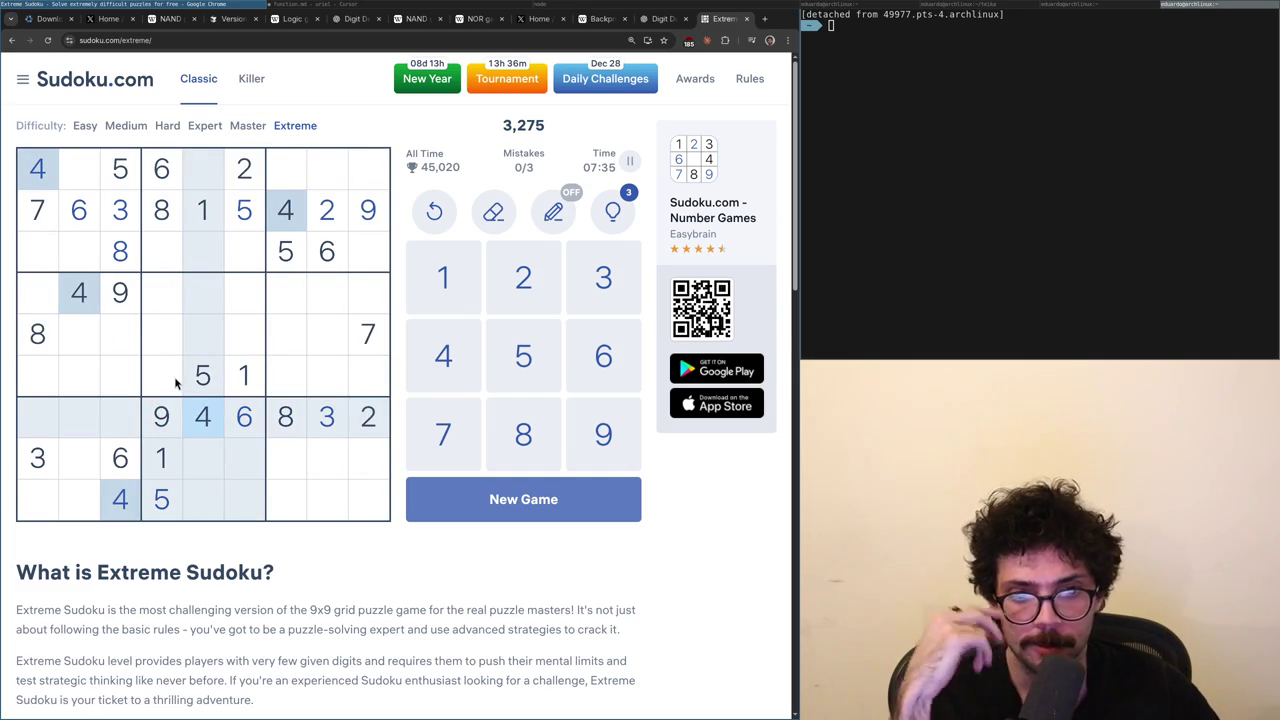
pyautogui.click(195, 183)
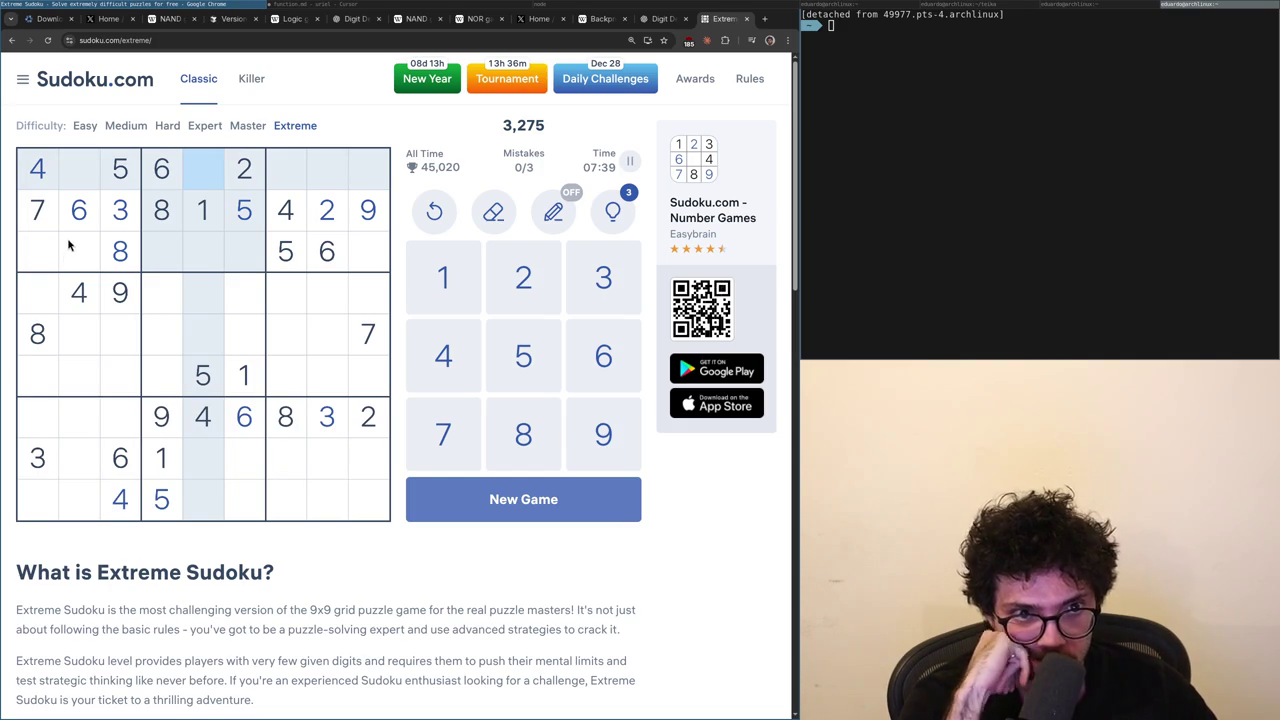
pyautogui.click(86, 181)
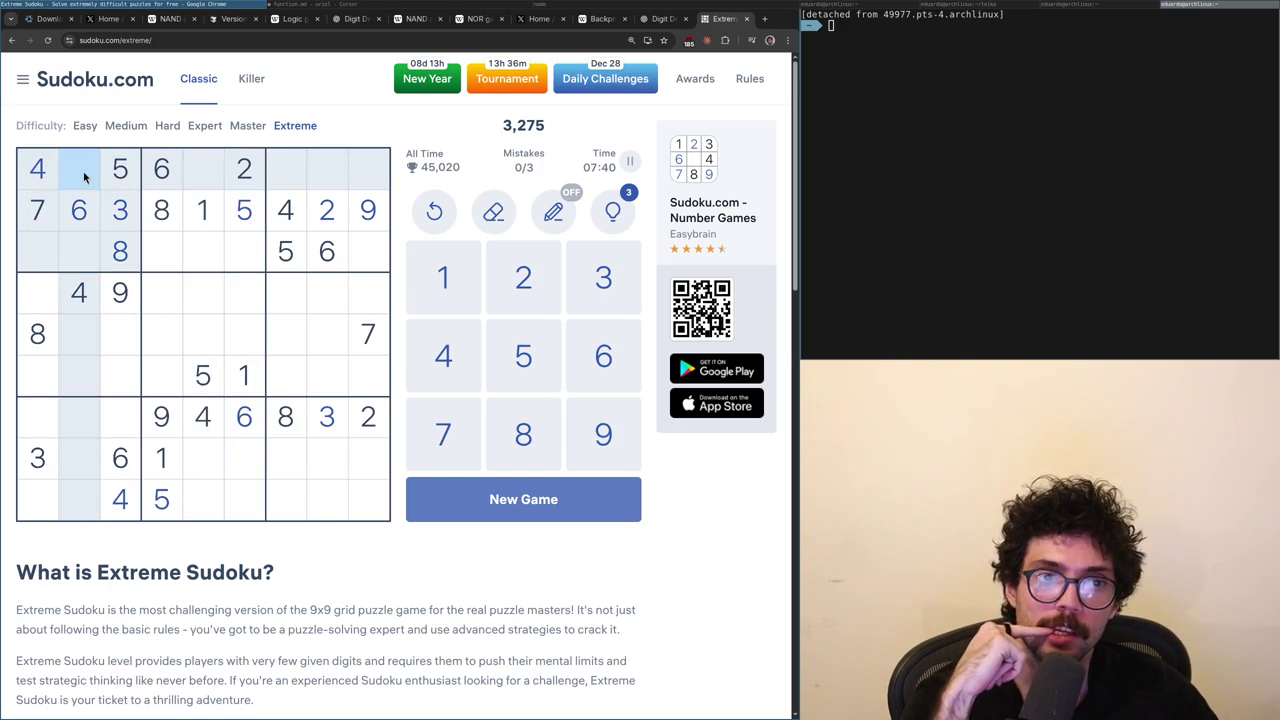
pyautogui.click(118, 296)
pyautogui.click(47, 510)
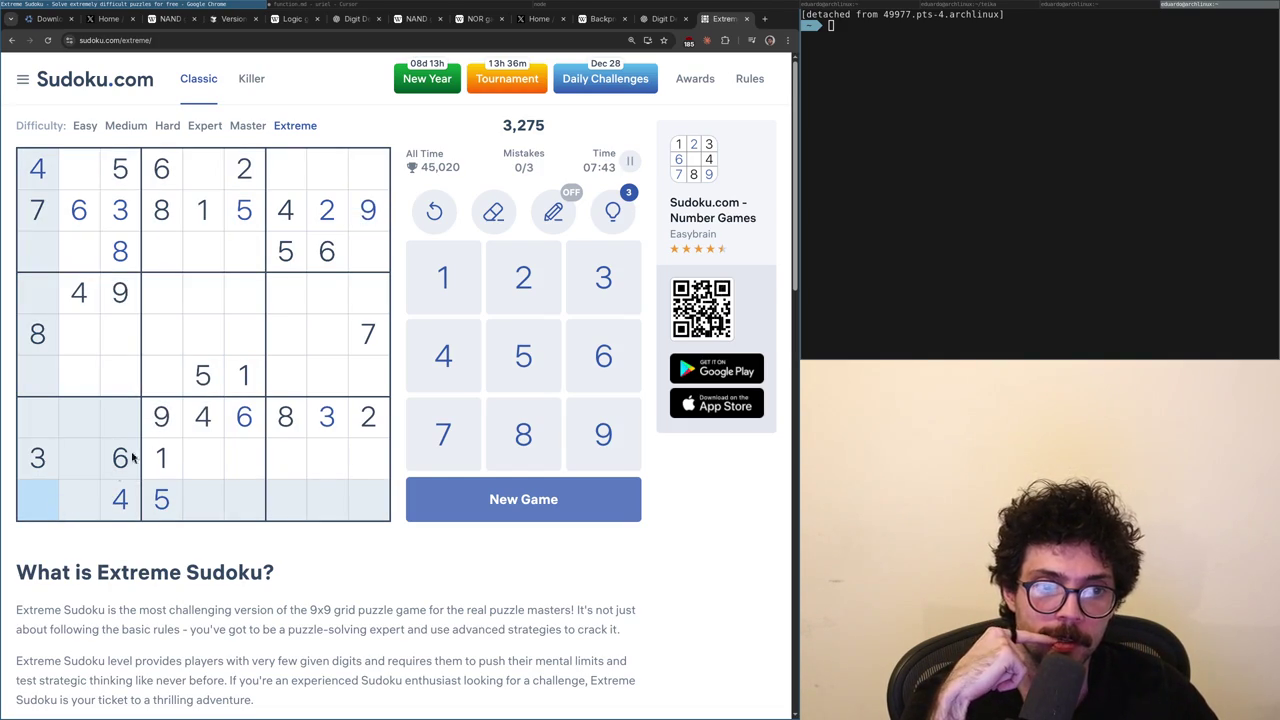
pyautogui.click(161, 420)
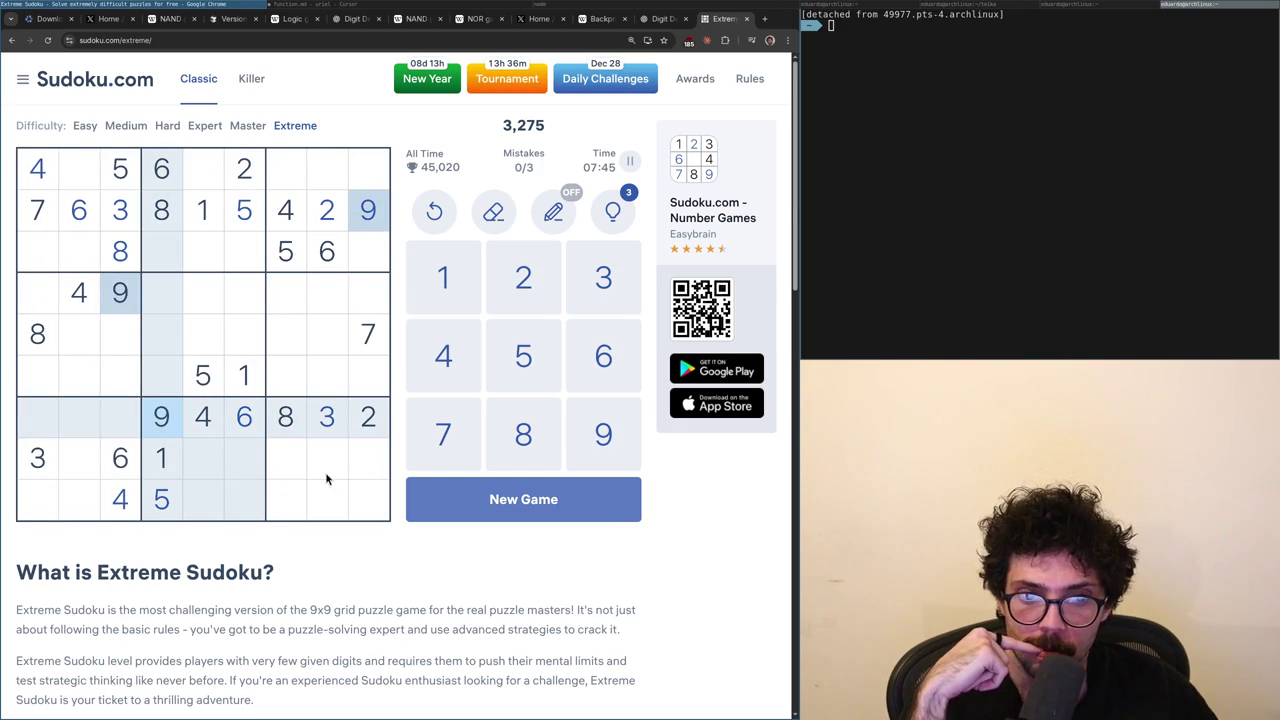
pyautogui.click(293, 459)
pyautogui.click(358, 224)
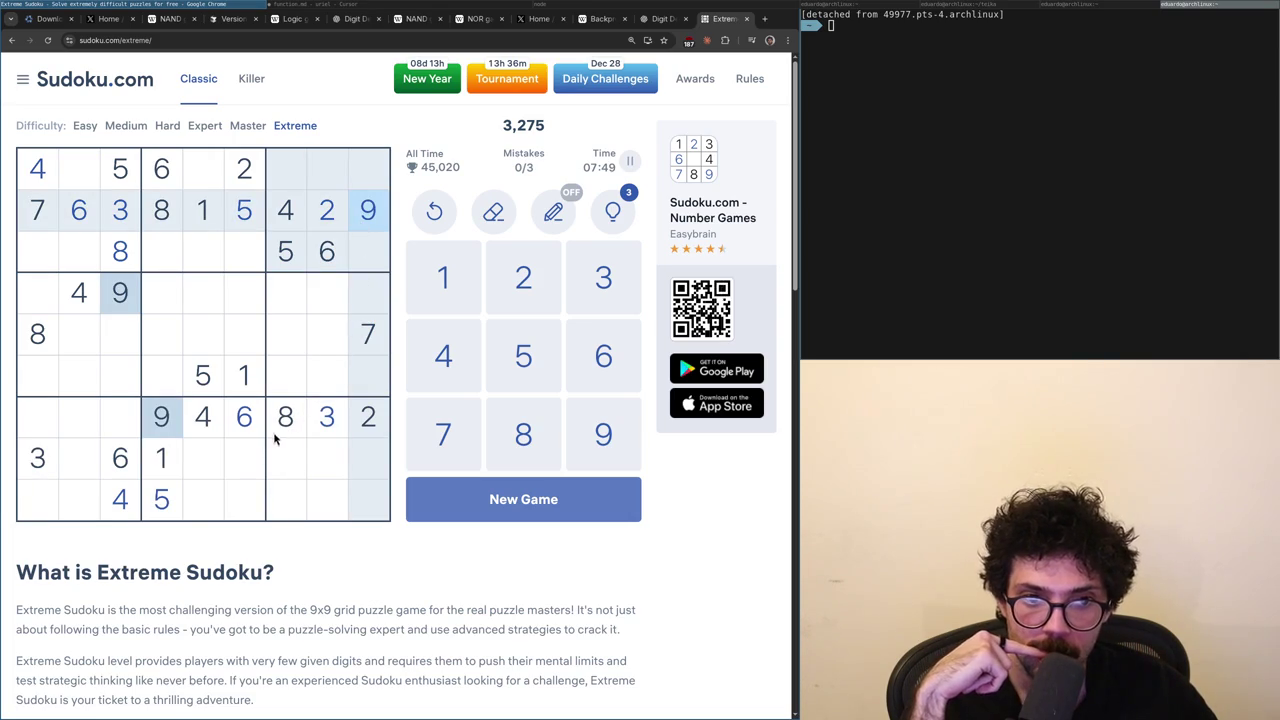
pyautogui.click(39, 505)
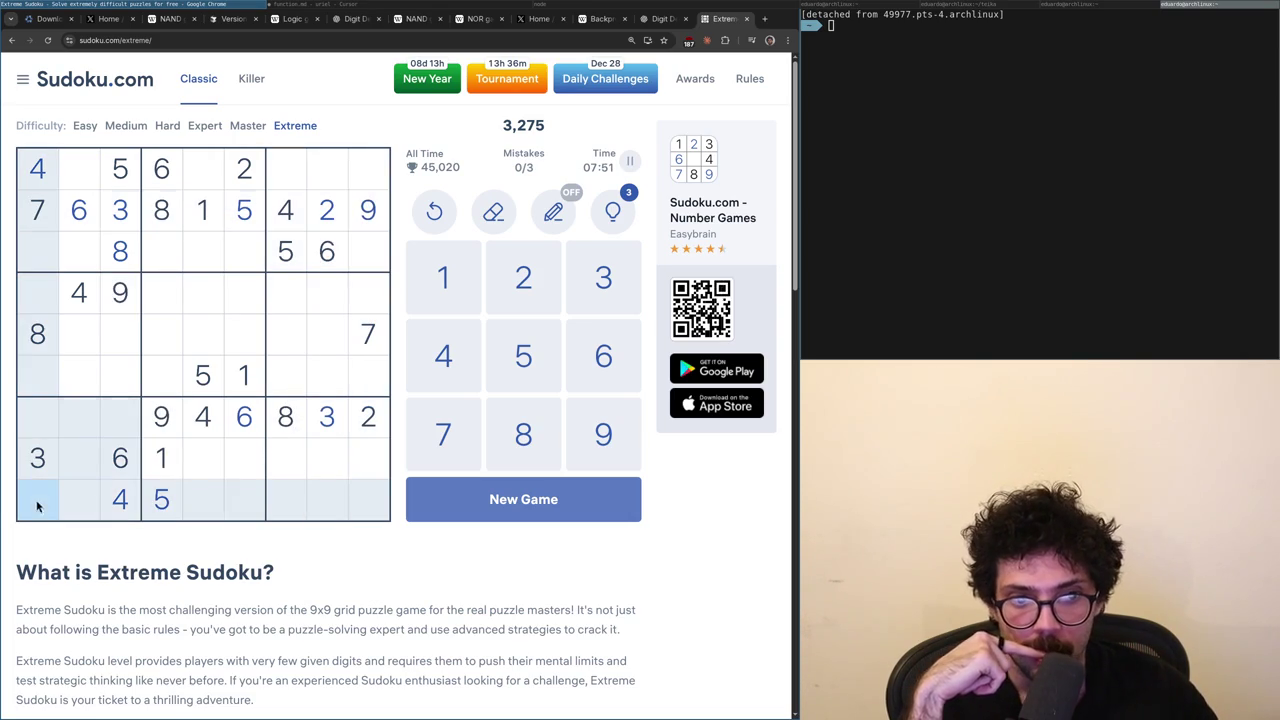
pyautogui.click(278, 471)
pyautogui.click(364, 220)
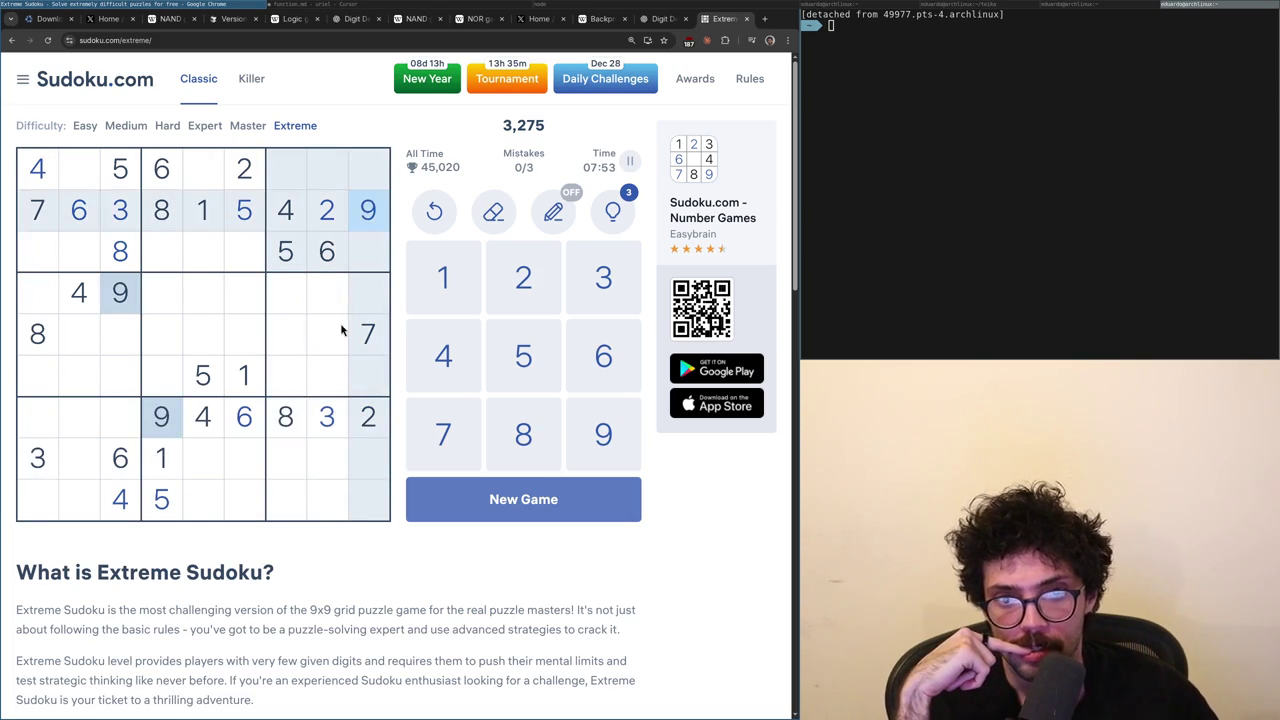
pyautogui.click(326, 378)
pyautogui.click(63, 339)
pyautogui.click(56, 341)
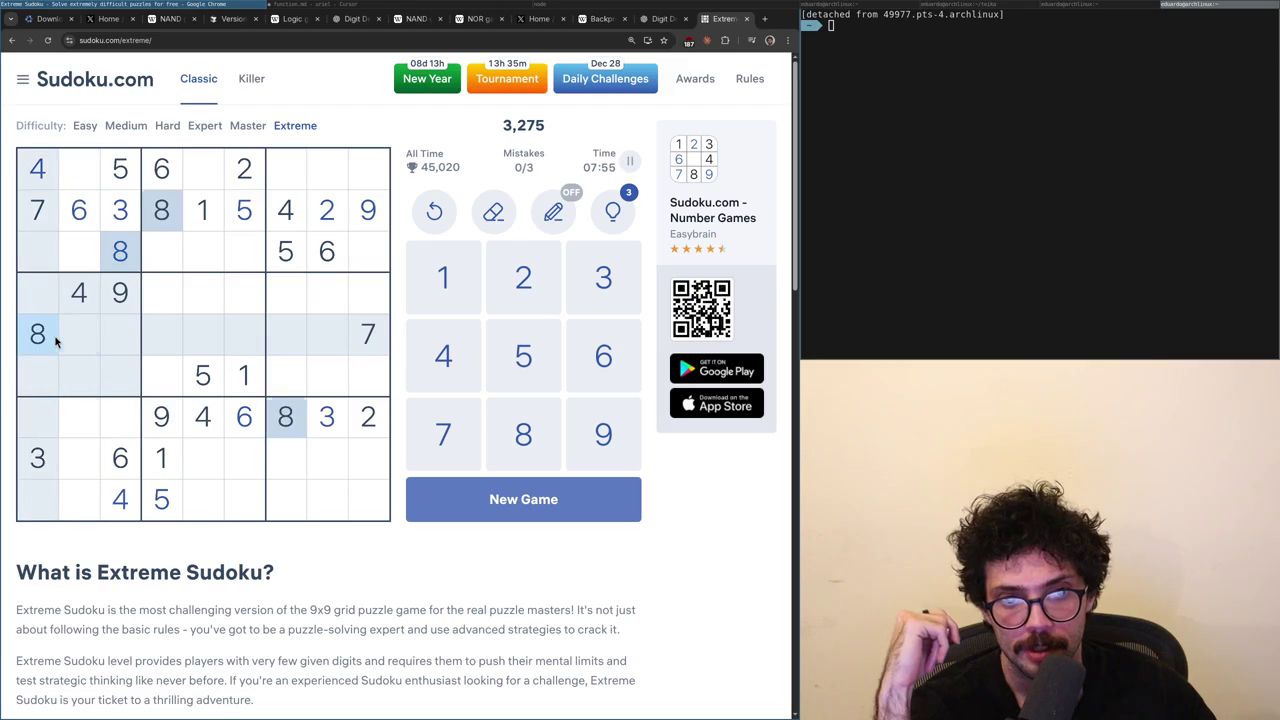
pyautogui.click(334, 379)
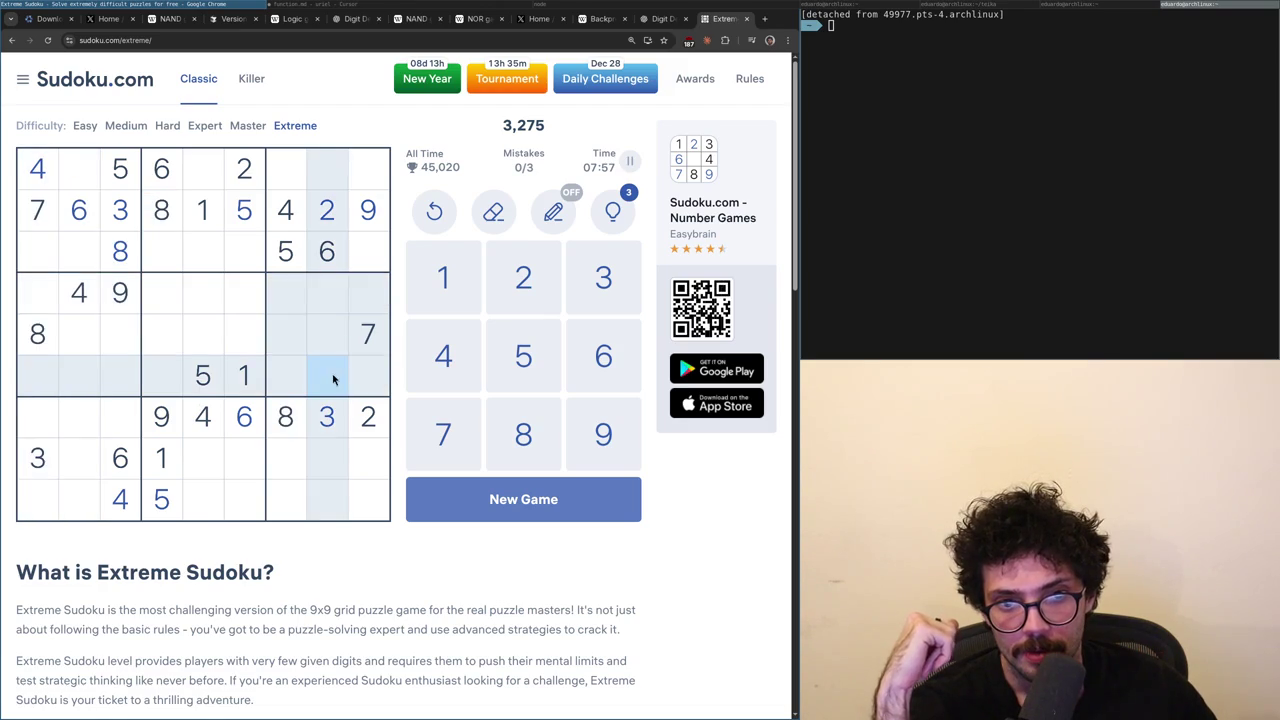
pyautogui.click(294, 458)
pyautogui.click(329, 380)
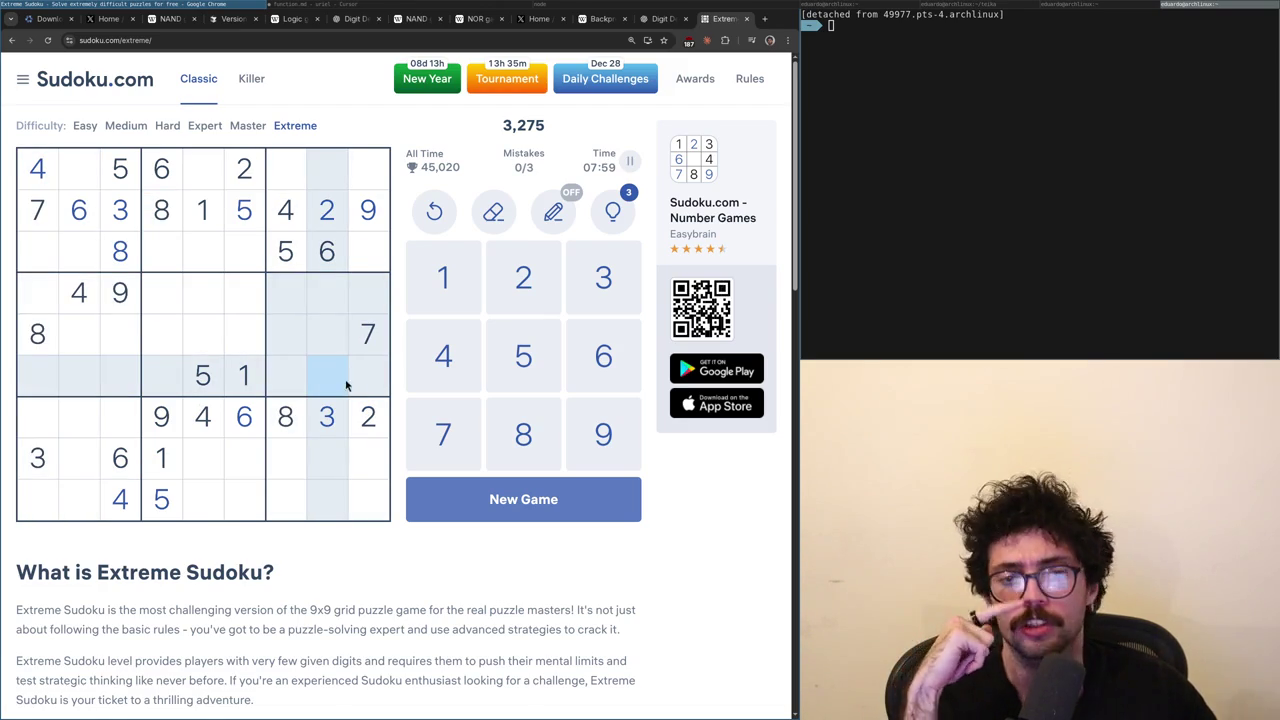
pyautogui.click(360, 384)
pyautogui.click(291, 428)
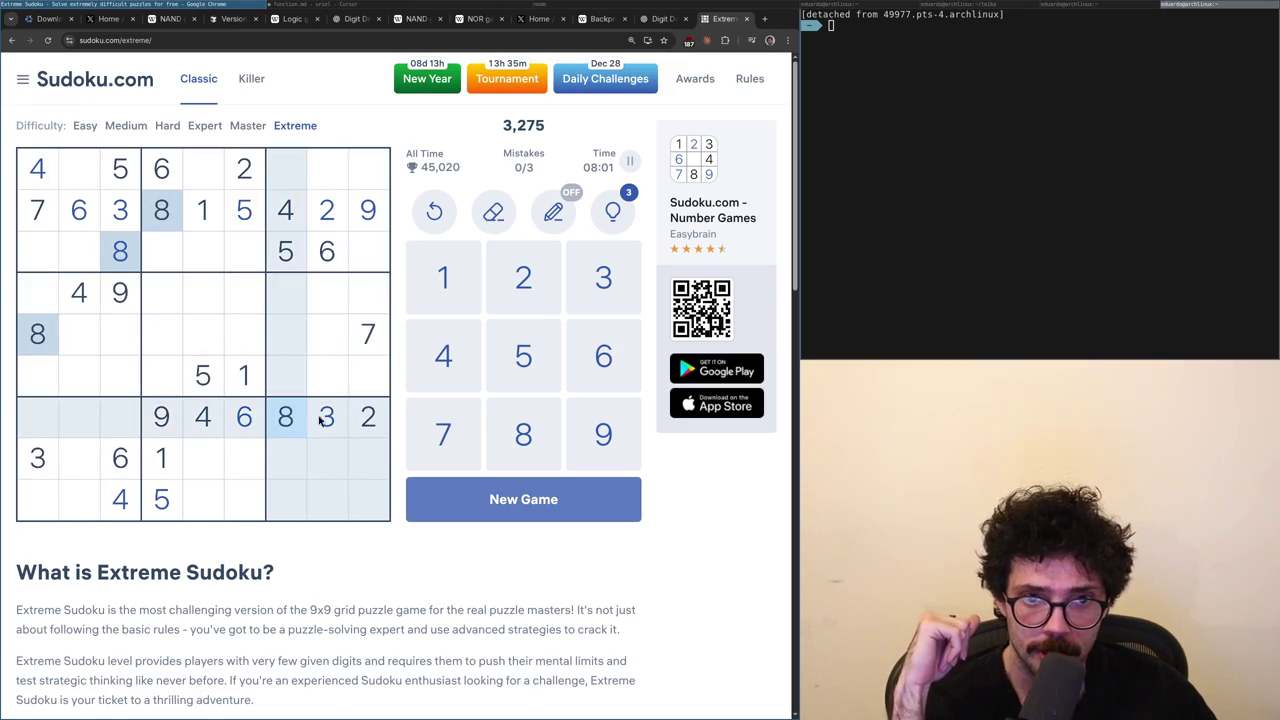
pyautogui.click(368, 389)
pyautogui.click(336, 182)
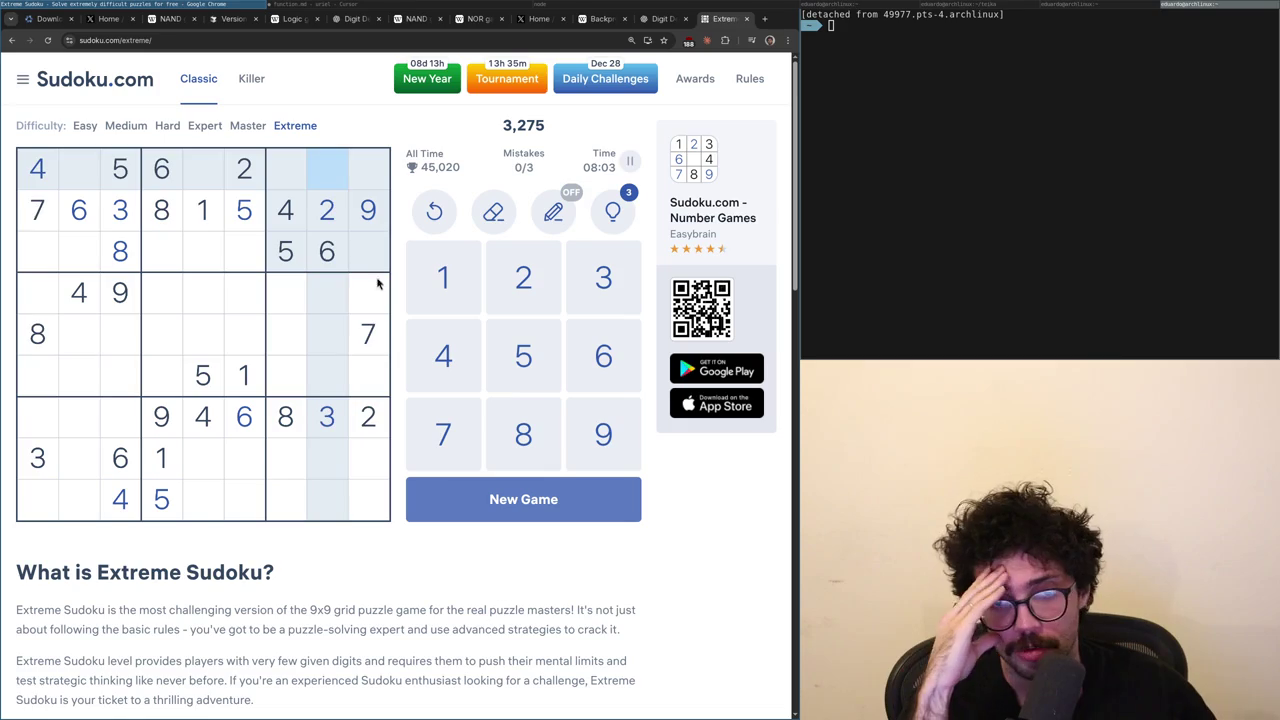
pyautogui.click(369, 336)
pyautogui.click(286, 181)
pyautogui.click(368, 337)
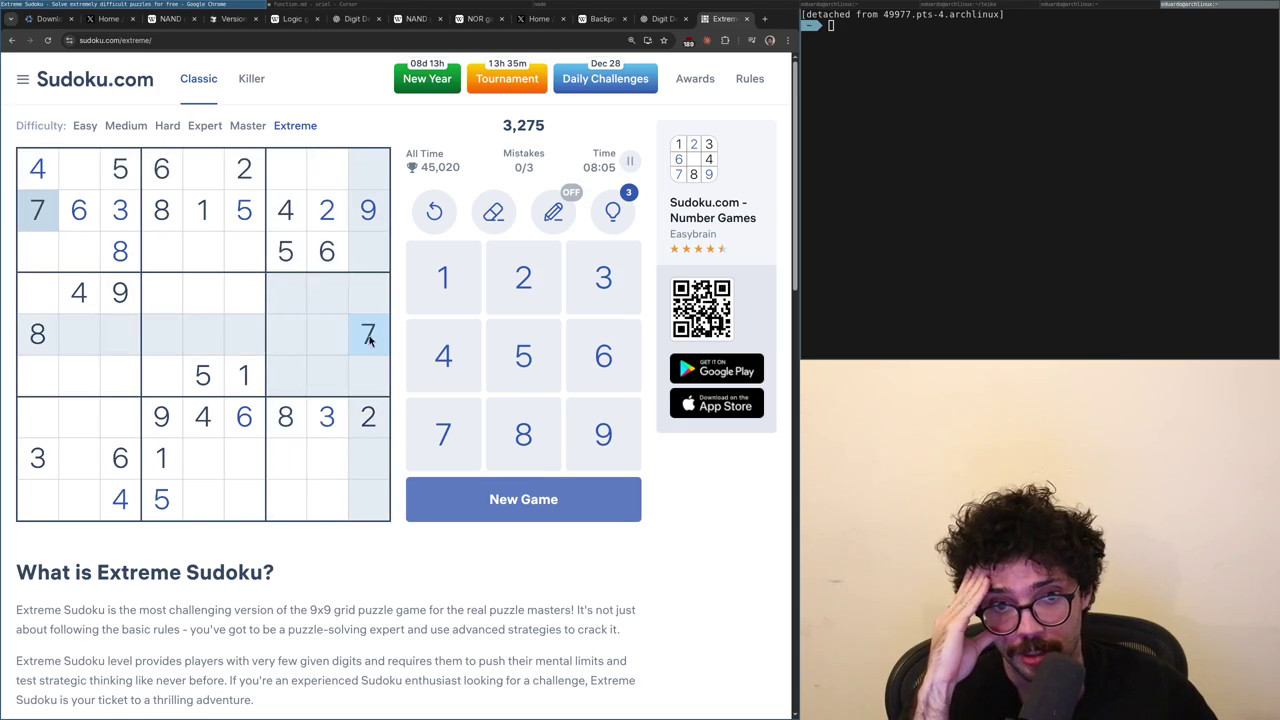
pyautogui.click(332, 493)
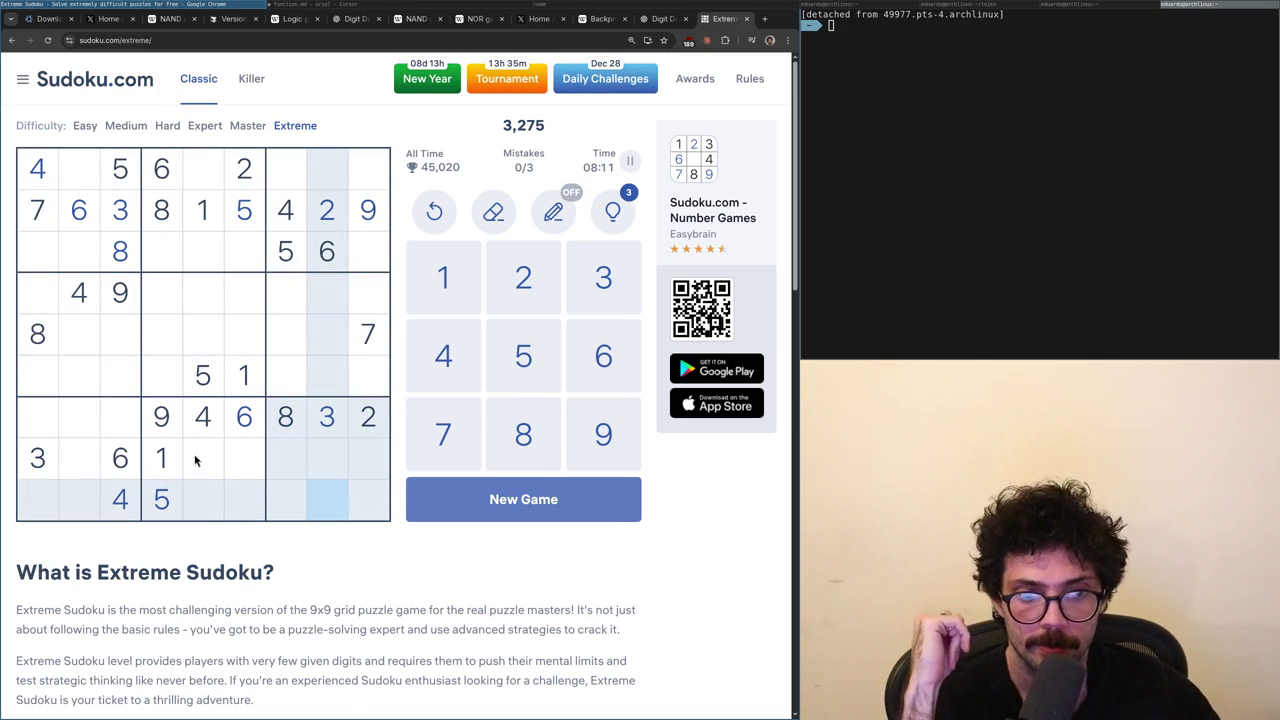
pyautogui.click(328, 416)
pyautogui.click(237, 500)
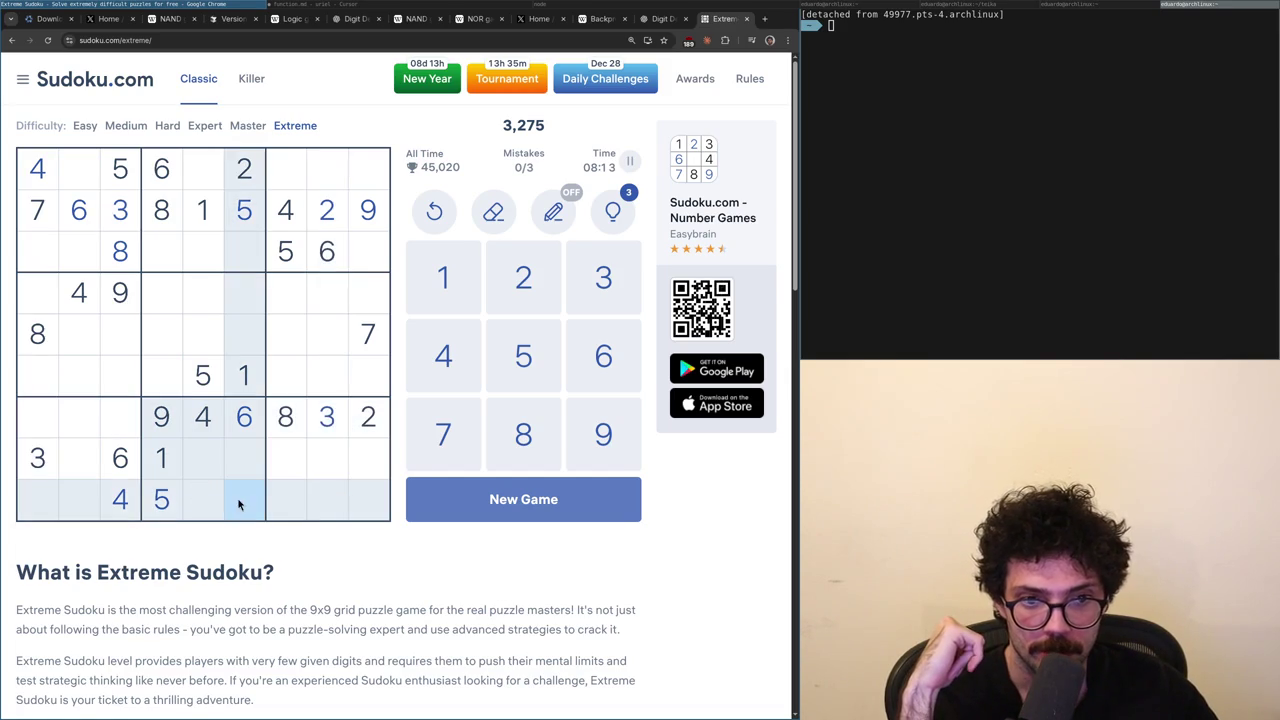
pyautogui.click(288, 432)
pyautogui.click(333, 503)
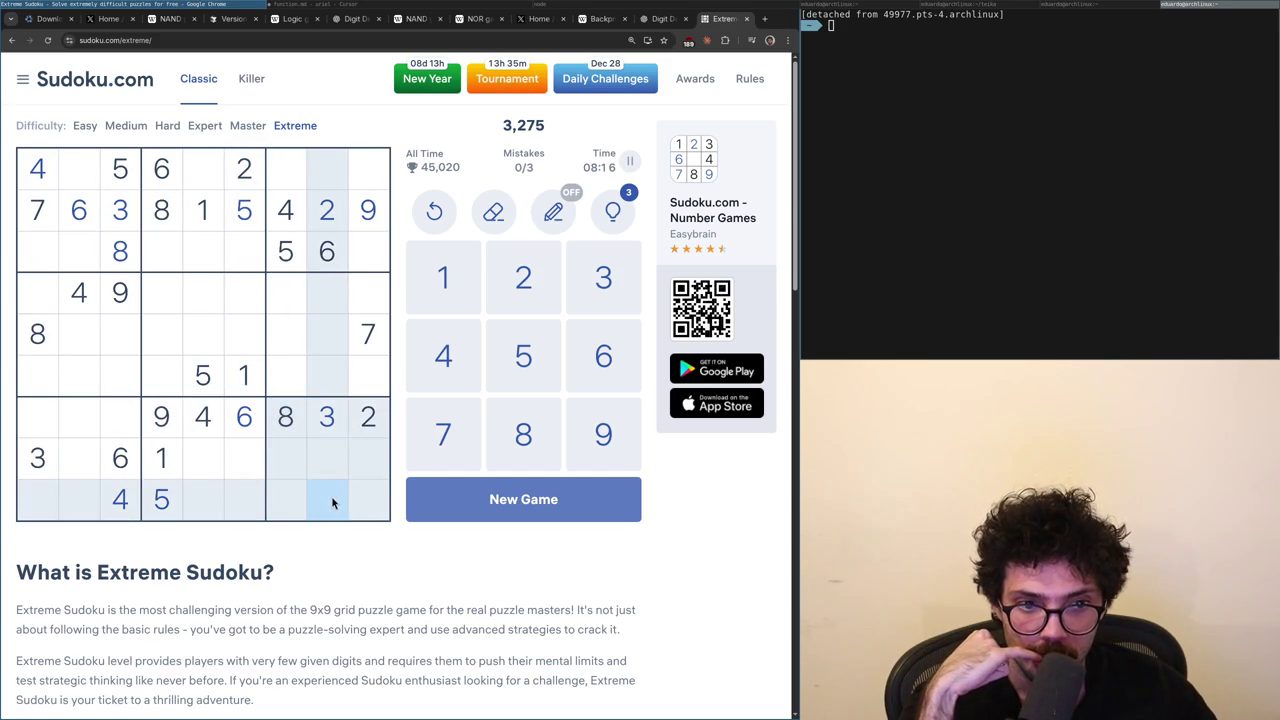
pyautogui.click(334, 369)
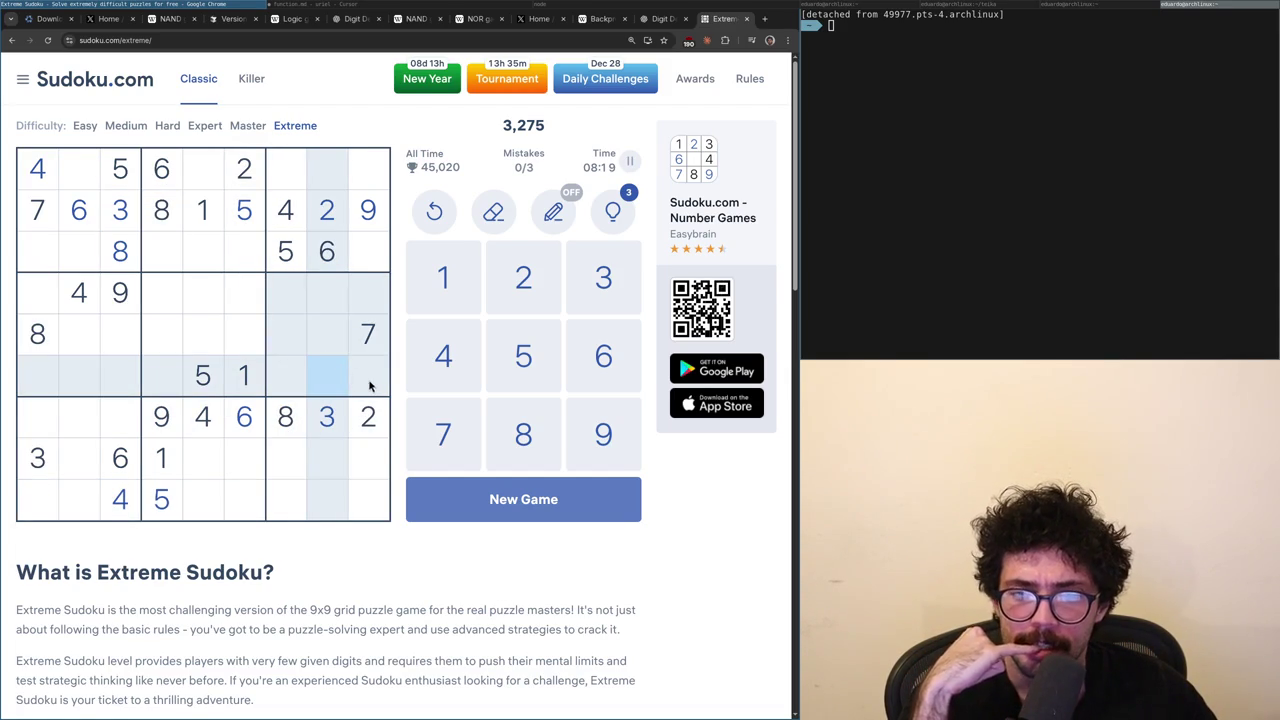
pyautogui.click(372, 386)
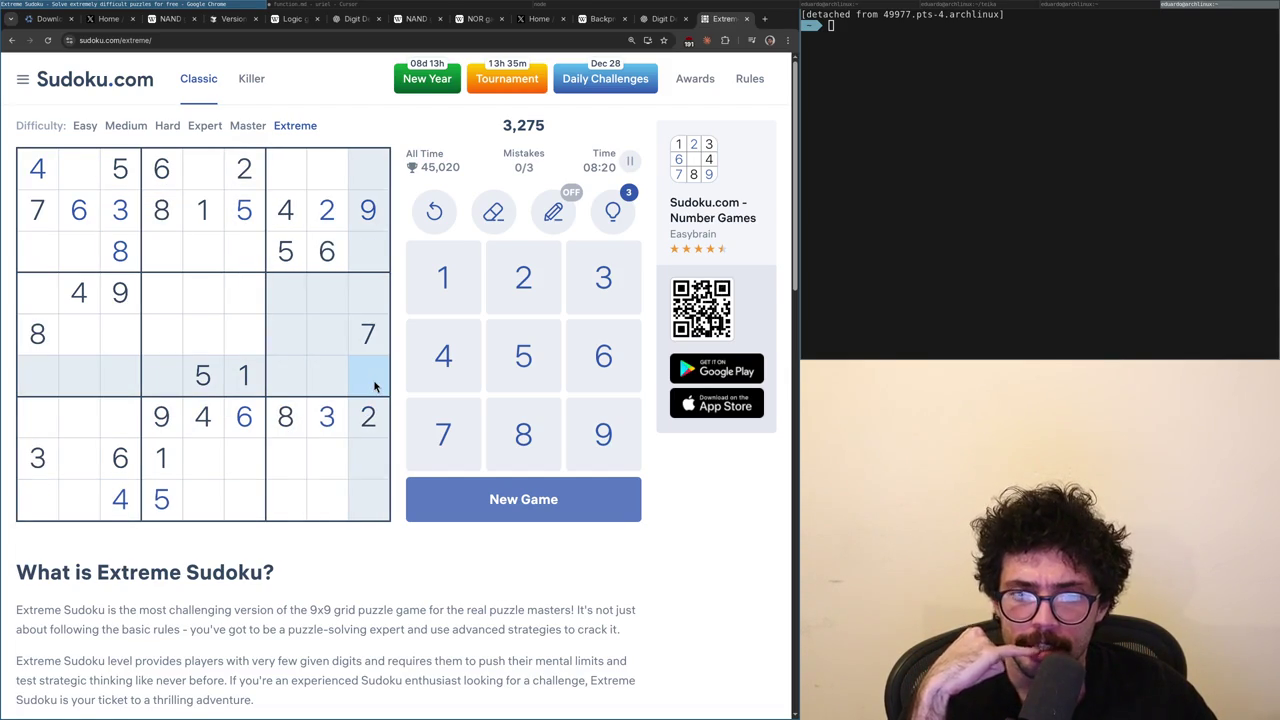
pyautogui.click(312, 183)
pyautogui.click(276, 188)
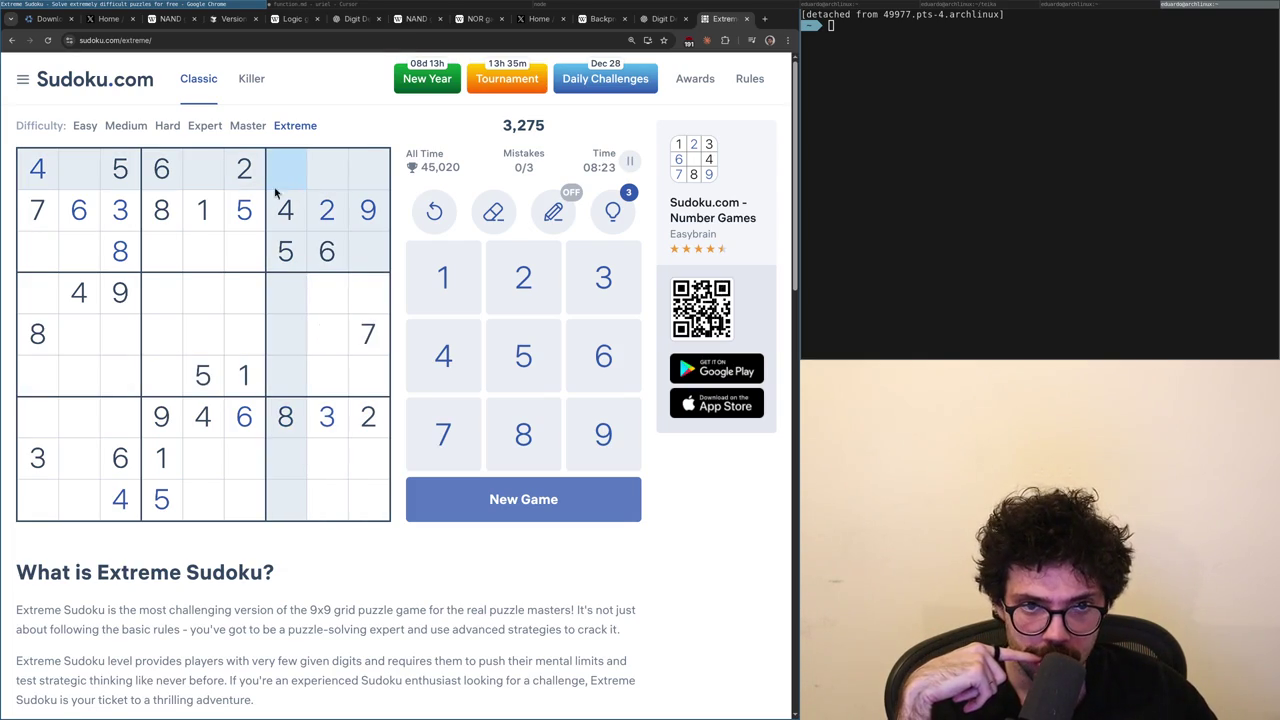
pyautogui.click(191, 187)
pyautogui.click(371, 251)
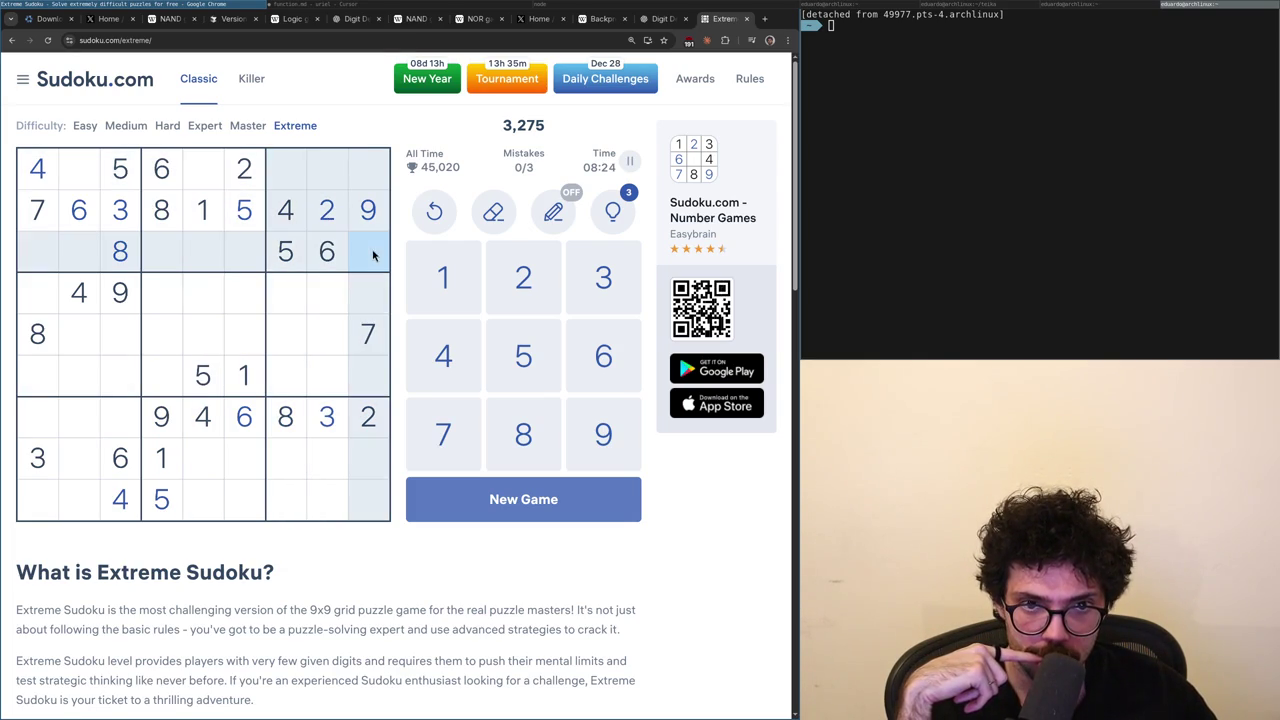
pyautogui.click(365, 178)
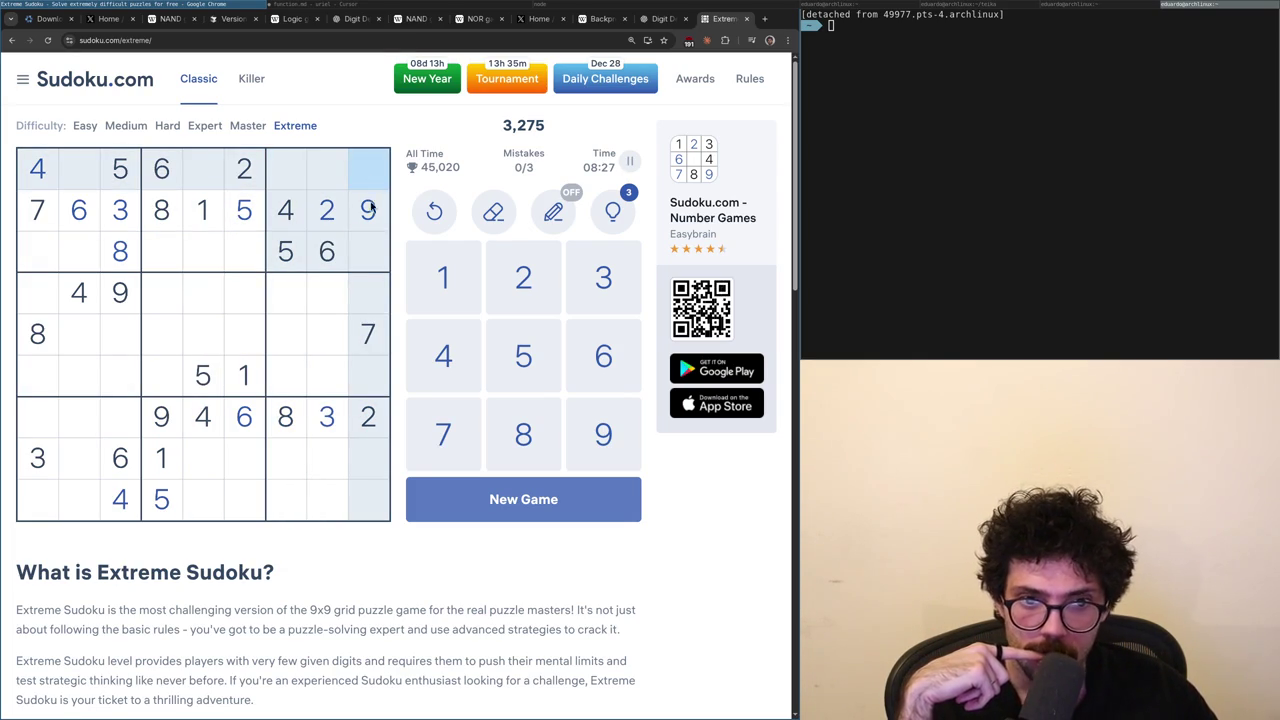
pyautogui.click(244, 378)
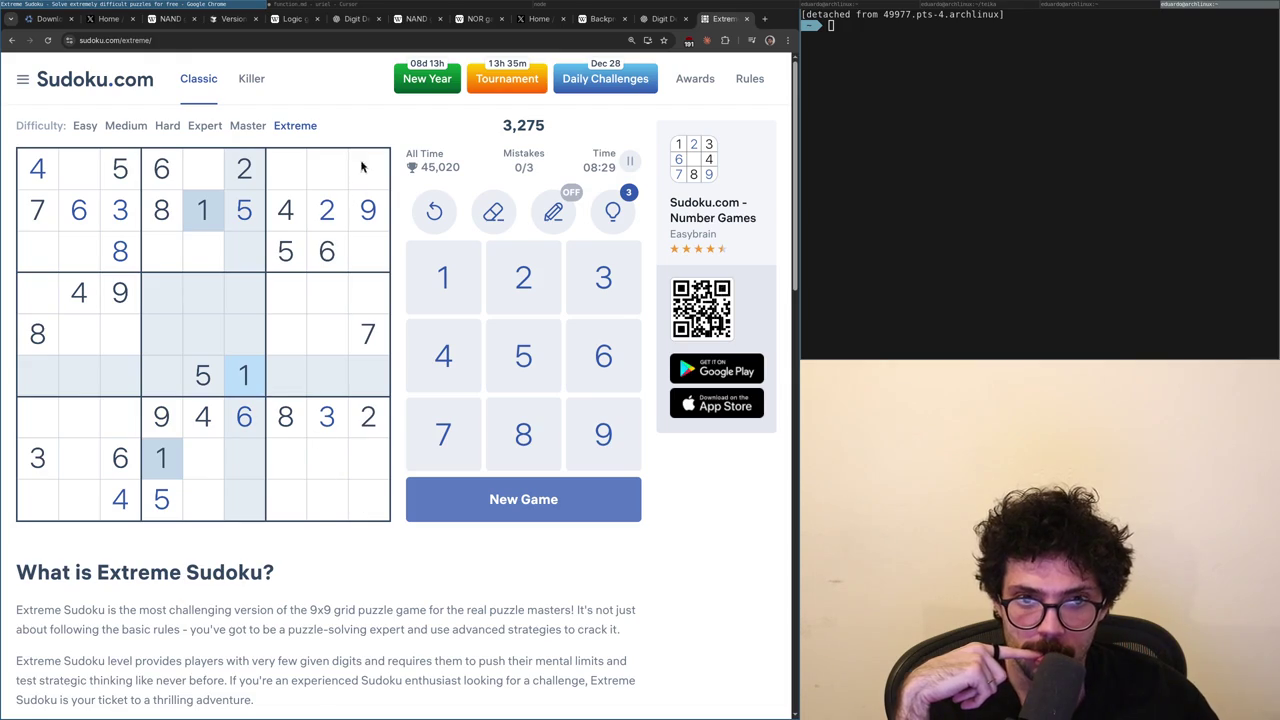
pyautogui.click(304, 509)
pyautogui.click(320, 508)
# - Check candidates for row 4 column 9, row 1 column 5 and row 3 columns 4-5 using the 1s, 4s and 5s
pyautogui.click(250, 374)
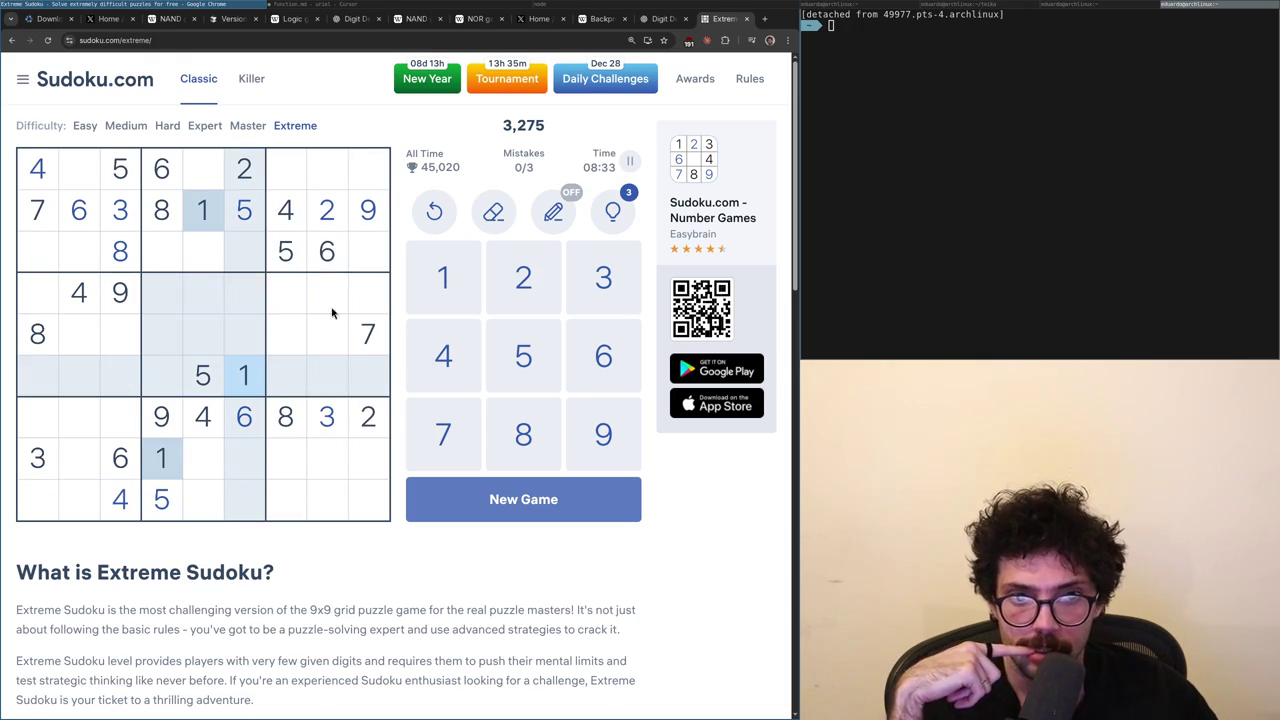
pyautogui.click(361, 301)
pyautogui.click(296, 214)
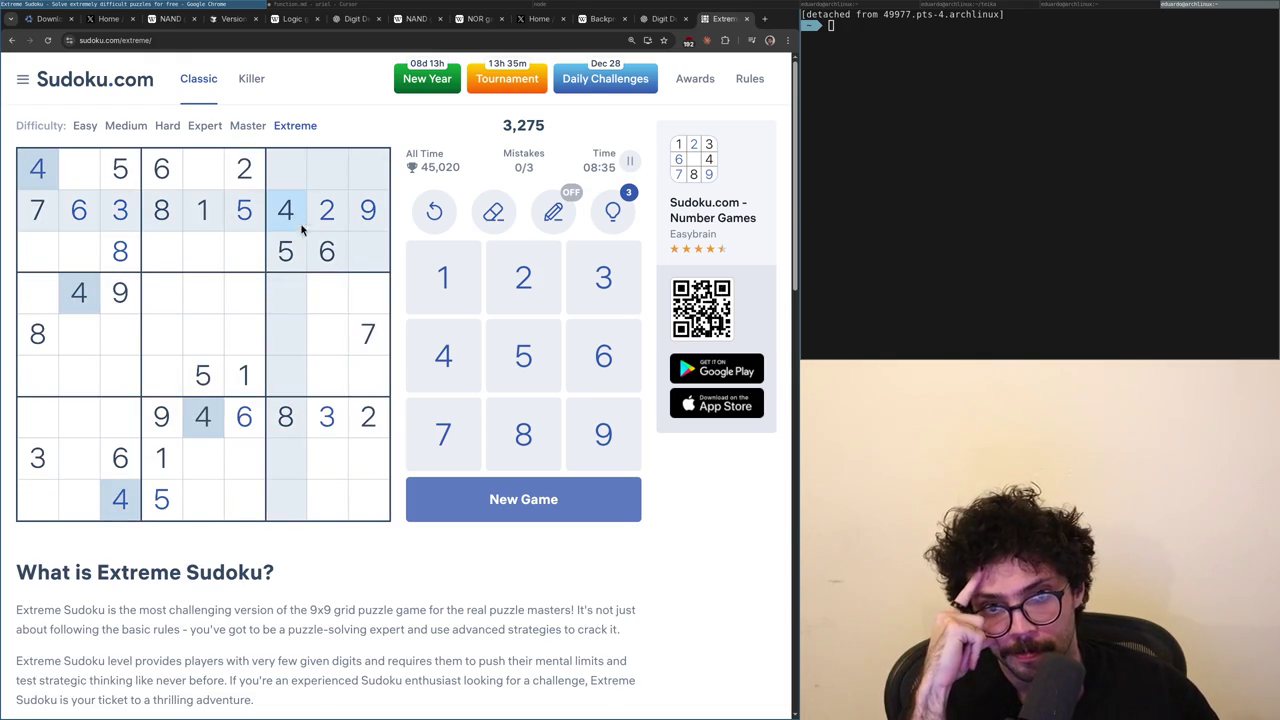
pyautogui.click(356, 298)
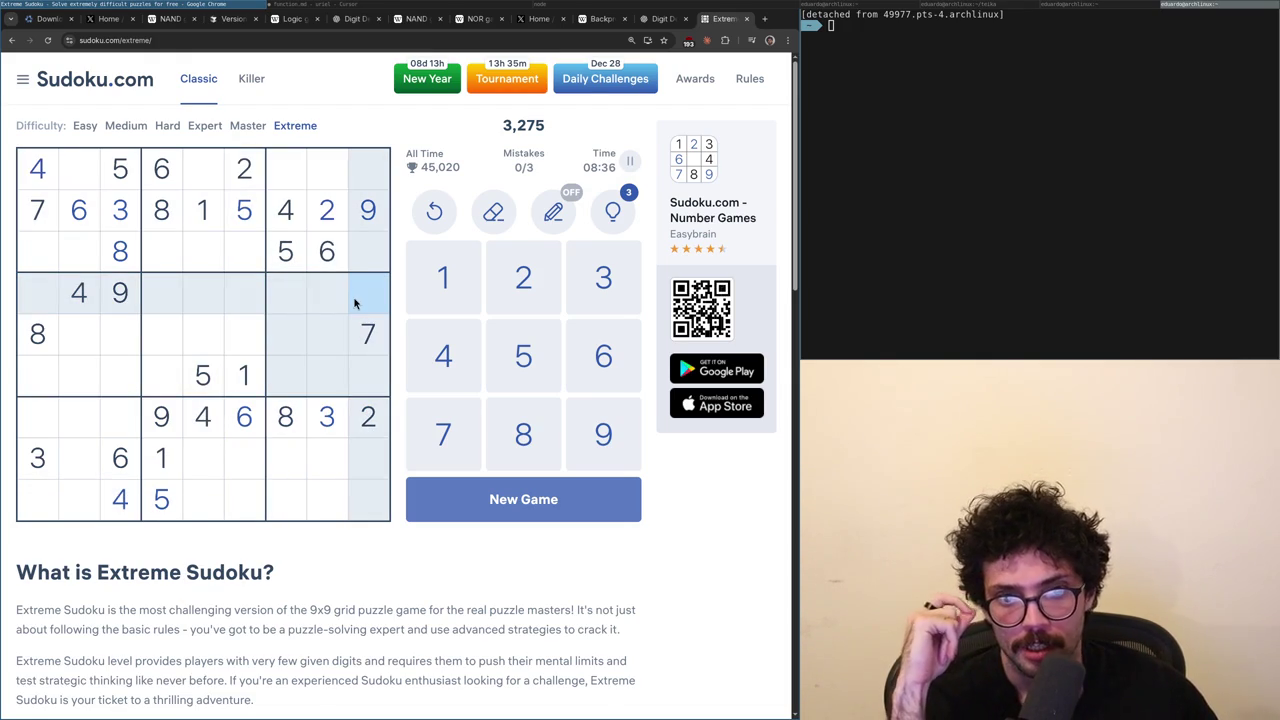
pyautogui.click(287, 255)
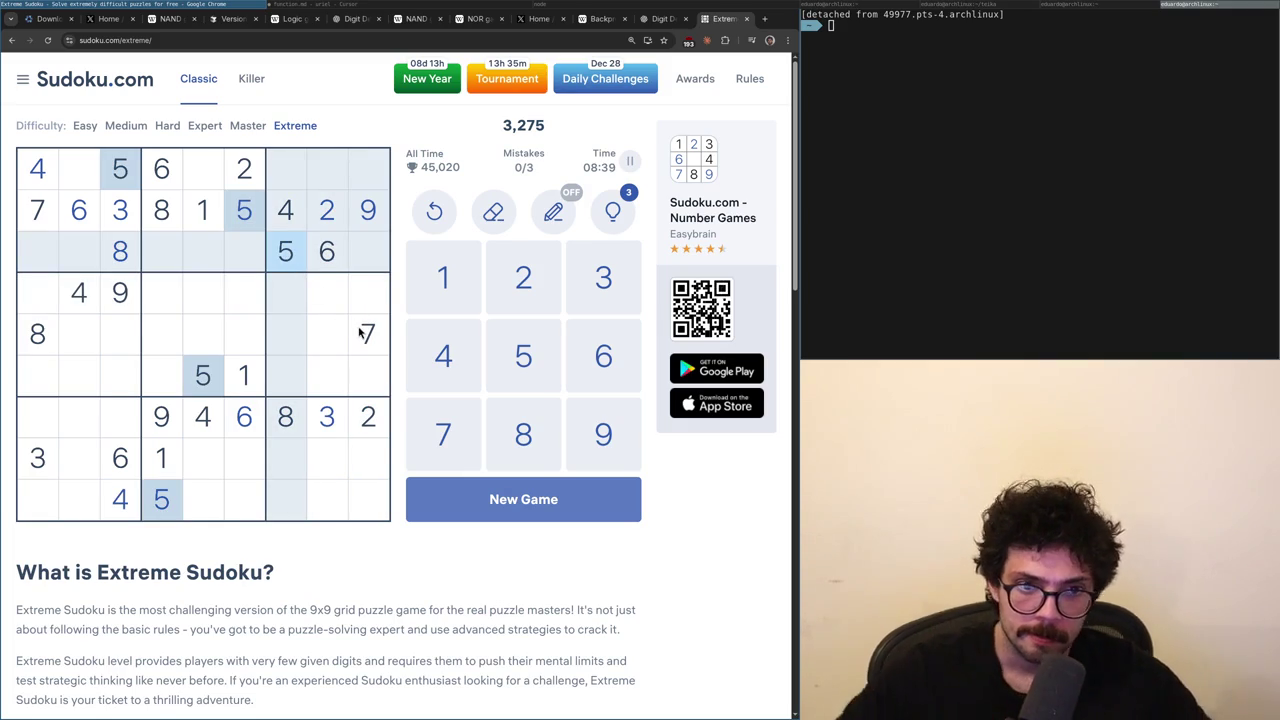
pyautogui.click(192, 180)
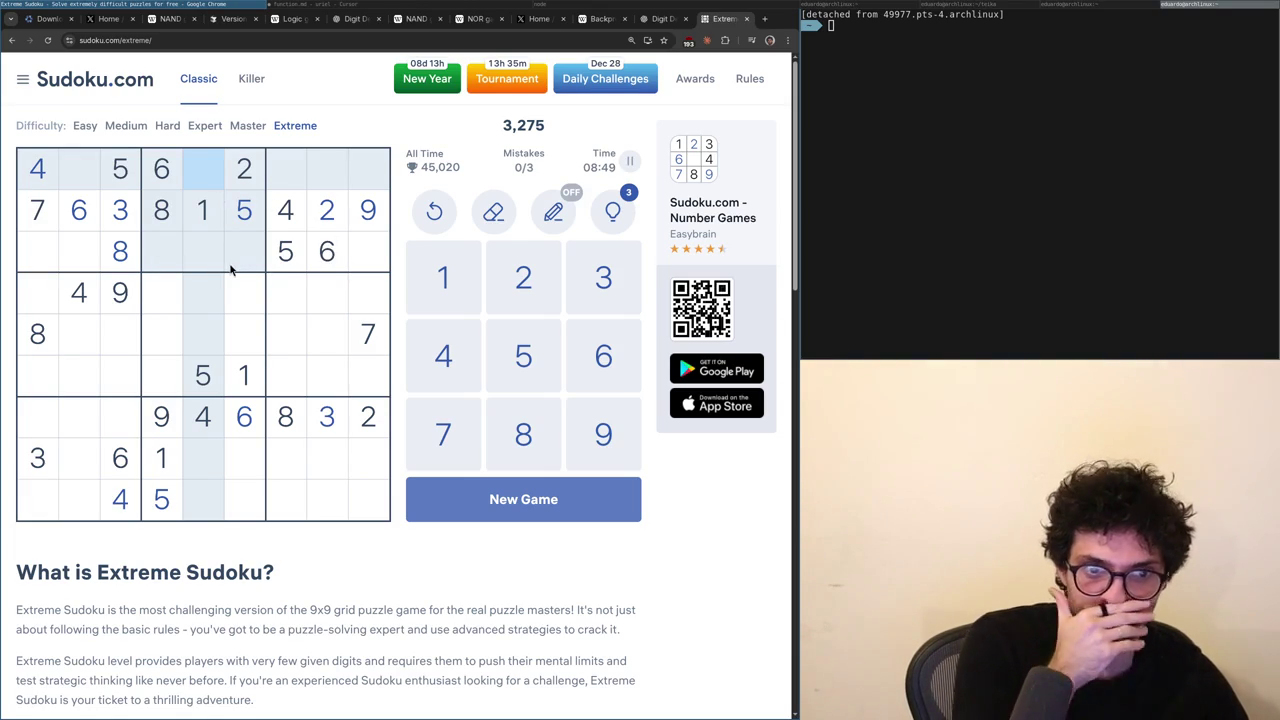
pyautogui.click(297, 222)
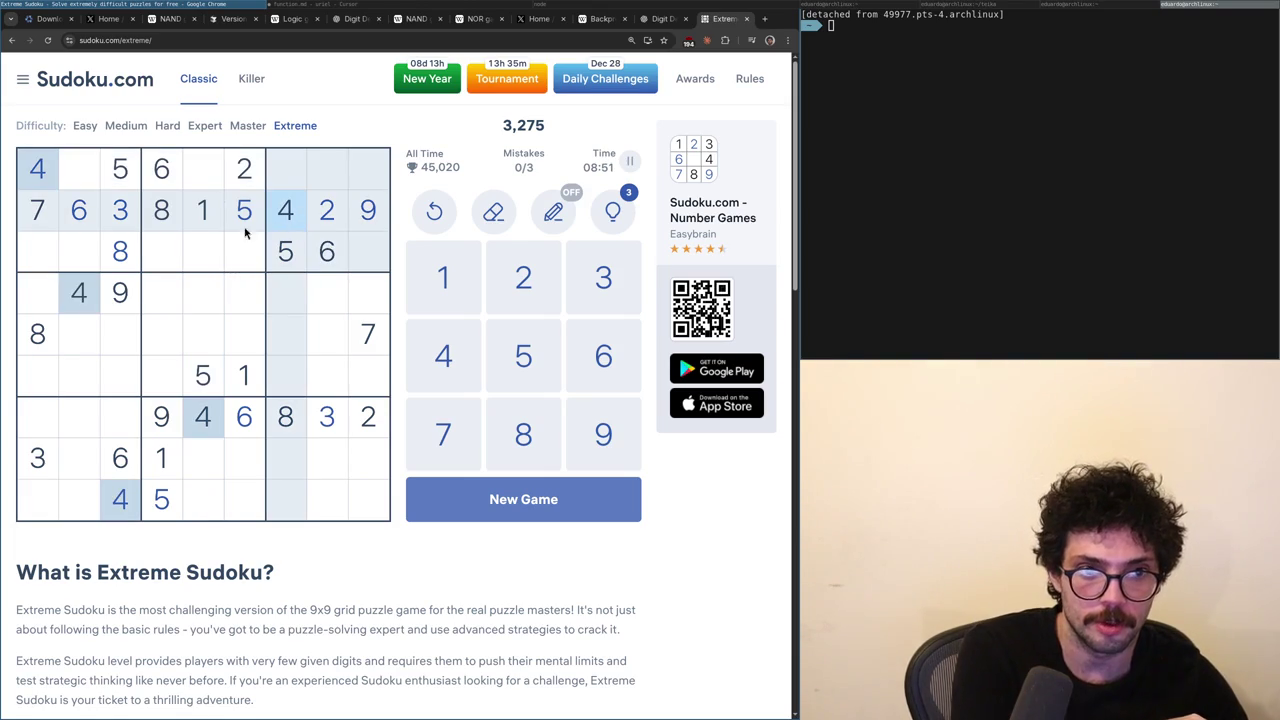
pyautogui.click(170, 257)
pyautogui.click(191, 251)
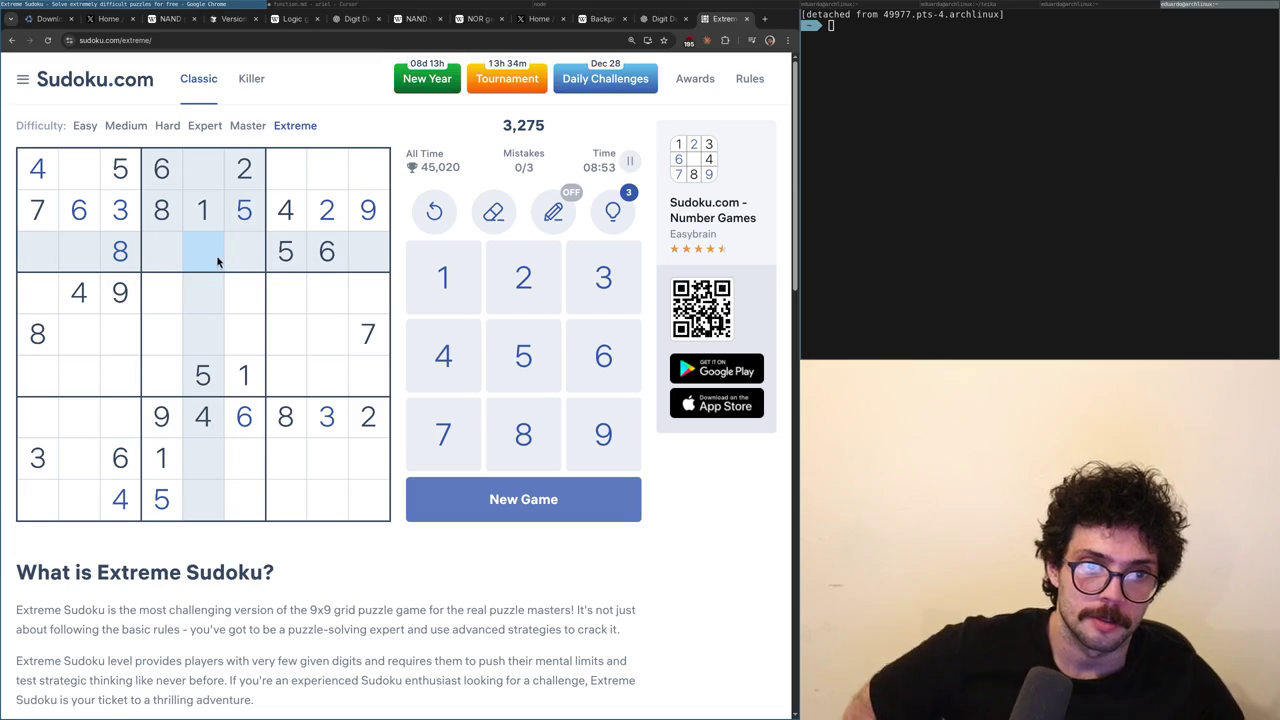
# - After checking the 7s, 3s and 2s, enter 3 at row 3, column 9 and switch to the Digit Detection Networks tab
pyautogui.click(35, 226)
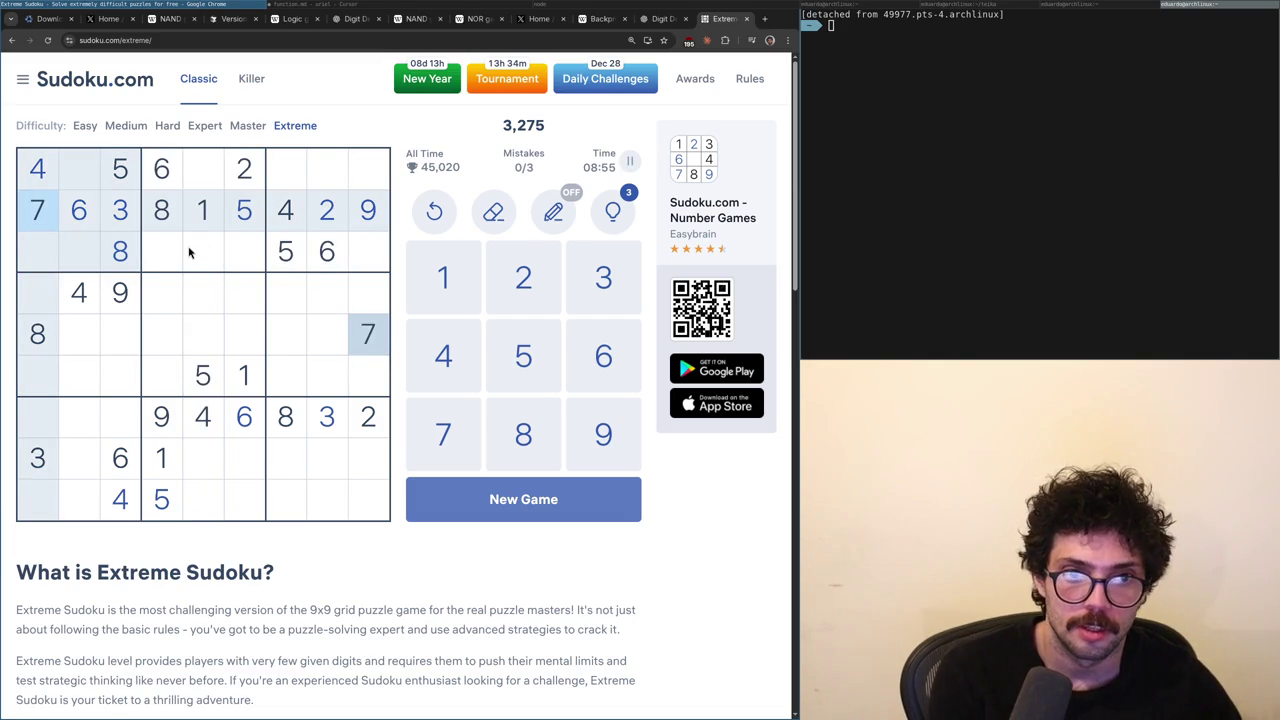
pyautogui.click(120, 218)
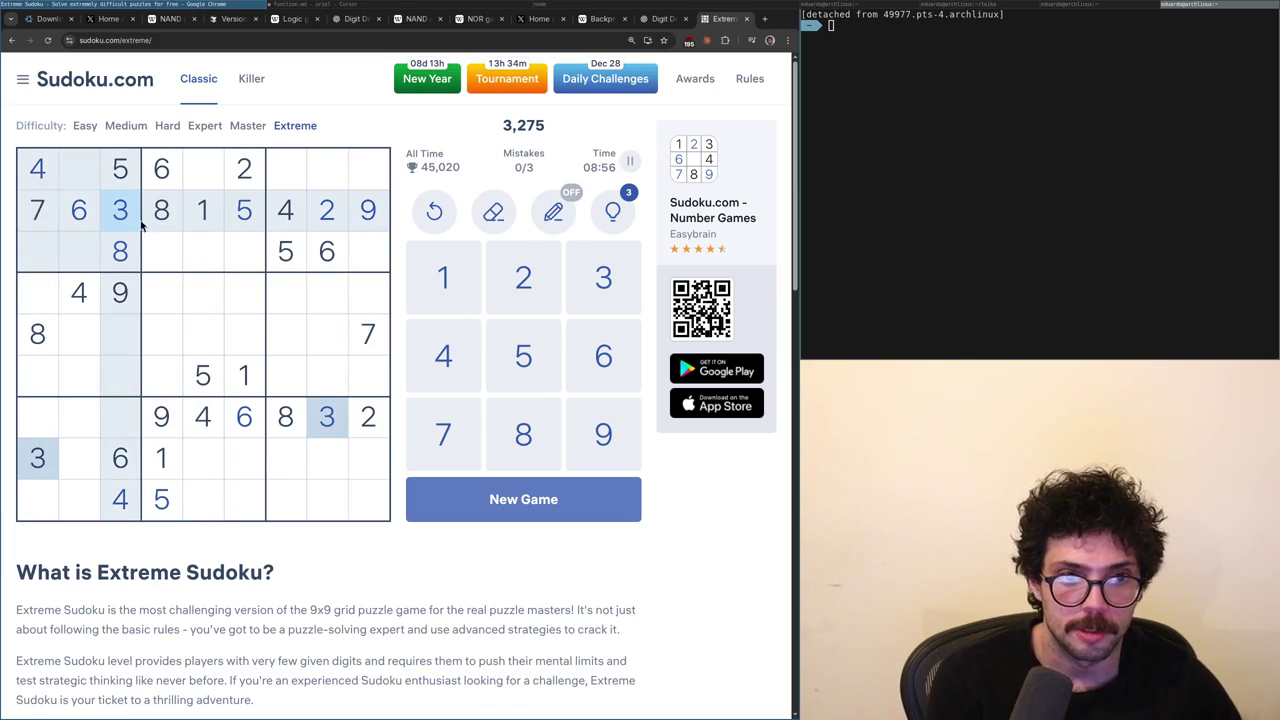
pyautogui.click(193, 174)
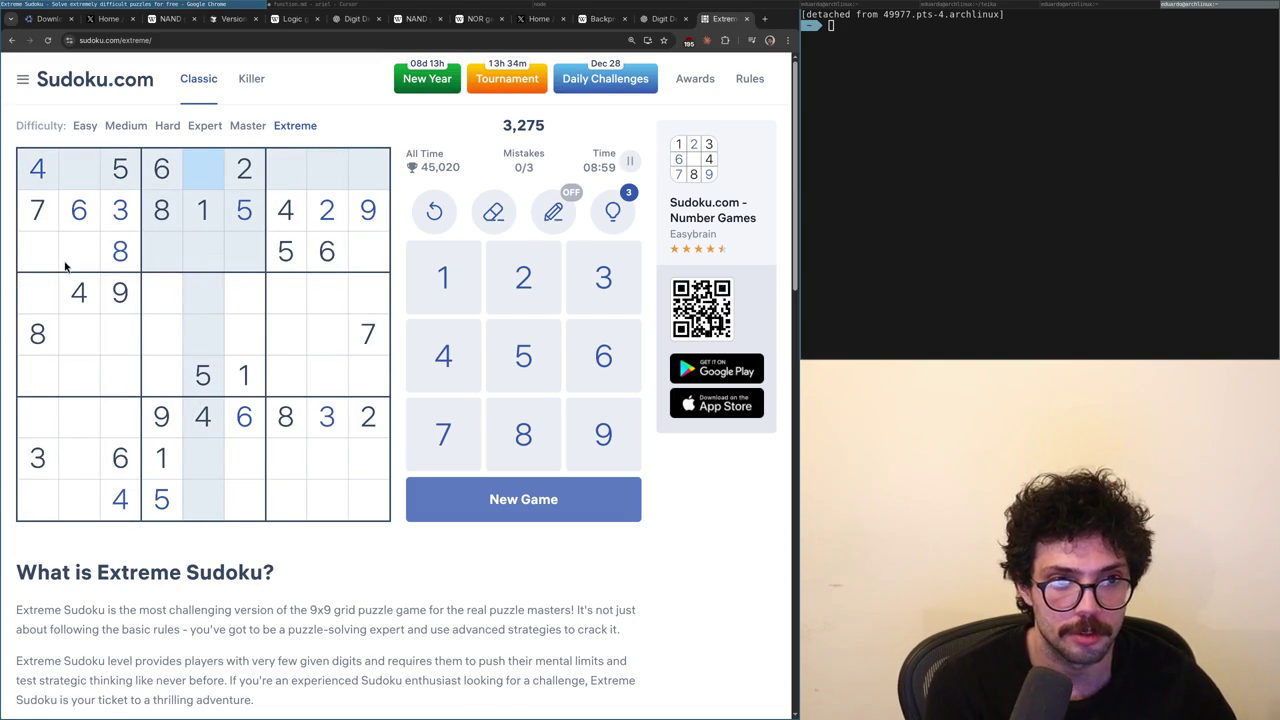
pyautogui.click(240, 166)
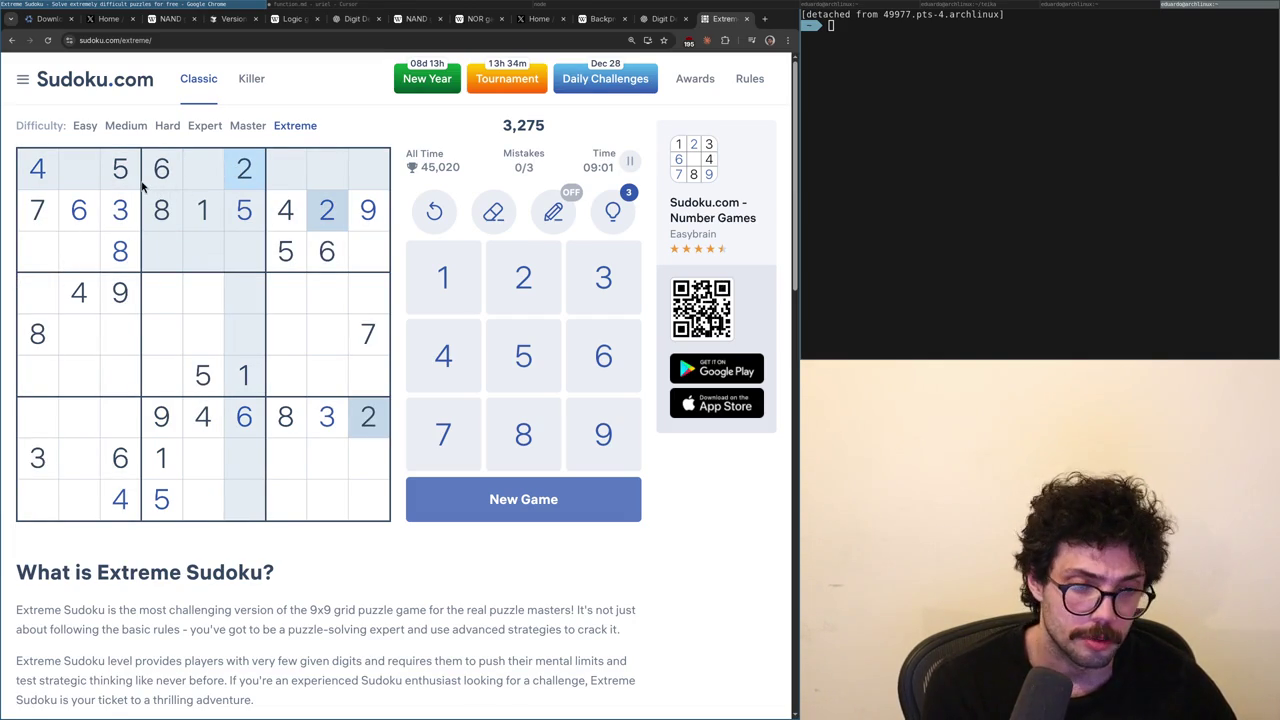
pyautogui.click(86, 178)
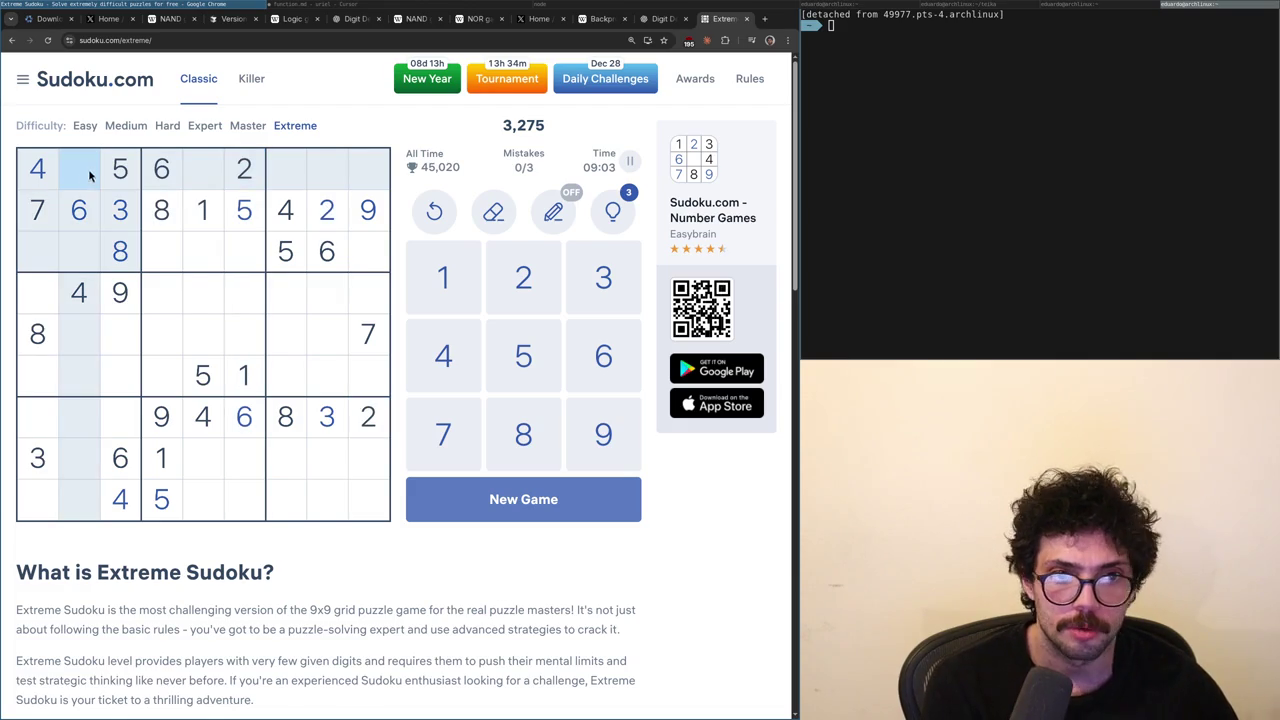
pyautogui.click(207, 184)
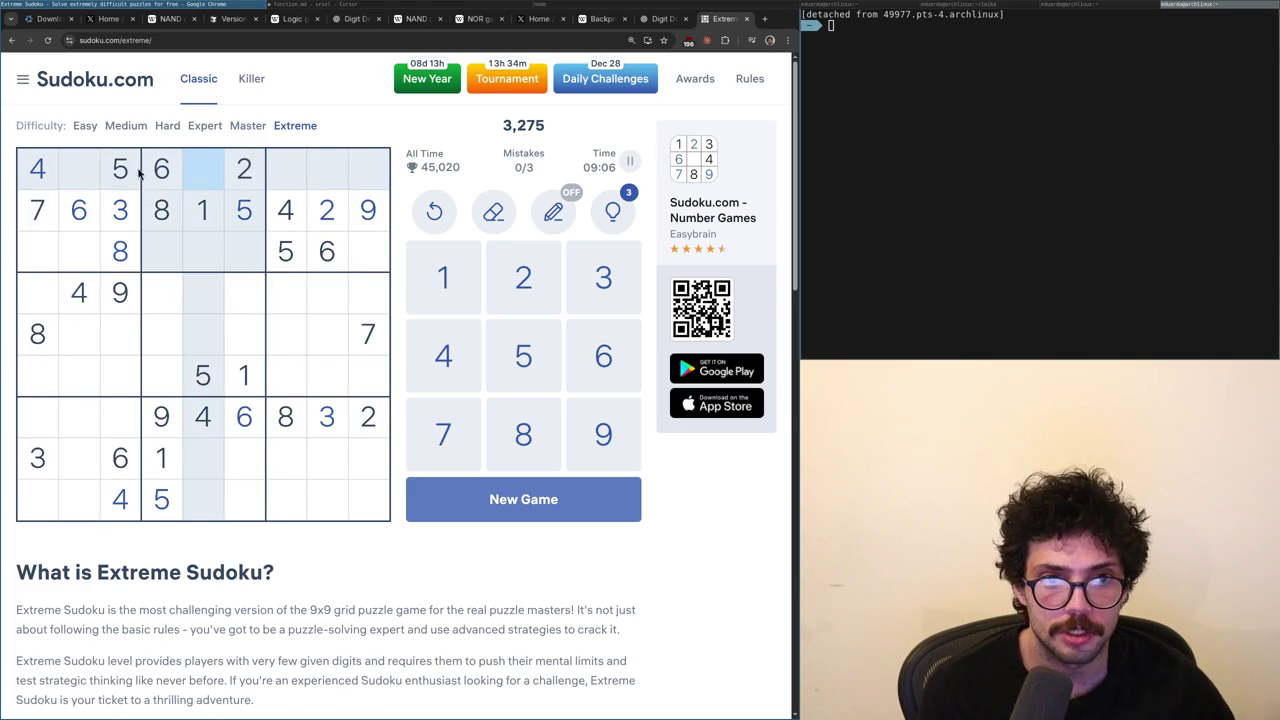
pyautogui.click(370, 250)
pyautogui.write('3')
pyautogui.hotkey('ctrl', 'shift', 'Tab')
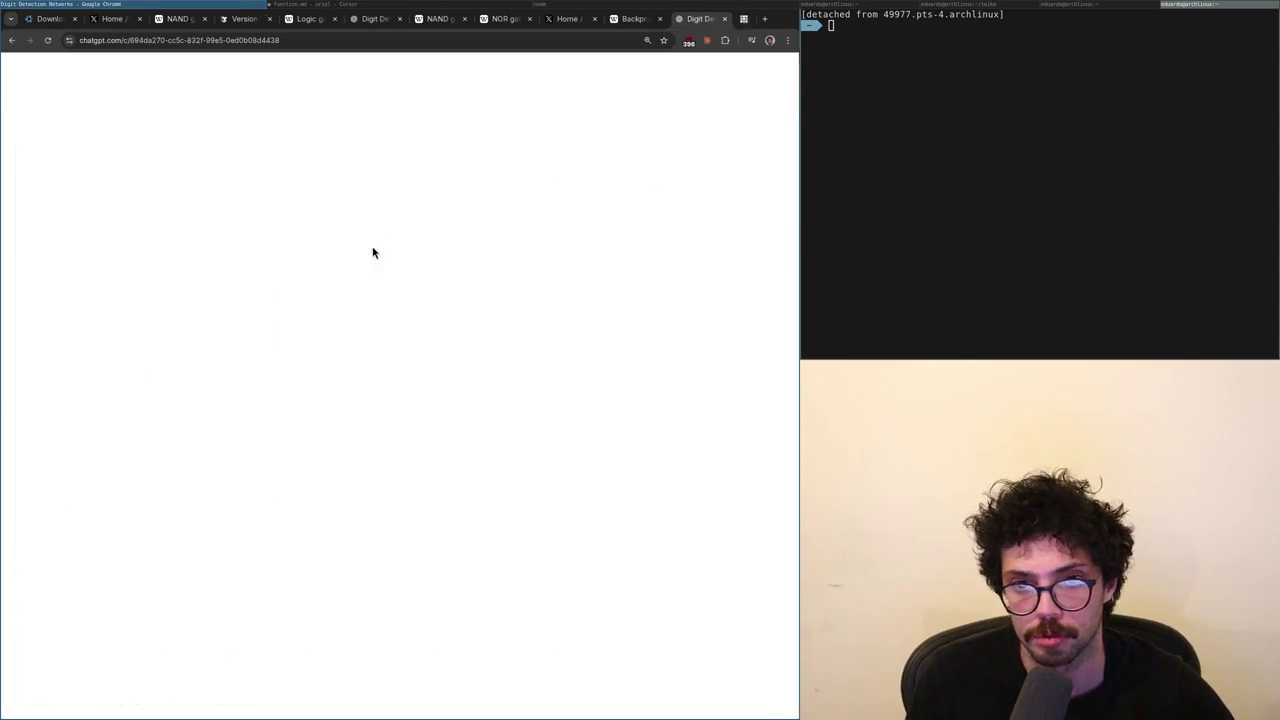
# - Switch from function.md in Cursor to the ChatGPT backprop chat and scroll up
pyautogui.hotkey('alt', 'Tab')
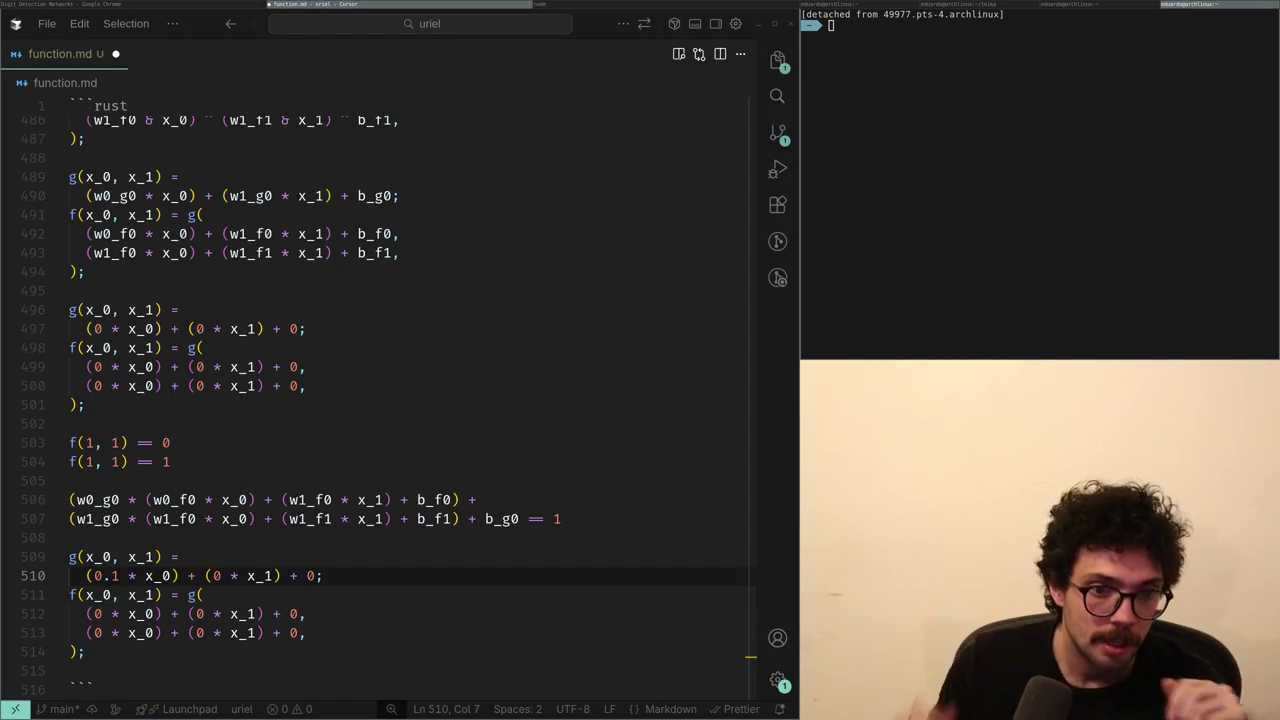
pyautogui.hotkey('alt', 'Tab')
pyautogui.scroll(5, 401, 370)
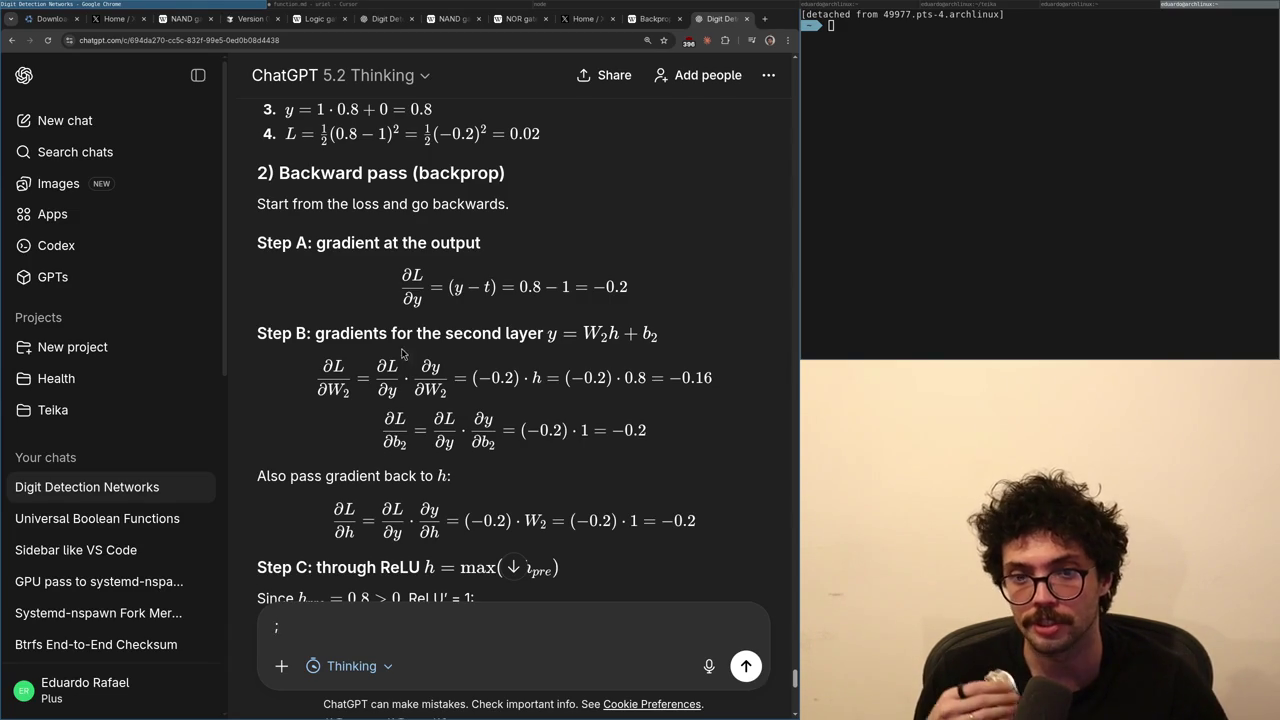
# - Scroll through ChatGPT's worked forward and backward pass example
pyautogui.scroll(3, 487, 457)
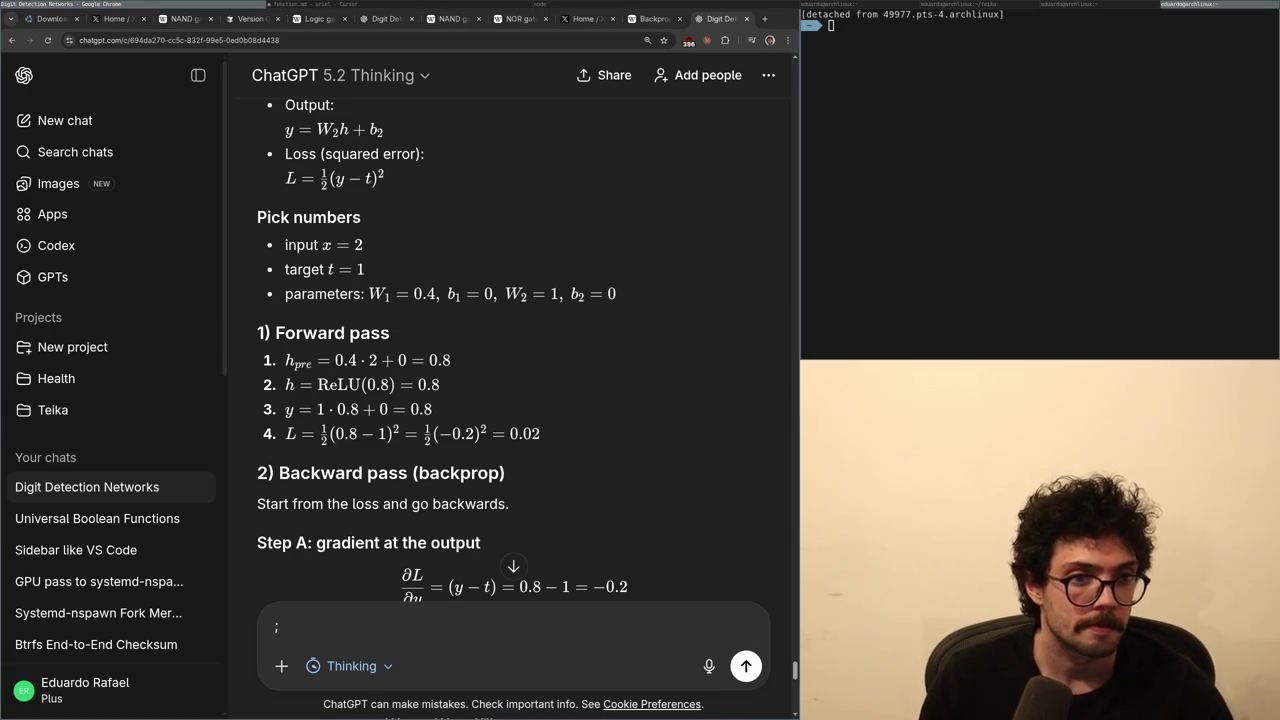
pyautogui.scroll(-1, 436, 357)
pyautogui.scroll(-2, 436, 357)
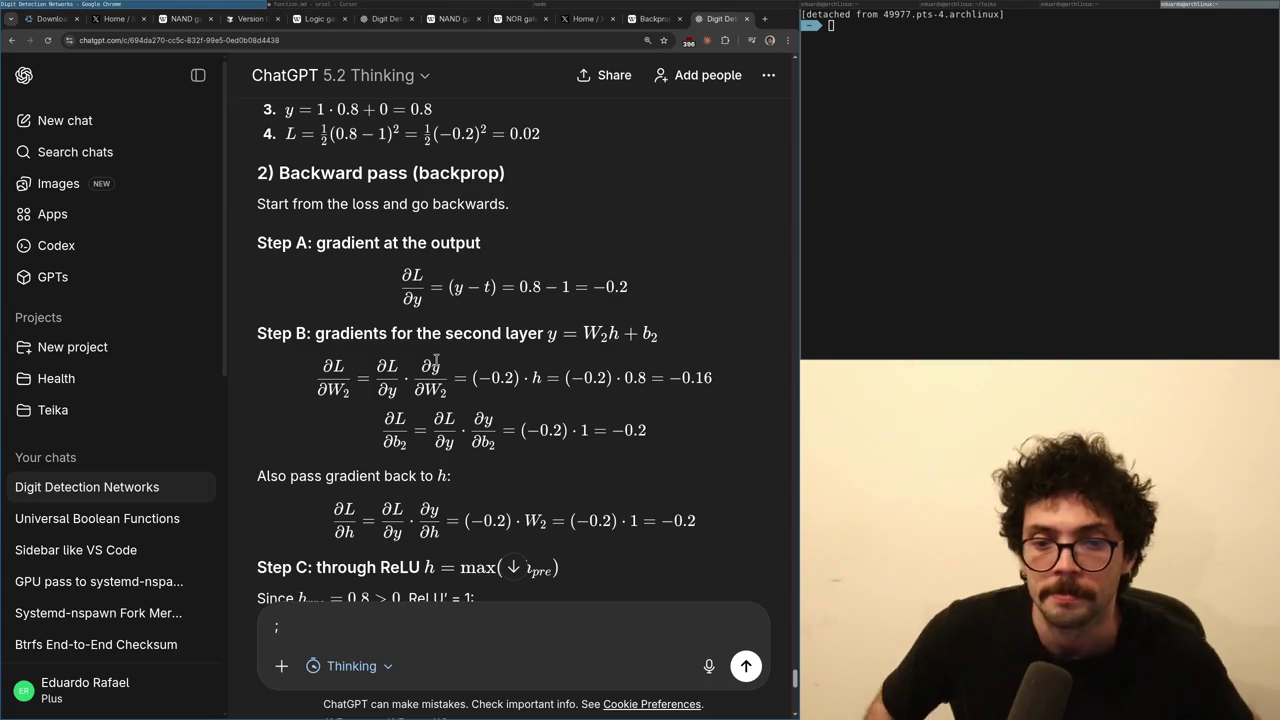
# - Switch to the X home feed and load the 150 newly available posts
pyautogui.hotkey('ctrl', 'pageup')
pyautogui.hotkey('ctrl', 'pageup')
pyautogui.scroll(-5, 437, 364)
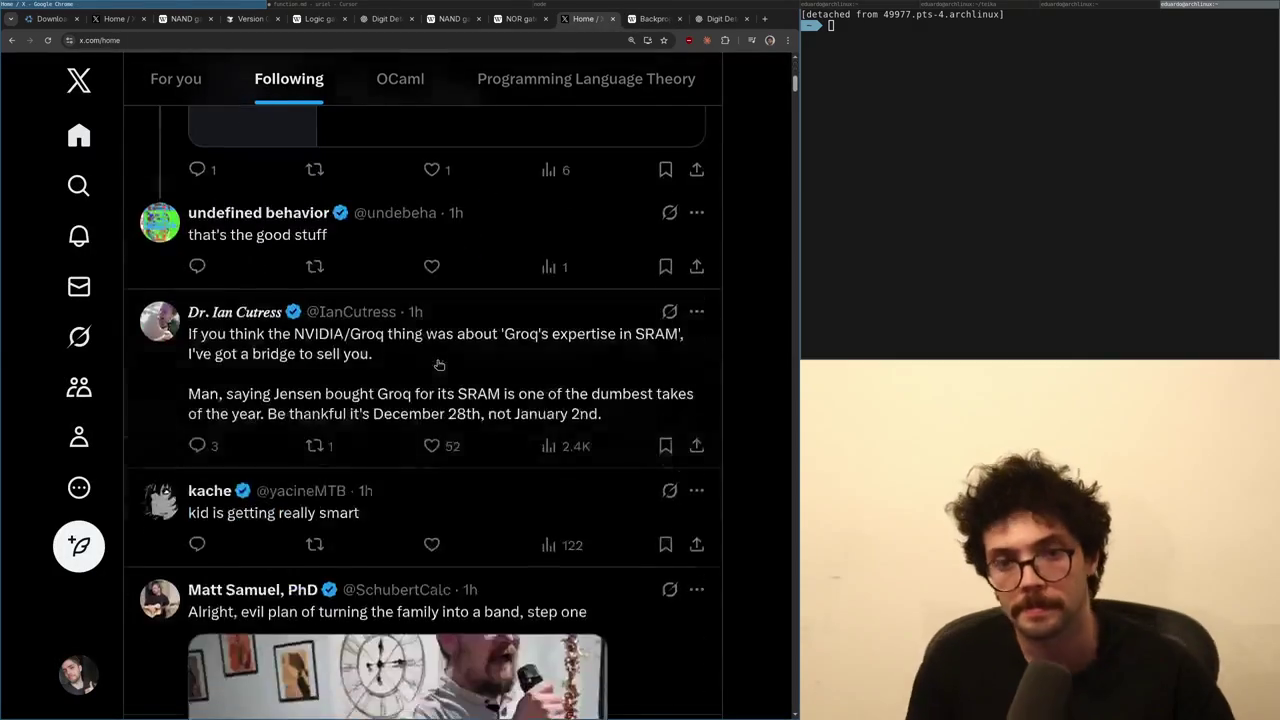
pyautogui.scroll(5, 437, 364)
pyautogui.click(410, 271)
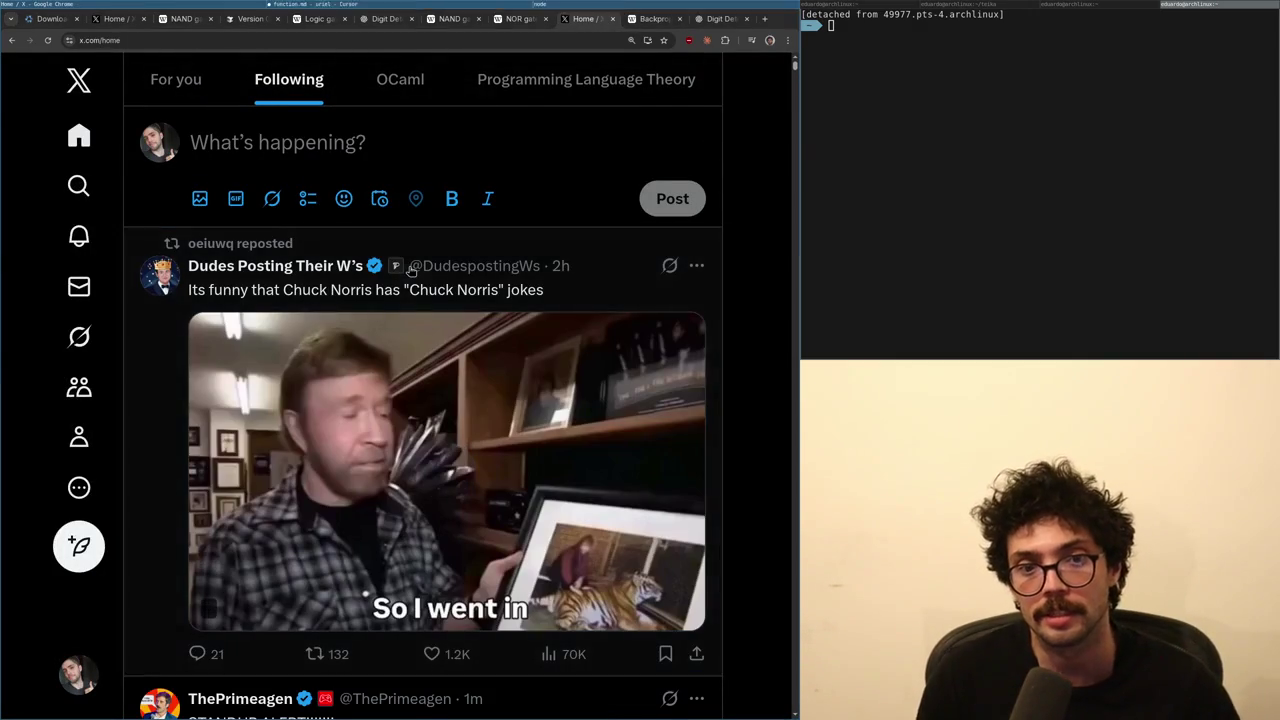
# - Scroll through the Following feed's posts and the game trailer
pyautogui.scroll(-5, 402, 369)
pyautogui.scroll(-3, 402, 369)
pyautogui.scroll(3, 402, 369)
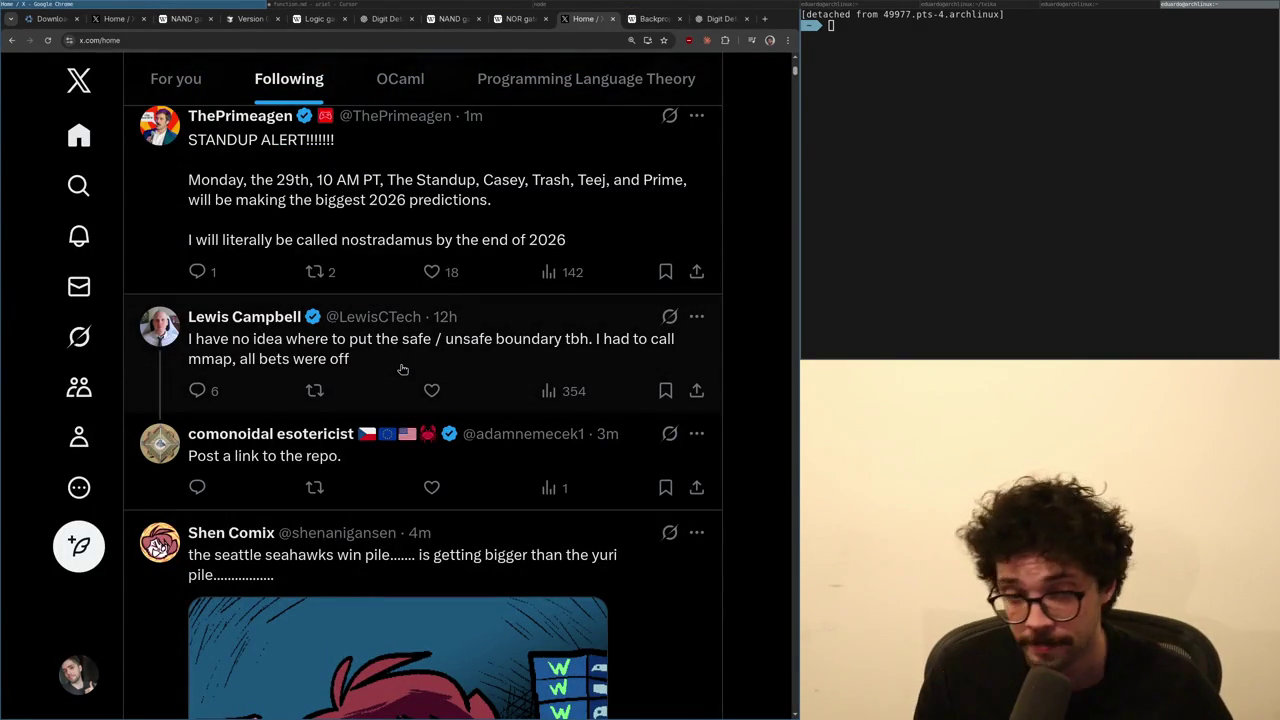
pyautogui.scroll(-5, 402, 369)
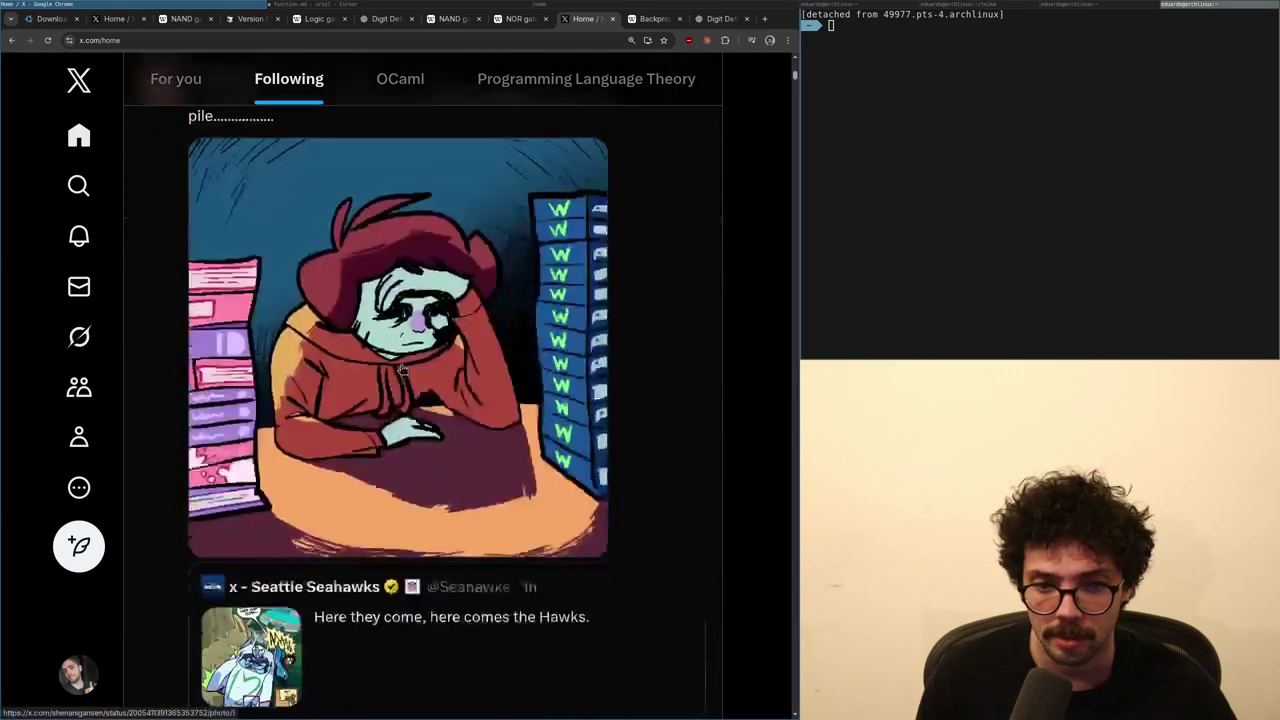
pyautogui.scroll(-3, 402, 369)
pyautogui.scroll(-2, 402, 369)
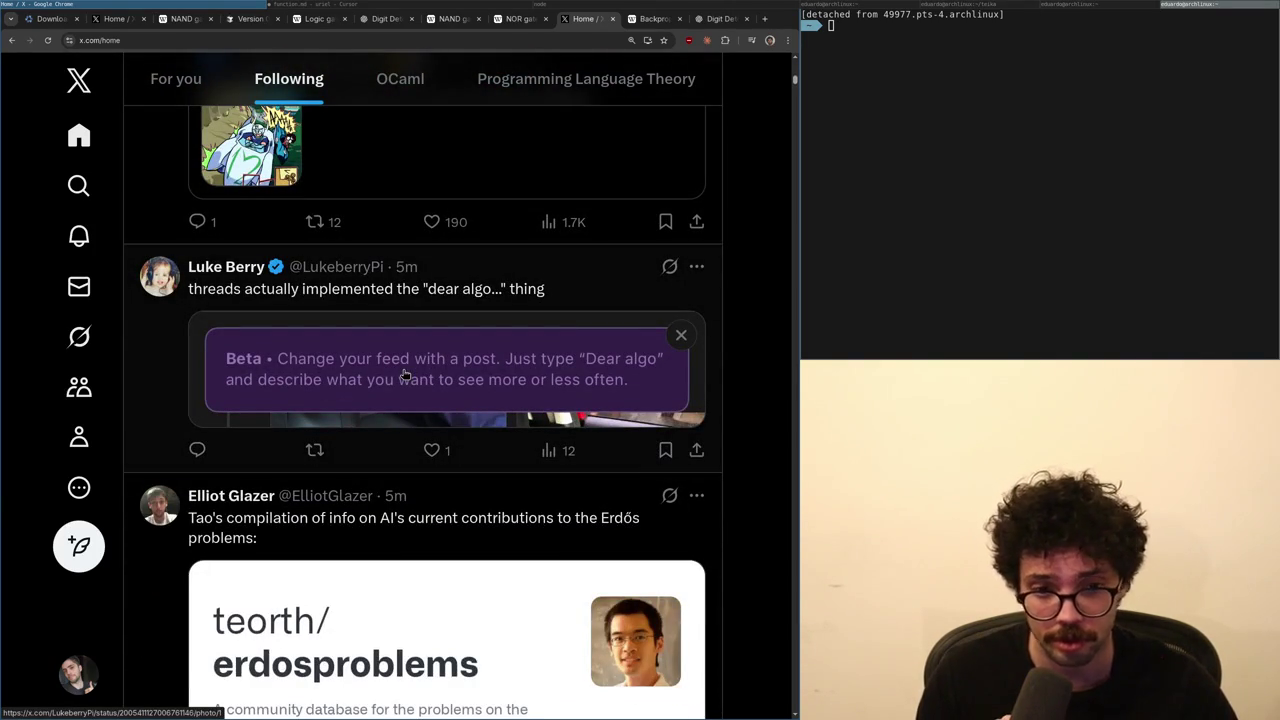
pyautogui.scroll(-3, 405, 374)
pyautogui.scroll(-2, 406, 379)
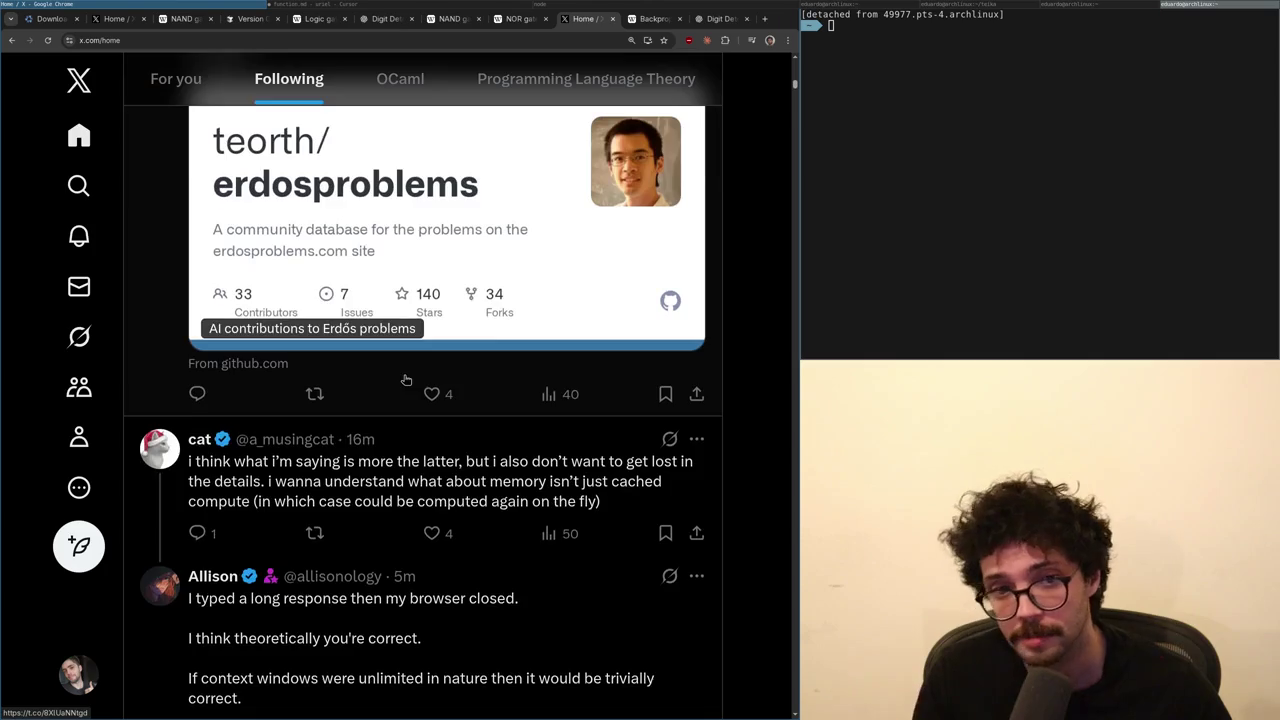
pyautogui.scroll(-3, 406, 379)
pyautogui.scroll(-2, 390, 343)
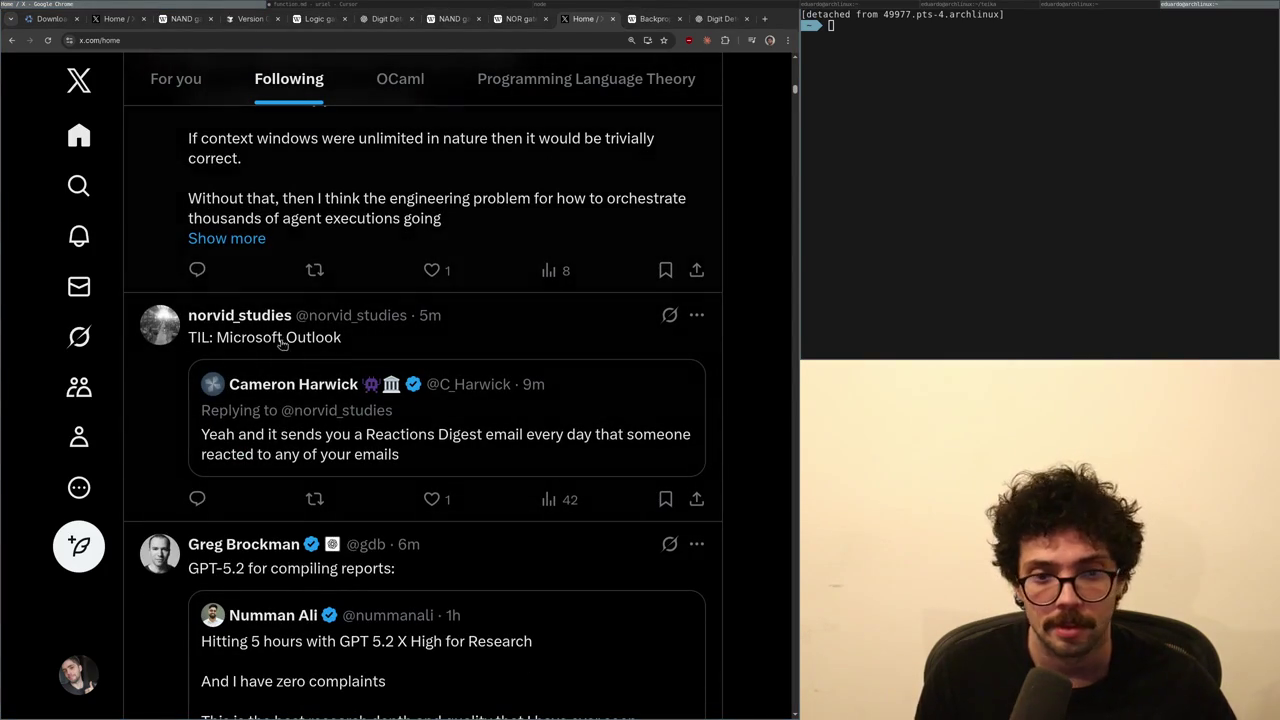
pyautogui.scroll(-2, 260, 320)
pyautogui.scroll(-1, 328, 378)
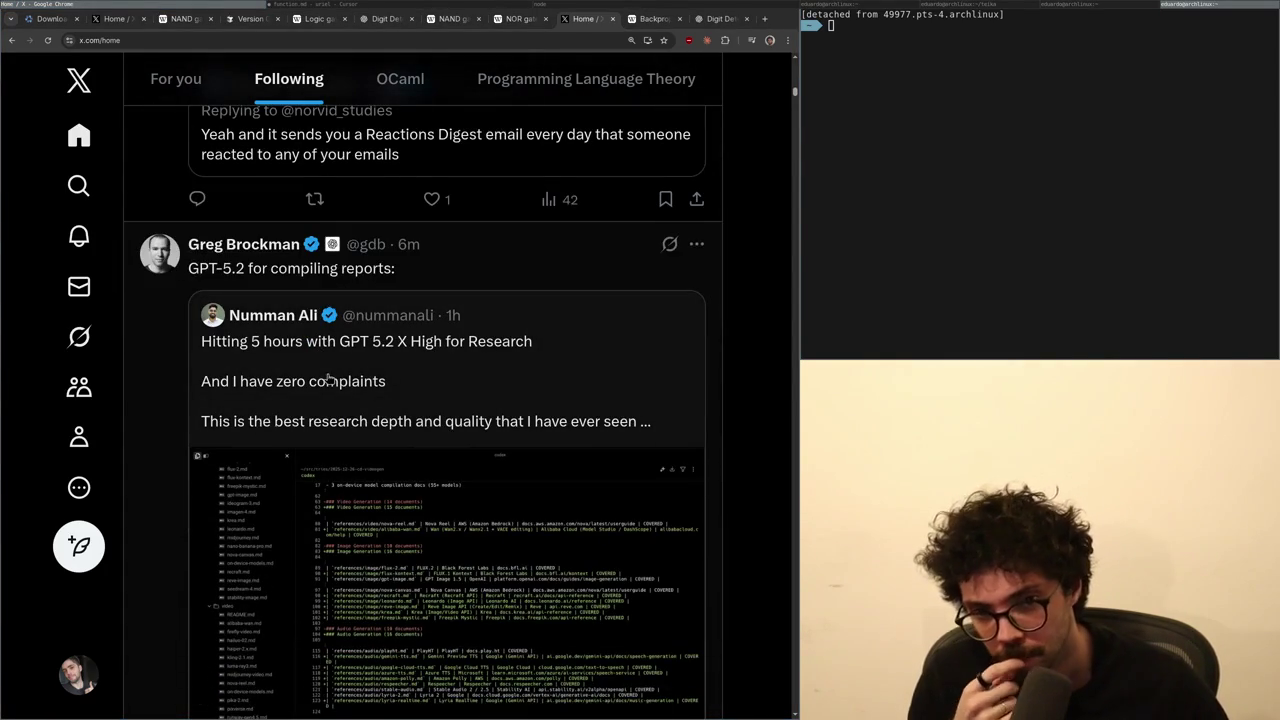
pyautogui.scroll(-3, 328, 378)
pyautogui.scroll(-3, 389, 397)
pyautogui.scroll(-2, 389, 397)
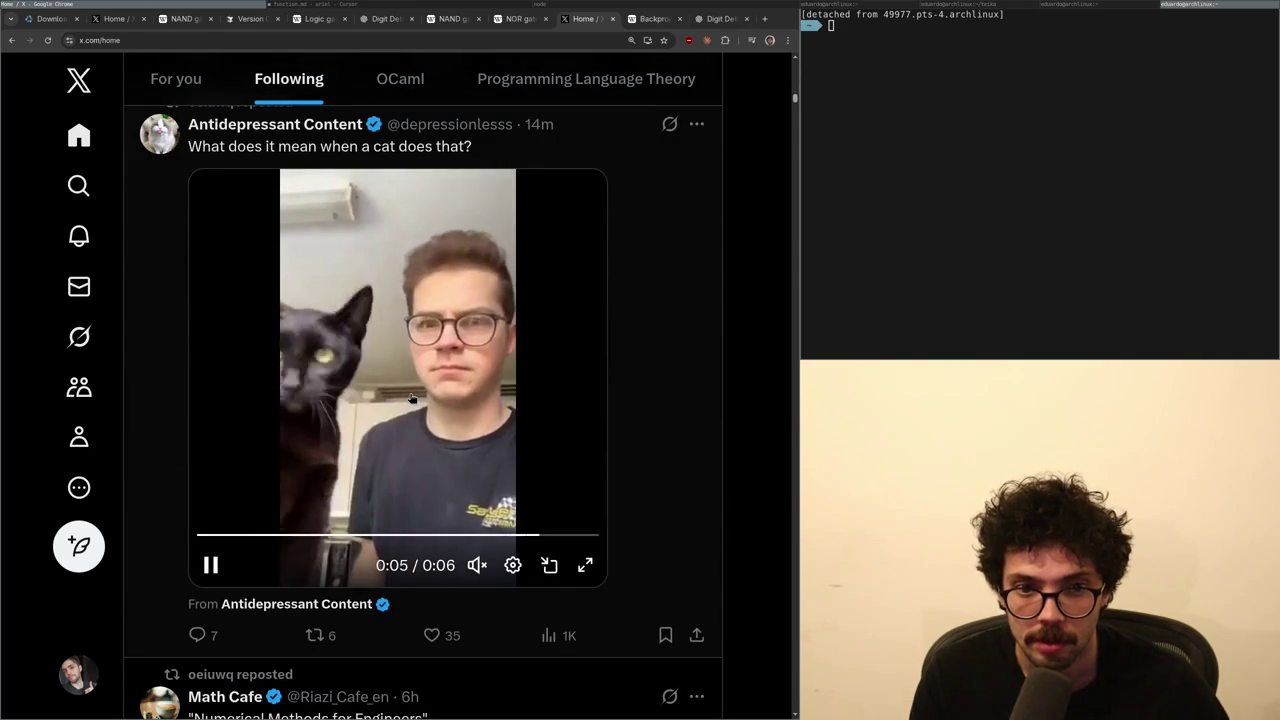
pyautogui.scroll(-4, 412, 398)
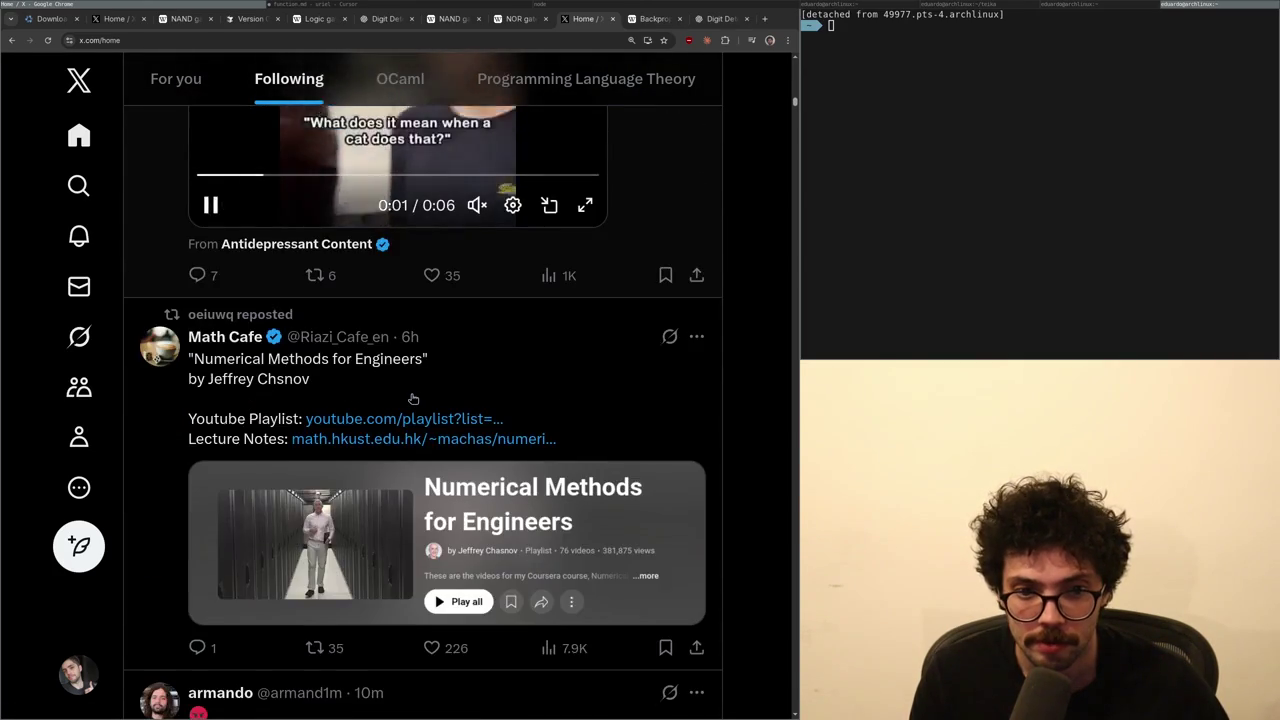
pyautogui.scroll(-3, 413, 398)
pyautogui.scroll(2, 417, 392)
pyautogui.scroll(-7, 419, 392)
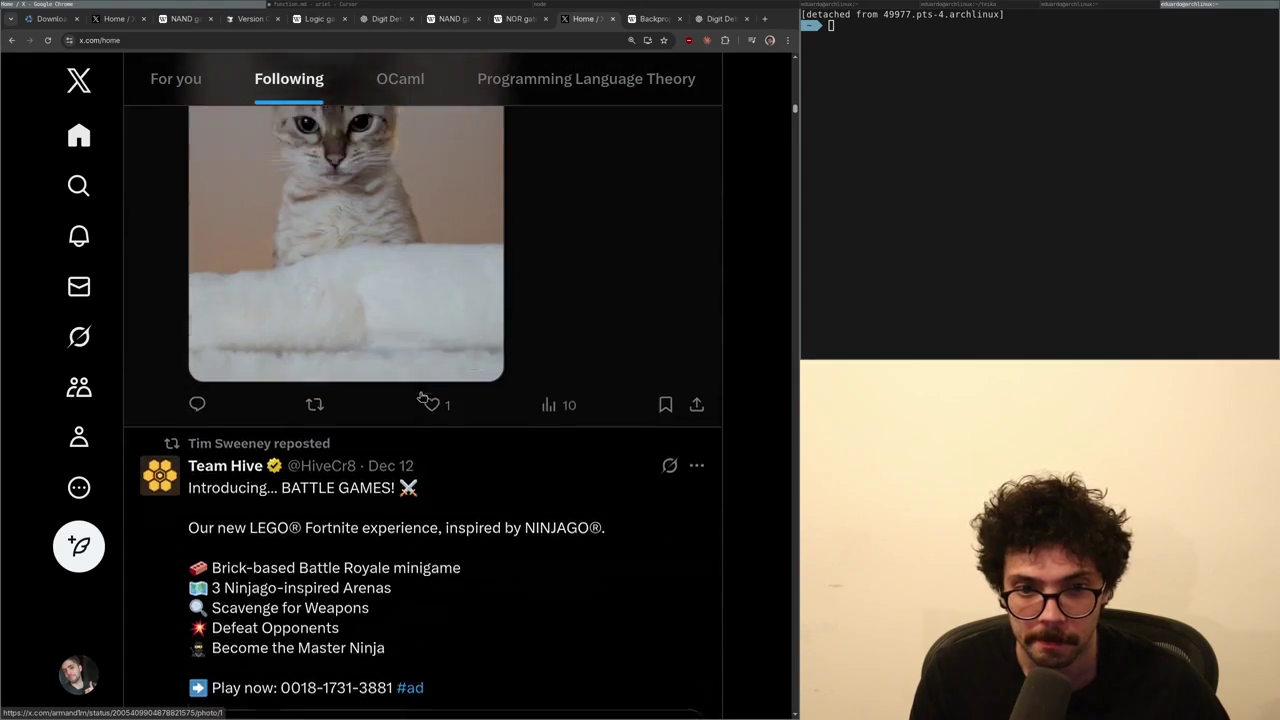
pyautogui.scroll(-18, 421, 396)
pyautogui.scroll(-1, 421, 396)
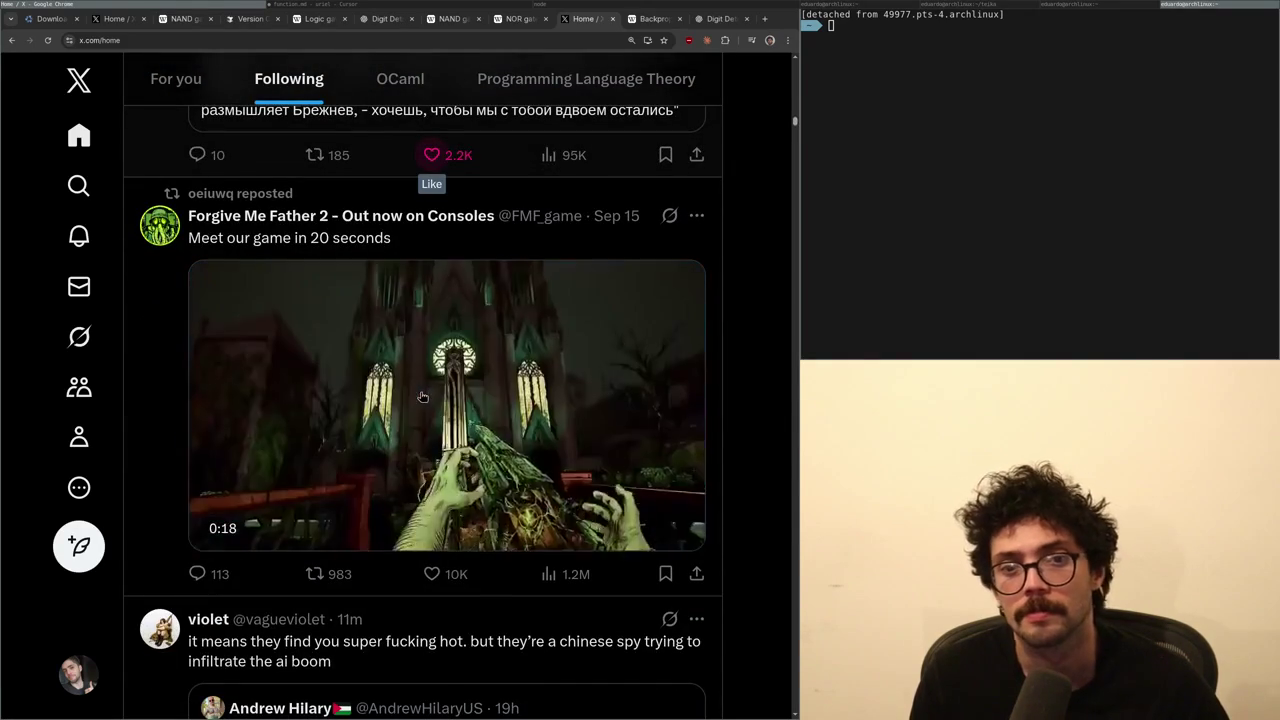
pyautogui.scroll(-5, 420, 397)
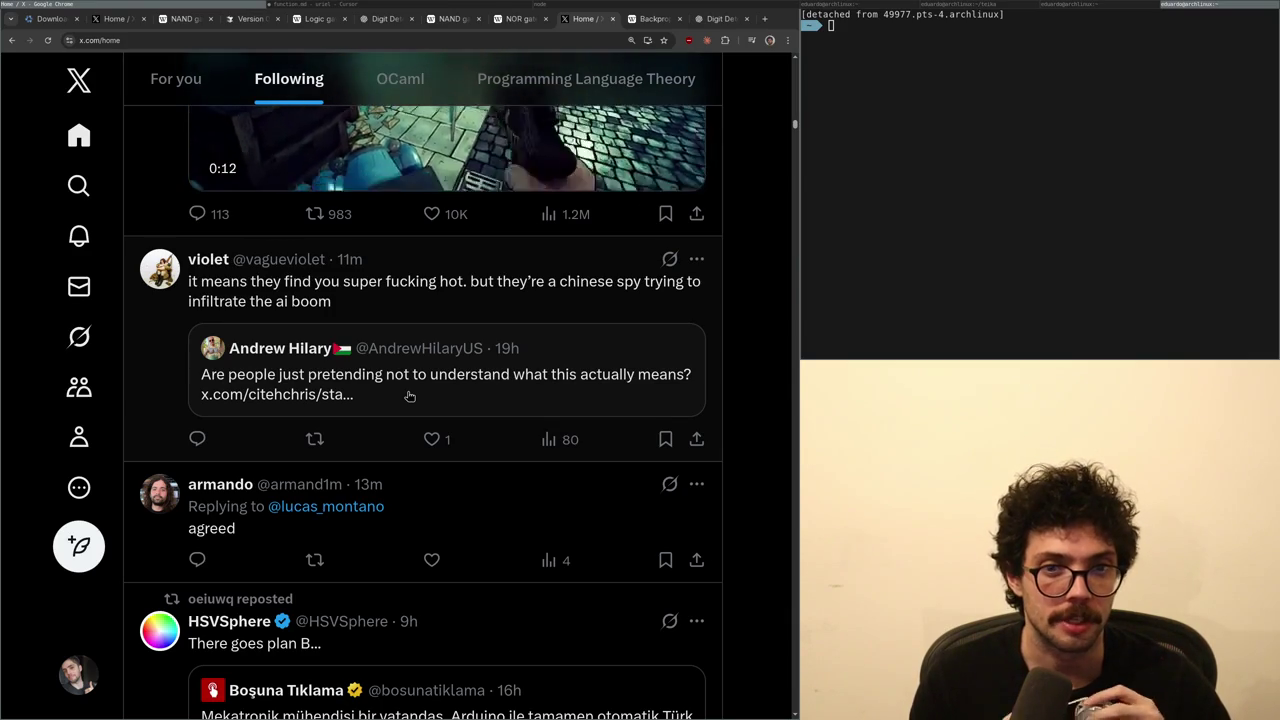
pyautogui.scroll(4, 409, 397)
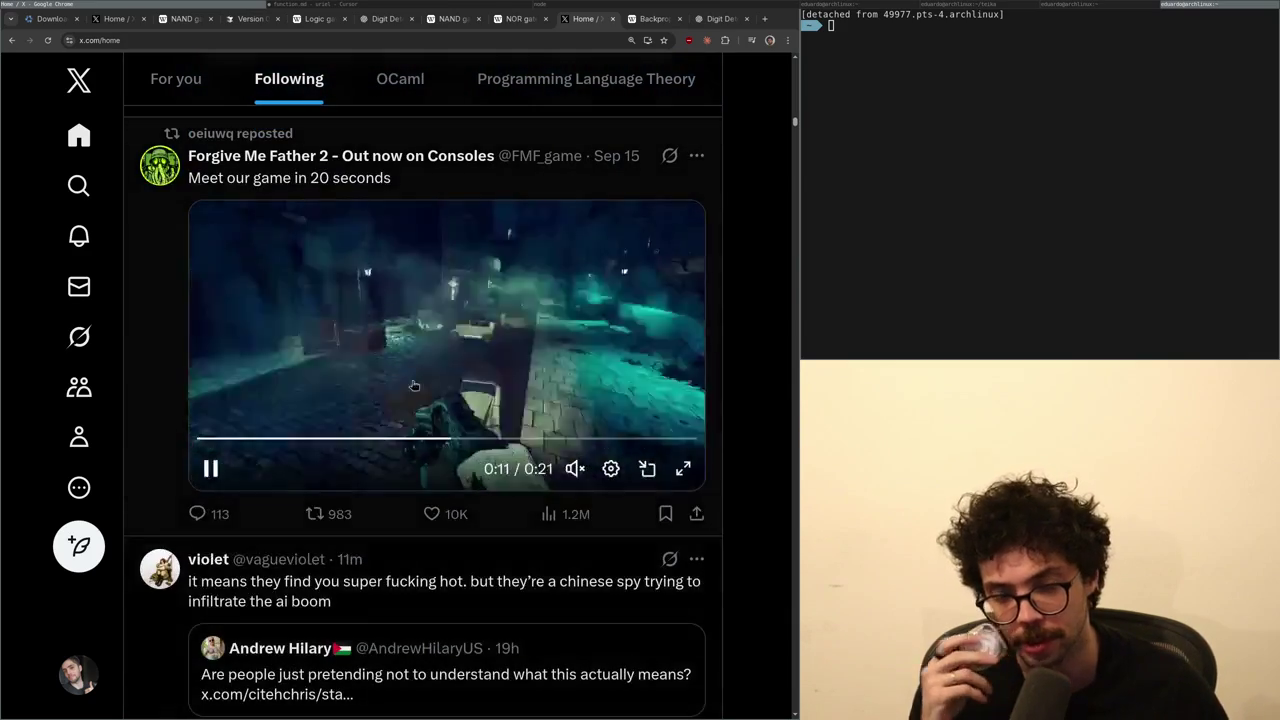
pyautogui.scroll(-3, 410, 430)
pyautogui.moveTo(384, 470)
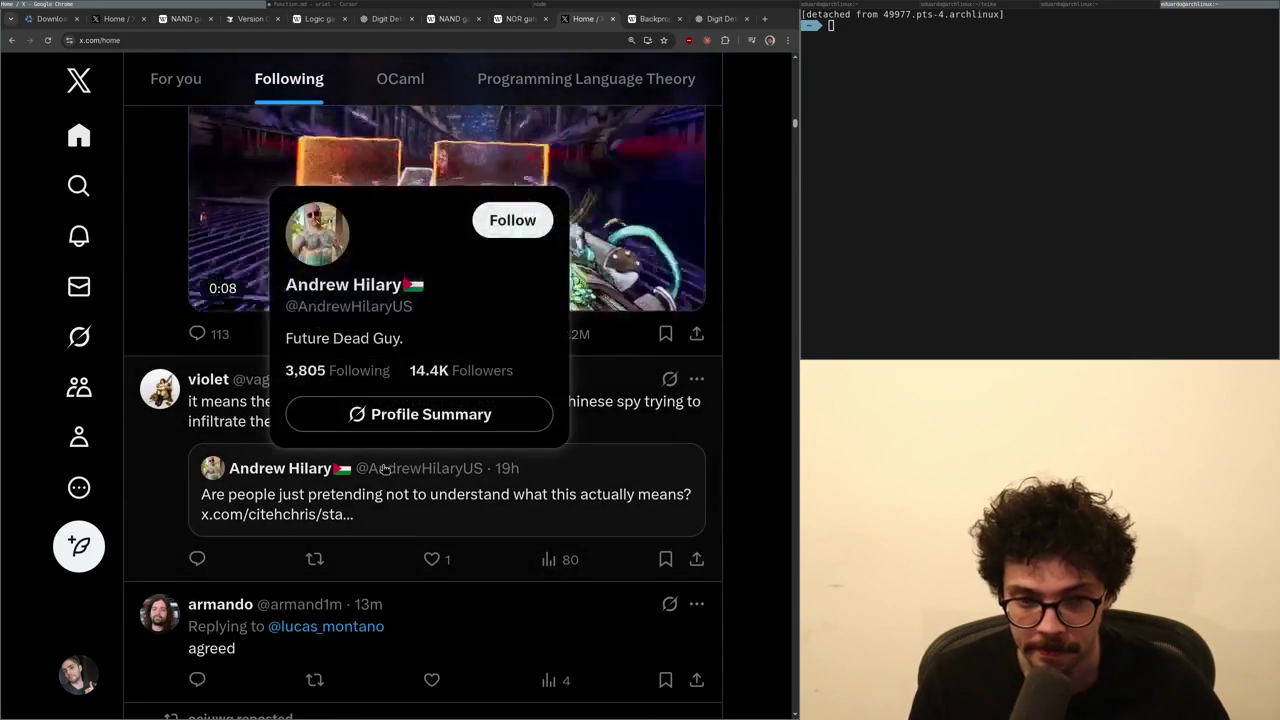
pyautogui.scroll(1, 451, 687)
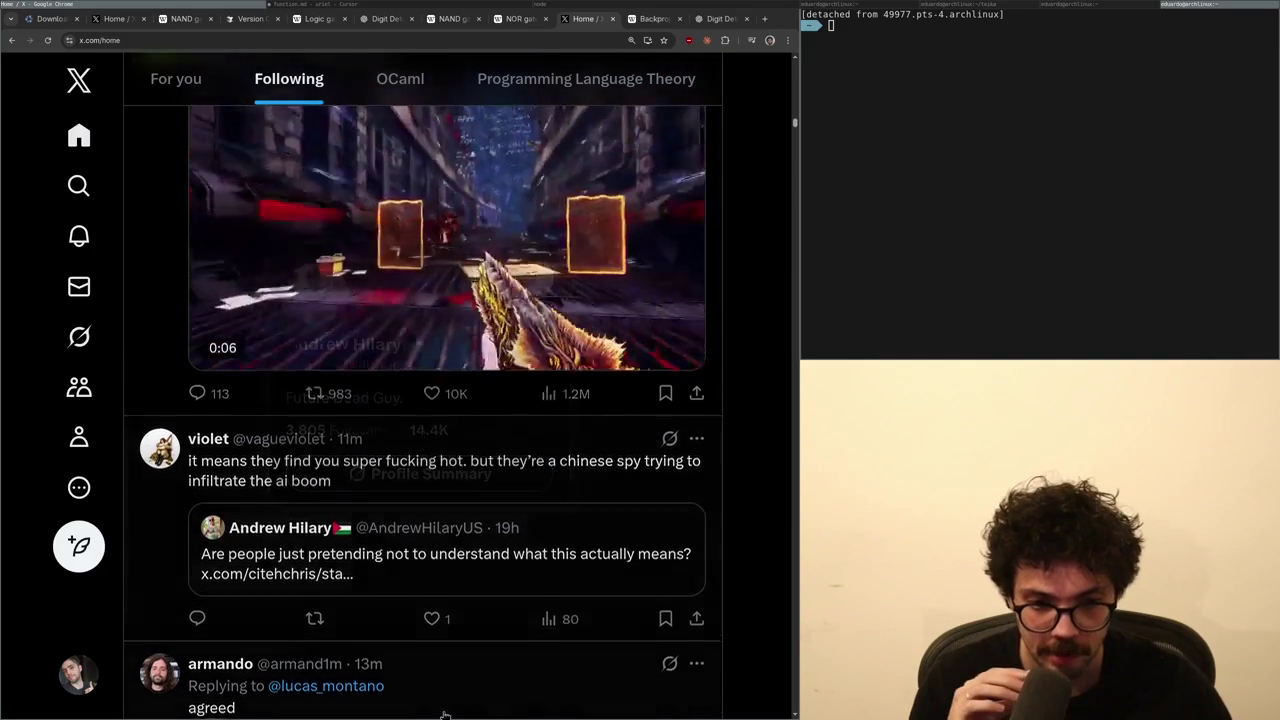
# - Open the short agreeing reply and view its author's profile photo full size
pyautogui.click(451, 687)
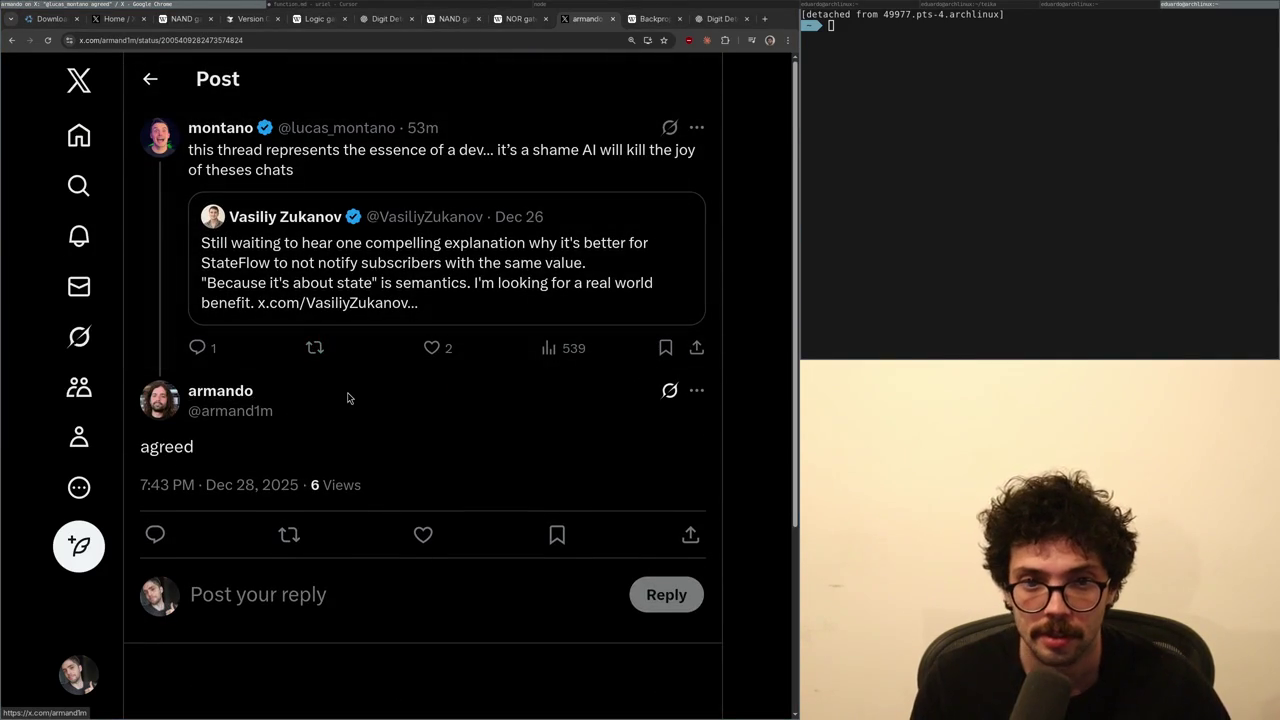
pyautogui.moveTo(341, 303); pyautogui.dragTo(331, 304)
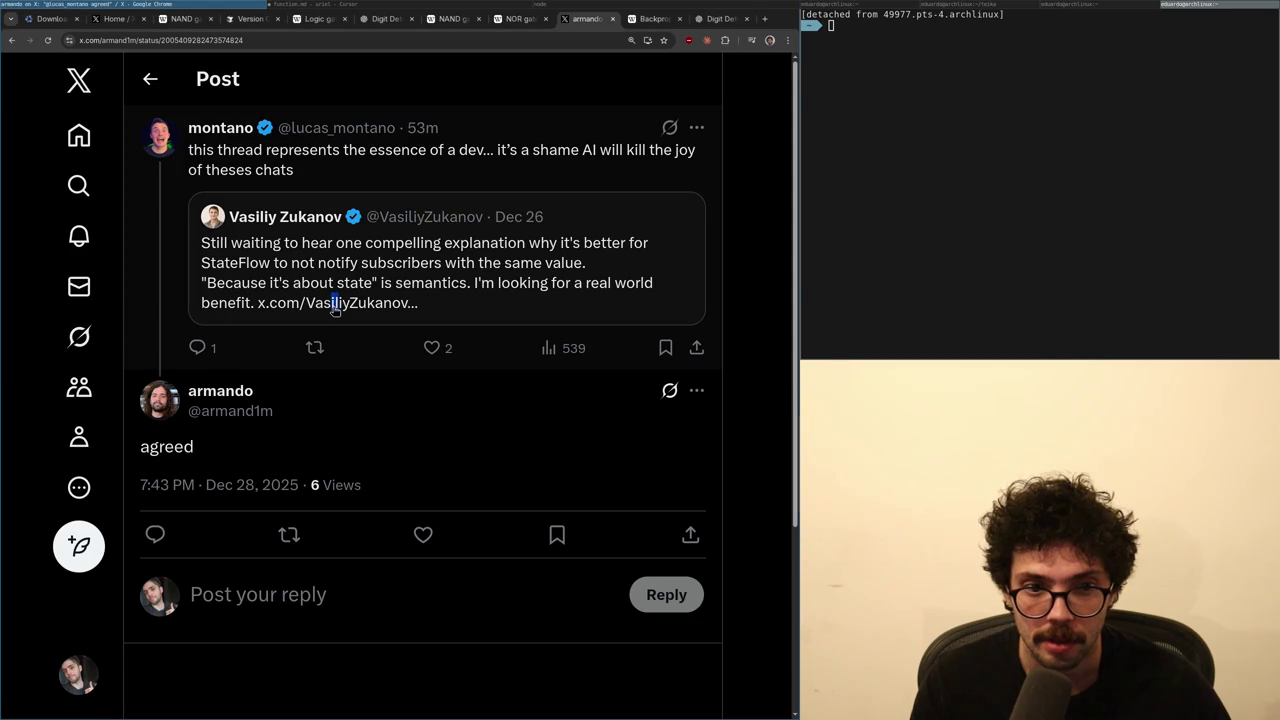
pyautogui.click(229, 393)
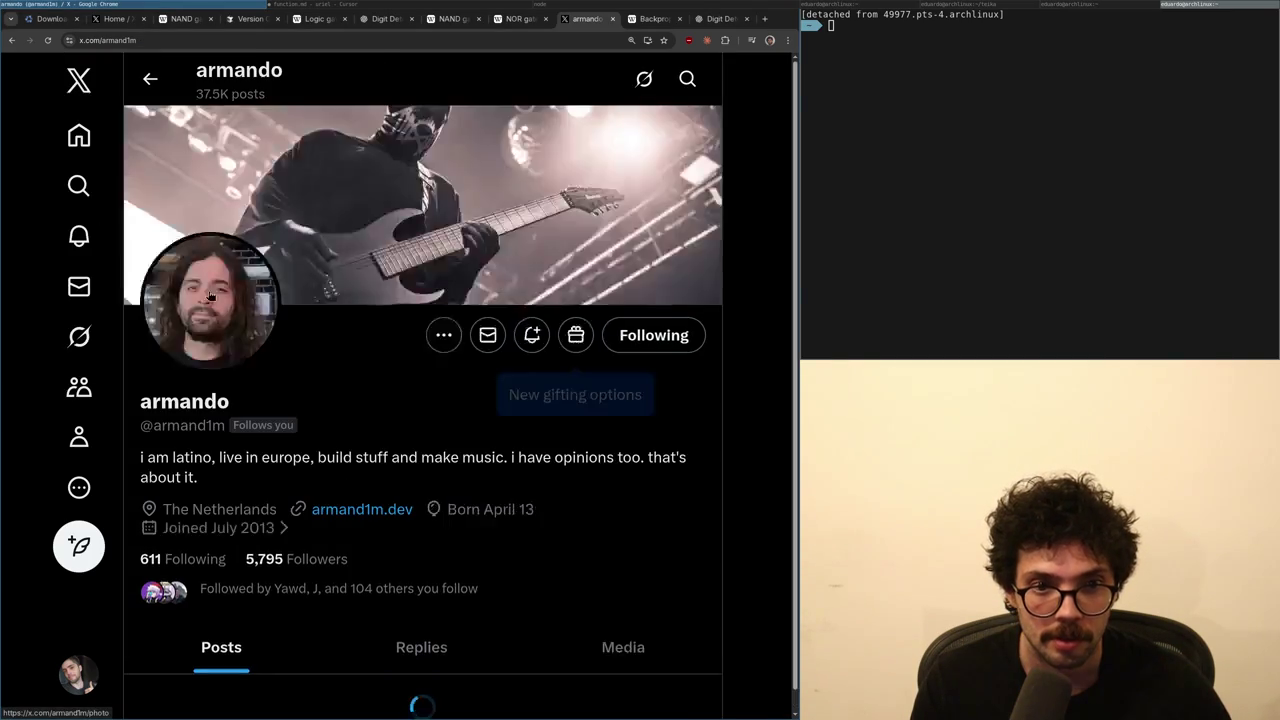
pyautogui.click(211, 290)
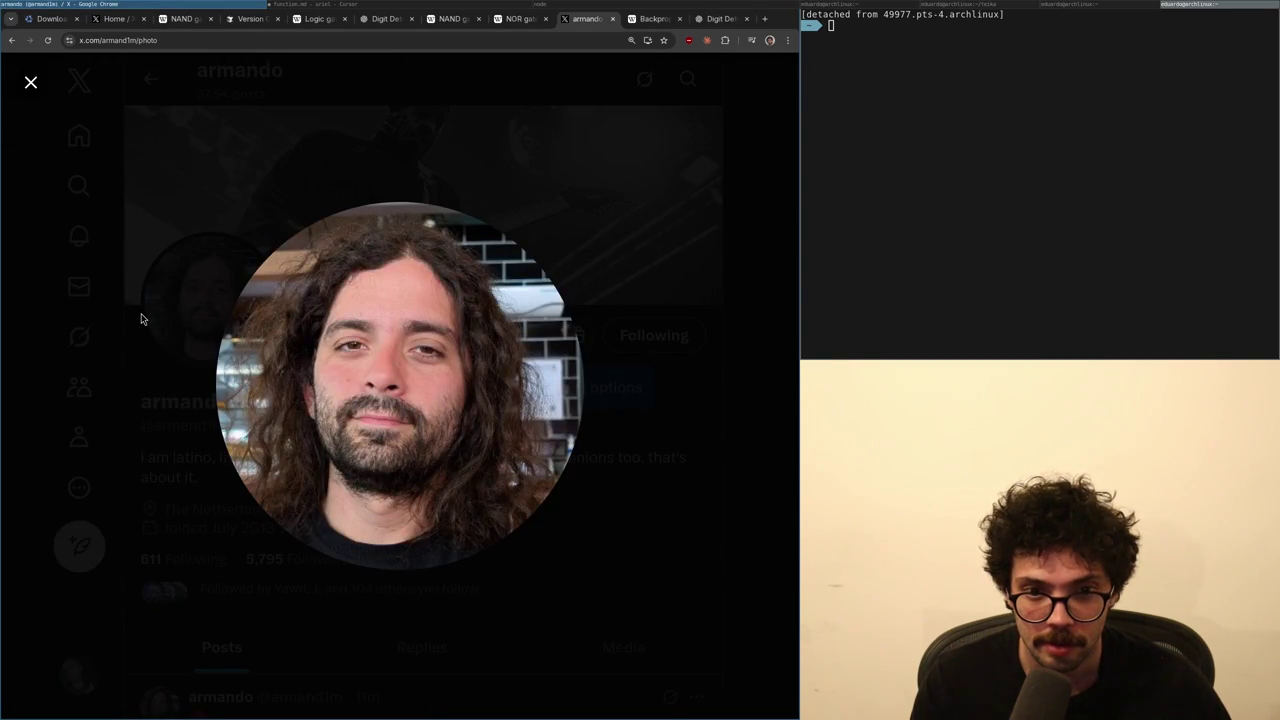
# - Close the photo, return to the X home feed, and switch back to function.md in Cursor
pyautogui.click(141, 319)
pyautogui.click(100, 158)
pyautogui.click(323, 10)
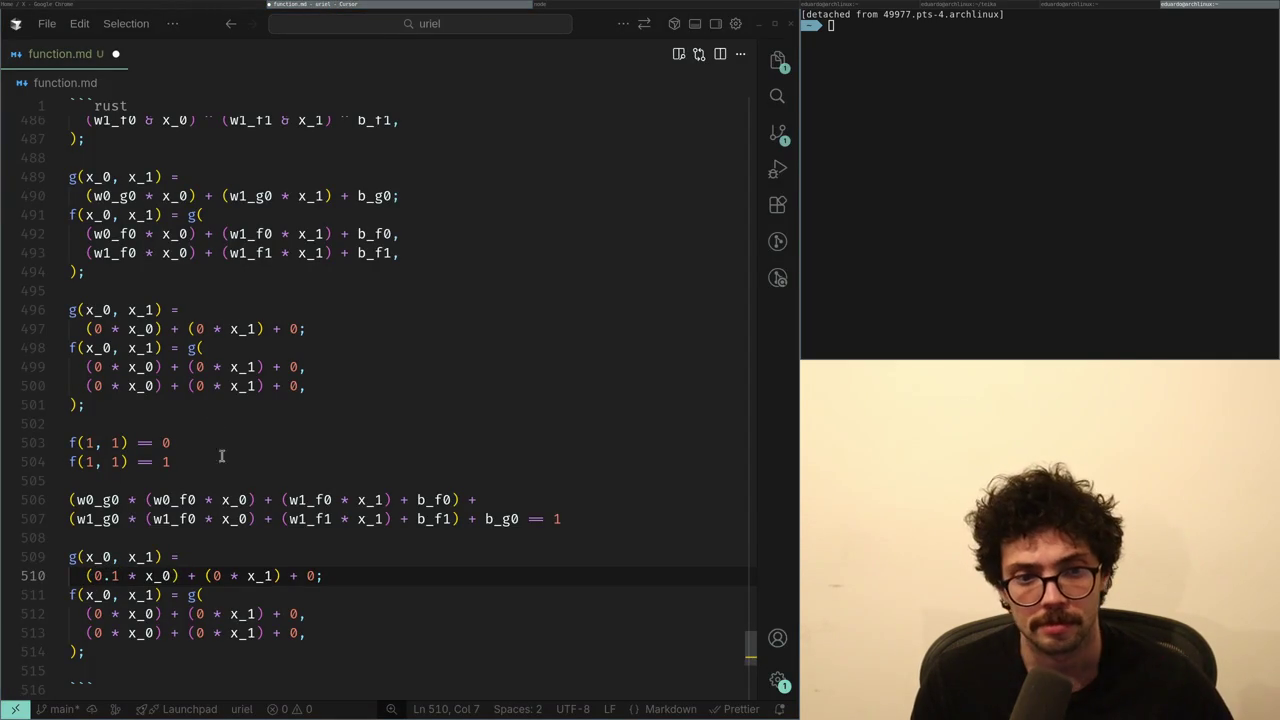
# - Tidy the g equation, then delete the zero-weight examples and everything after them
pyautogui.click(202, 518)
pyautogui.click(161, 557)
pyautogui.press('Down')
pyautogui.press('Home')
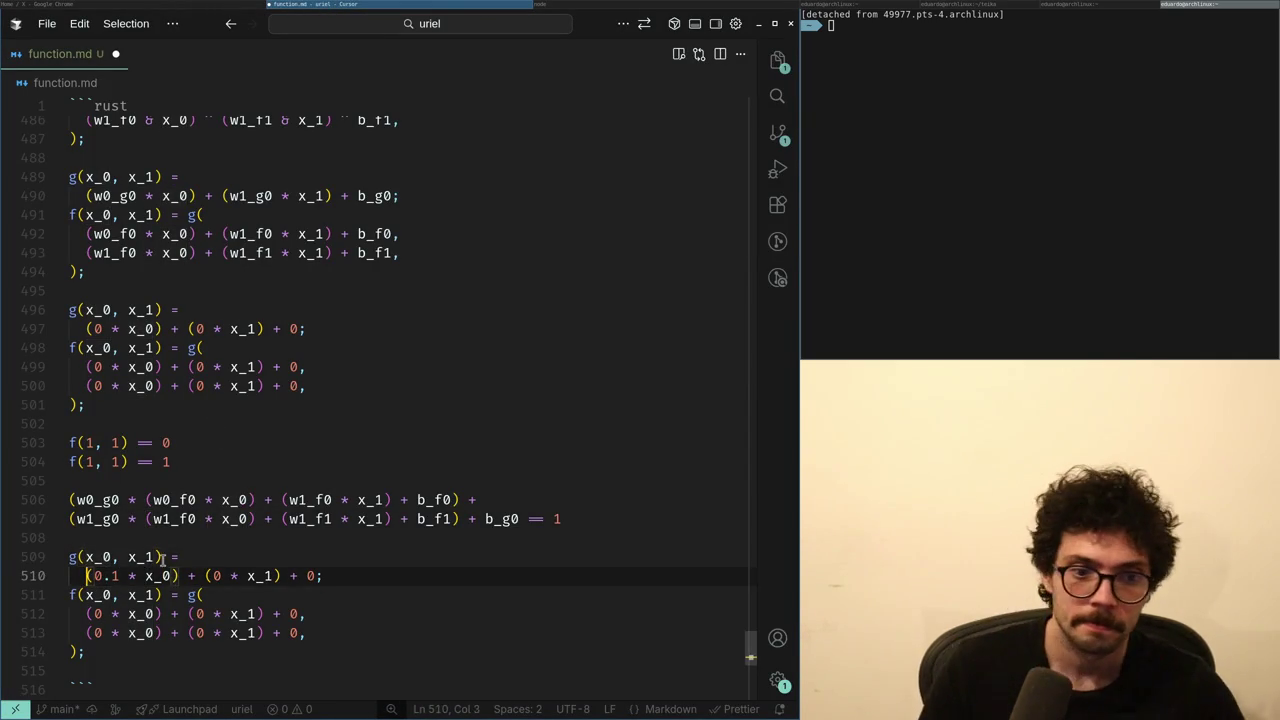
pyautogui.press('BackSpace')
pyautogui.press('BackSpace')
pyautogui.press('BackSpace')
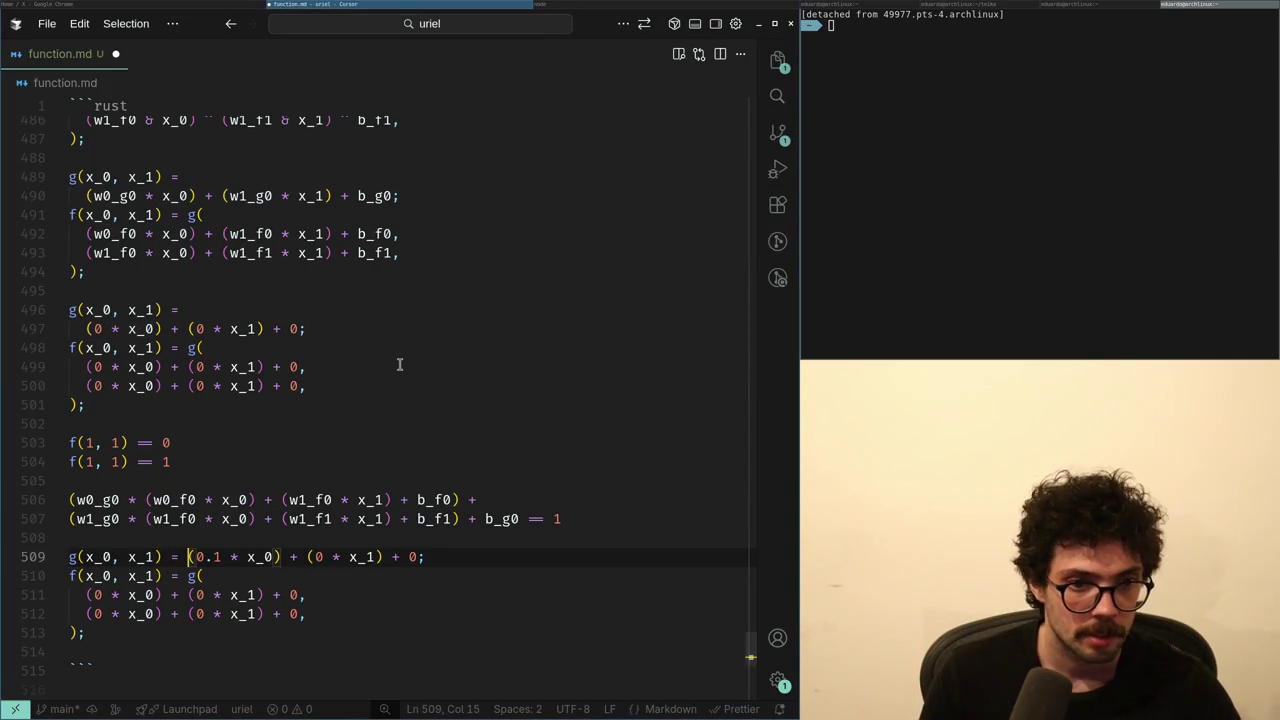
pyautogui.press('Return')
pyautogui.press('BackSpace')
pyautogui.press('BackSpace')
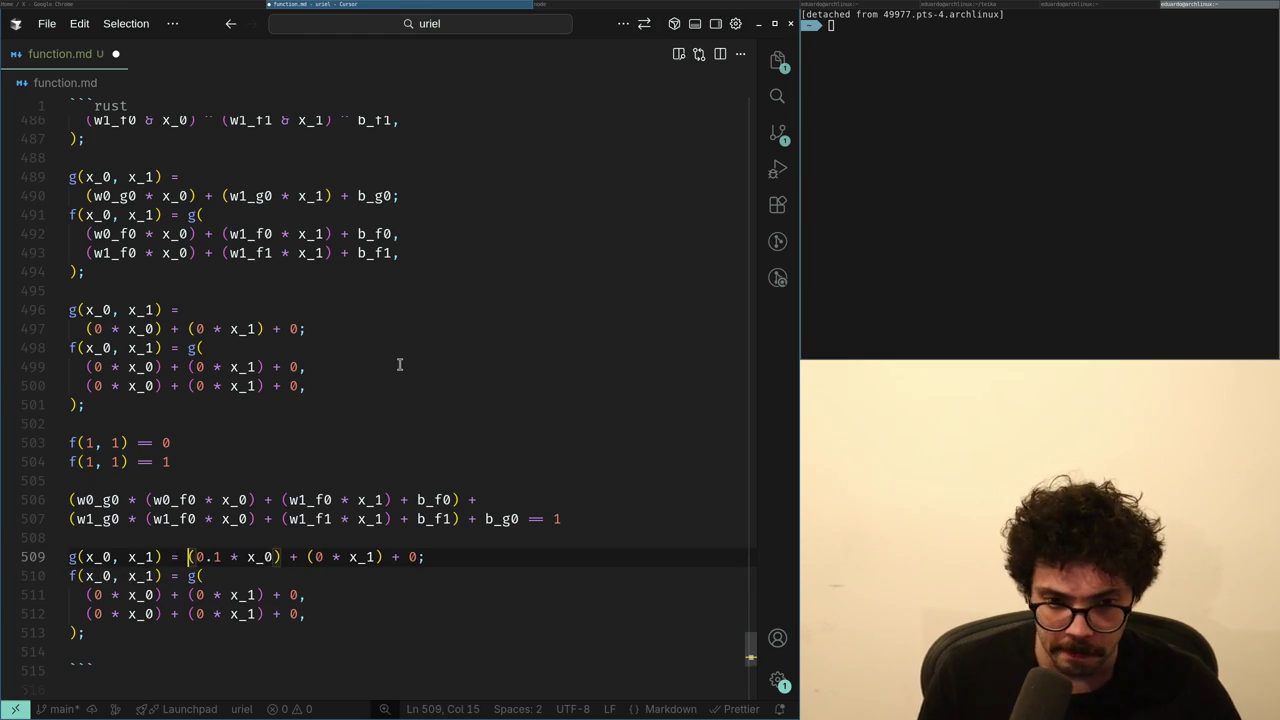
pyautogui.press('Left')
pyautogui.press('Left')
pyautogui.press('Left')
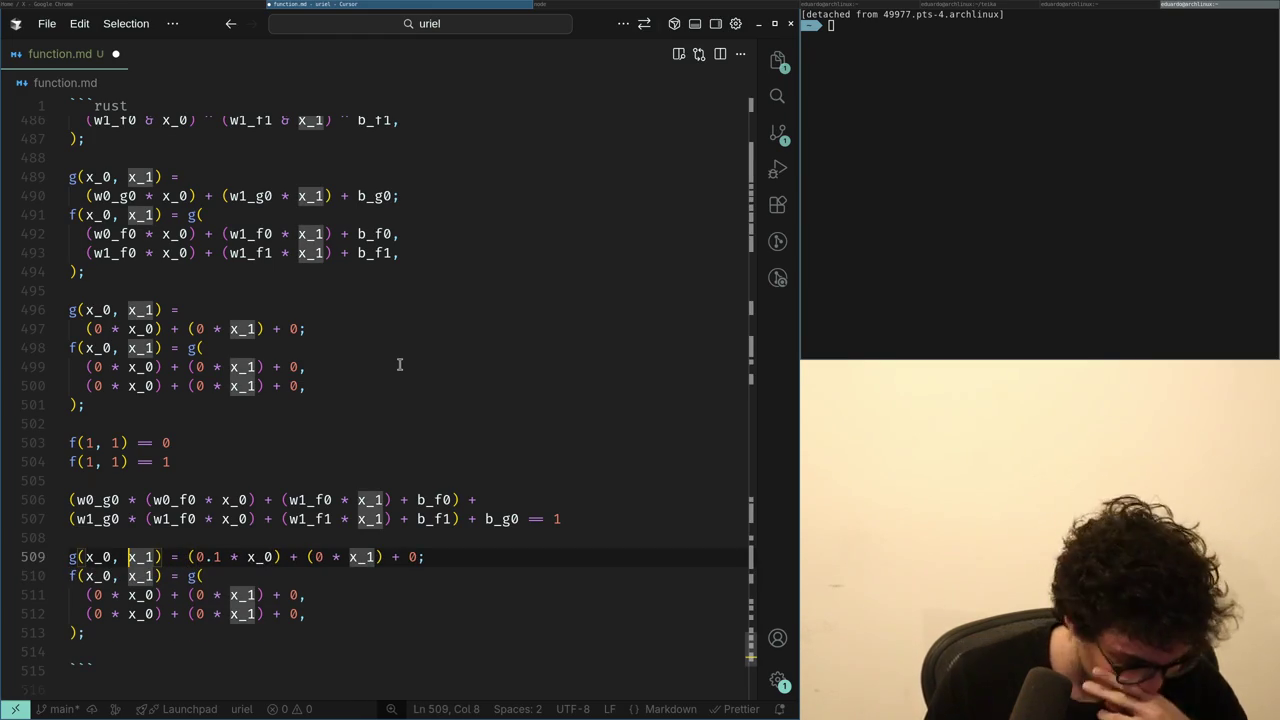
pyautogui.press('Up')
pyautogui.press('Up')
pyautogui.press('Up')
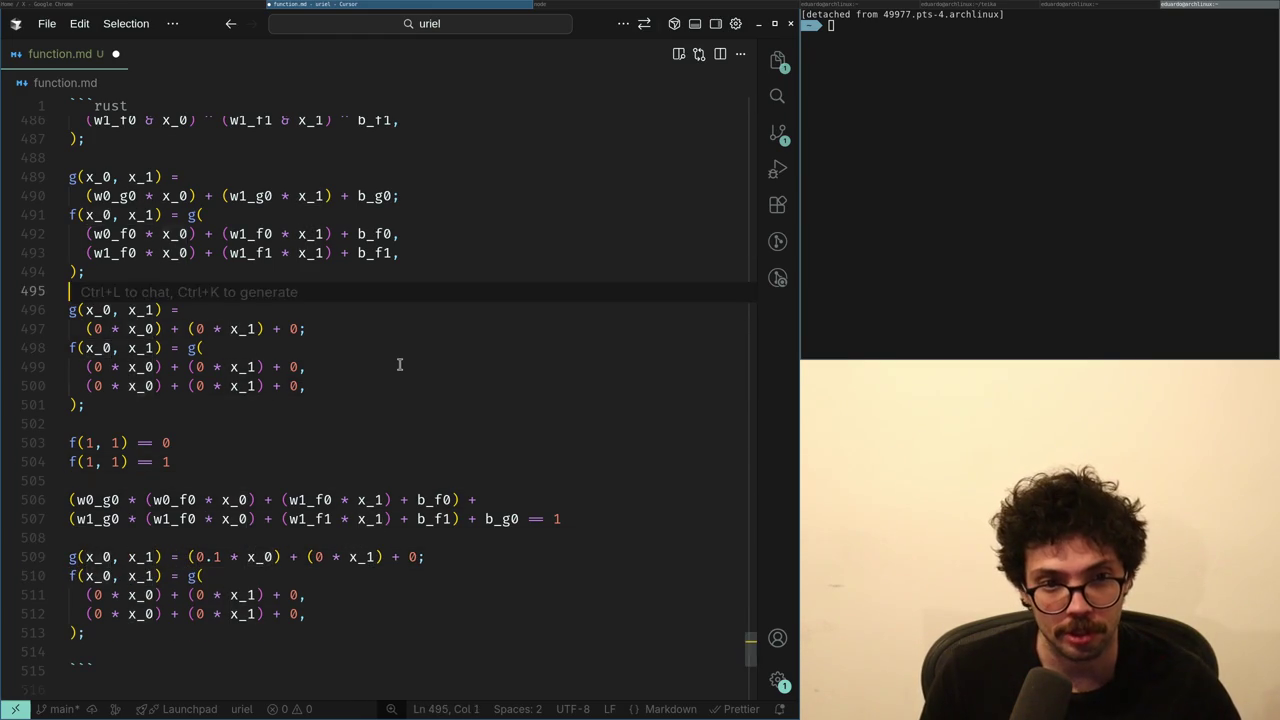
pyautogui.hotkey('ctrl', 'shift', 'End')
pyautogui.press('BackSpace')
# - Delete the old scratch-equation block, restoring the g/f definitions and later equations
pyautogui.press('BackSpace')
pyautogui.scroll(4, 390, 330)
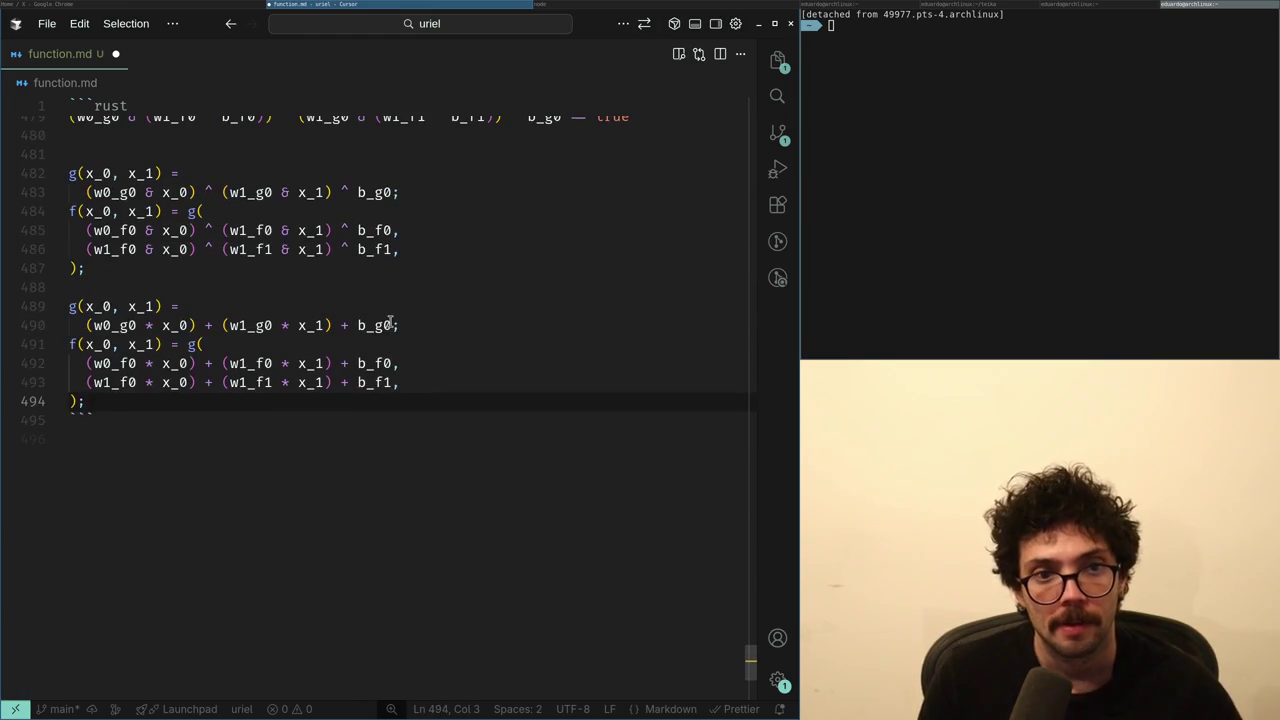
pyautogui.hotkey('shift', 'Up')
pyautogui.hotkey('shift', 'Up')
pyautogui.hotkey('shift', 'Up')
pyautogui.hotkey('shift', 'Up')
pyautogui.press('BackSpace')
pyautogui.hotkey('ctrl', 'z')
pyautogui.hotkey('ctrl', 'z')
pyautogui.hotkey('ctrl', 'z')
pyautogui.press('BackSpace')
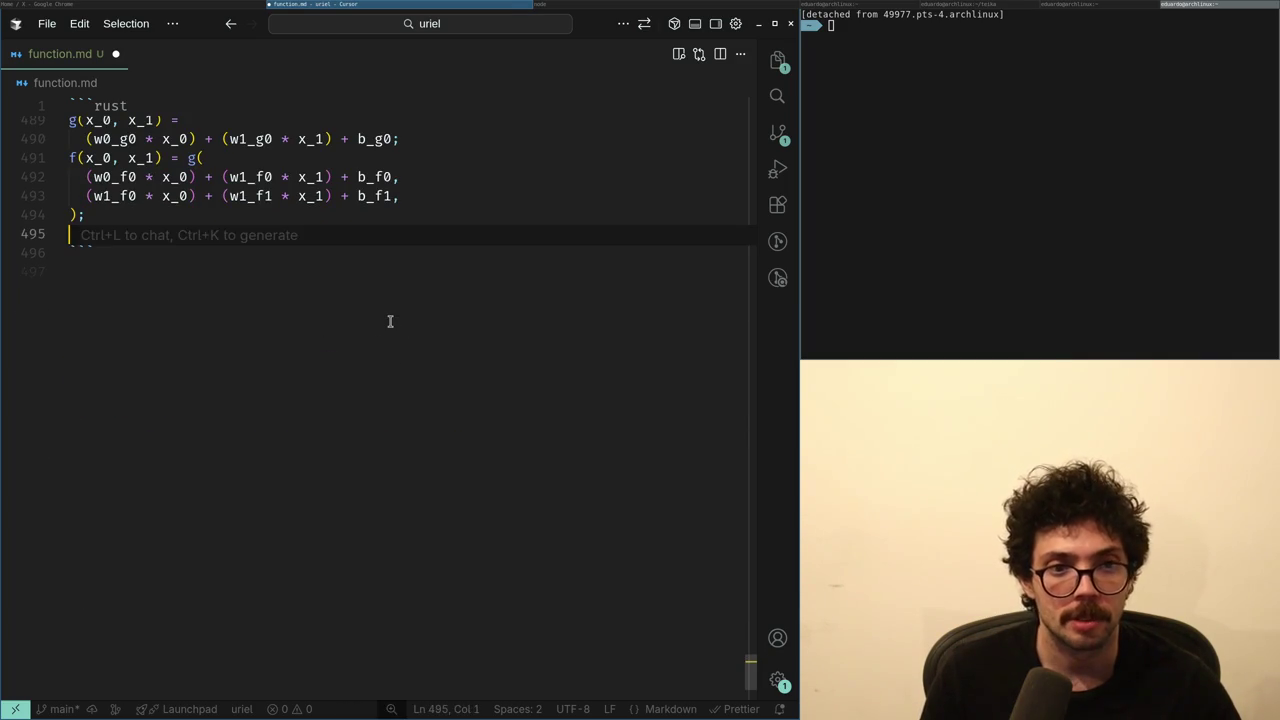
pyautogui.hotkey('ctrl', 'z')
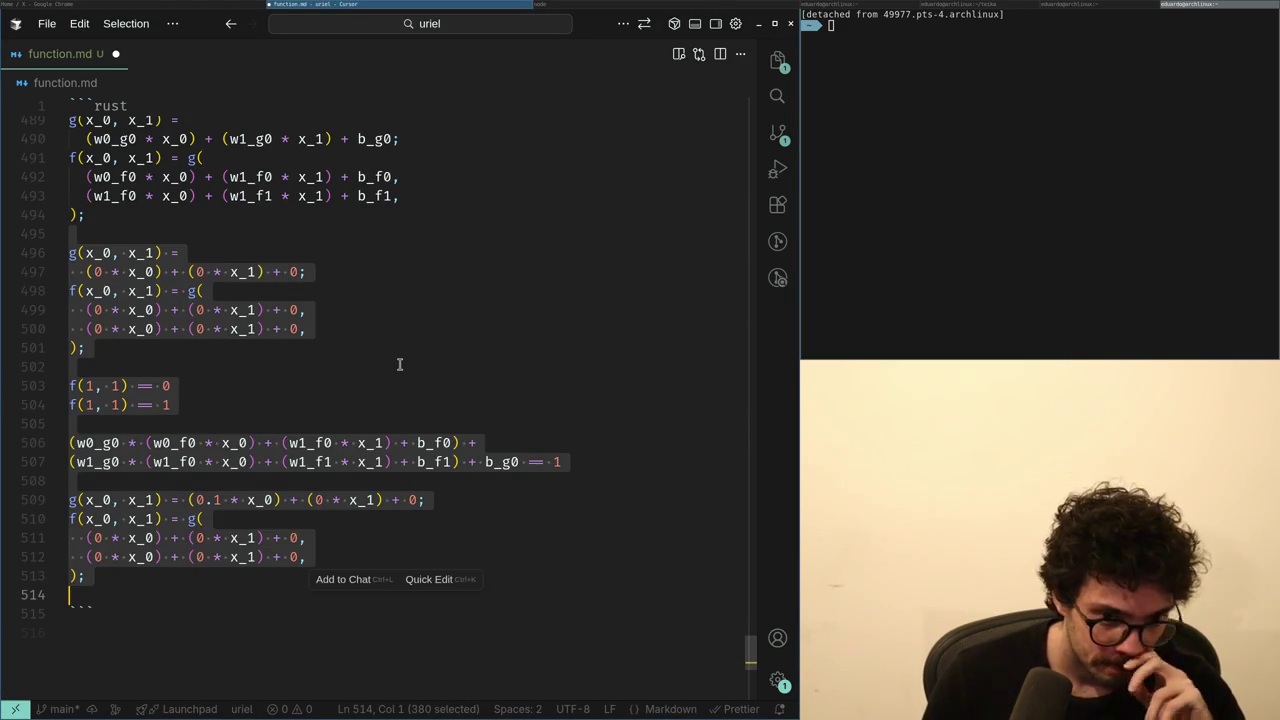
# - Remove the old f(1, 1) comparison lines and the long weight equation
pyautogui.click(262, 447)
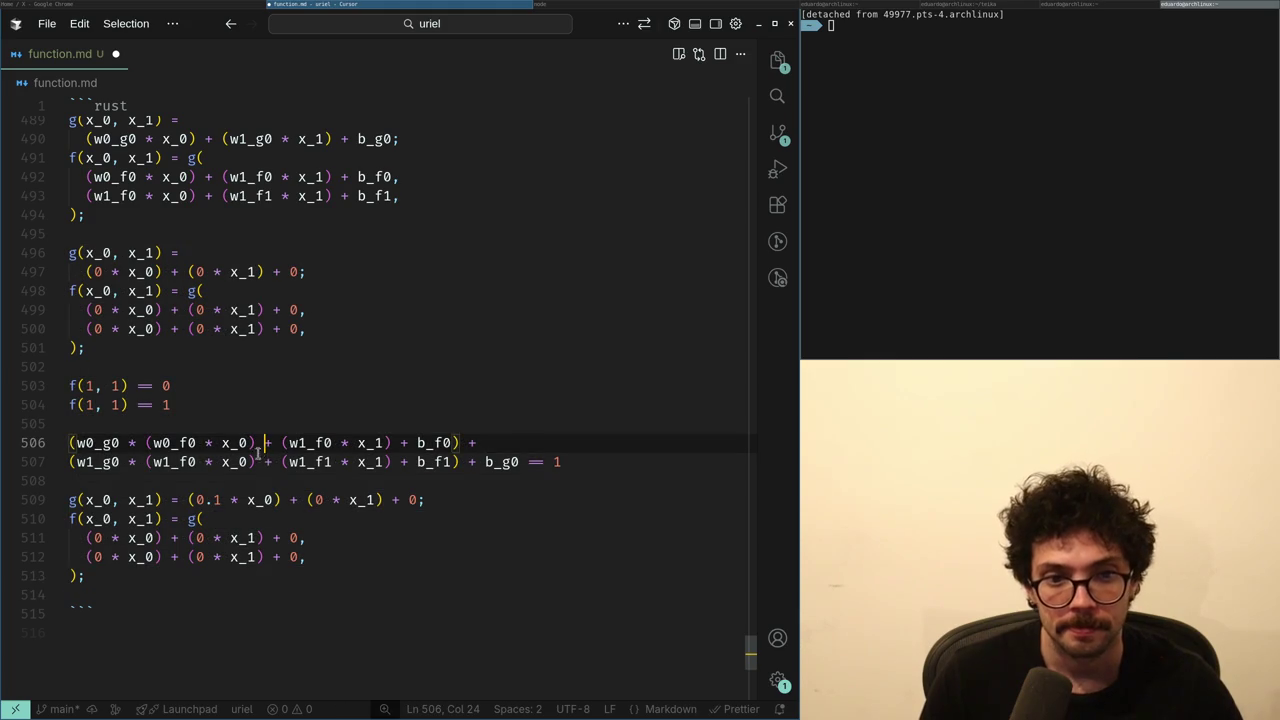
pyautogui.press('Up')
pyautogui.press('Up')
pyautogui.hotkey('shift', 'Up')
pyautogui.hotkey('shift', 'Up')
pyautogui.press('BackSpace')
pyautogui.press('Up')
pyautogui.press('Up')
pyautogui.press('Up')
pyautogui.press('Up')
pyautogui.press('Up')
pyautogui.hotkey('shift', 'End')
pyautogui.hotkey('shift', 'Down')
pyautogui.hotkey('shift', 'Down')
pyautogui.hotkey('shift', 'Down')
pyautogui.hotkey('ctrl', 'c')
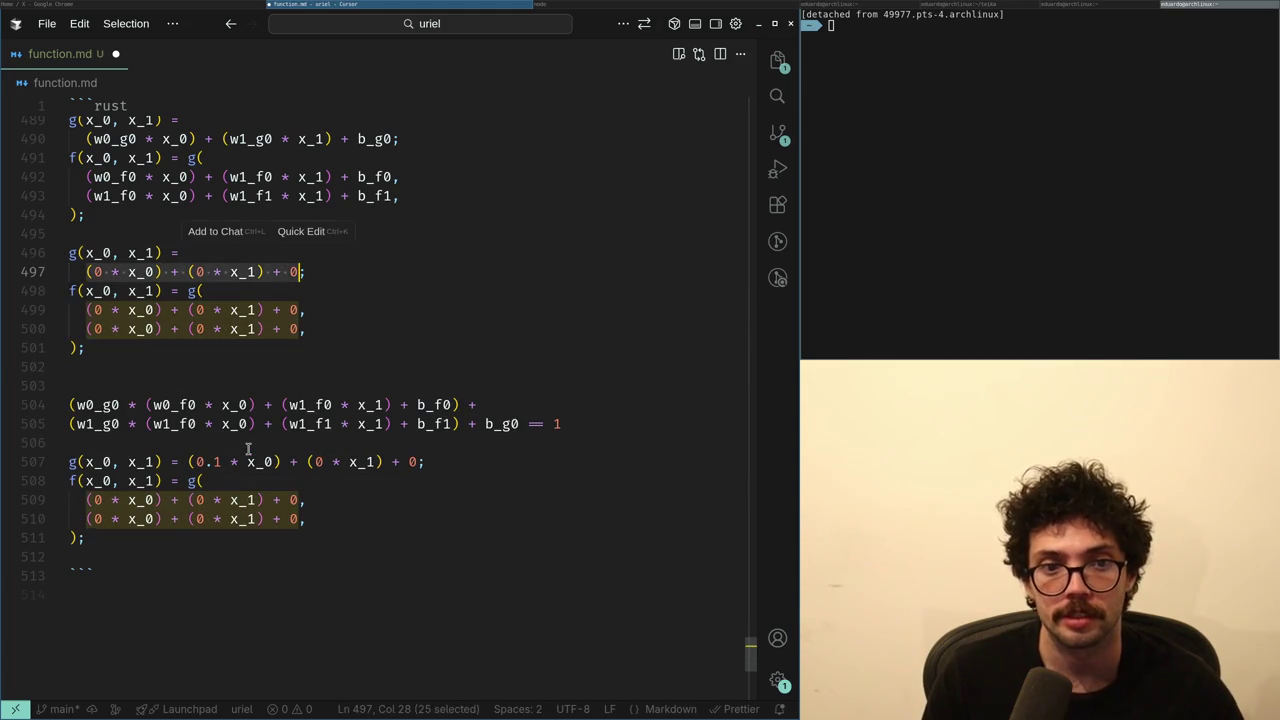
pyautogui.press('Left')
pyautogui.press('Down')
pyautogui.press('Down')
pyautogui.press('Down')
pyautogui.hotkey('shift', 'Down')
pyautogui.hotkey('shift', 'Down')
pyautogui.hotkey('shift', 'End')
pyautogui.press('BackSpace')
# - Start the received output line 'f(1, 1) =' beneath the f definition
pyautogui.write('$')
pyautogui.press('BackSpace')
pyautogui.hotkey('ctrl', 'v')
pyautogui.hotkey('ctrl', 'z')
pyautogui.write('f(1, 1) ==')
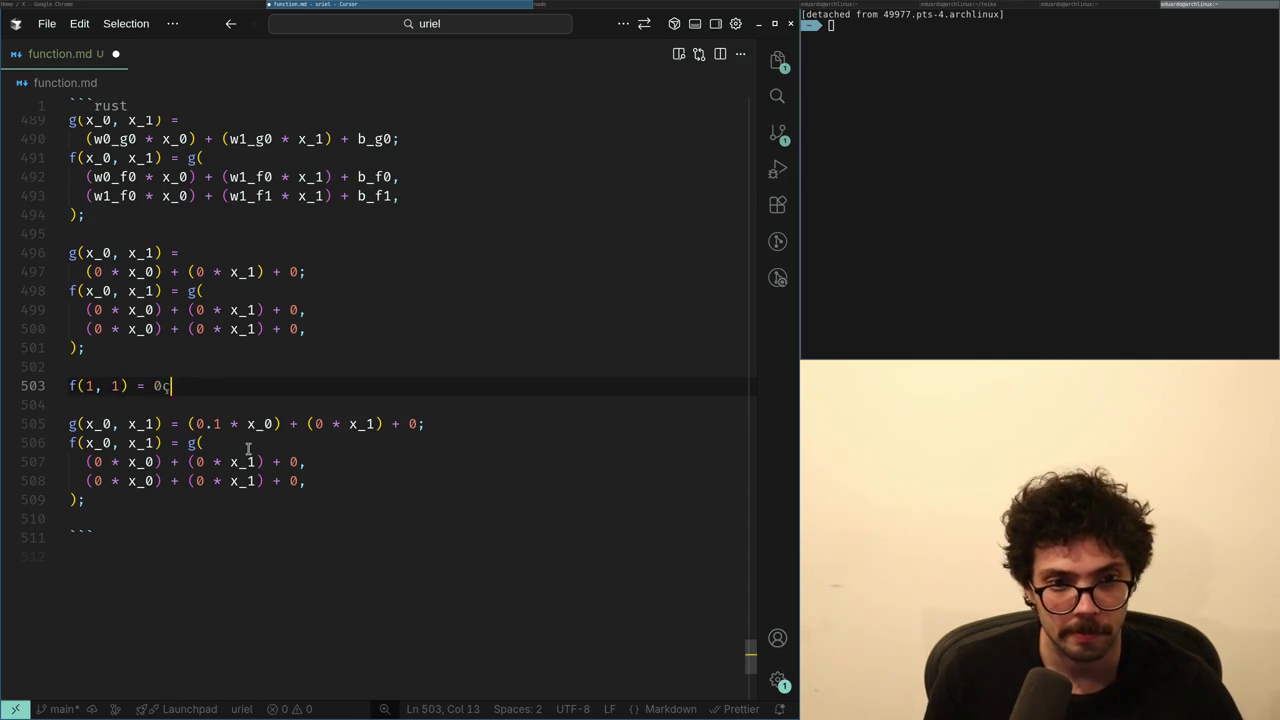
pyautogui.press('Return')
pyautogui.hotkey('ctrl', 'v')
pyautogui.hotkey('ctrl', 'z')
pyautogui.hotkey('ctrl', 'z')
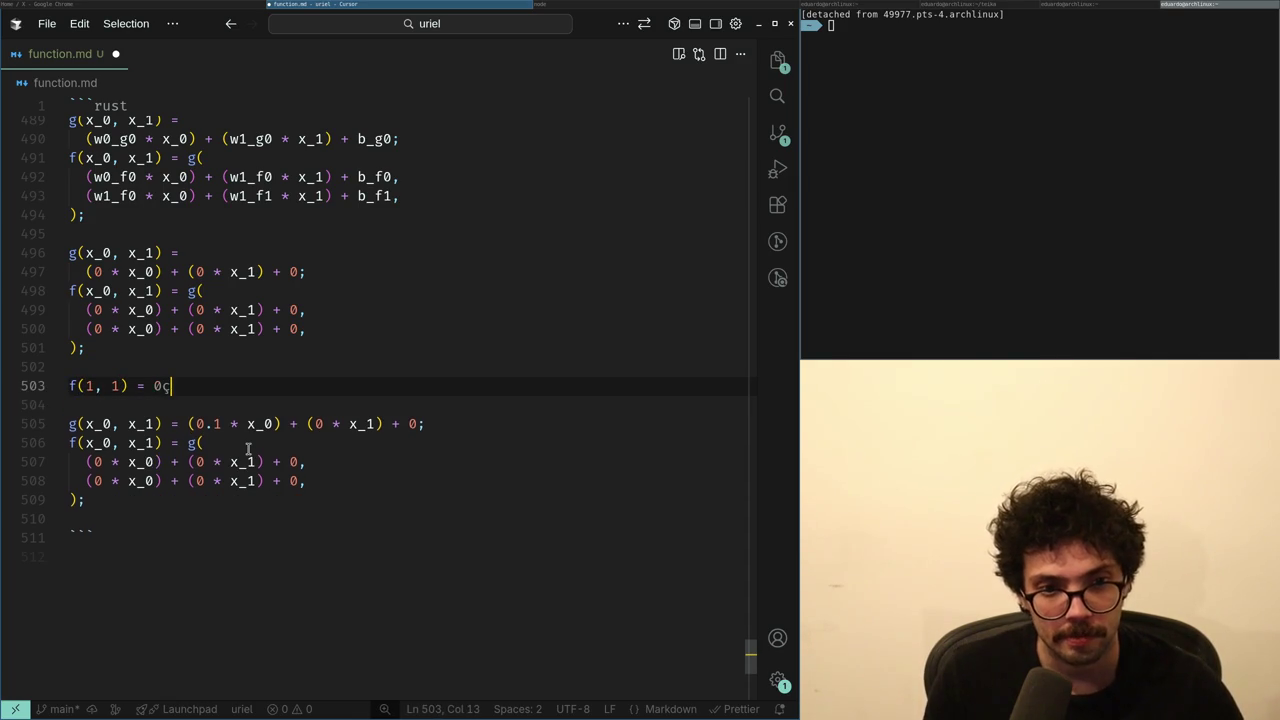
pyautogui.press('Return')
# - Mark f(1, 1) = 0 as received, add 'f(1, 1) = 1; // expected', and paste the zero expression below
pyautogui.press('Up')
pyautogui.press('End')
pyautogui.press('Left')
pyautogui.press('Left')
pyautogui.press('Left')
pyautogui.write('eived')
pyautogui.press('Return')
pyautogui.write('expe')
pyautogui.press('BackSpace')
pyautogui.press('BackSpace')
pyautogui.press('BackSpace')
pyautogui.write('f(')
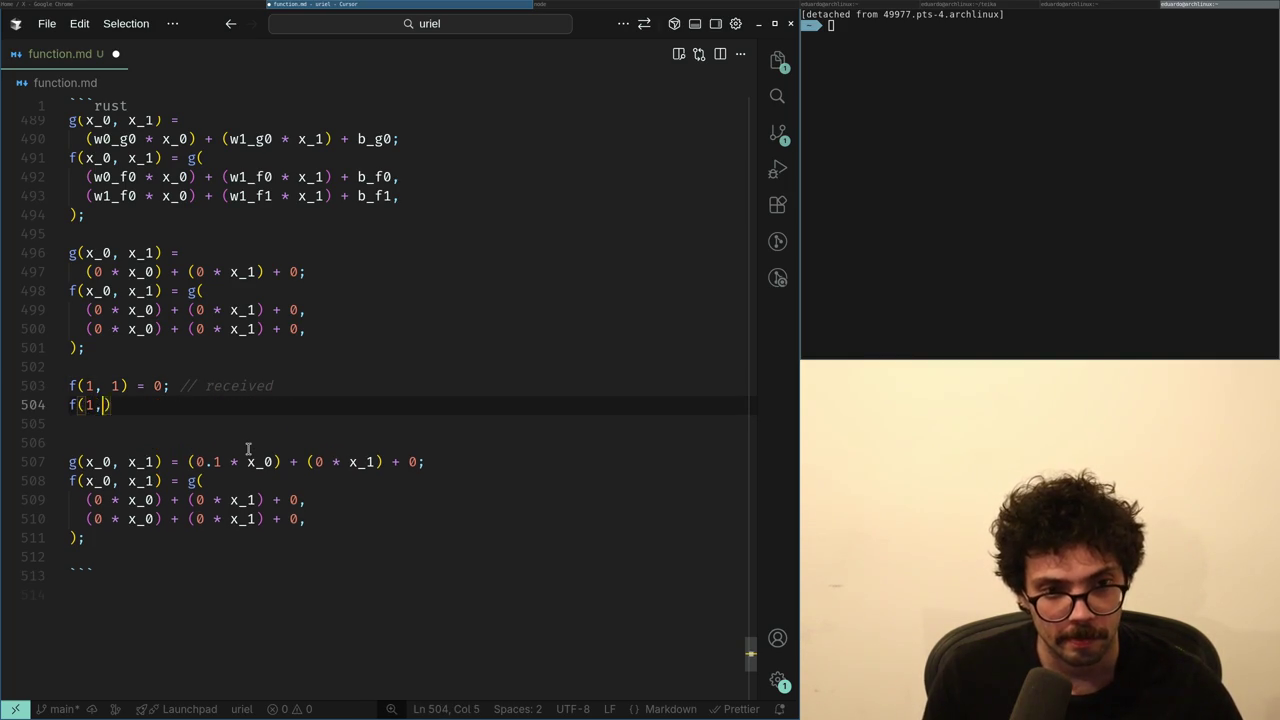
pyautogui.write(' == 1')
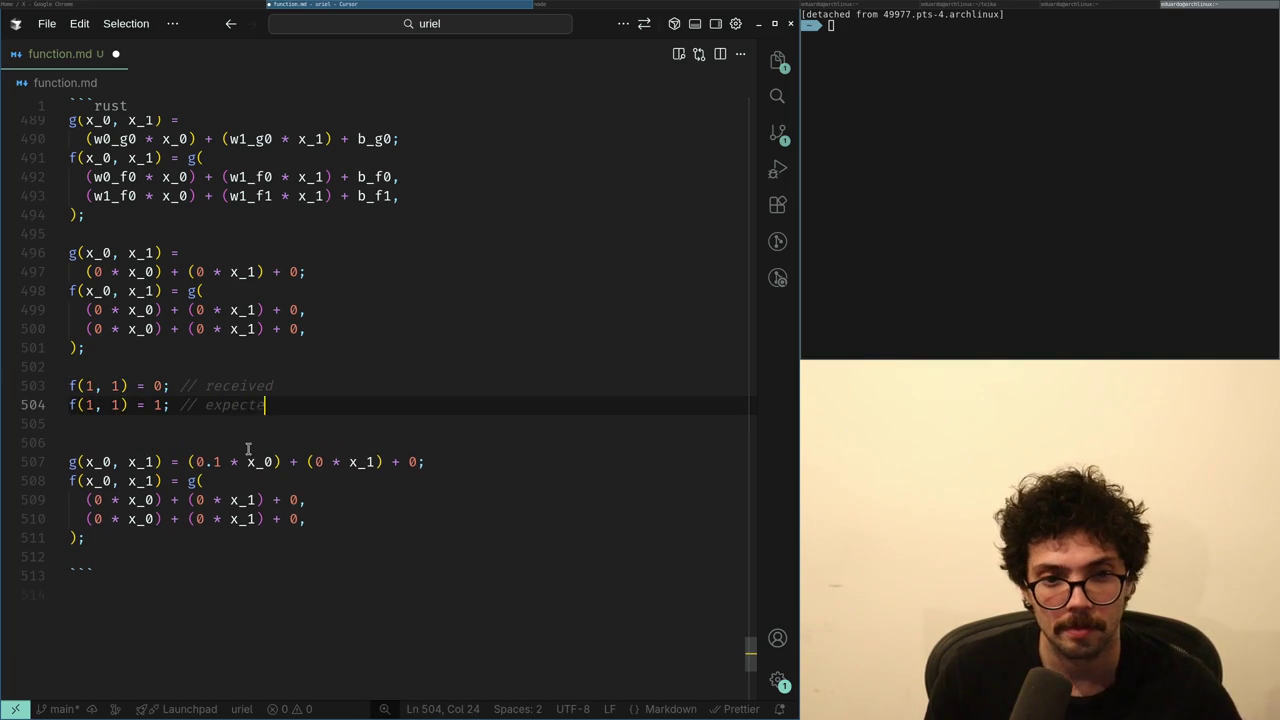
pyautogui.write('ed')
pyautogui.press('Return')
pyautogui.press('Return')
pyautogui.hotkey('ctrl', 'v')
pyautogui.press('Up')
pyautogui.press('Up')
pyautogui.press('Up')
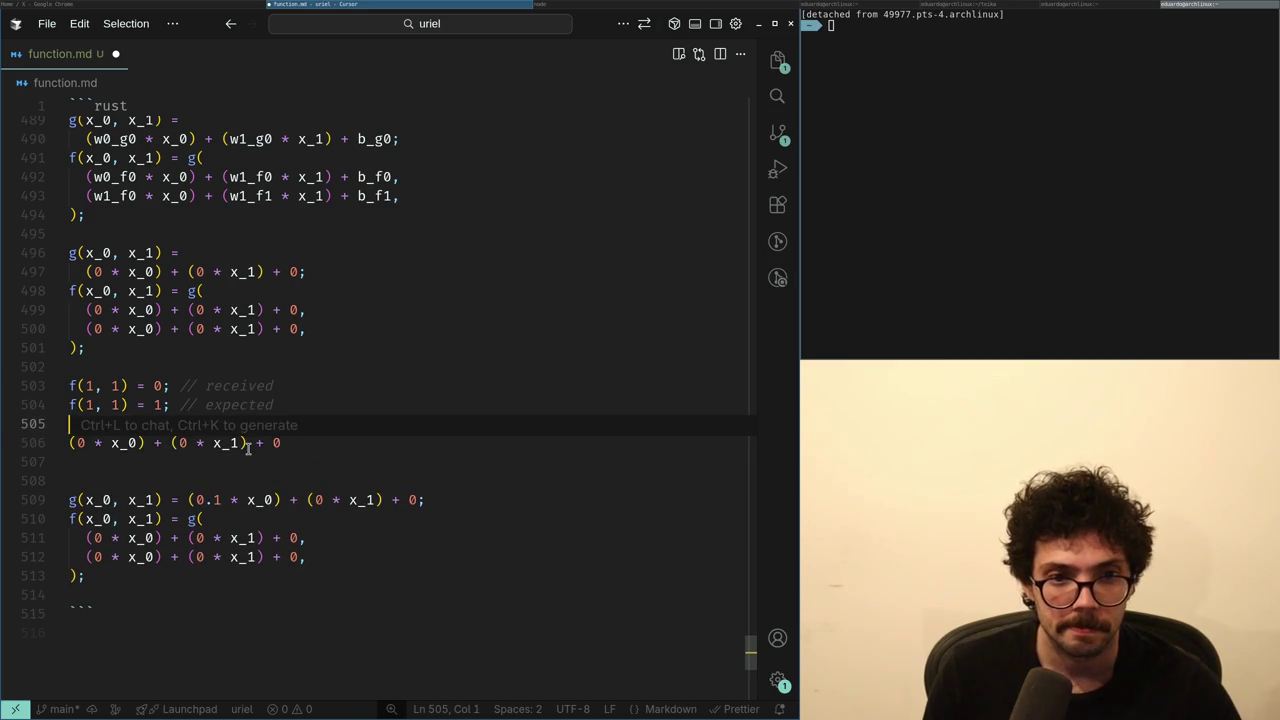
pyautogui.hotkey('alt', 'Tab')
pyautogui.hotkey('ctrl', '9')
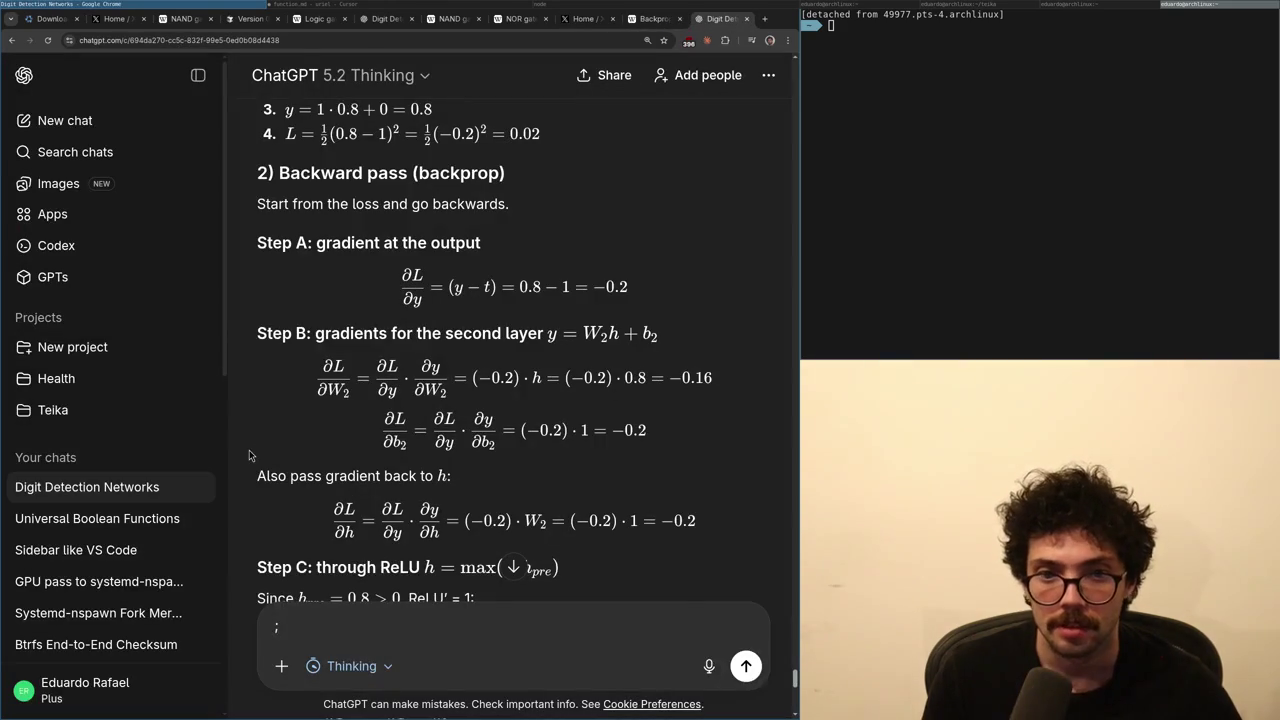
# - Check ChatGPT's forward equations and loss formula, then begin a loss line under the f(1, 1) values
pyautogui.scroll(3, 406, 488)
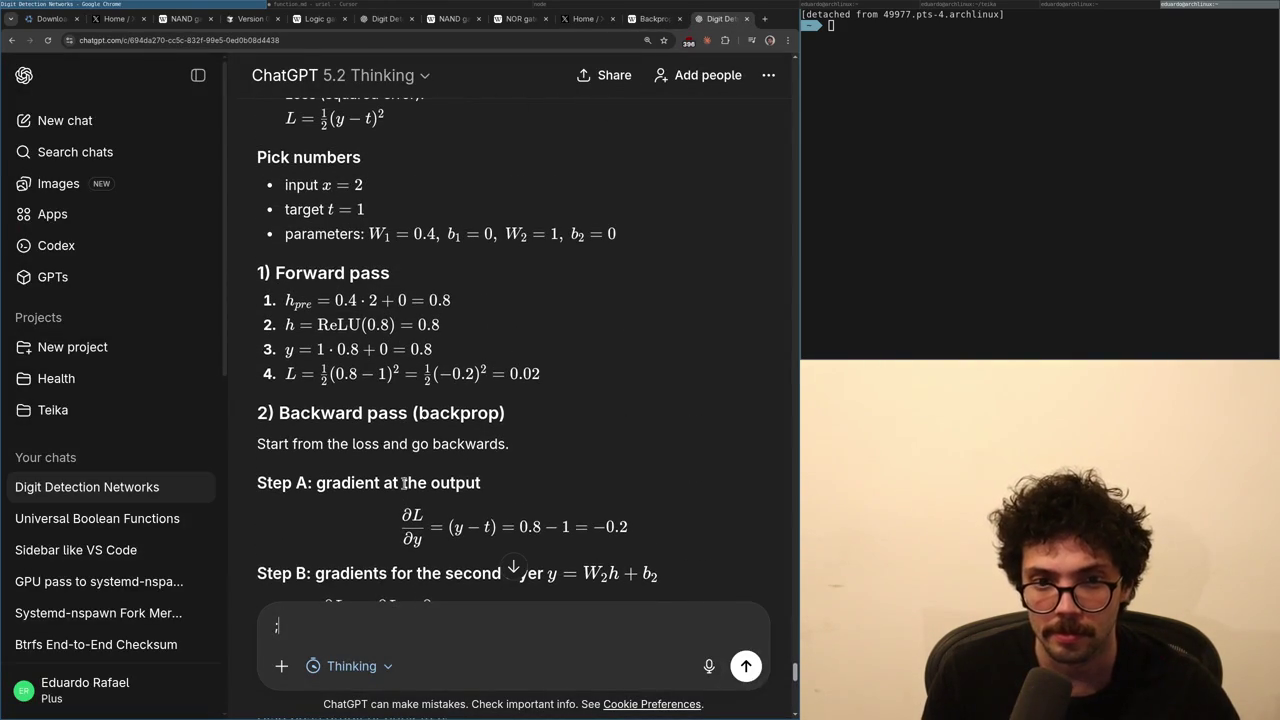
pyautogui.scroll(2, 404, 483)
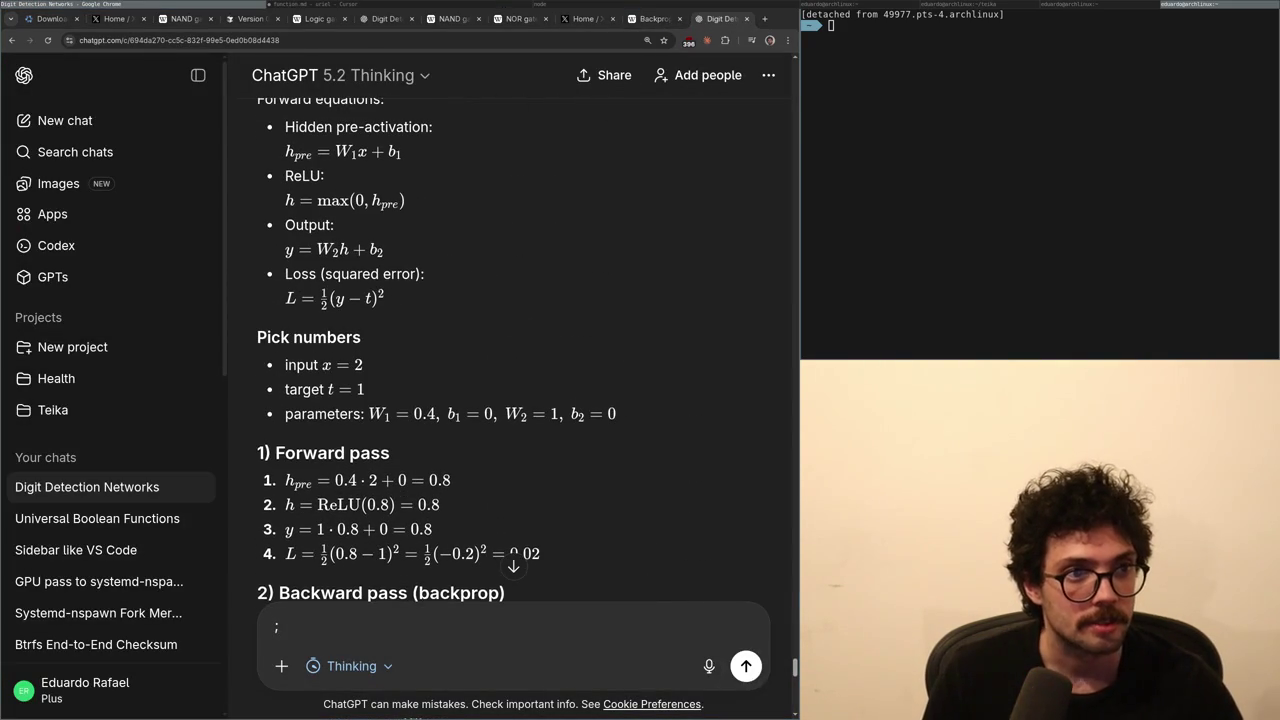
pyautogui.press('super+Right')
pyautogui.press('Down')
pyautogui.press('Down')
pyautogui.press('Down')
pyautogui.press('Return')
pyautogui.write('loss =')
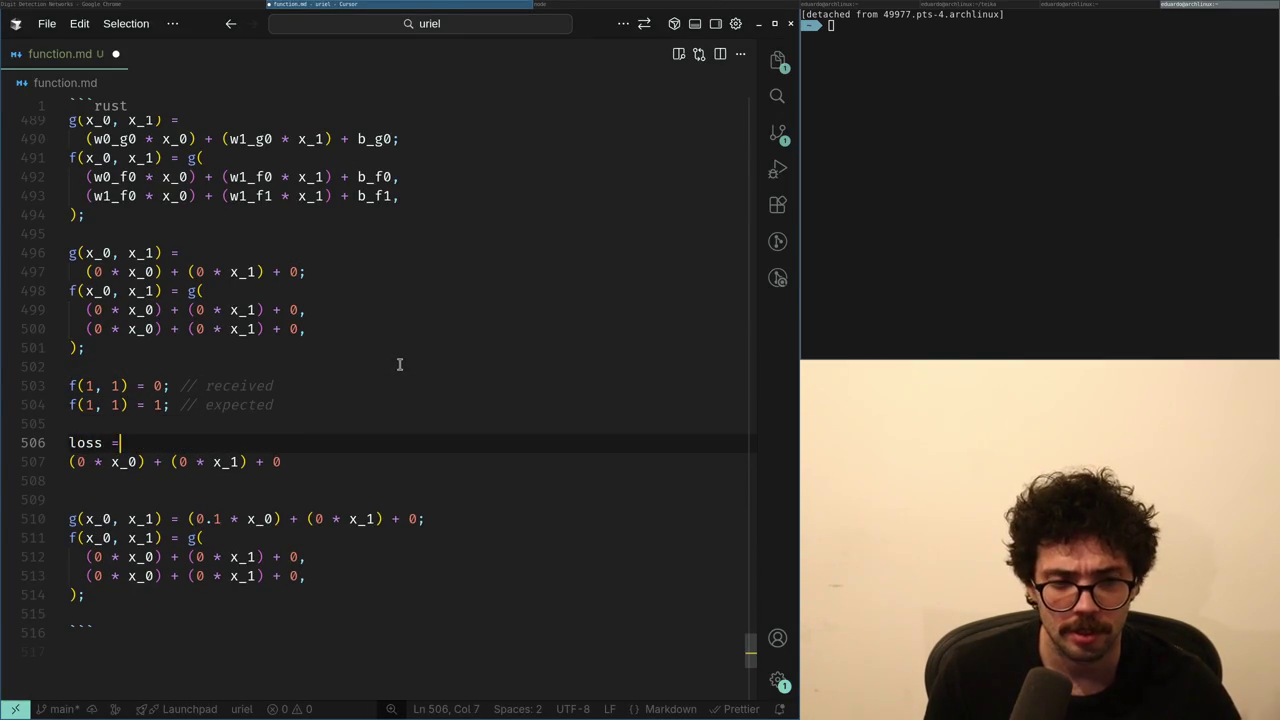
pyautogui.press('super+Left')
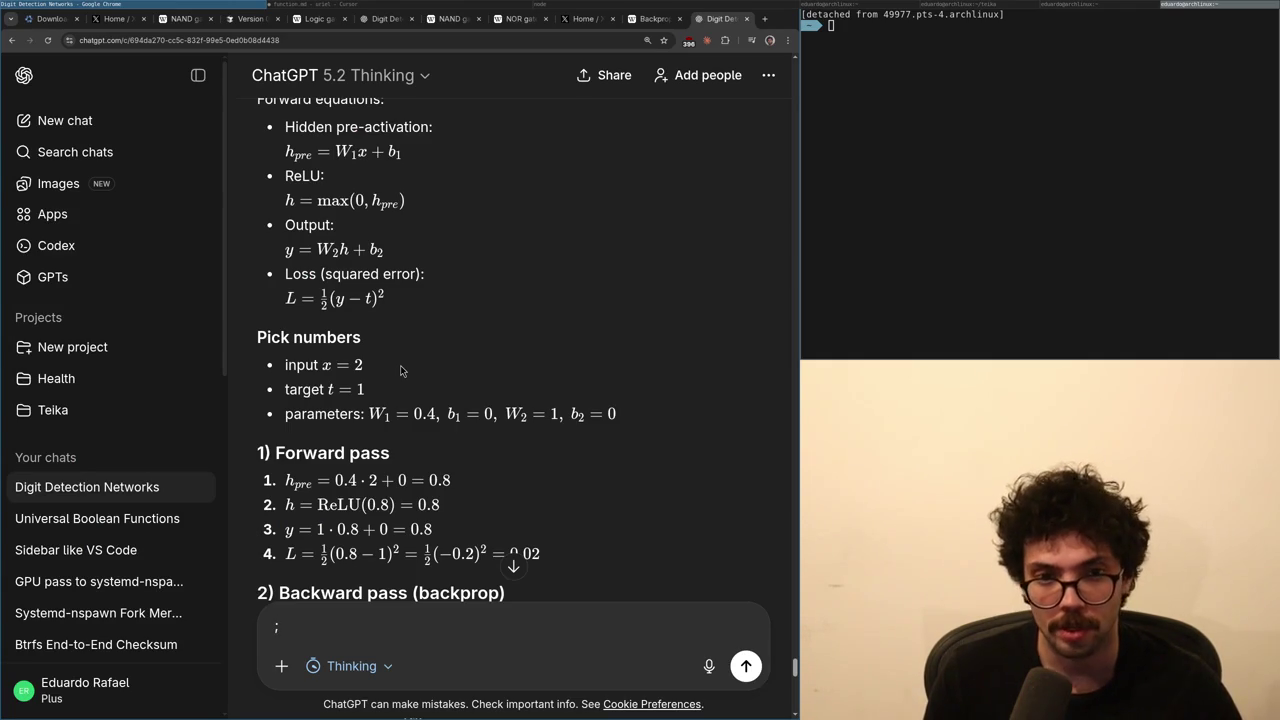
pyautogui.press('super+Right')
# - Finish 'loss = 0.5;' and duplicate the (0 * x_0) + (0 * x_1) + 0 line
pyautogui.write('.5;')
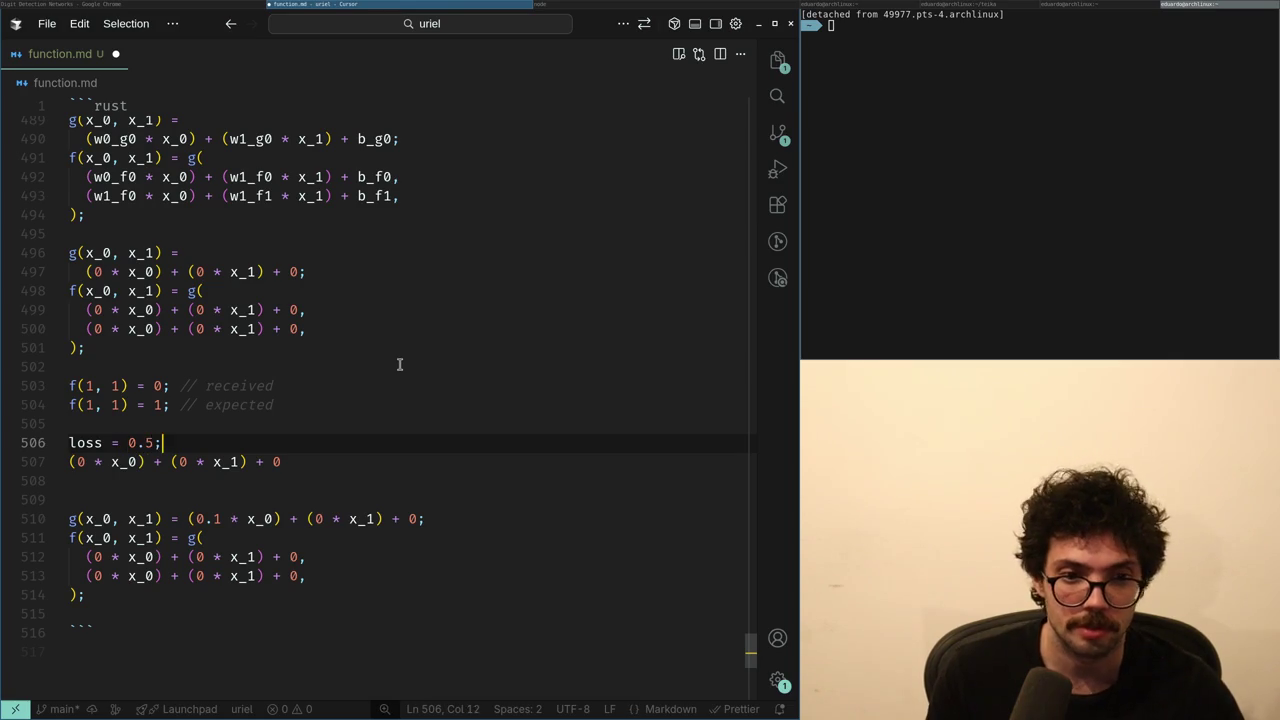
pyautogui.press('Return')
pyautogui.press('Up')
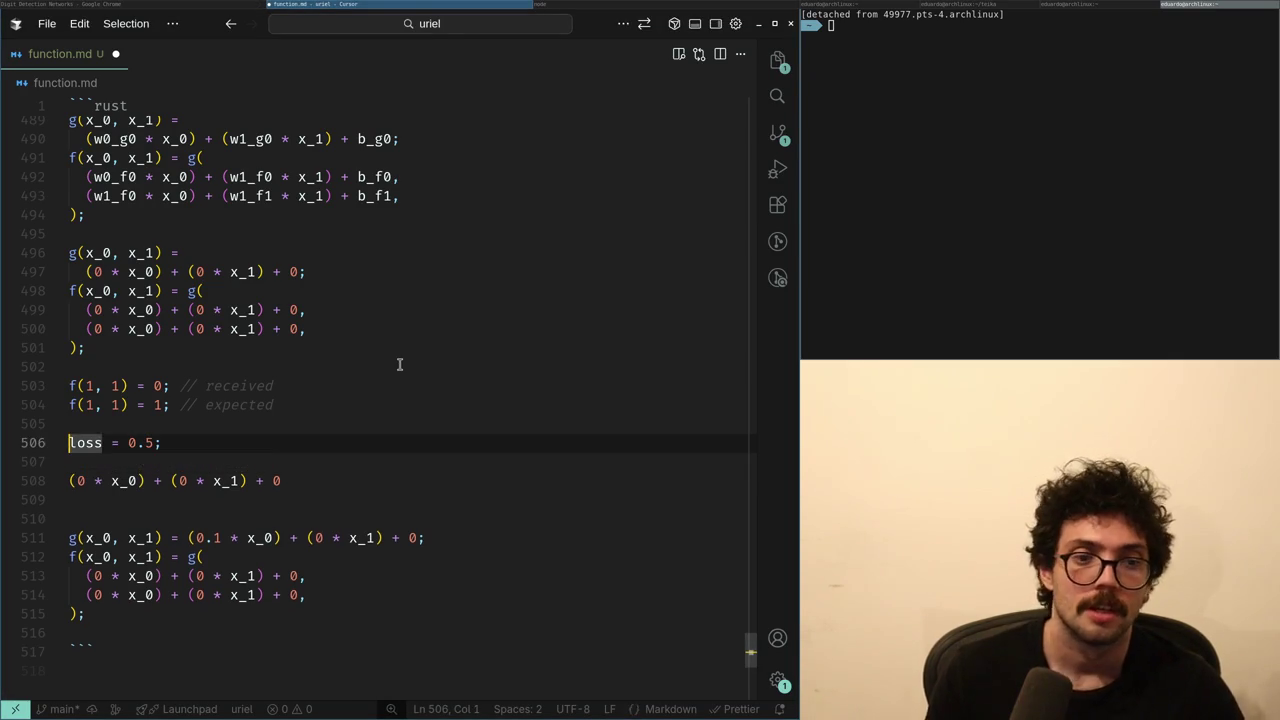
pyautogui.press('Down')
pyautogui.press('Down')
pyautogui.press('Up')
pyautogui.press('Up')
pyautogui.press('Up')
pyautogui.press('Up')
pyautogui.press('End')
pyautogui.press('Left')
pyautogui.press('Down')
pyautogui.press('Down')
pyautogui.press('Down')
pyautogui.press('BackSpace')
pyautogui.press('Return')
pyautogui.press('Down')
pyautogui.press('End')
pyautogui.hotkey('shift', 'alt', 'Up')
# - Separate the two zero-weight expressions with a blank line
pyautogui.hotkey('alt', 'Tab')
pyautogui.hotkey('alt', 'Tab')
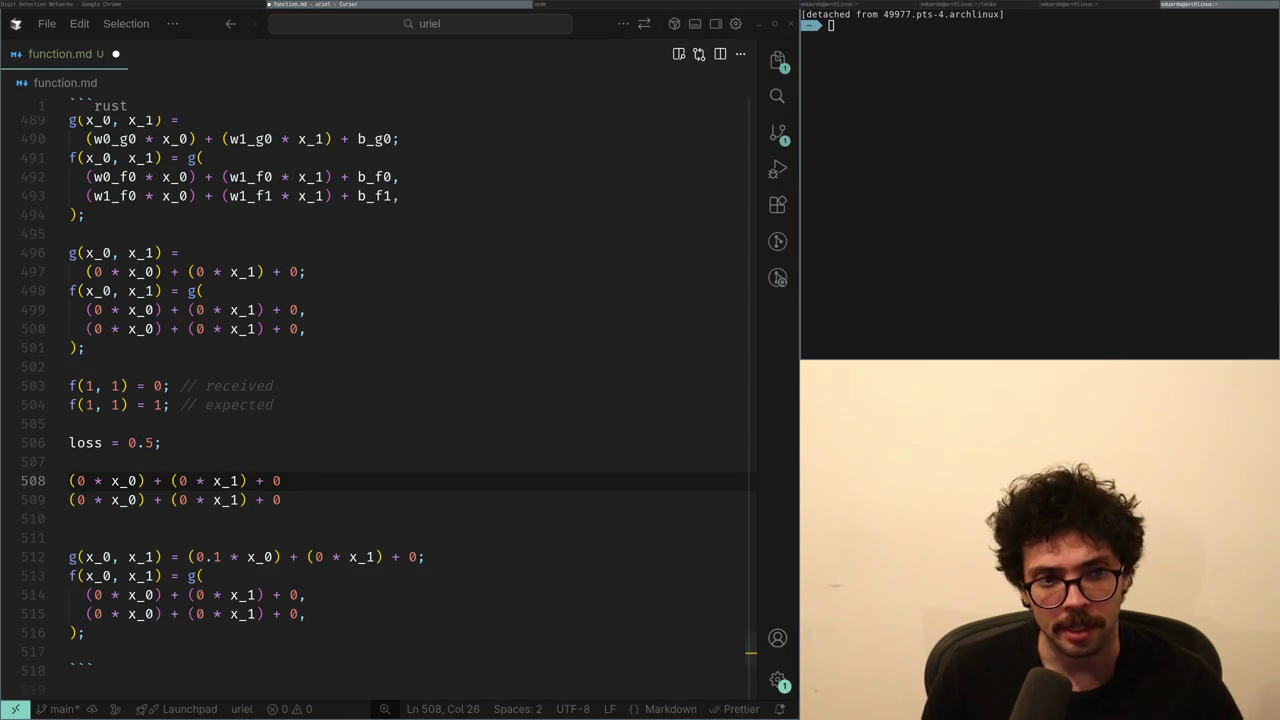
pyautogui.press('Return')
pyautogui.press('Up')
pyautogui.press('Right')
pyautogui.press('Right')
pyautogui.press('Right')
pyautogui.press('Left')
pyautogui.press('Left')
pyautogui.press('Left')
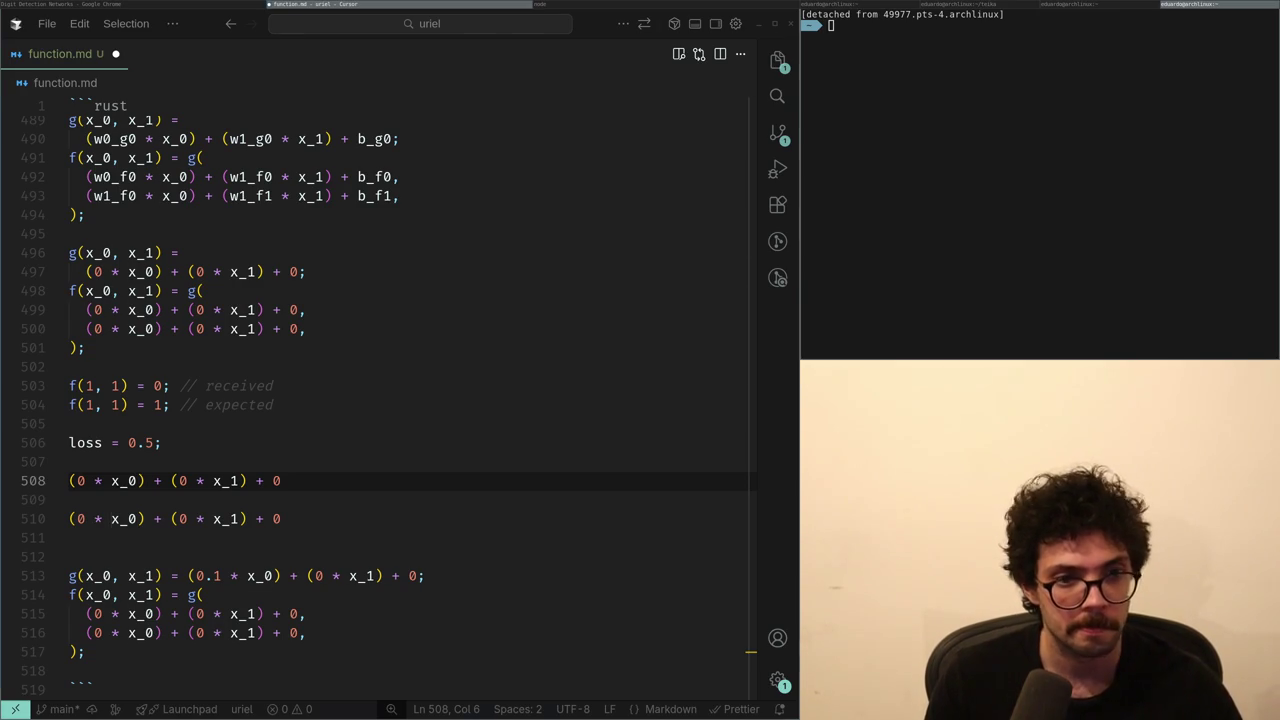
# - Compare the first zero expression against ChatGPT's worked example, stepping through its terms
pyautogui.hotkey('alt', 'Tab')
pyautogui.hotkey('alt', 'Tab')
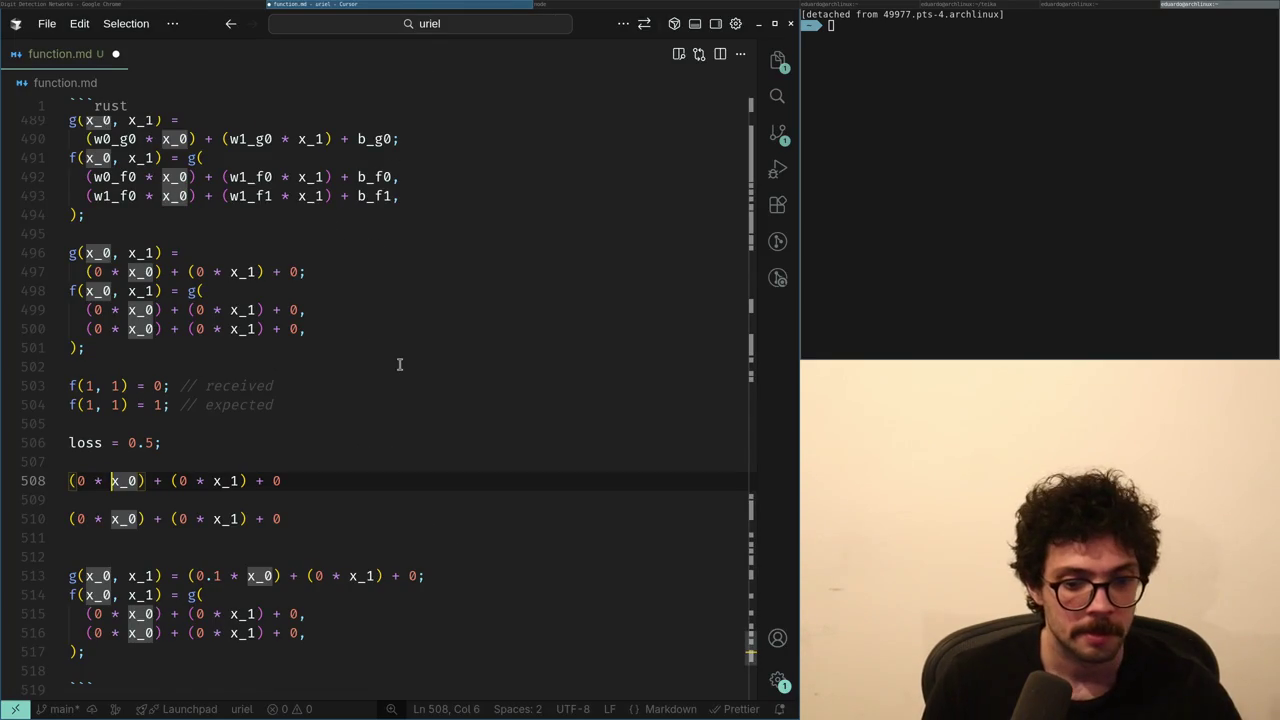
pyautogui.press('super+Right')
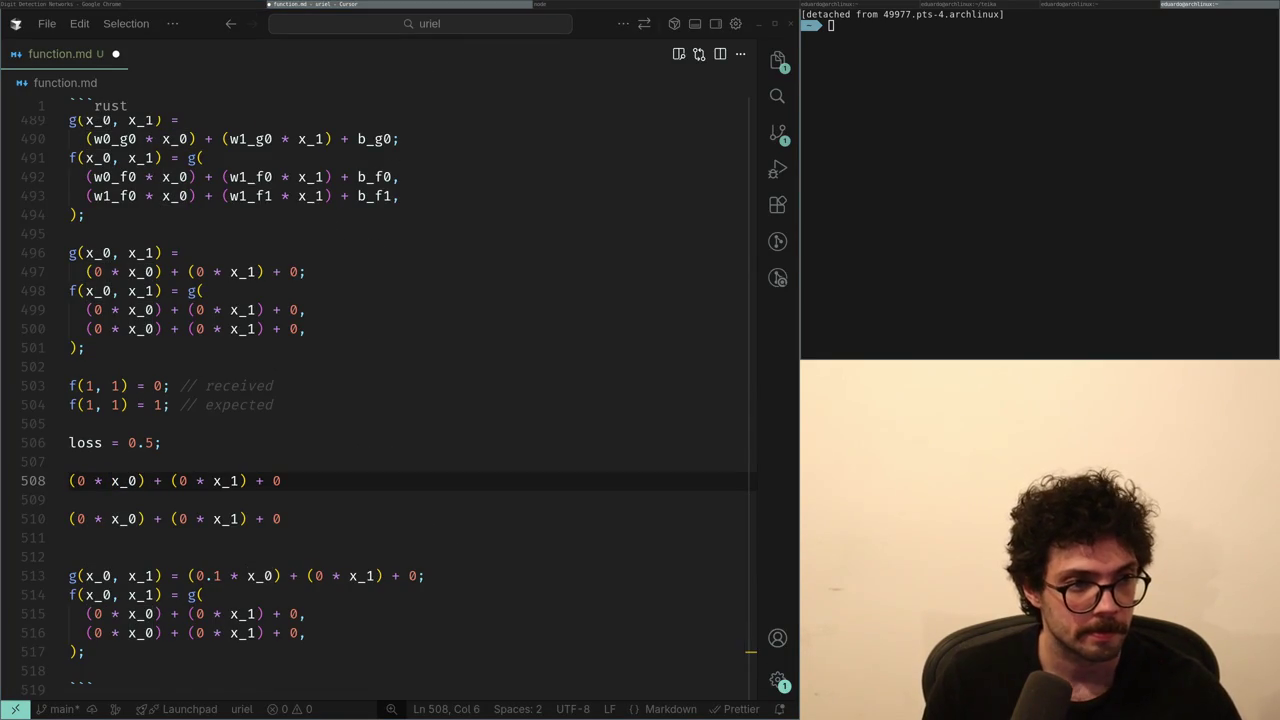
pyautogui.hotkey('alt', 'Tab')
pyautogui.hotkey('alt', 'Tab')
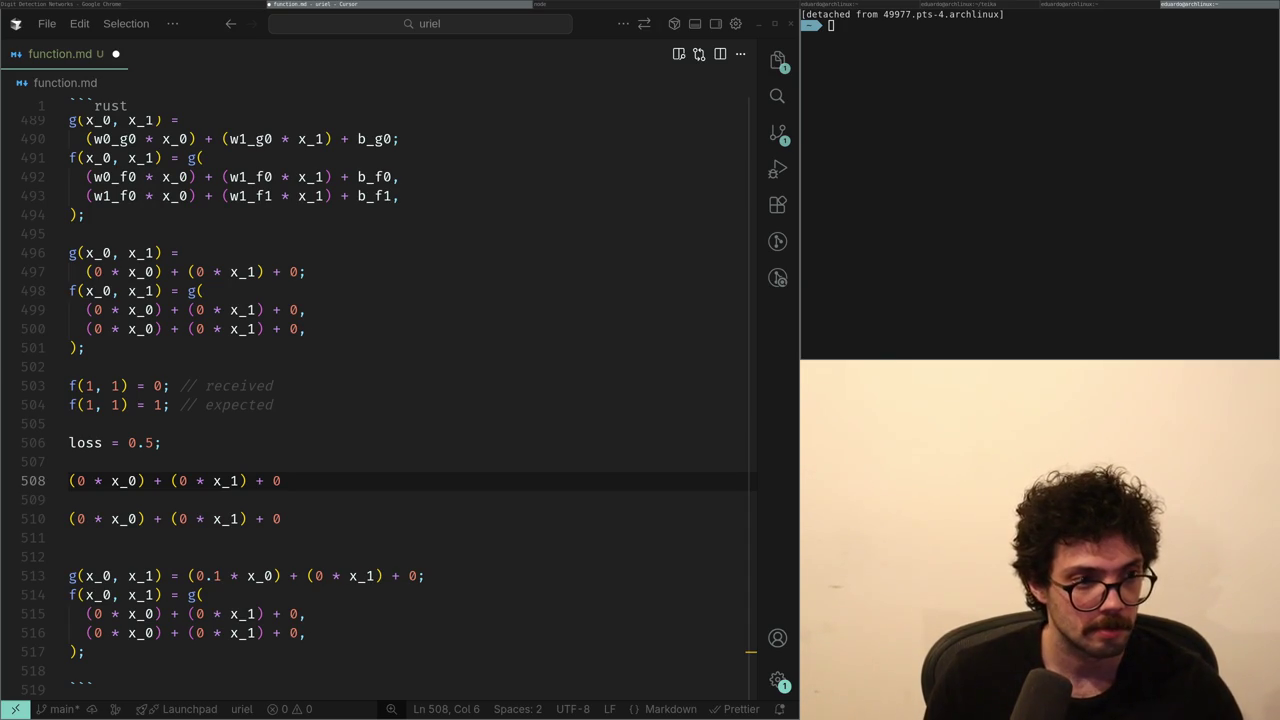
pyautogui.press('super+Left')
pyautogui.hotkey('alt', 'Tab')
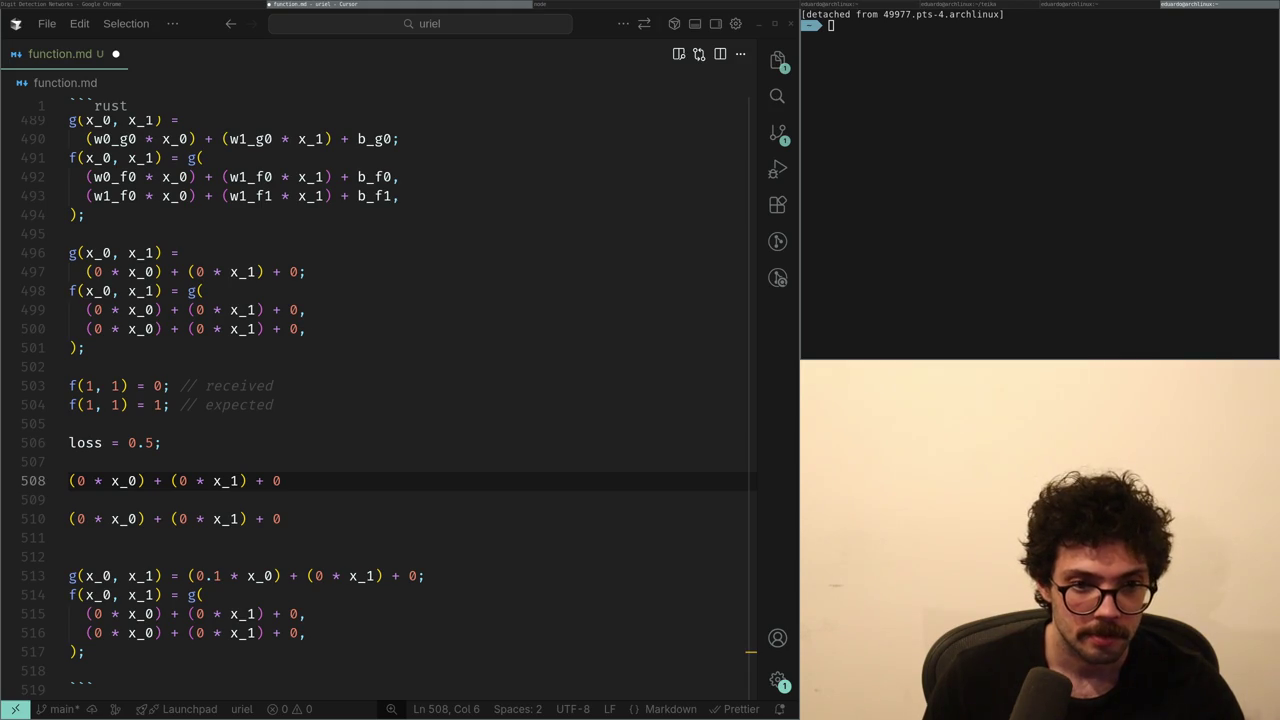
pyautogui.hotkey('alt', 'Tab')
pyautogui.hotkey('alt', 'Tab')
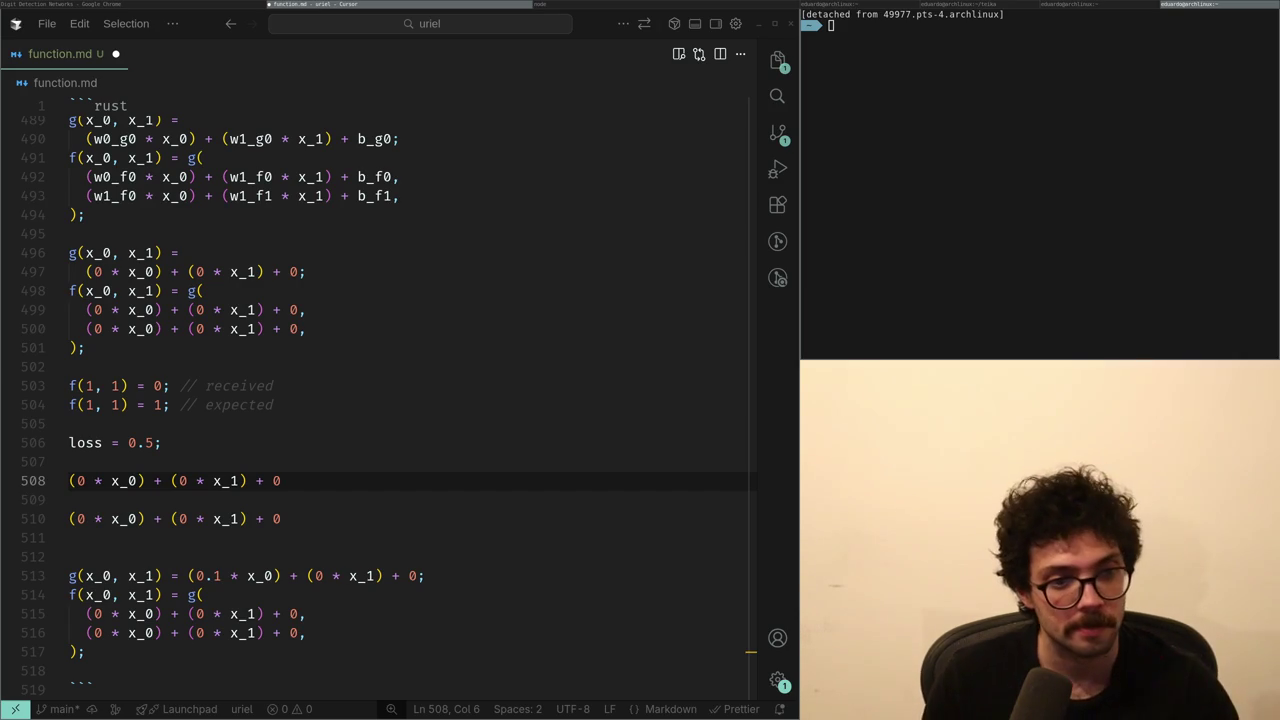
pyautogui.press('super+Left')
pyautogui.press('super+Right')
pyautogui.hotkey('ctrl', 'Left')
pyautogui.hotkey('ctrl', 'Left')
pyautogui.hotkey('ctrl', 'Left')
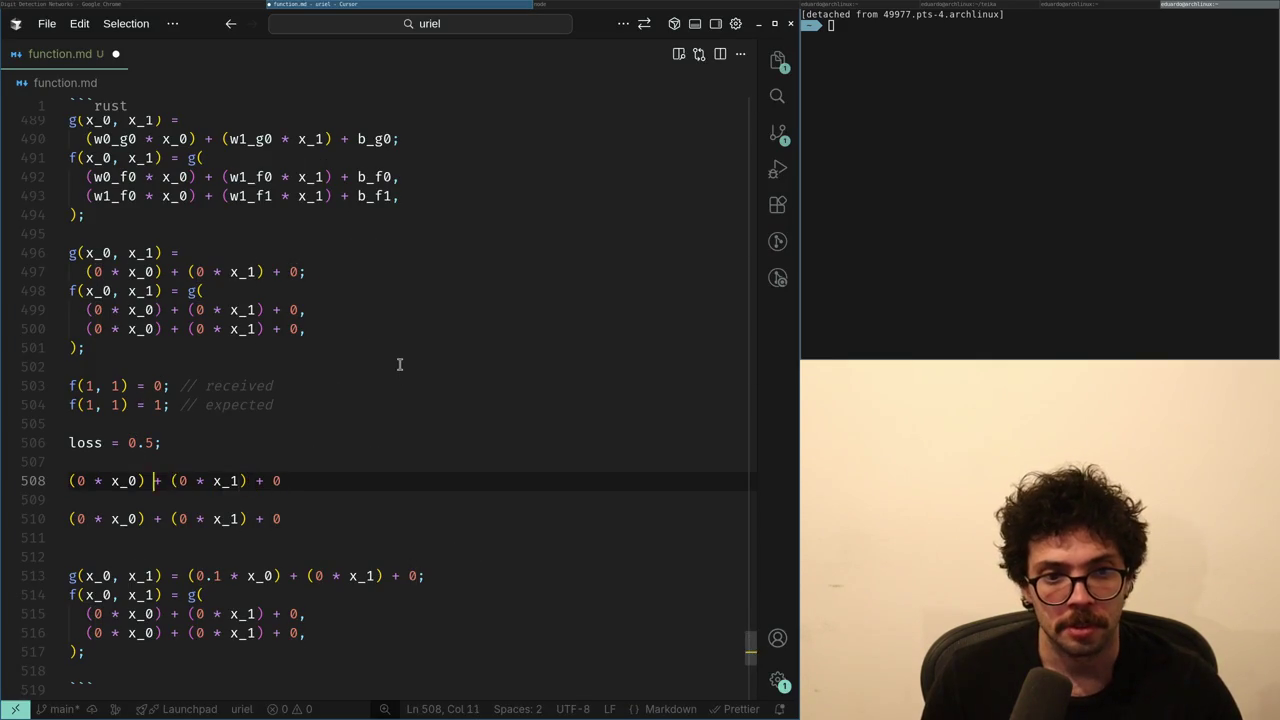
pyautogui.hotkey('ctrl', 'Right')
pyautogui.hotkey('ctrl', 'Left')
pyautogui.press('super+Left')
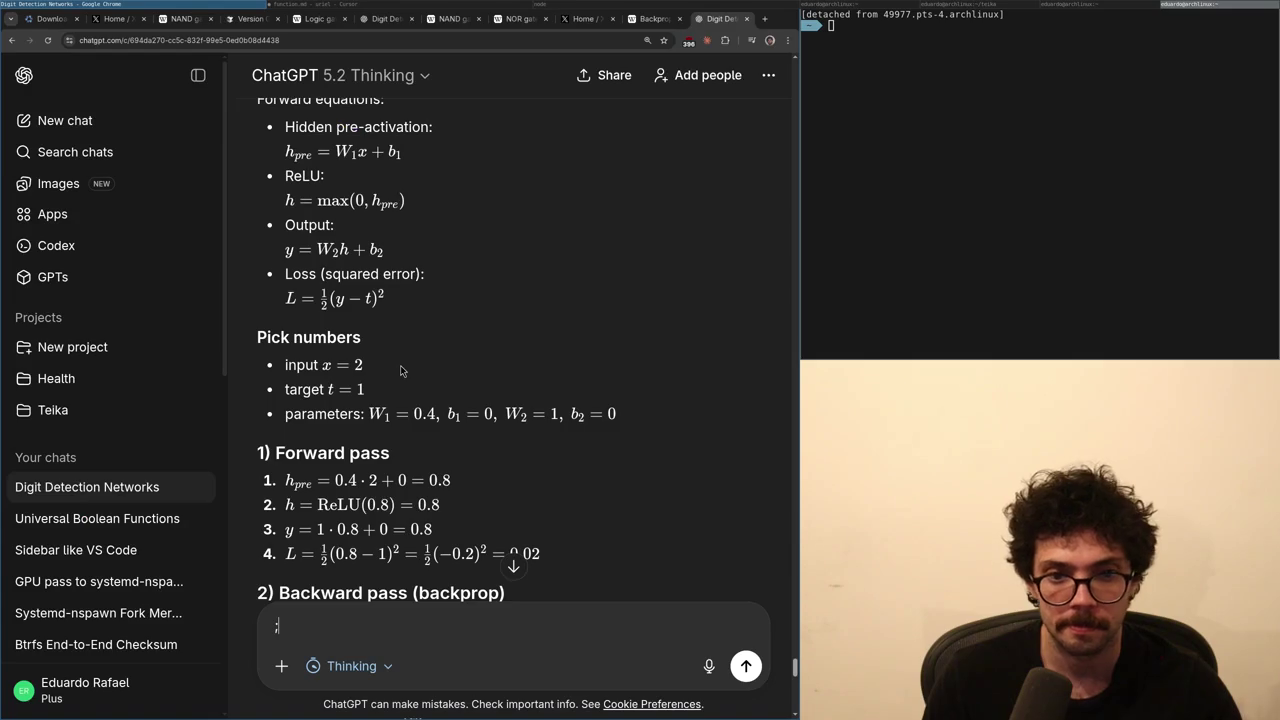
# - Scroll through ChatGPT's backward-pass example and change the loss to -0.5
pyautogui.scroll(4, 395, 367)
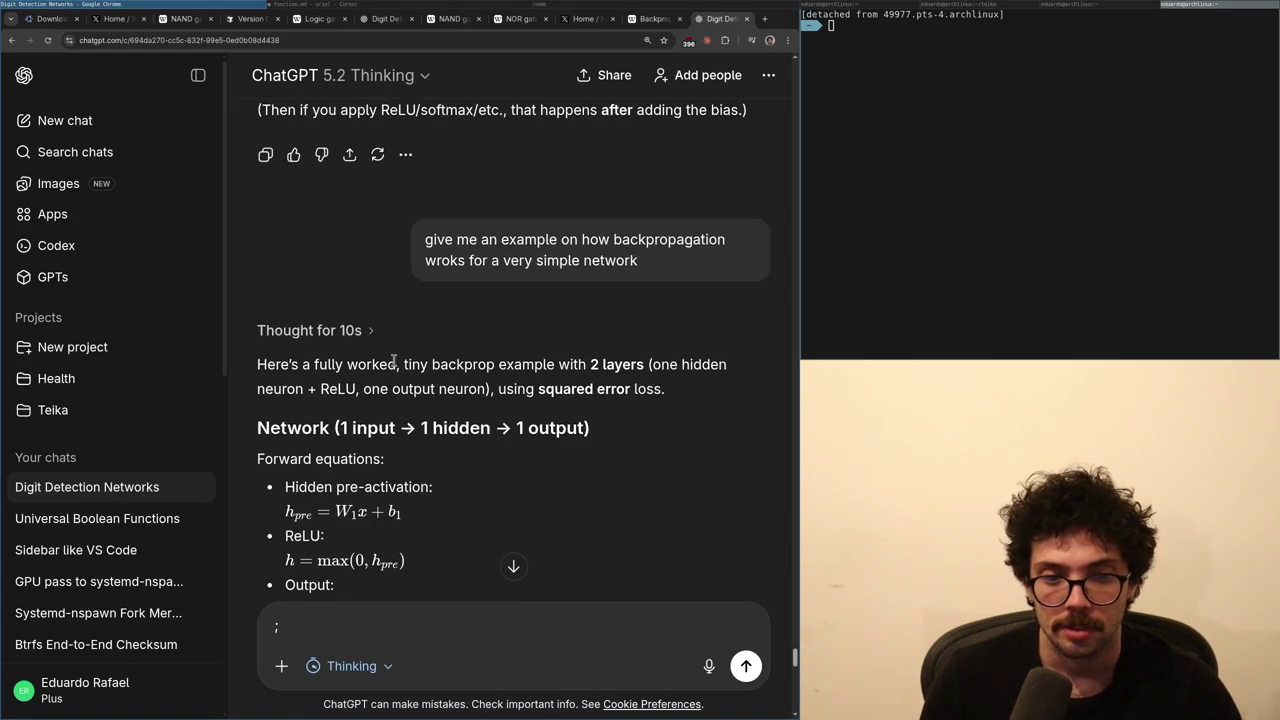
pyautogui.scroll(-5, 395, 364)
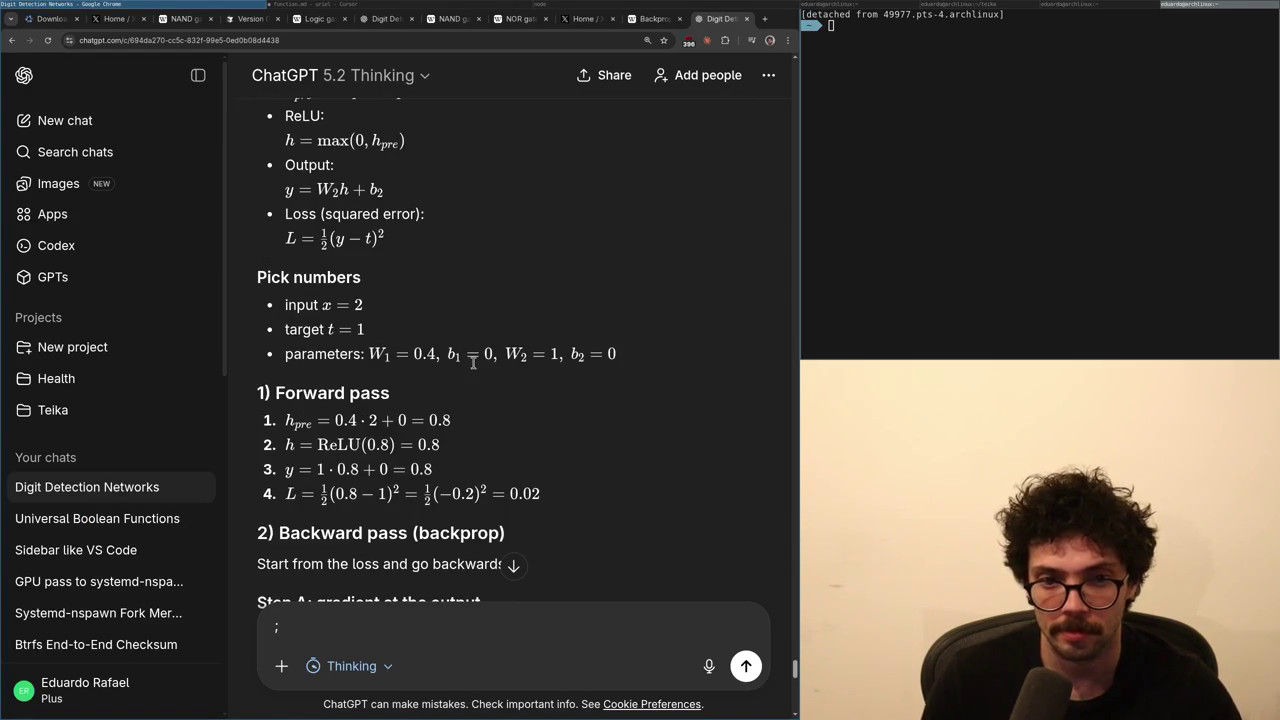
pyautogui.scroll(-3, 474, 363)
pyautogui.scroll(-2, 474, 366)
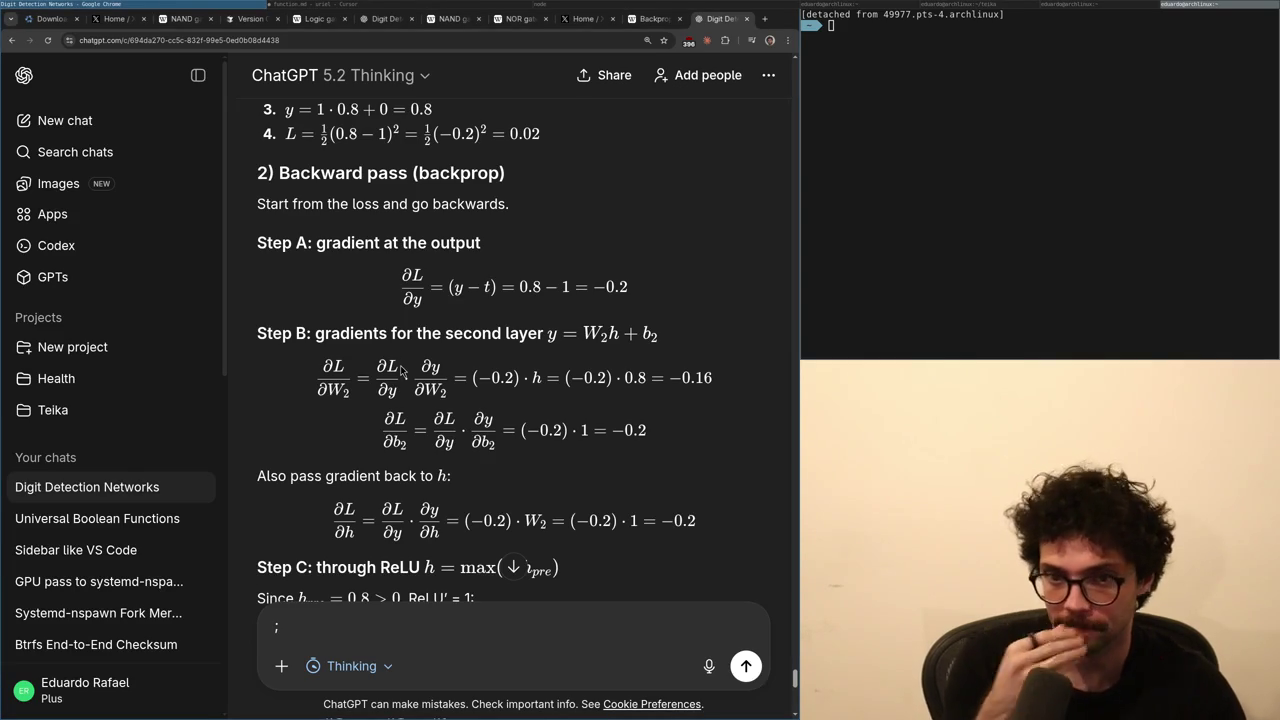
pyautogui.press('super+Right')
pyautogui.write('-0.5;')
pyautogui.press('super+Right')
pyautogui.press('super+Right')
pyautogui.press('super+Right')
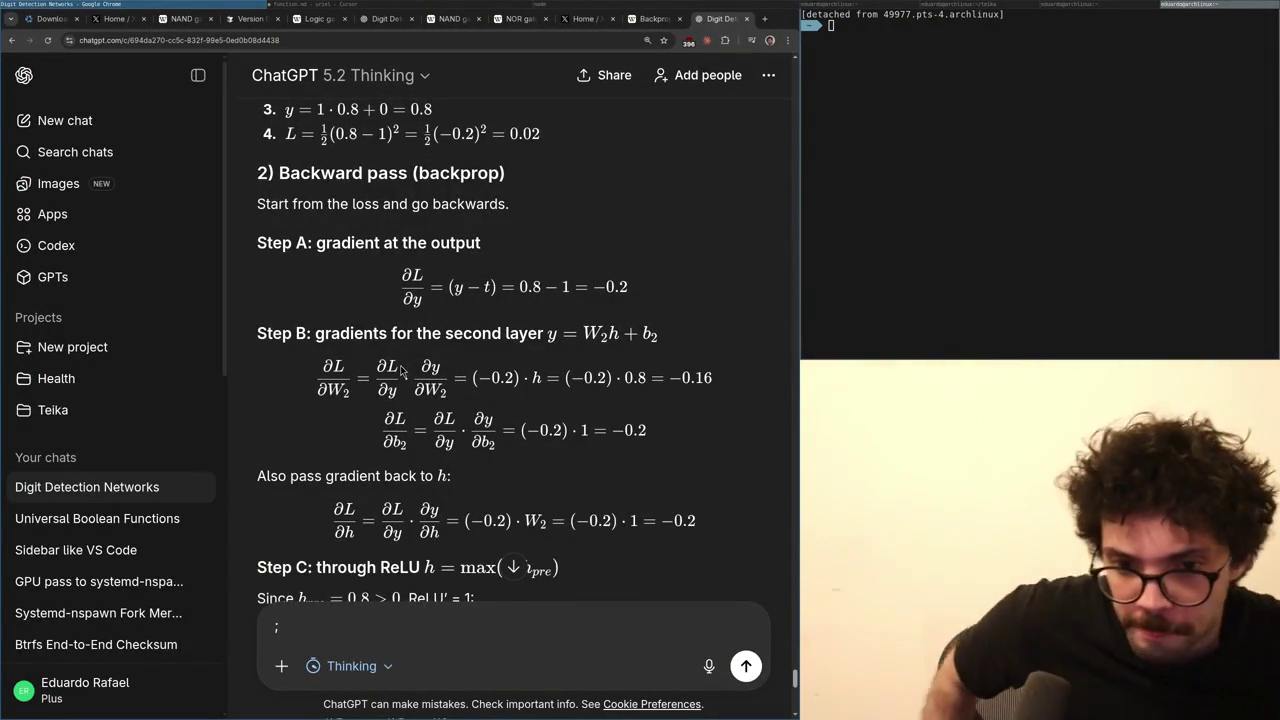
pyautogui.scroll(-6, 400, 370)
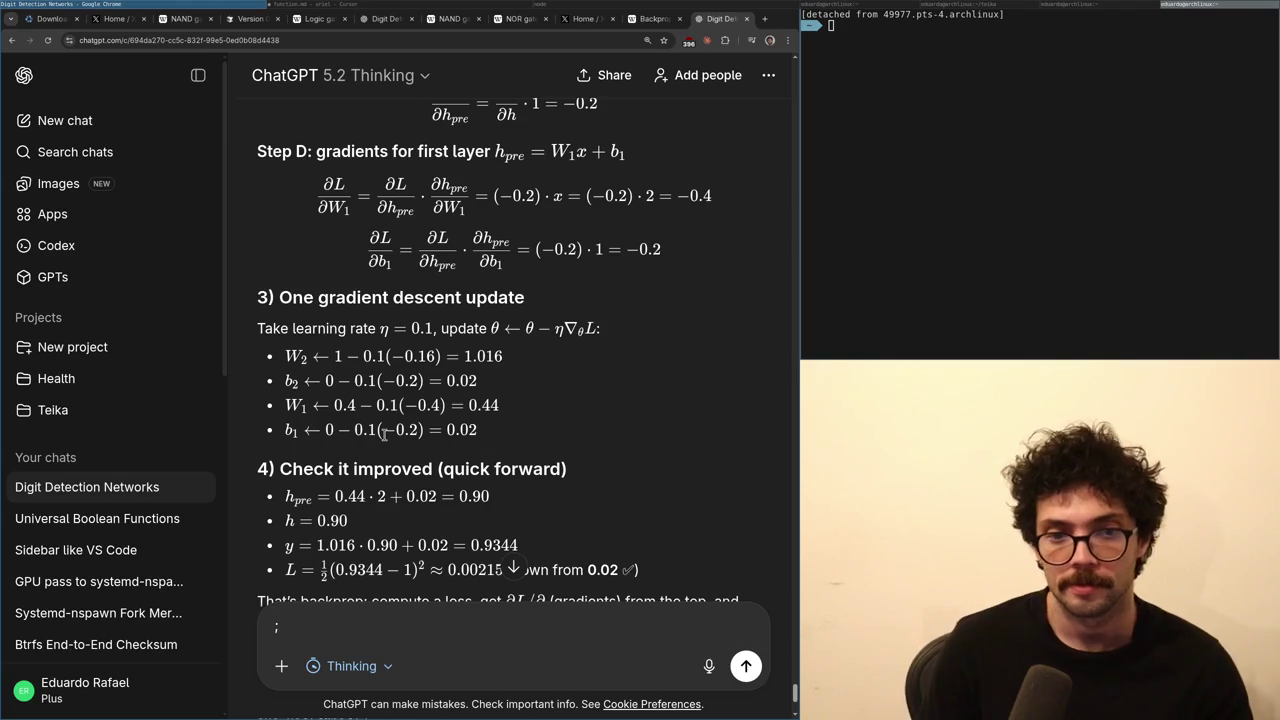
# - Add a blank line below loss = -0.5, then reread the ChatGPT backprop example
pyautogui.hotkey('alt', 'Tab')
pyautogui.press('Up')
pyautogui.press('Return')
pyautogui.hotkey('alt', 'Tab')
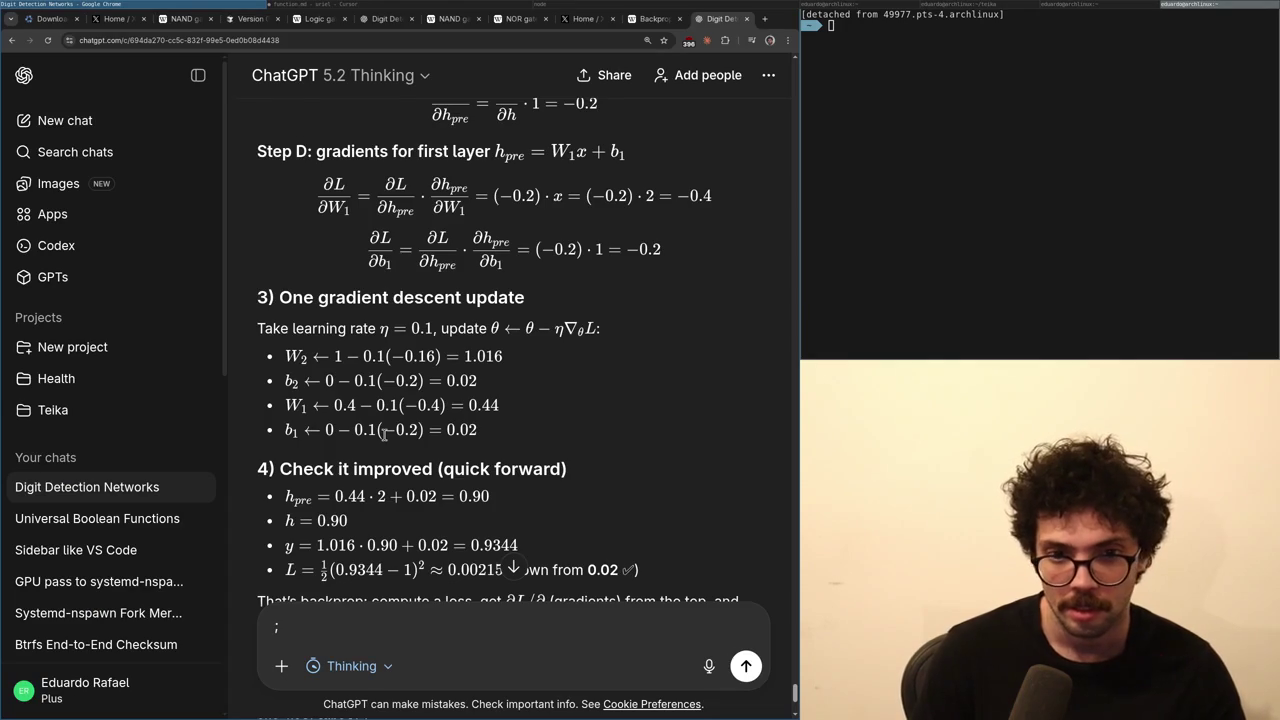
pyautogui.scroll(3, 383, 433)
pyautogui.scroll(-2, 383, 433)
pyautogui.scroll(2, 383, 433)
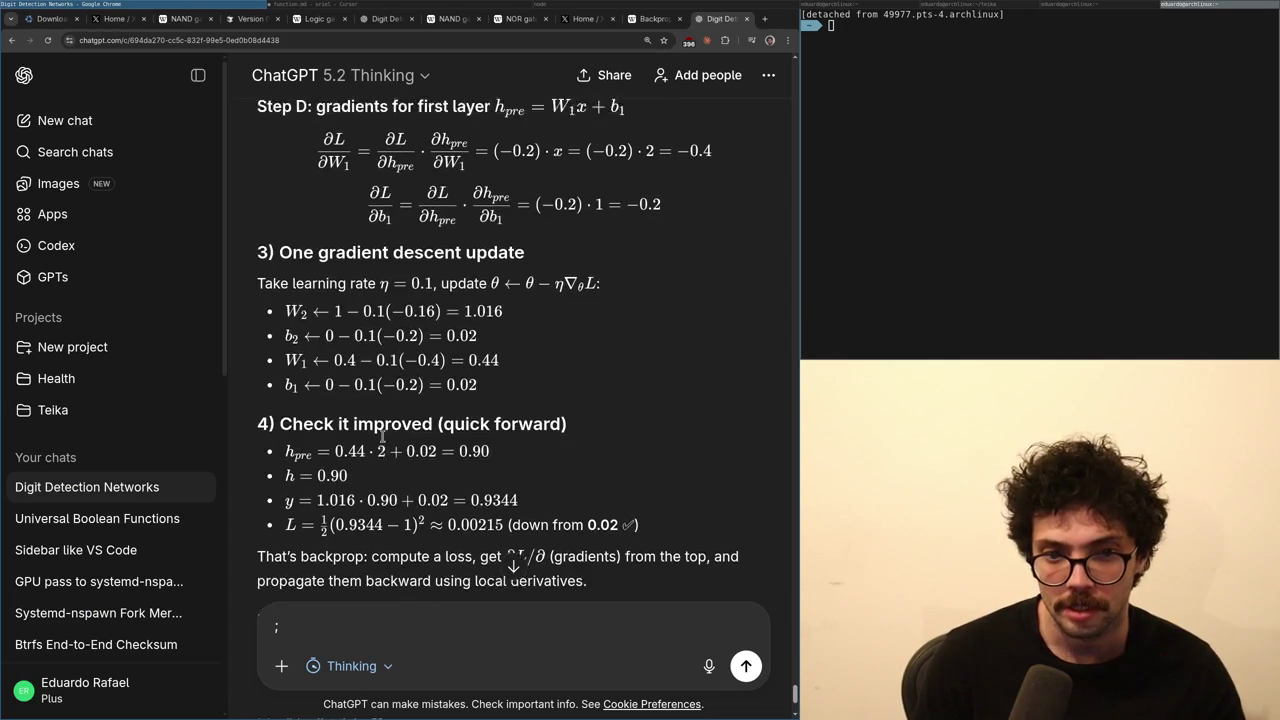
pyautogui.scroll(4, 383, 433)
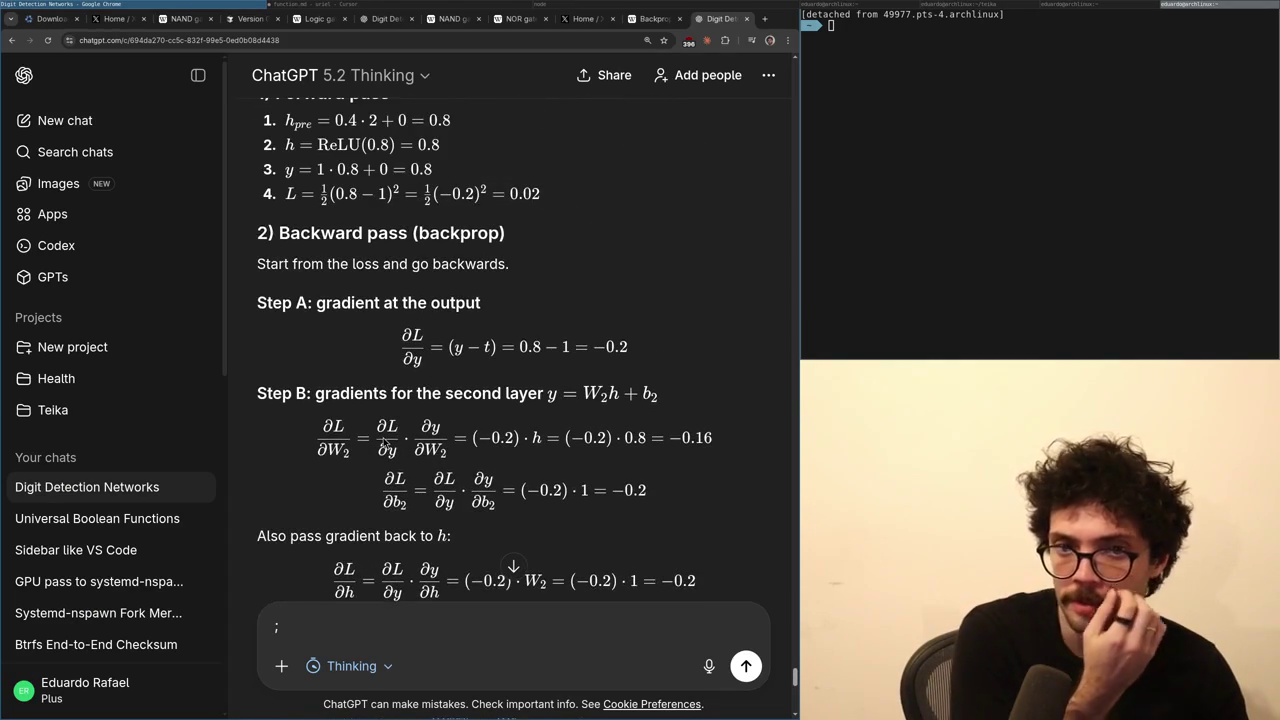
pyautogui.scroll(2, 383, 447)
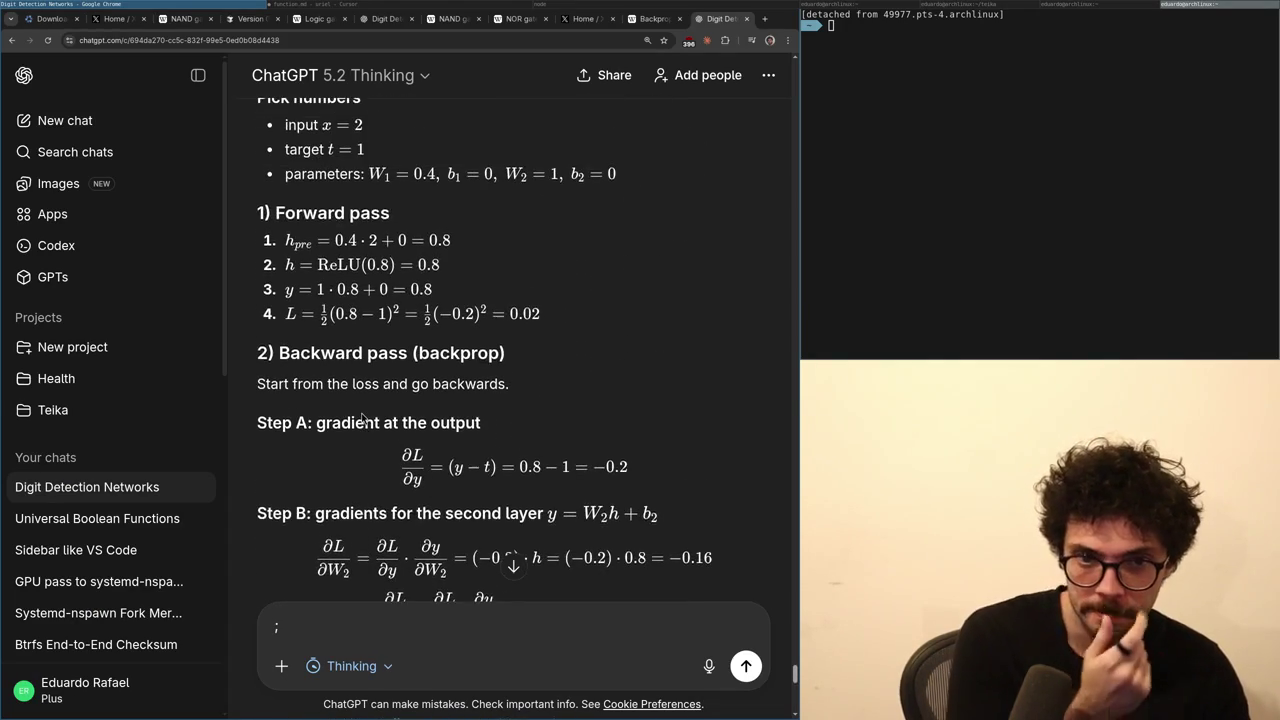
pyautogui.scroll(-1, 405, 428)
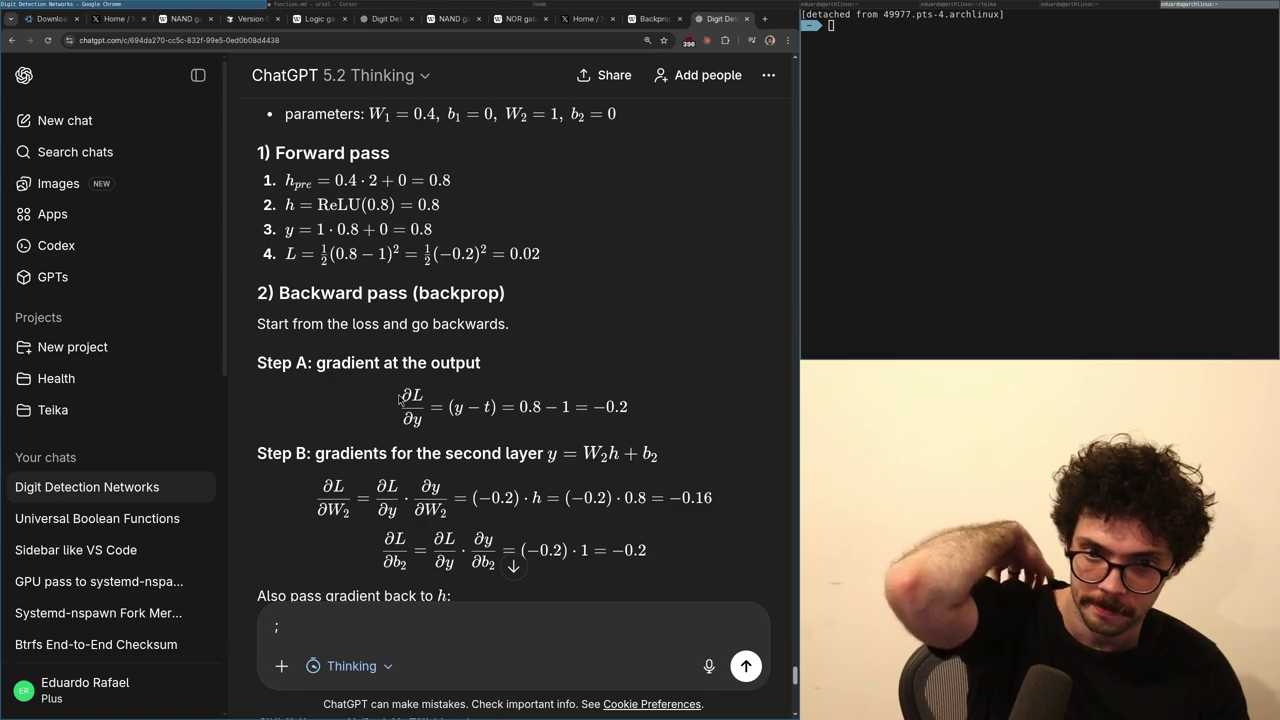
pyautogui.scroll(-2, 402, 392)
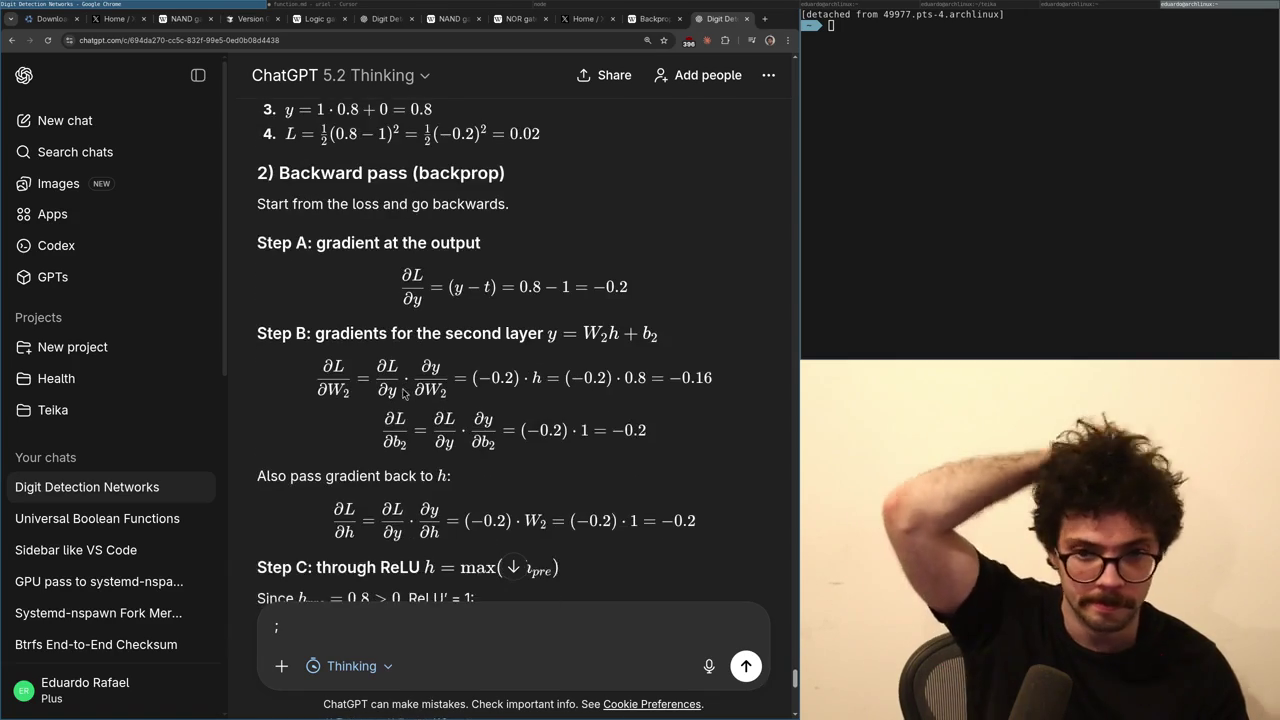
pyautogui.scroll(1, 500, 395)
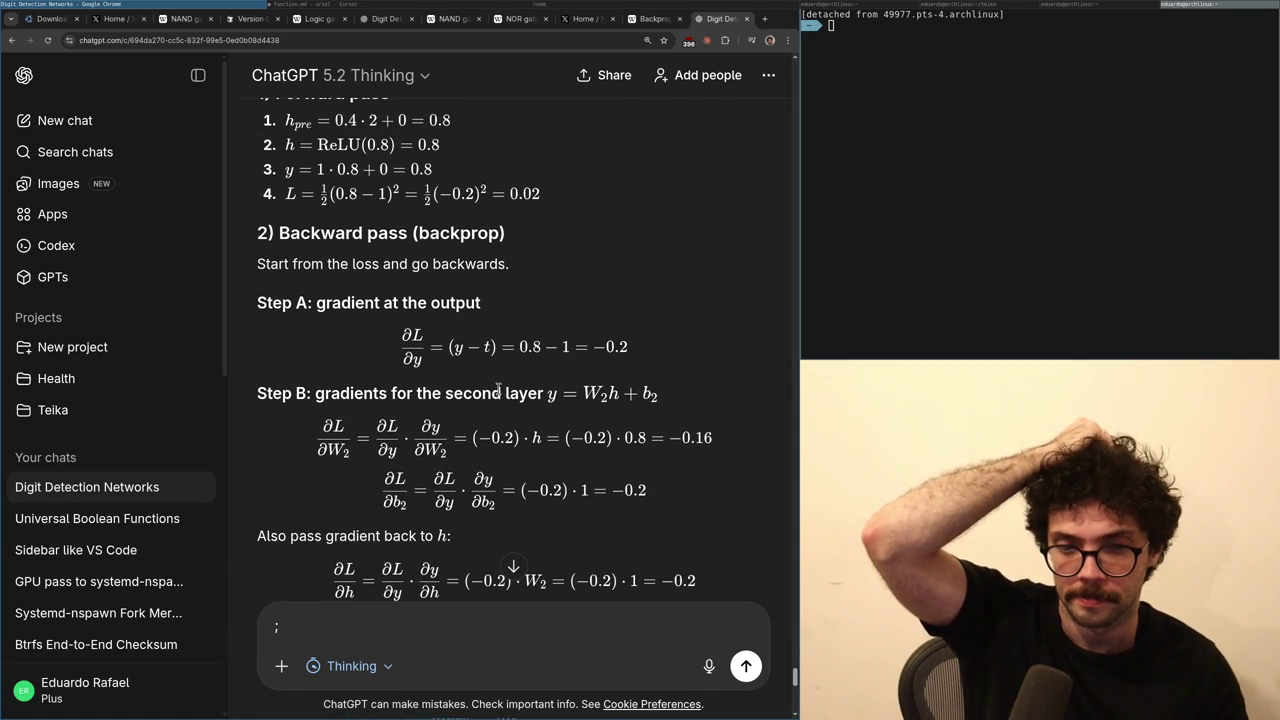
pyautogui.hotkey('alt', 'Tab')
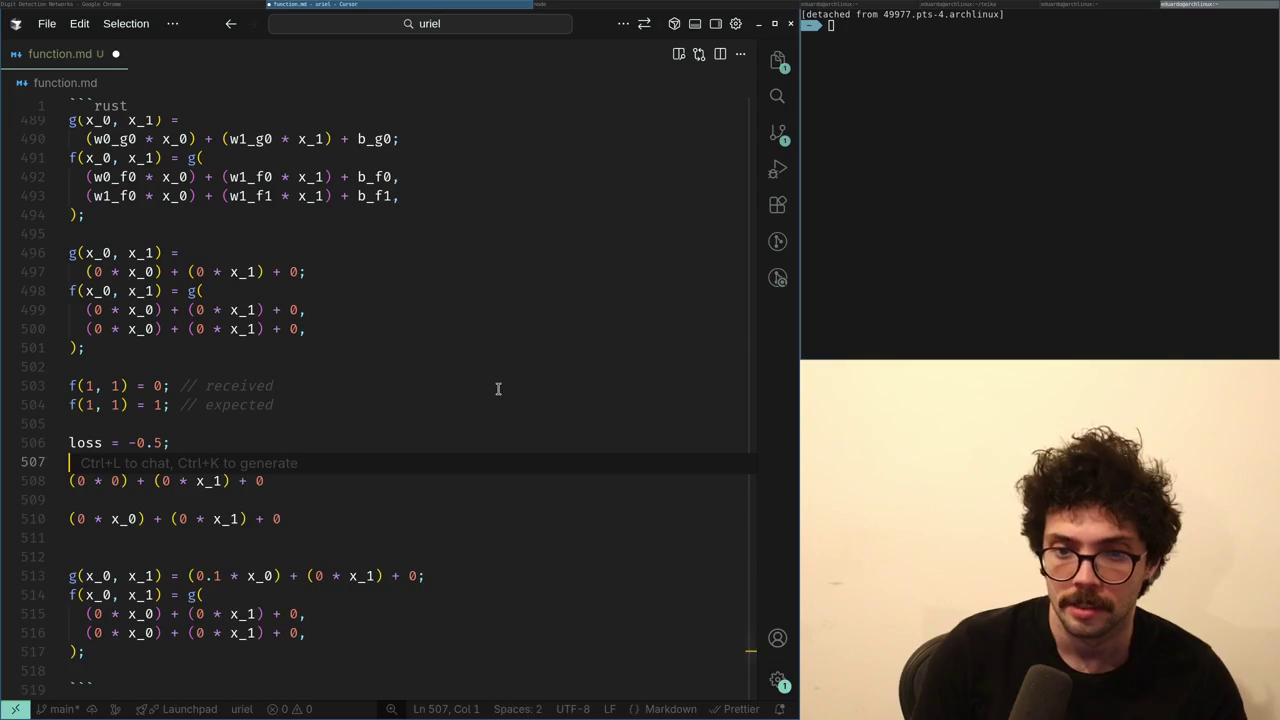
# - Write '(-0.5) *' on a new line 508 beneath the loss, checking ChatGPT's example
pyautogui.hotkey('alt', 'Tab')
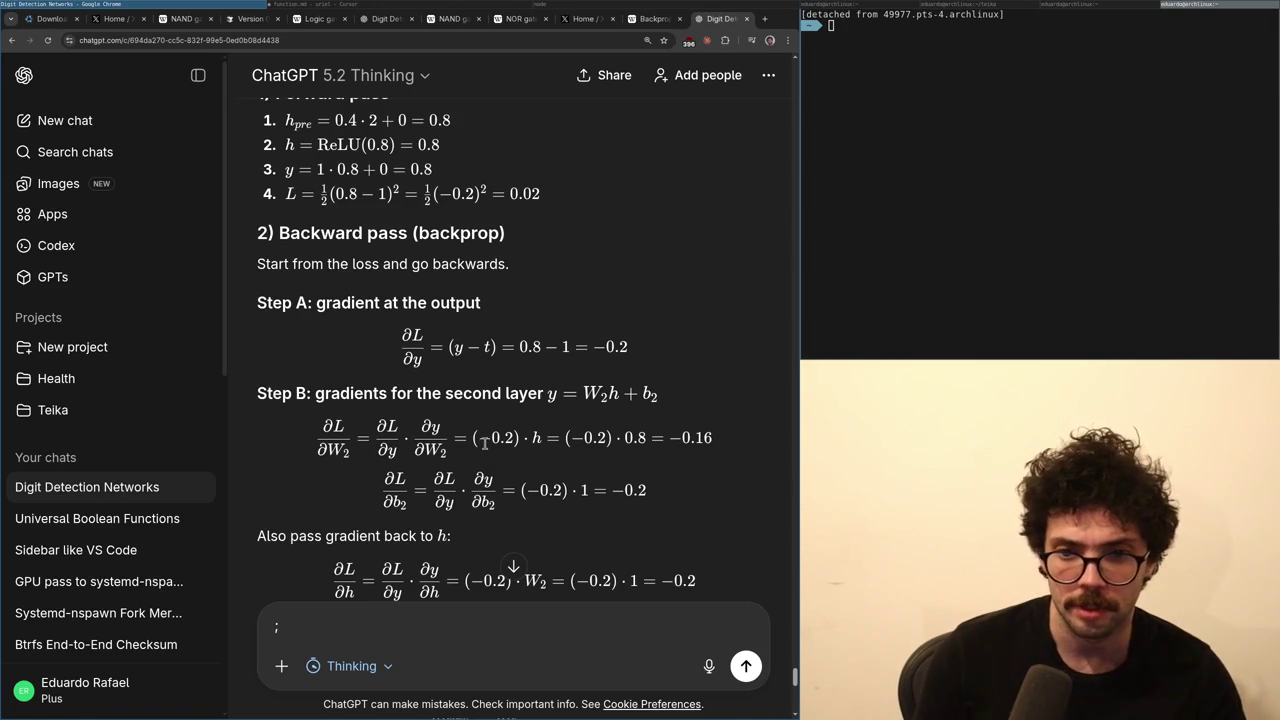
pyautogui.hotkey('alt', 'Tab')
pyautogui.press('Return')
pyautogui.write('-0.5 *')
pyautogui.press('Home')
pyautogui.write('(')
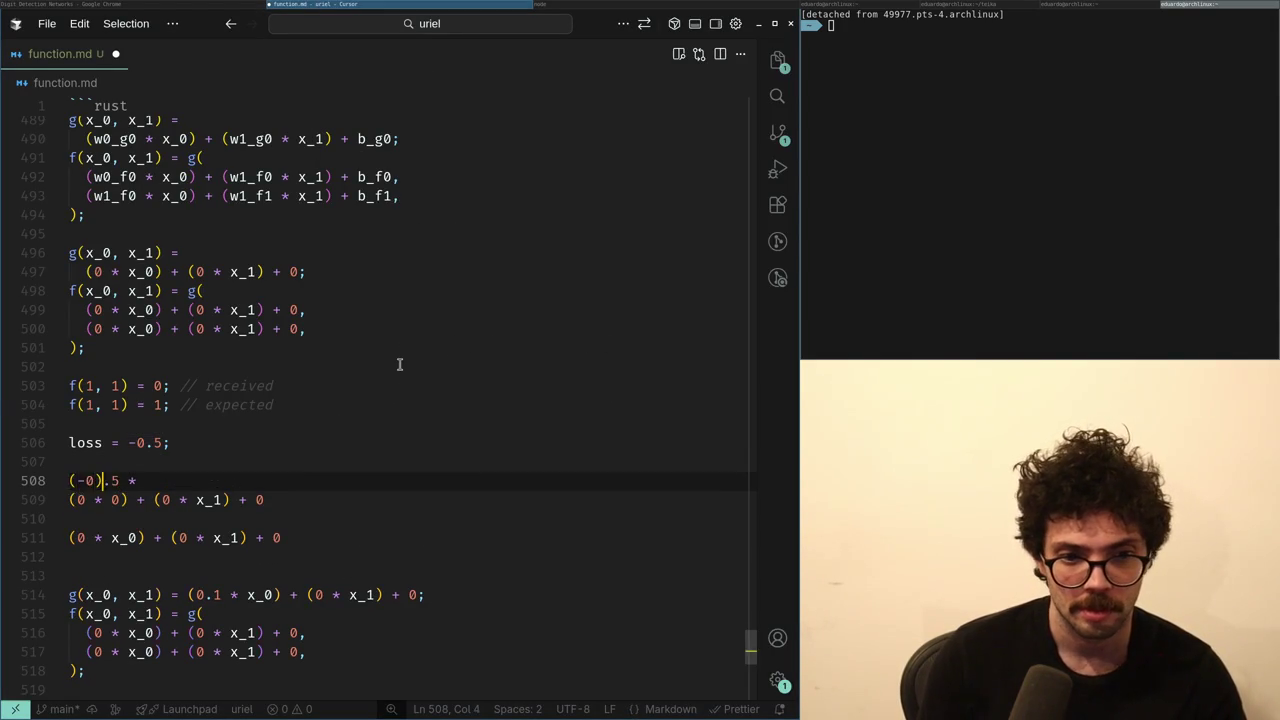
pyautogui.press('Right')
pyautogui.press('Right')
pyautogui.write(')')
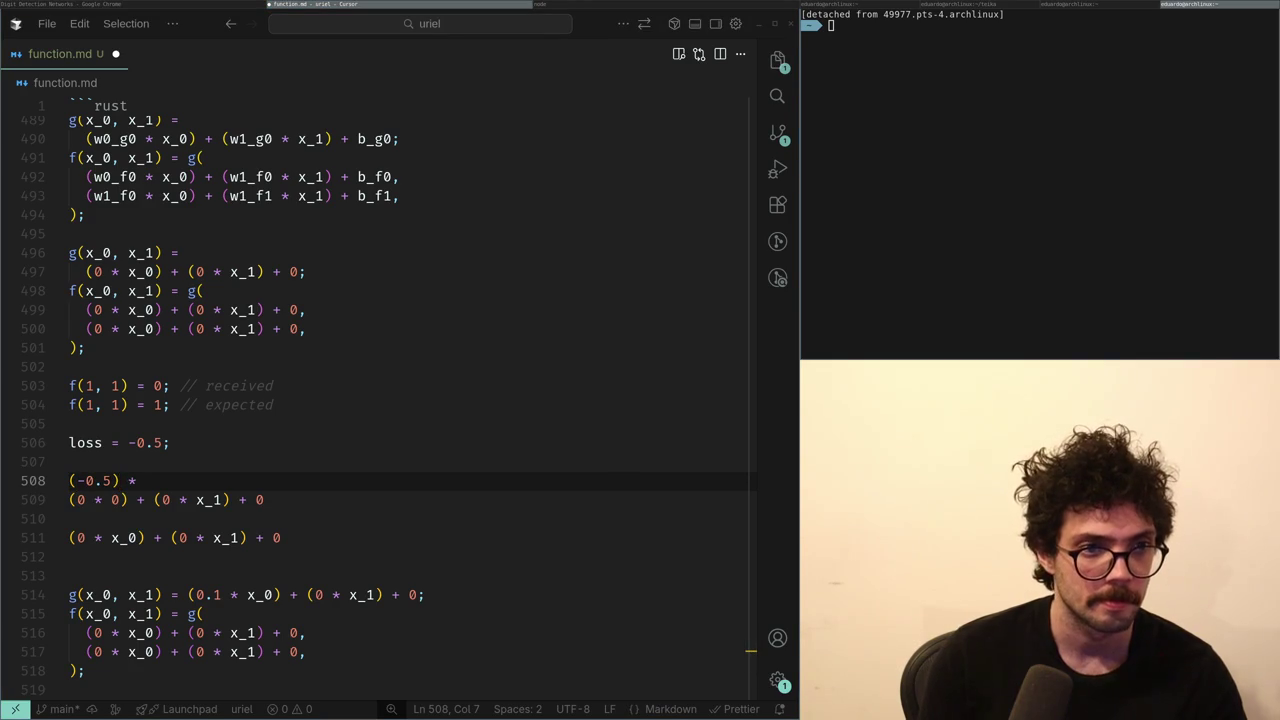
pyautogui.hotkey('alt', 'Tab')
pyautogui.hotkey('alt', 'Tab')
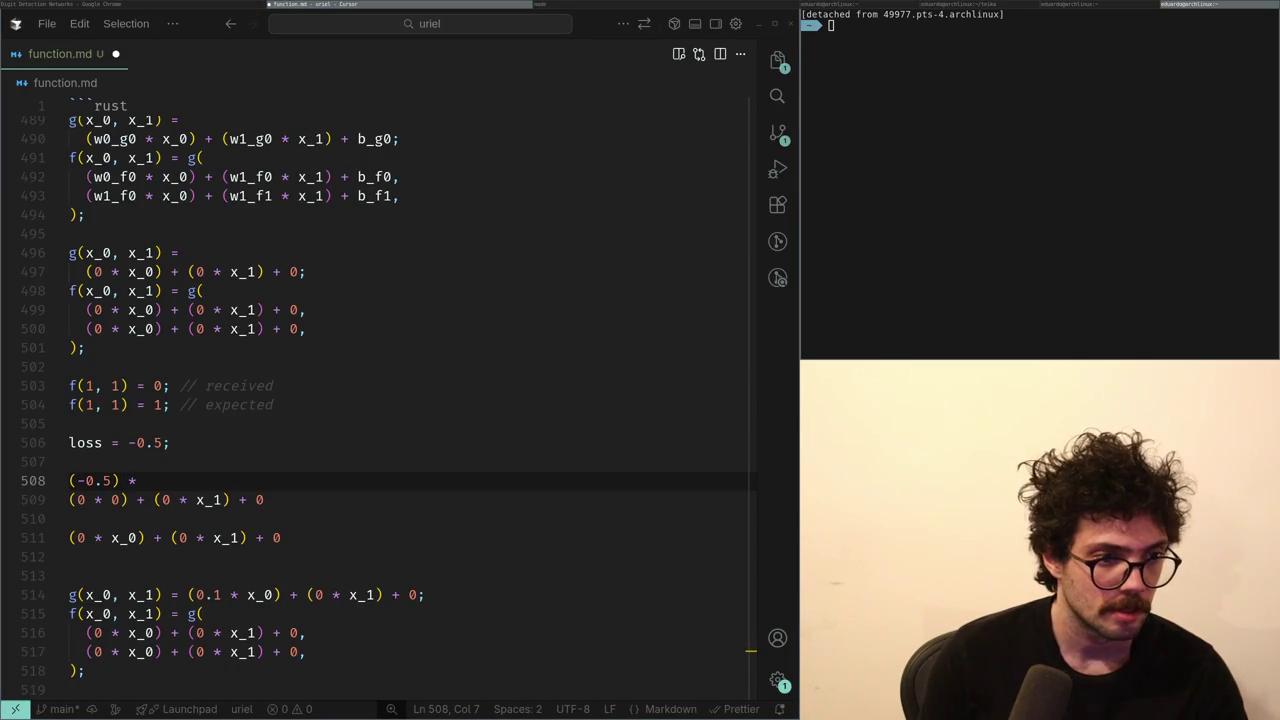
pyautogui.hotkey('alt', 'Tab')
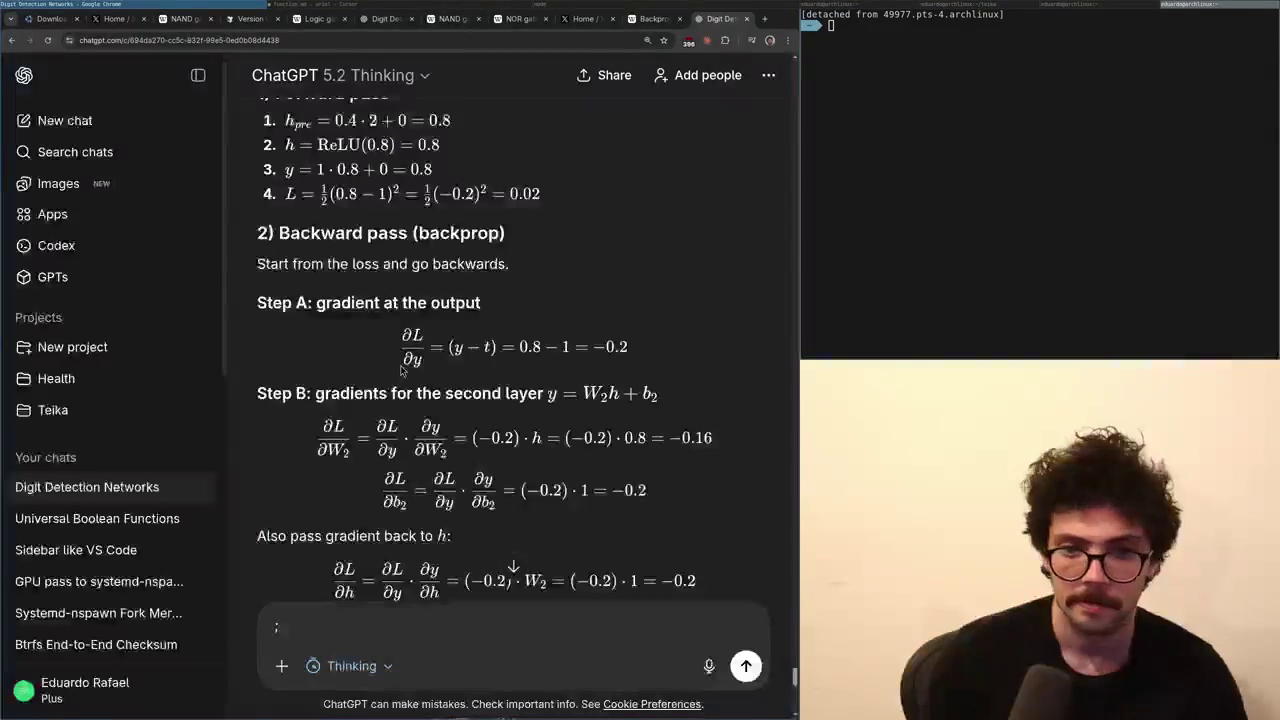
# - Compare ChatGPT's Step A output gradient with the unfinished (-0.5) * line in function.md
pyautogui.hotkey('alt', 'Tab')
pyautogui.hotkey('alt', 'Tab')
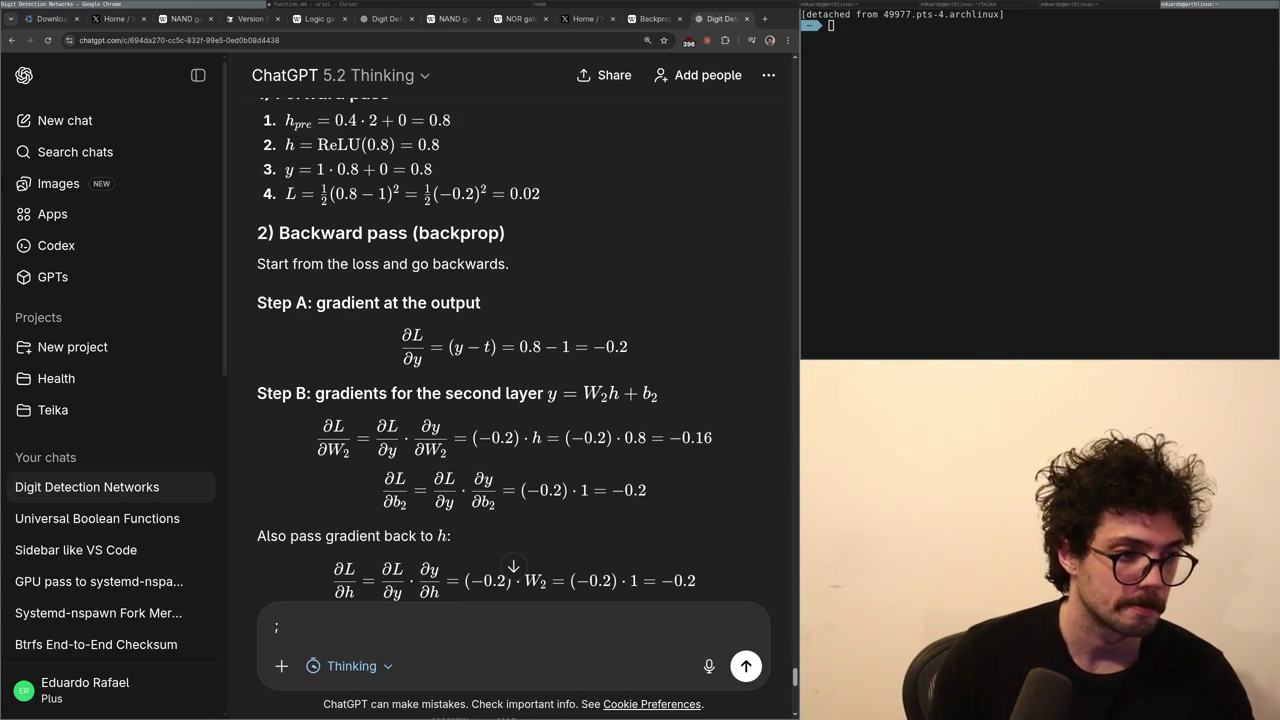
pyautogui.hotkey('alt', 'Tab')
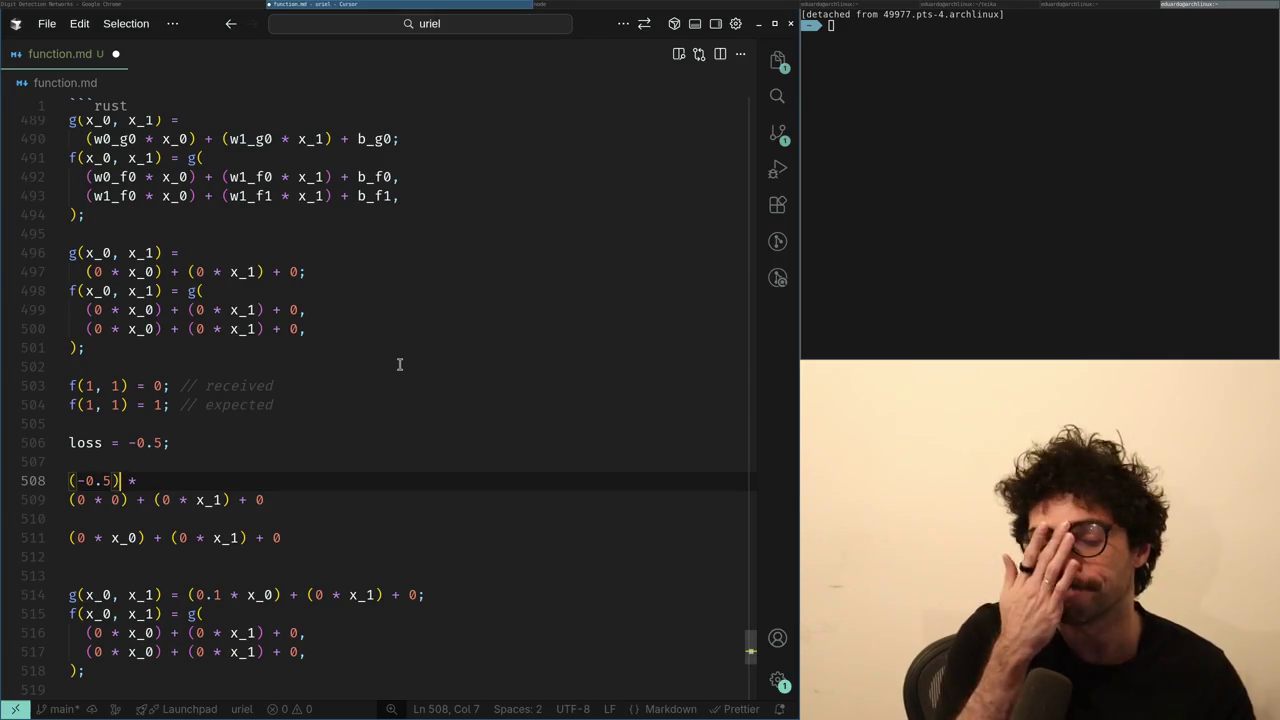
pyautogui.hotkey('alt', 'Tab')
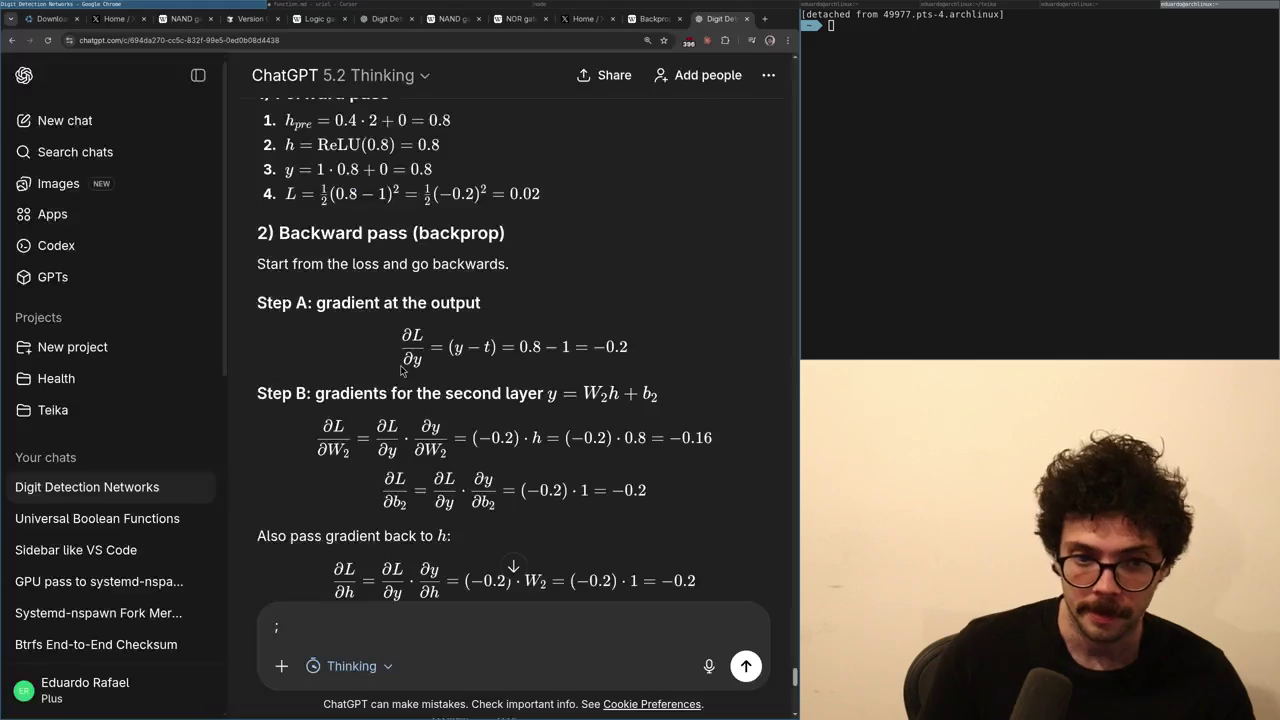
pyautogui.hotkey('alt', 'Tab')
pyautogui.hotkey('alt', 'Tab')
pyautogui.scroll(-1, 400, 367)
pyautogui.hotkey('alt', 'Tab')
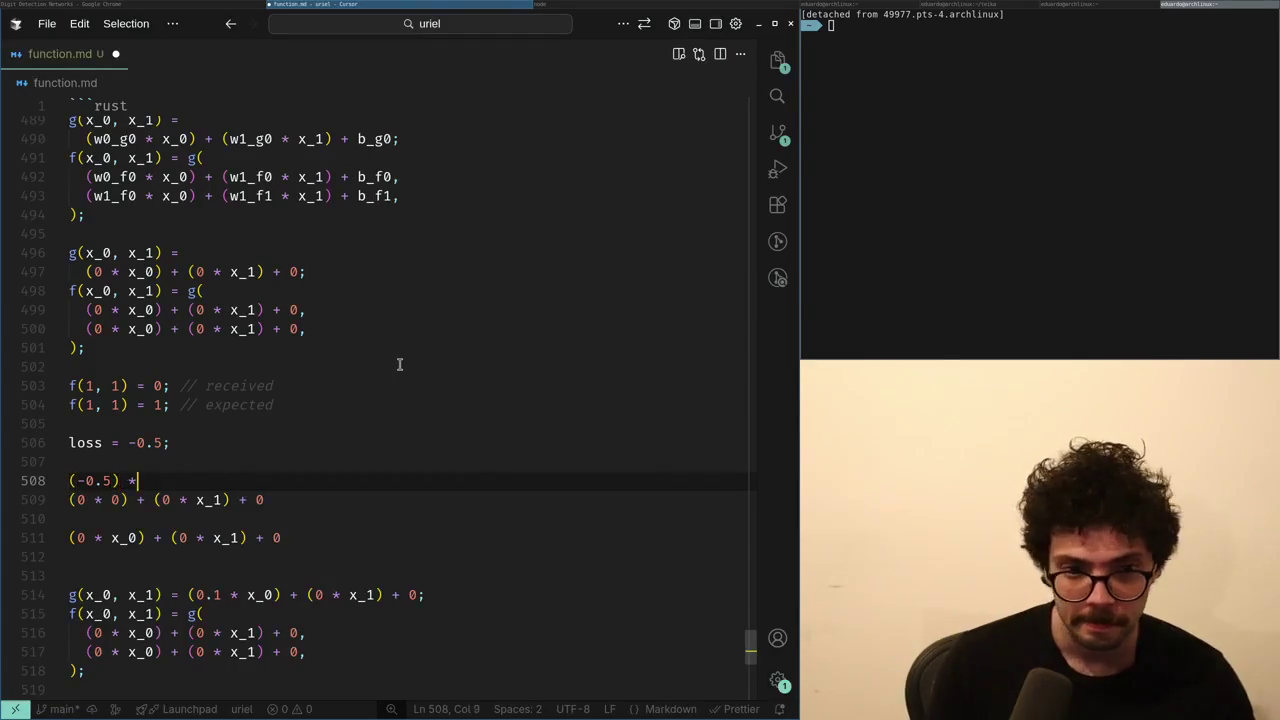
# - Complete line 508 so it reads (-0.5) * 0 = 0
pyautogui.write(' 0')
pyautogui.hotkey('alt', 'Tab')
pyautogui.hotkey('alt', 'Tab')
pyautogui.write('= 0')
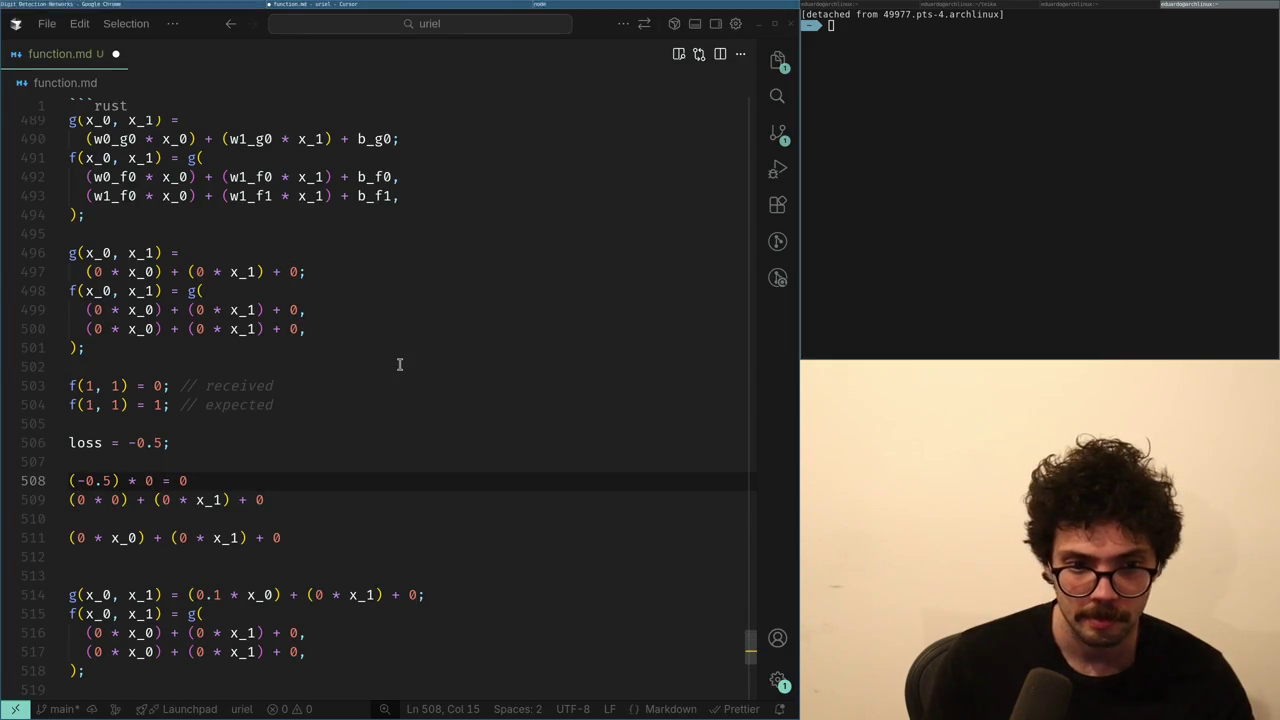
pyautogui.hotkey('alt', 'Tab')
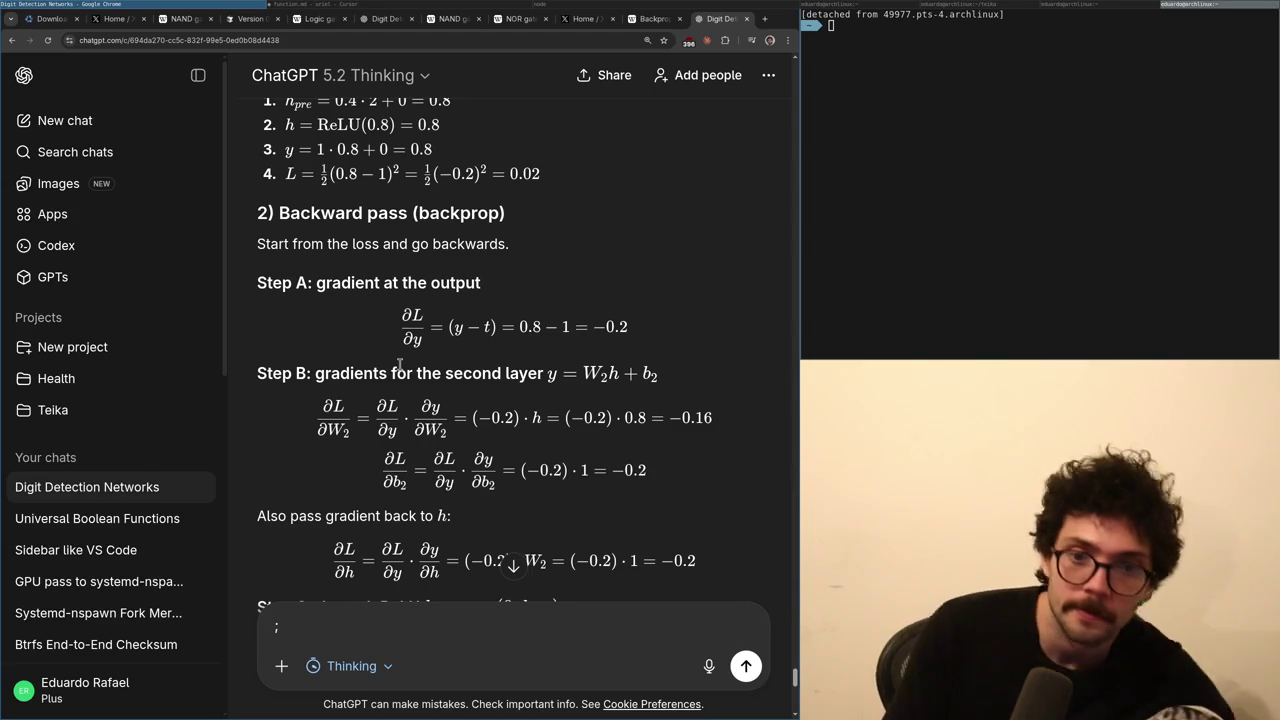
# - Scroll ChatGPT through Steps C, D and the gradient descent update before returning to function.md
pyautogui.hotkey('alt', 'Tab')
pyautogui.hotkey('alt', 'Tab')
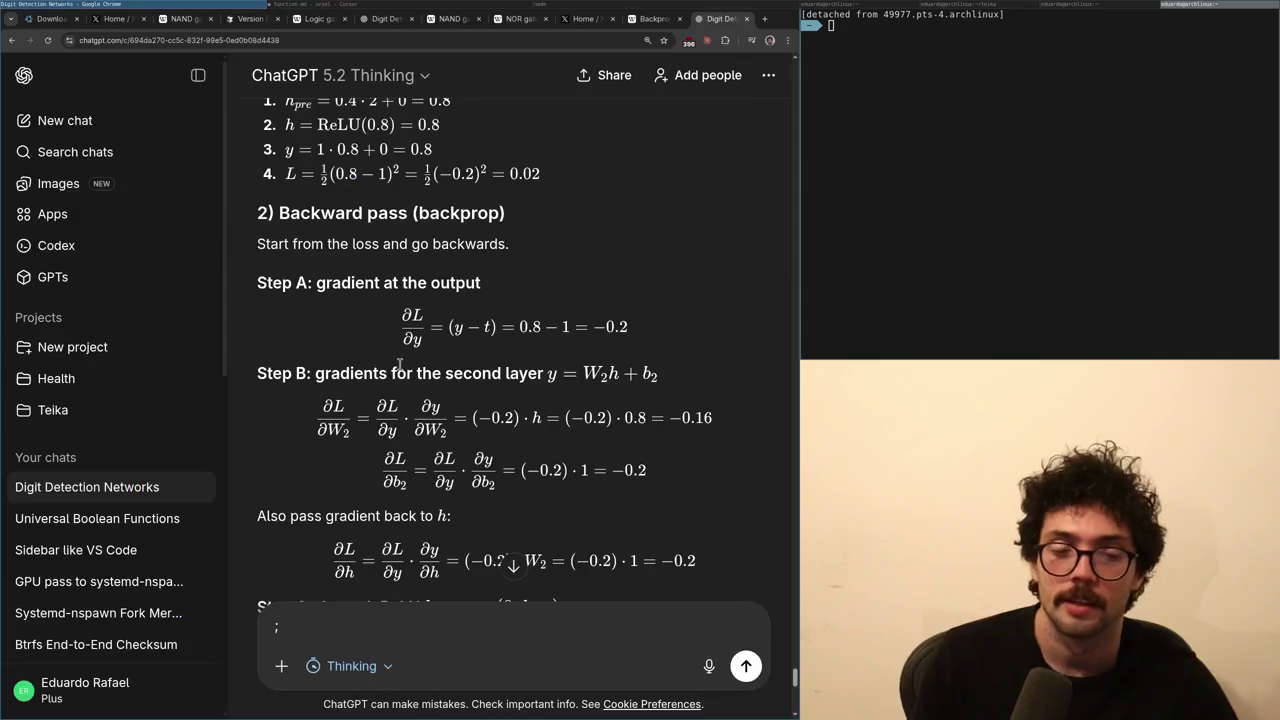
pyautogui.scroll(-2, 400, 368)
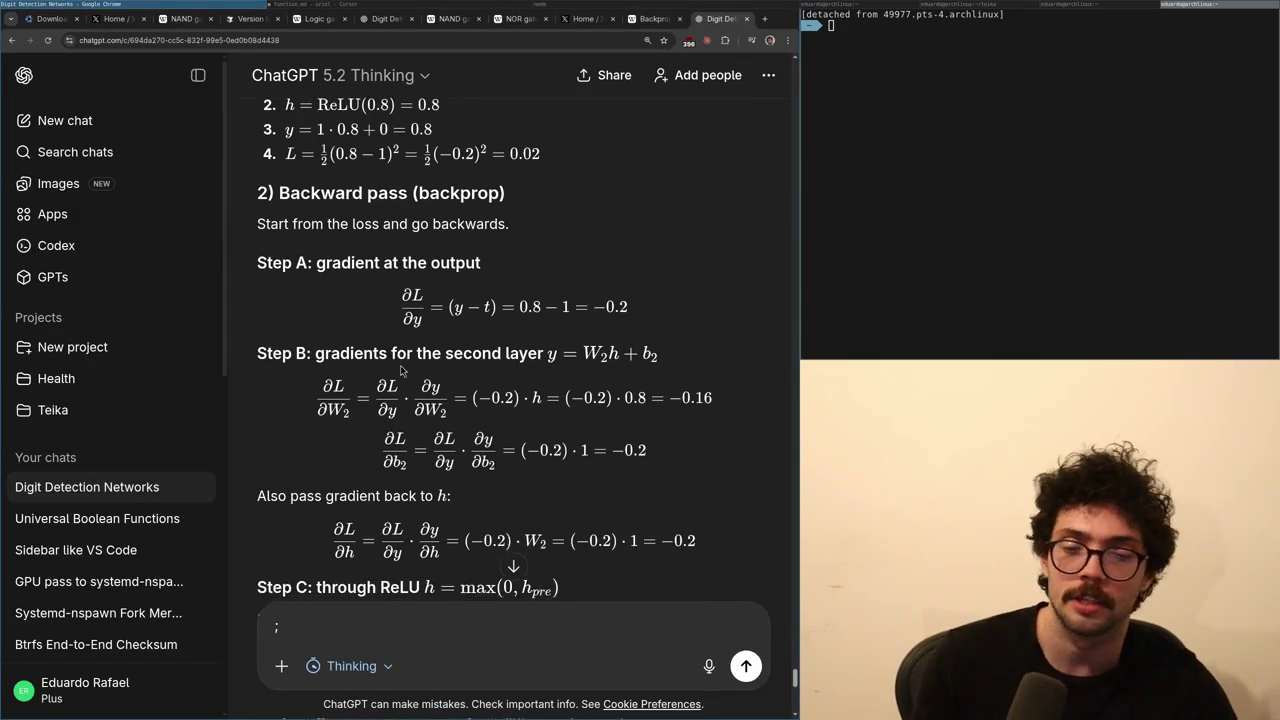
pyautogui.scroll(-3, 400, 370)
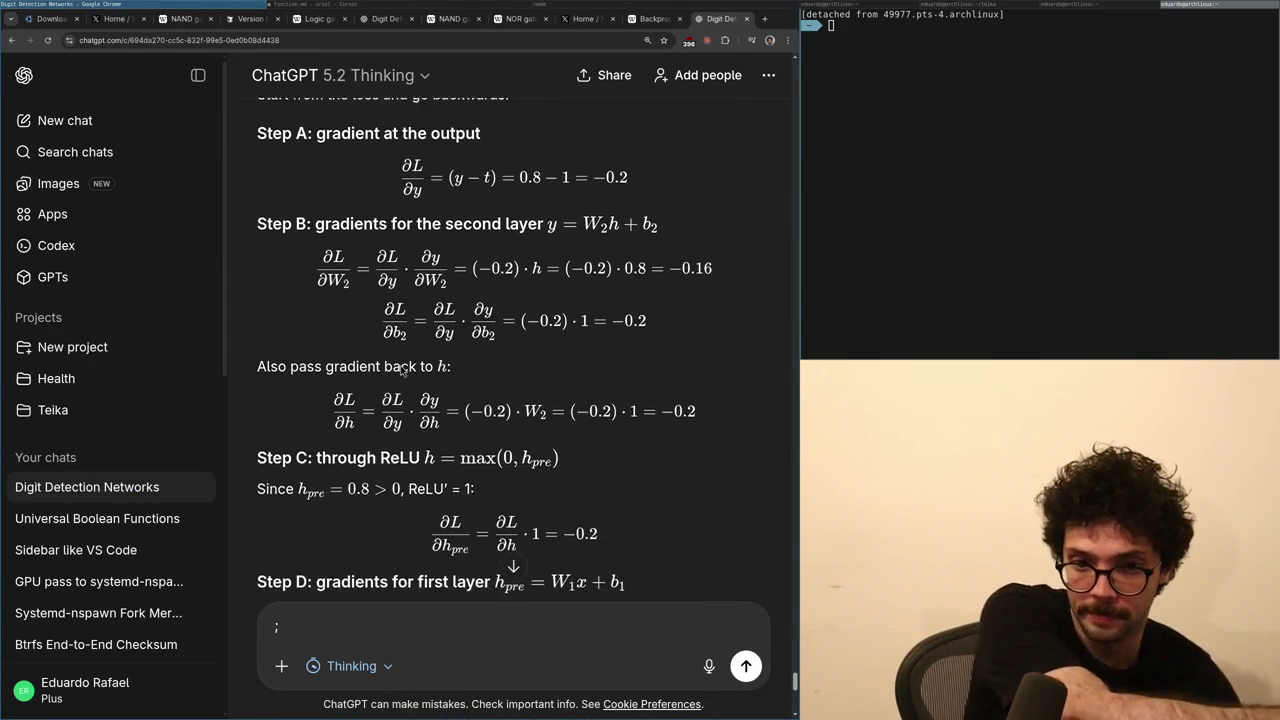
pyautogui.scroll(-1, 400, 368)
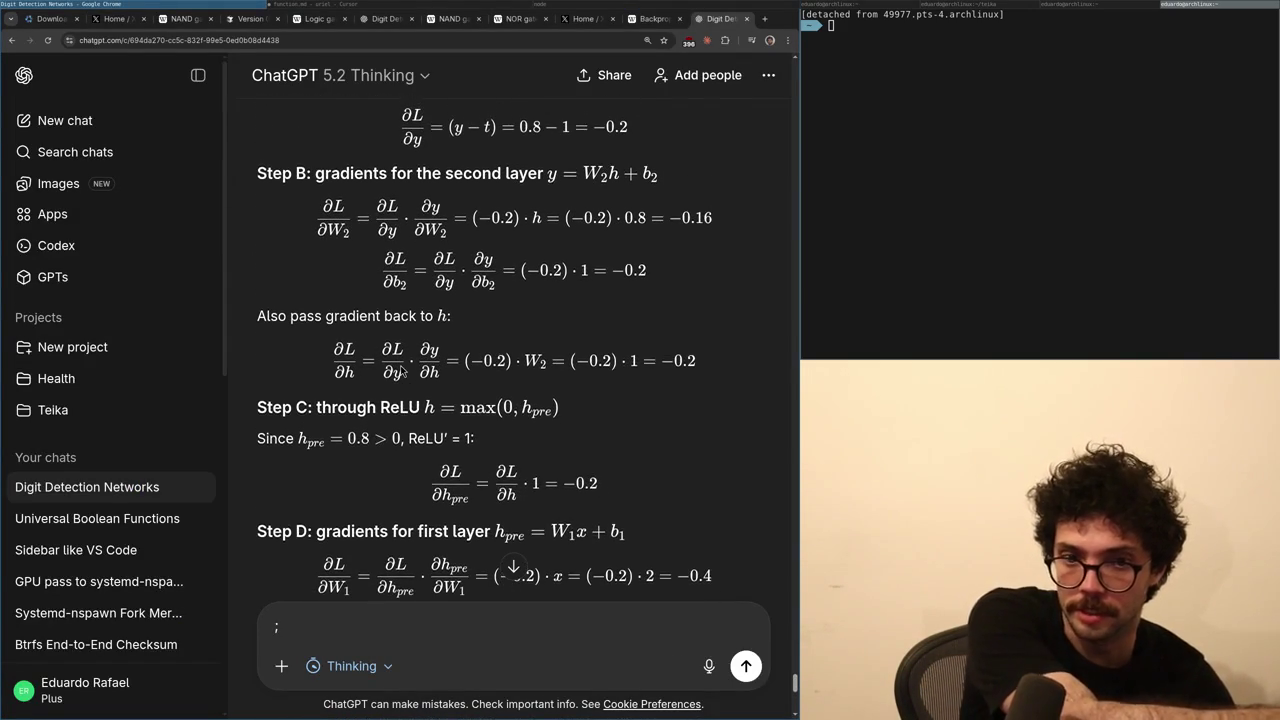
pyautogui.scroll(-5, 402, 370)
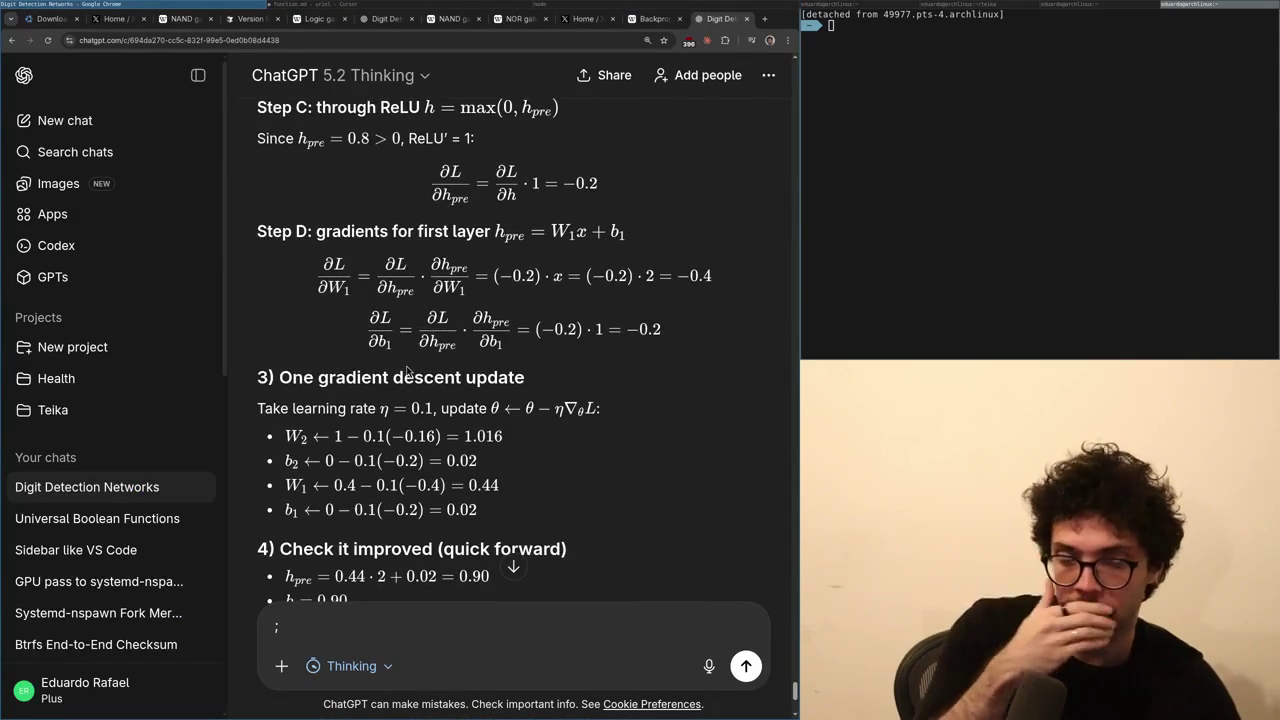
pyautogui.press('super+Right')
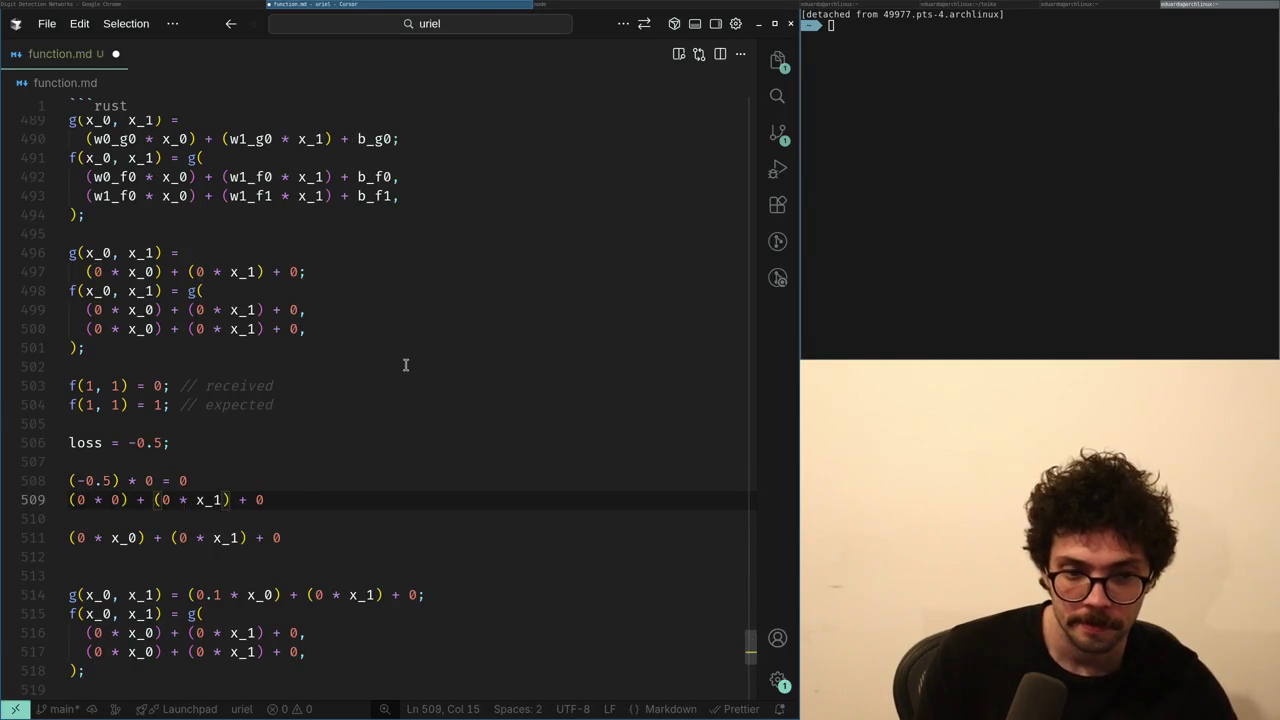